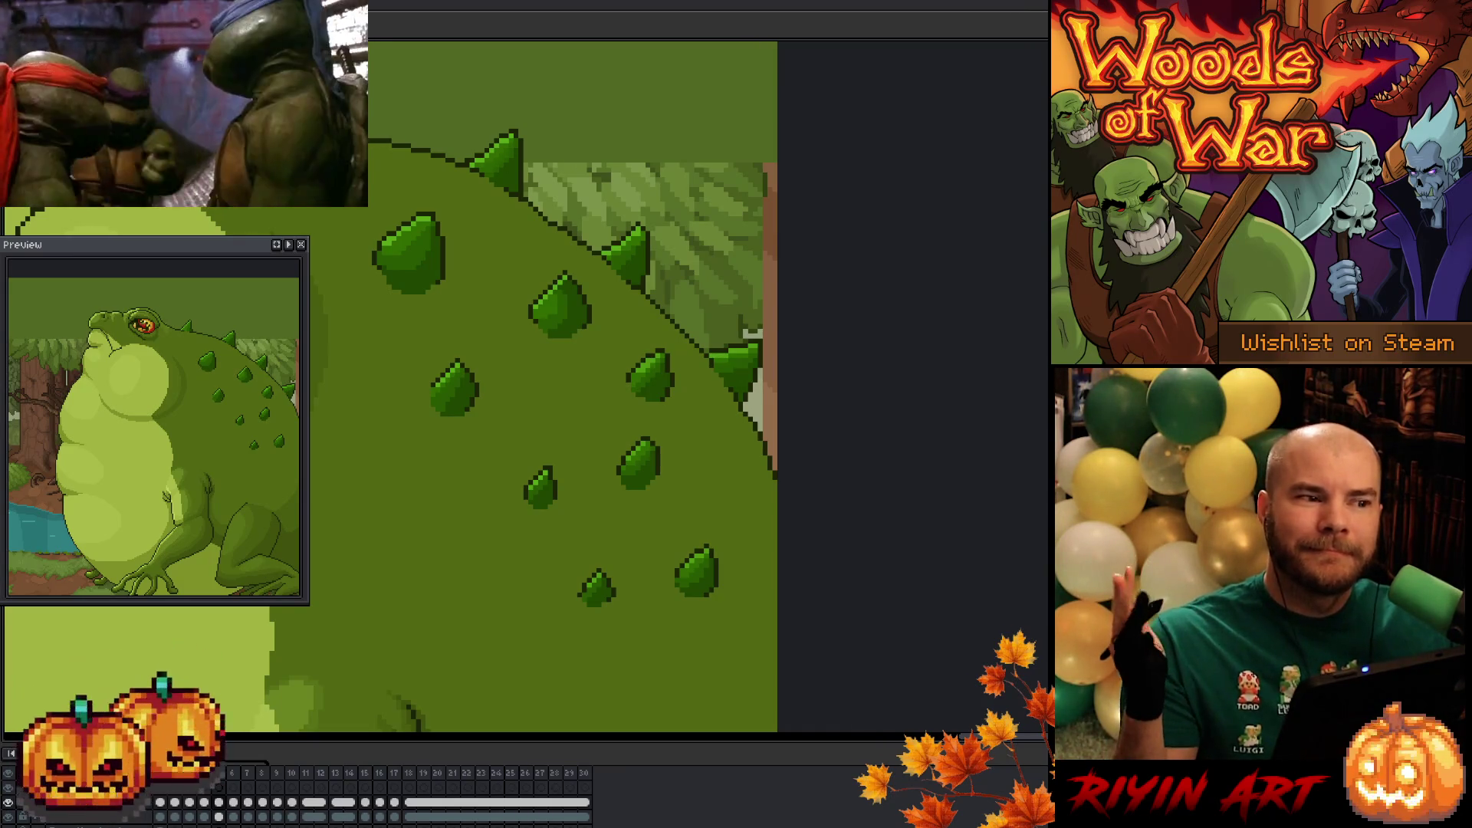
- Zoom out to the whole forest scene and play the toad animation
key(ctrl+0)
key(Return)
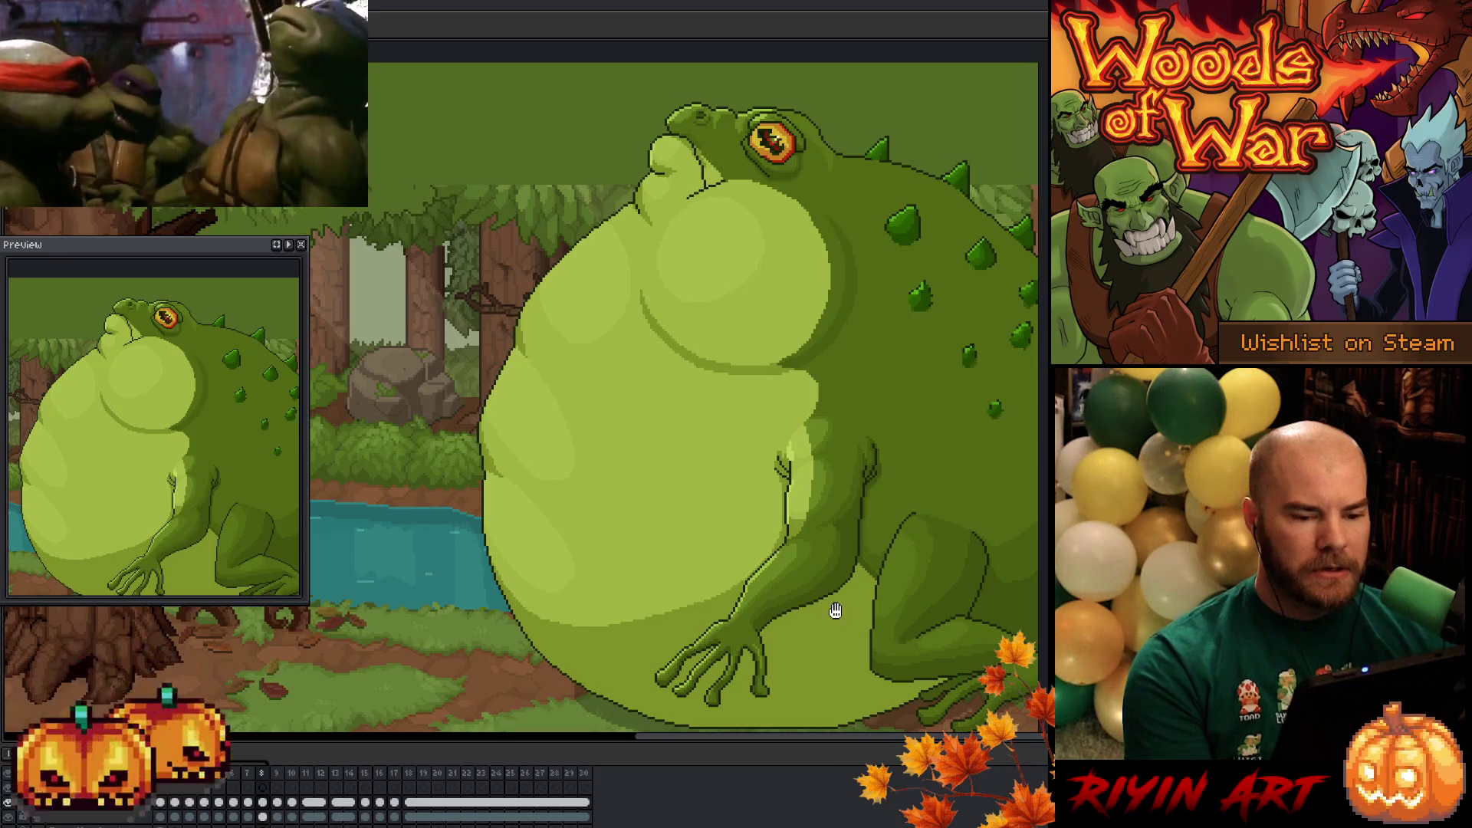
drag(835, 610, 798, 565)
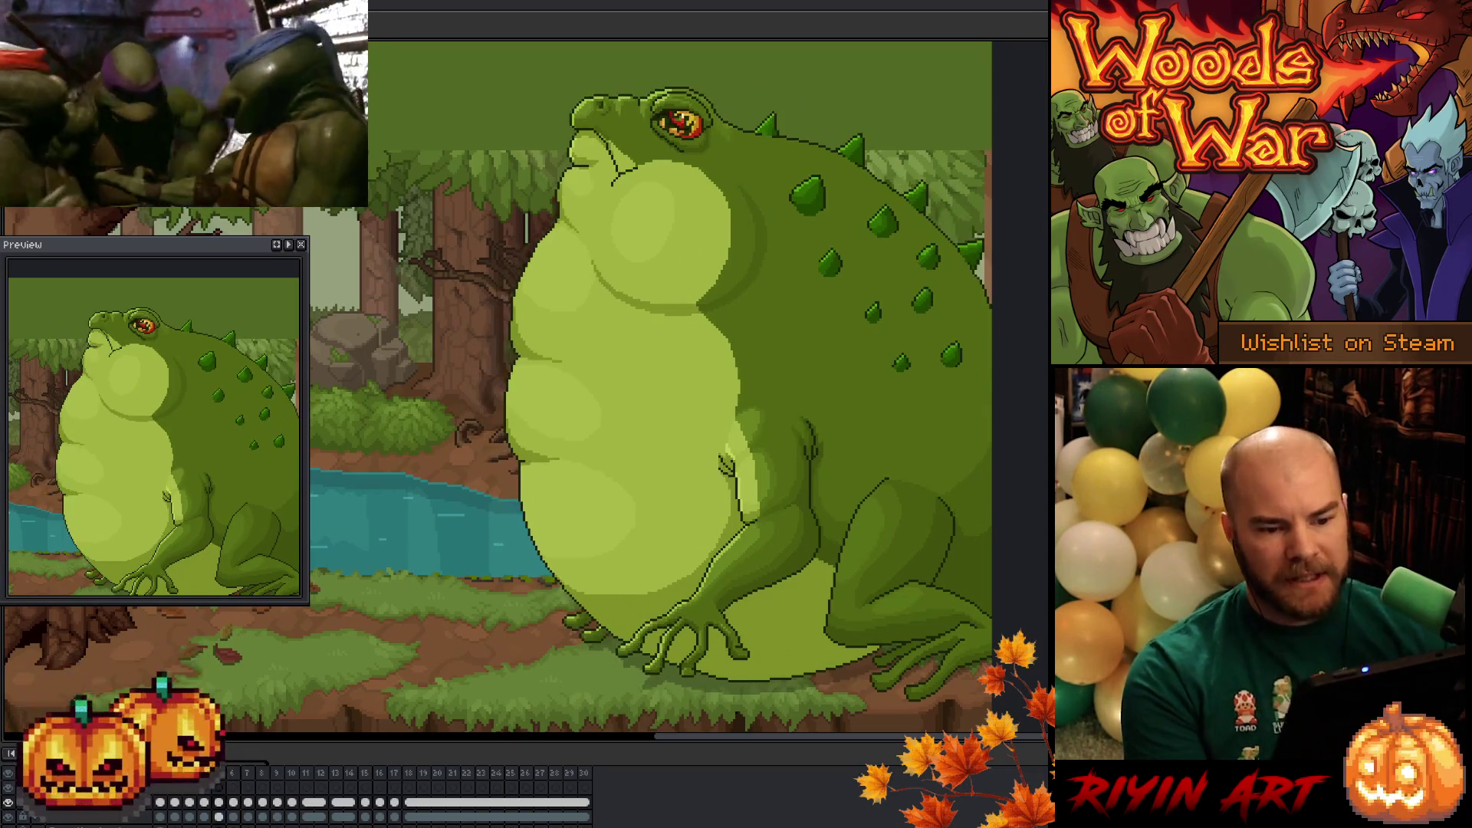
scroll(626, 479, up, 3)
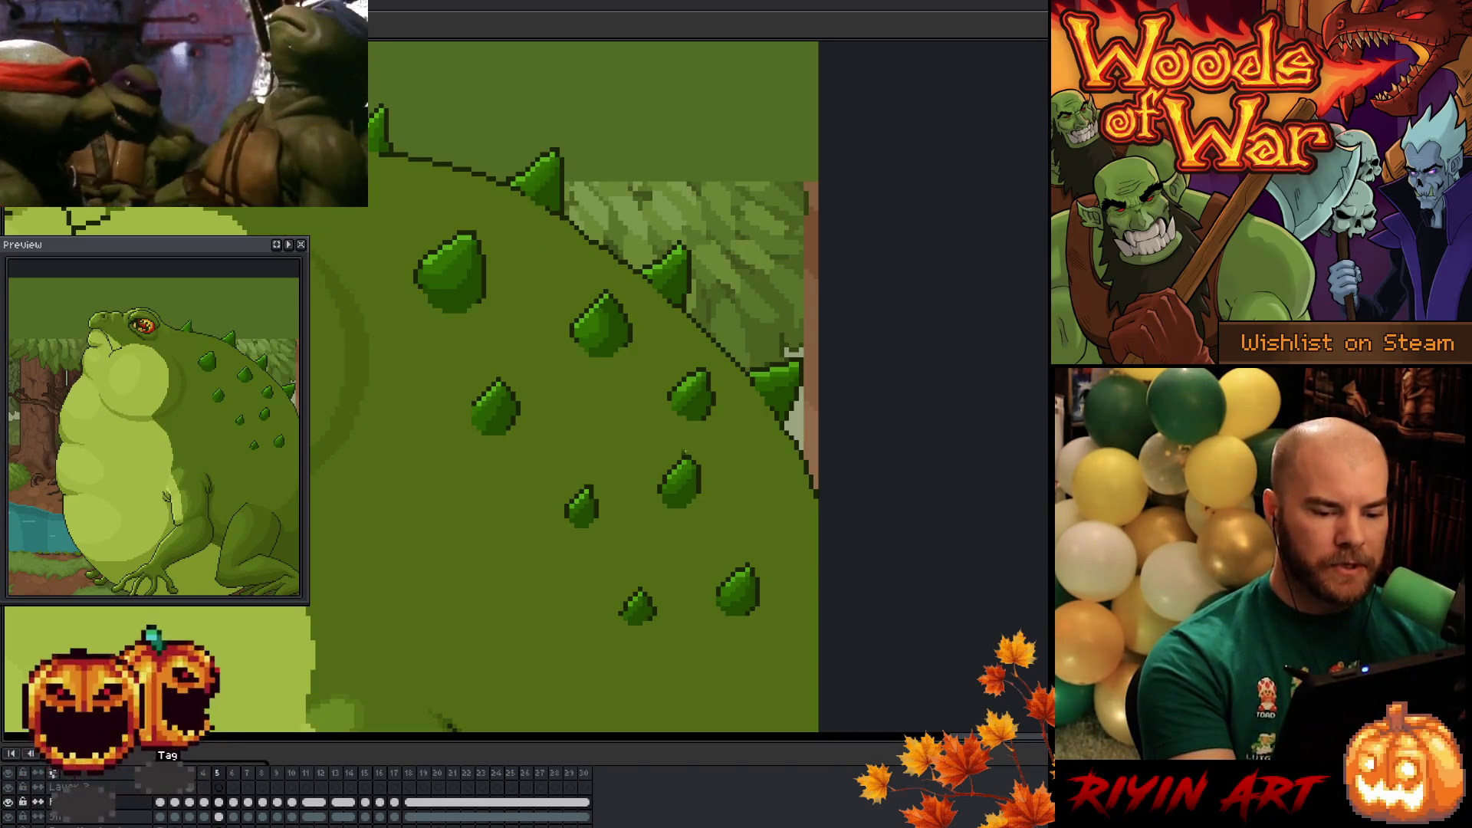
- Lasso a middle back spike, nudge it one pixel left, compare frames, and deselect
key(b)
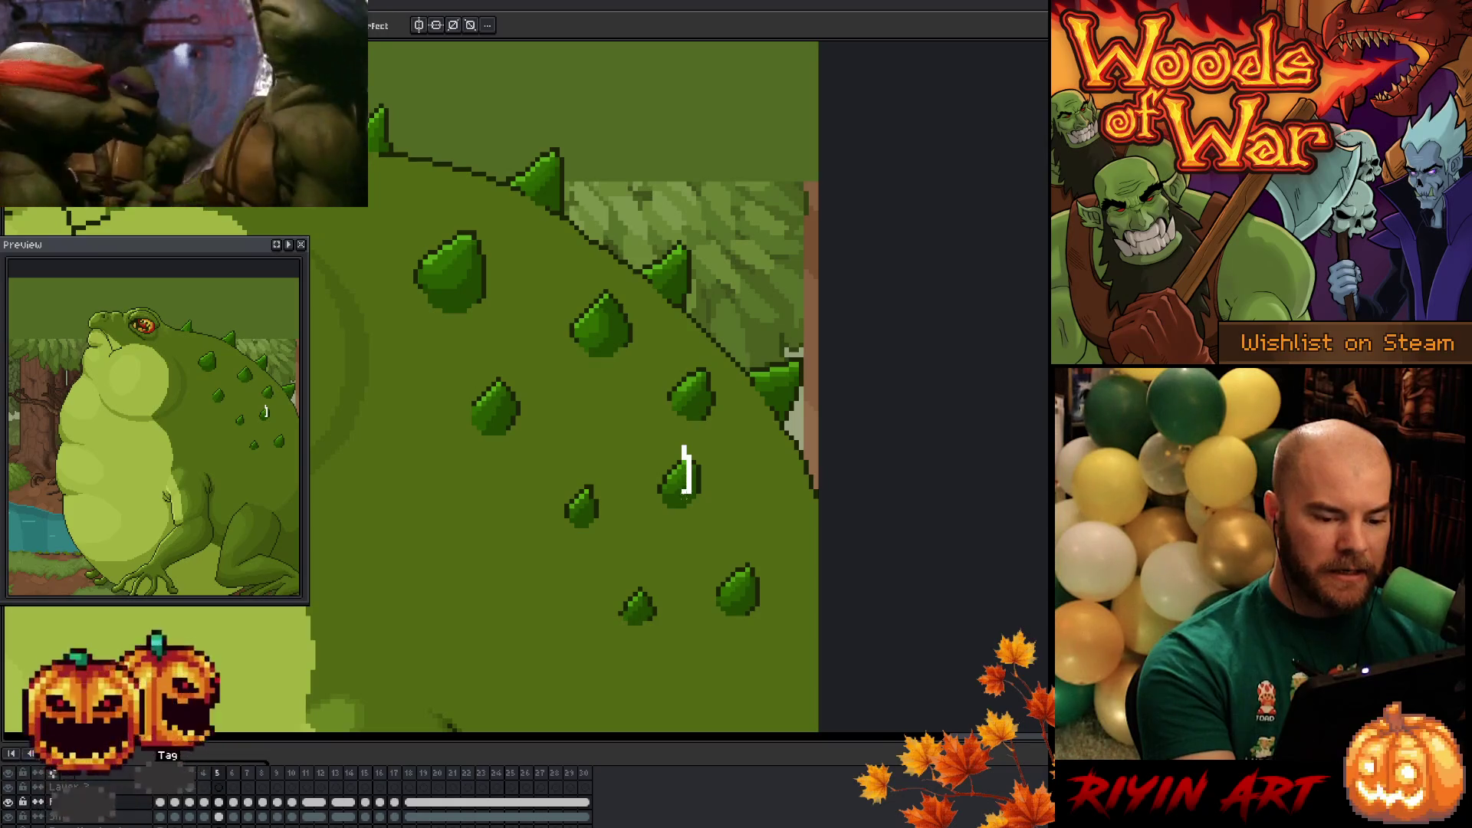
mouse_move(683, 447)
mouse_down()
mouse_move(658, 464)
mouse_move(664, 496)
mouse_up()
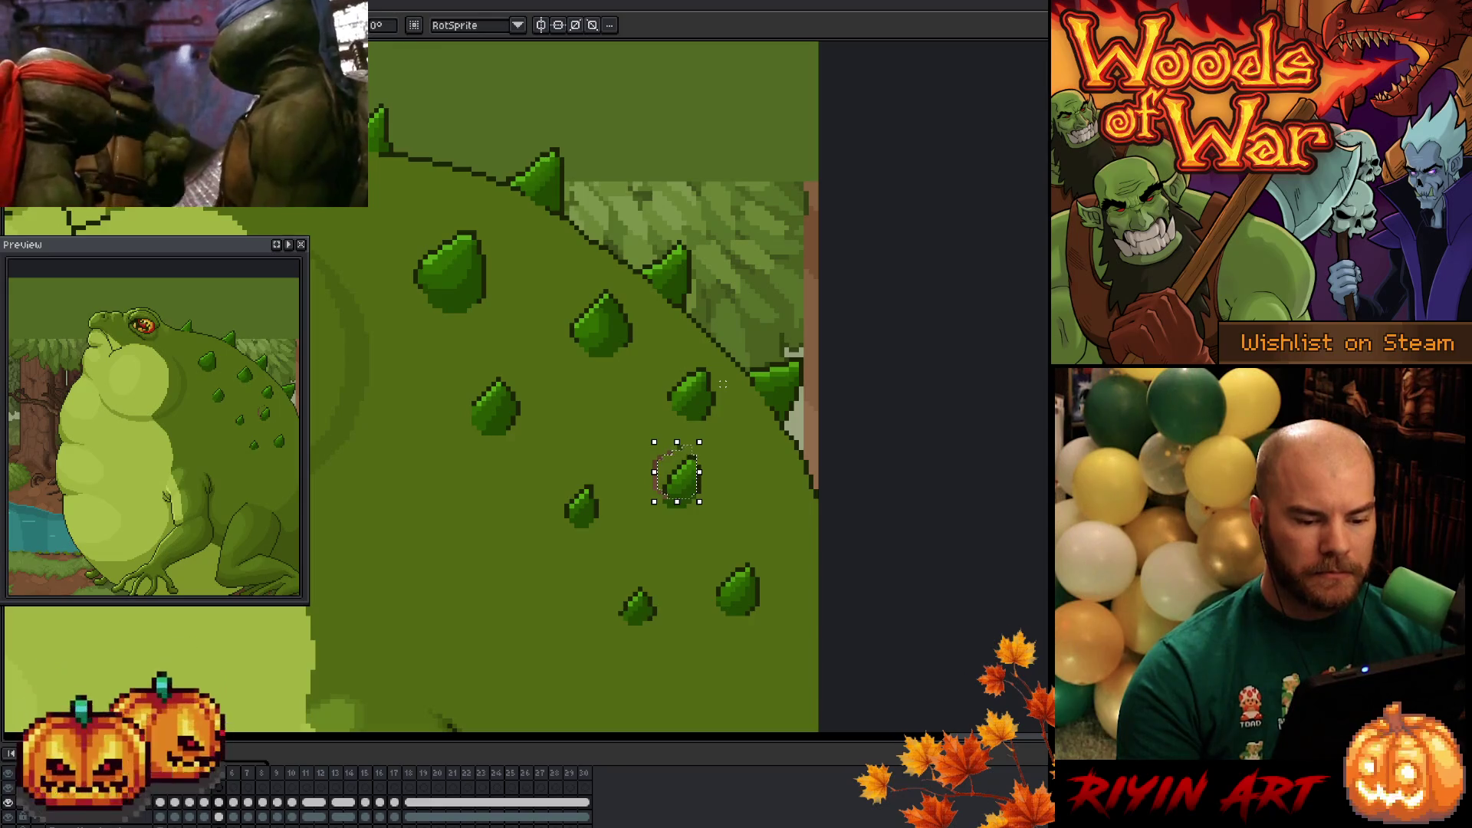
key(b)
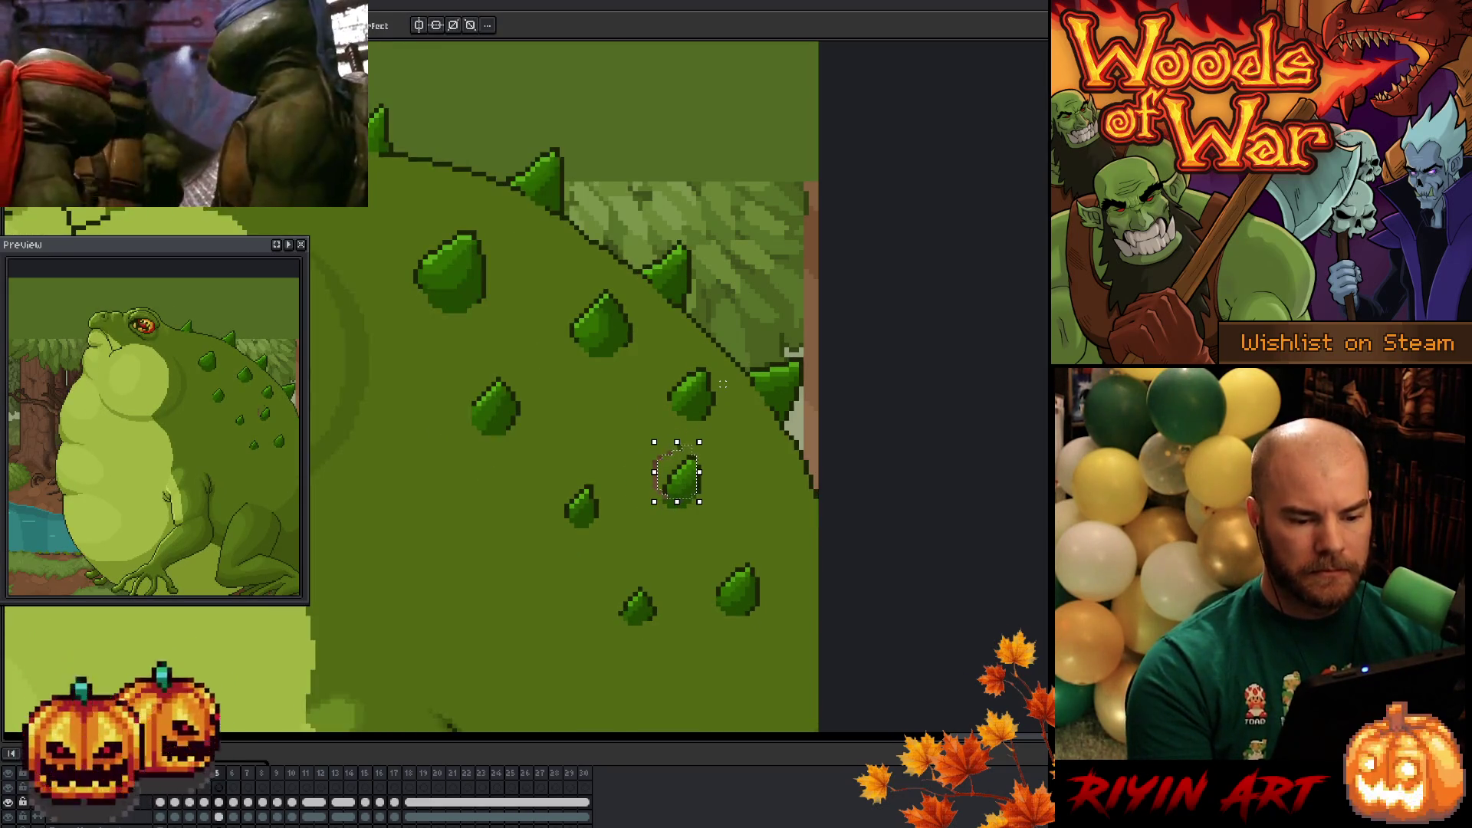
key(Left)
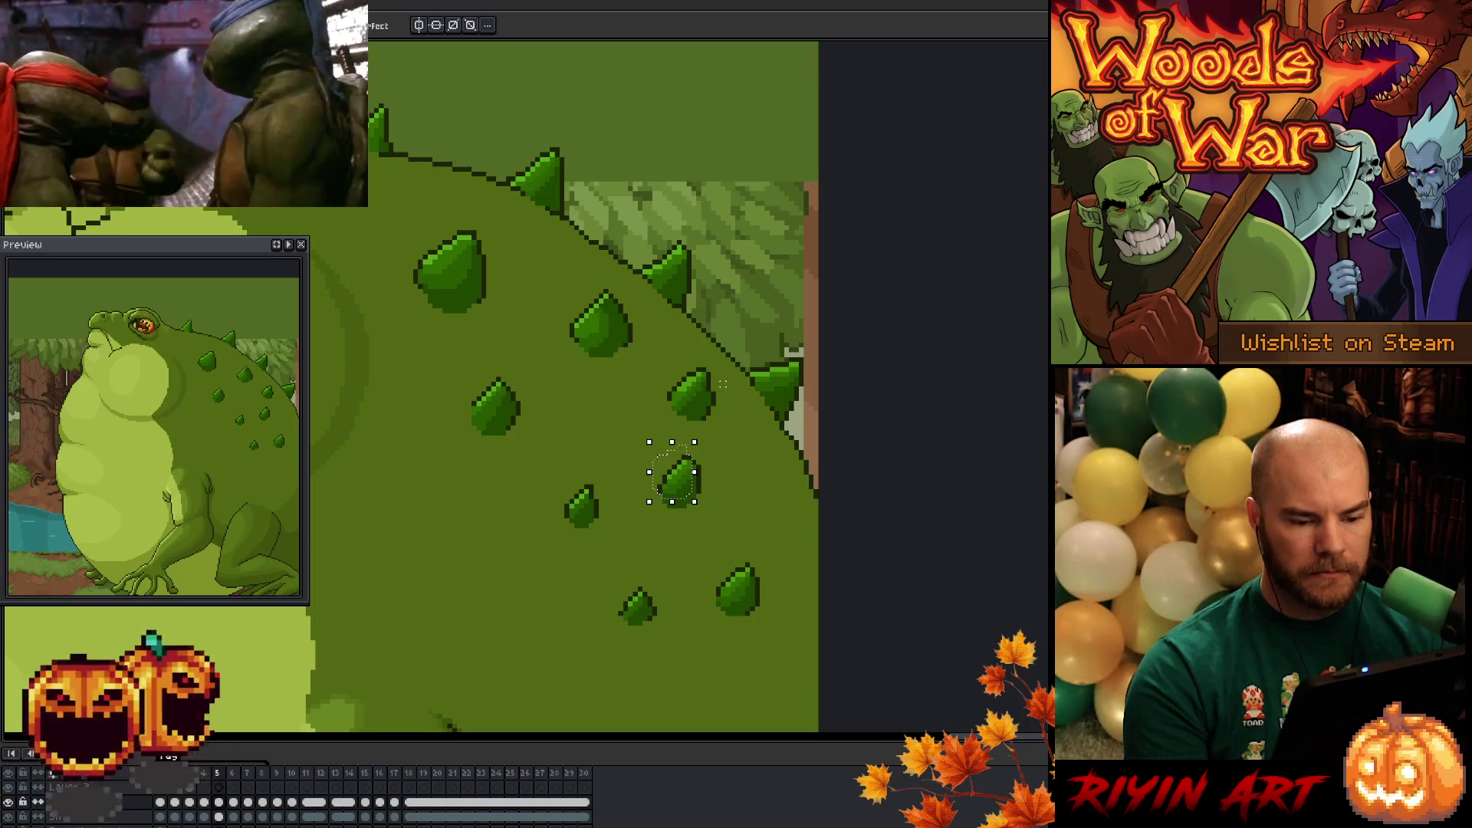
key(comma)
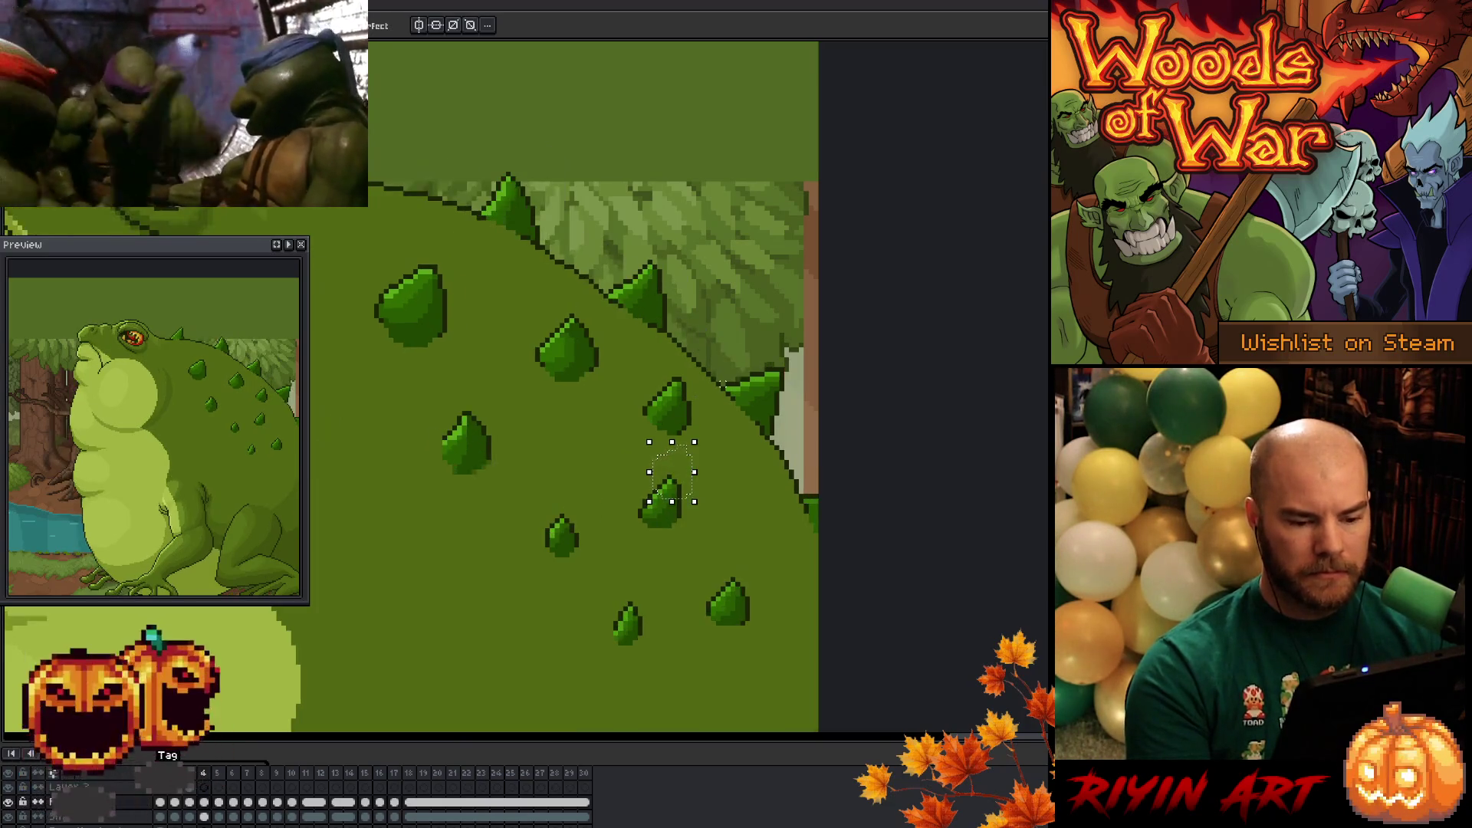
key(period)
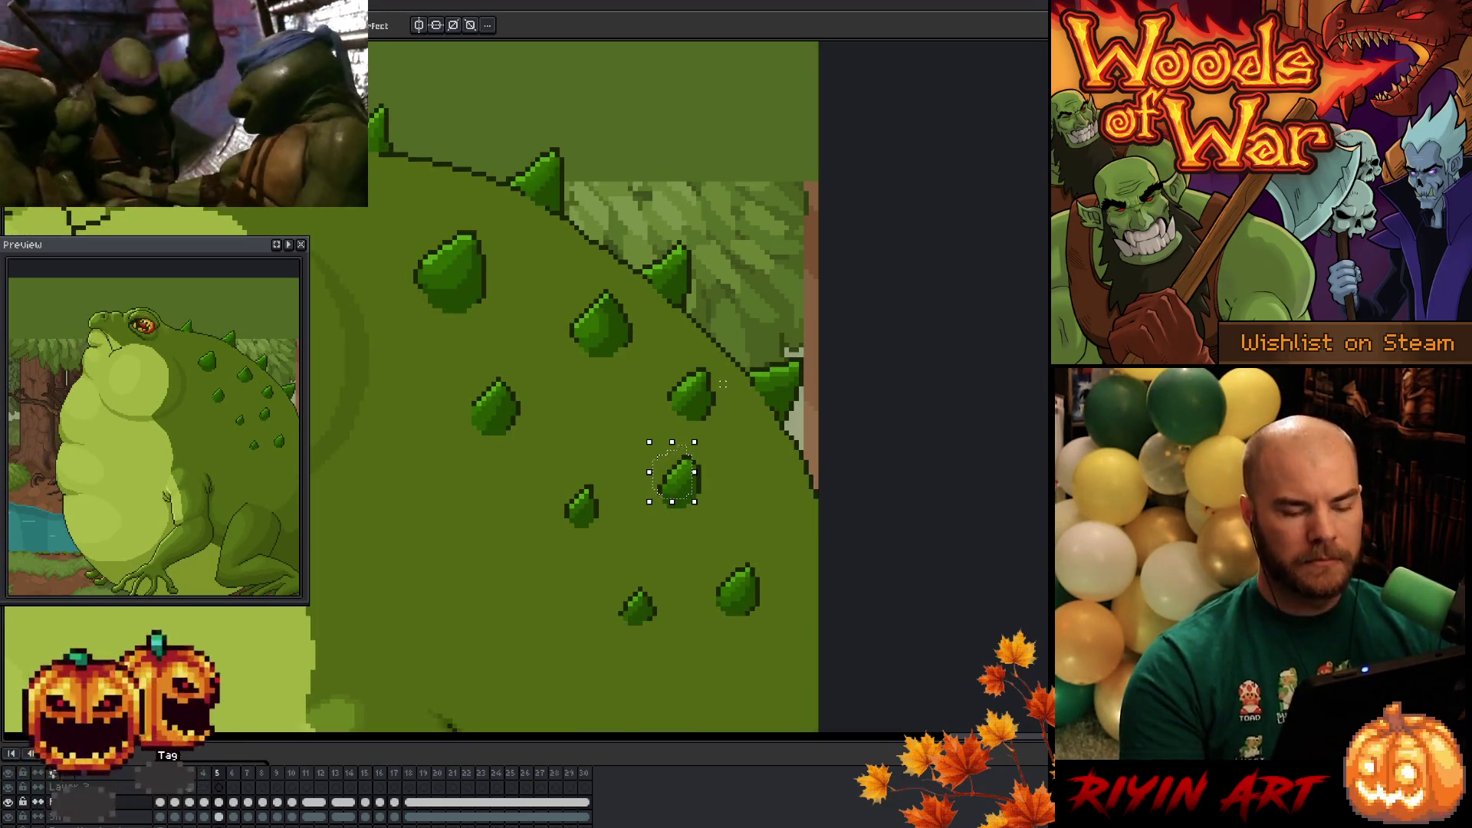
key(ctrl+d)
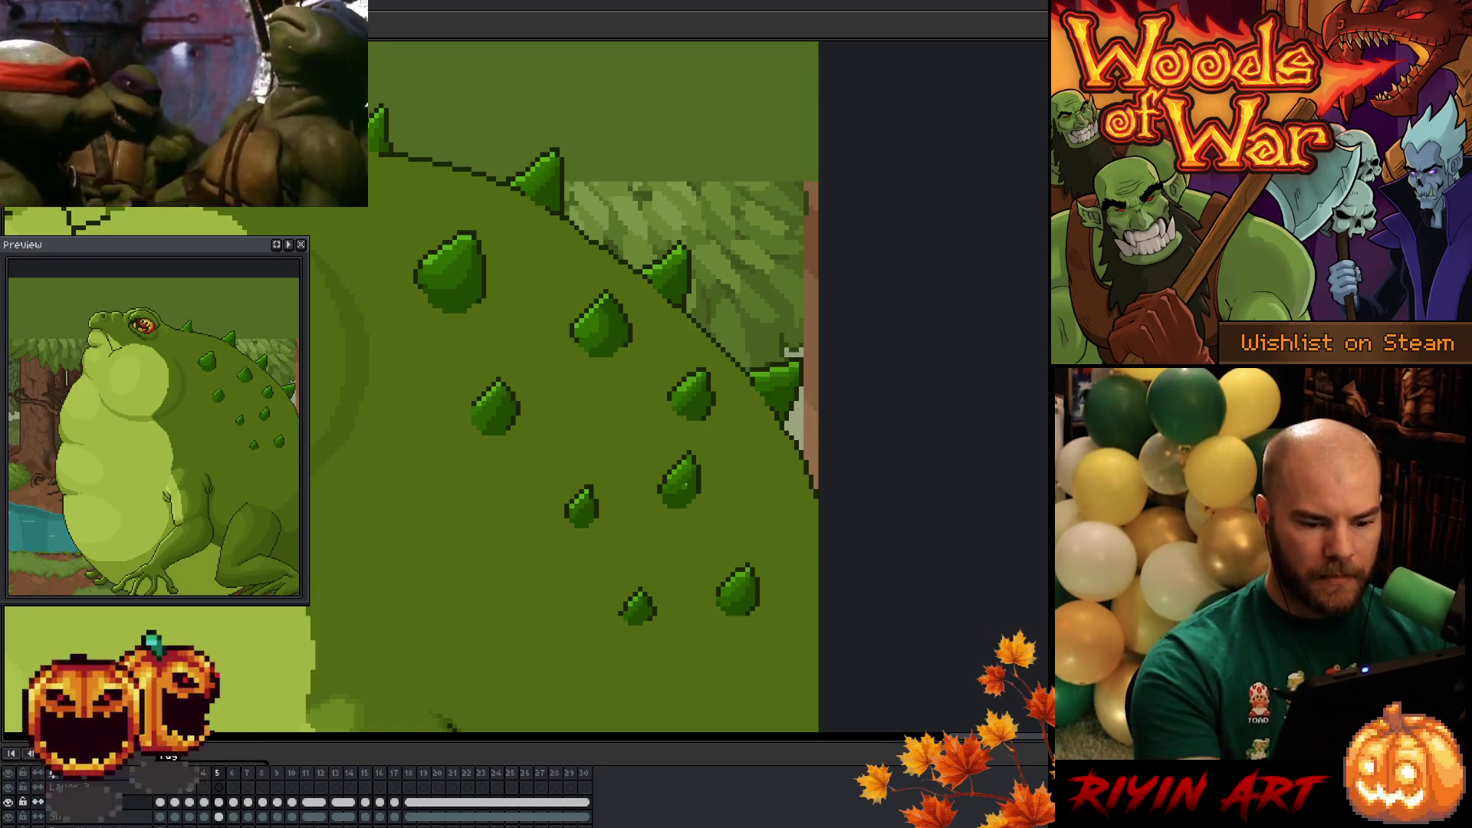
- Flip between neighbouring frames to check the moved spike
key(Left)
key(Right)
key(Left)
key(Right)
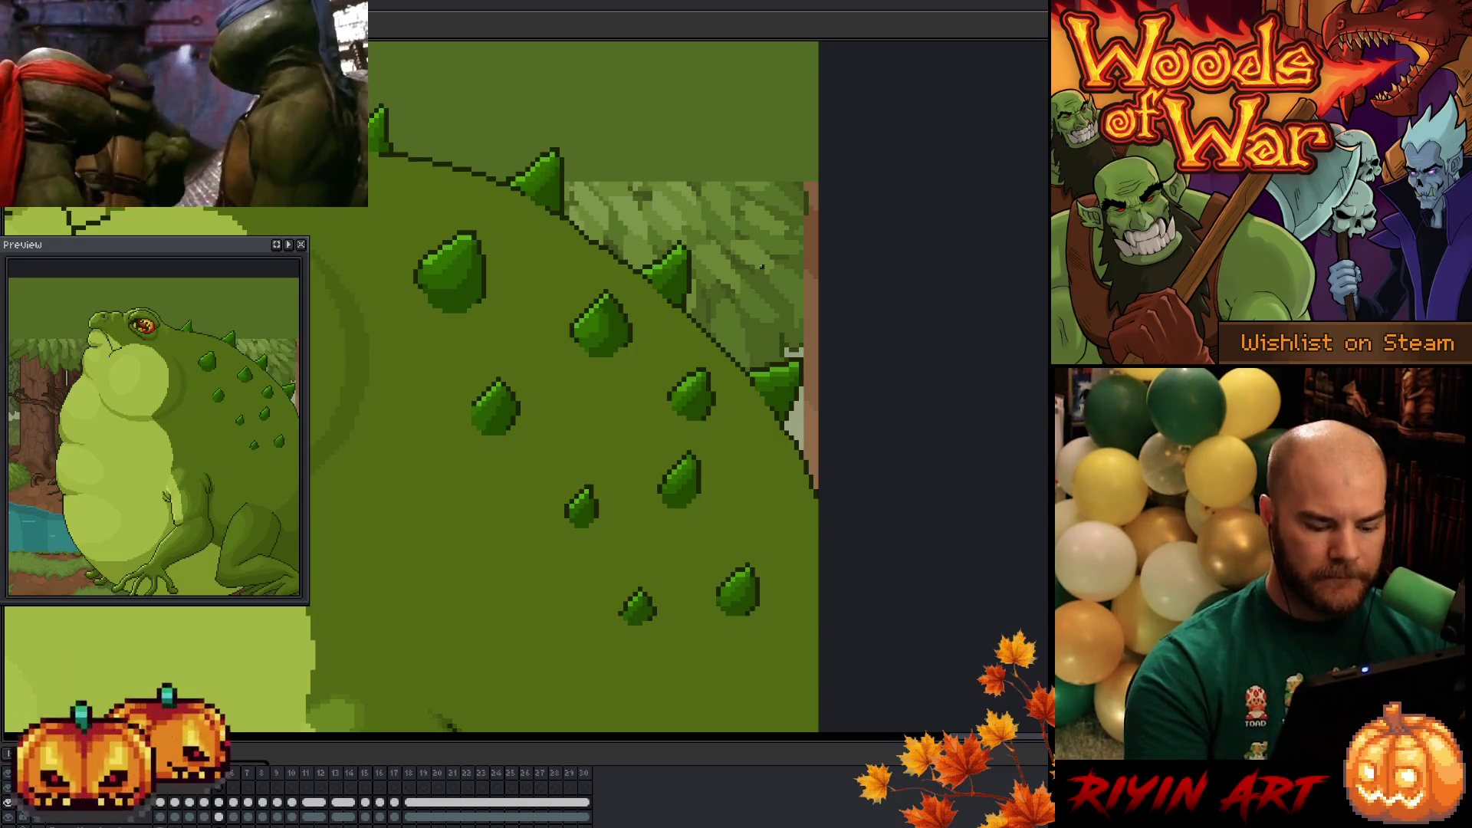
key(Left)
key(Right)
key(Left)
key(Right)
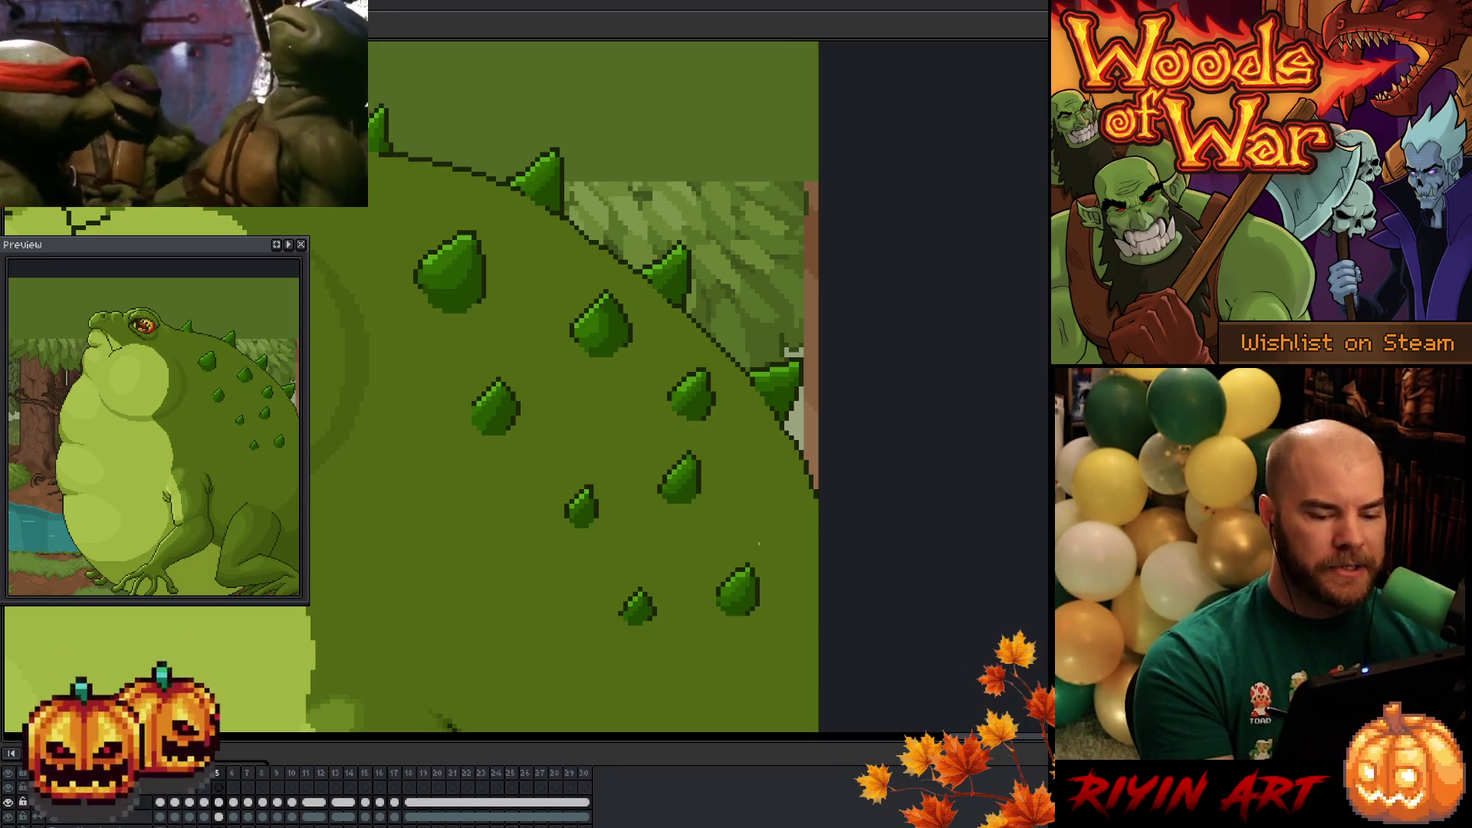
scroll(690, 483, right, 4)
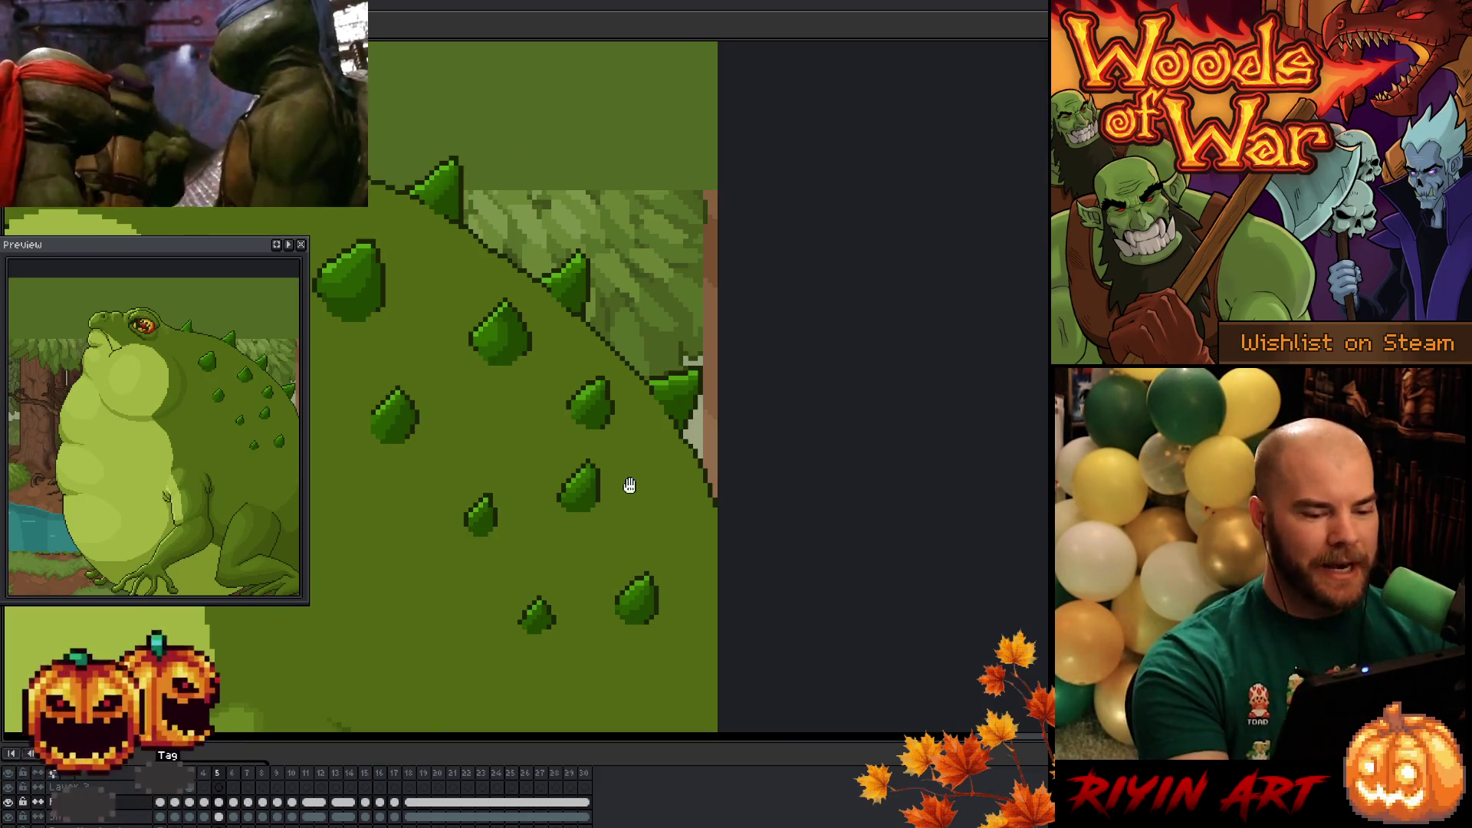
scroll(674, 514, up, 2)
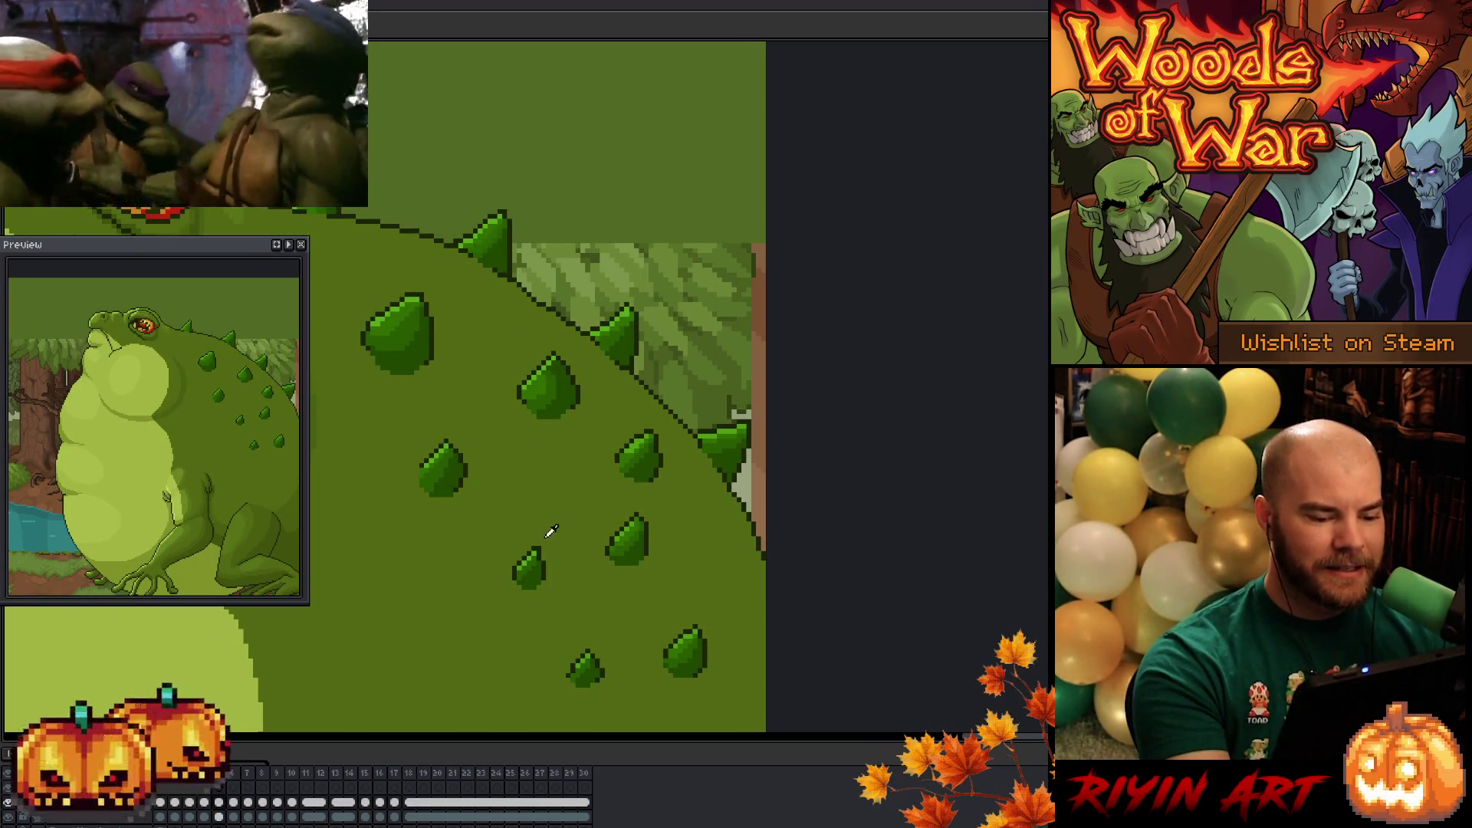
- Bring the back spikes into view and preview frame 6 before returning to frame 5
drag(670, 546, 778, 530)
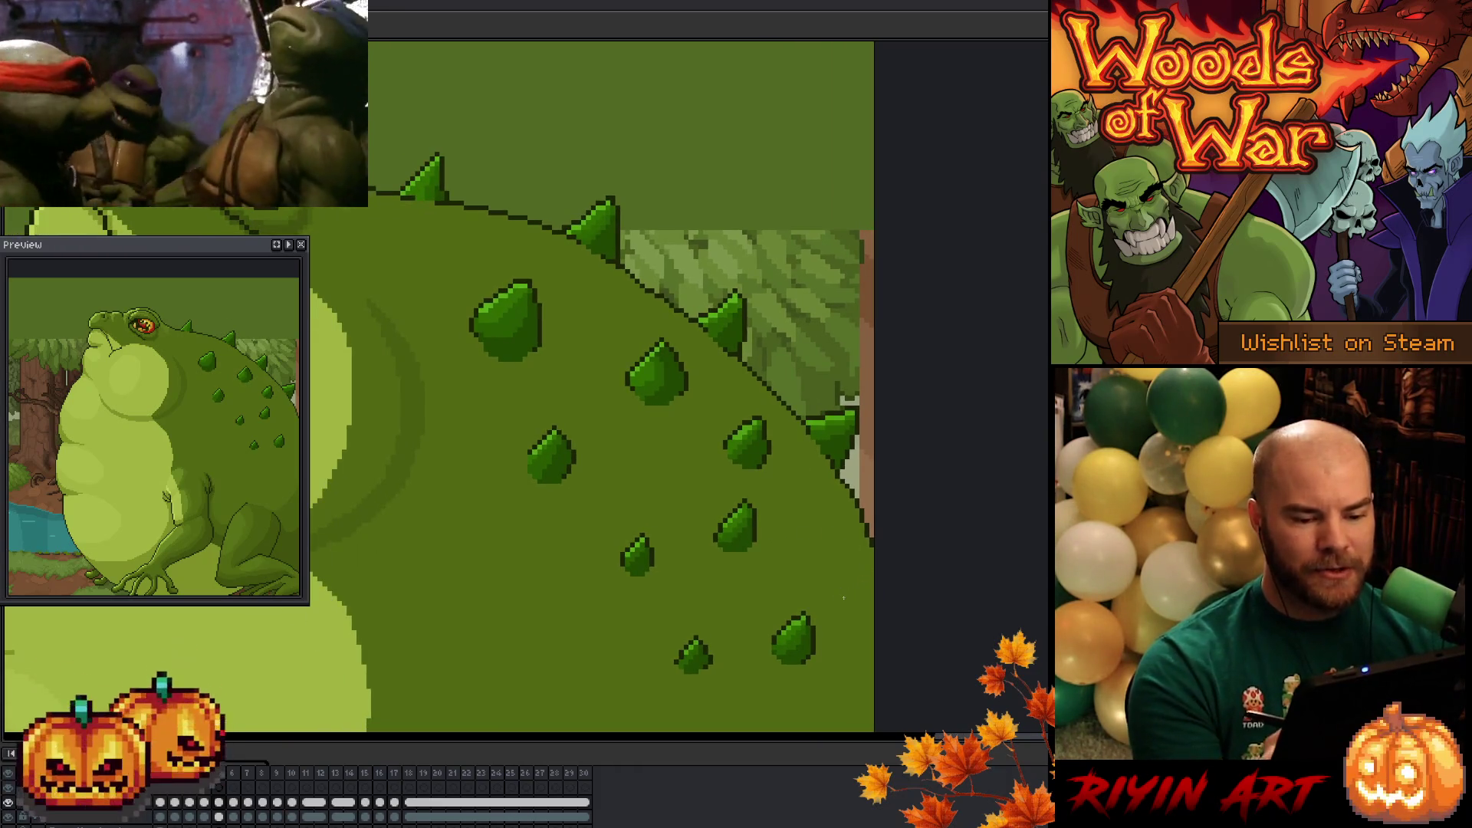
click(234, 802)
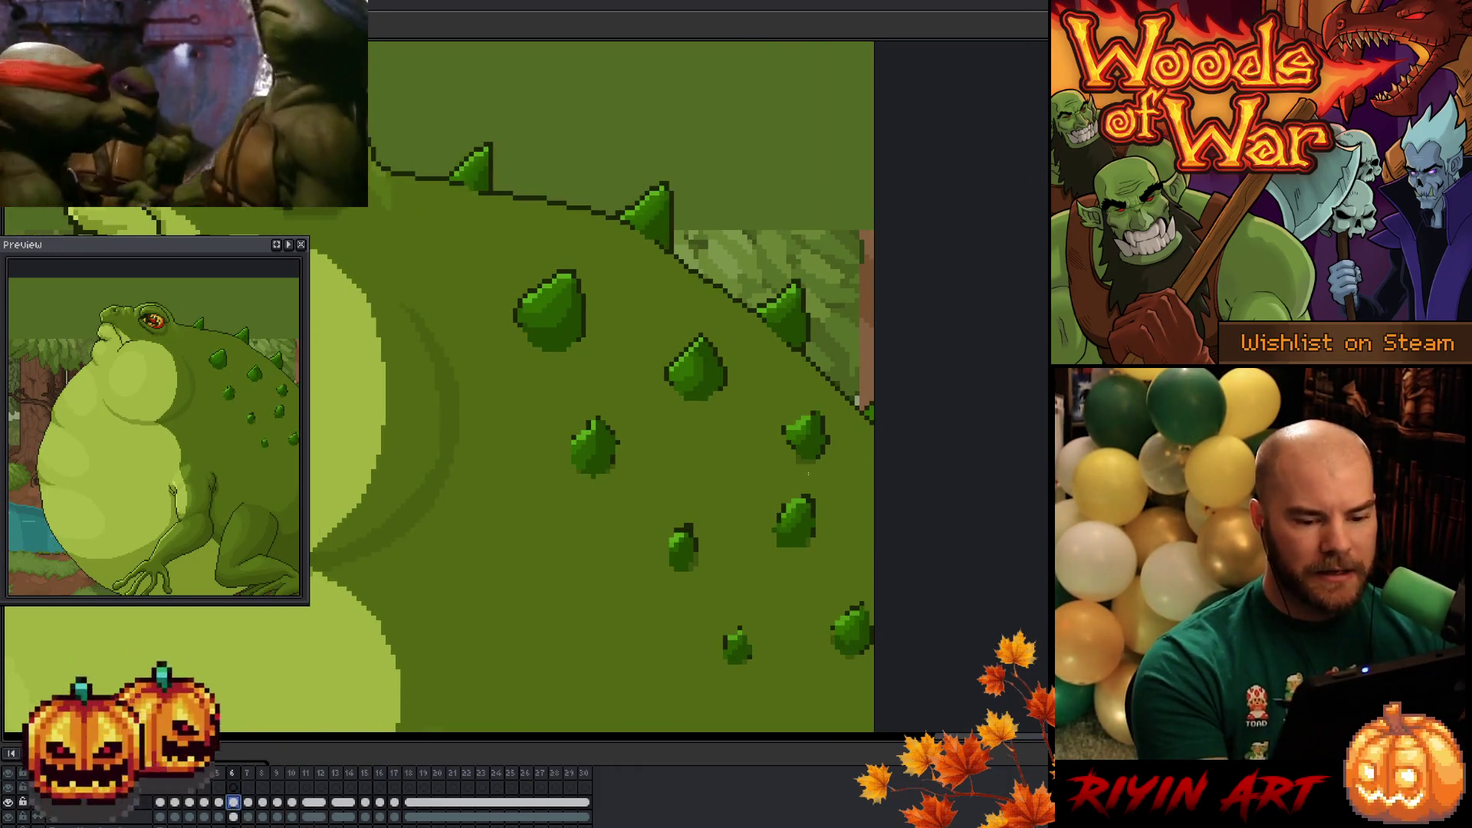
drag(729, 469, 650, 460)
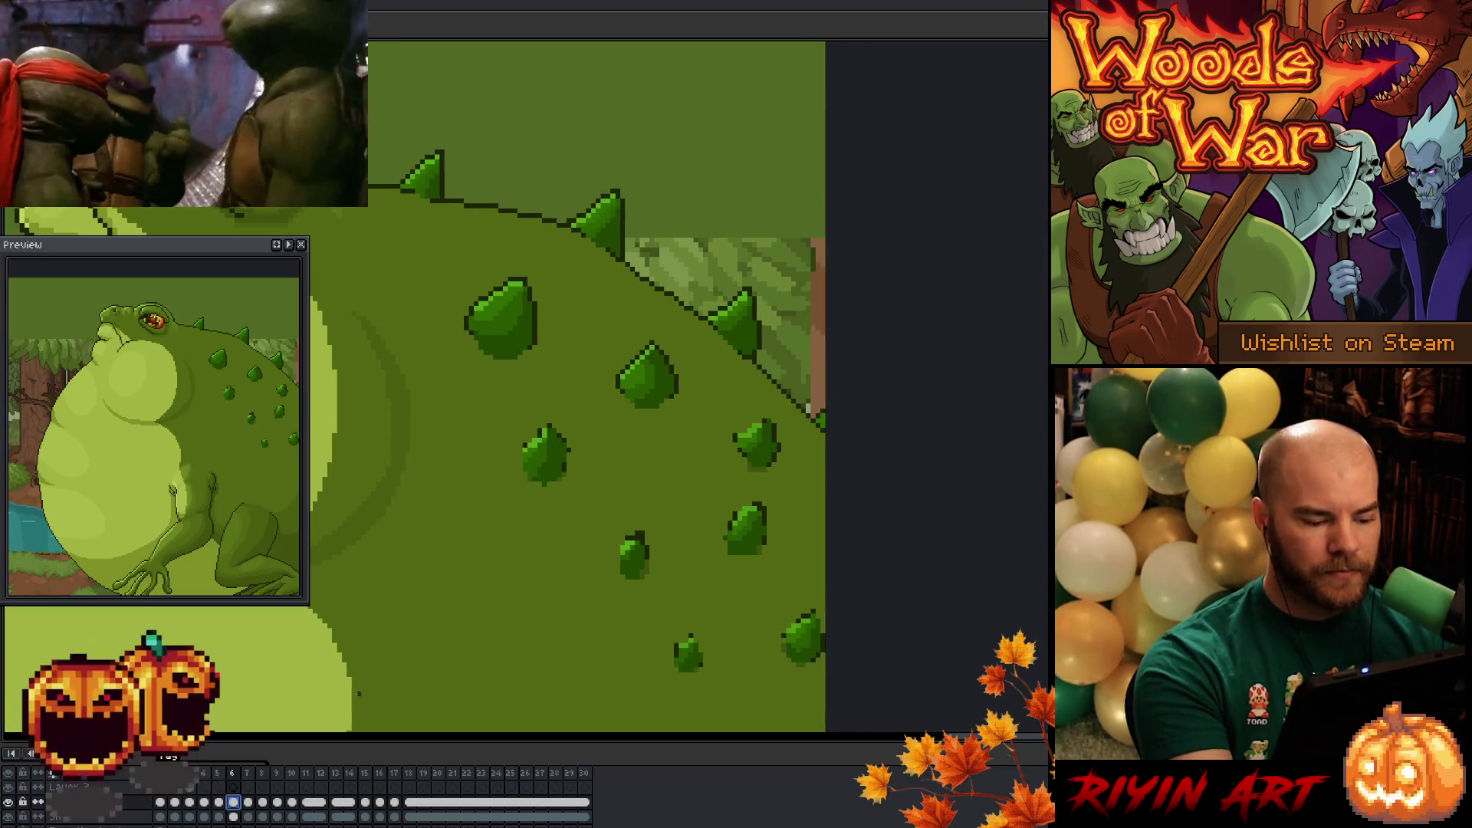
click(219, 802)
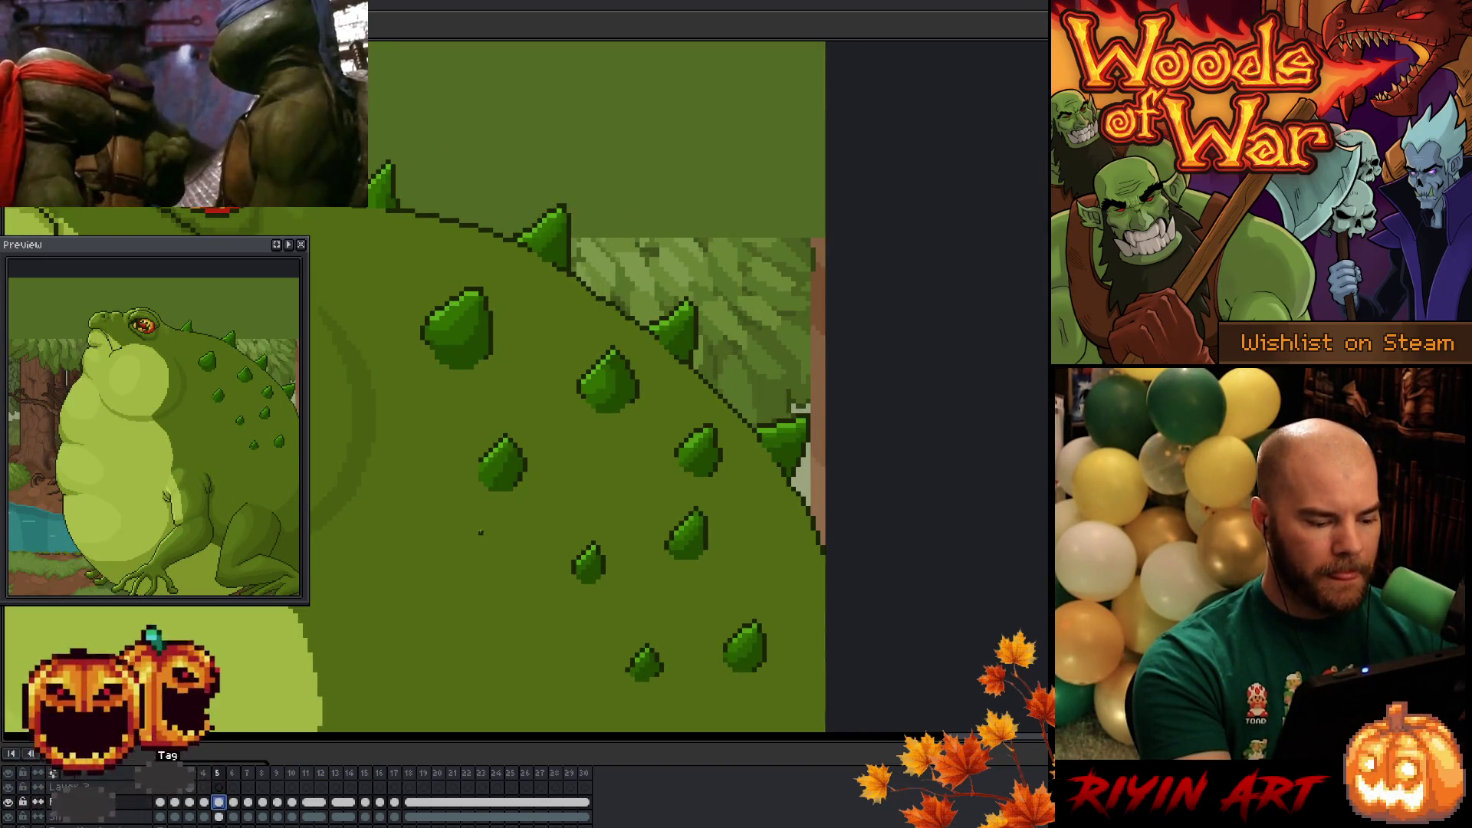
- Select the lower spikes without the skin and move them up-right on frame 6
key(q)
mouse_move(502, 512)
mouse_down()
mouse_move(540, 433)
mouse_move(529, 510)
mouse_up()
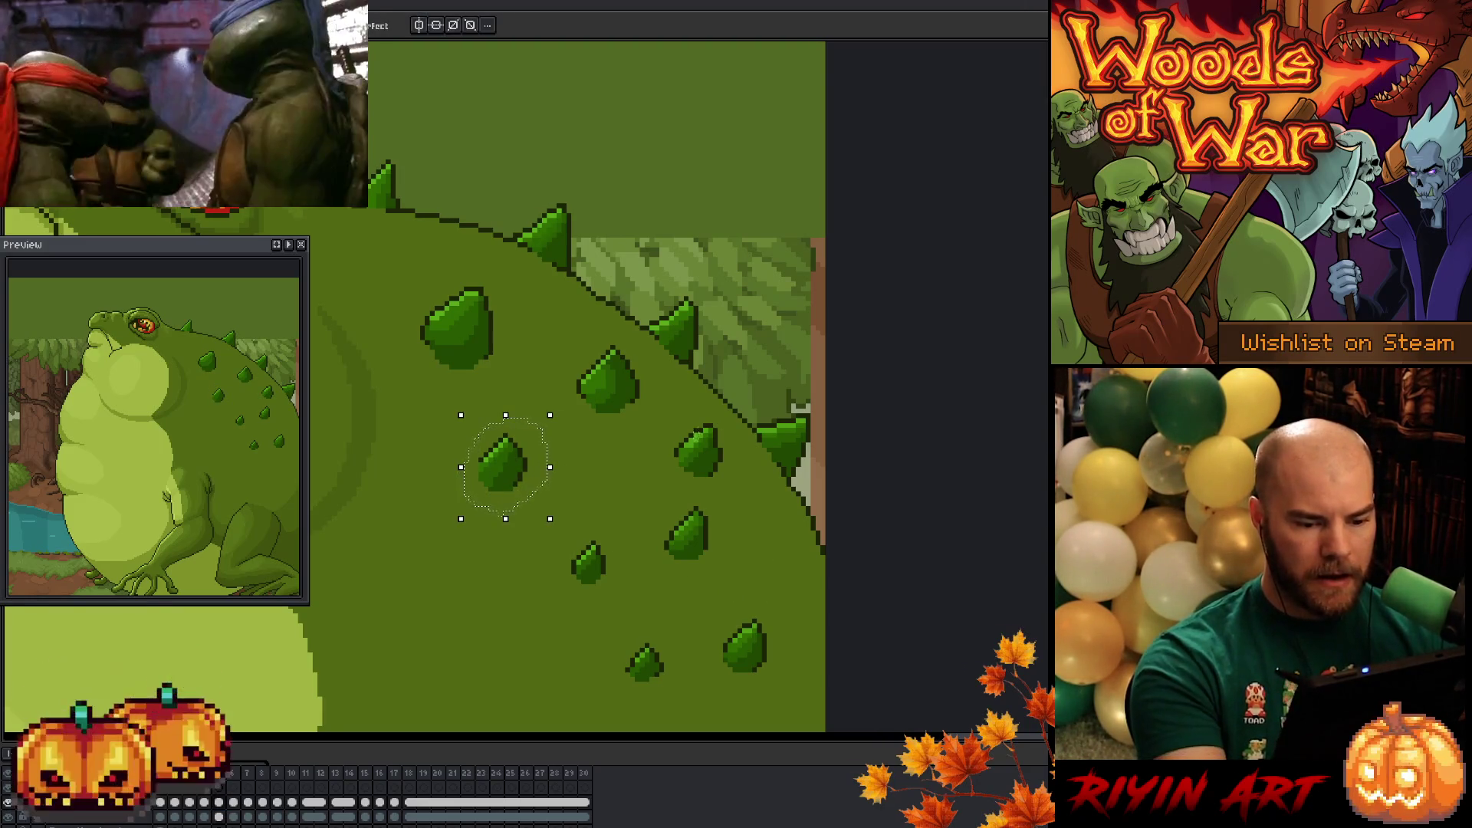
mouse_move(657, 437)
mouse_down()
mouse_move(721, 429)
mouse_move(775, 613)
mouse_move(628, 694)
mouse_move(454, 441)
mouse_move(629, 498)
mouse_move(657, 441)
mouse_up()
key(w)
alt+click(690, 581)
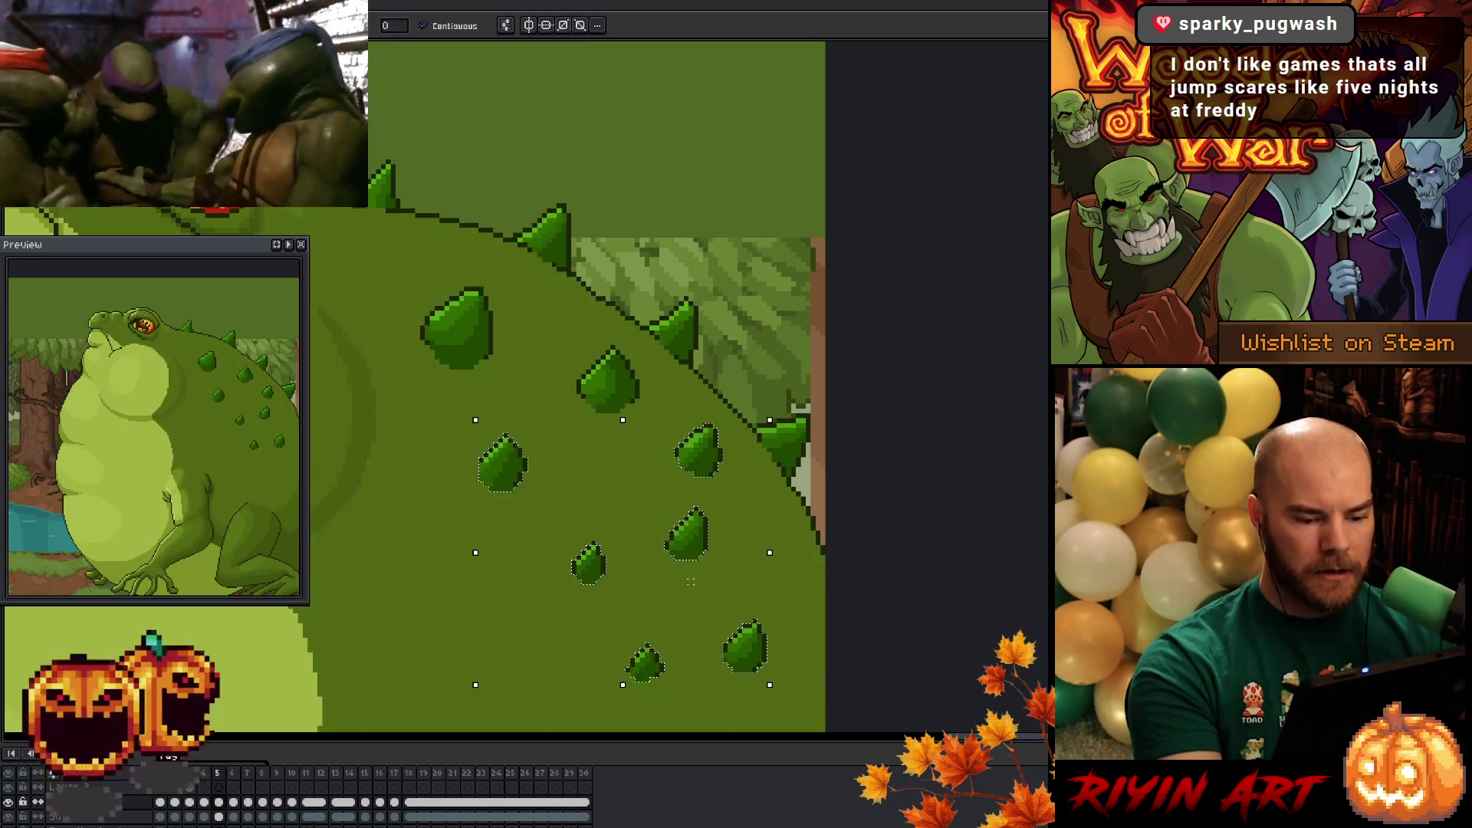
click(601, 582)
click(232, 801)
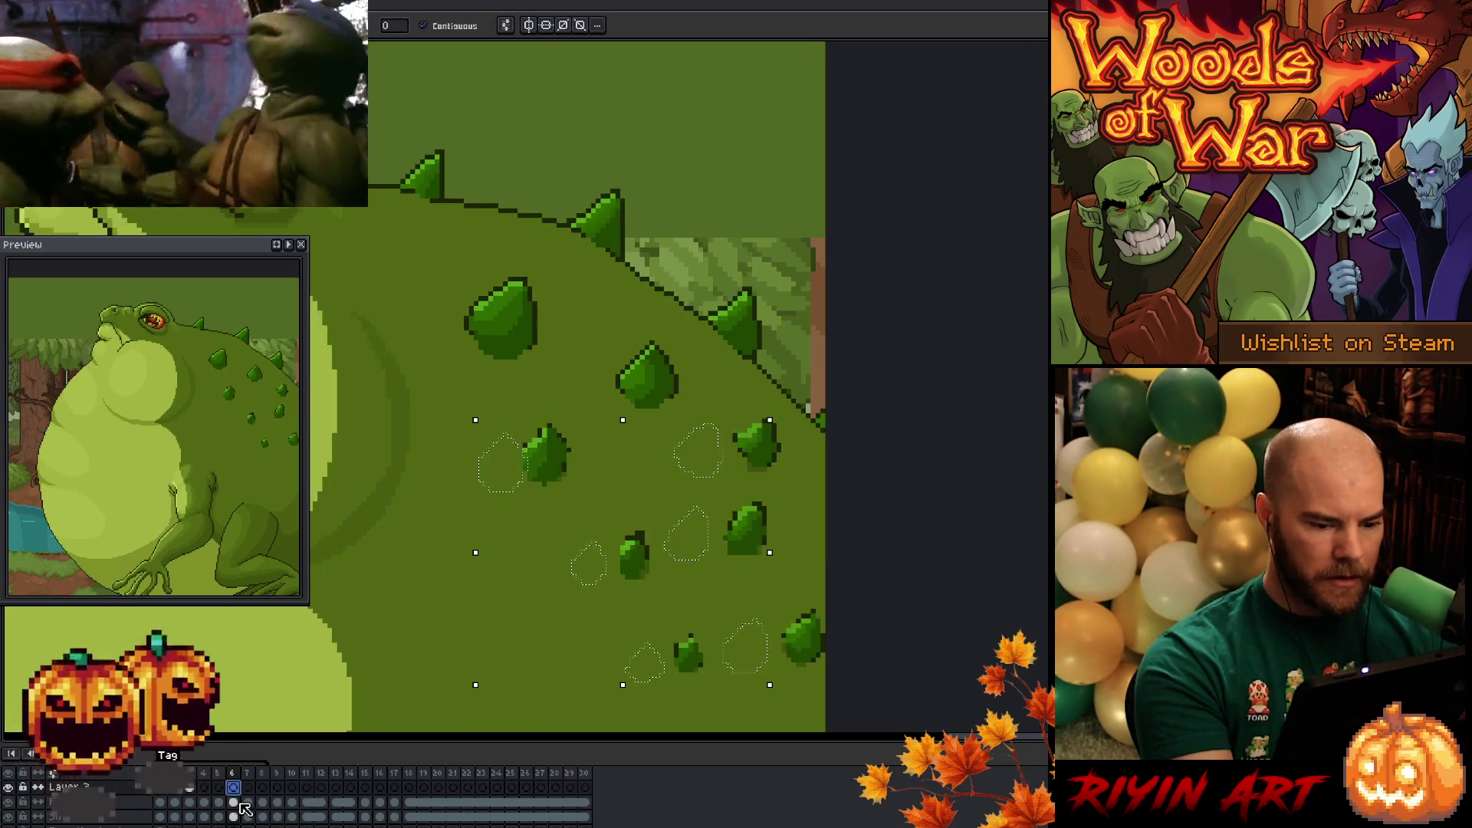
drag(713, 459, 755, 448)
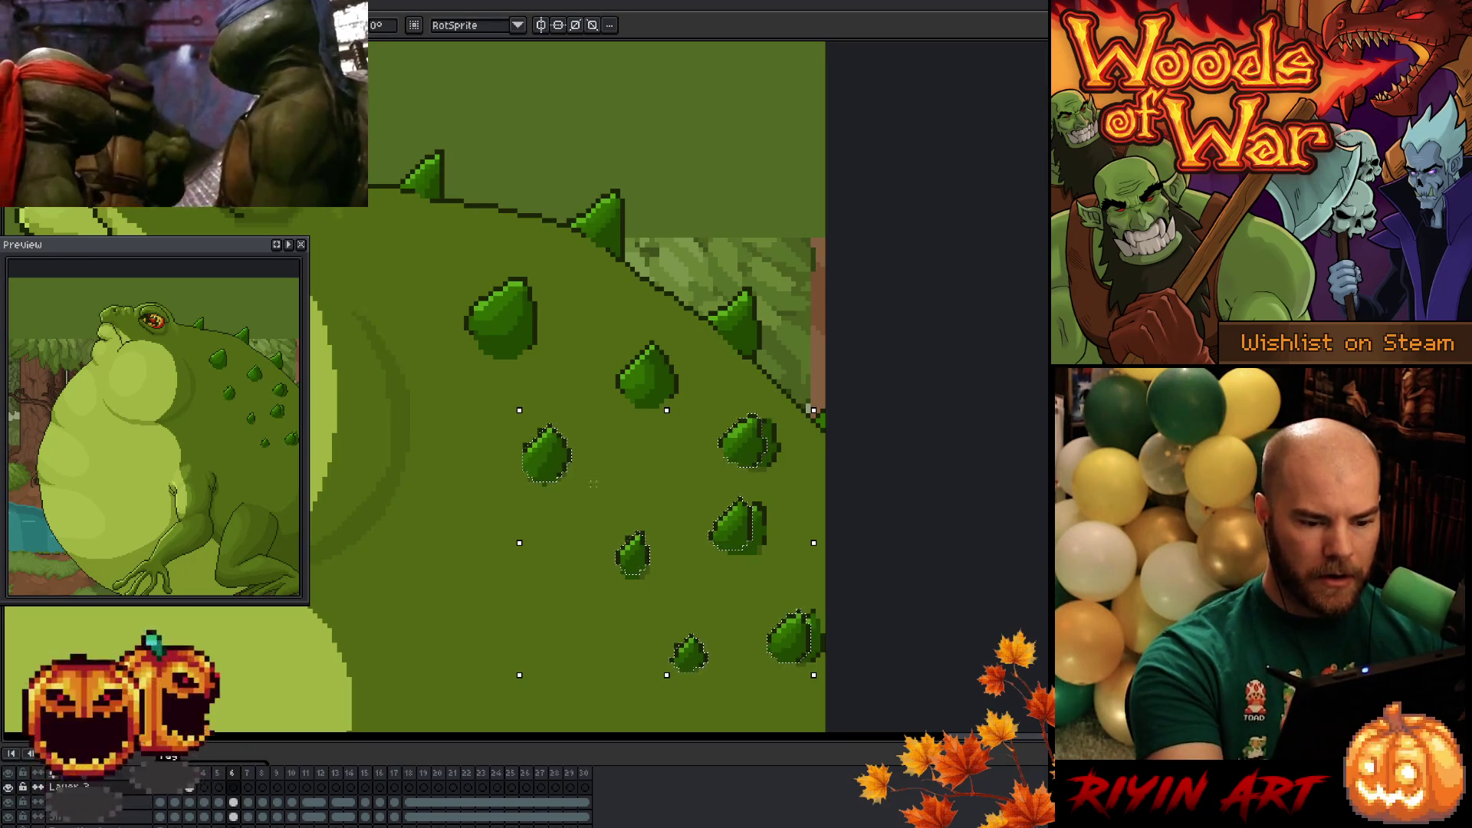
key(ctrl+d)
key(g)
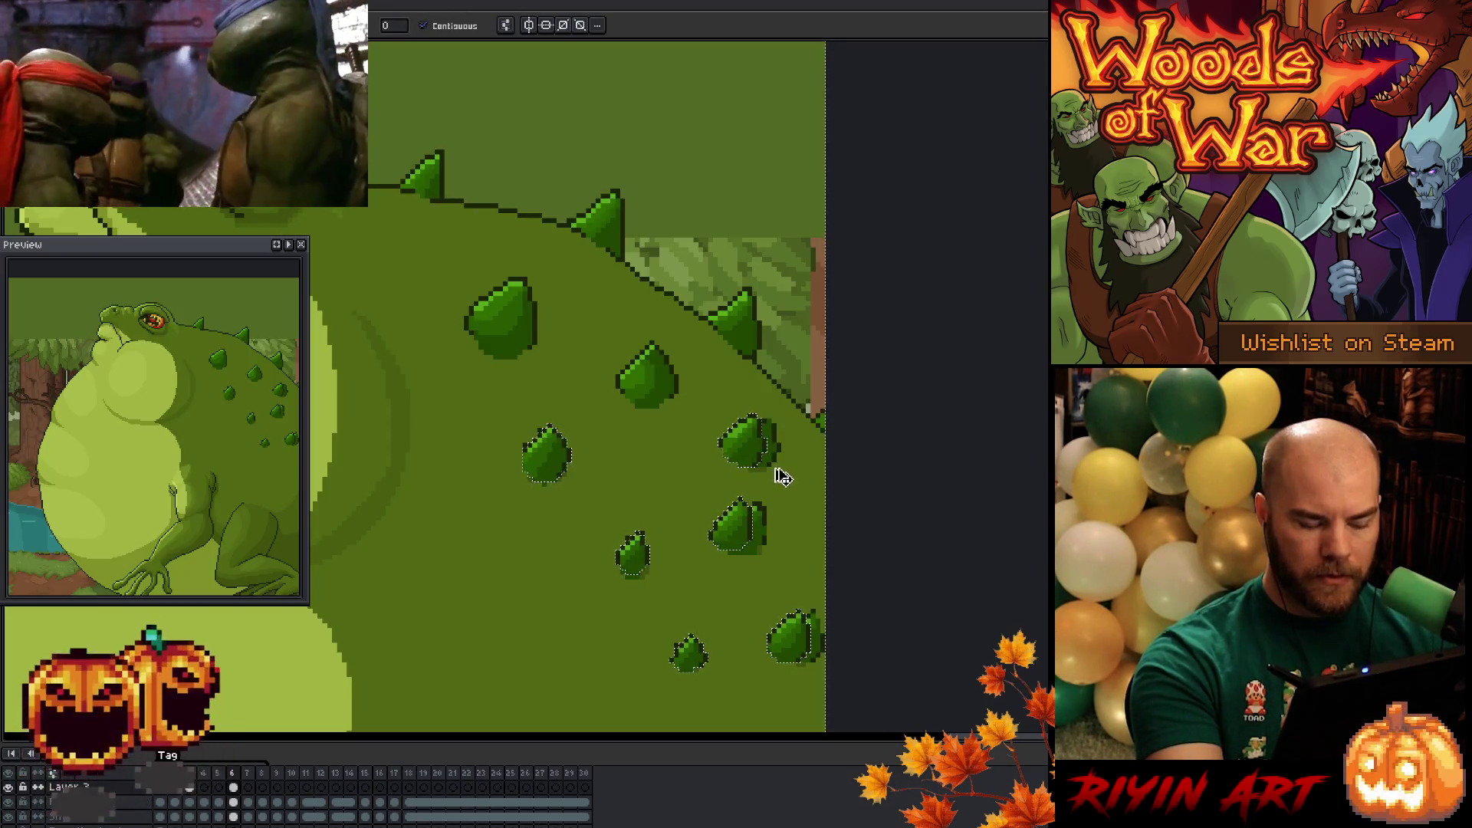
- Nudge the upper-right and lower-right spikes one pixel up and right
key(q)
mouse_move(770, 481)
mouse_down()
mouse_move(697, 452)
mouse_move(767, 479)
mouse_move(768, 464)
mouse_up()
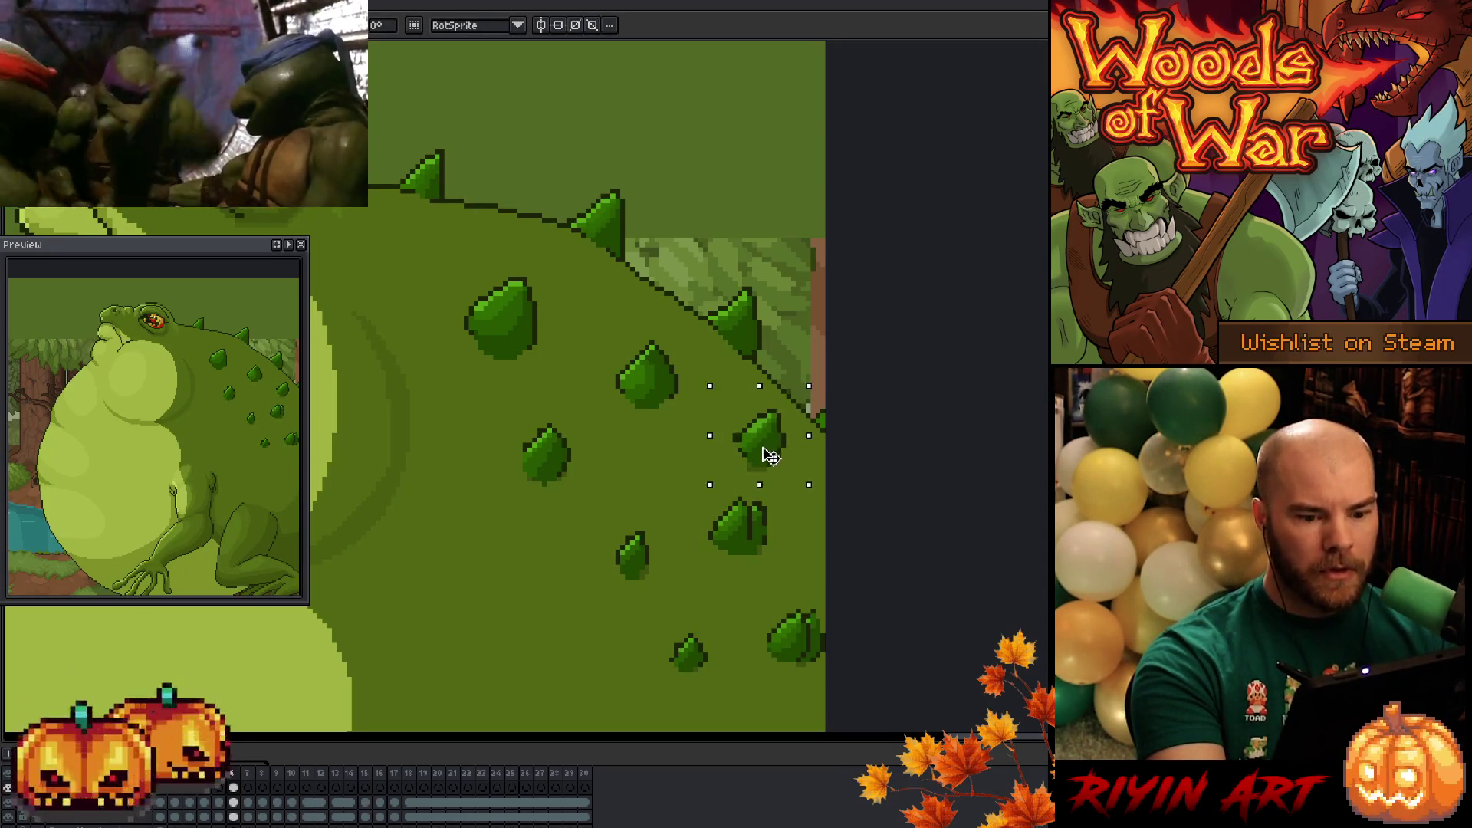
drag(769, 461, 774, 457)
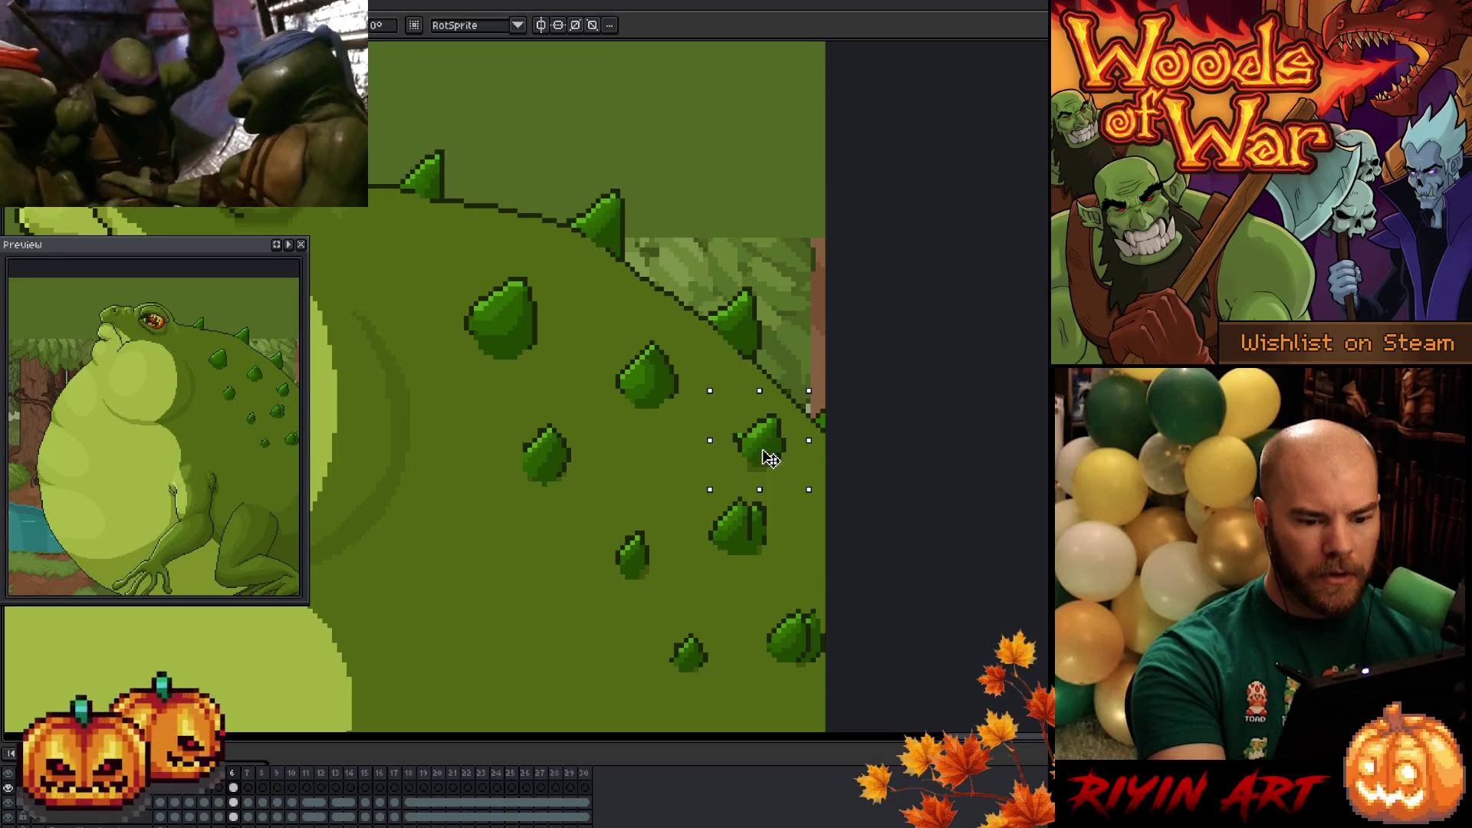
key(Return)
drag(763, 558, 757, 542)
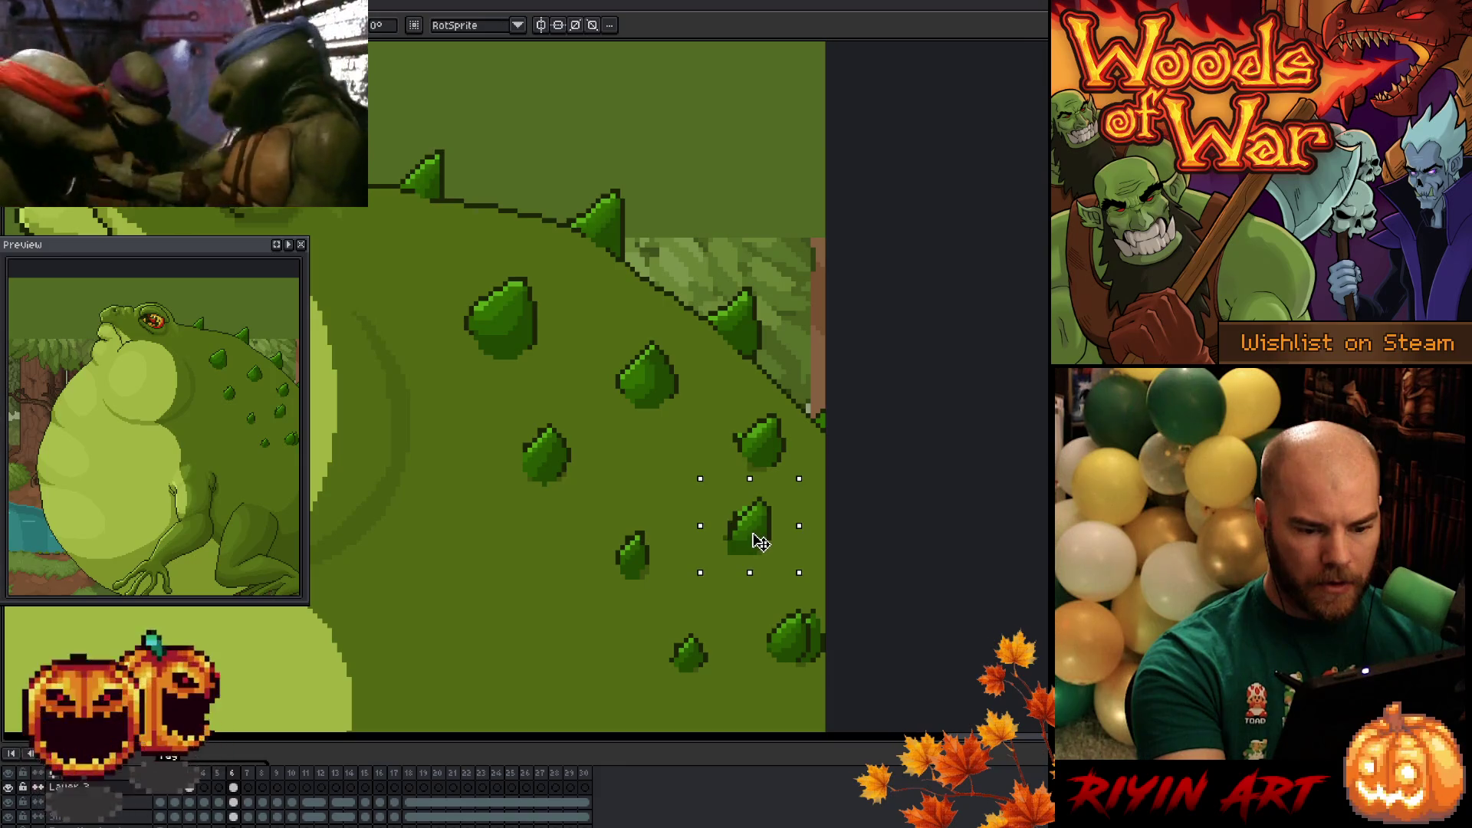
mouse_move(813, 675)
mouse_down()
mouse_move(767, 605)
mouse_move(811, 674)
mouse_move(814, 645)
mouse_up()
key(Return)
- Adjust the small lowest spike and shift the left-of-centre spike slightly upward
drag(706, 601, 709, 606)
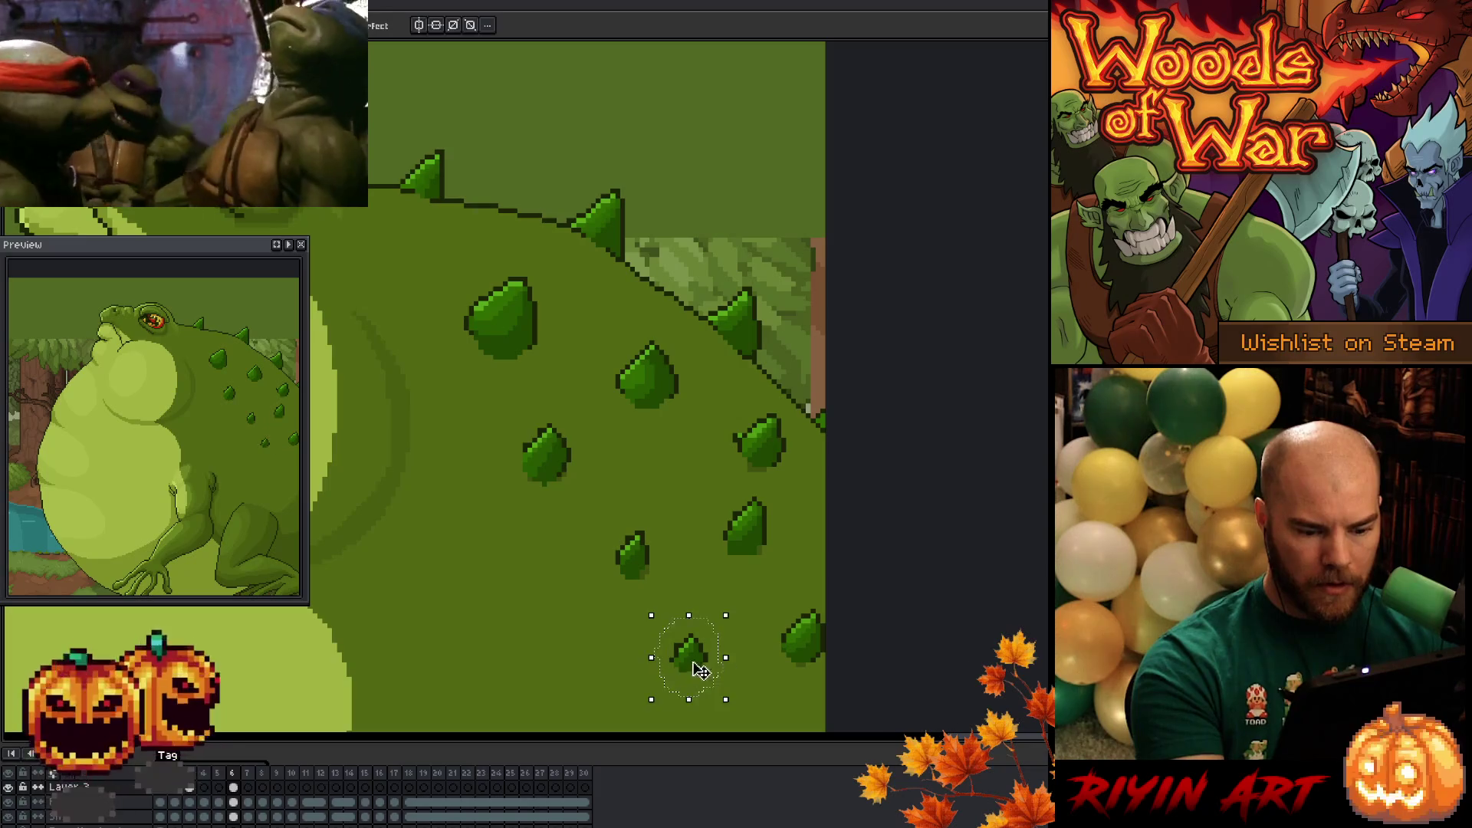
key(Return)
drag(667, 519, 668, 522)
drag(646, 584, 648, 568)
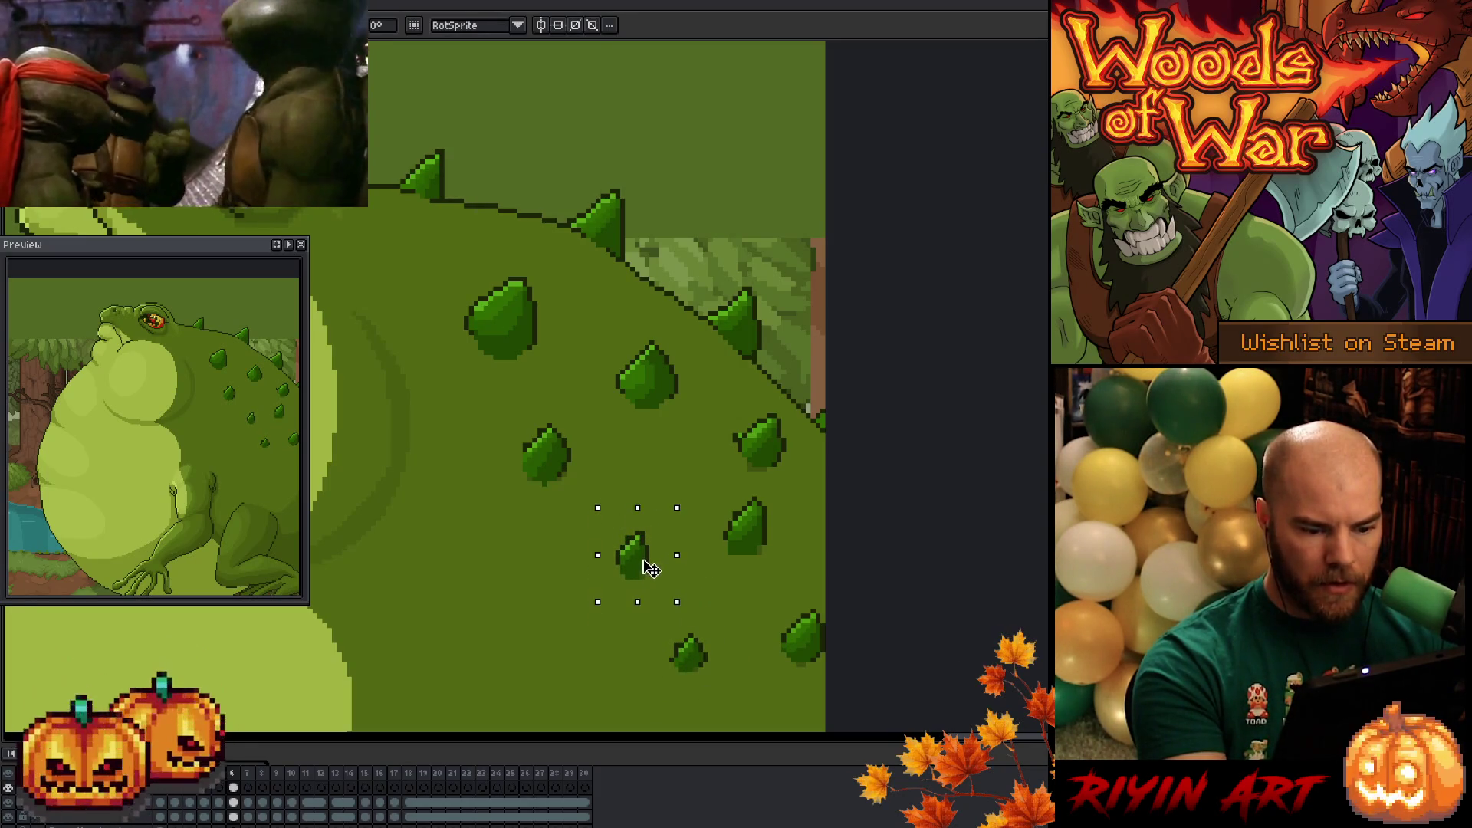
key(Return)
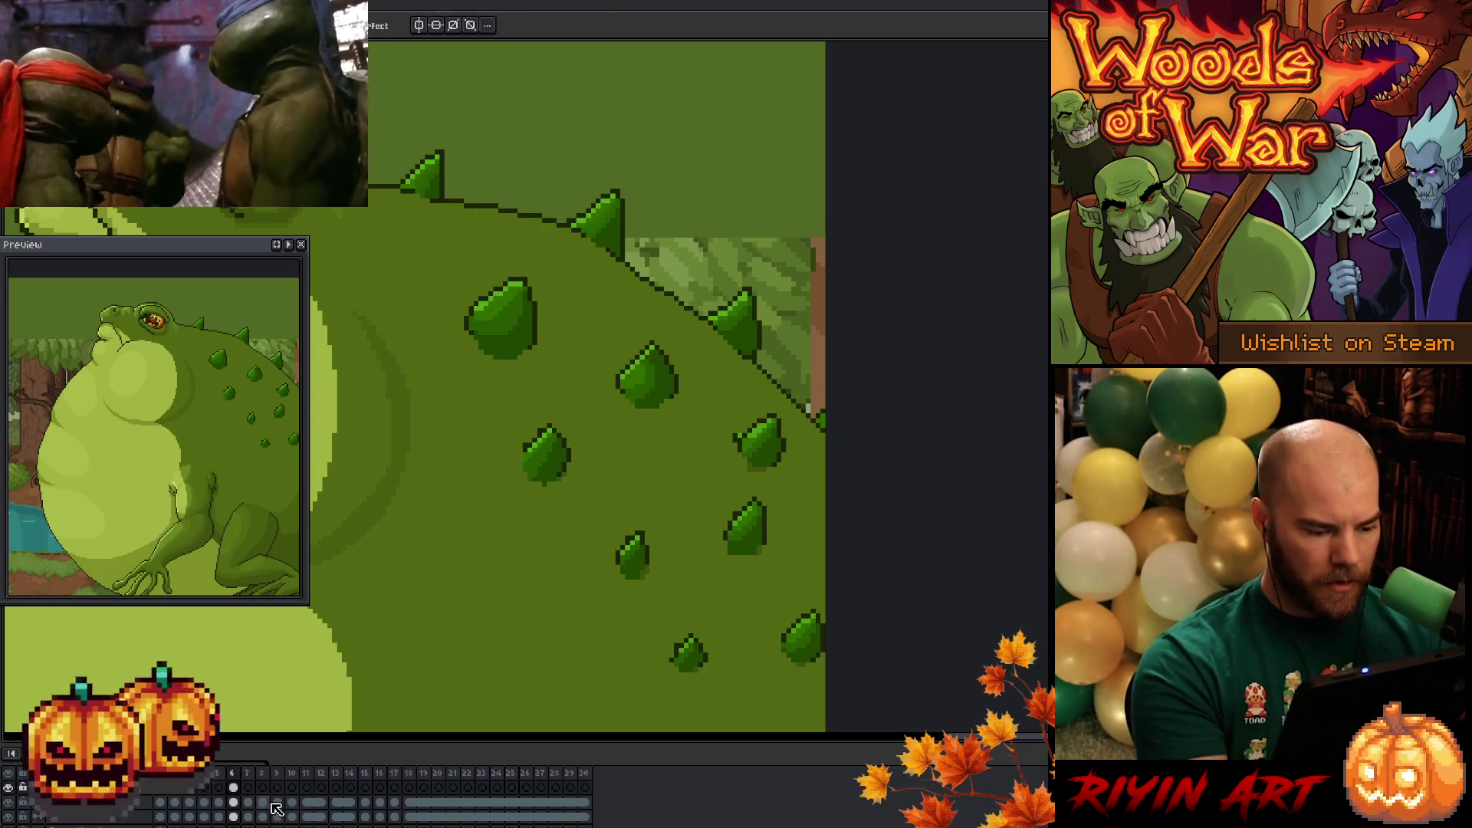
click(233, 802)
- Lasso the middle spikes, subtract a notch, deselect, and move on to frame 7
mouse_move(493, 576)
mouse_down()
mouse_move(546, 374)
mouse_move(656, 332)
mouse_move(762, 404)
mouse_move(837, 595)
mouse_move(690, 713)
mouse_move(517, 594)
mouse_up()
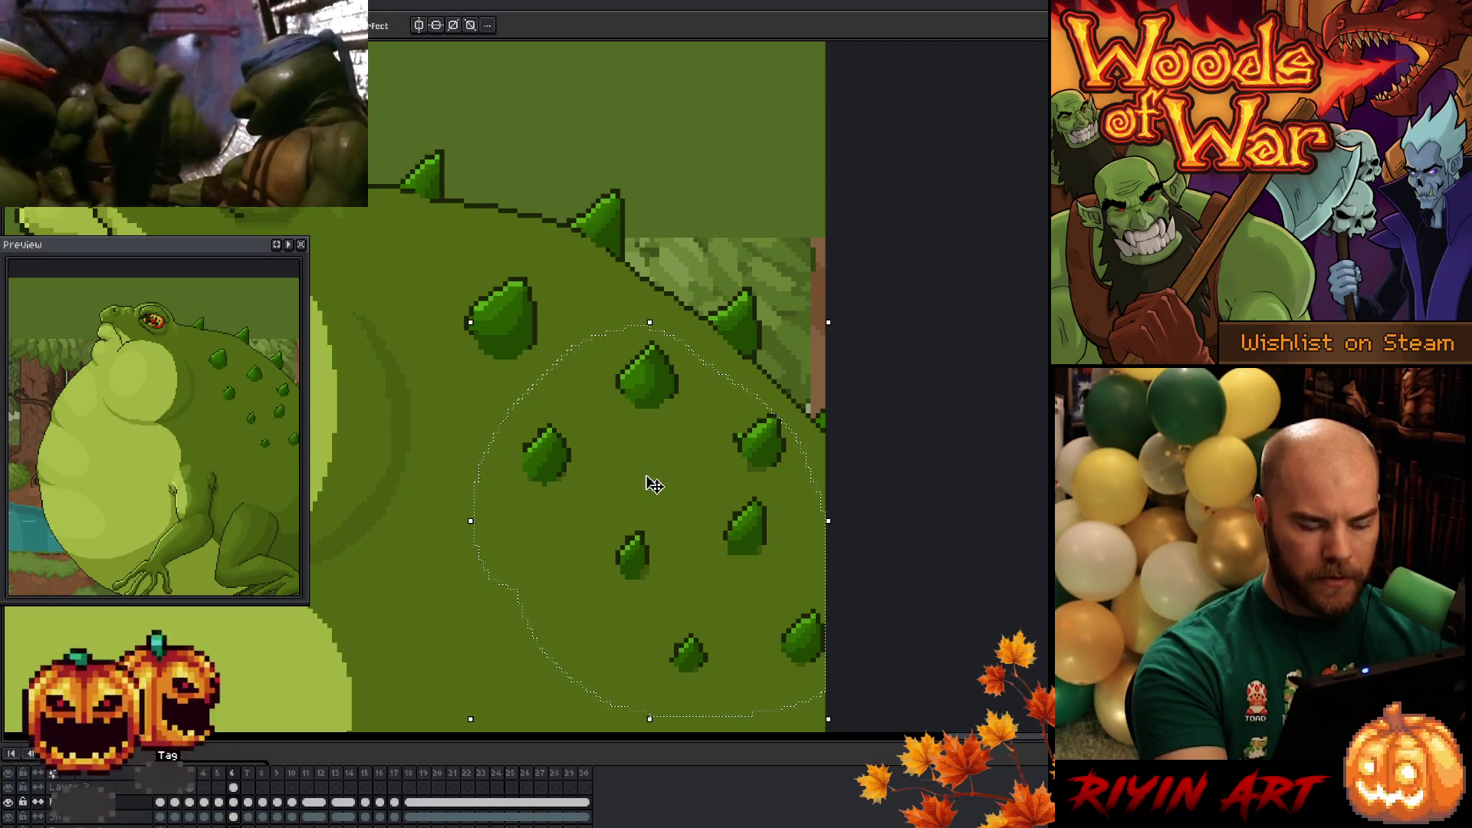
key(Delete)
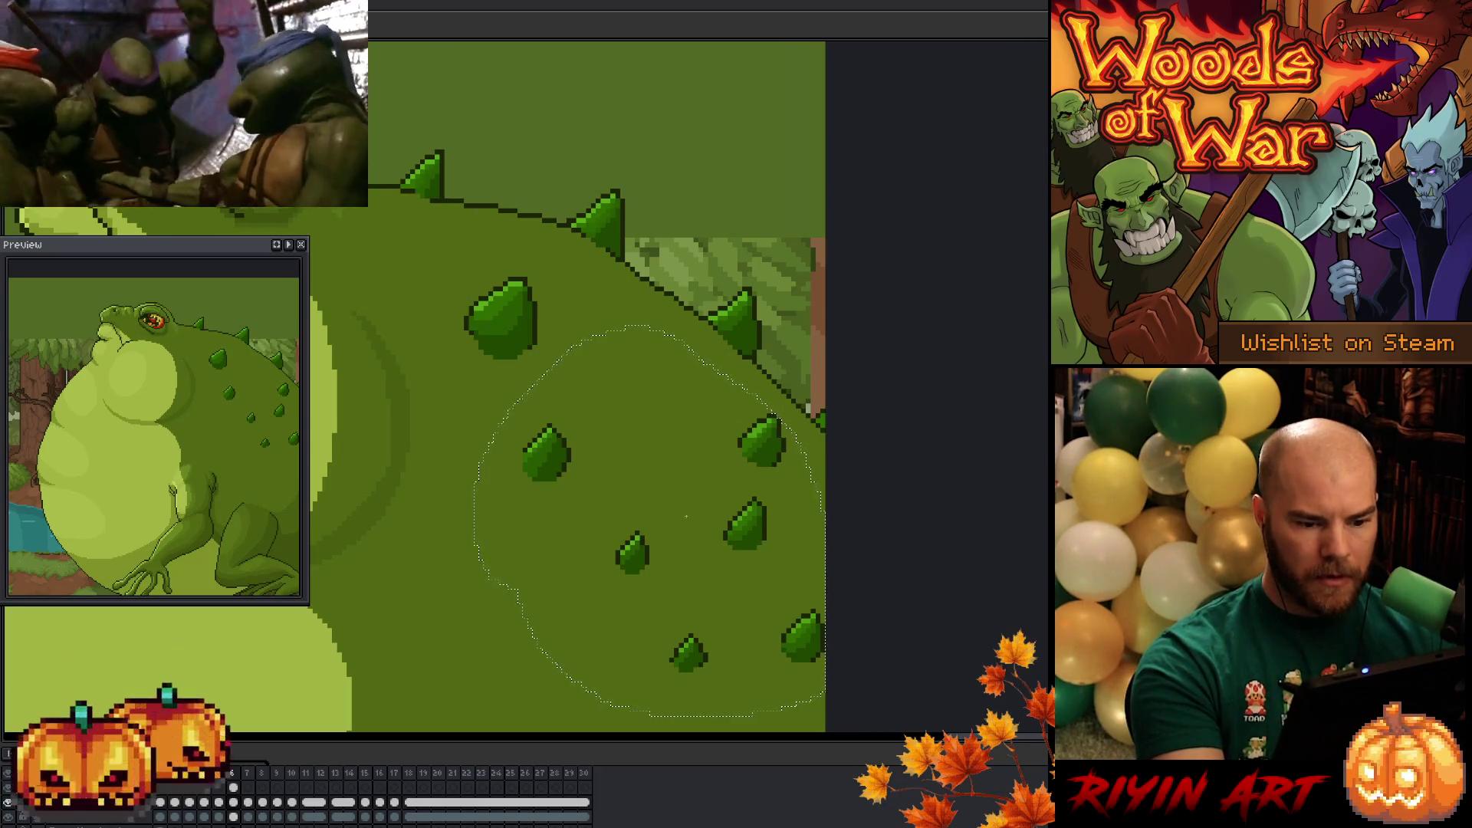
key(ctrl+z)
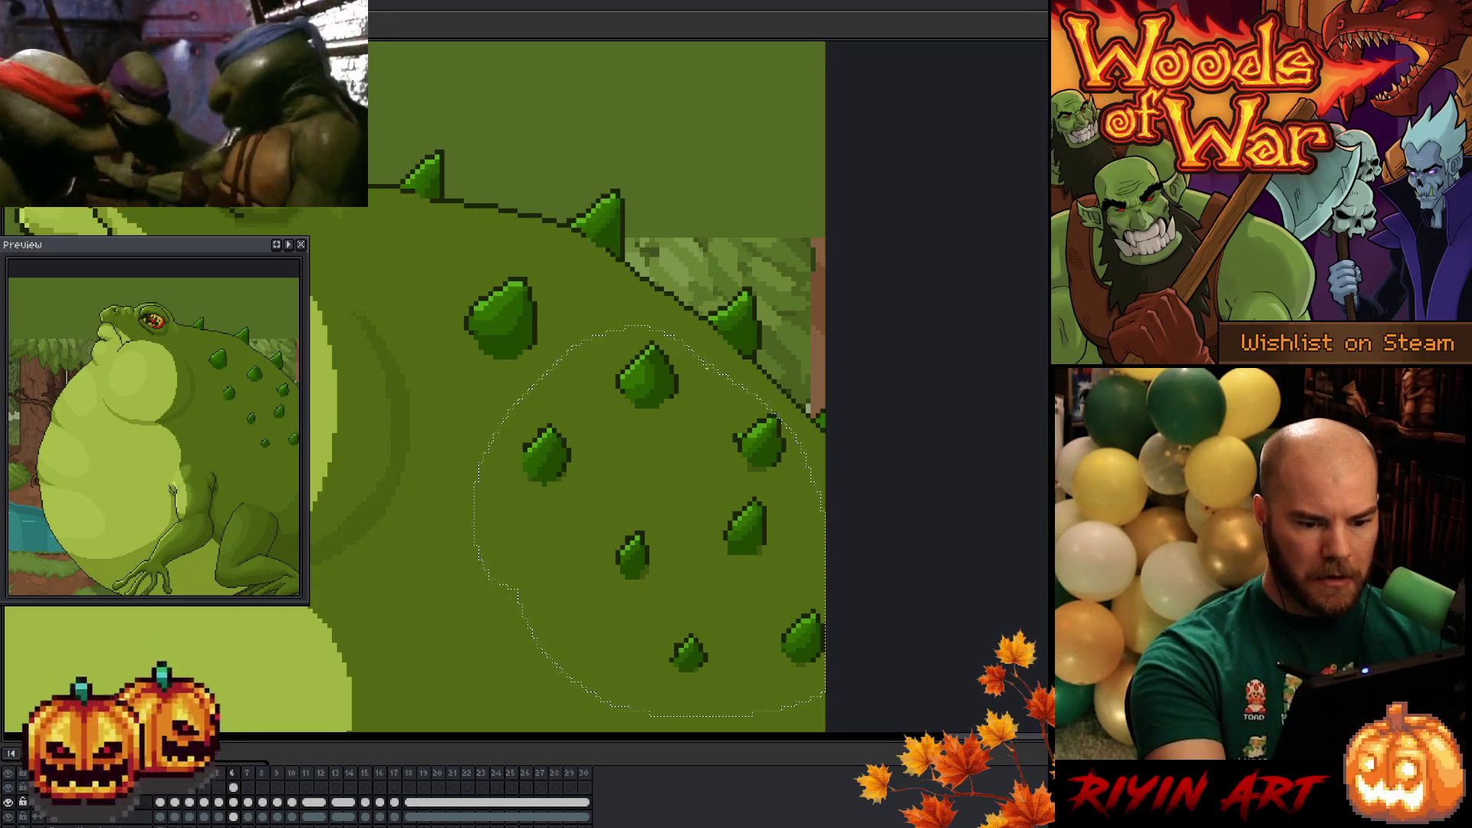
key(q)
mouse_move(680, 319)
mouse_down()
mouse_move(679, 430)
mouse_move(609, 341)
mouse_up()
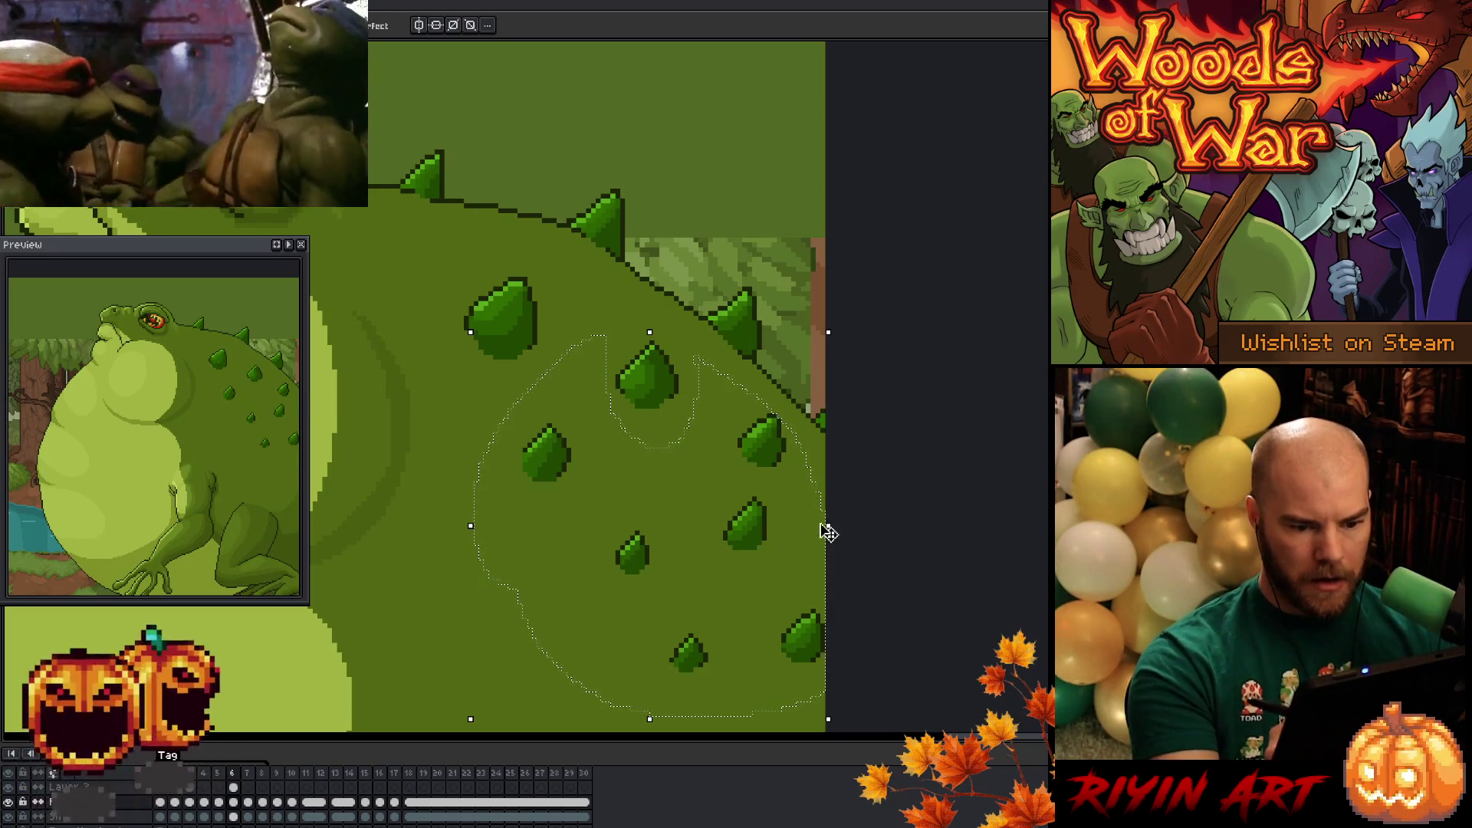
key(ctrl+d)
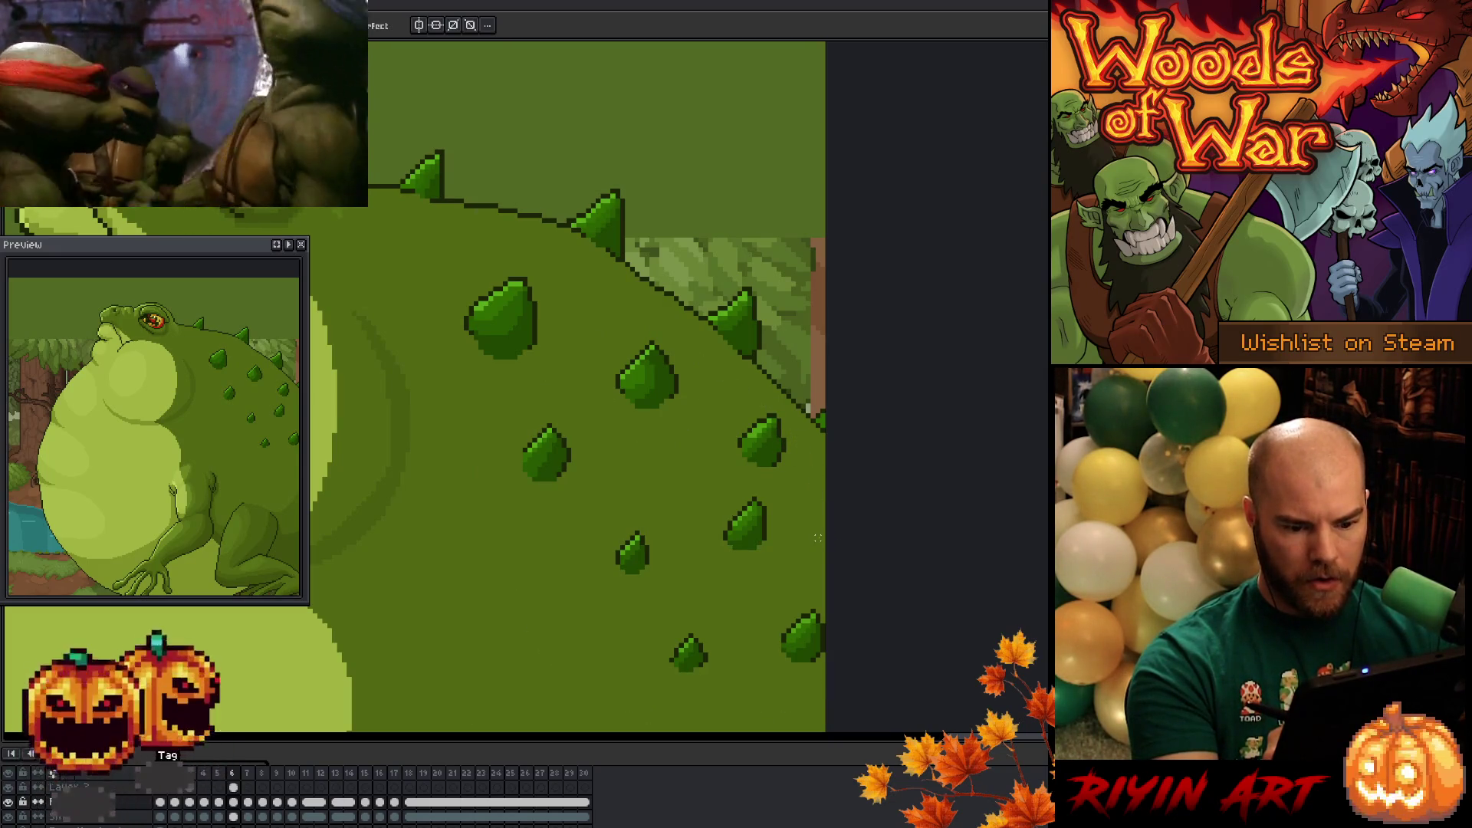
click(233, 787)
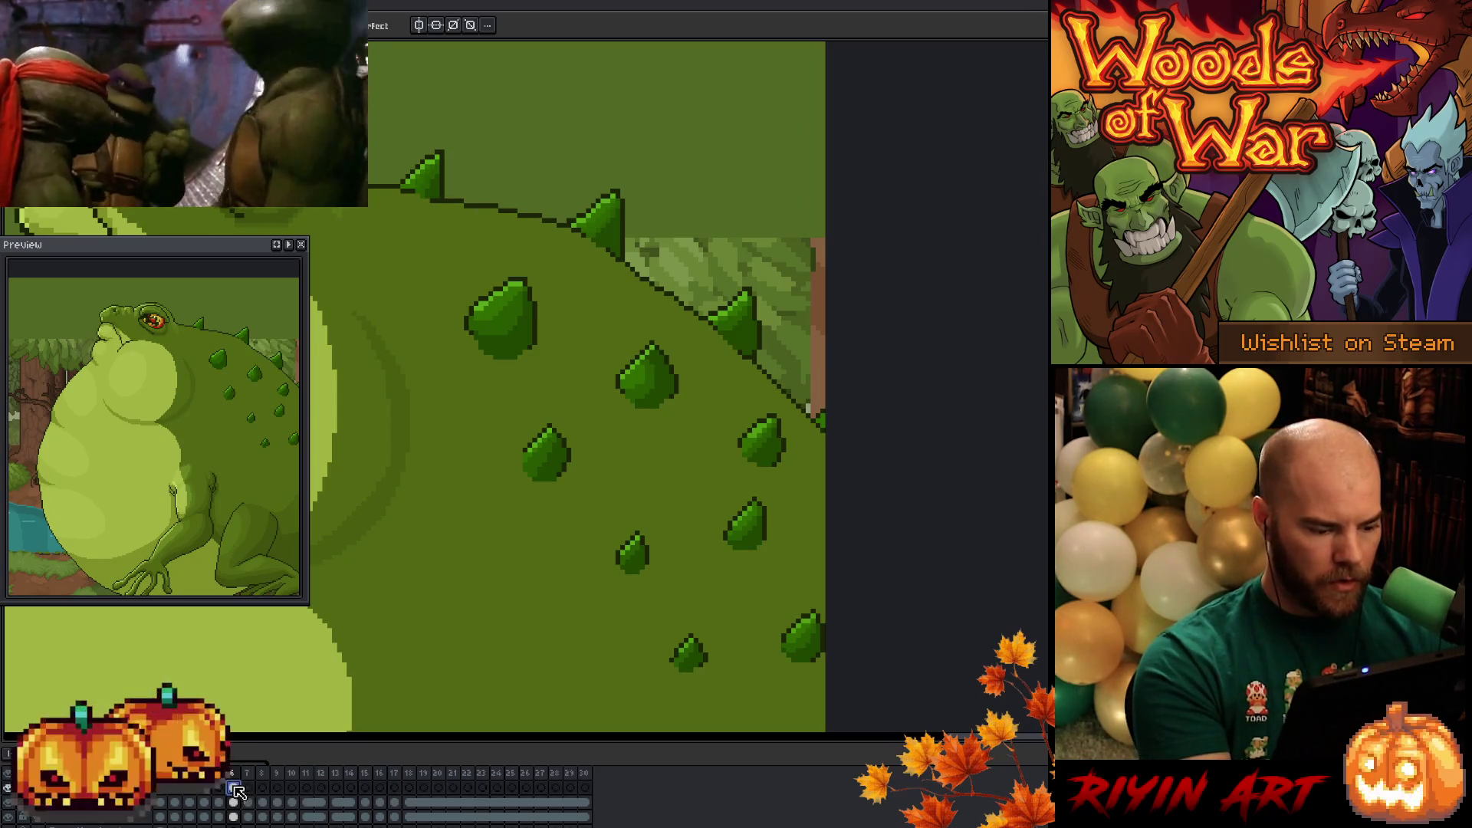
click(248, 787)
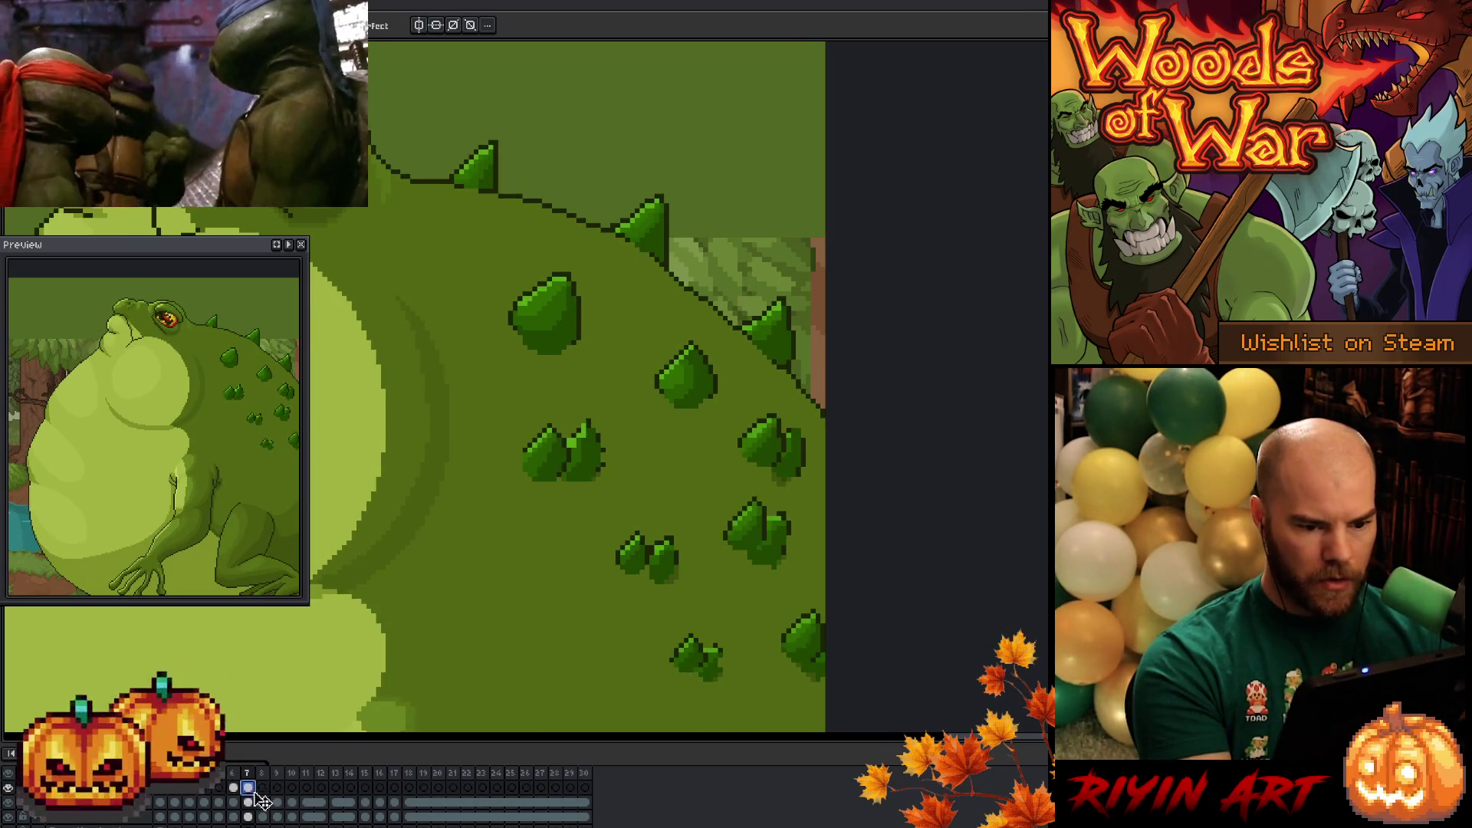
- Shift the spike layer about 20 px right and nudge the lower-right spike down
key(v)
drag(552, 466, 585, 470)
key(q)
mouse_move(821, 469)
mouse_down()
mouse_move(805, 404)
mouse_move(818, 460)
mouse_move(800, 470)
mouse_up()
key(ctrl+d)
mouse_move(738, 536)
mouse_down()
mouse_move(805, 563)
mouse_move(740, 528)
mouse_move(778, 546)
mouse_up()
- Select the lower-right spike and compare its position against the previous frame
drag(827, 609, 826, 694)
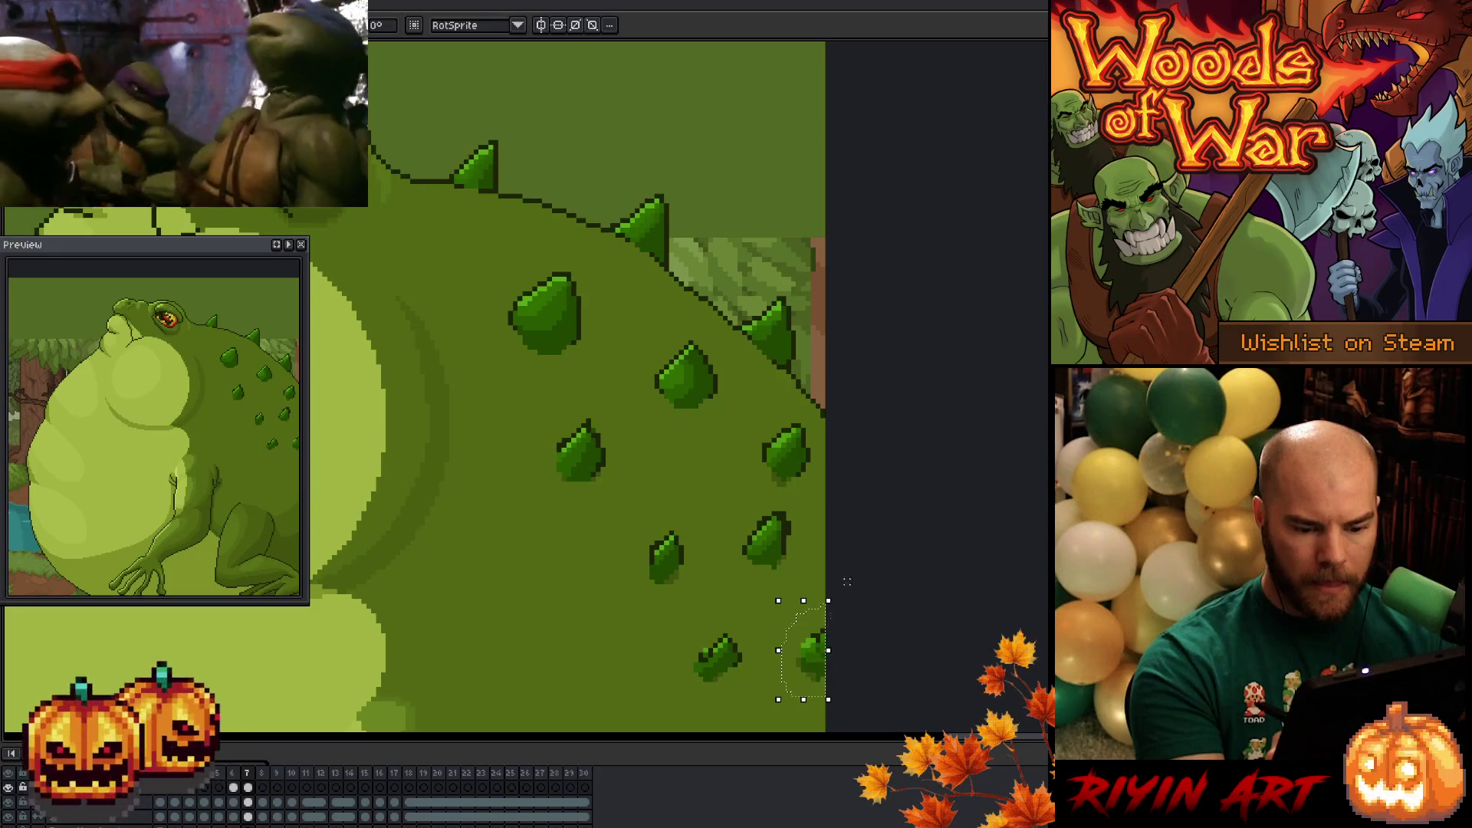
mouse_move(667, 506)
mouse_down()
mouse_move(636, 606)
mouse_move(755, 656)
mouse_move(690, 638)
mouse_move(728, 680)
mouse_up()
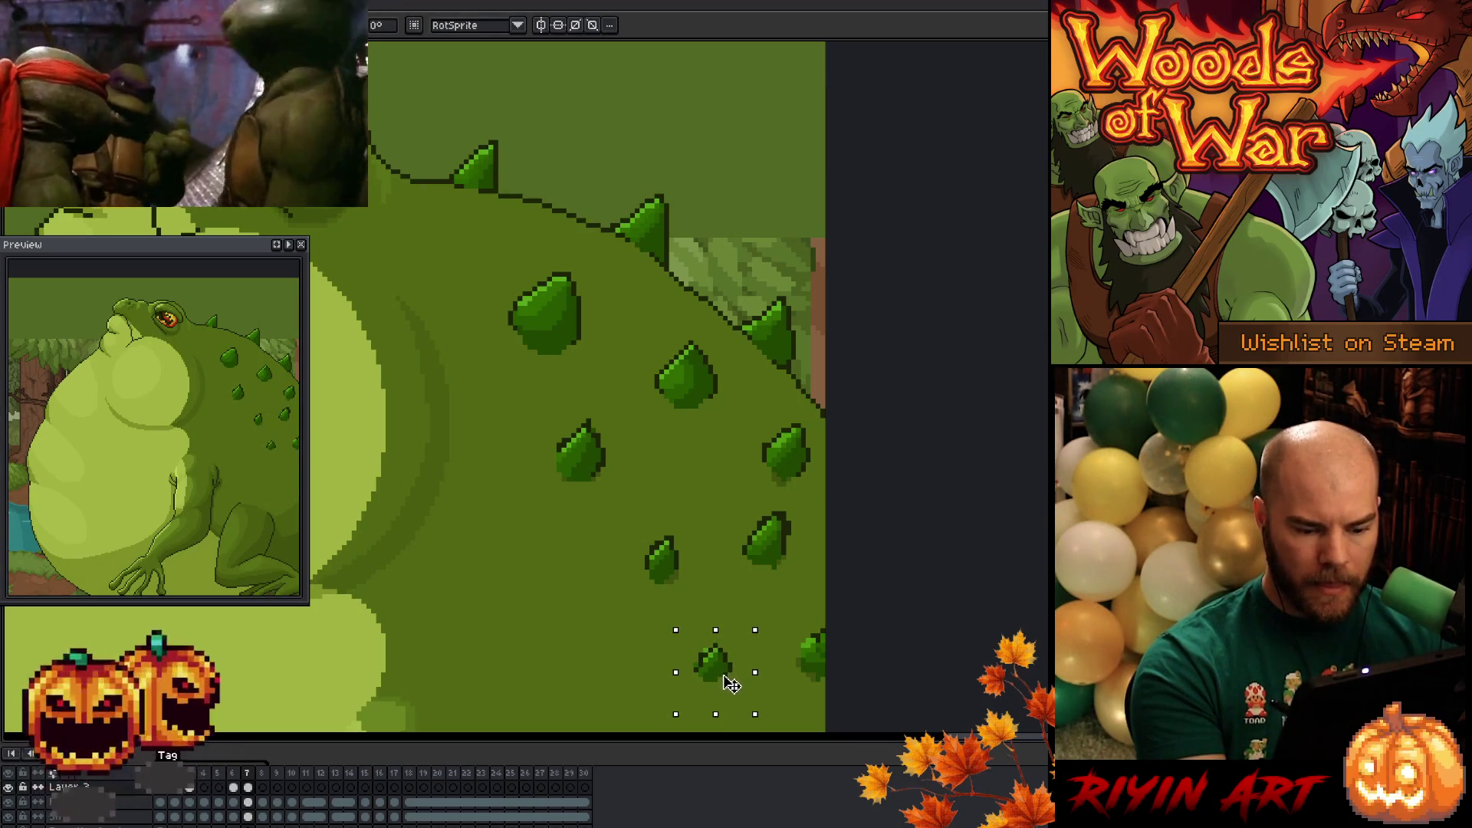
key(comma)
key(period)
key(comma)
key(comma)
key(period)
key(period)
key(period)
key(comma)
key(comma)
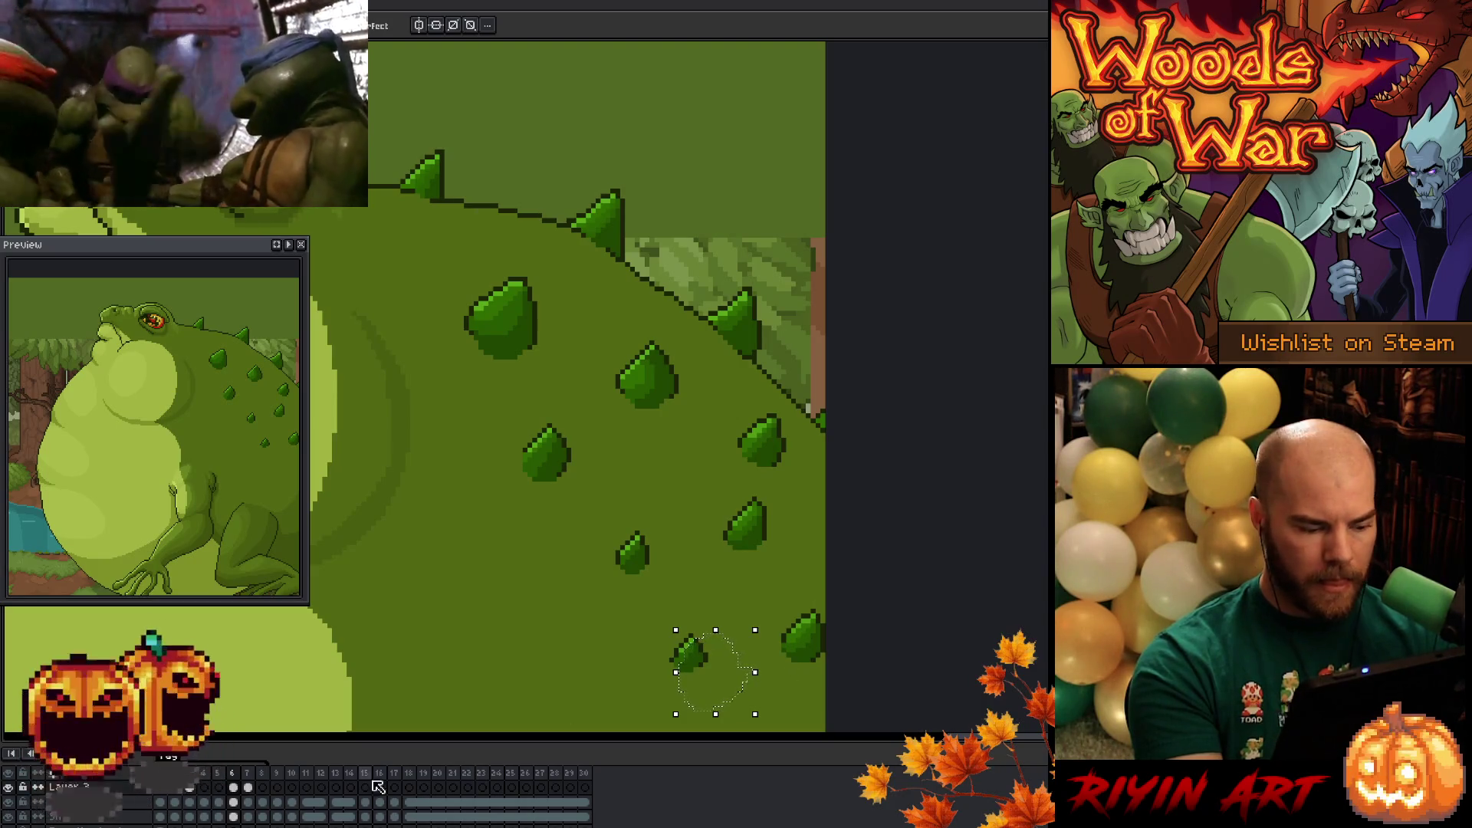
- Move the right-edge spike down and right on frame 7 and commit it
drag(793, 675, 857, 586)
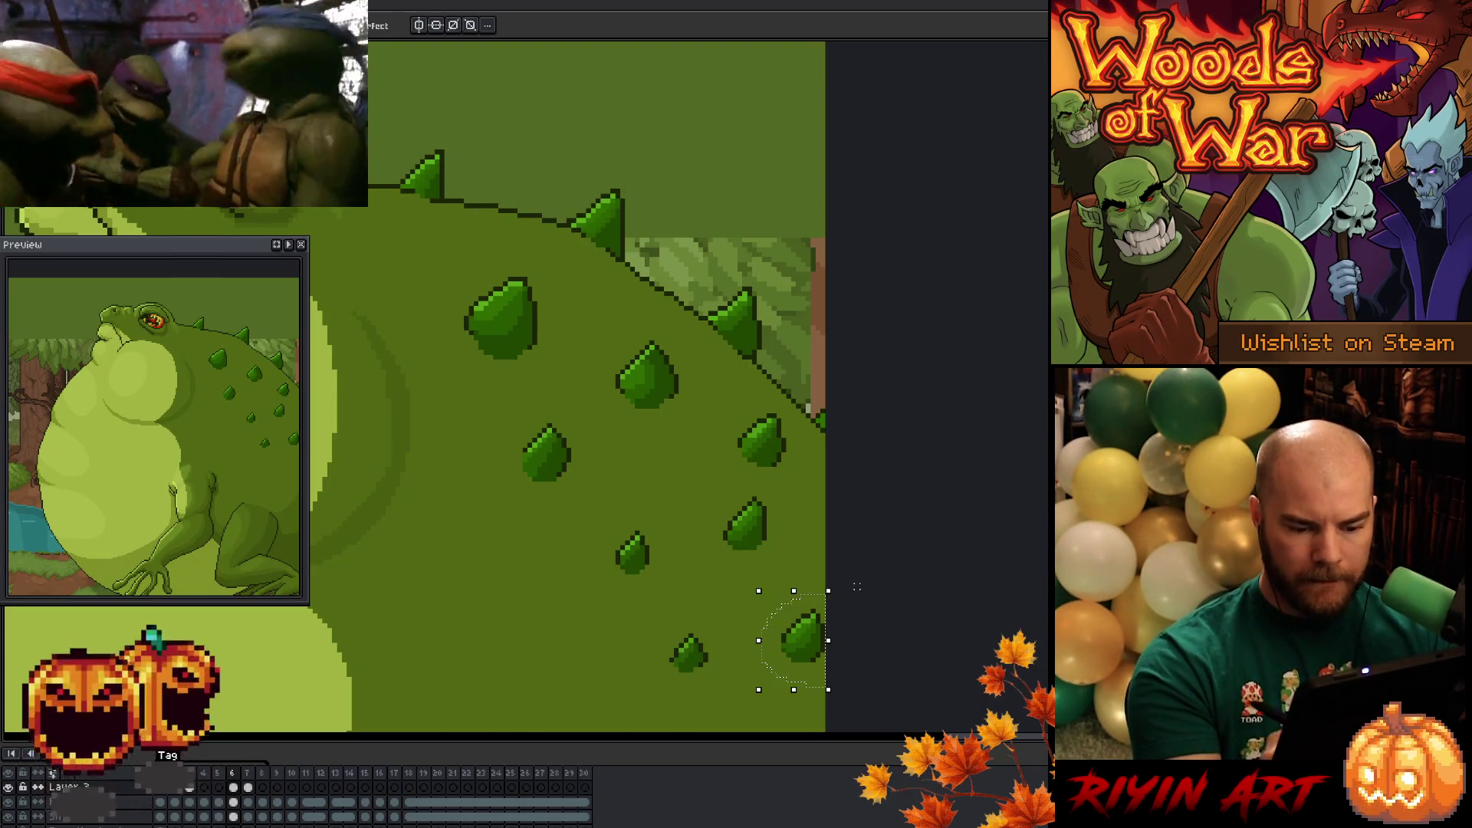
click(811, 648)
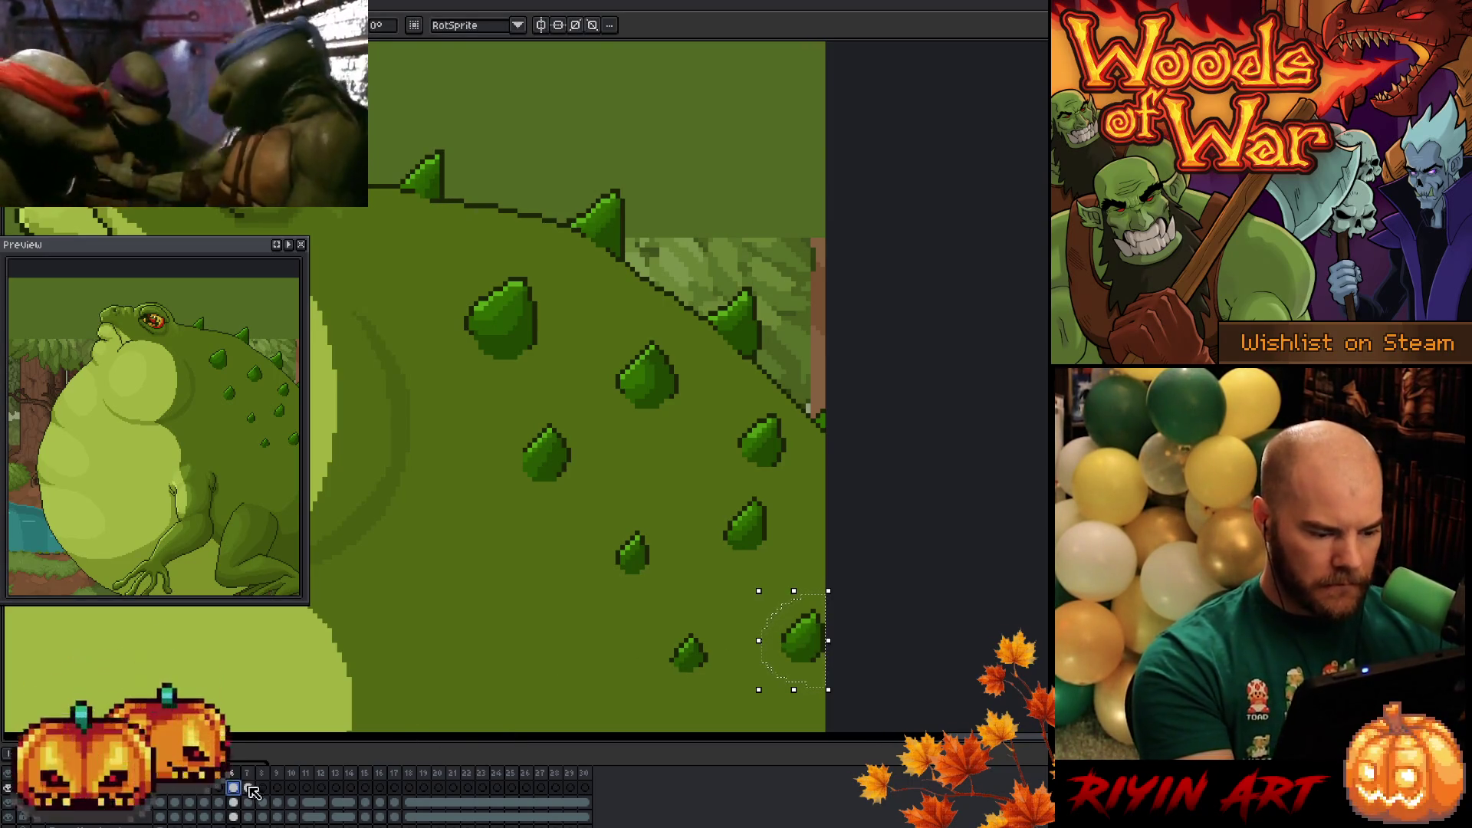
key(period)
drag(815, 653, 825, 663)
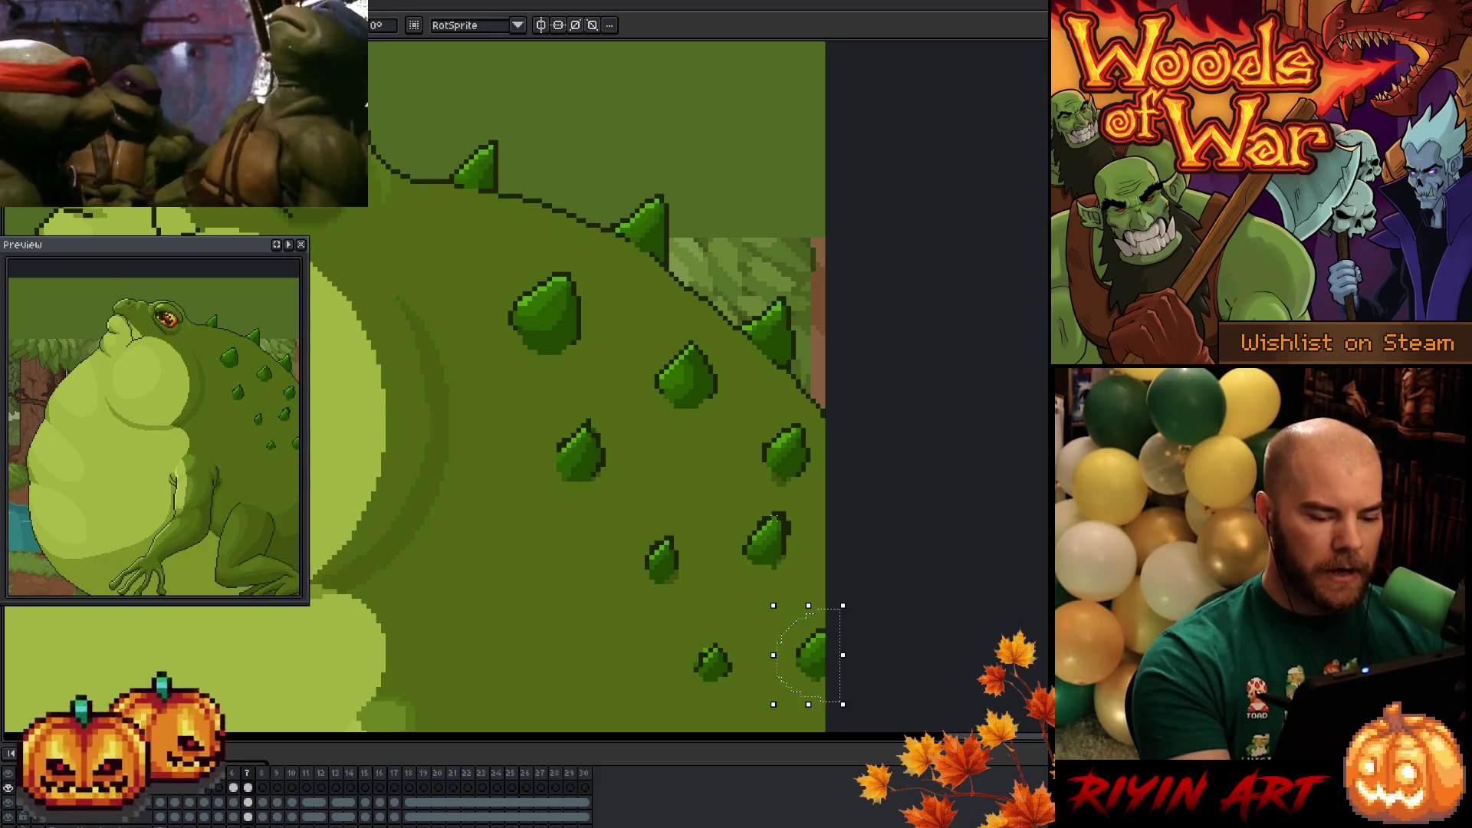
key(ctrl+d)
key(b)
- Make the lower spike smaller on frame 7
click(248, 802)
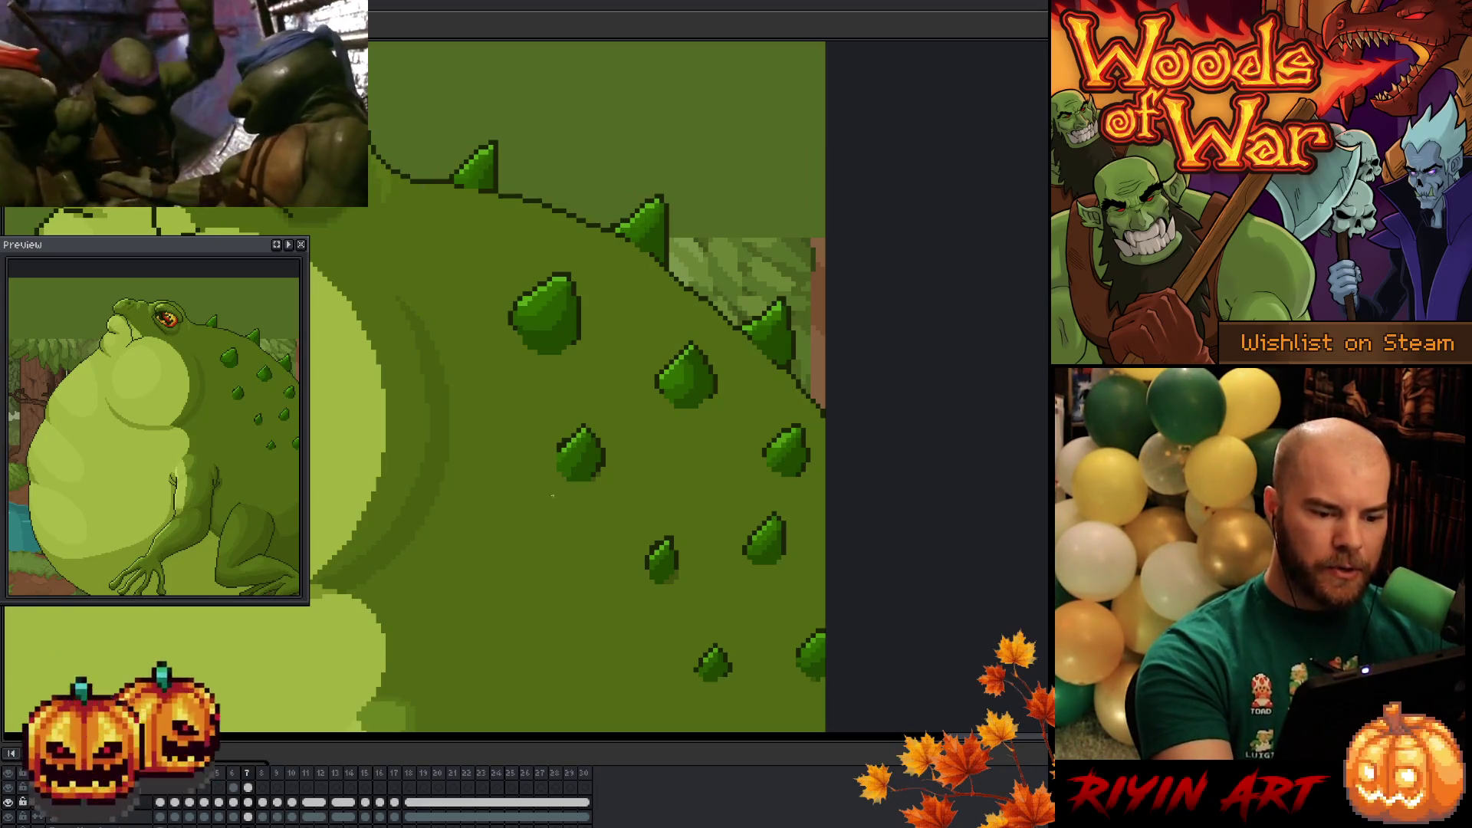
key(ctrl+z)
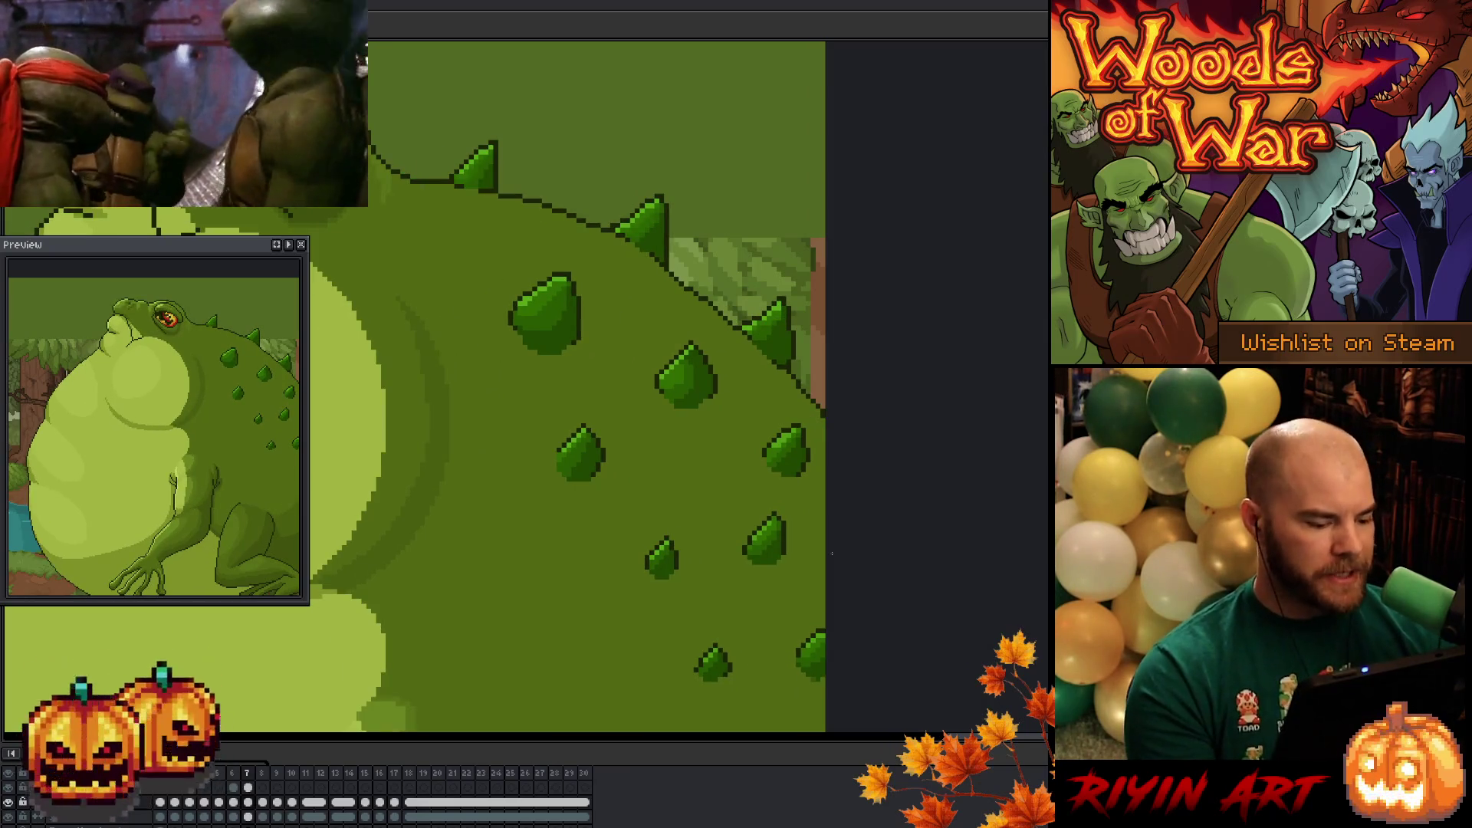
click(249, 788)
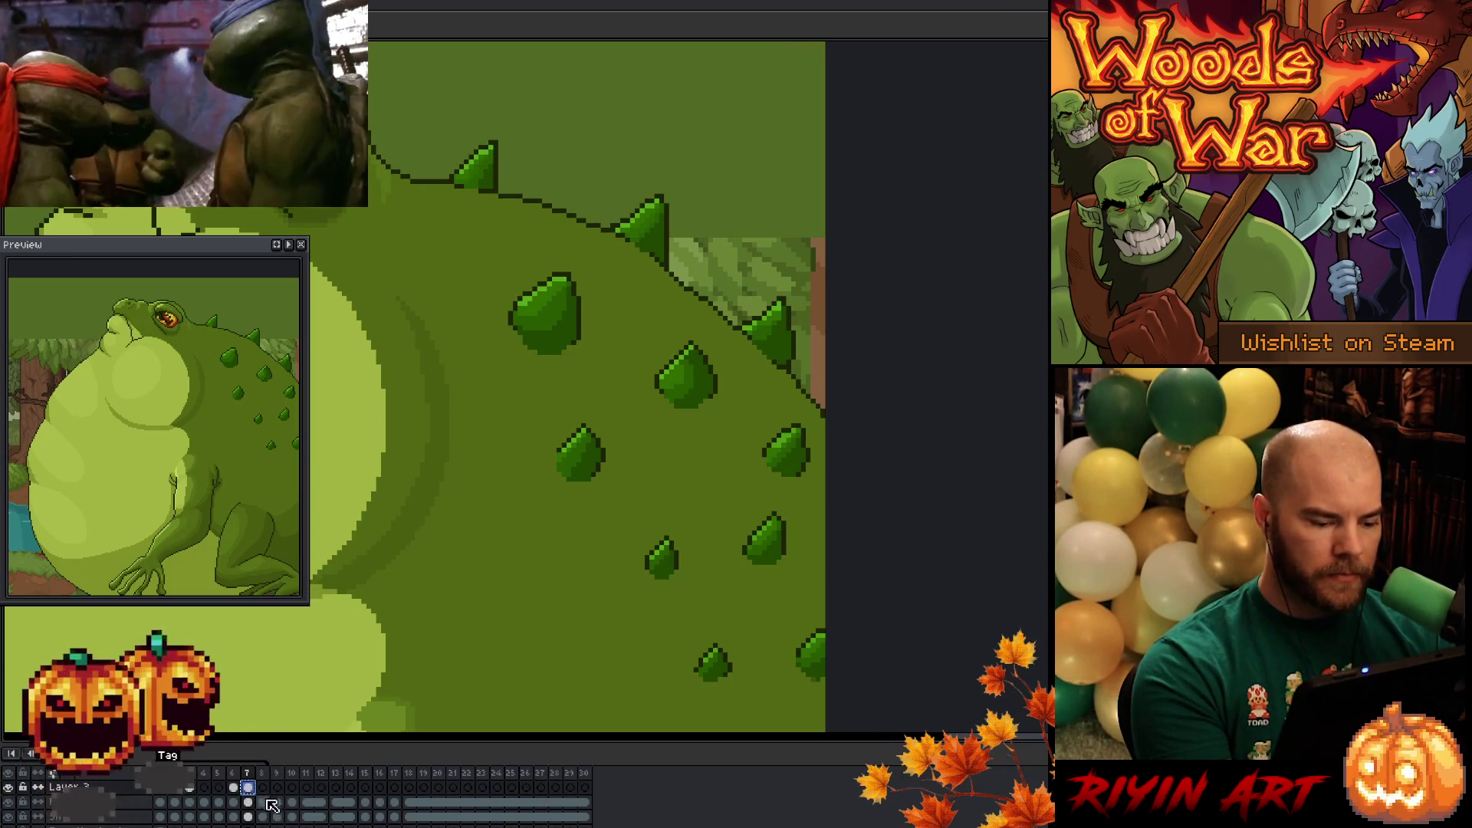
- On frame 8, shift a spike right and reposition the right-side spikes
click(262, 788)
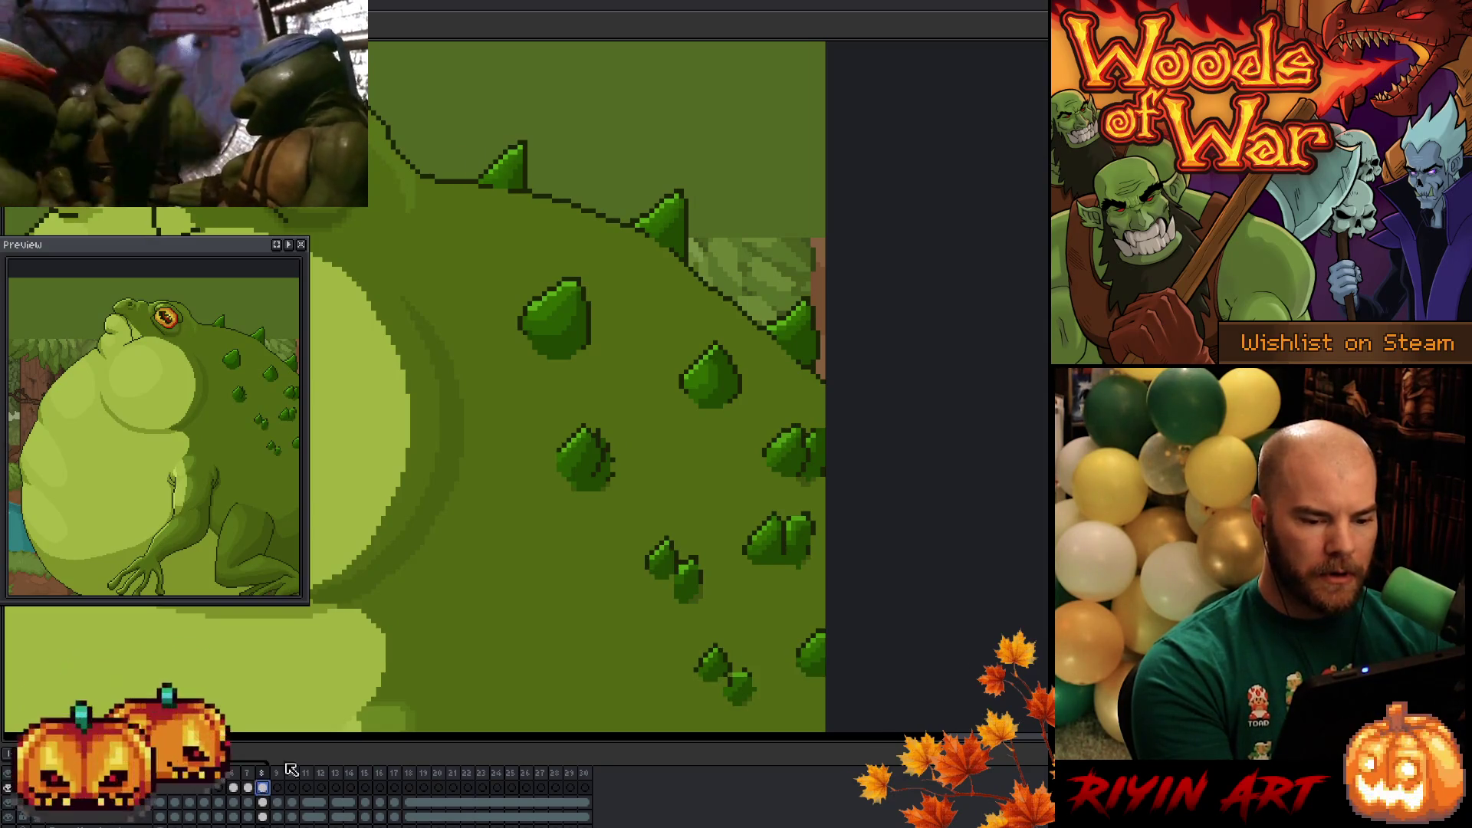
key(q)
mouse_move(604, 508)
mouse_down()
mouse_move(583, 512)
mouse_move(603, 474)
mouse_up()
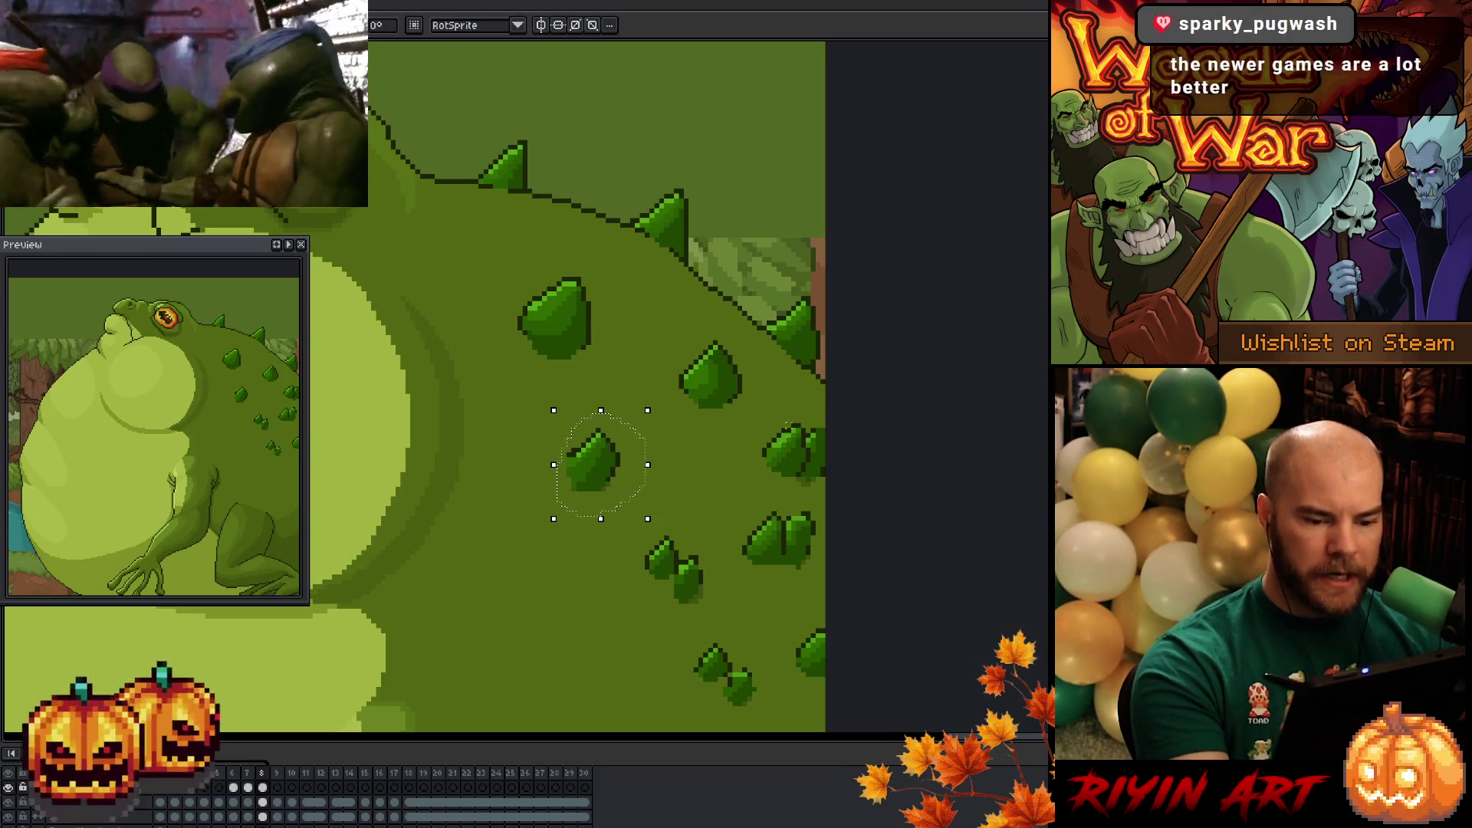
key(b)
key(q)
drag(813, 418, 774, 483)
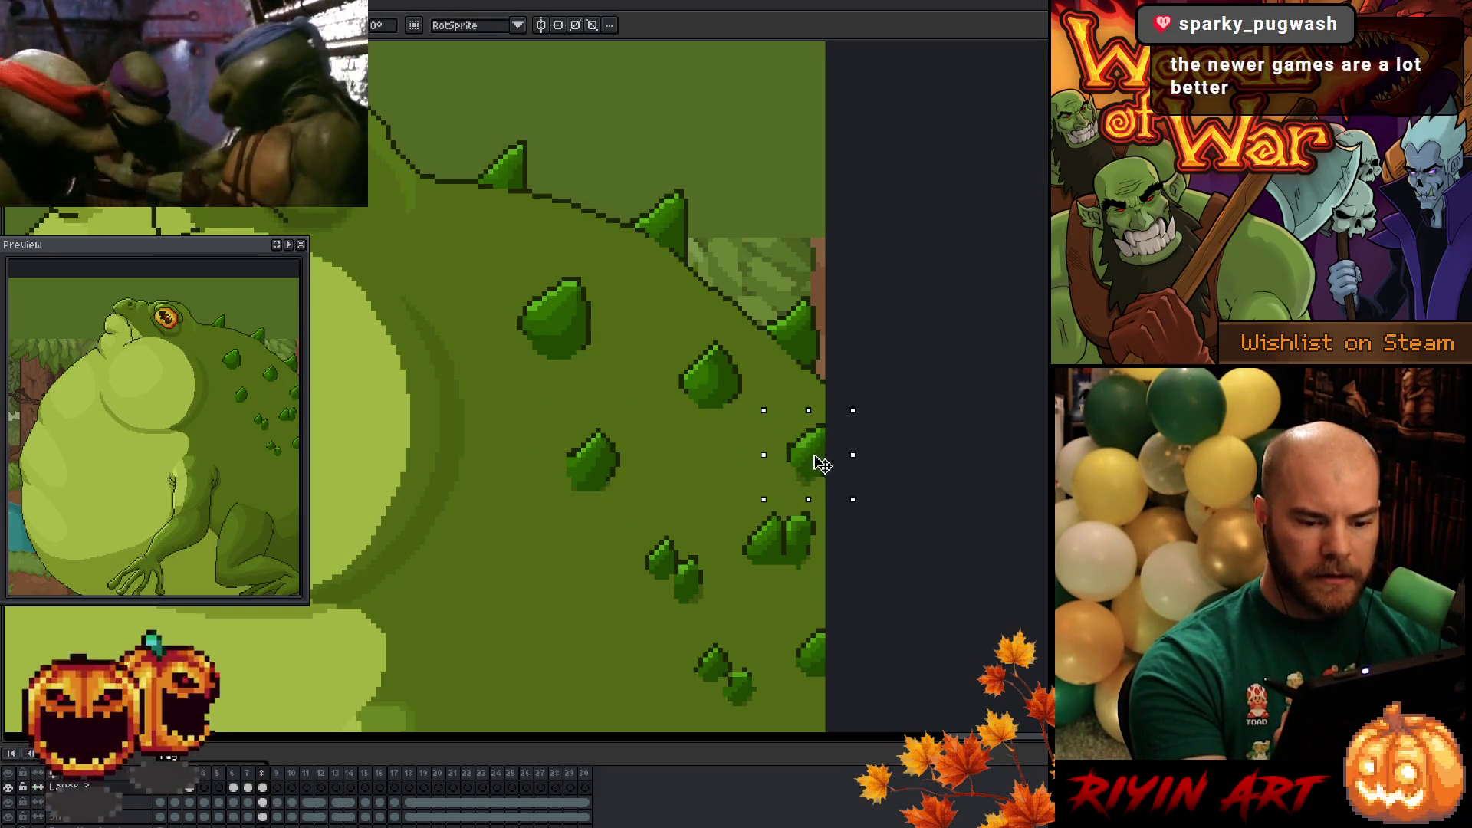
drag(697, 539, 652, 582)
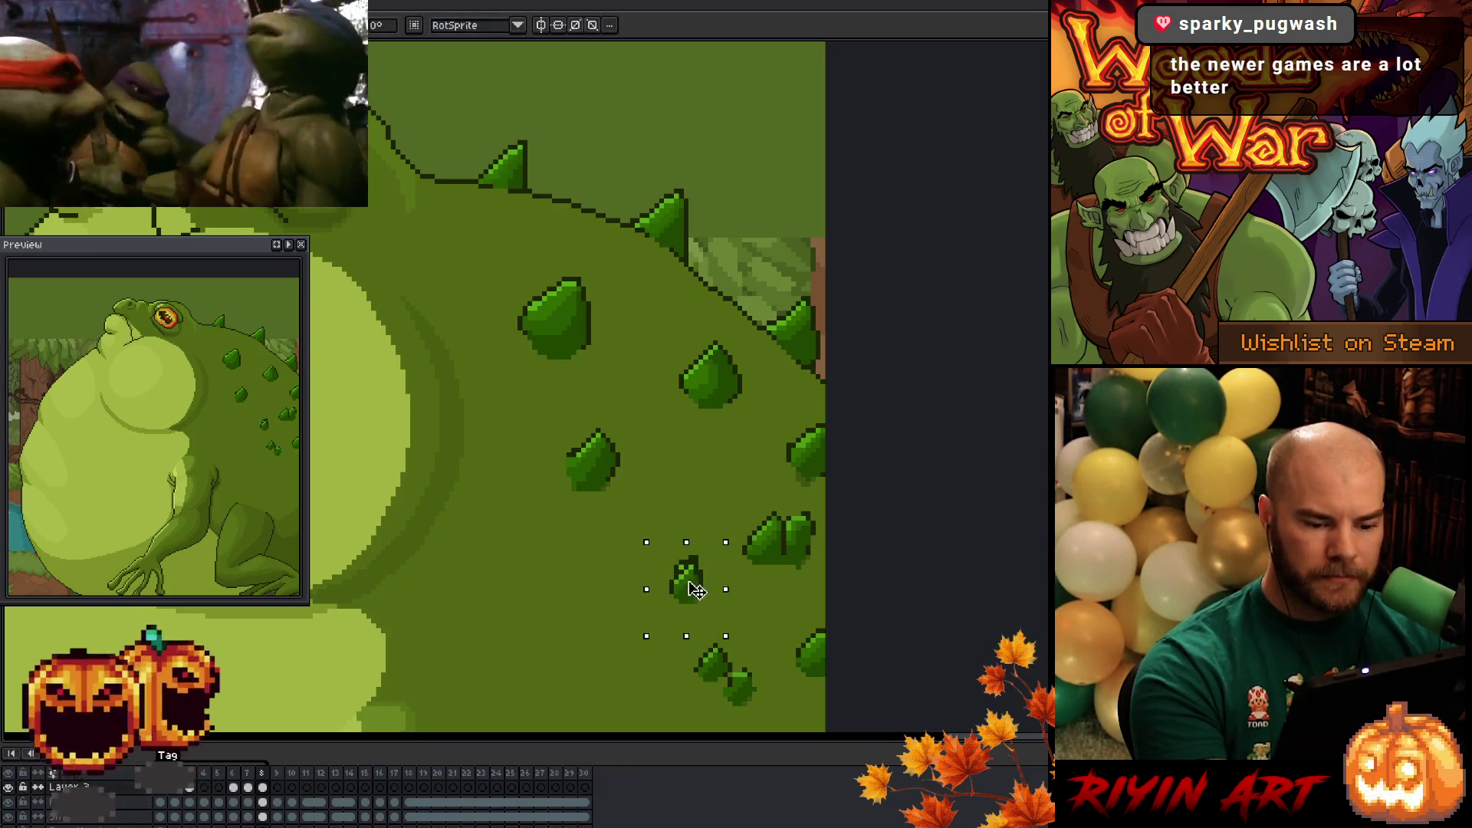
mouse_move(794, 575)
mouse_down()
mouse_move(794, 505)
mouse_move(802, 551)
mouse_up()
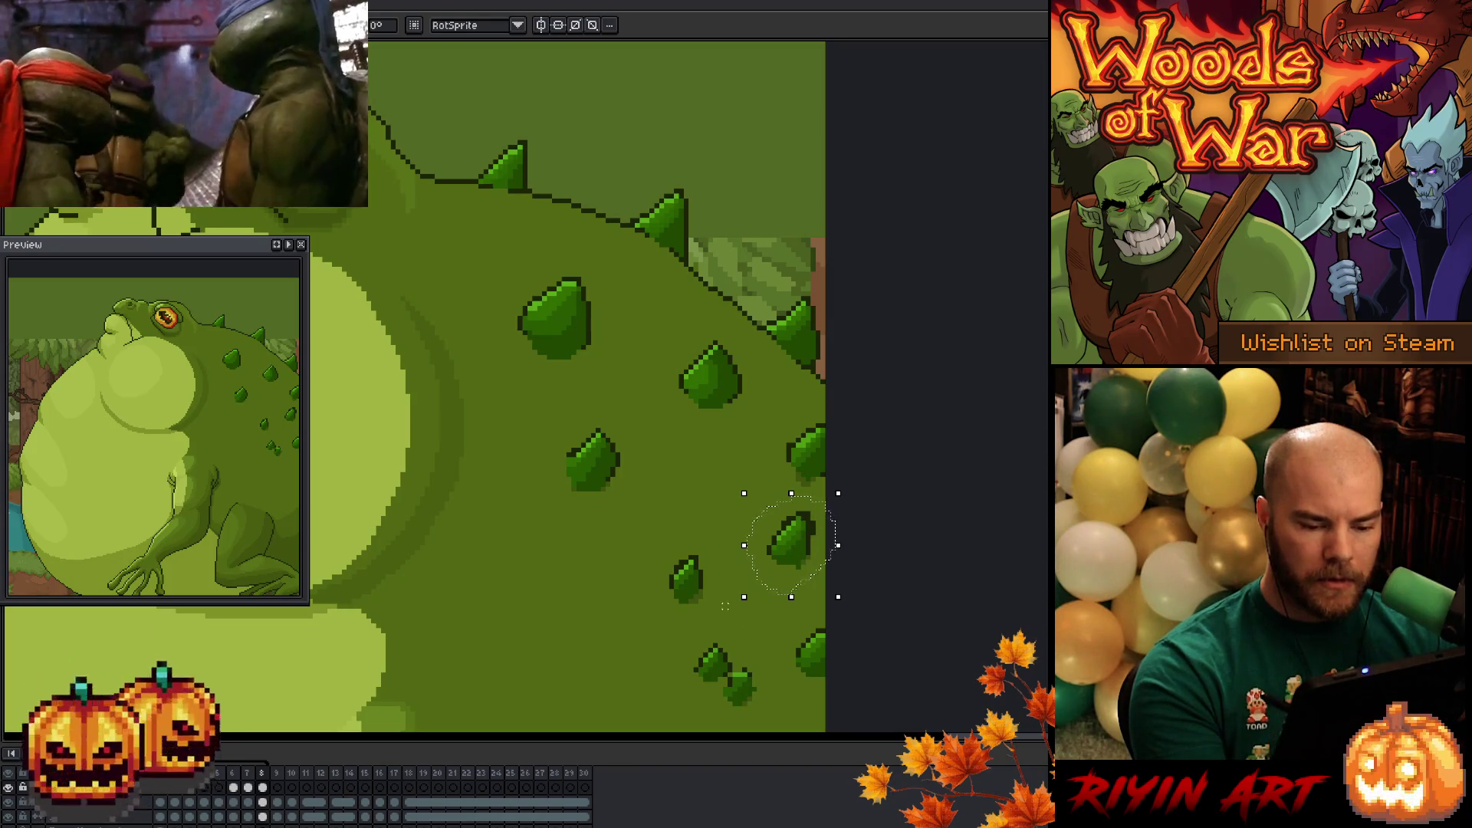
key(b)
- Move the lower-right spike up and right, checking its motion between frames 7 and 8
drag(717, 626, 747, 689)
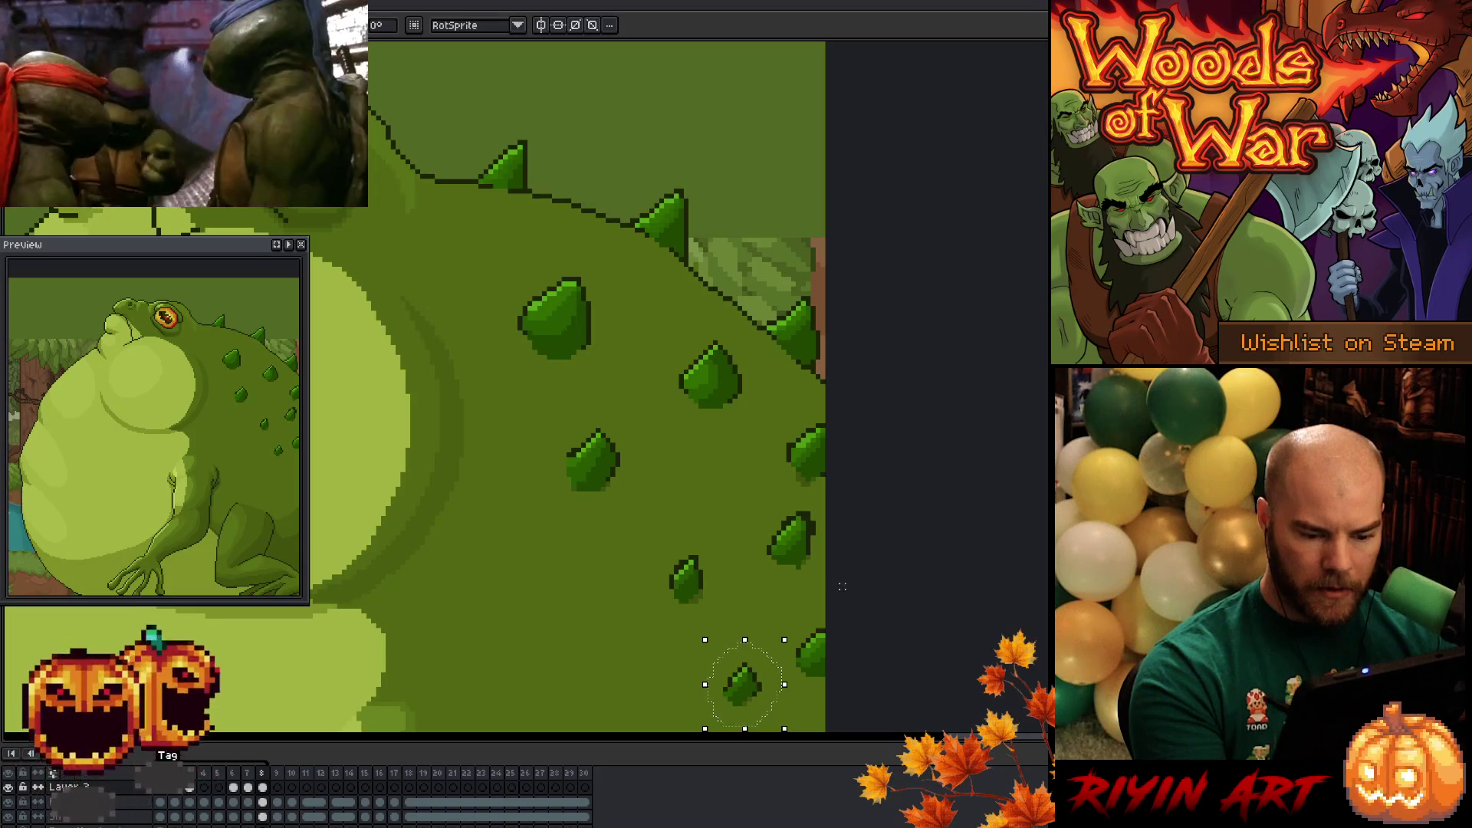
key(b)
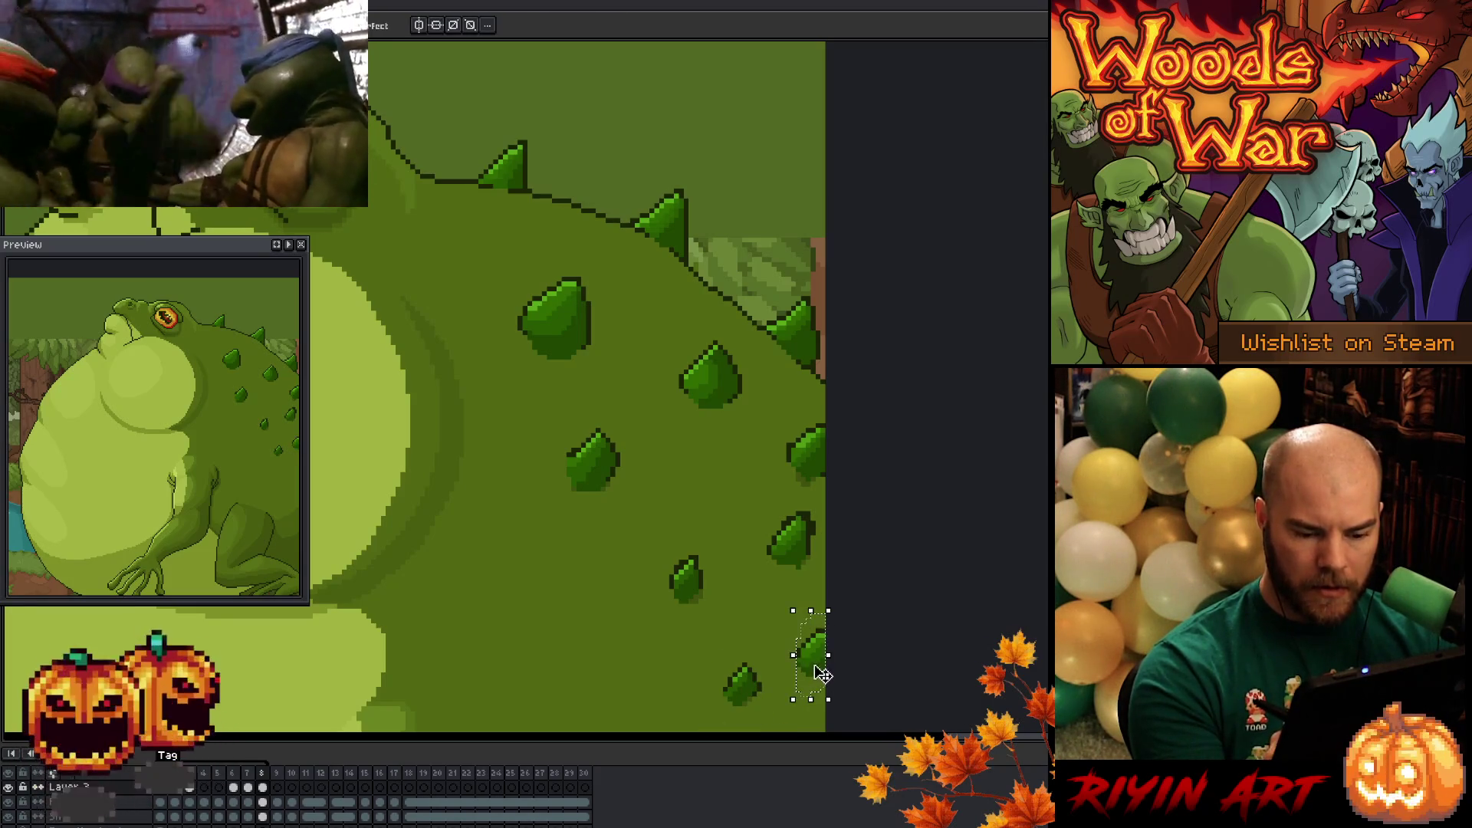
drag(822, 674, 833, 653)
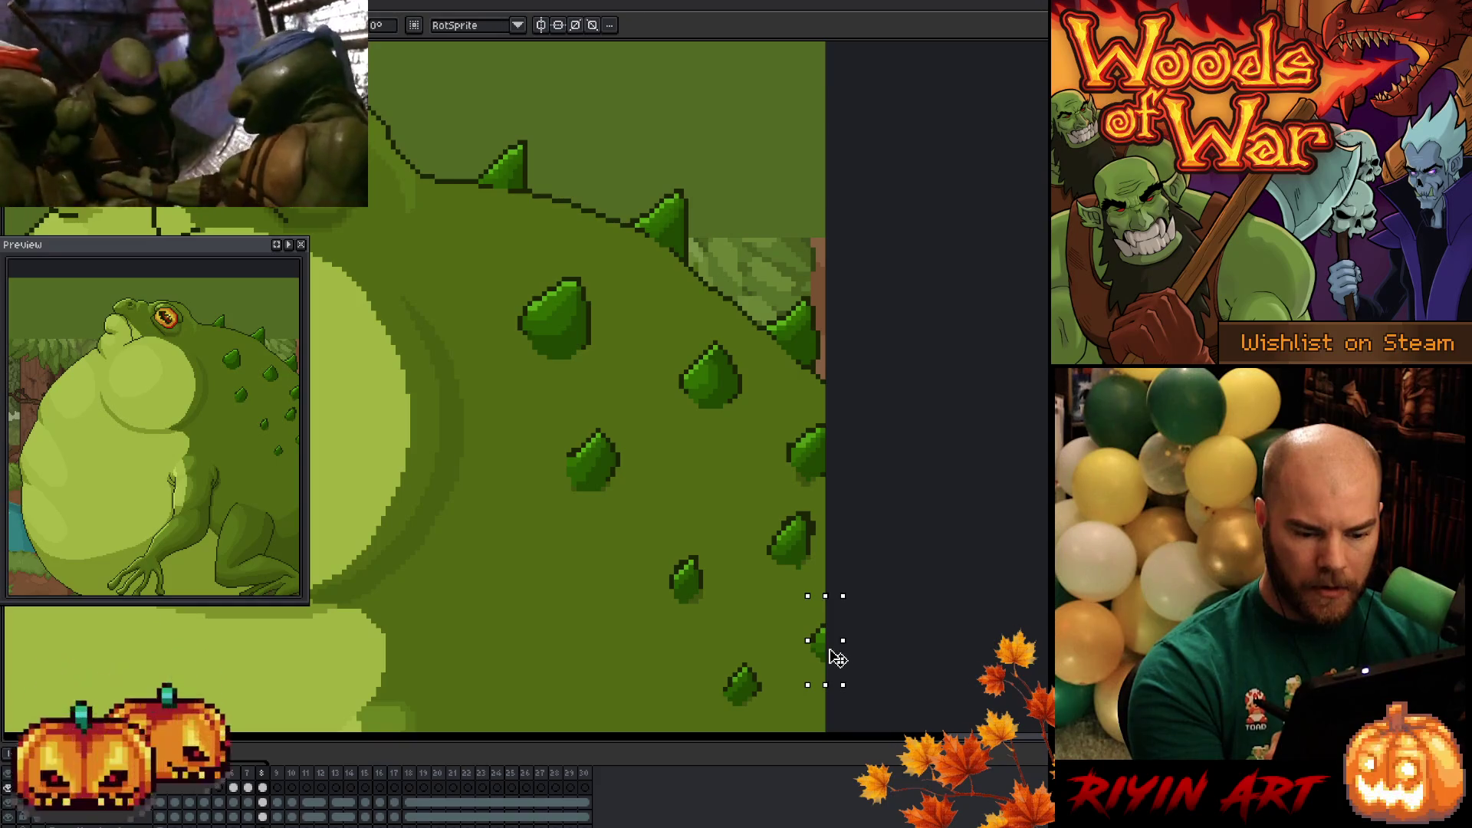
key(Left)
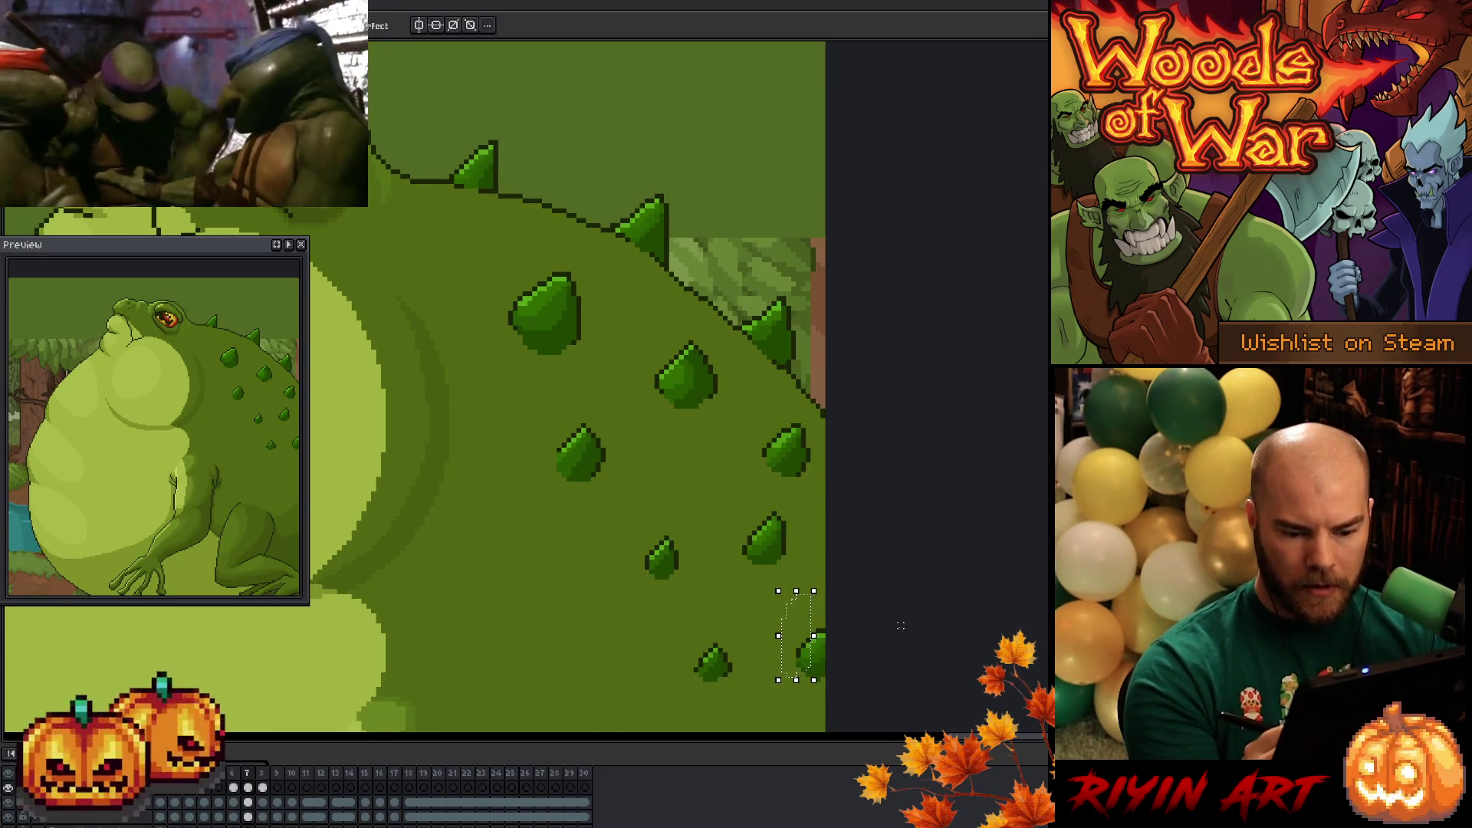
key(Right)
drag(805, 645, 834, 685)
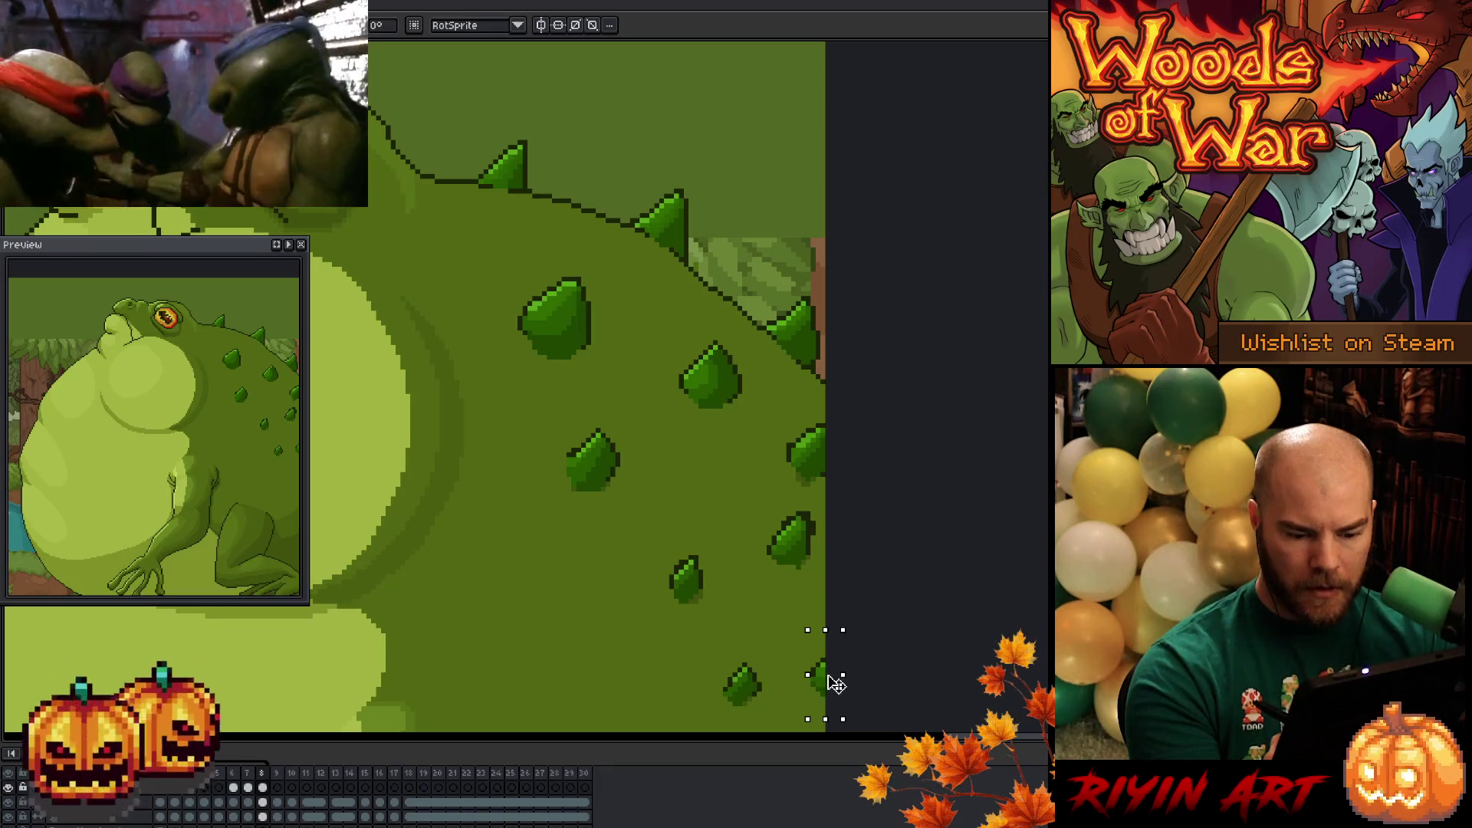
key(Left)
key(Right)
key(Left)
key(Left)
key(Right)
key(Right)
drag(829, 667, 834, 676)
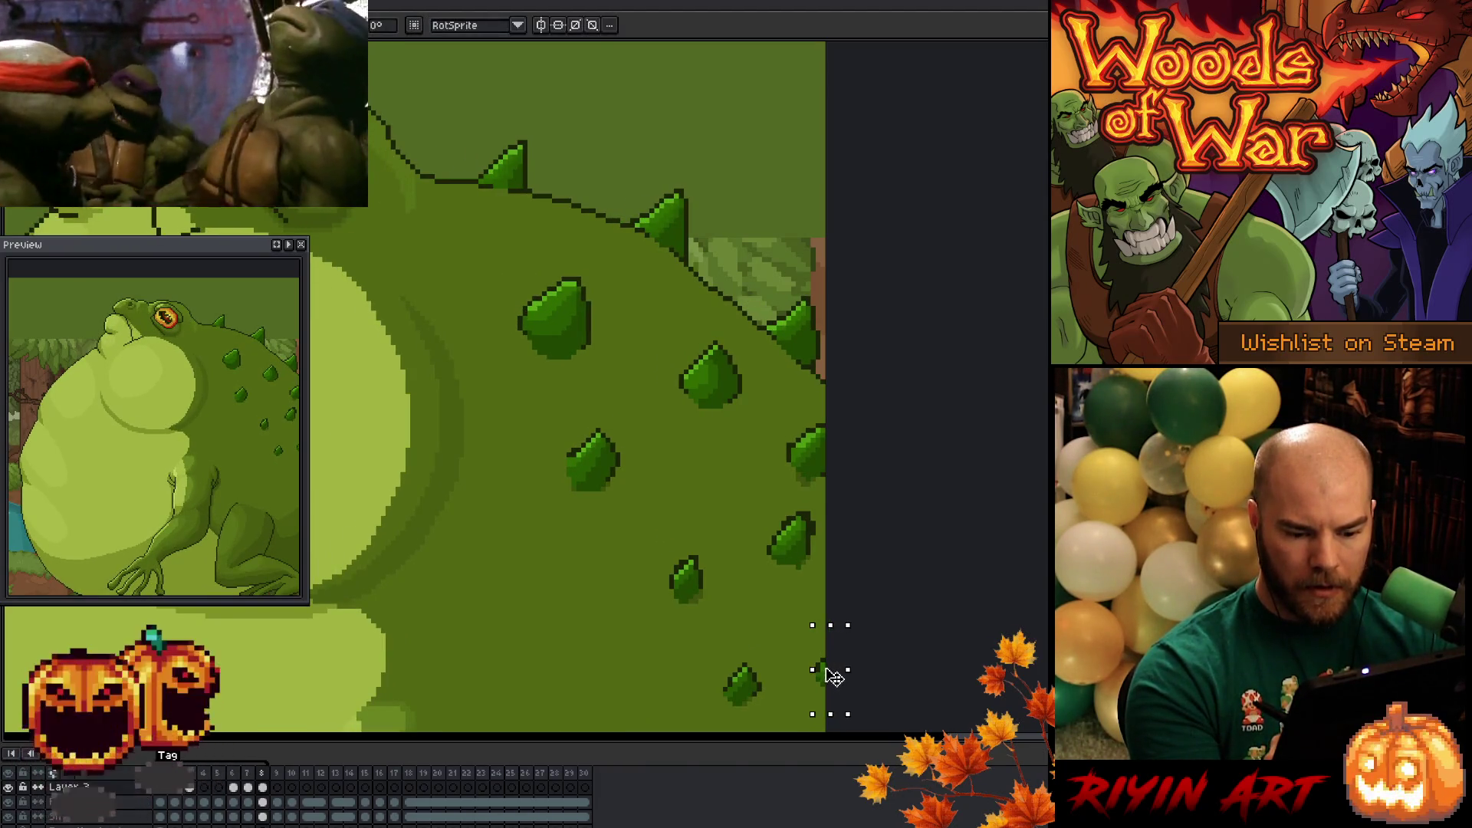
key(Left)
key(Right)
key(Left)
key(Left)
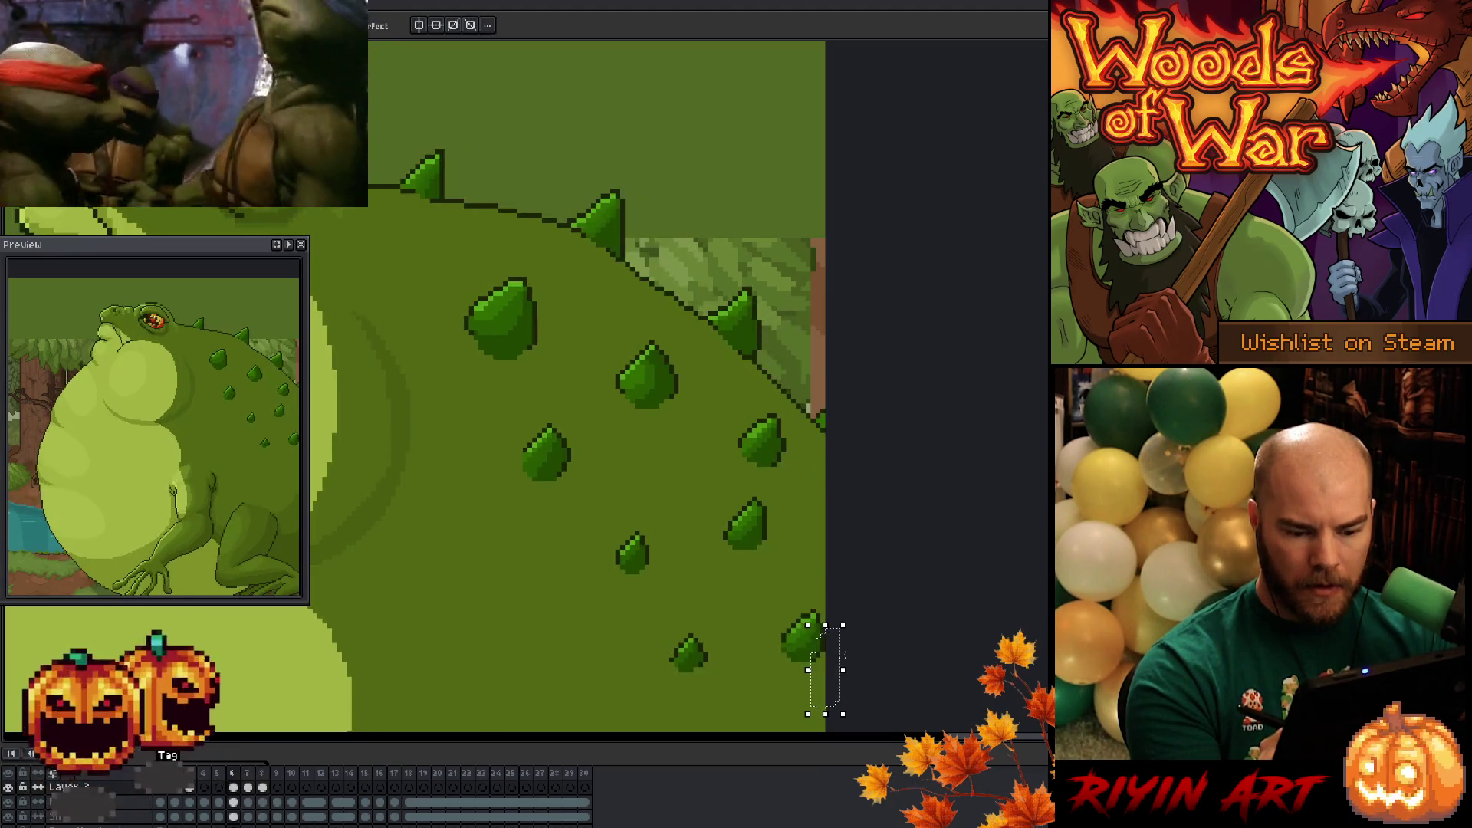
key(Right)
key(Right)
key(Left)
key(Left)
key(Right)
key(Right)
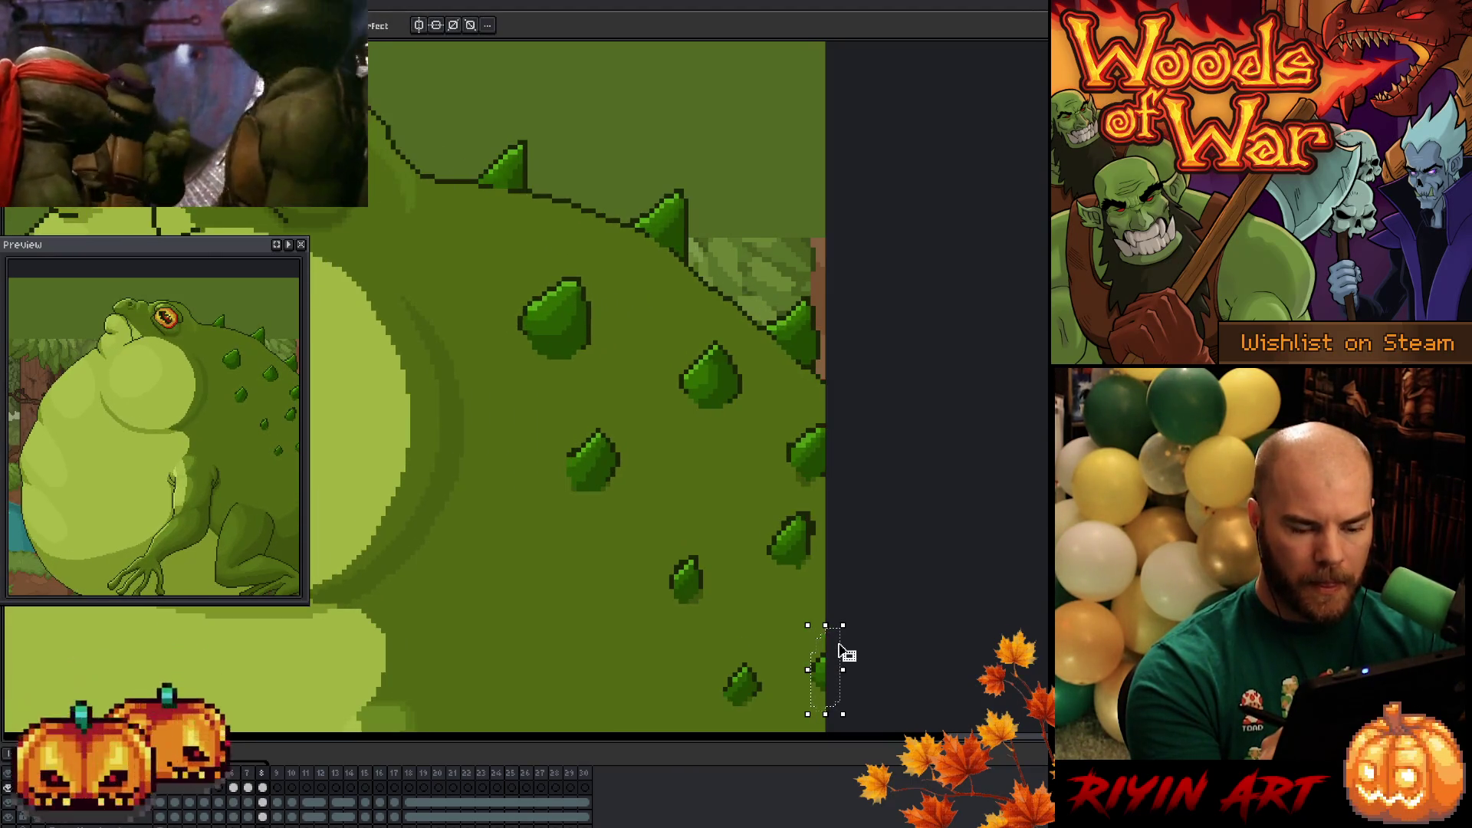
key(Left)
key(Left)
key(Left)
key(Right)
key(Right)
key(Left)
key(Right)
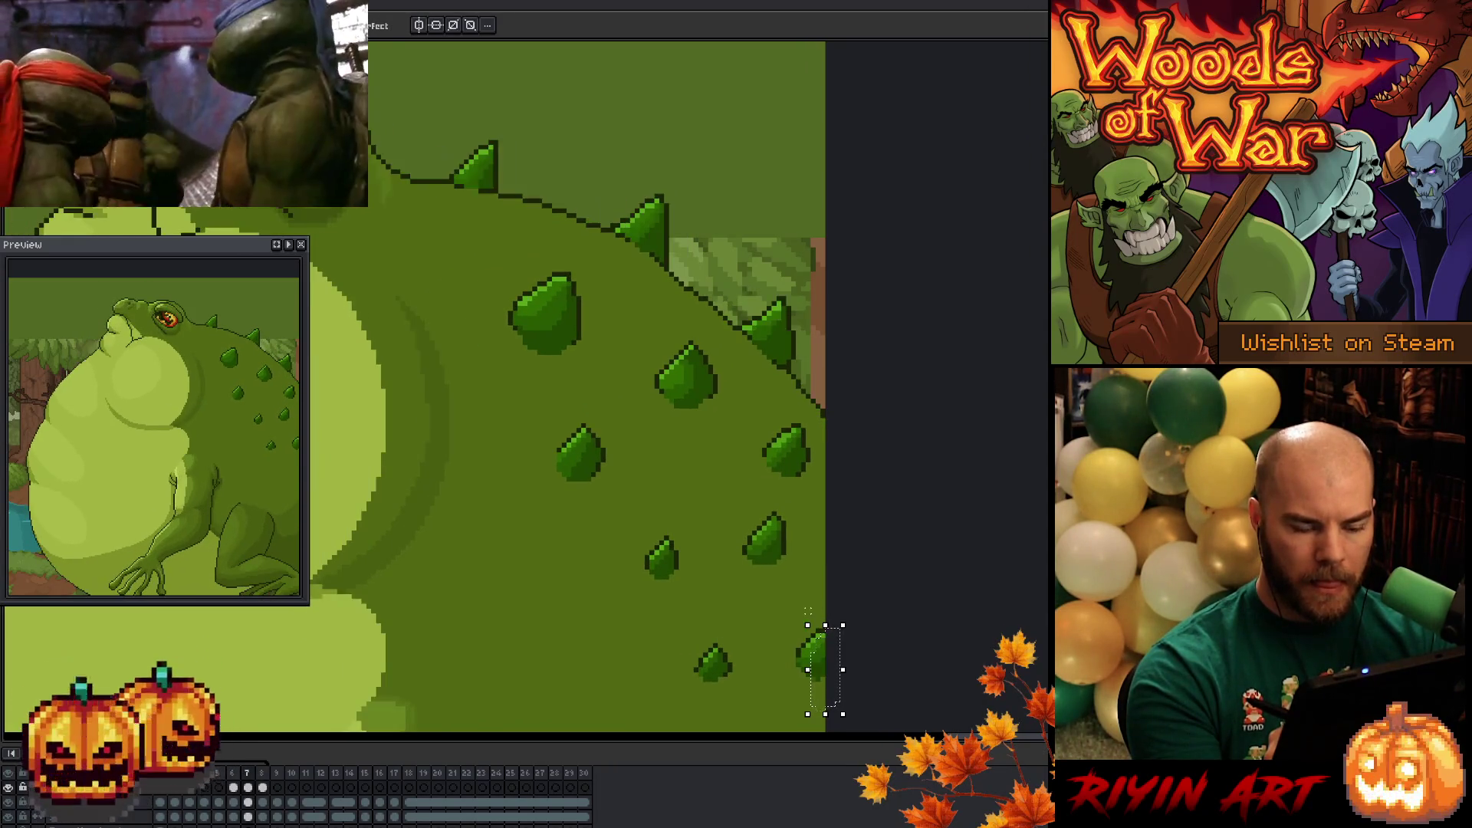
- Select the right-side spike and compare its placement across frames 5 to 8
mouse_move(750, 582)
mouse_down()
mouse_move(766, 512)
mouse_move(780, 549)
mouse_up()
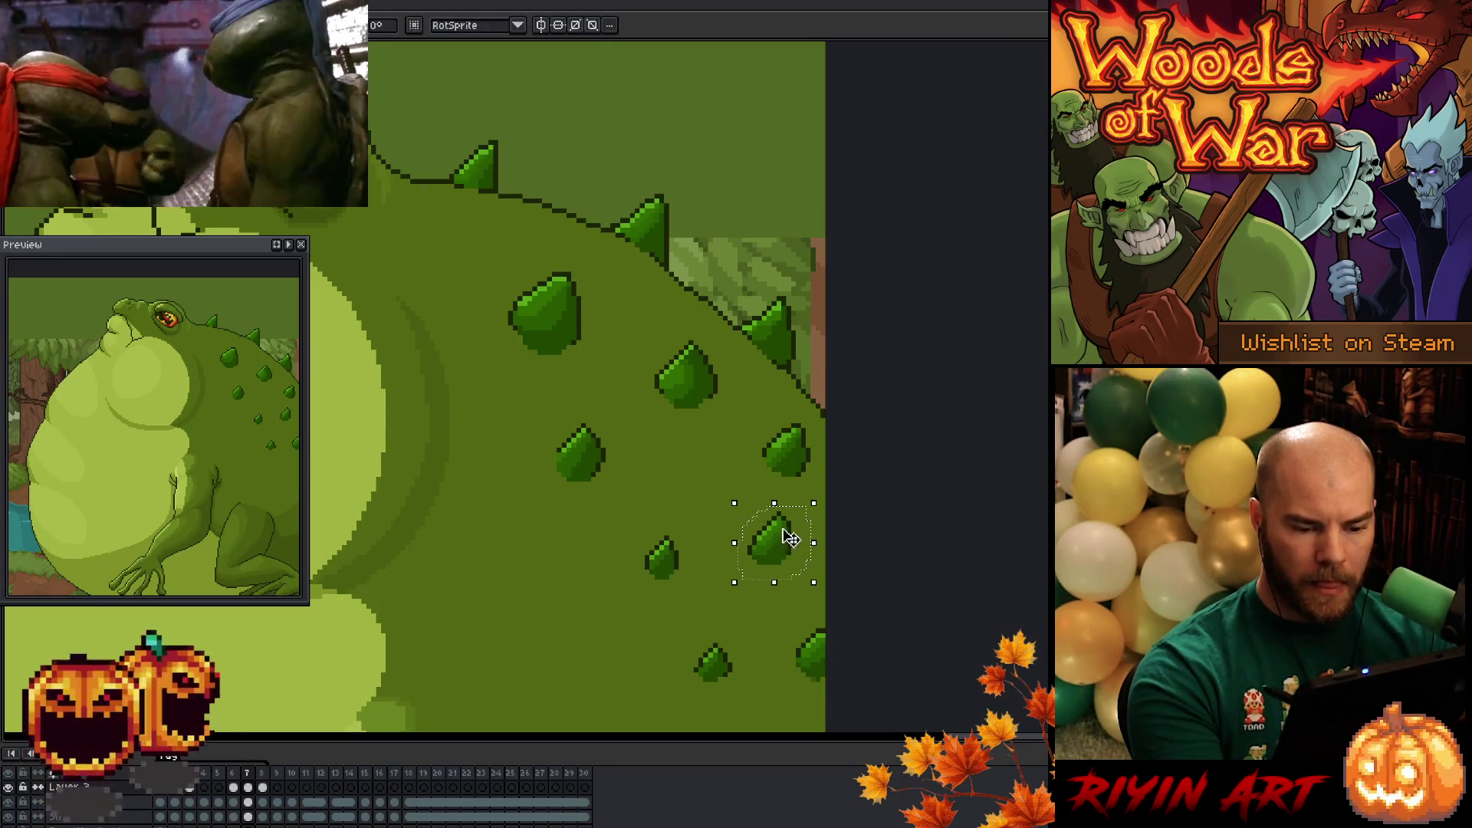
key(Right)
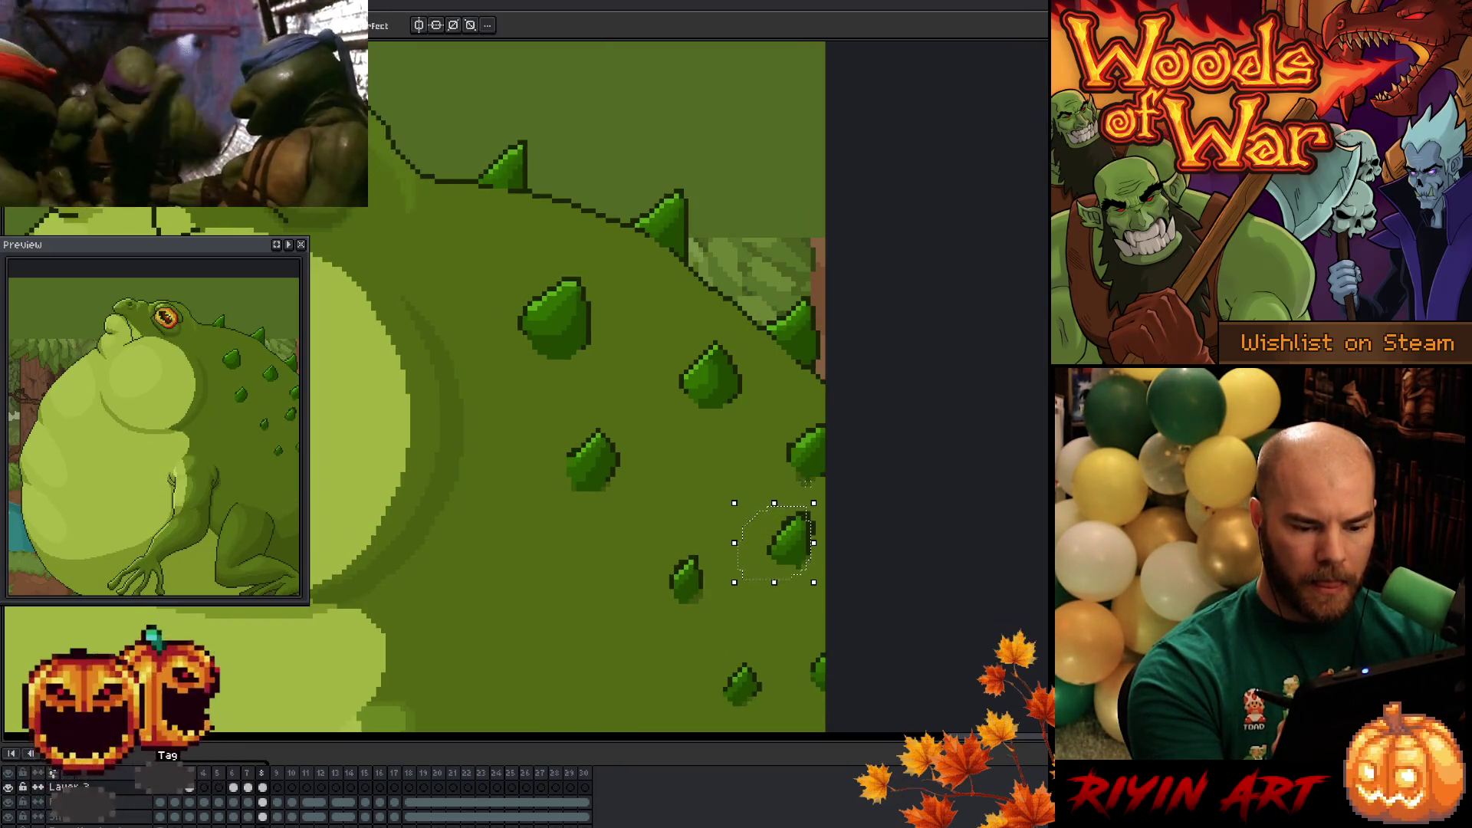
drag(759, 562, 814, 558)
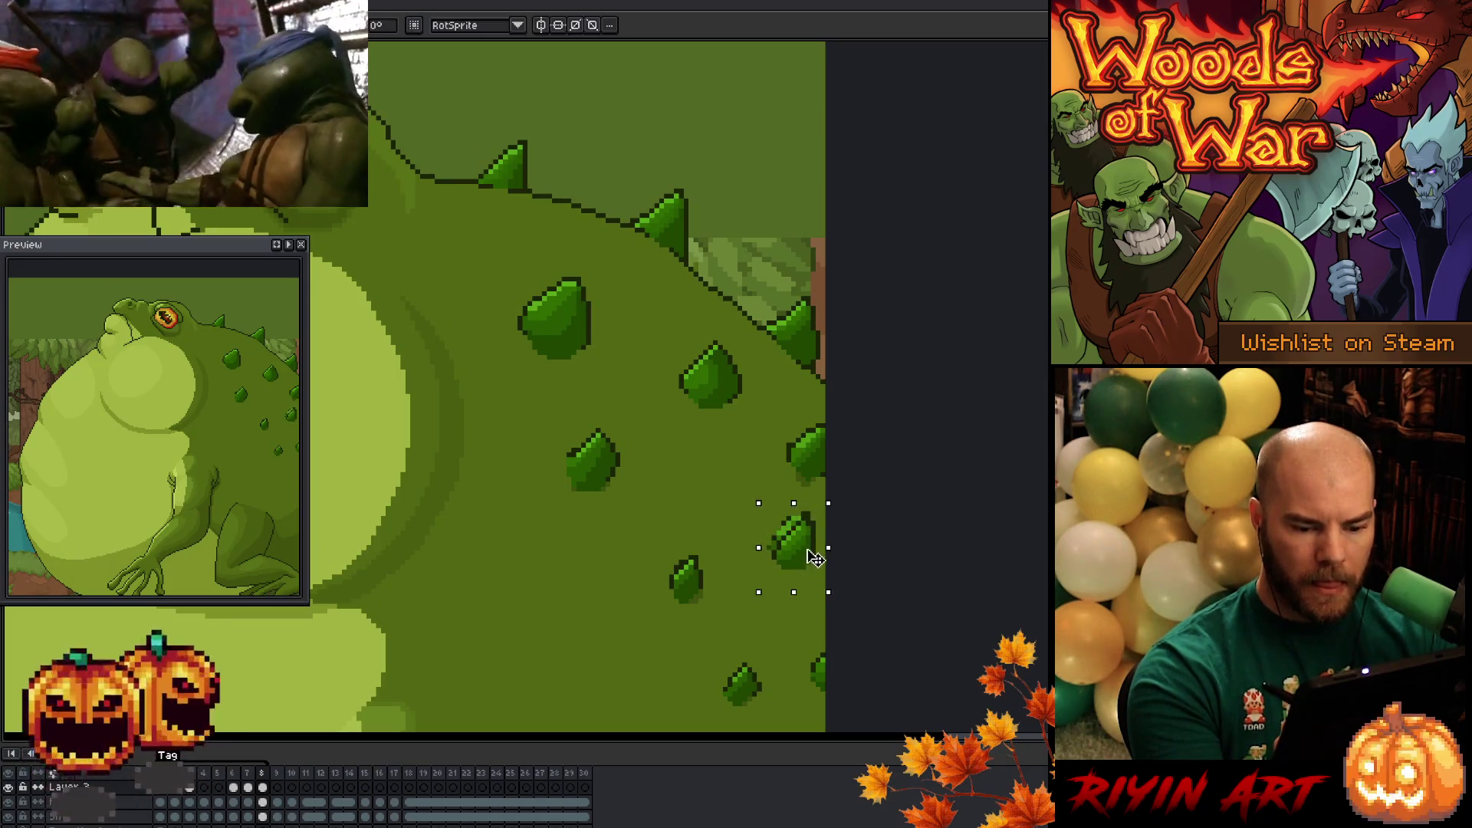
key(Left)
key(Right)
key(Left)
key(Right)
key(Left)
key(Left)
key(Left)
key(Left)
key(Right)
key(Right)
key(Right)
key(Left)
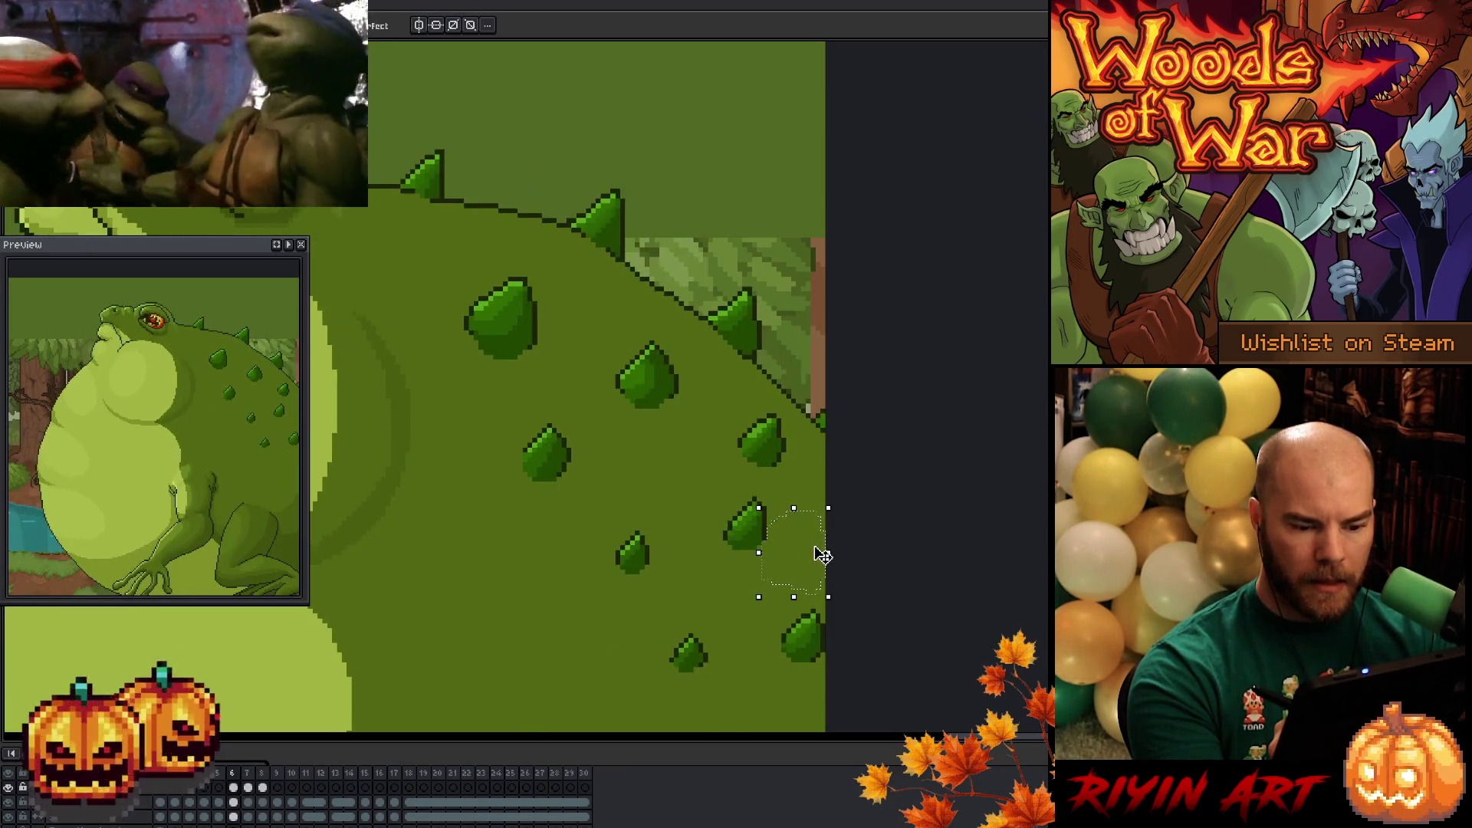
key(Left)
key(Right)
key(Right)
key(Right)
key(Left)
key(Right)
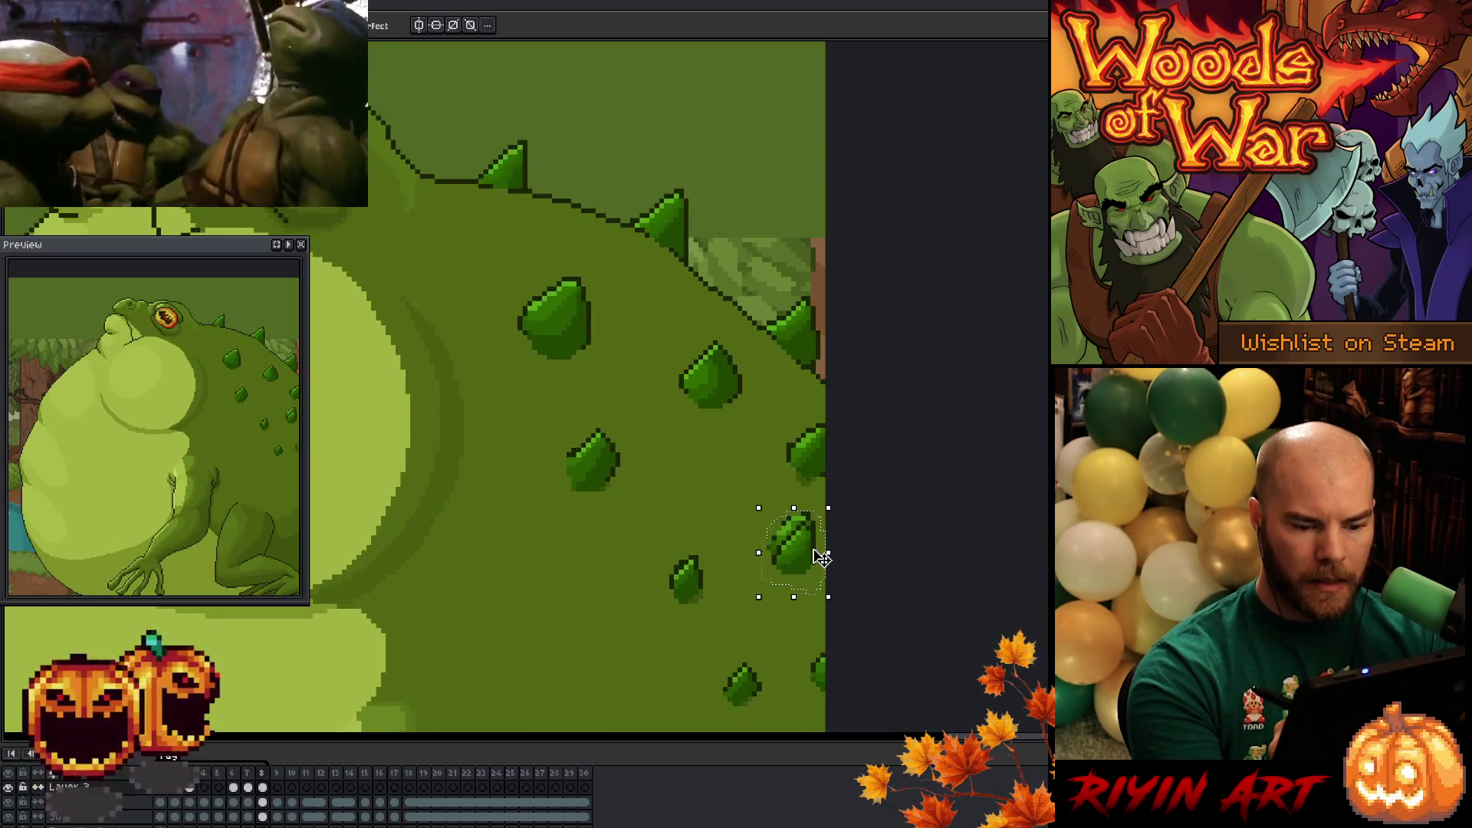
key(Left)
key(Right)
- Nudge the right-side spike one pixel up-left on frame 8 and up one pixel on frame 7
key(Right)
key(Left)
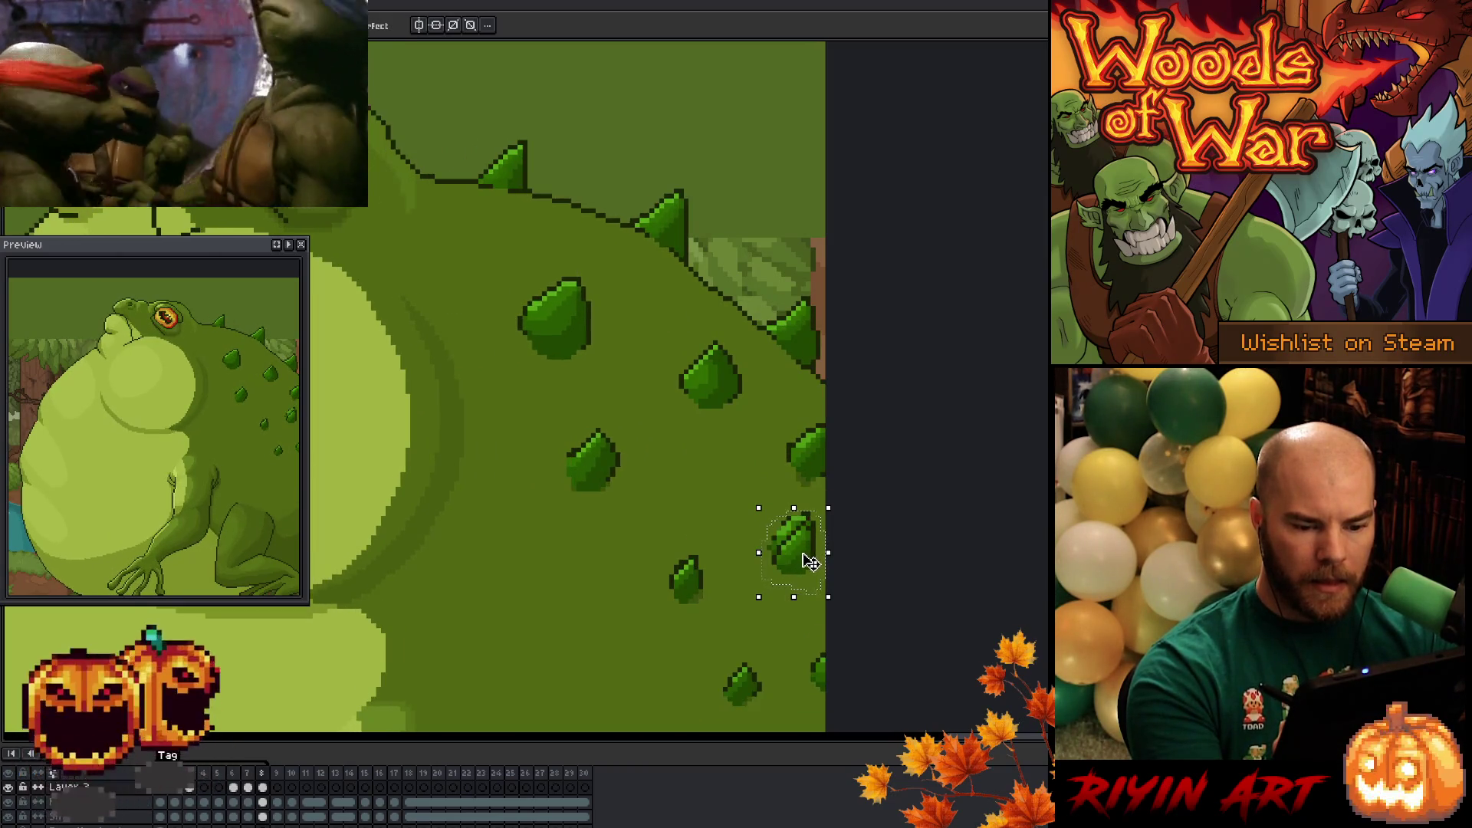
drag(808, 559, 806, 554)
key(Left)
key(Right)
key(Left)
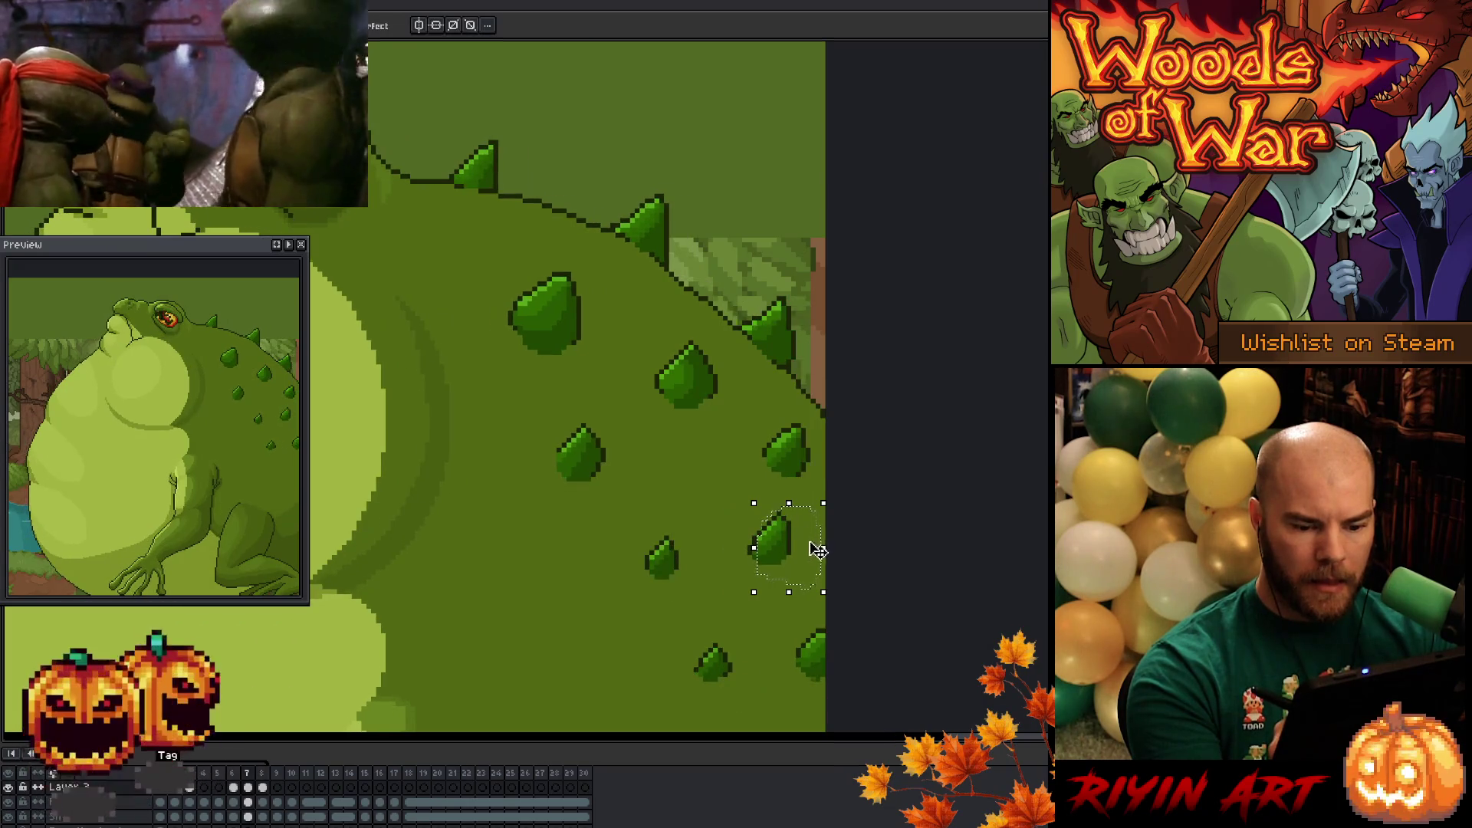
key(Right)
key(Left)
drag(801, 559, 801, 555)
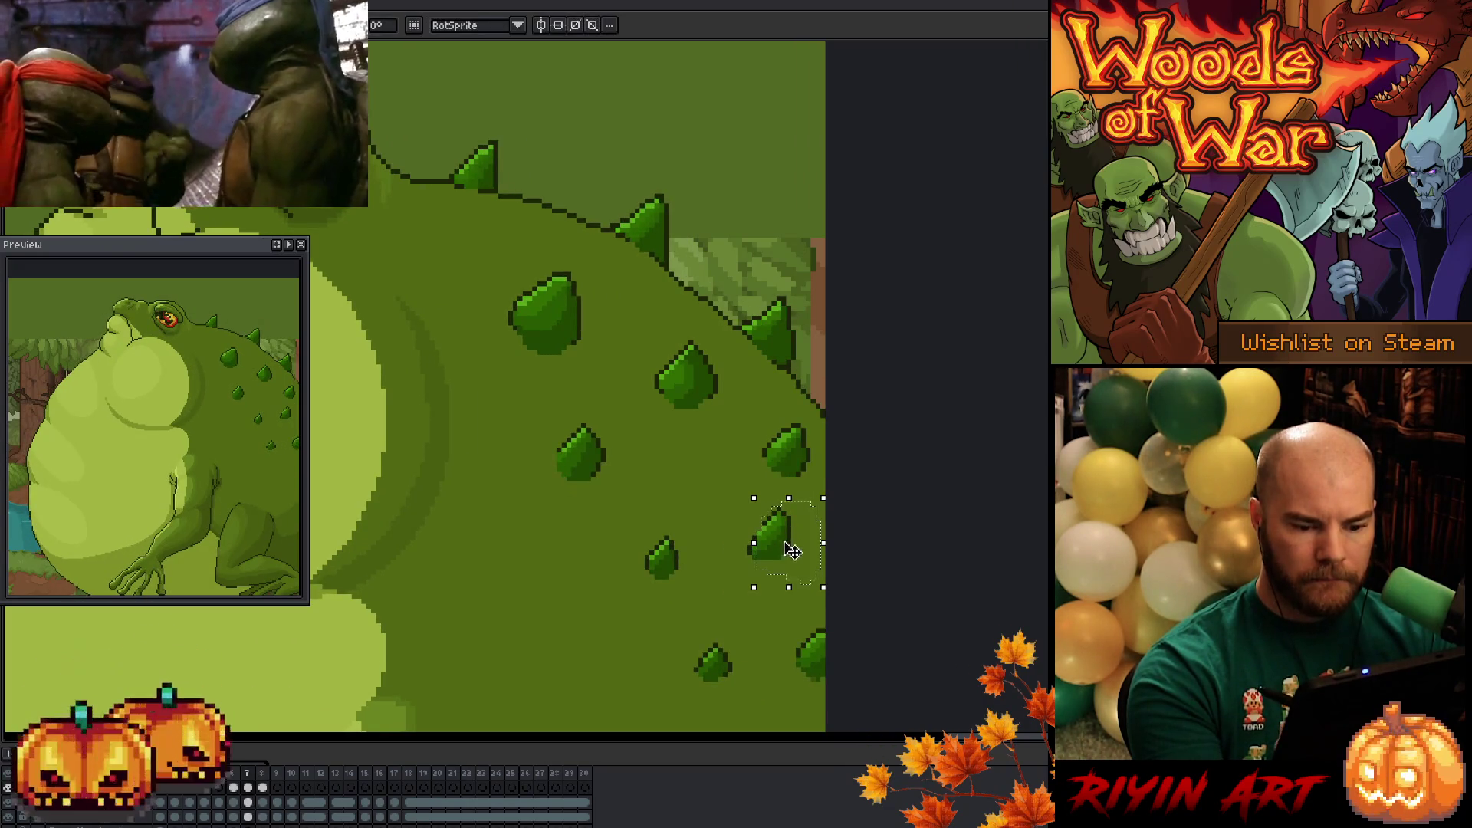
- Preview the animation and nudge the spike about one pixel up-left
mouse_move(732, 571)
mouse_down()
mouse_move(805, 558)
mouse_move(783, 541)
mouse_up()
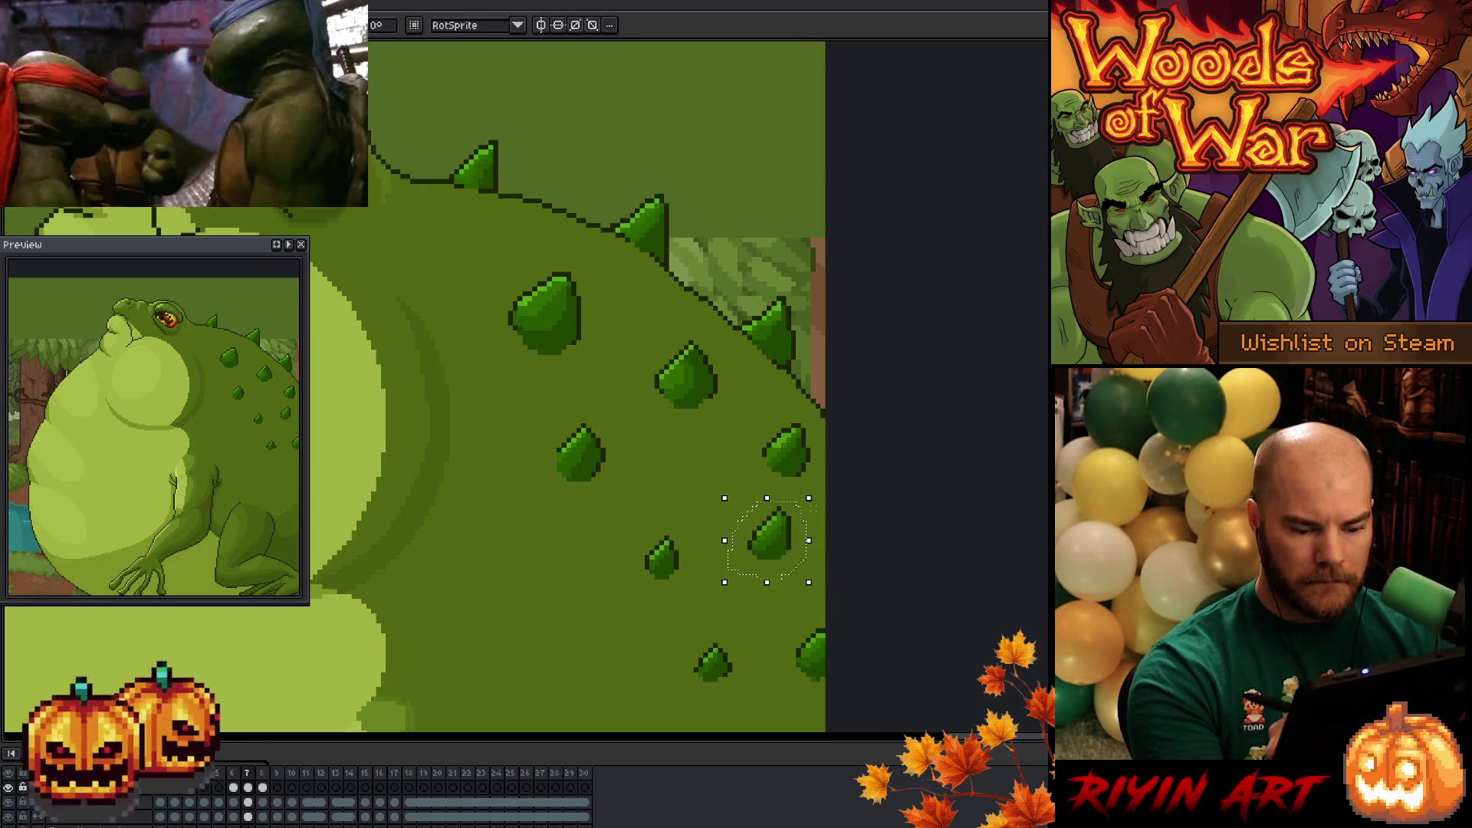
key(Return)
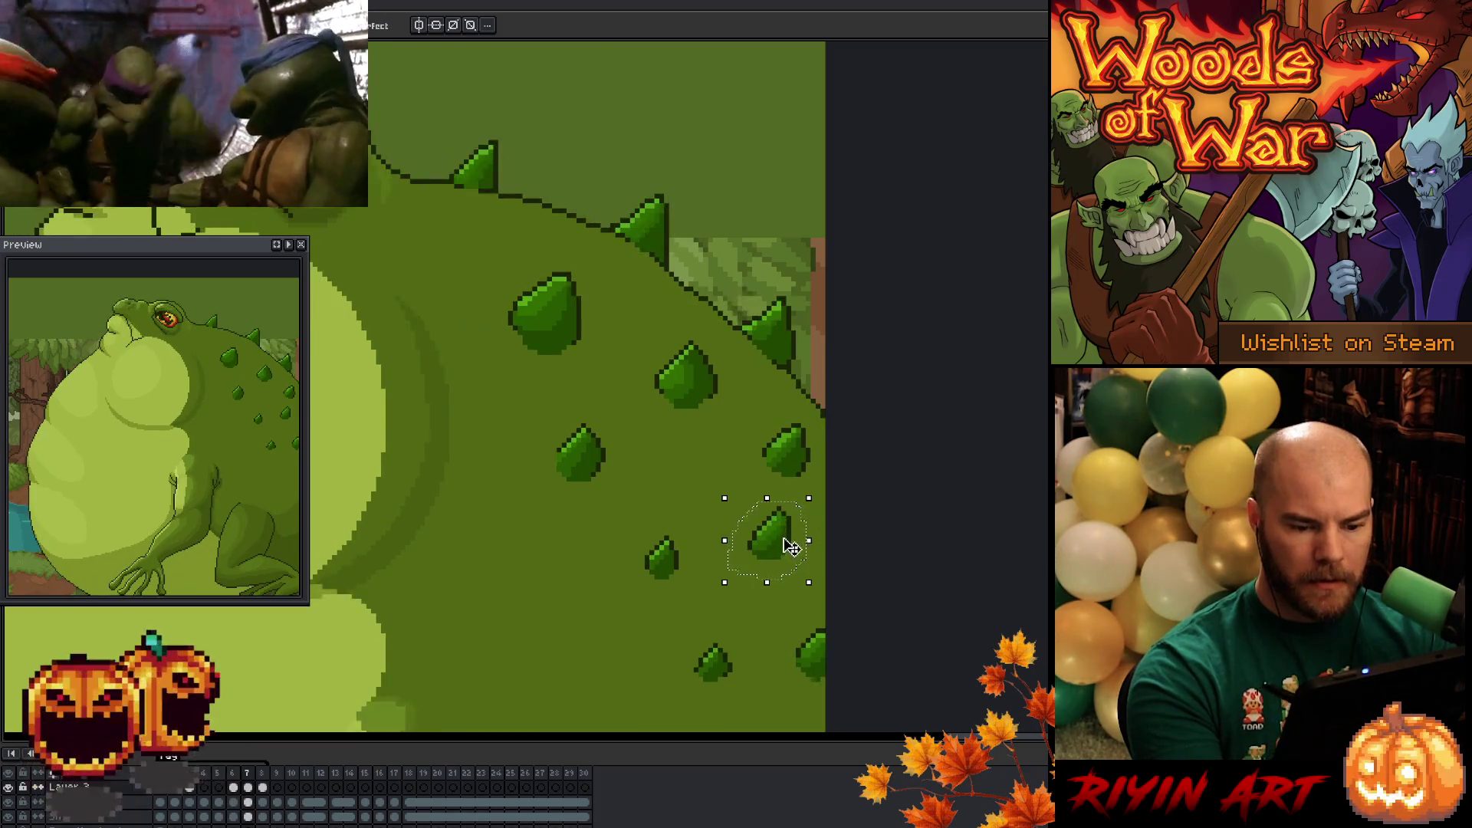
drag(791, 546, 782, 544)
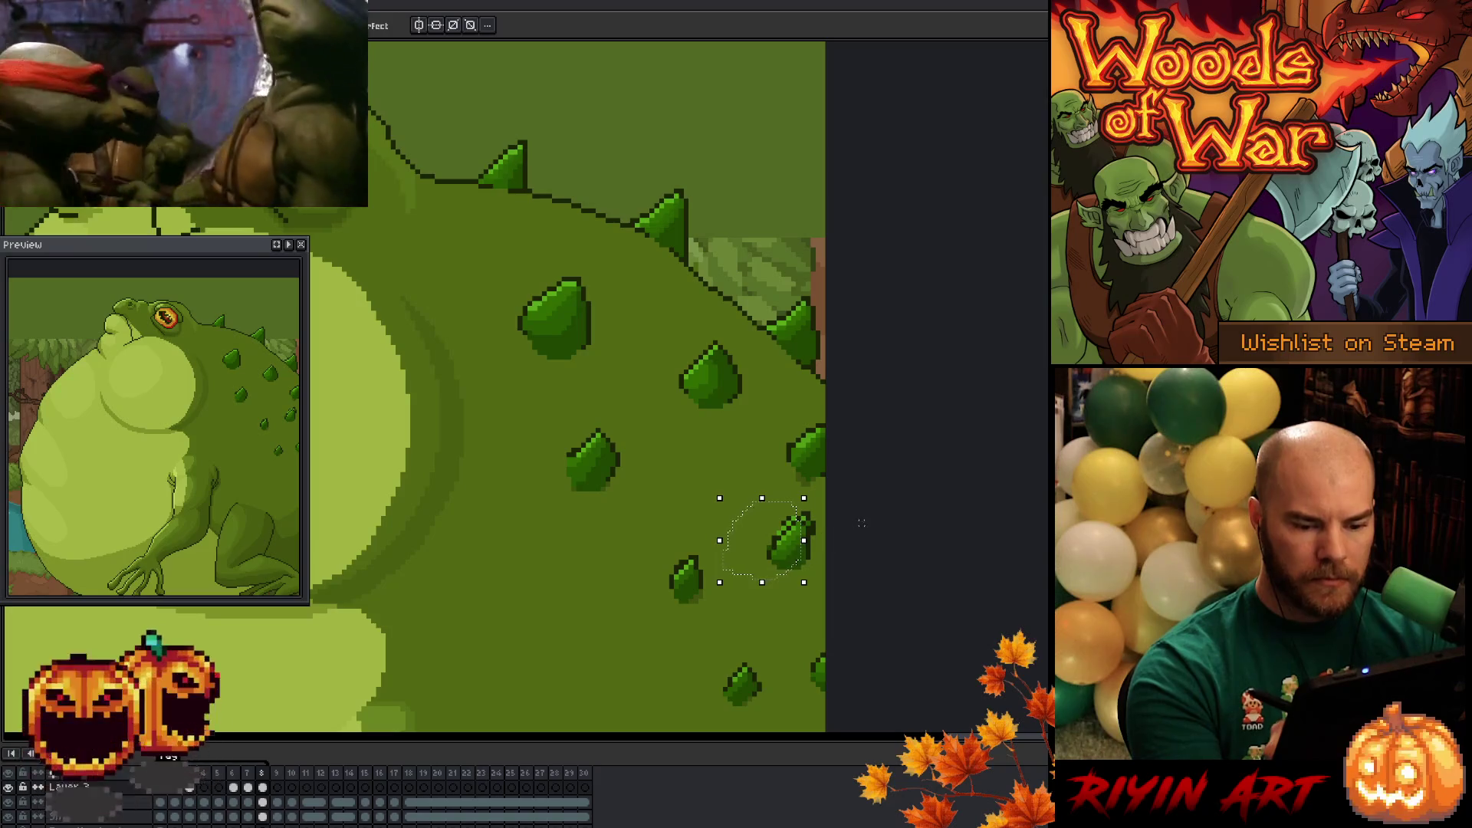
mouse_move(819, 411)
mouse_down()
mouse_move(639, 439)
mouse_move(602, 637)
mouse_move(736, 717)
mouse_move(895, 538)
mouse_move(876, 532)
mouse_up()
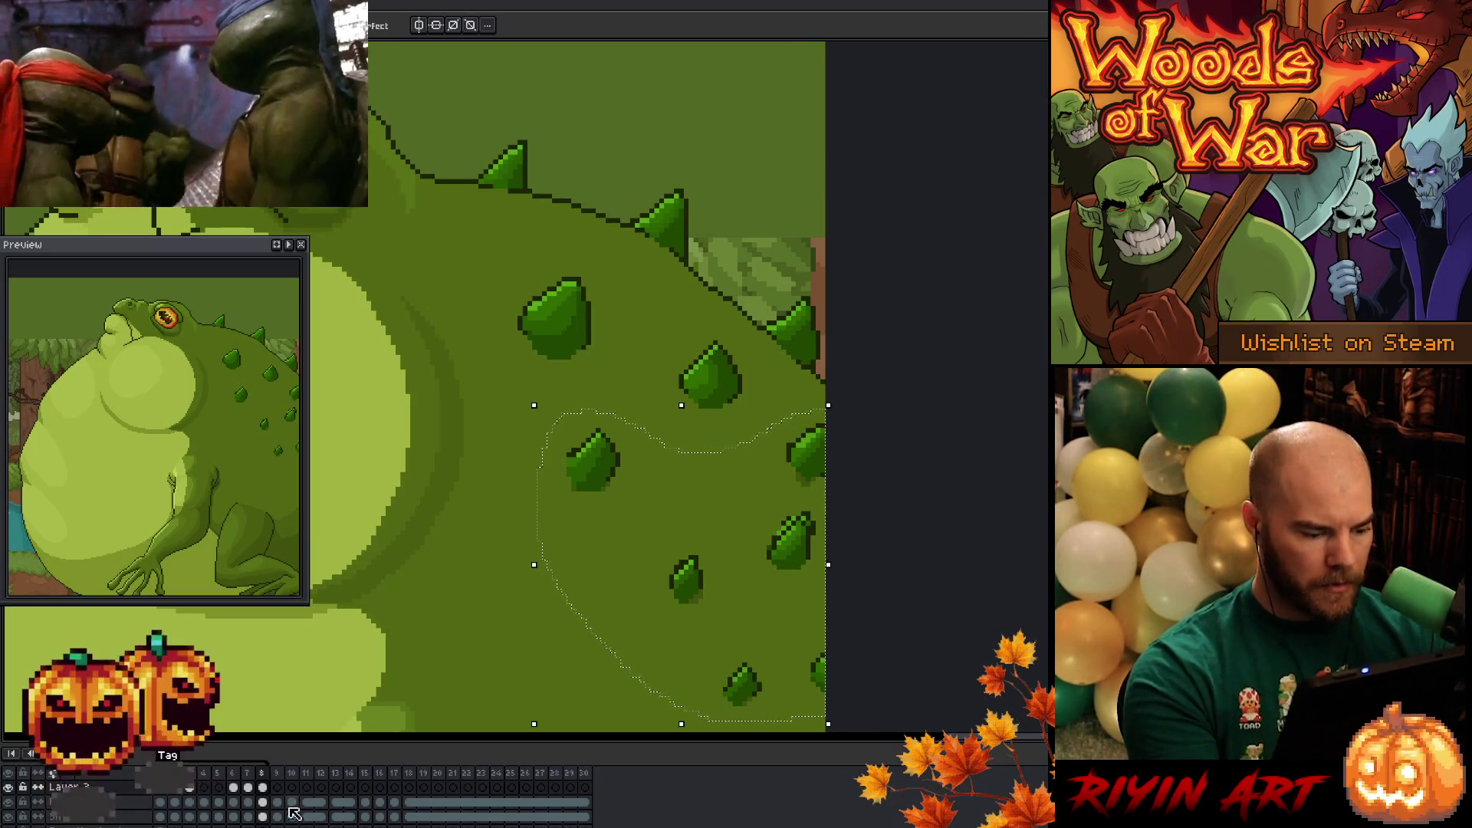
- Play and zoom out to review the spikes, then pick the bottom layer holding the spike
click(263, 802)
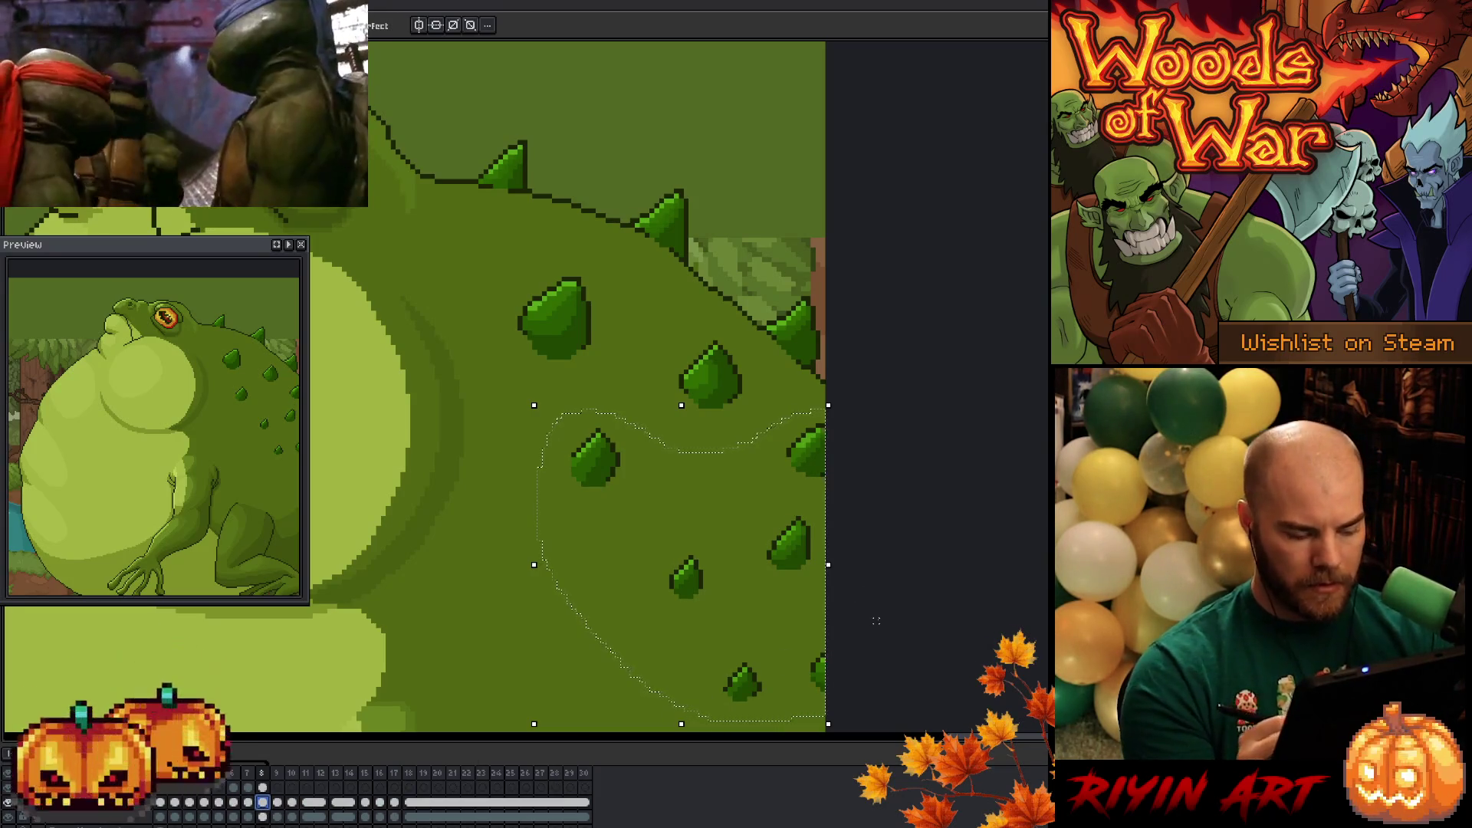
key(Return)
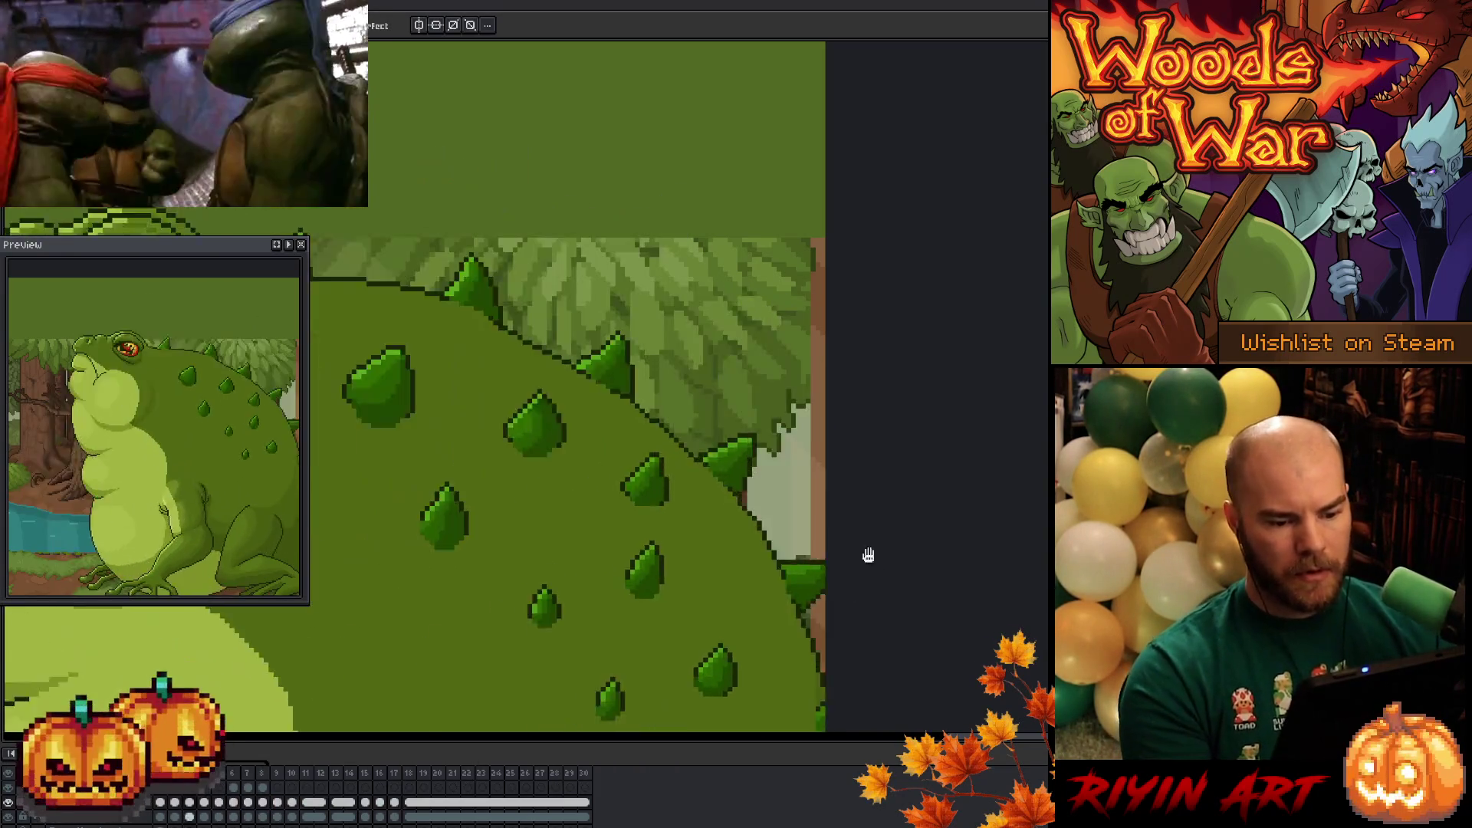
key(minus)
key(minus)
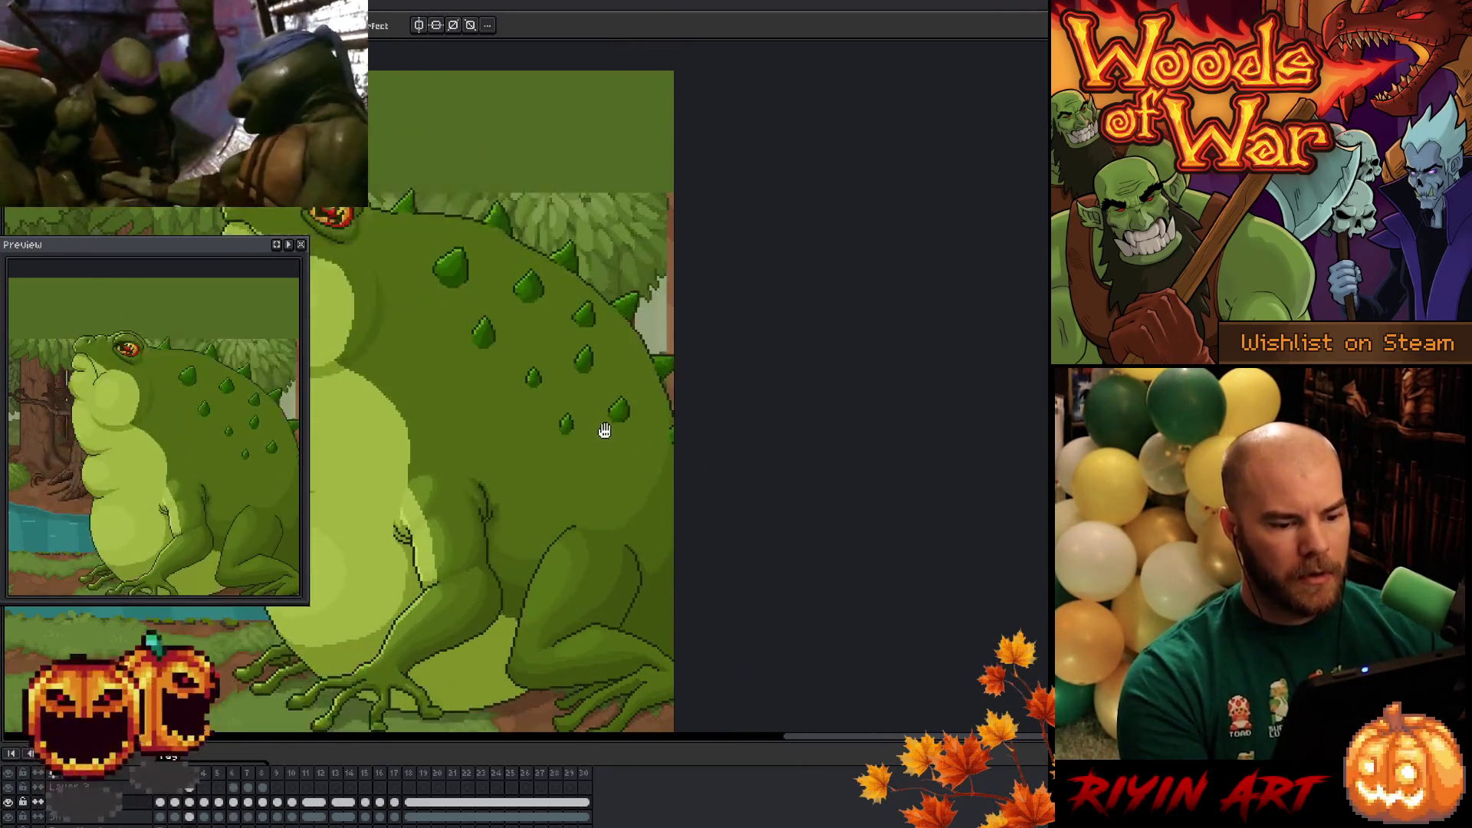
scroll(604, 431, up, 2)
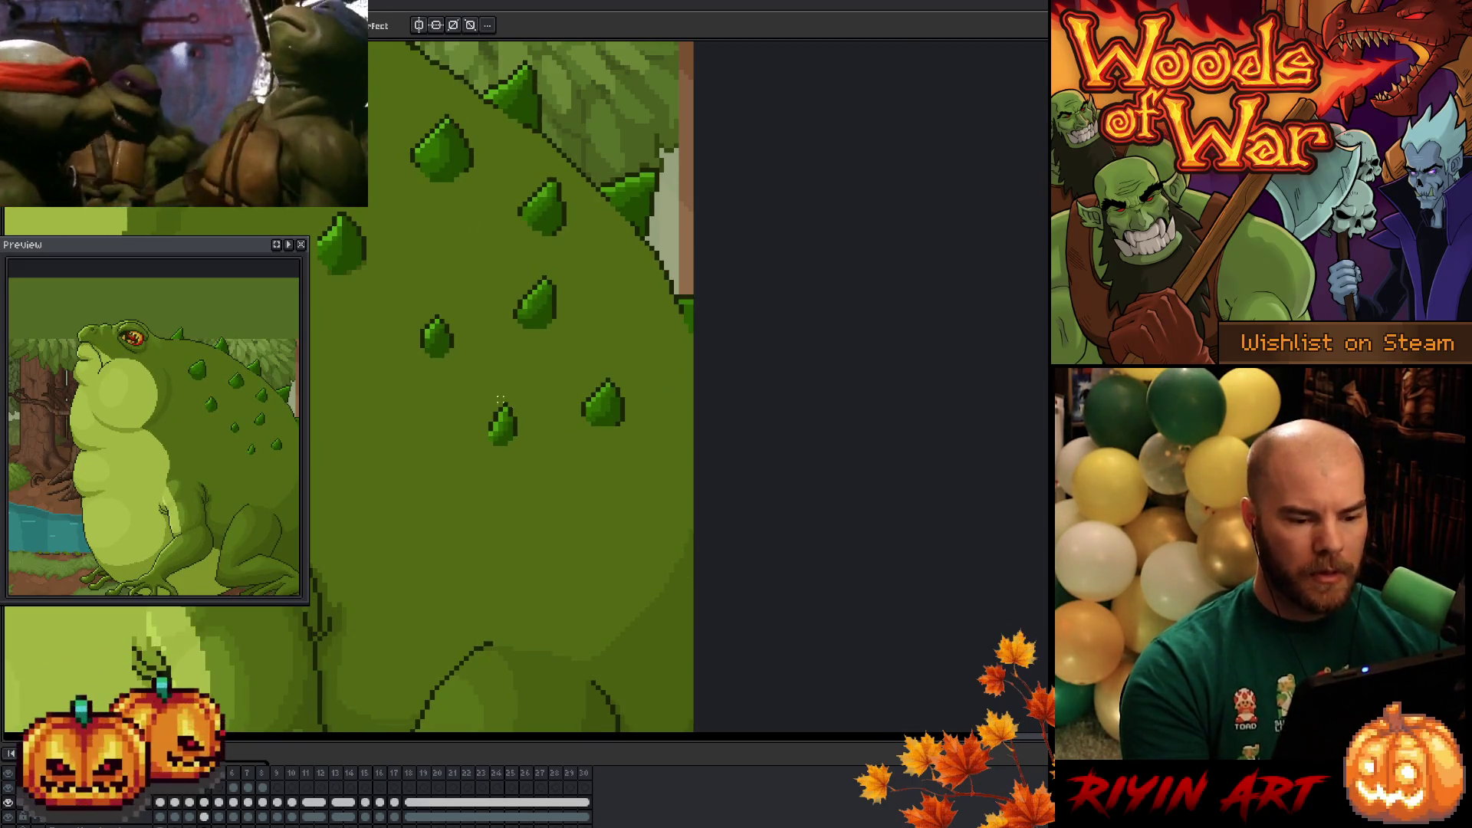
scroll(475, 389, up, 2)
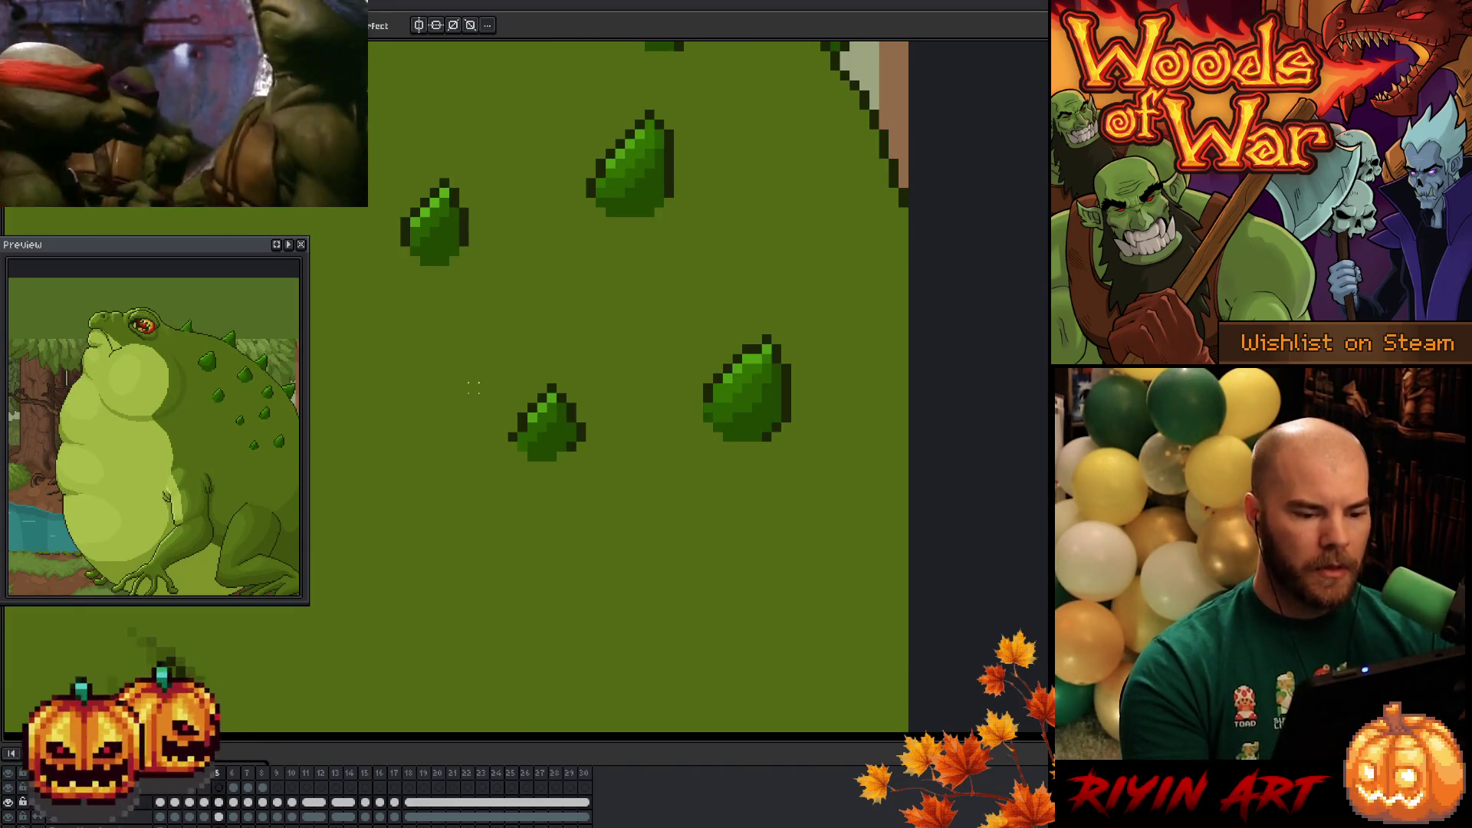
scroll(499, 380, down, 1)
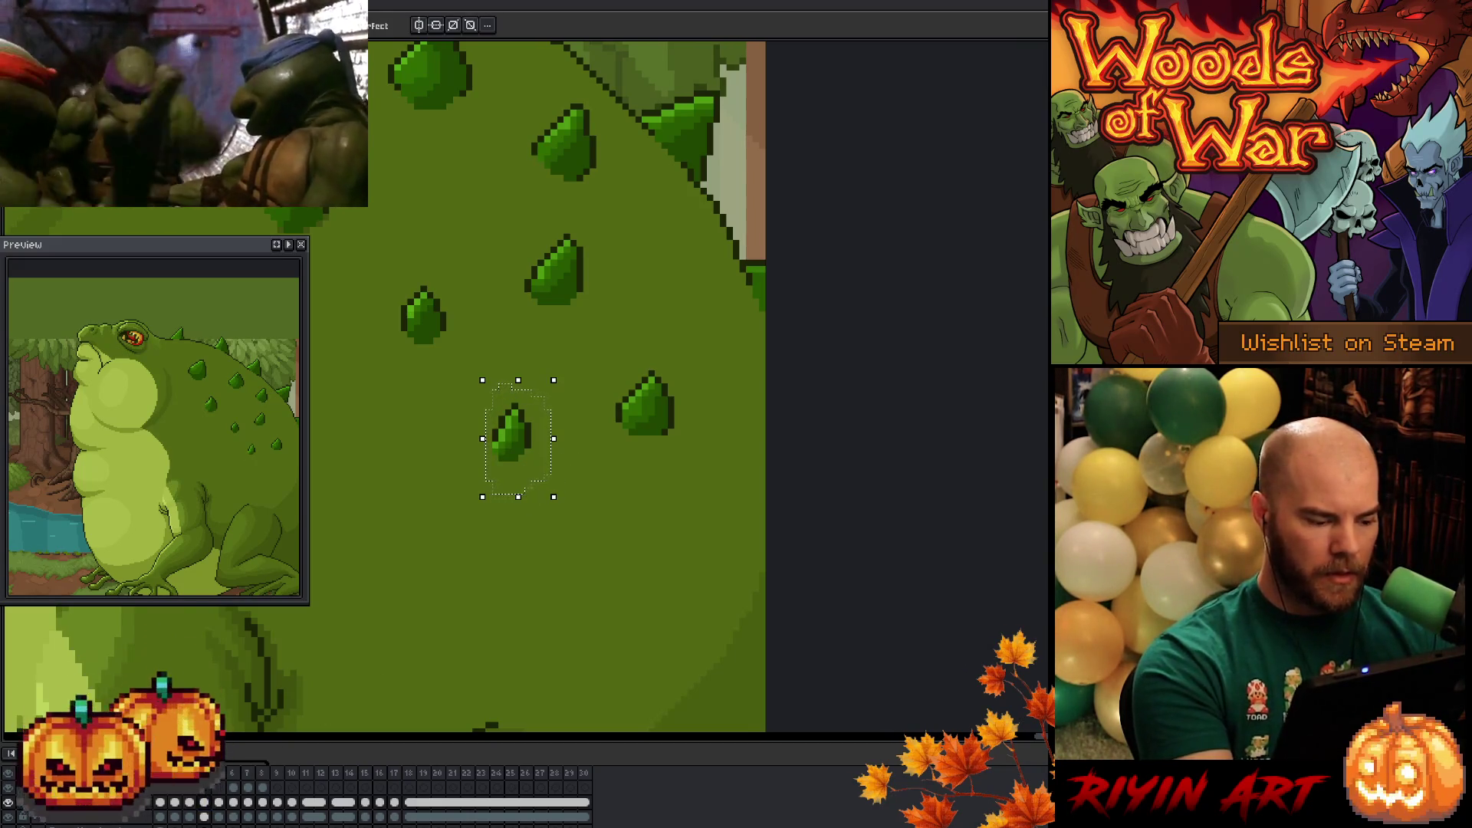
key(Up)
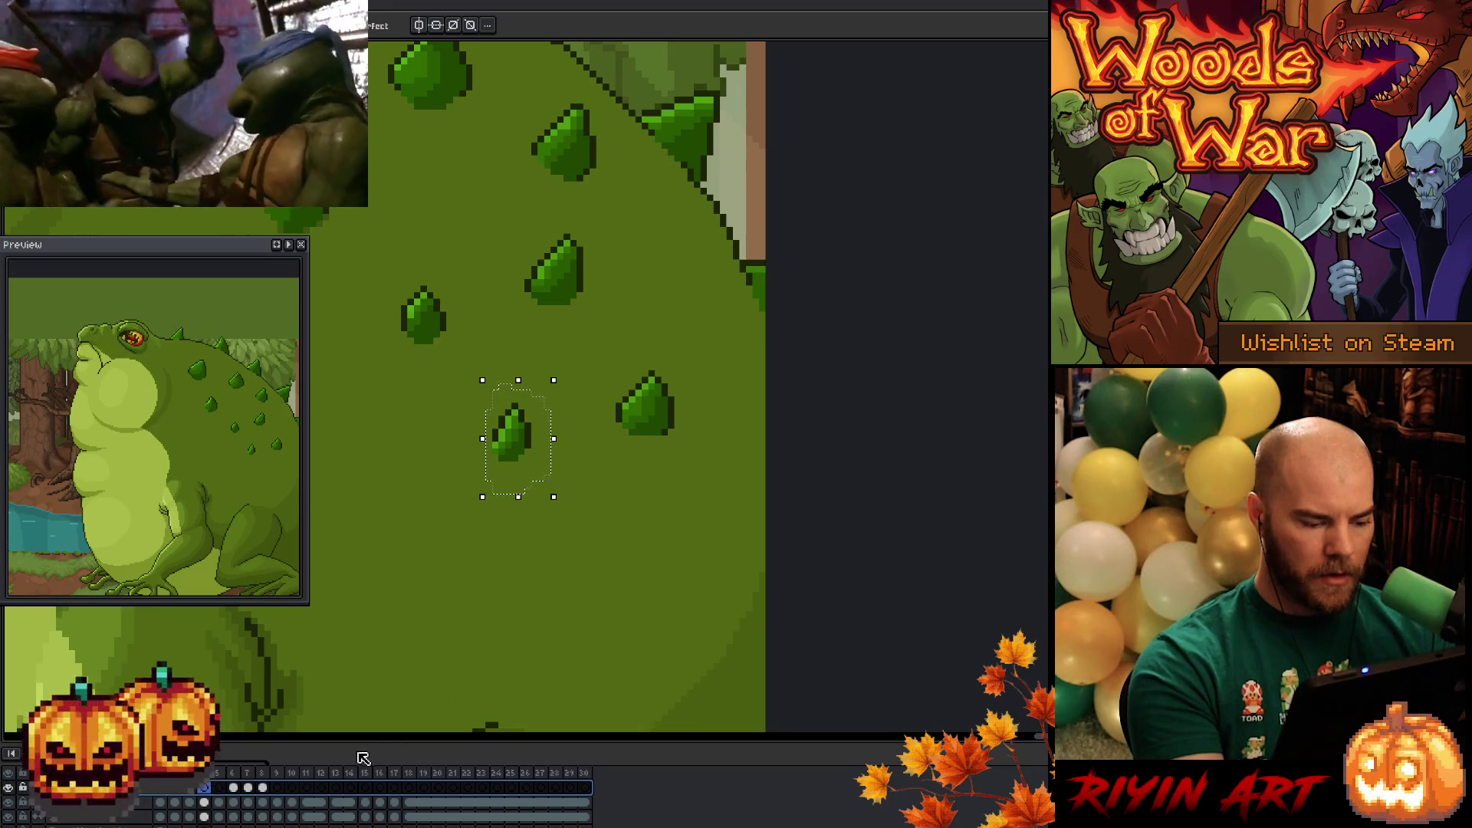
key(Down)
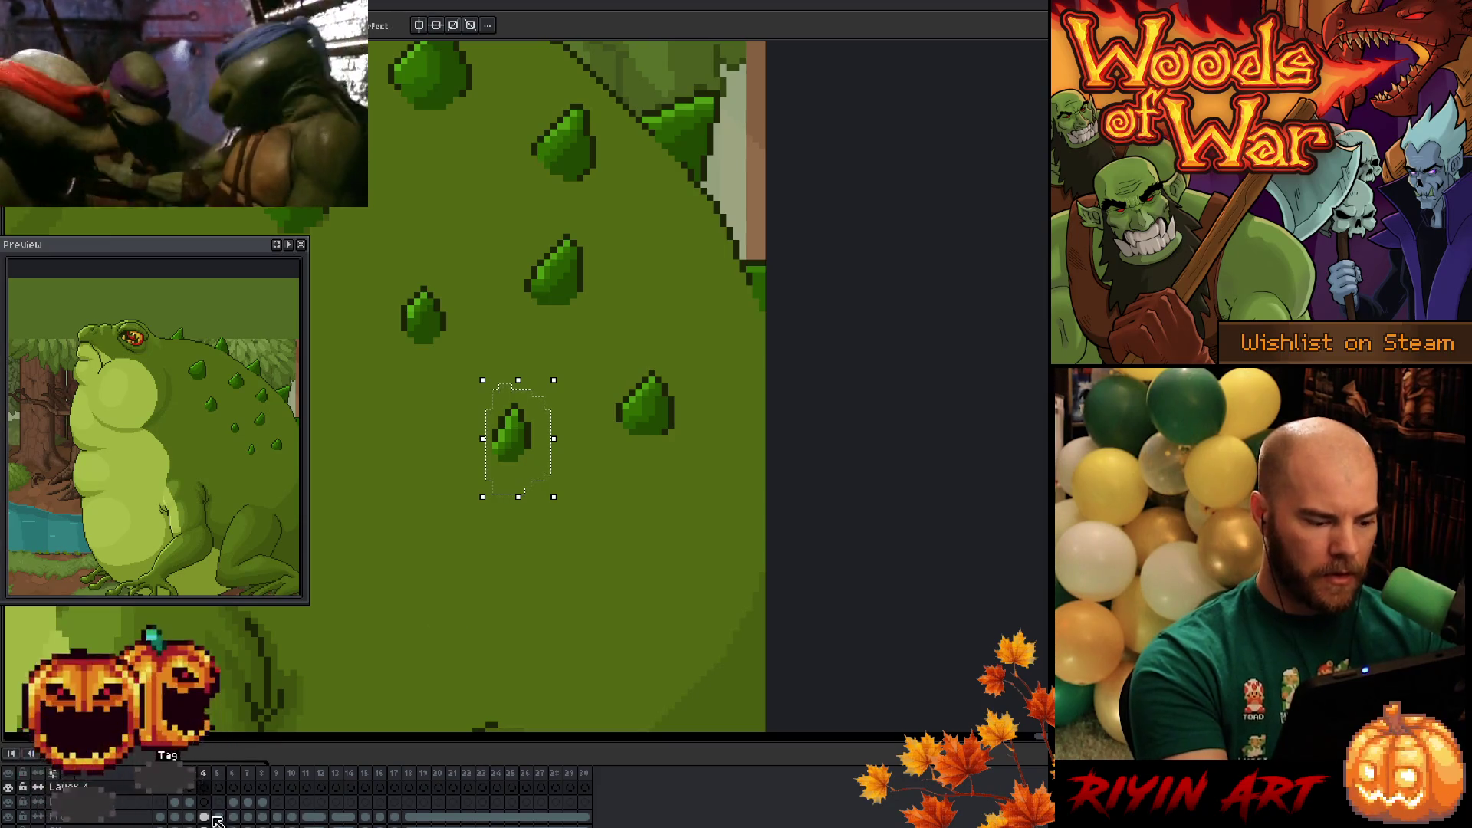
key(Down)
- Select the lower spike and move it progressively further up-right across frames 5 to 8
click(522, 447)
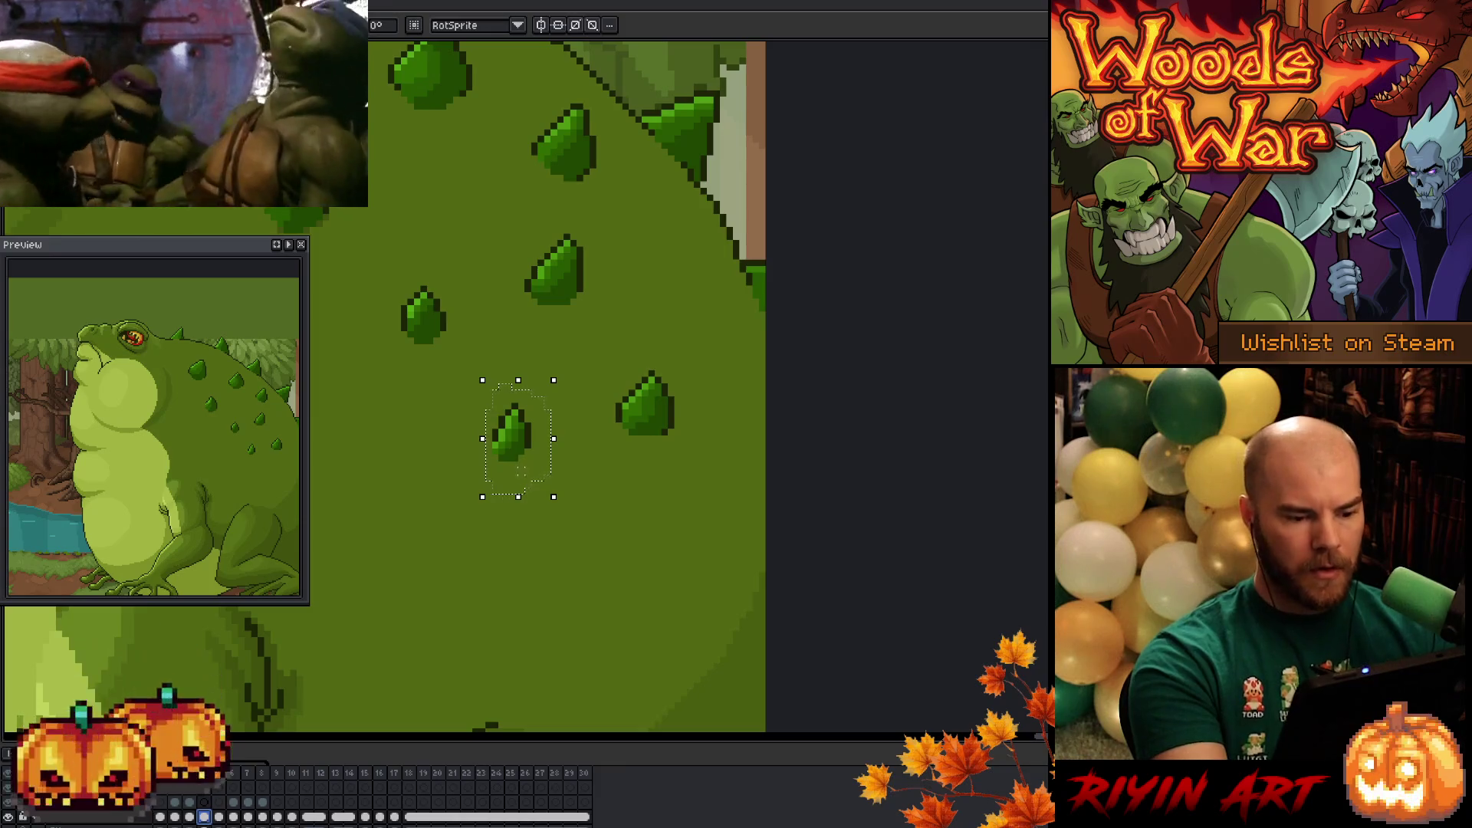
key(w)
click(513, 406)
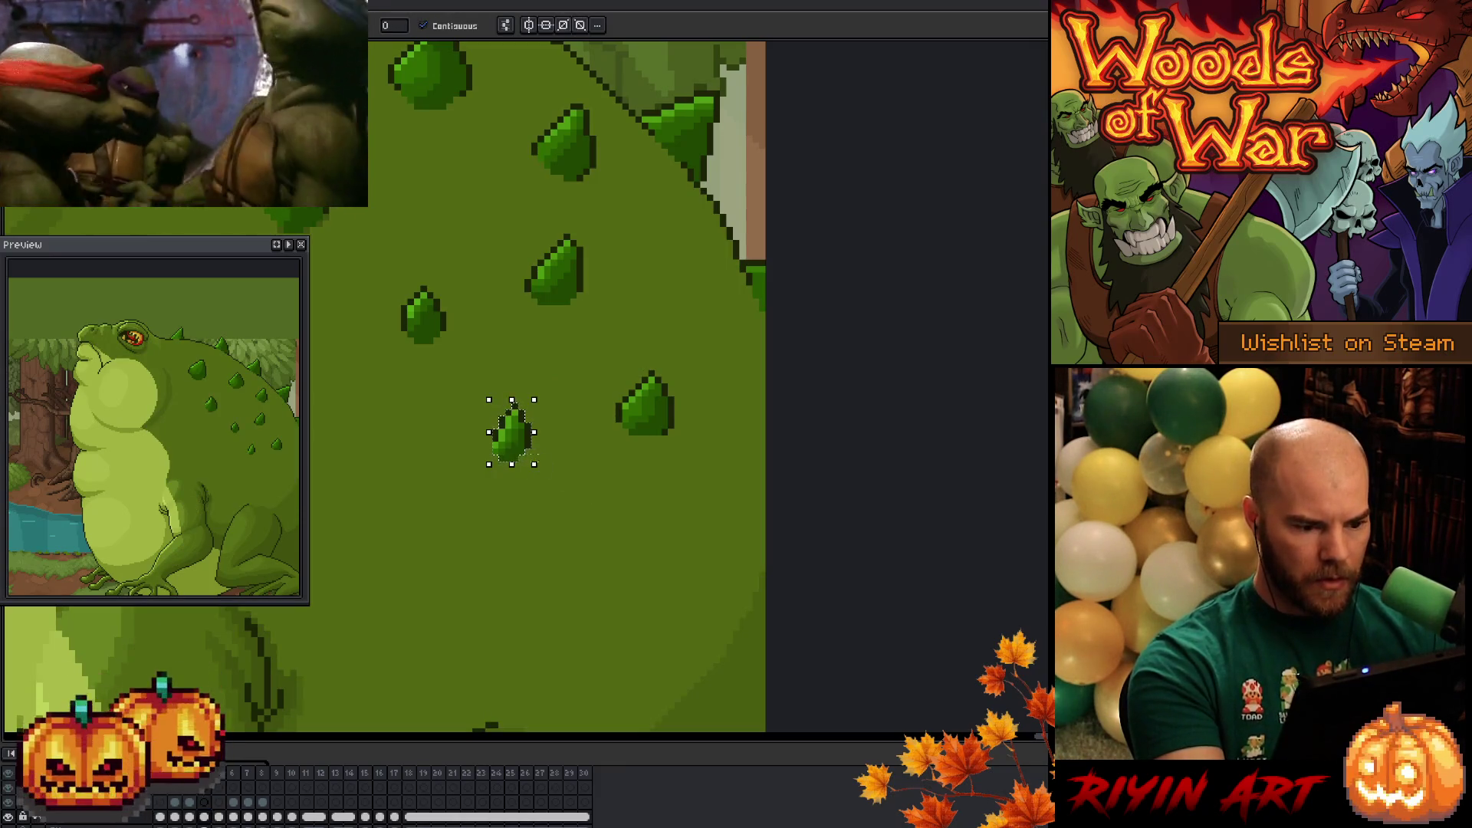
click(525, 452)
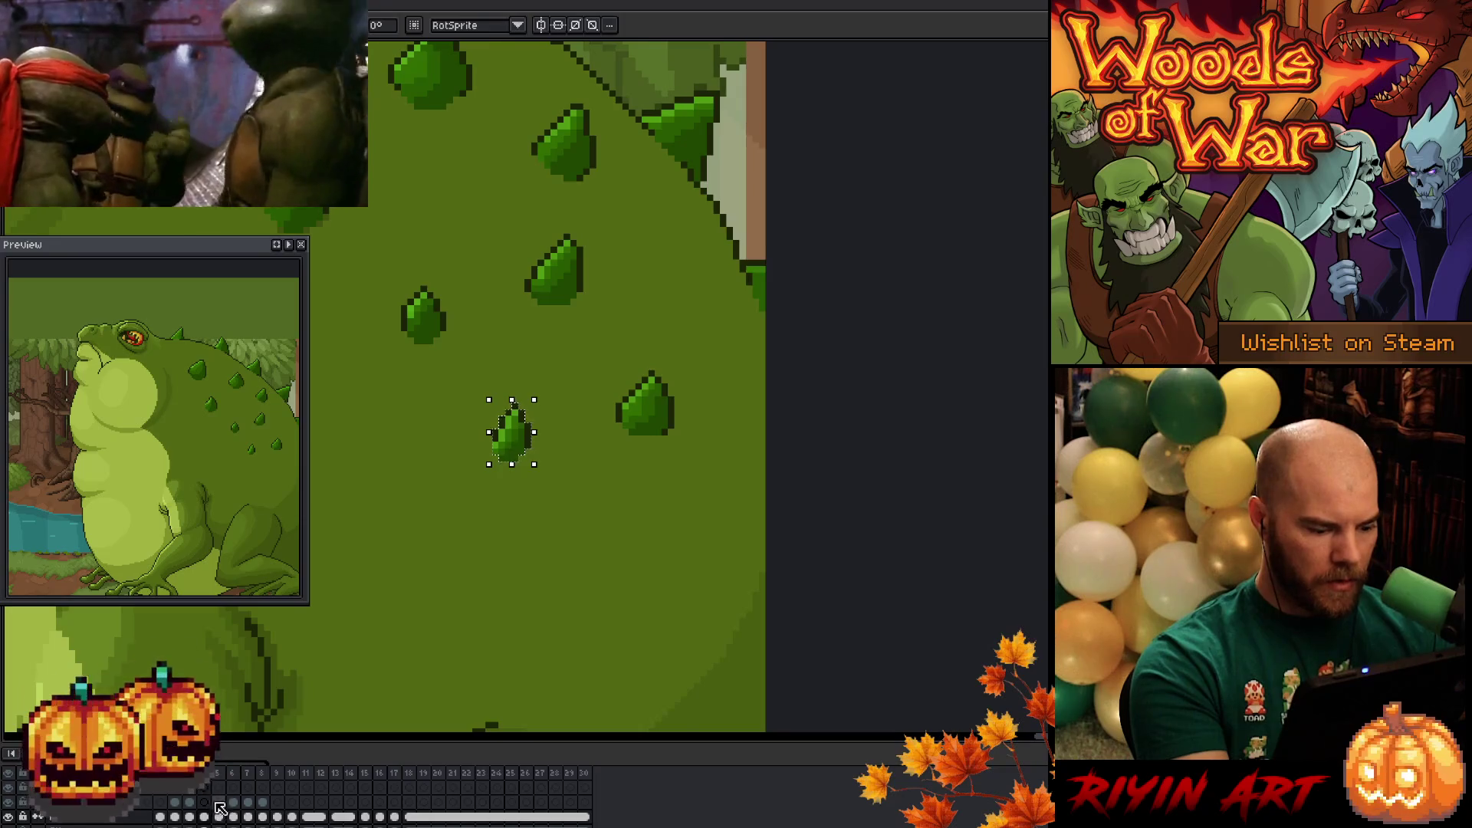
click(219, 804)
drag(531, 429, 535, 429)
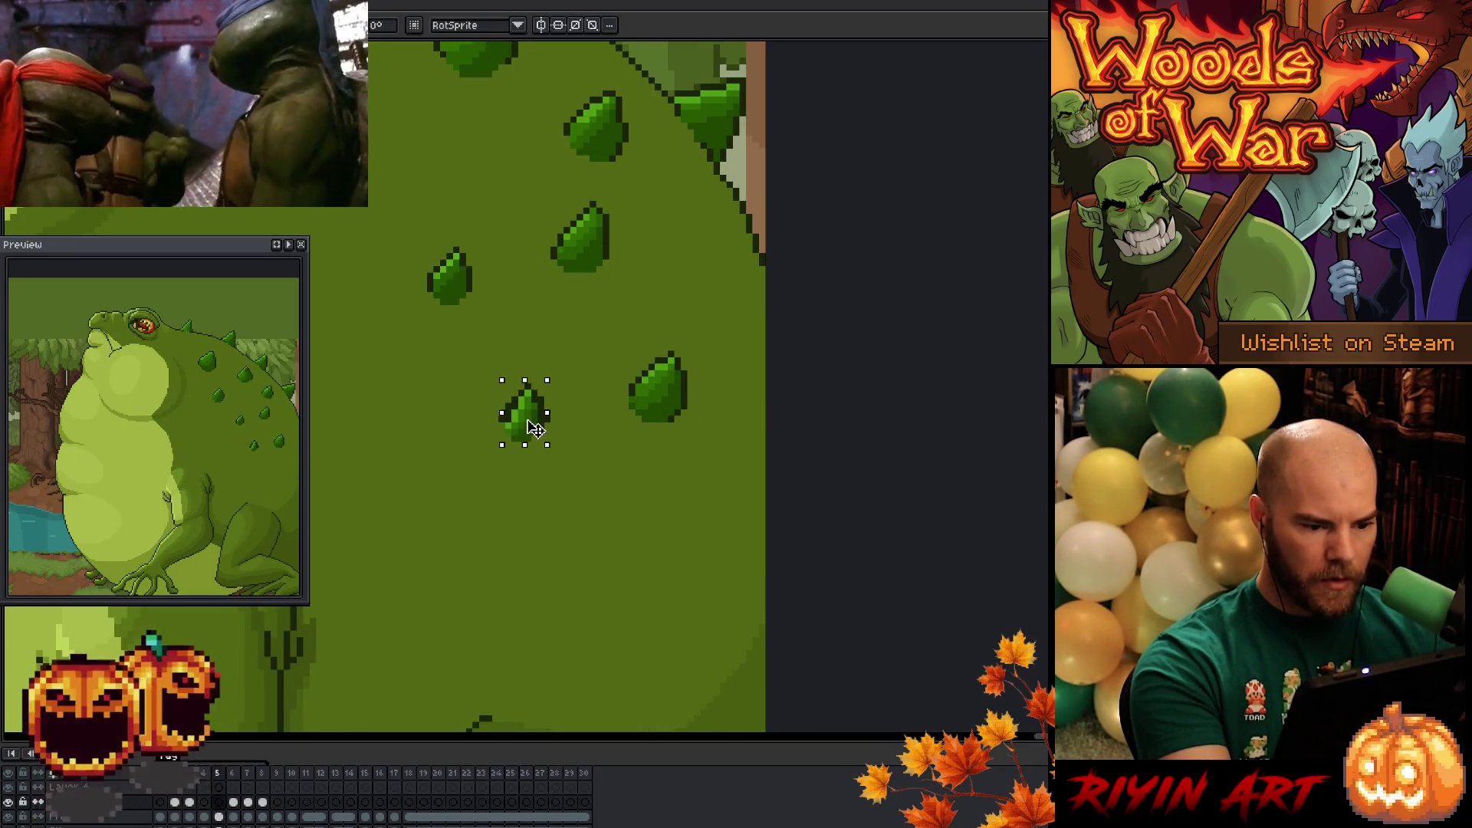
click(238, 792)
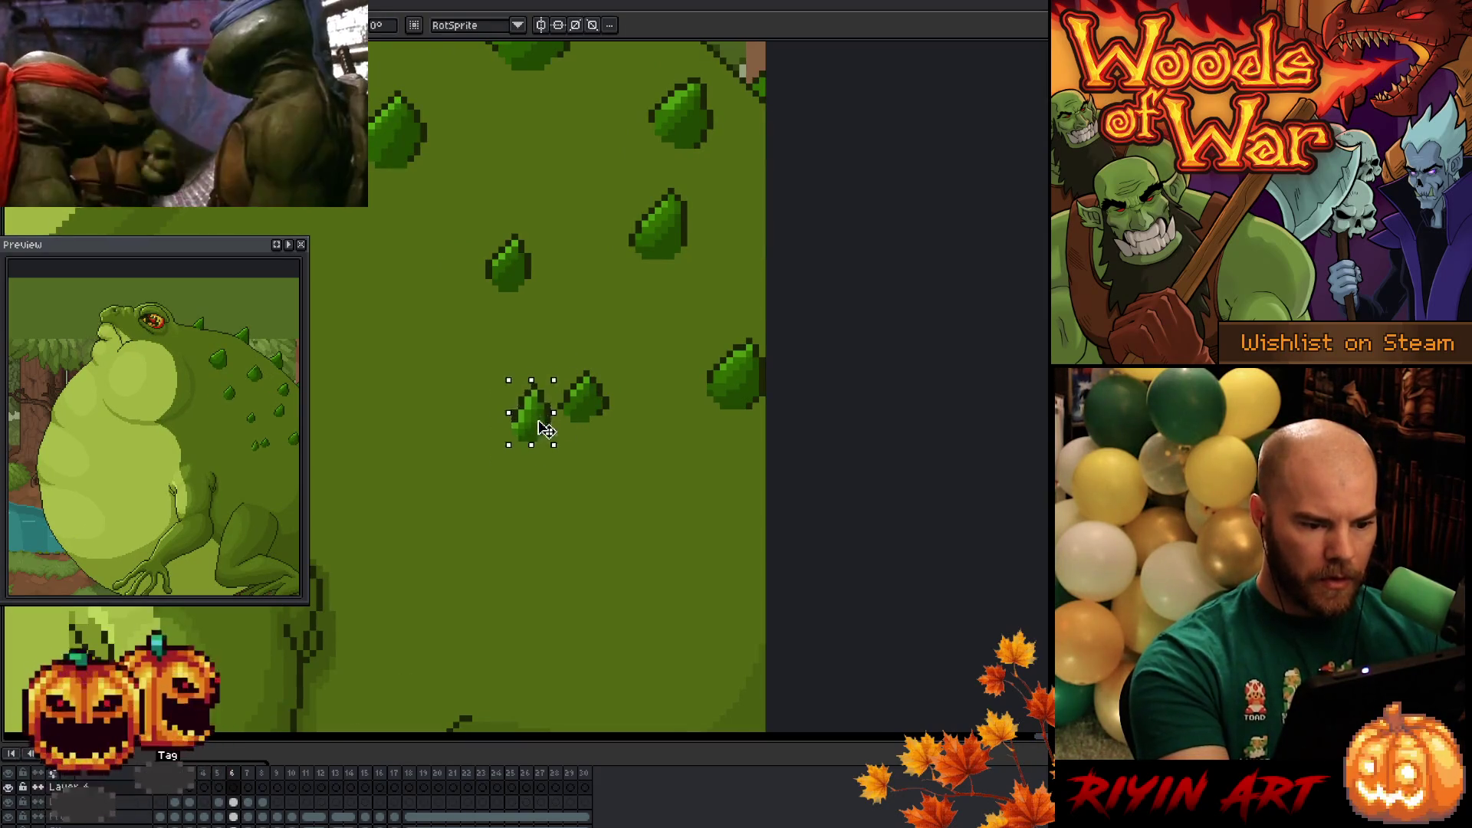
drag(529, 414, 596, 409)
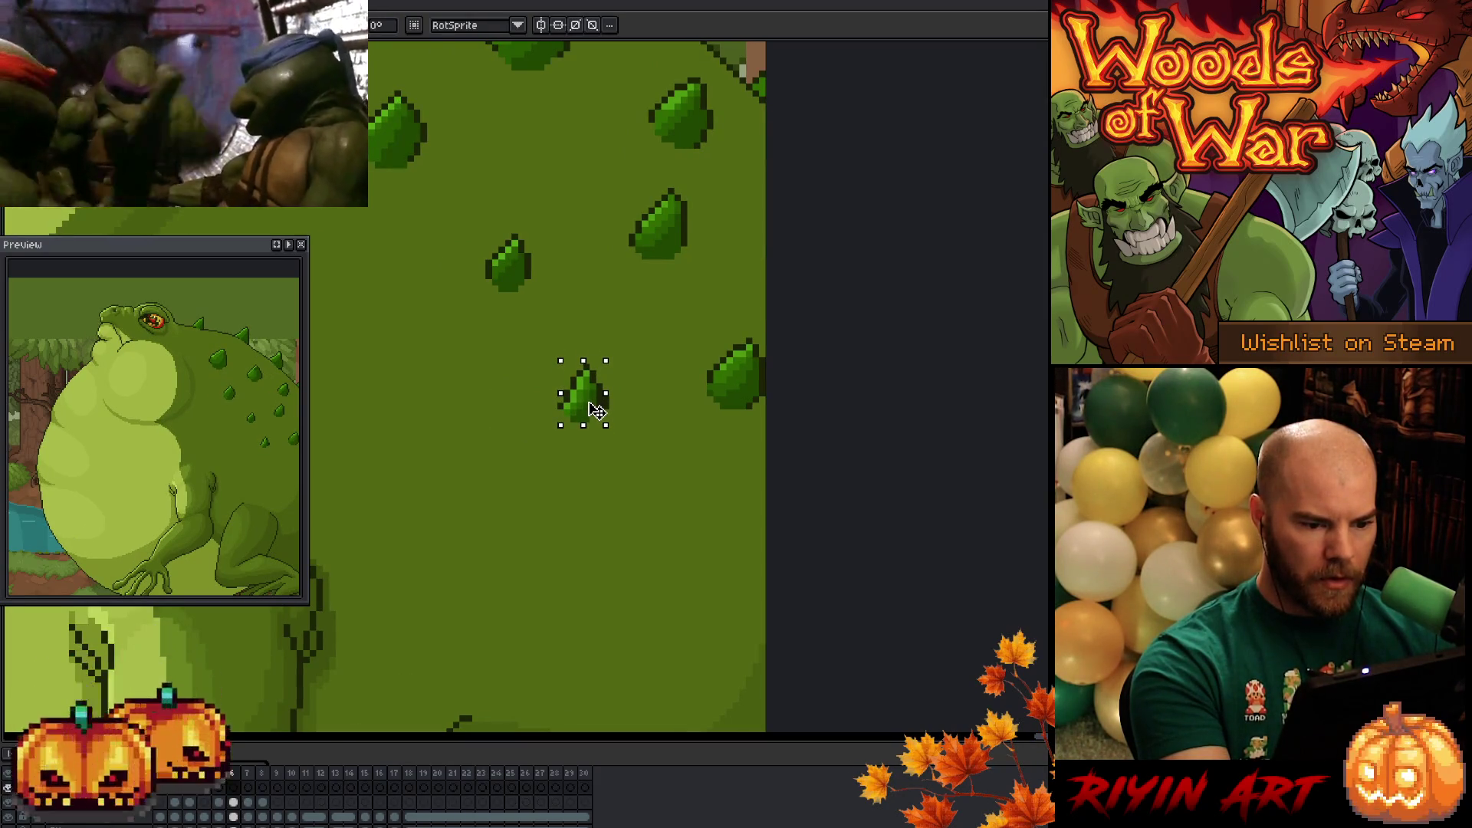
key(Right)
drag(515, 457, 617, 430)
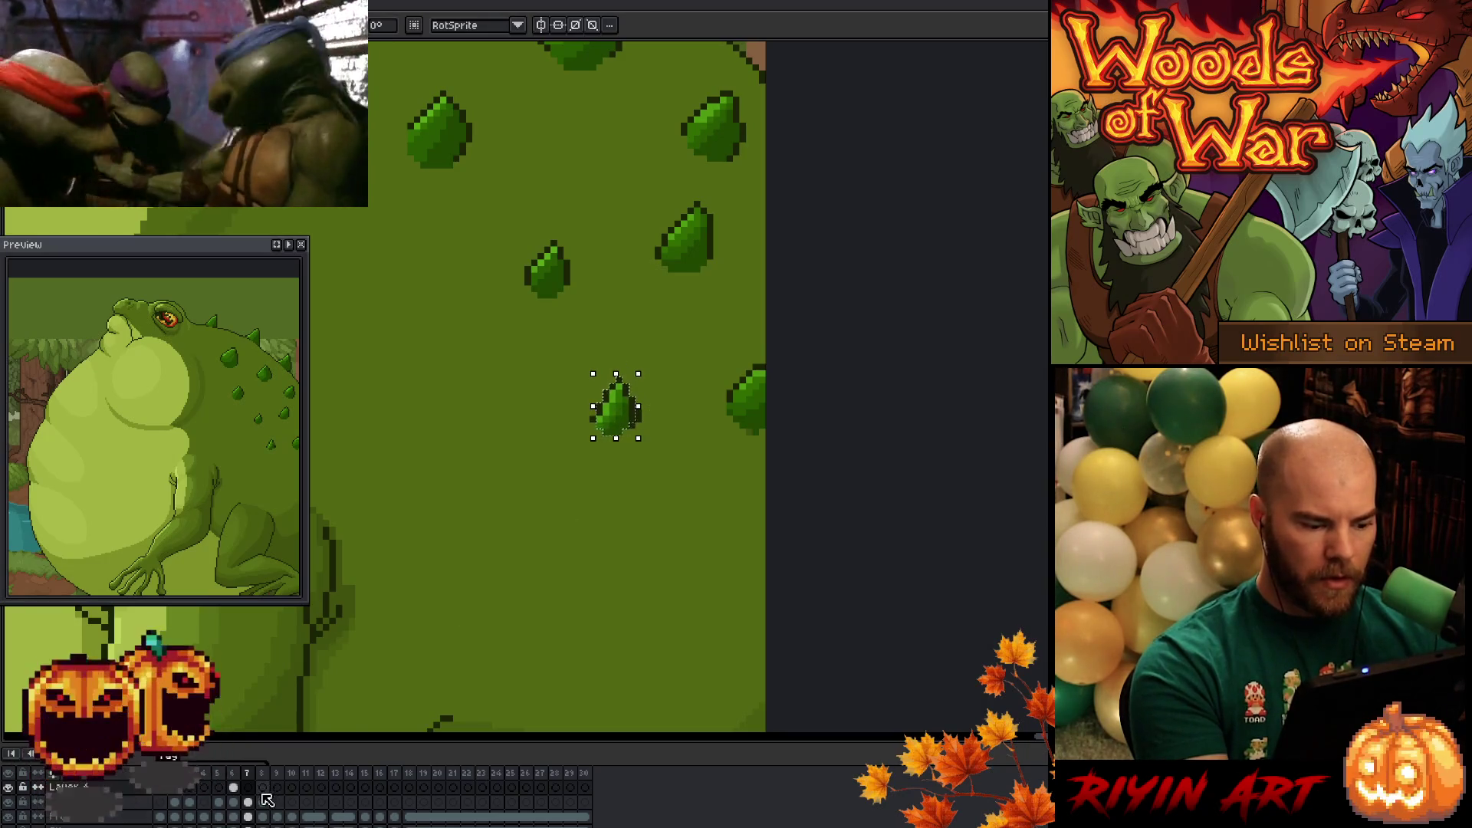
click(266, 800)
drag(512, 448, 667, 452)
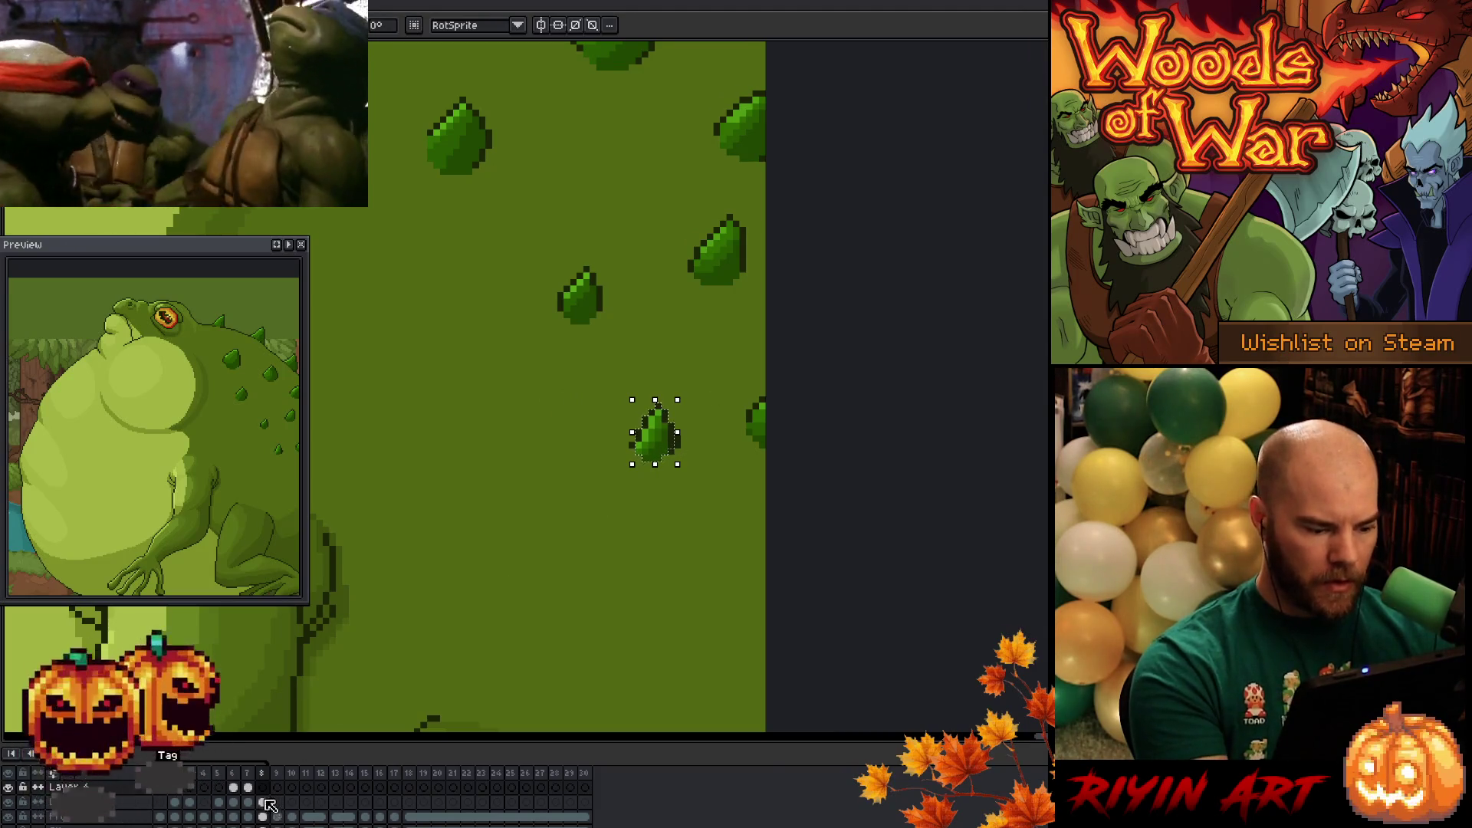
- Reselect the spike back through frames 8 to 5, make it narrower in frame 5, and play
key(b)
key(ctrl+d)
mouse_move(678, 477)
mouse_down()
mouse_move(657, 406)
mouse_move(683, 463)
mouse_up()
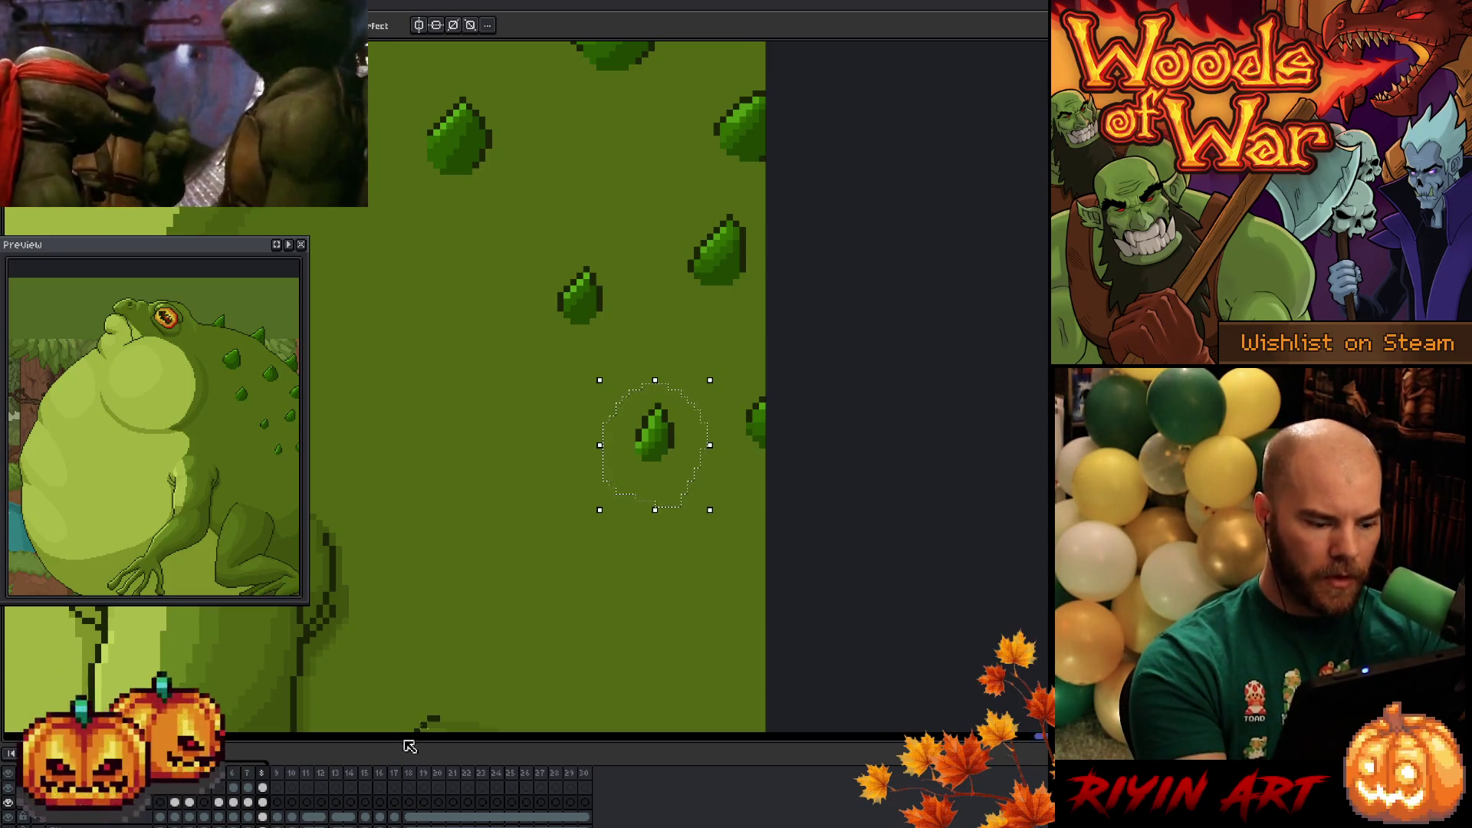
key(comma)
mouse_move(566, 379)
mouse_down()
mouse_move(657, 411)
mouse_move(559, 407)
mouse_move(540, 382)
mouse_move(623, 375)
mouse_move(613, 410)
mouse_up()
key(comma)
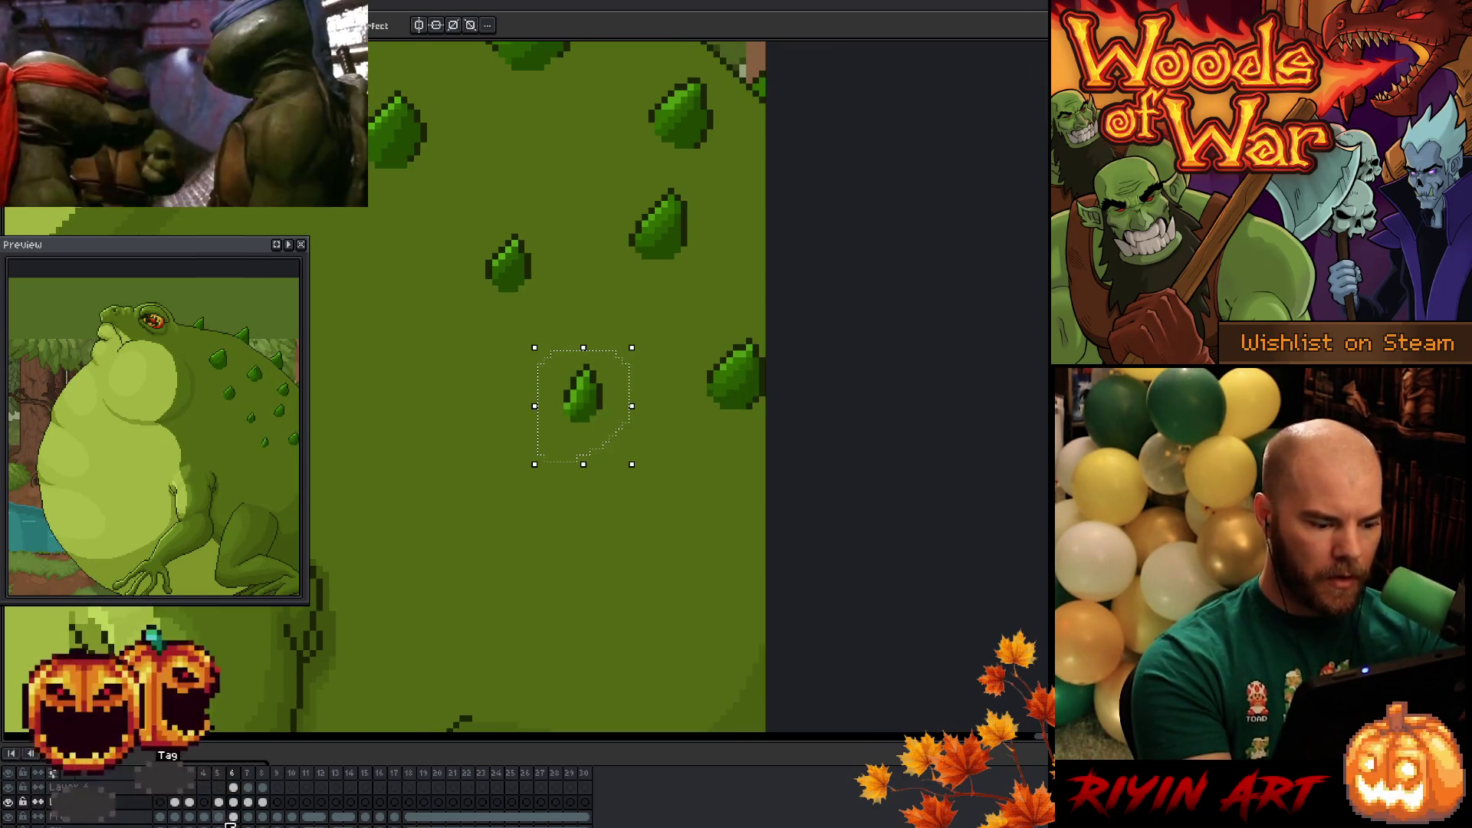
click(220, 802)
mouse_move(485, 437)
mouse_down()
mouse_move(554, 373)
mouse_move(523, 480)
mouse_up()
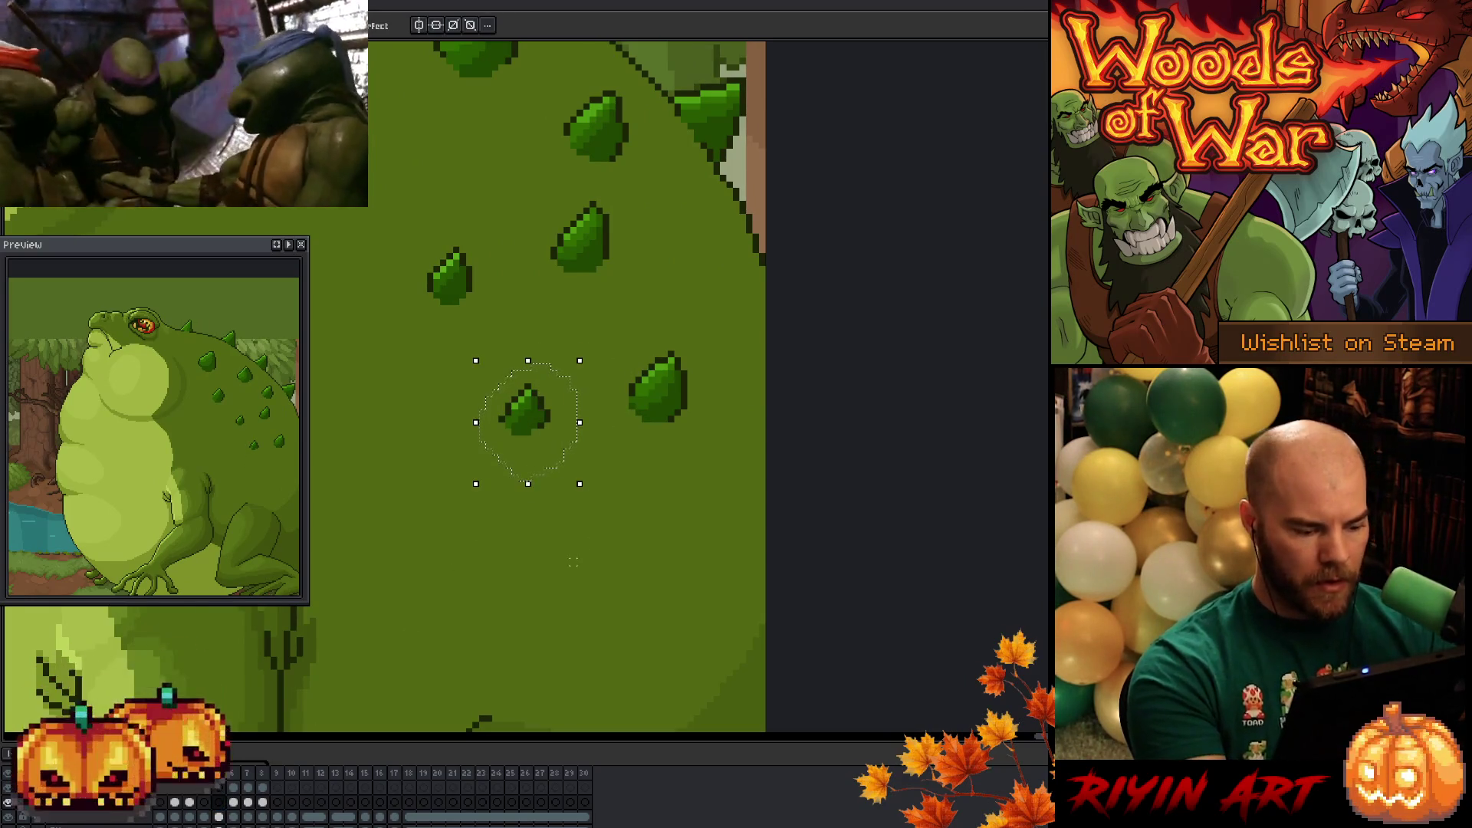
key(shift+h)
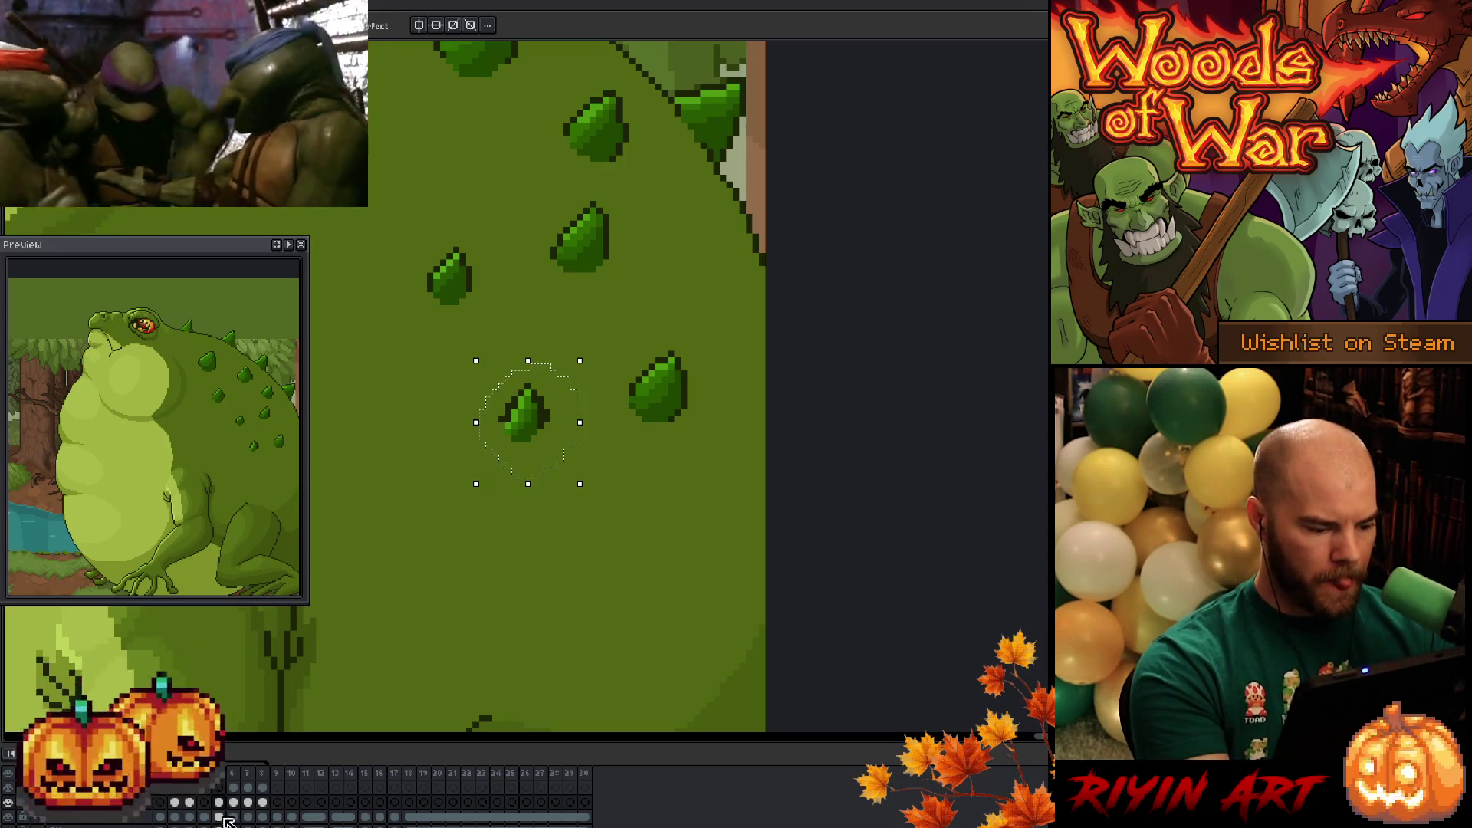
click(220, 817)
key(ctrl+z)
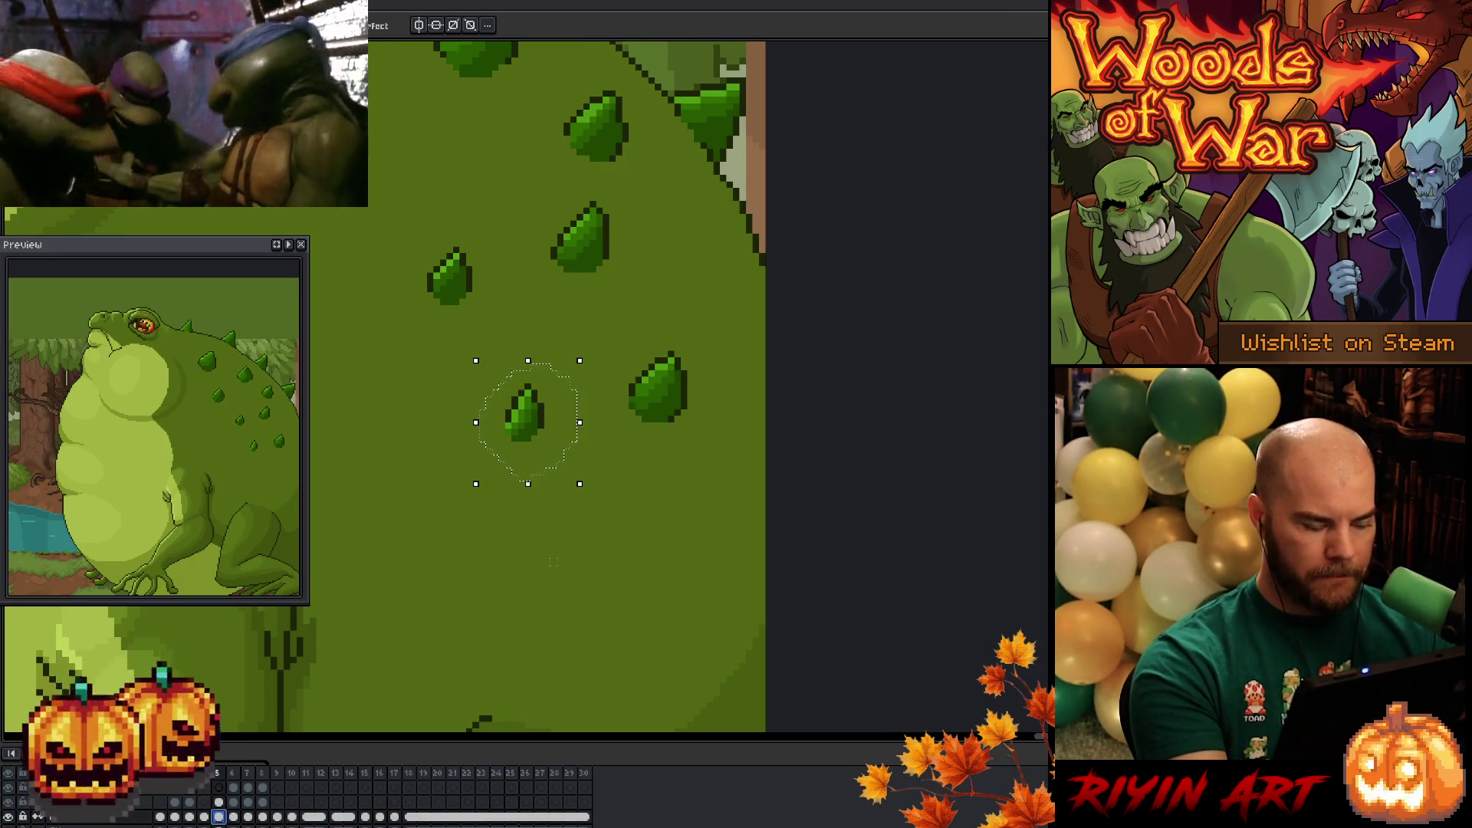
key(Return)
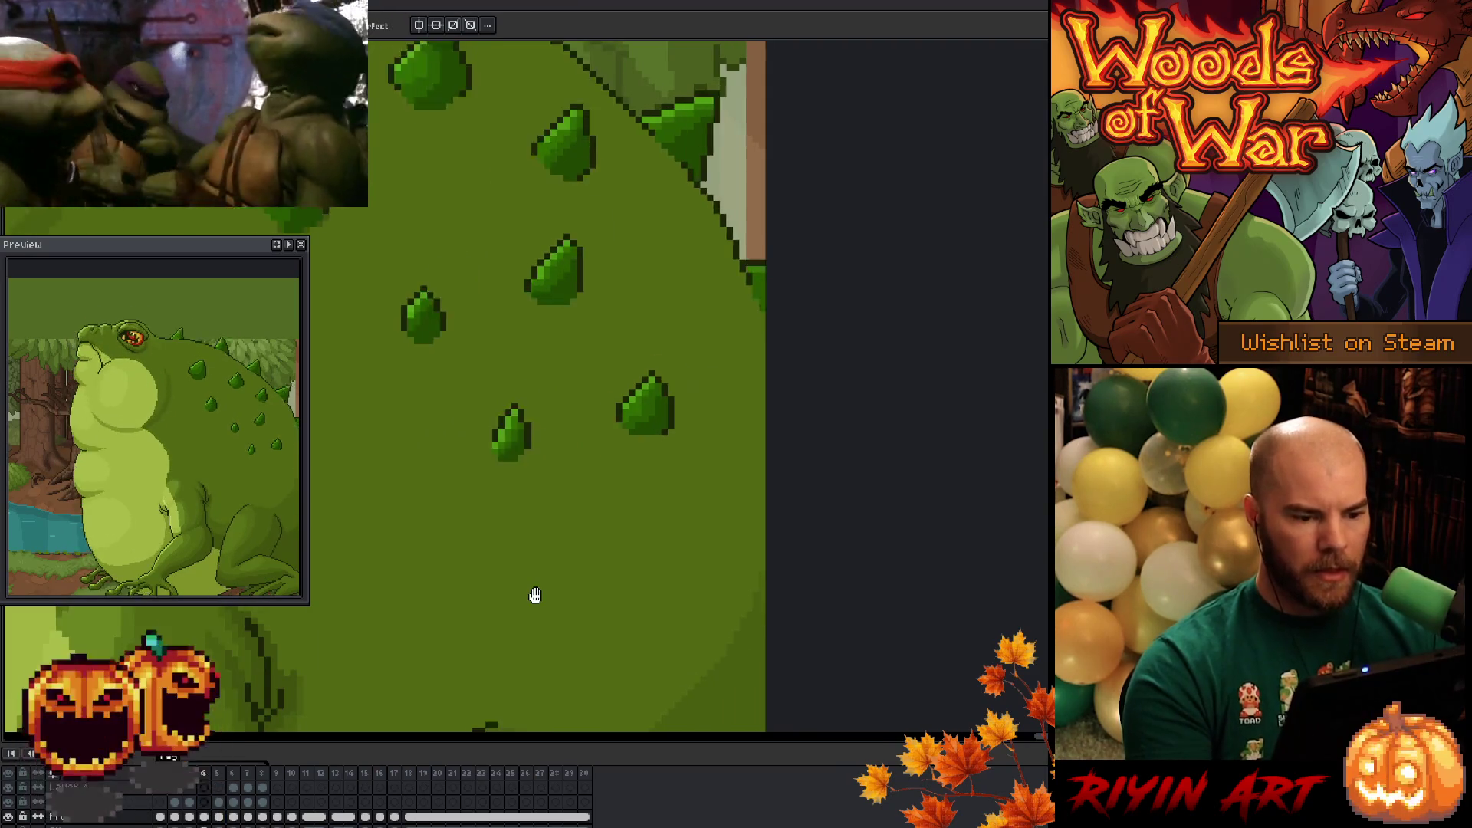
scroll(535, 596, down, 1)
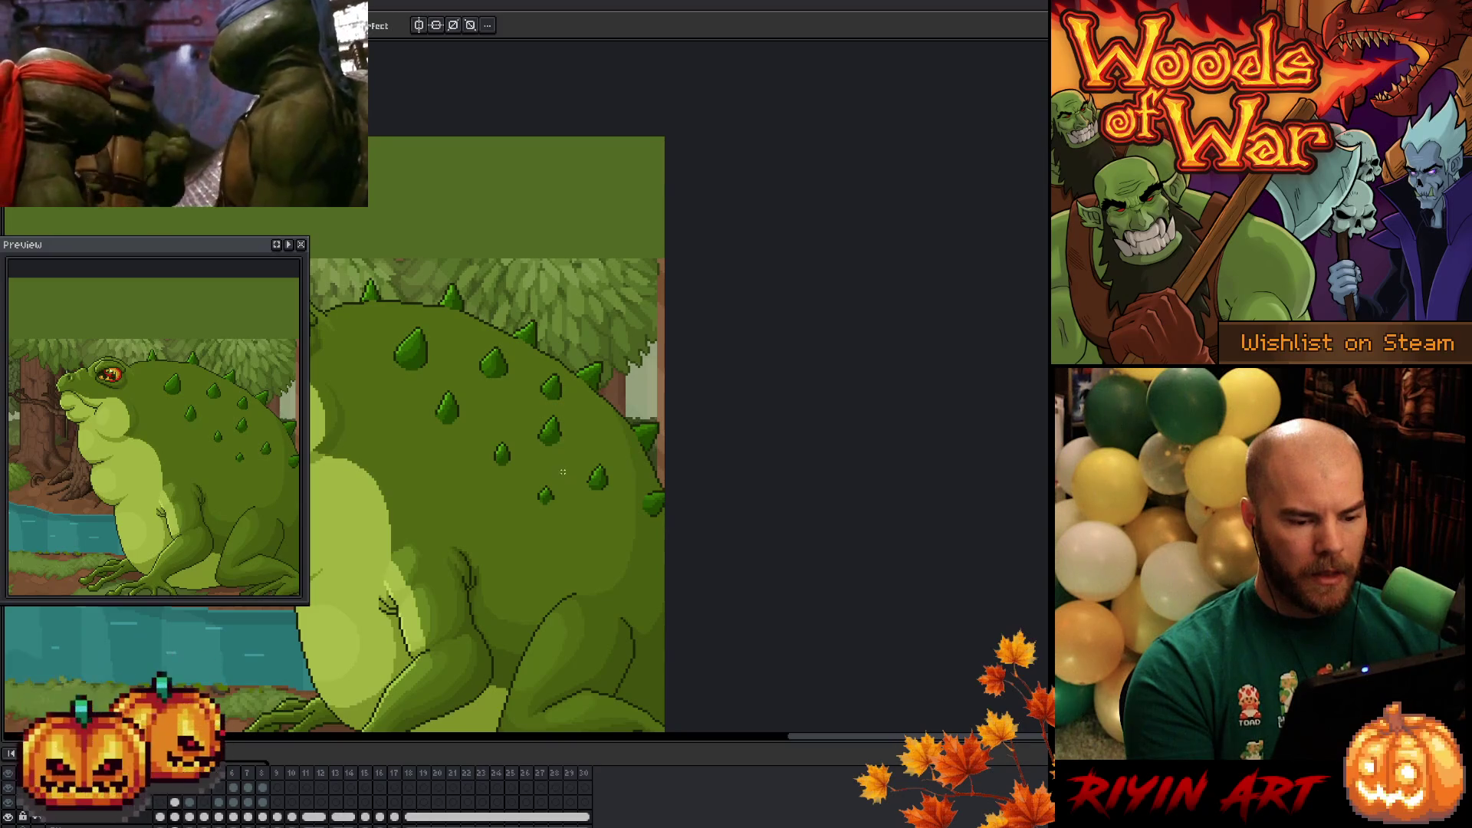
scroll(579, 424, up, 2)
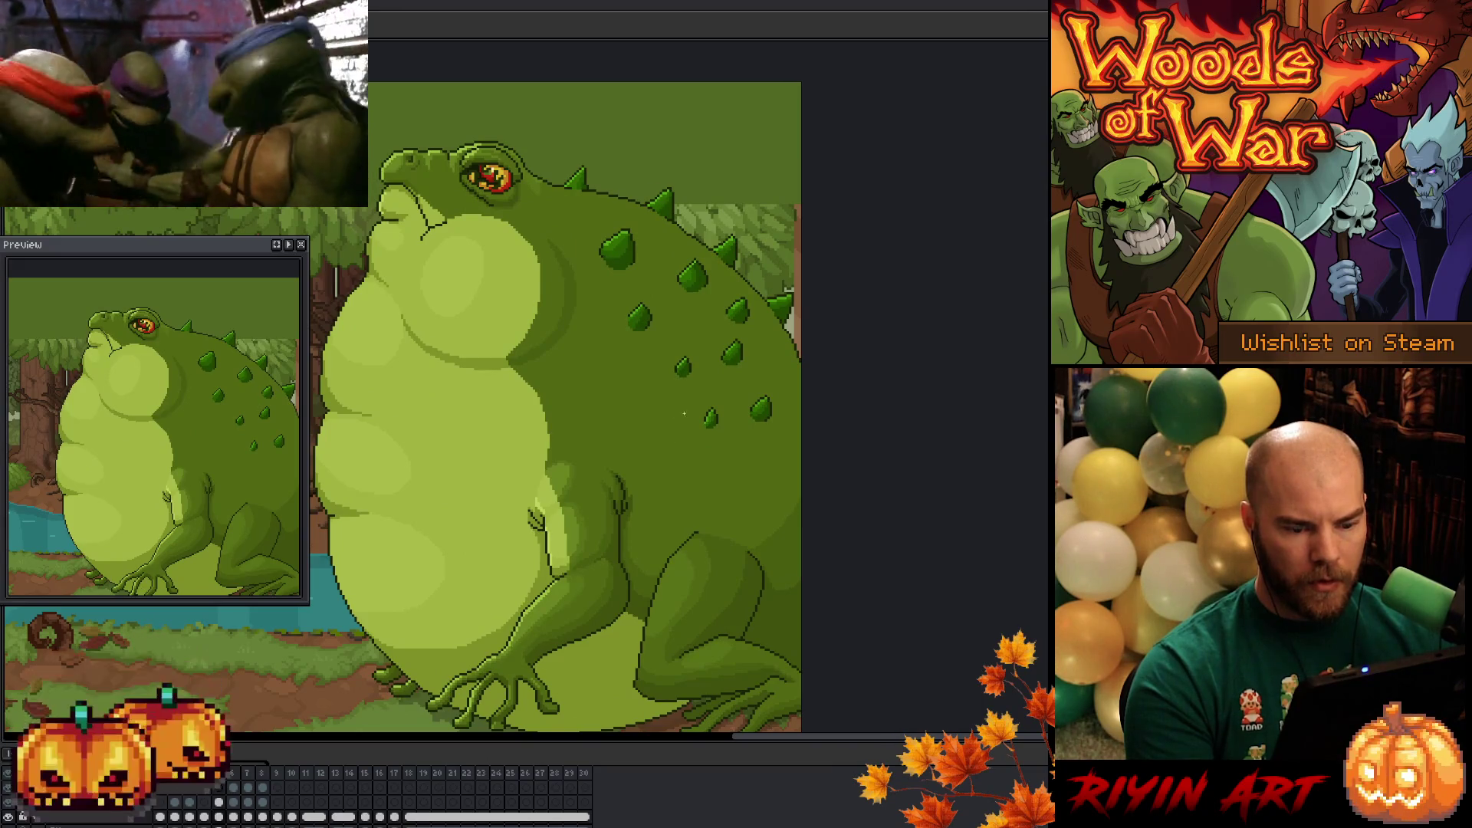
scroll(682, 429, up, 3)
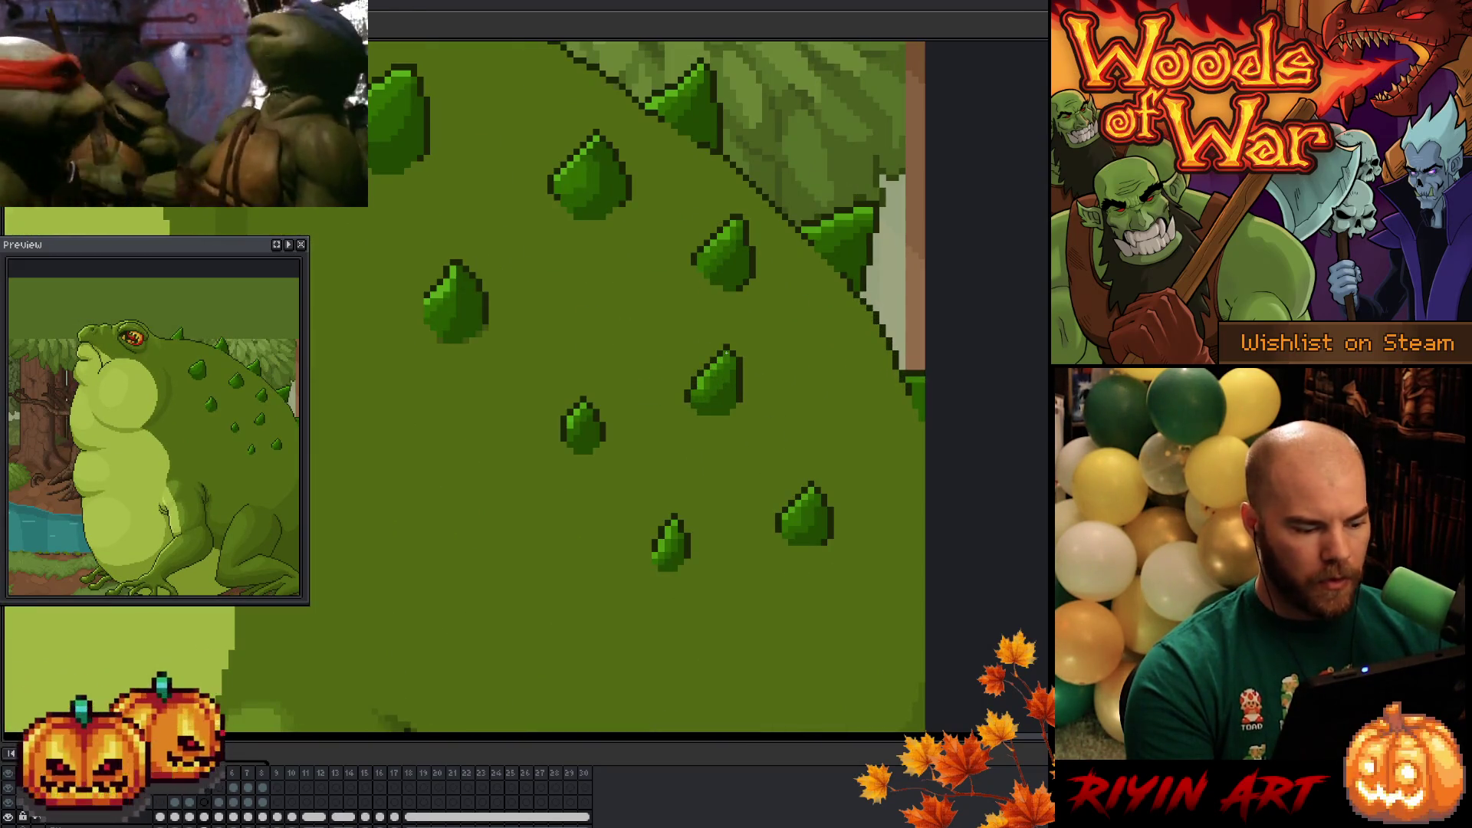
scroll(726, 351, down, 1)
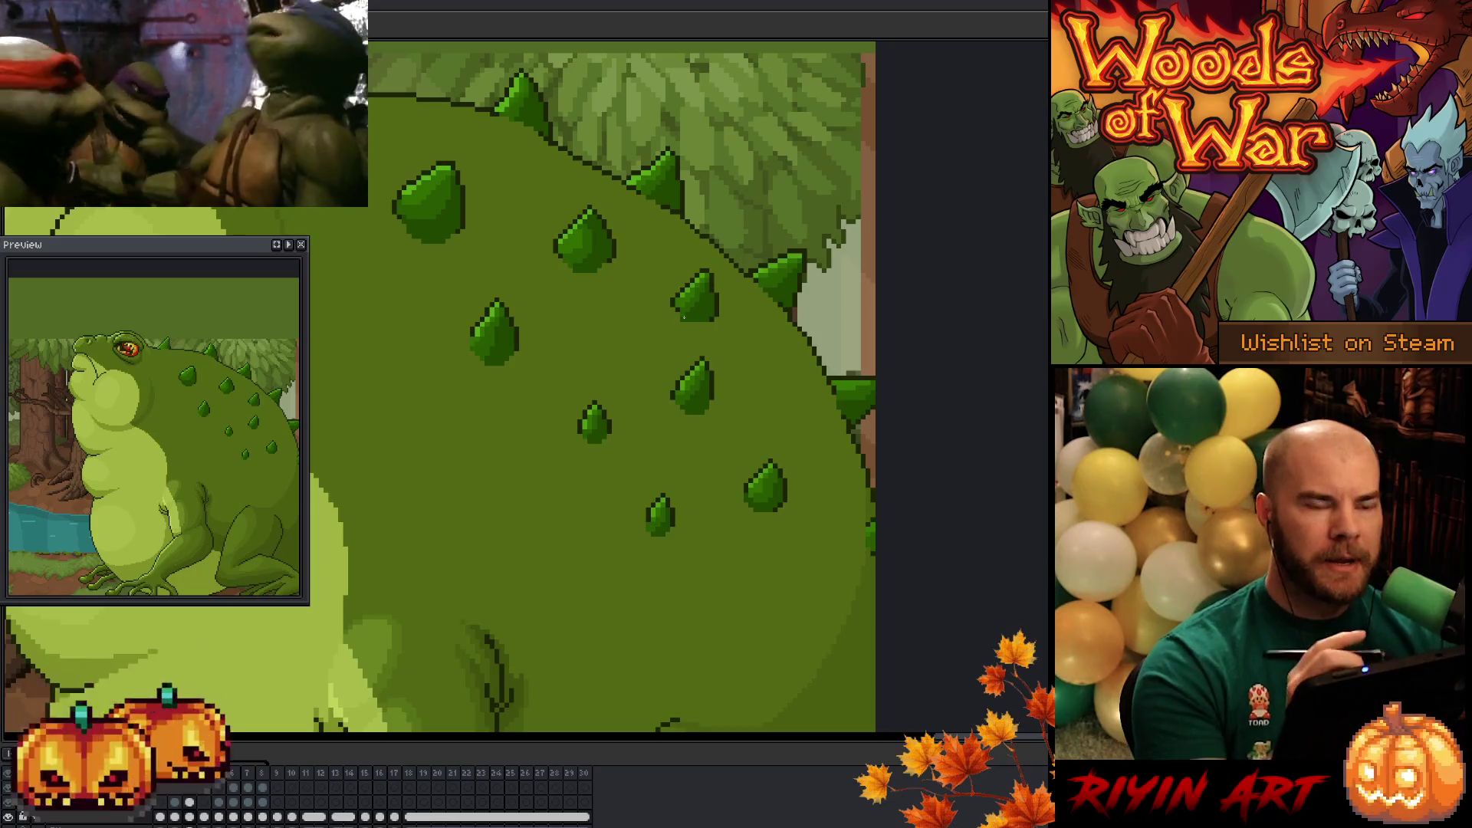
drag(698, 489, 667, 479)
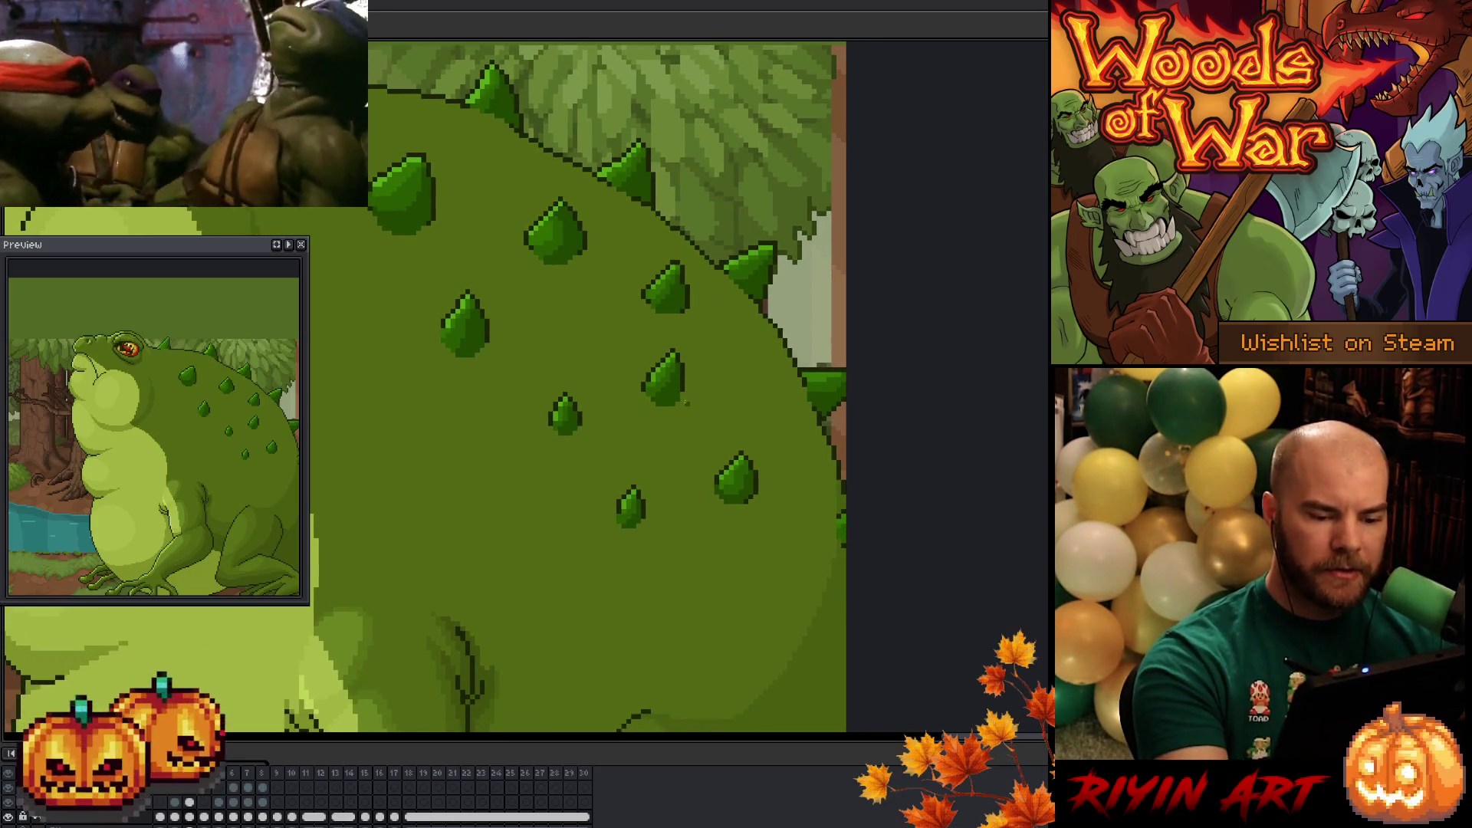
key(Return)
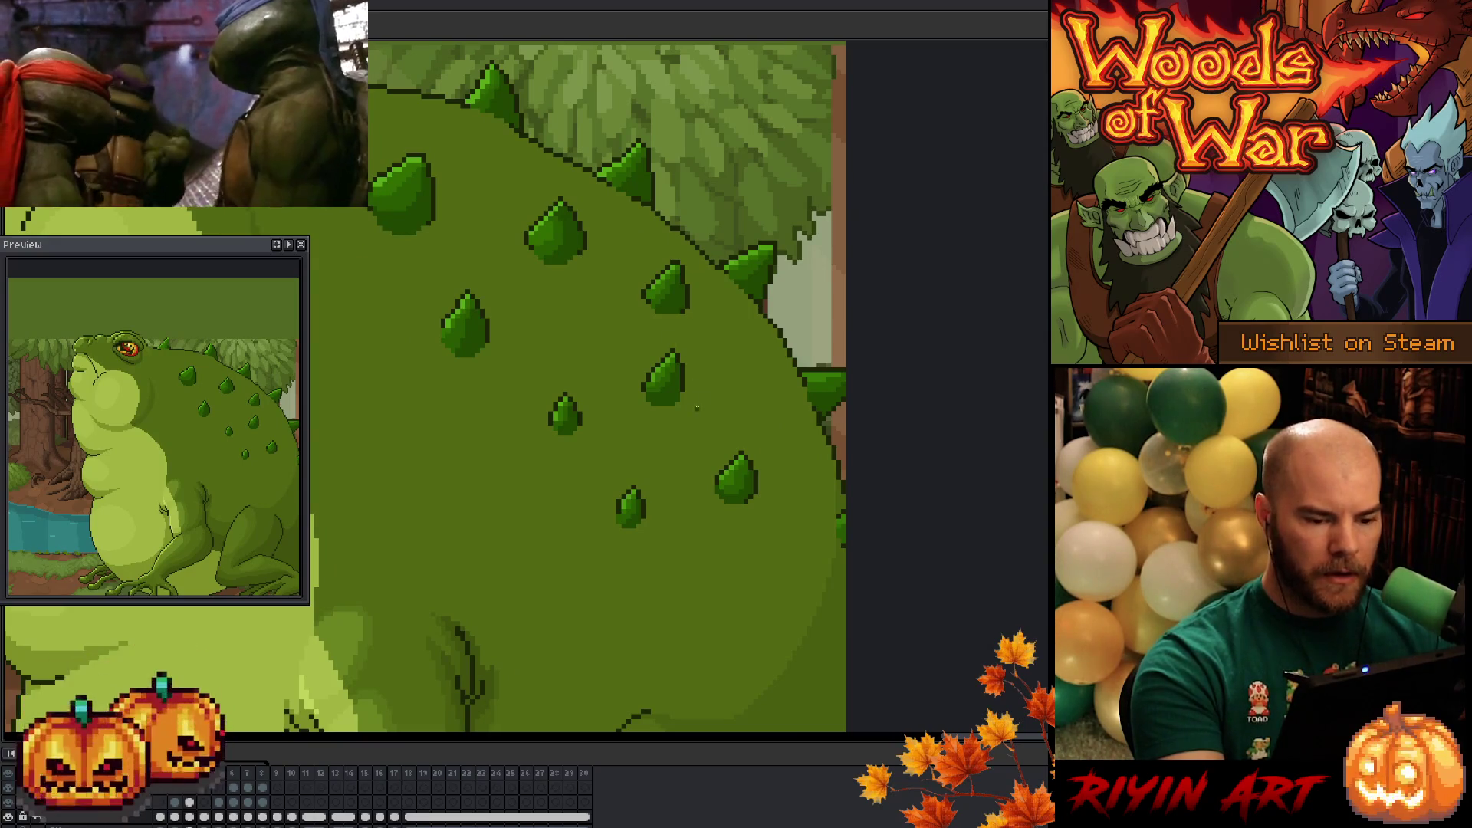
- On the toad layer, lasso a back spike and nudge it left, then shift another along its guide
ctrl+click(343, 700)
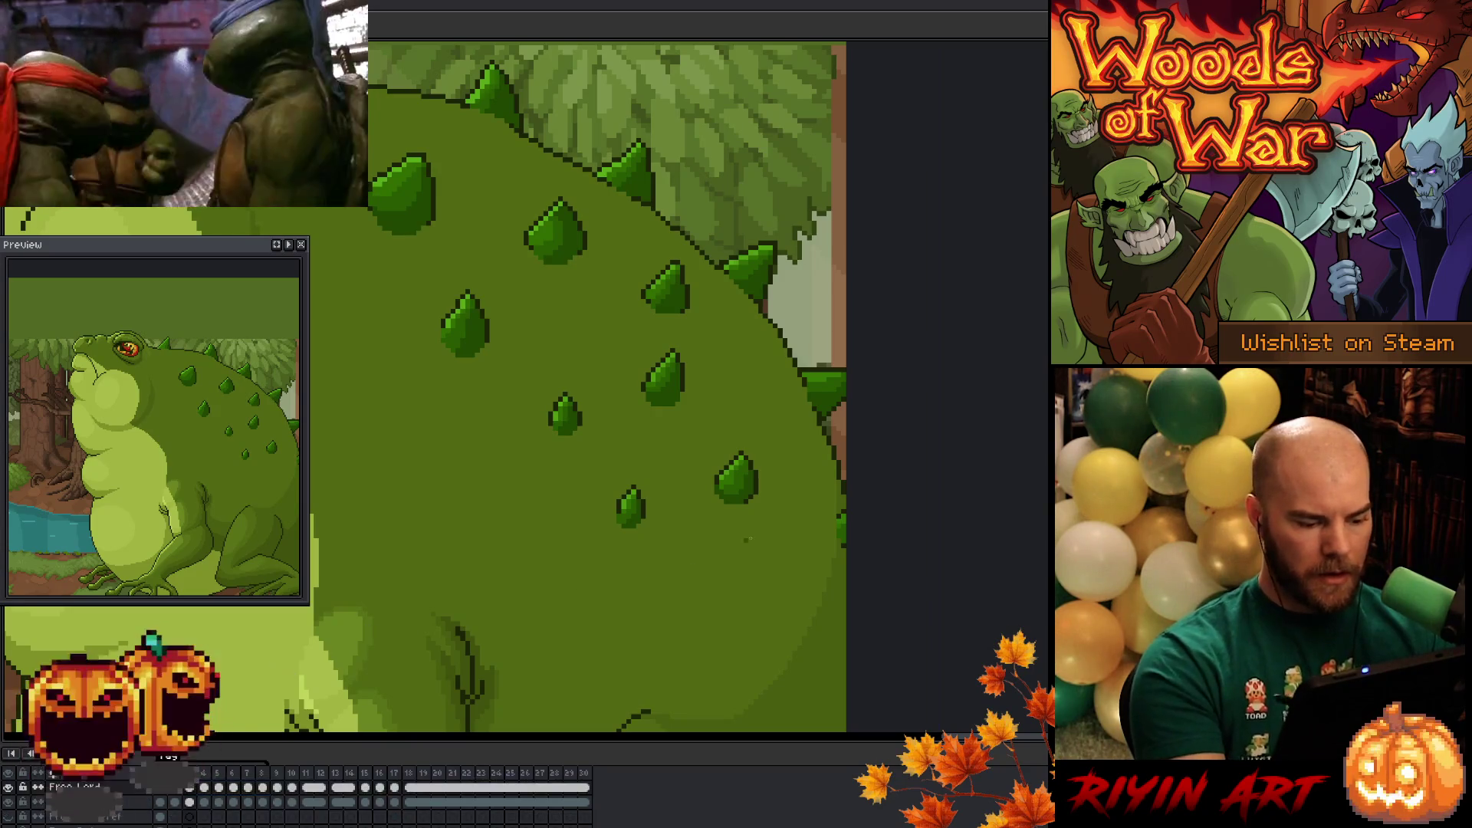
key(b)
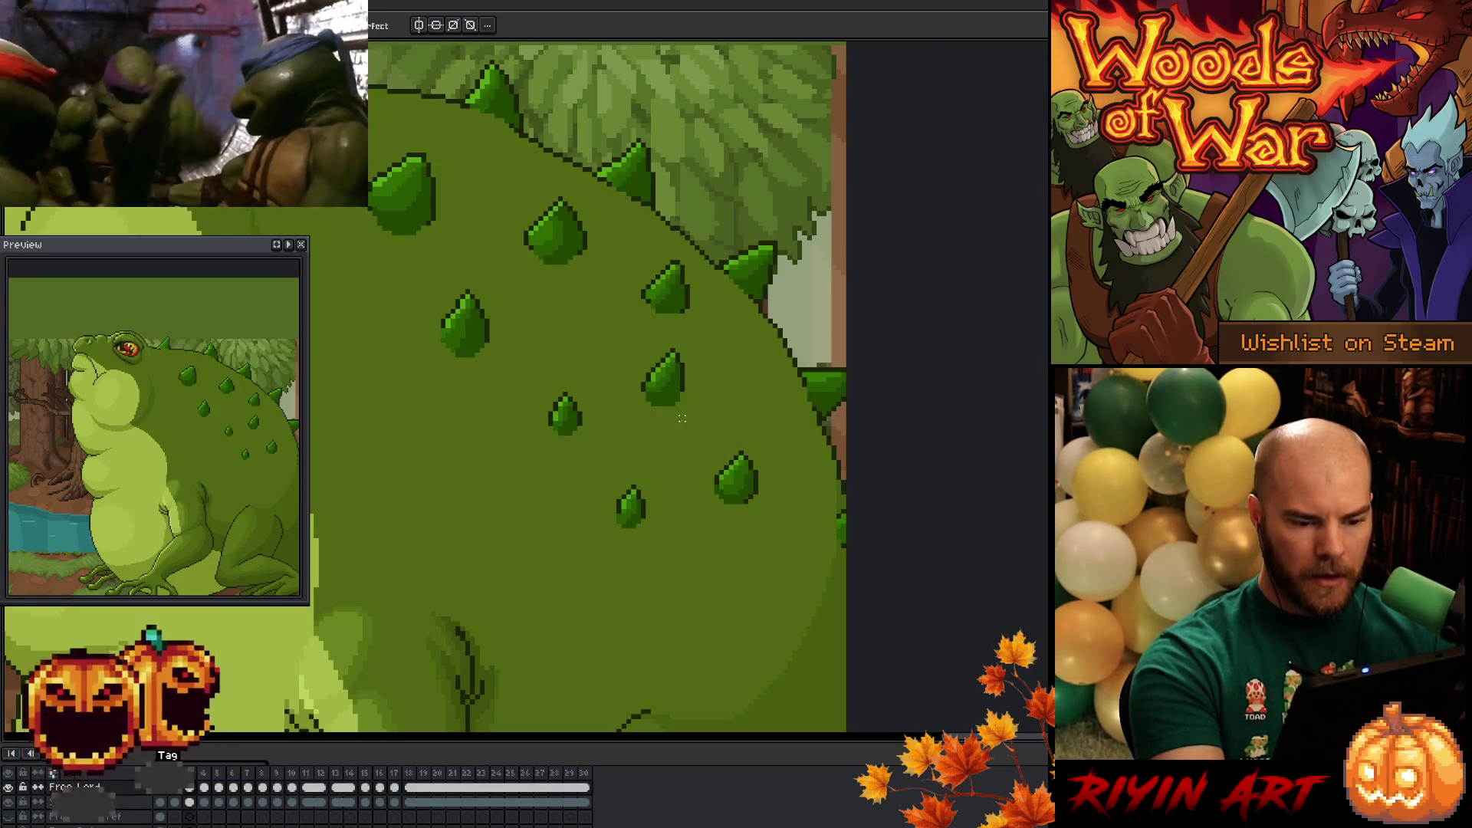
drag(689, 412, 688, 408)
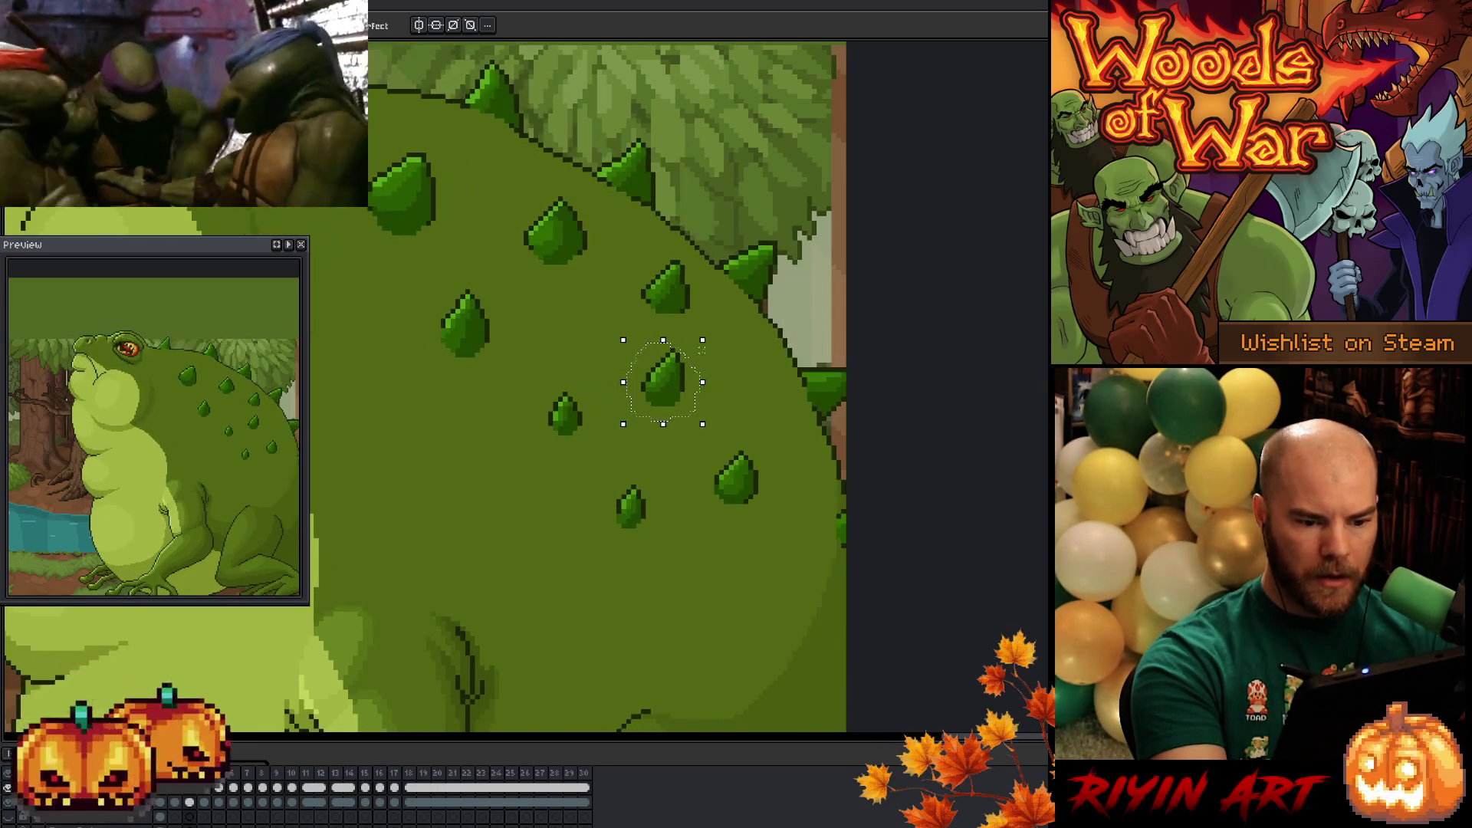
drag(676, 393, 670, 392)
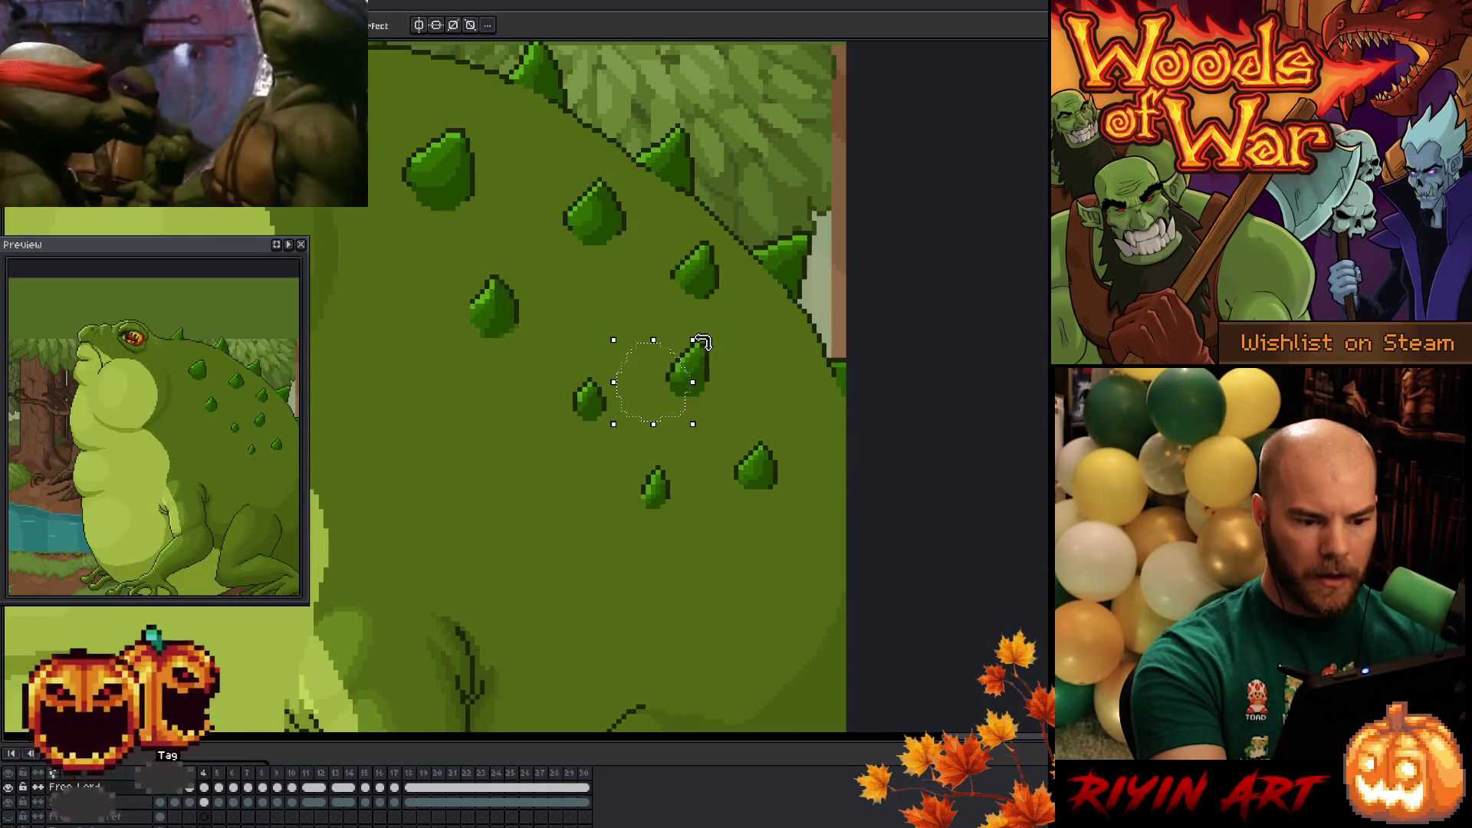
drag(542, 420, 546, 414)
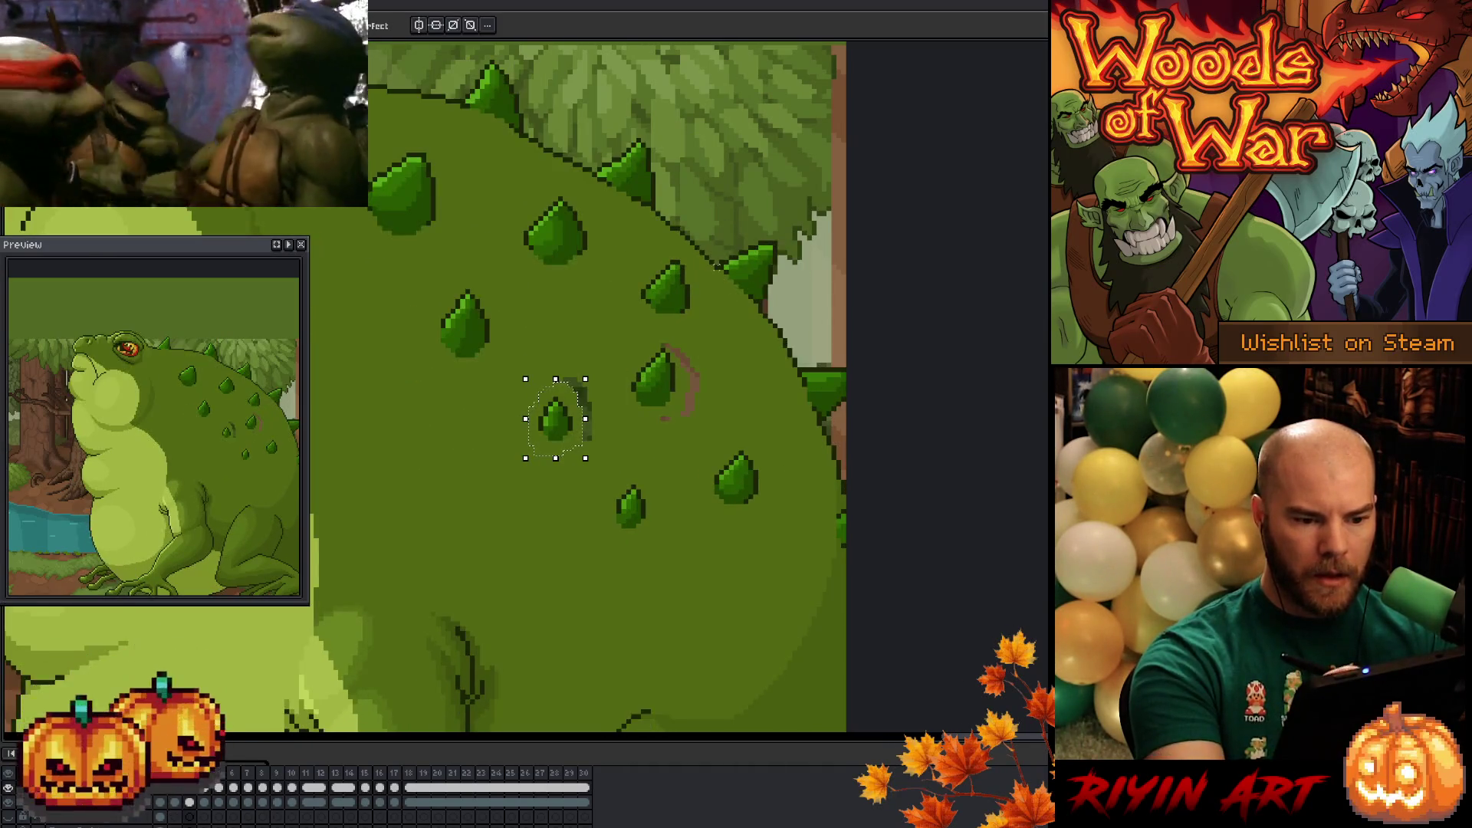
mouse_move(674, 280)
mouse_down()
mouse_move(644, 253)
mouse_move(673, 289)
mouse_up()
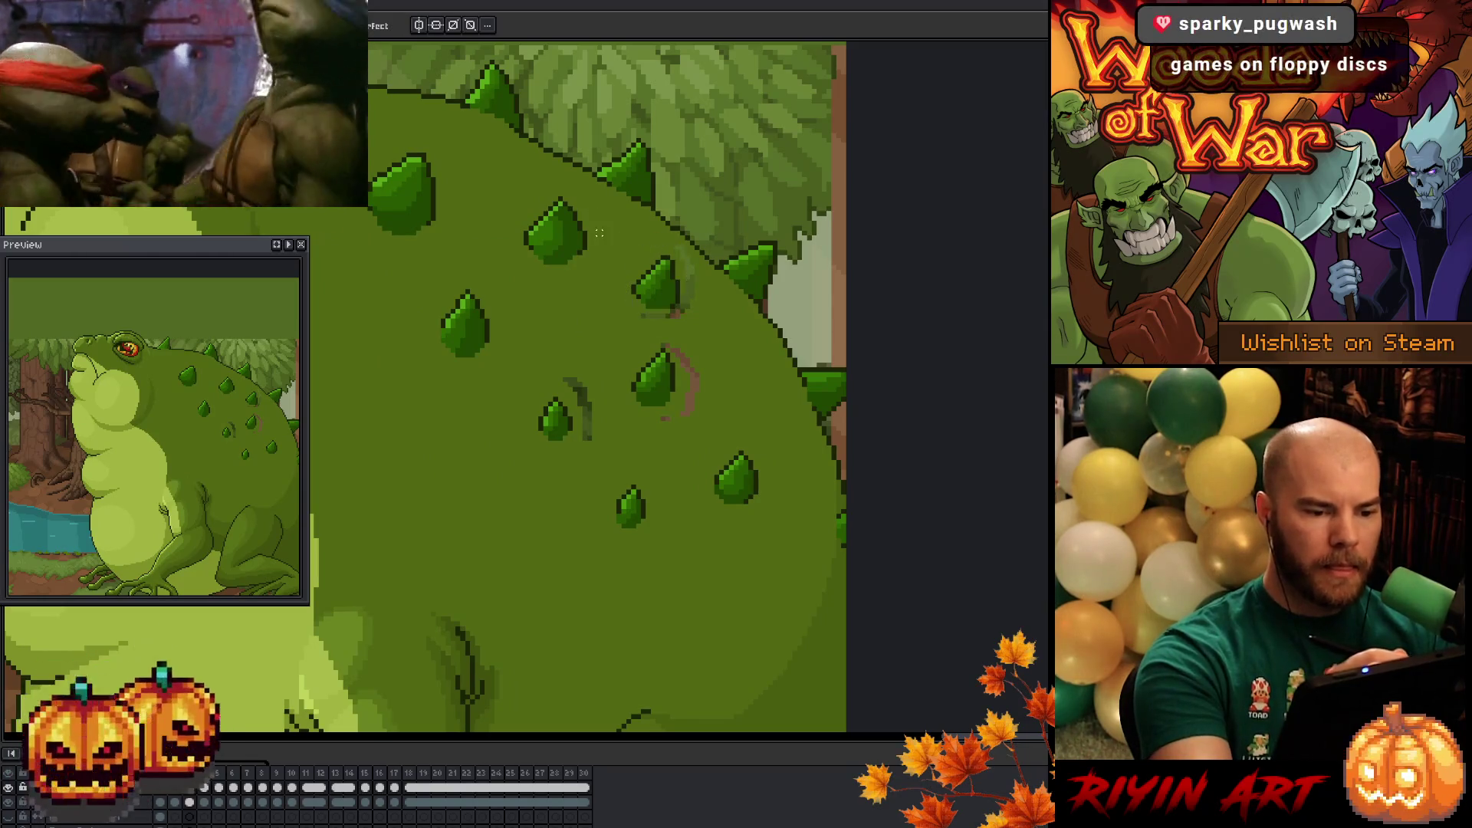
mouse_move(532, 290)
mouse_down()
mouse_move(494, 289)
mouse_move(552, 285)
mouse_move(533, 290)
mouse_up()
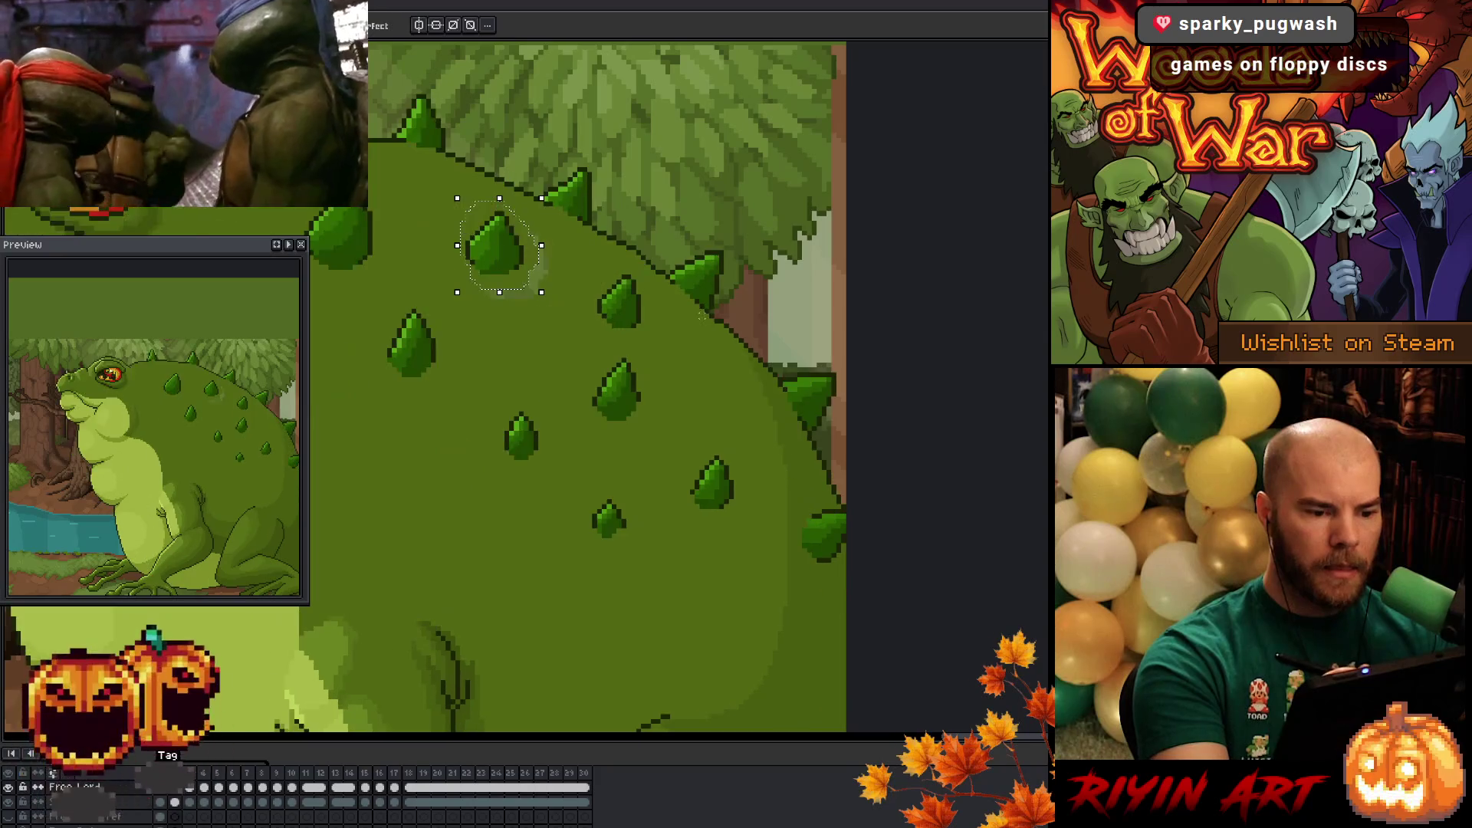
- Lasso the upper back spike, shift it slightly, and play the animation to check it
key(b)
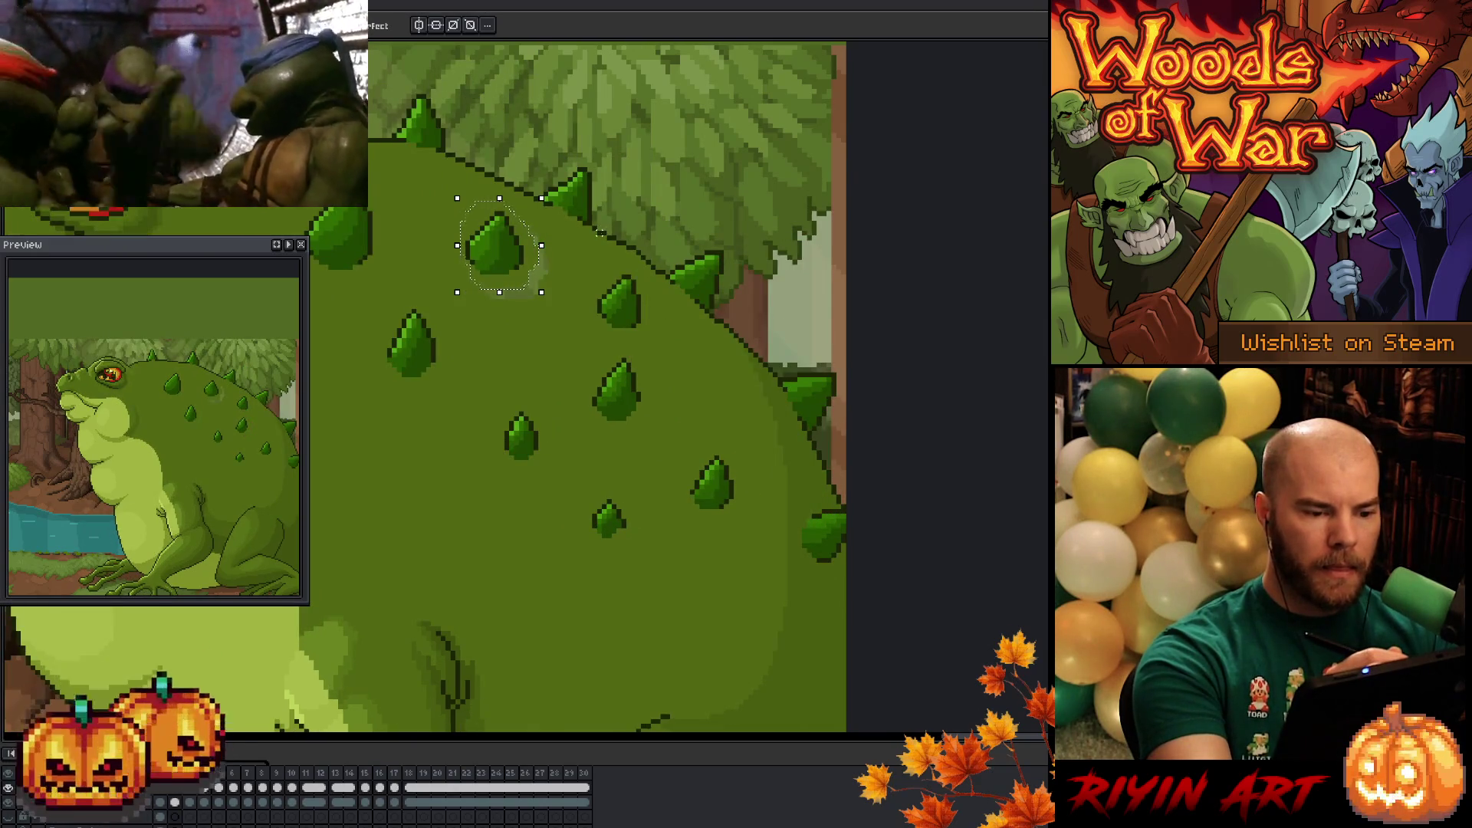
mouse_move(604, 237)
mouse_down()
mouse_move(525, 253)
mouse_move(594, 223)
mouse_move(597, 234)
mouse_up()
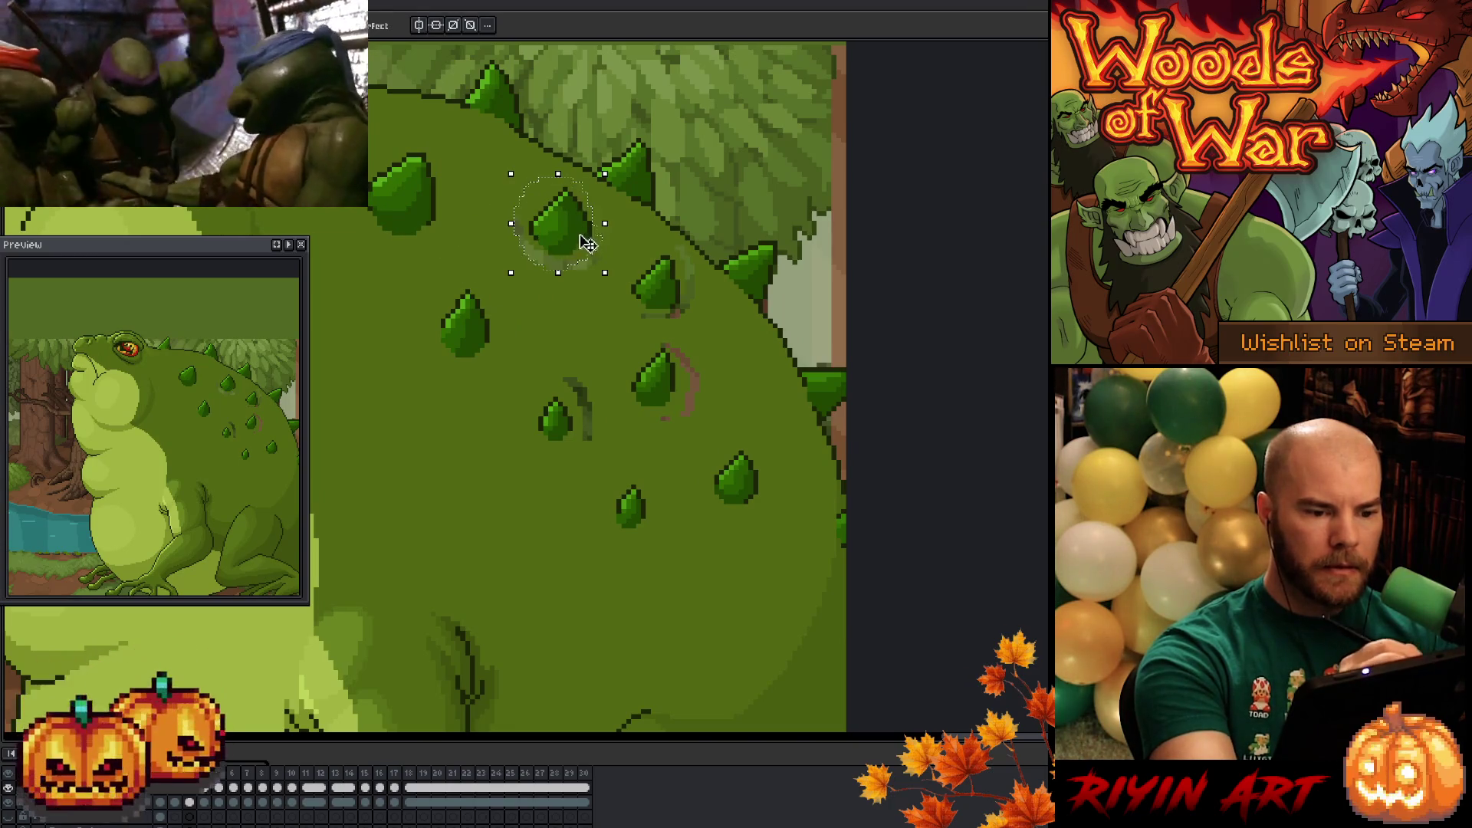
click(579, 240)
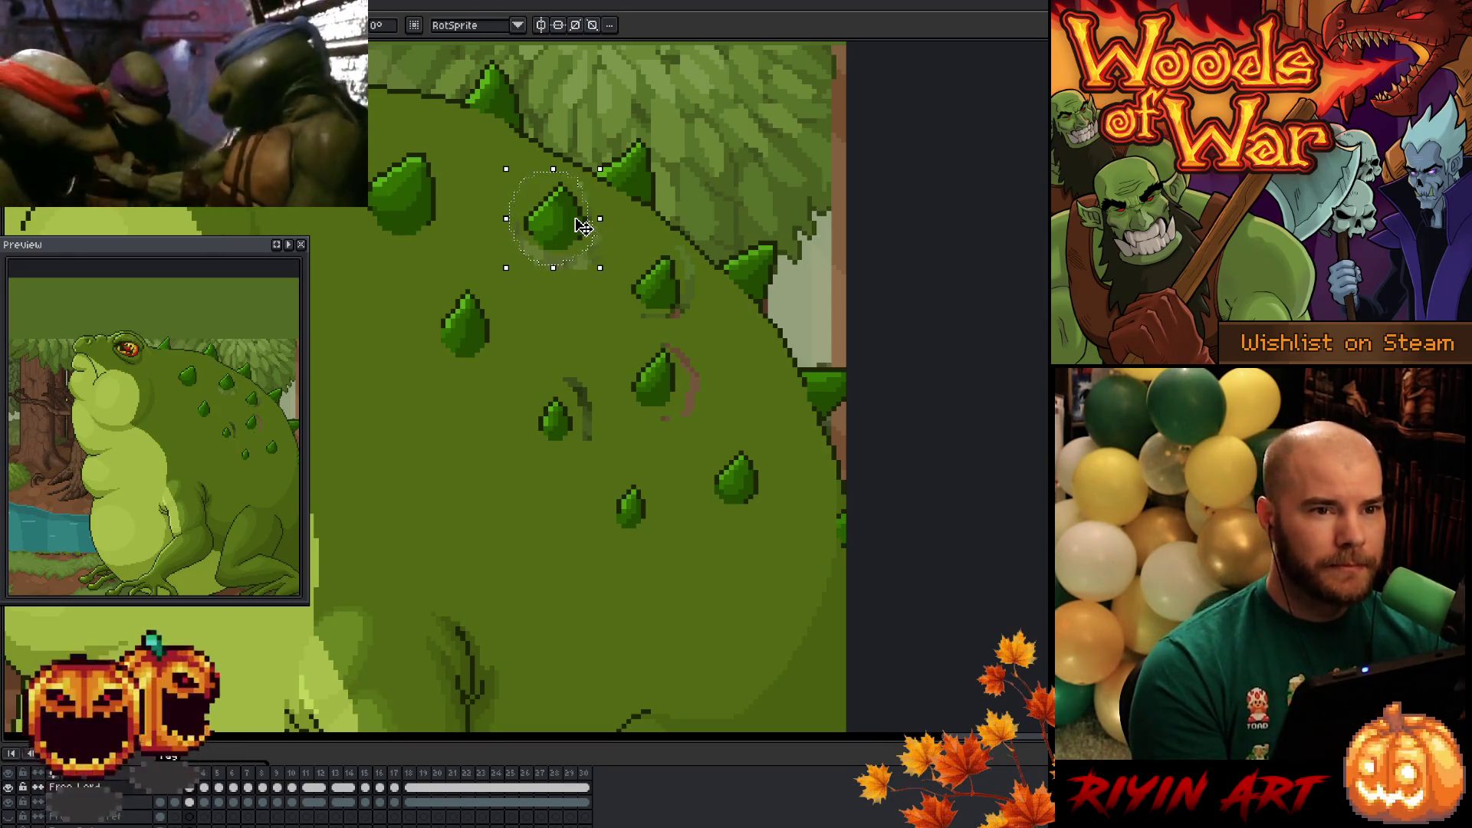
key(Return)
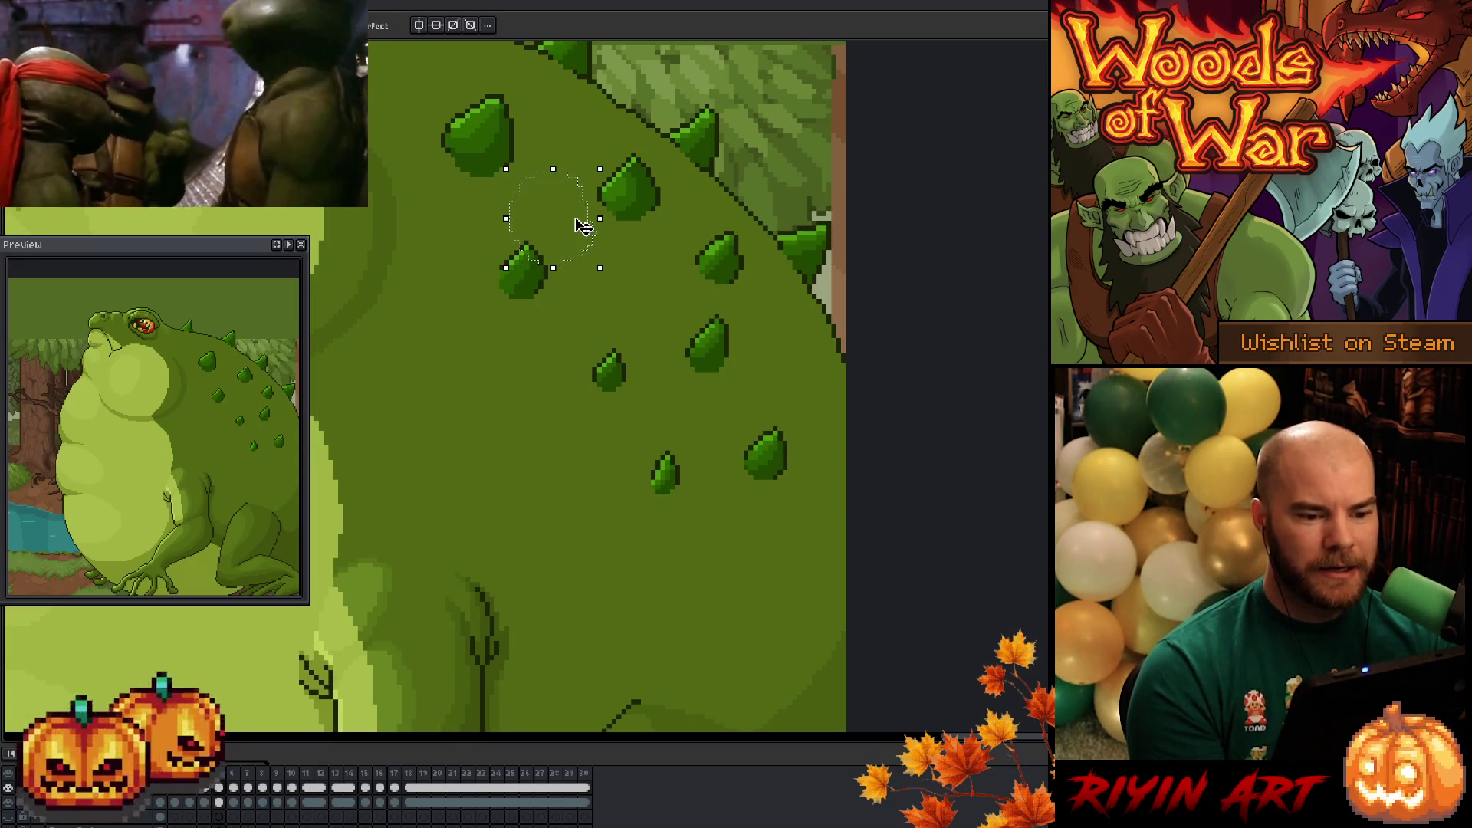
- Select the spike on the back's upper edge and flip between frames 4 to 6 to compare
drag(584, 139, 683, 238)
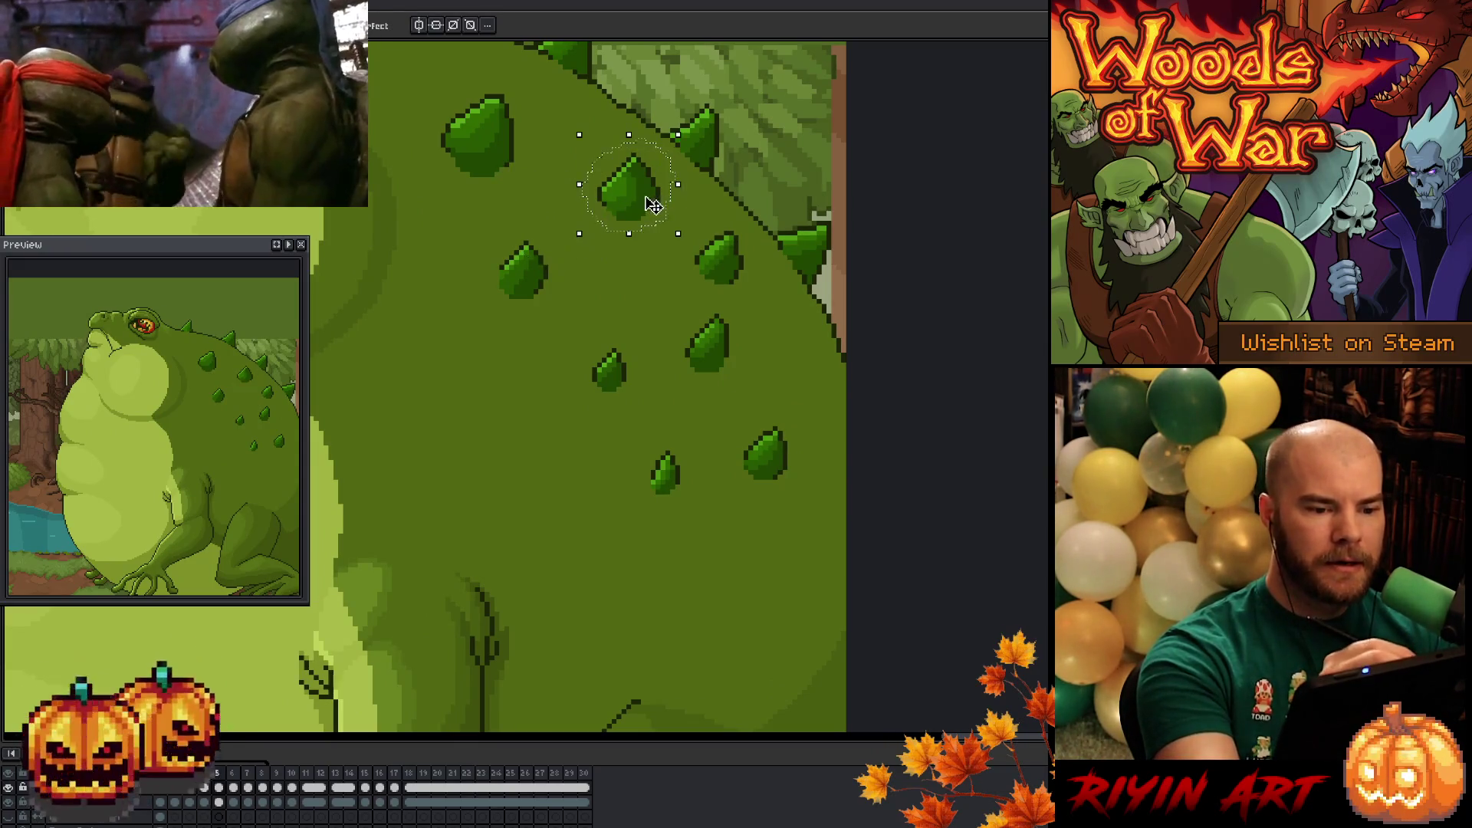
key(period)
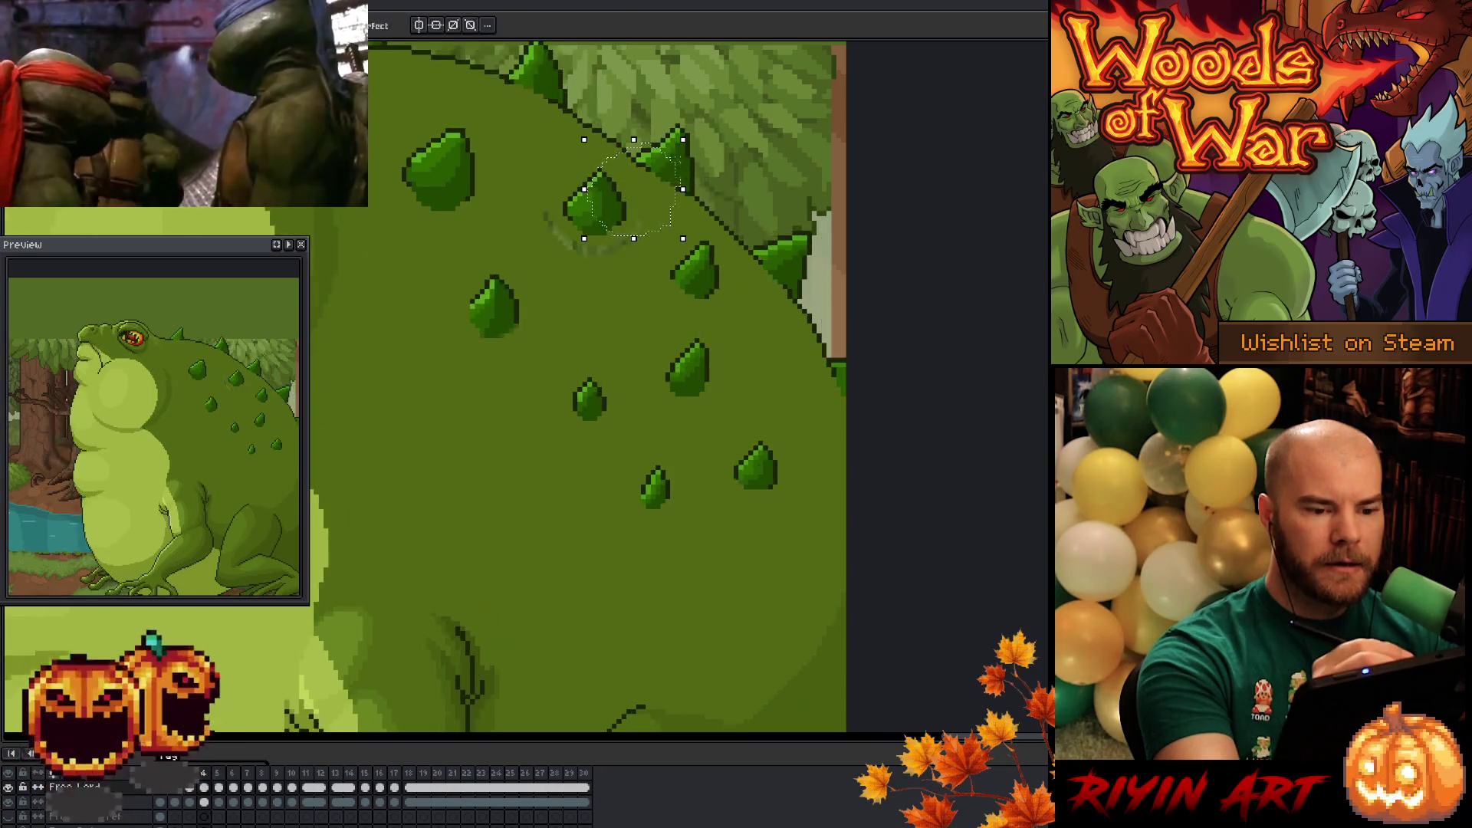
key(comma)
key(period)
key(comma)
key(comma)
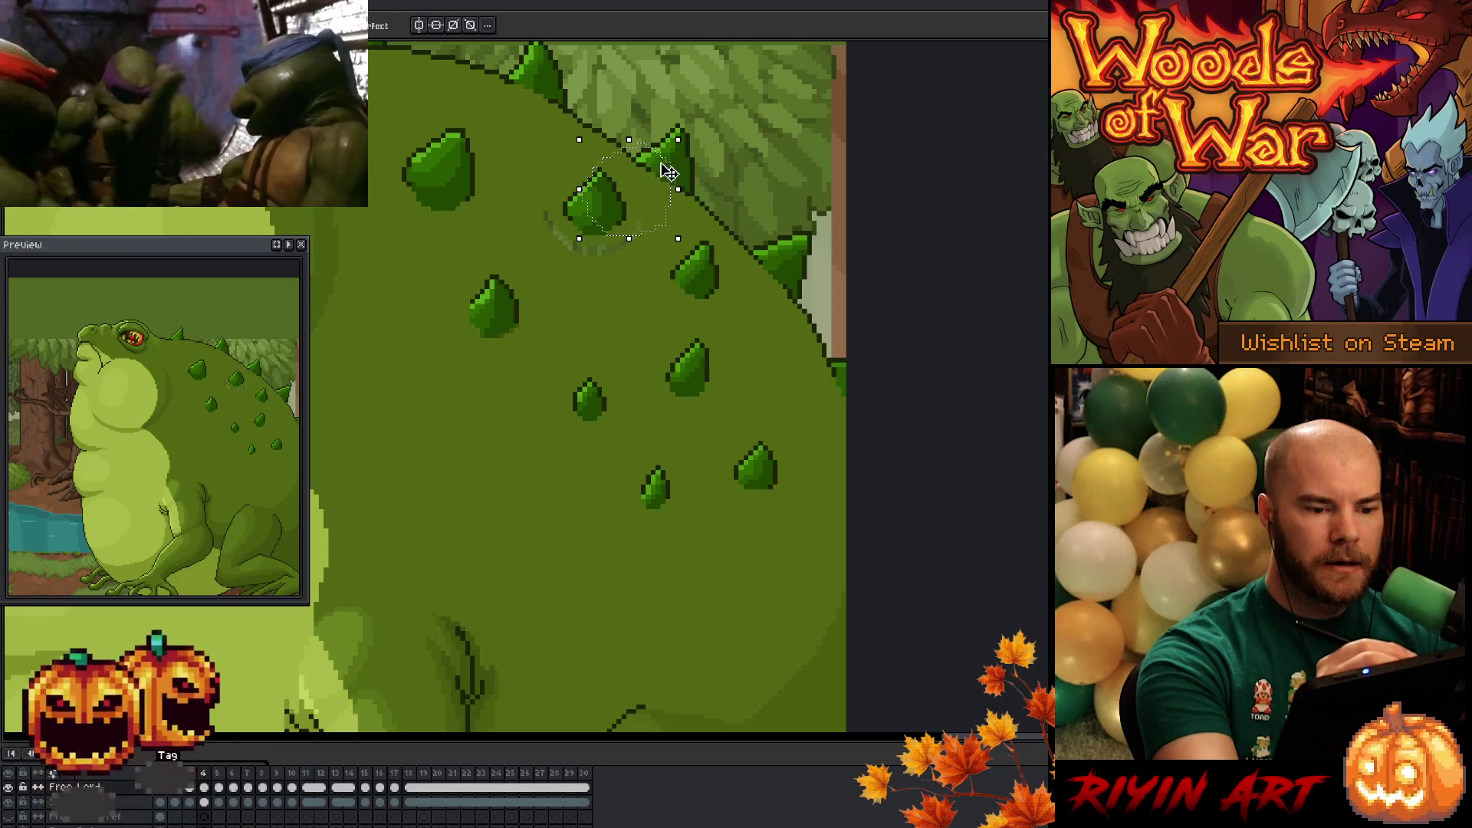
key(period)
key(period)
key(comma)
key(period)
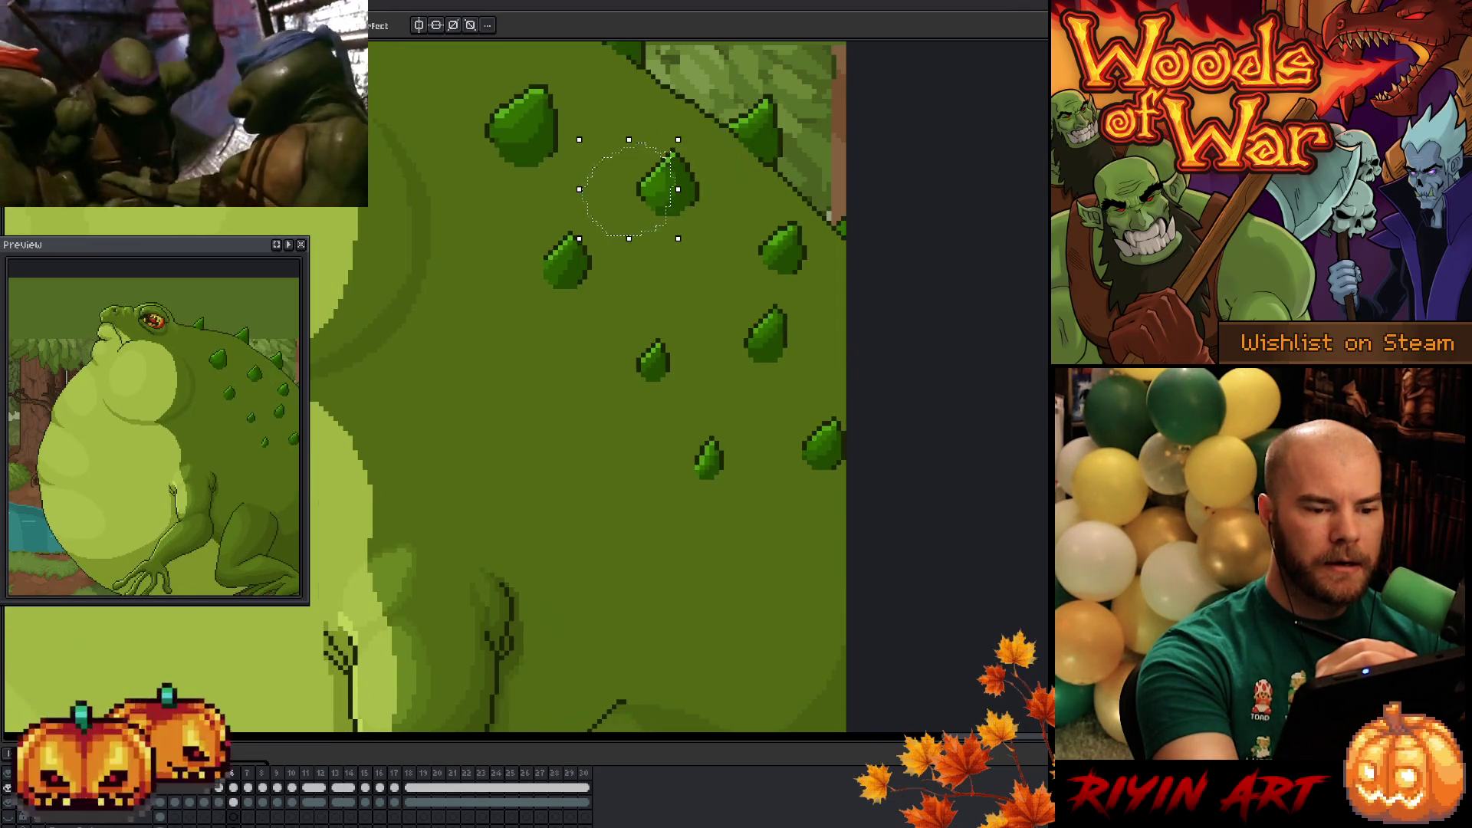
key(comma)
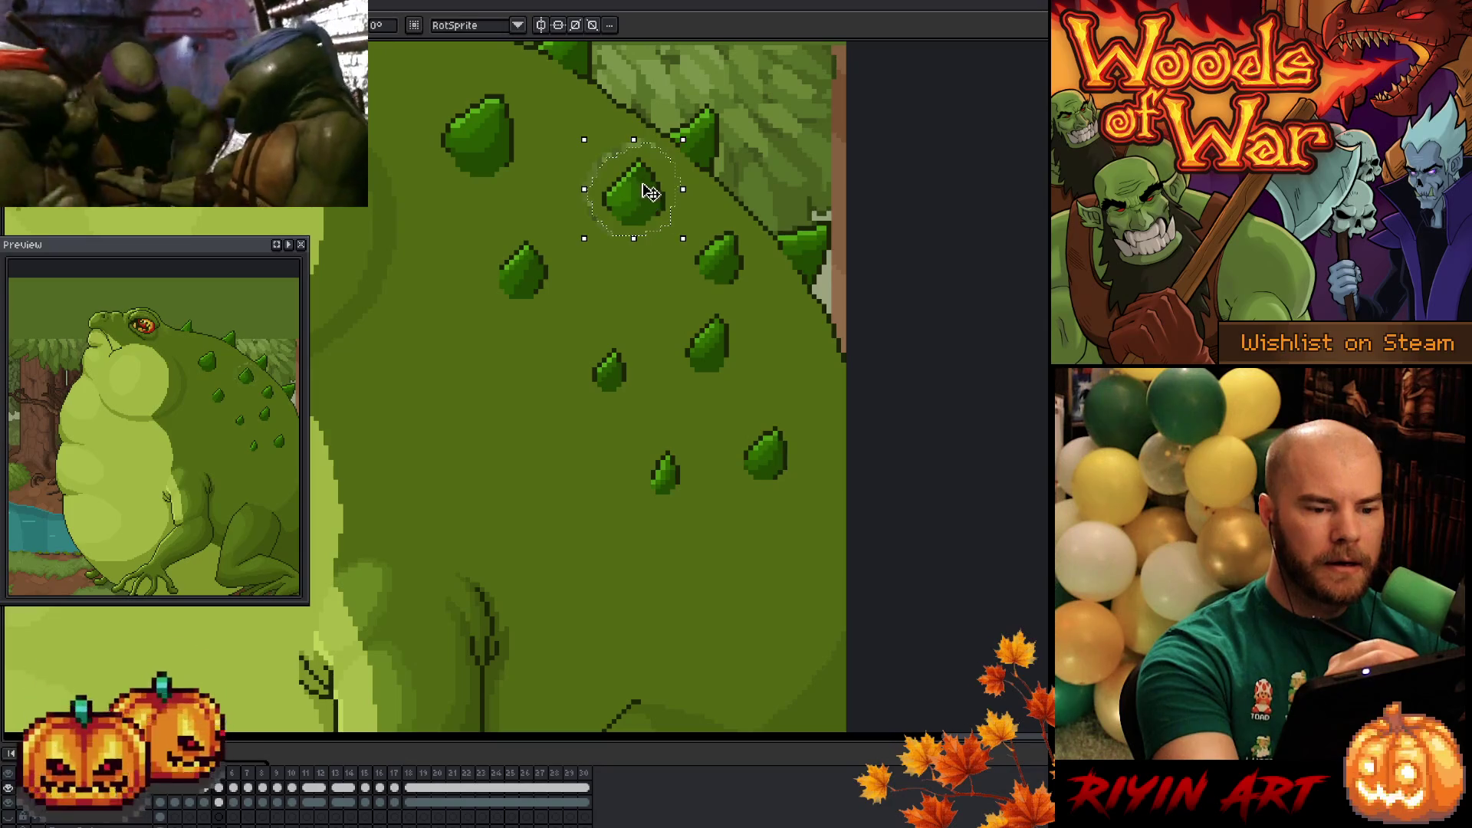
key(period)
key(comma)
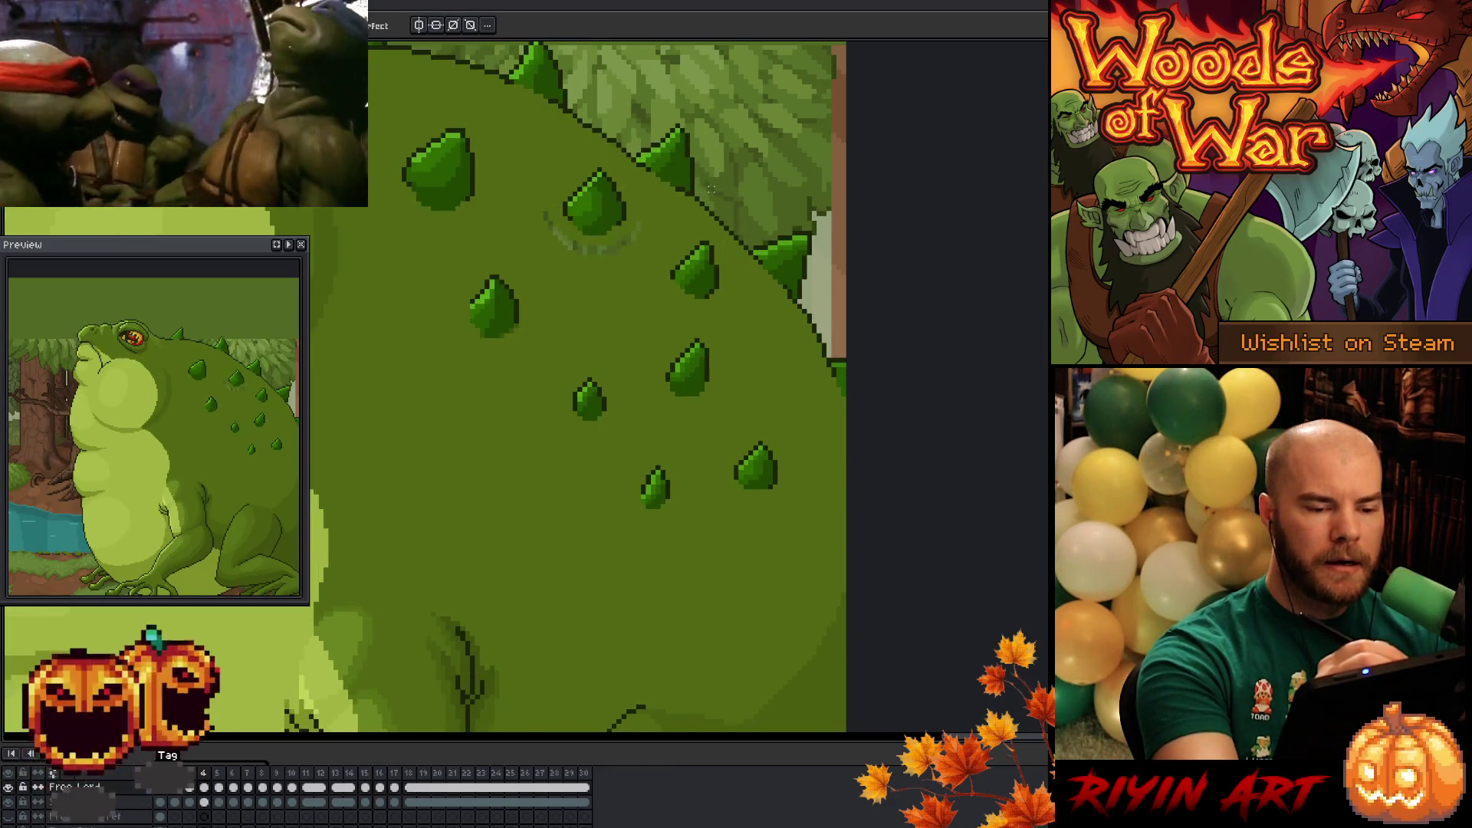
- Lasso the upper spike and drag it down-left along its guide curve
key(q)
drag(621, 236, 617, 230)
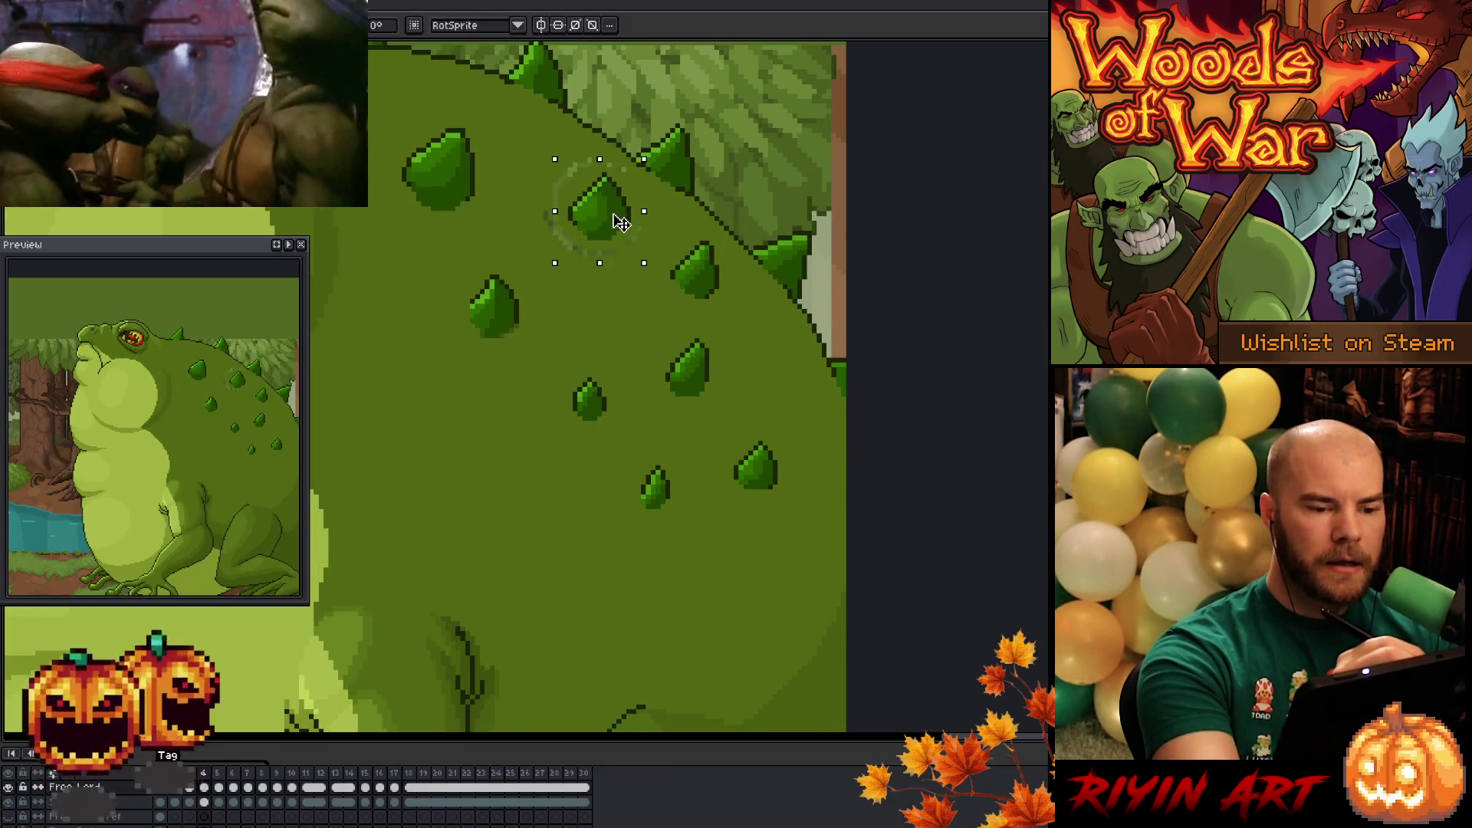
key(b)
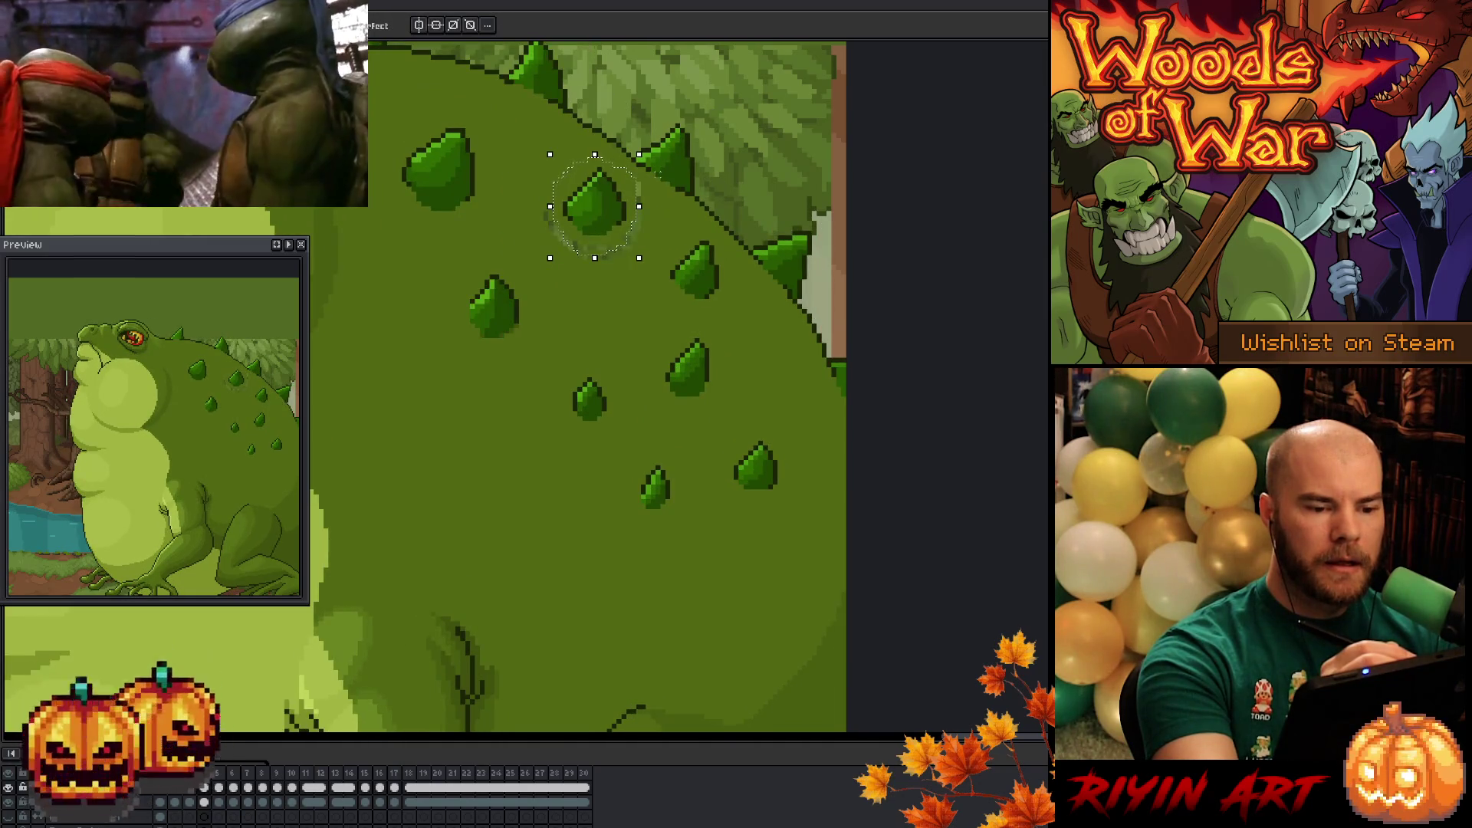
key(v)
drag(614, 210, 609, 215)
key(Return)
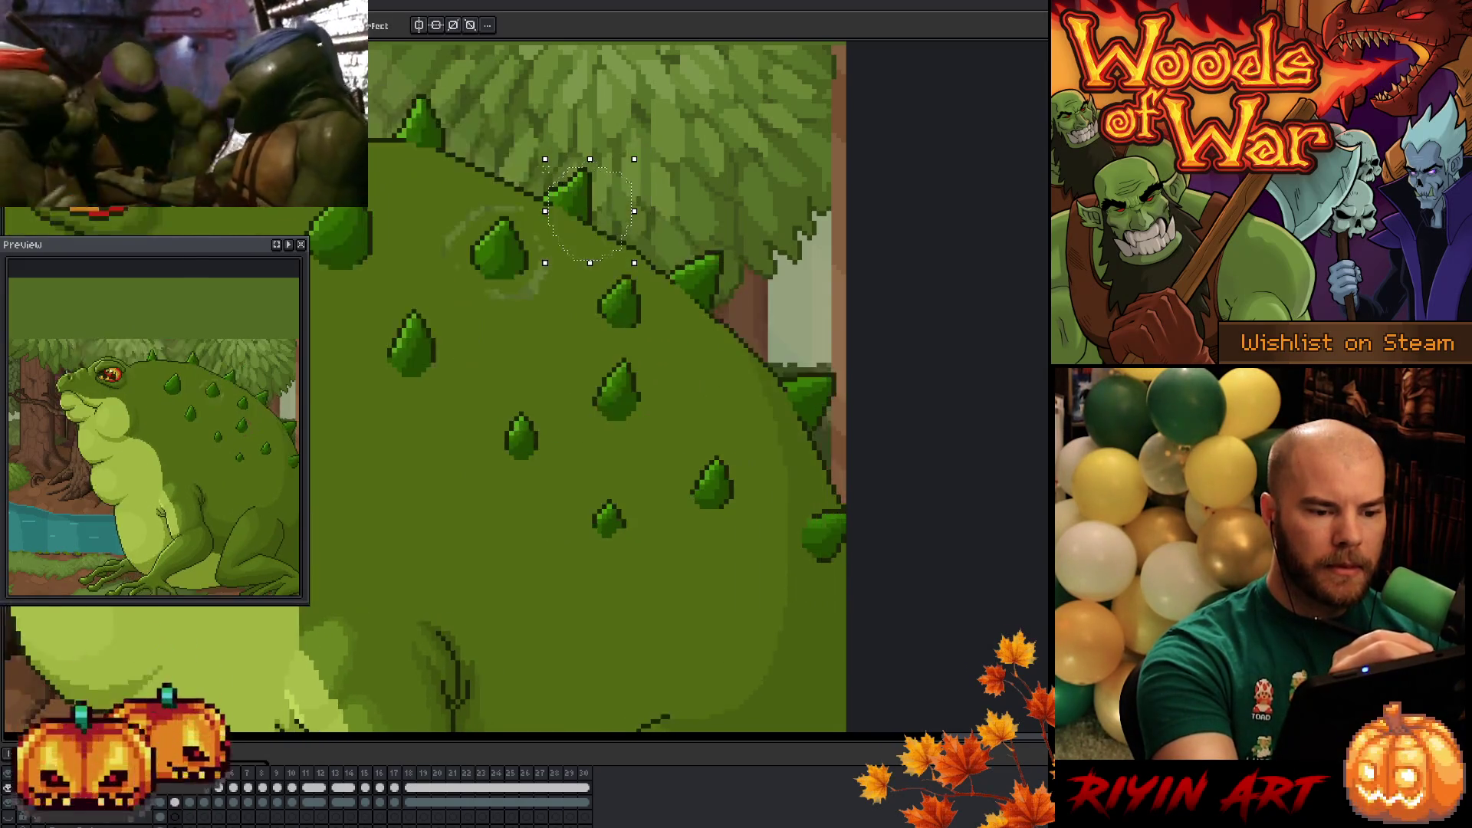
drag(610, 221, 515, 265)
- Commit the spike's new position, clear the selection and undo a stray dark stroke
key(Return)
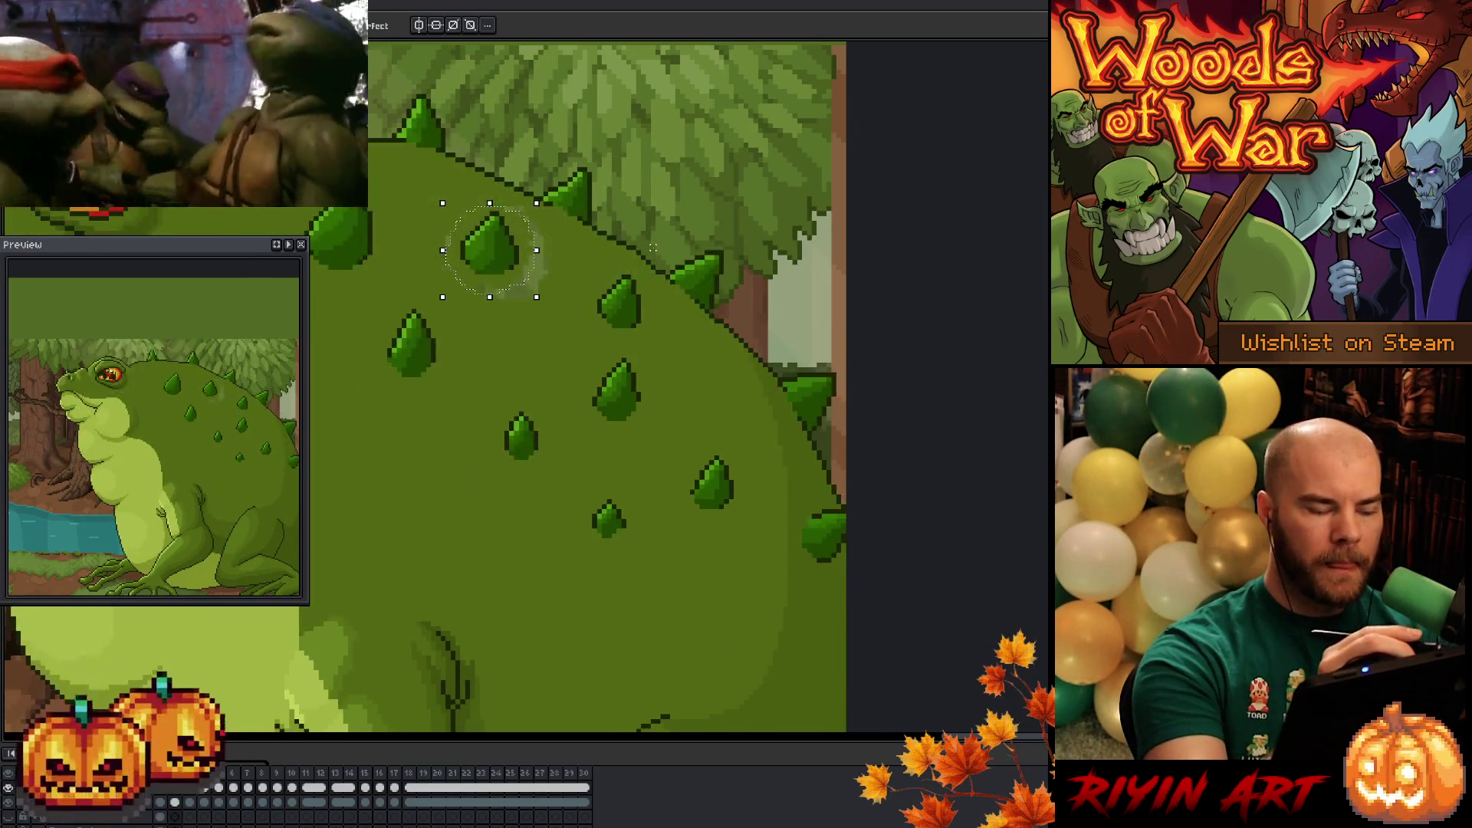
click(554, 302)
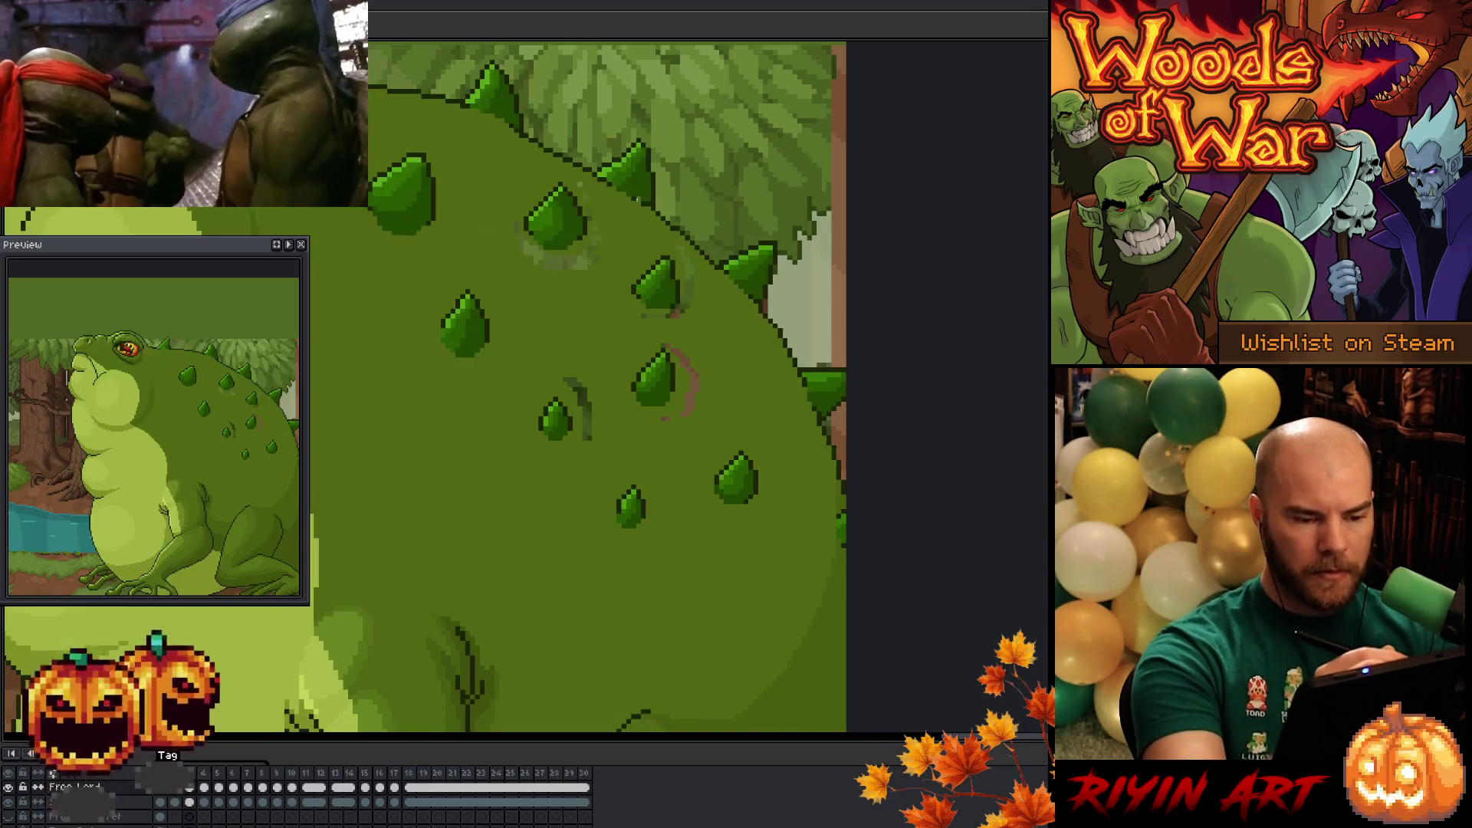
key(ctrl+z)
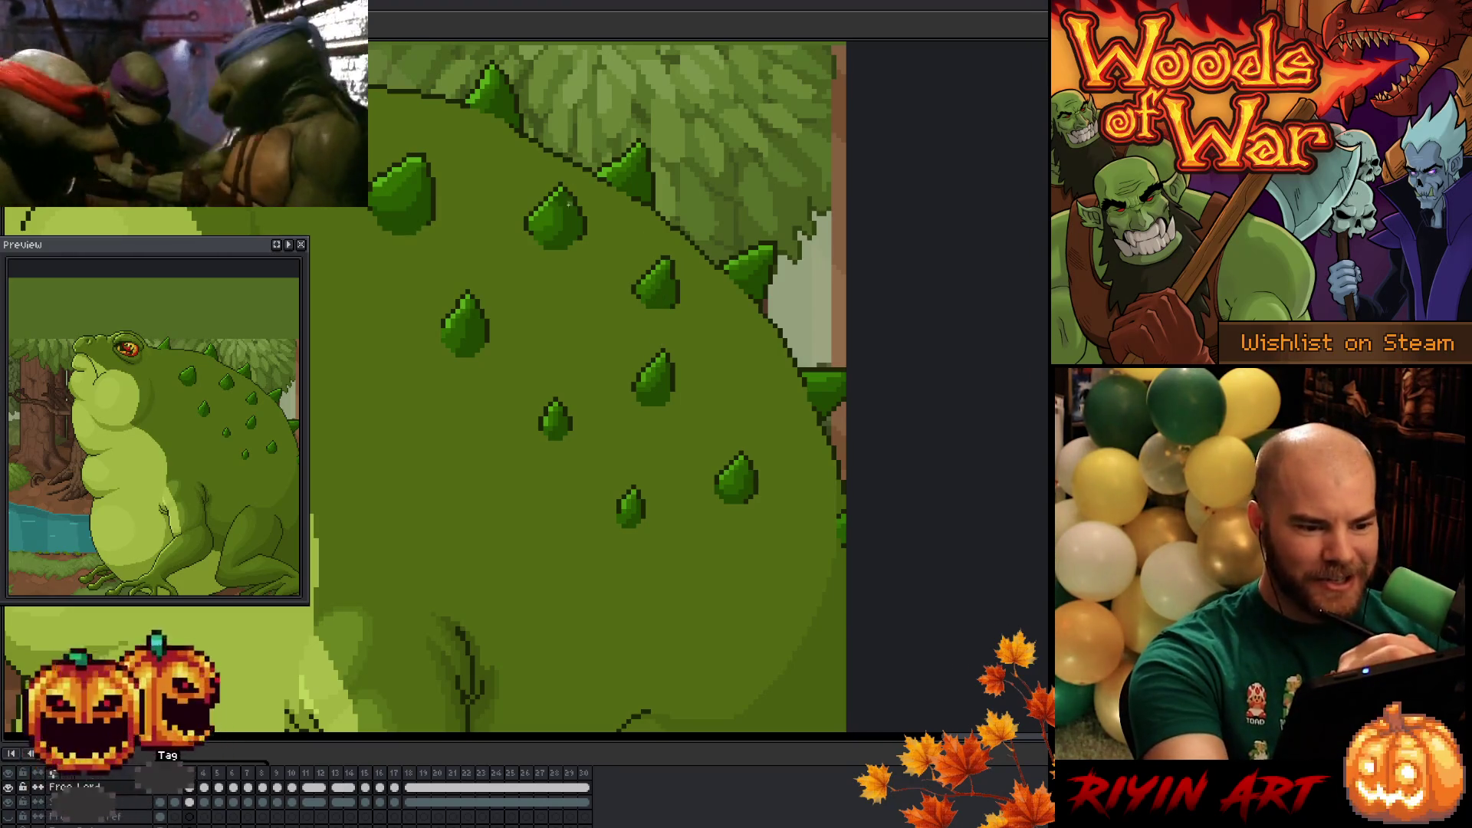
drag(669, 198, 680, 167)
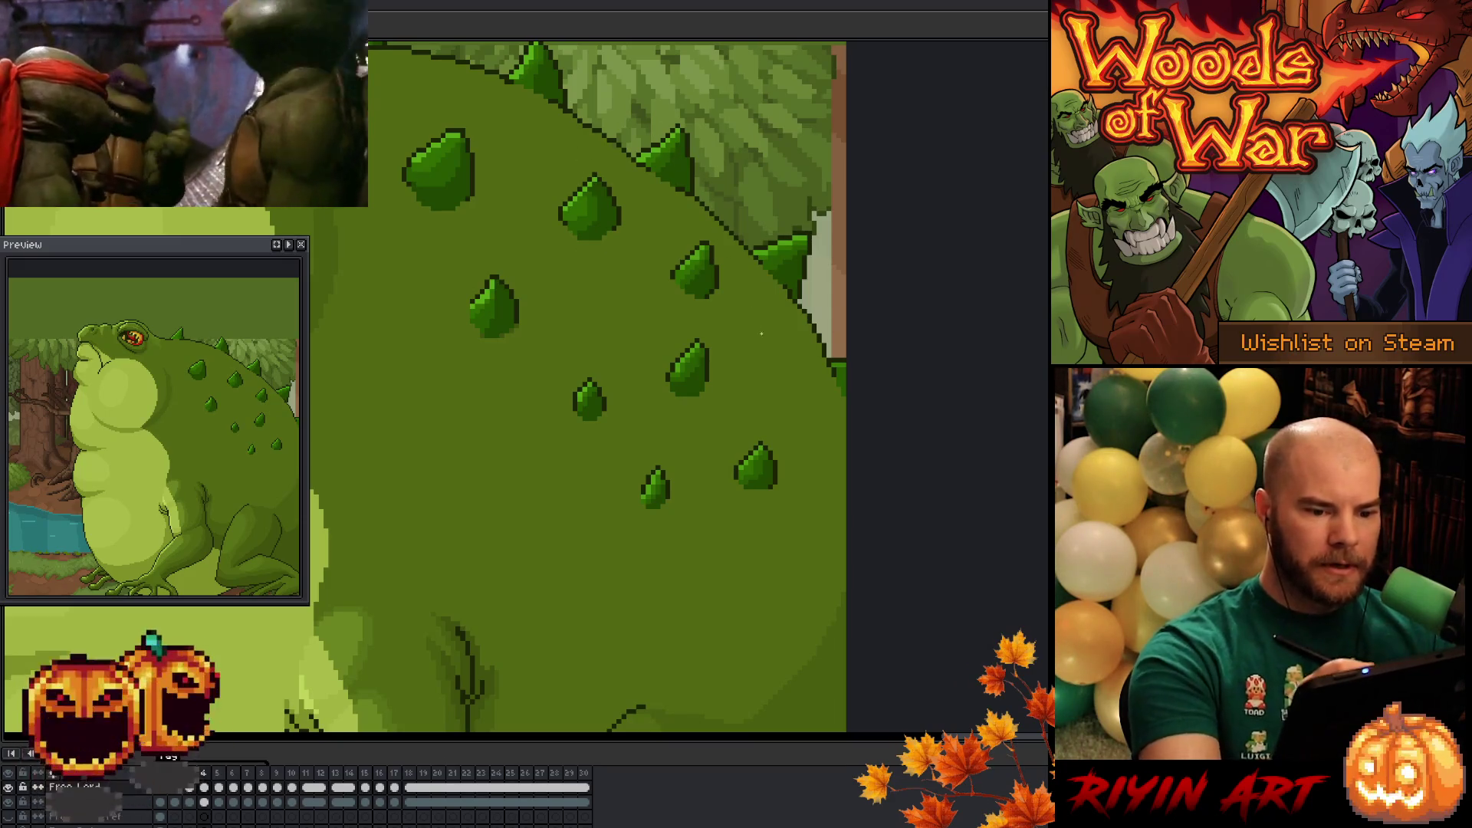
- On frame 6, nudge the front spike up-right, compare with frame 7, deselect and play
key(period)
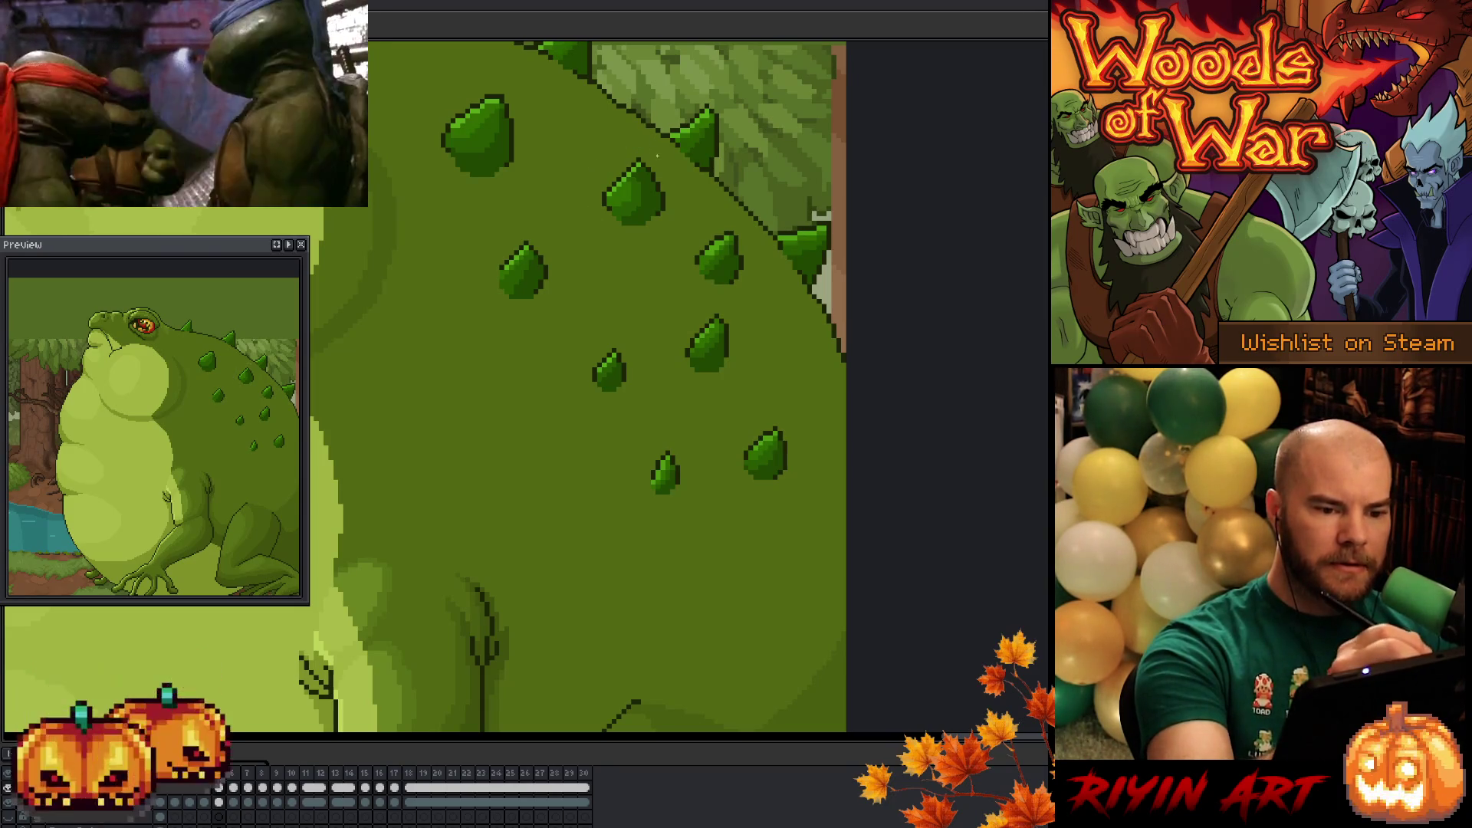
key(period)
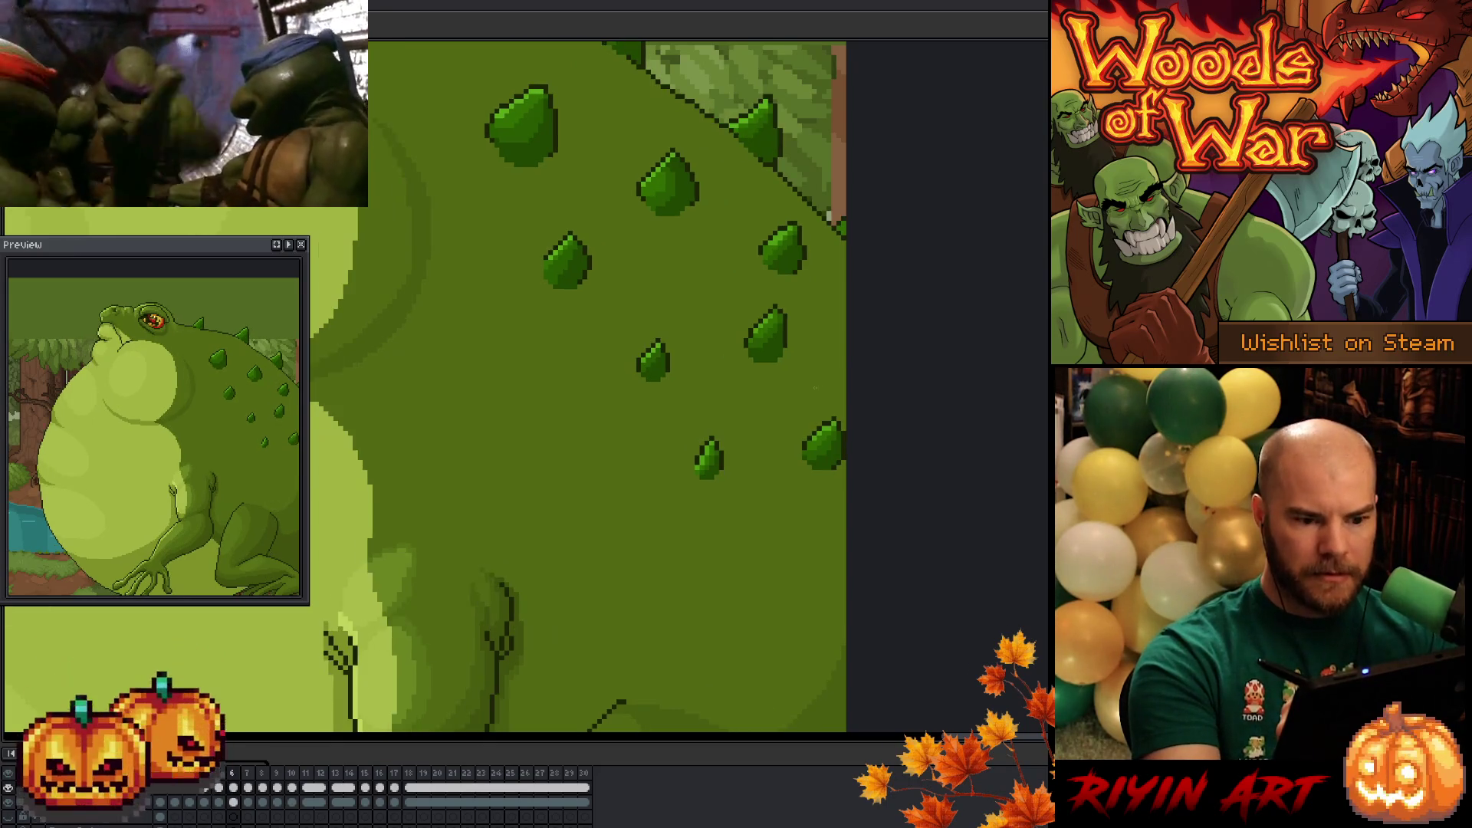
key(comma)
key(period)
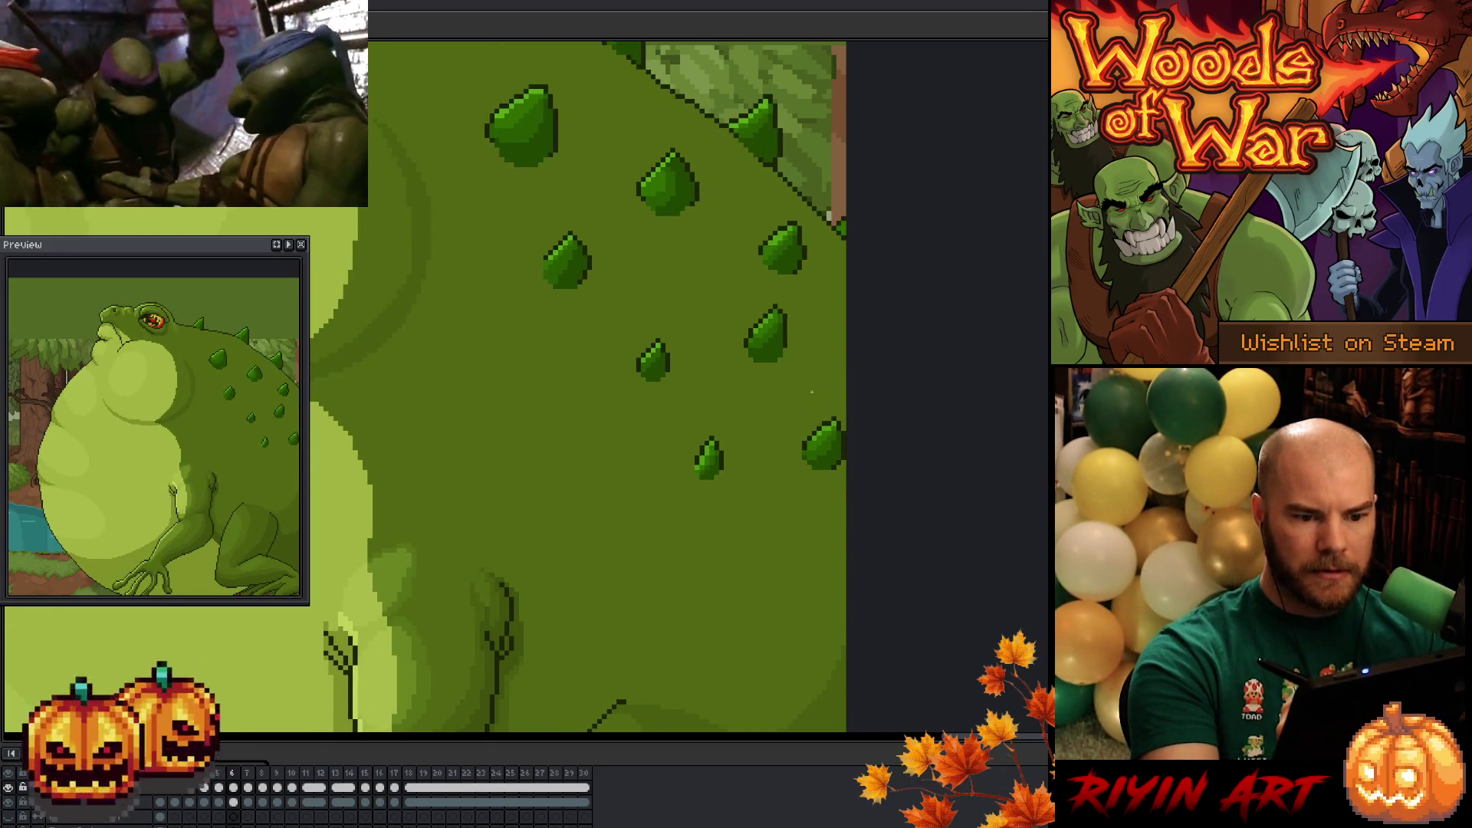
key(q)
mouse_move(683, 217)
mouse_down()
mouse_move(705, 195)
mouse_move(678, 196)
mouse_move(695, 193)
mouse_up()
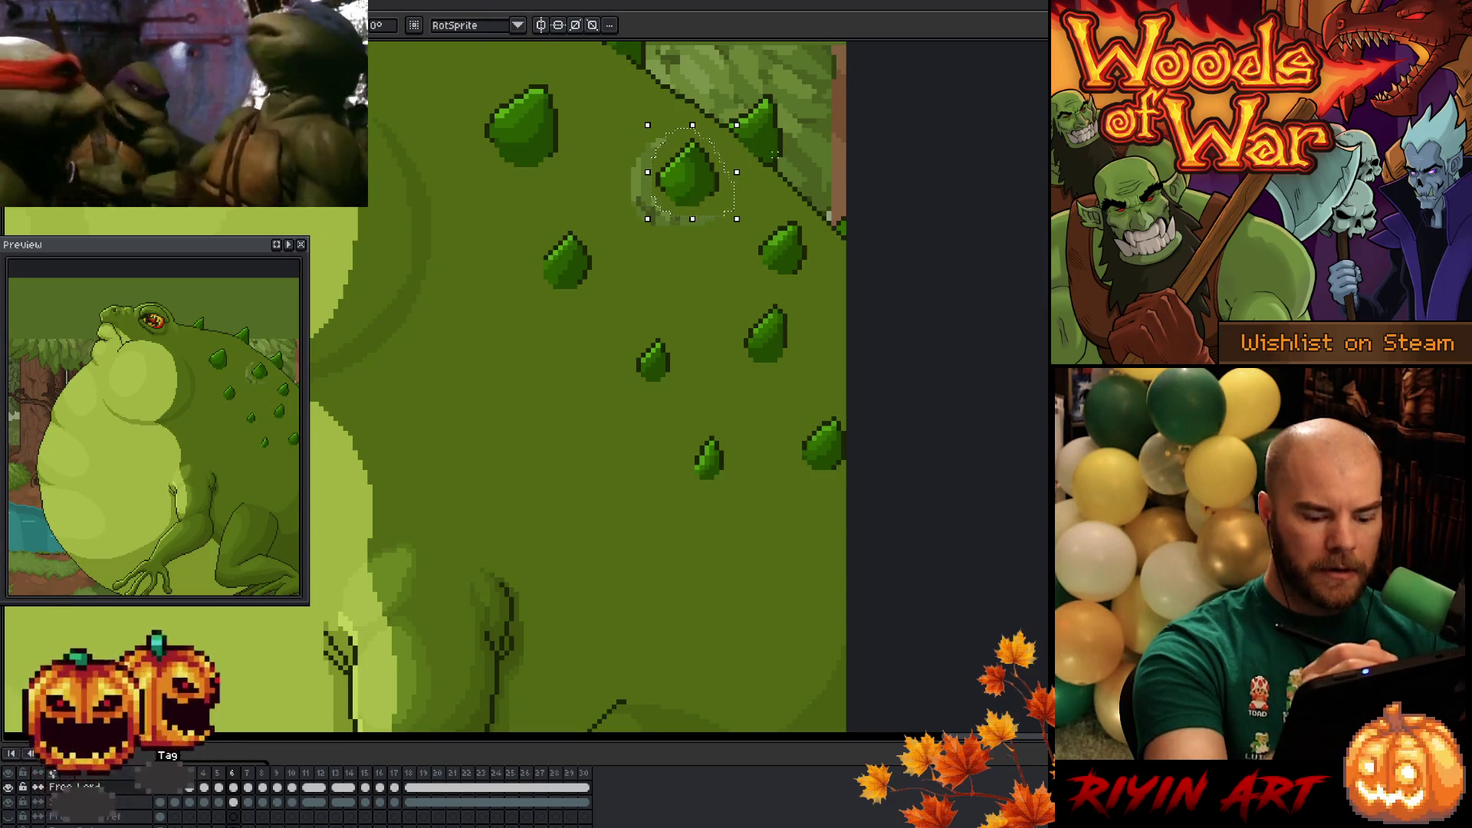
key(.)
key(comma)
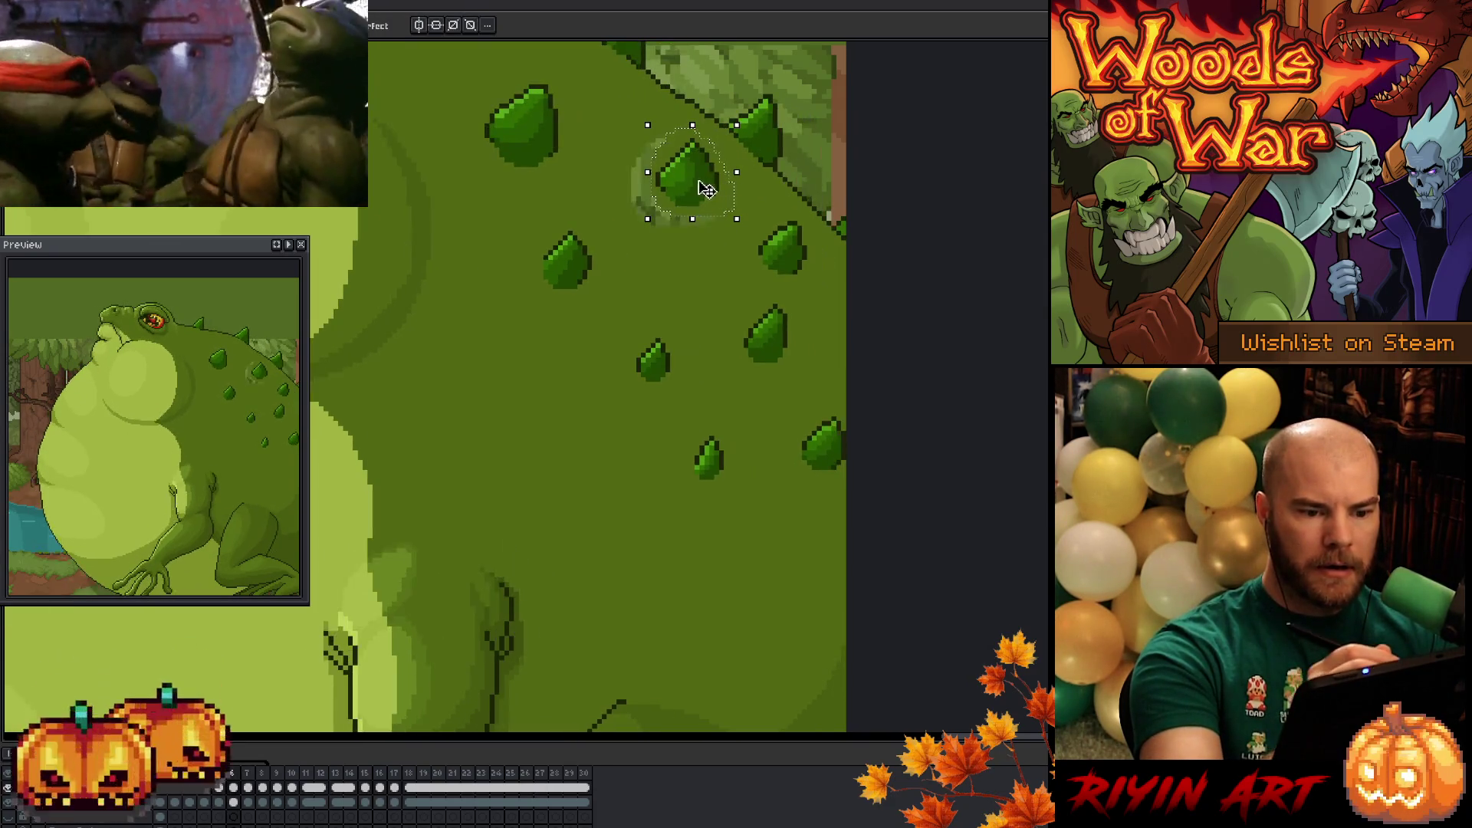
key(period)
key(comma)
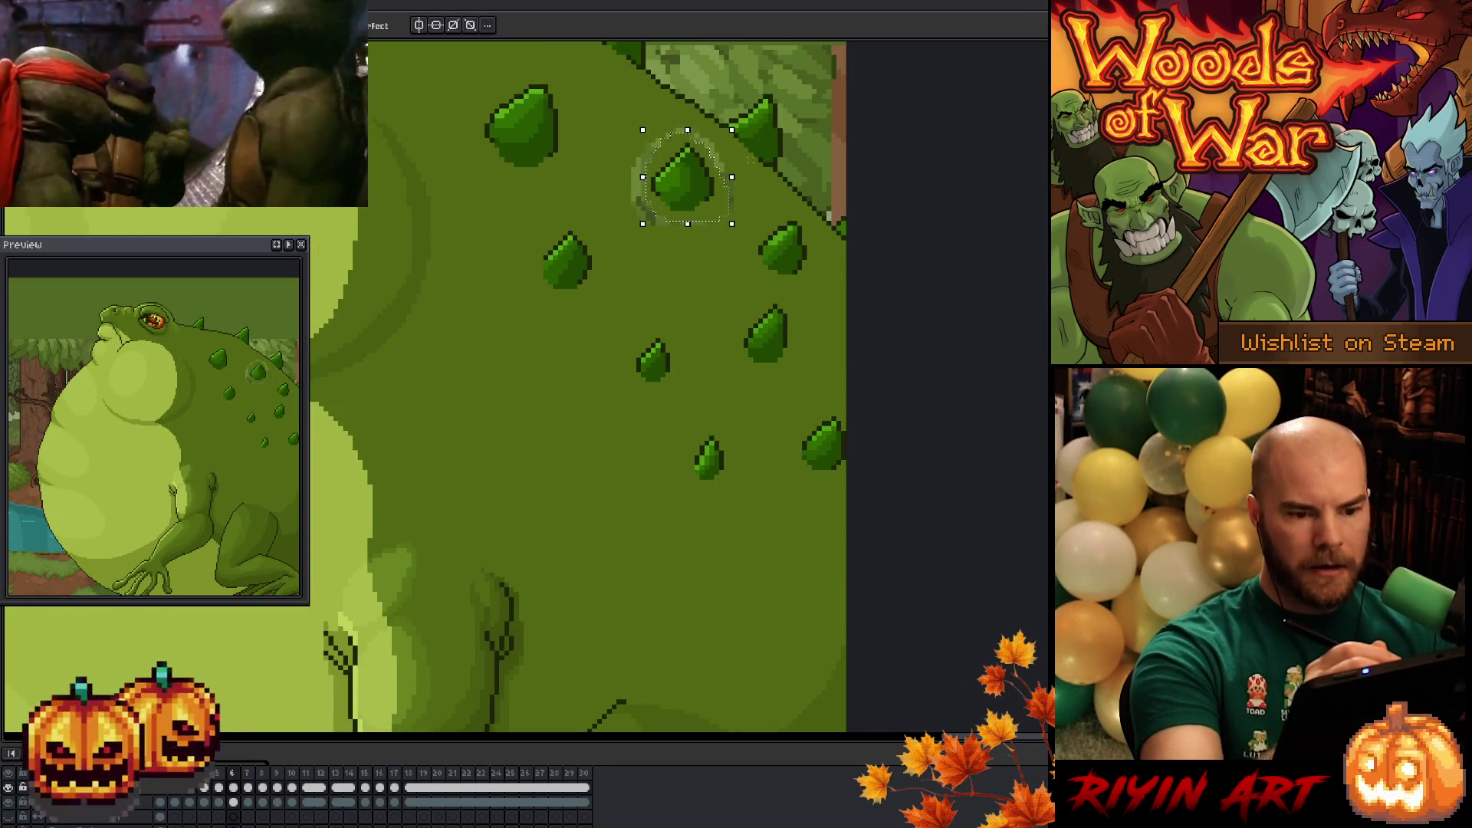
key(ctrl+d)
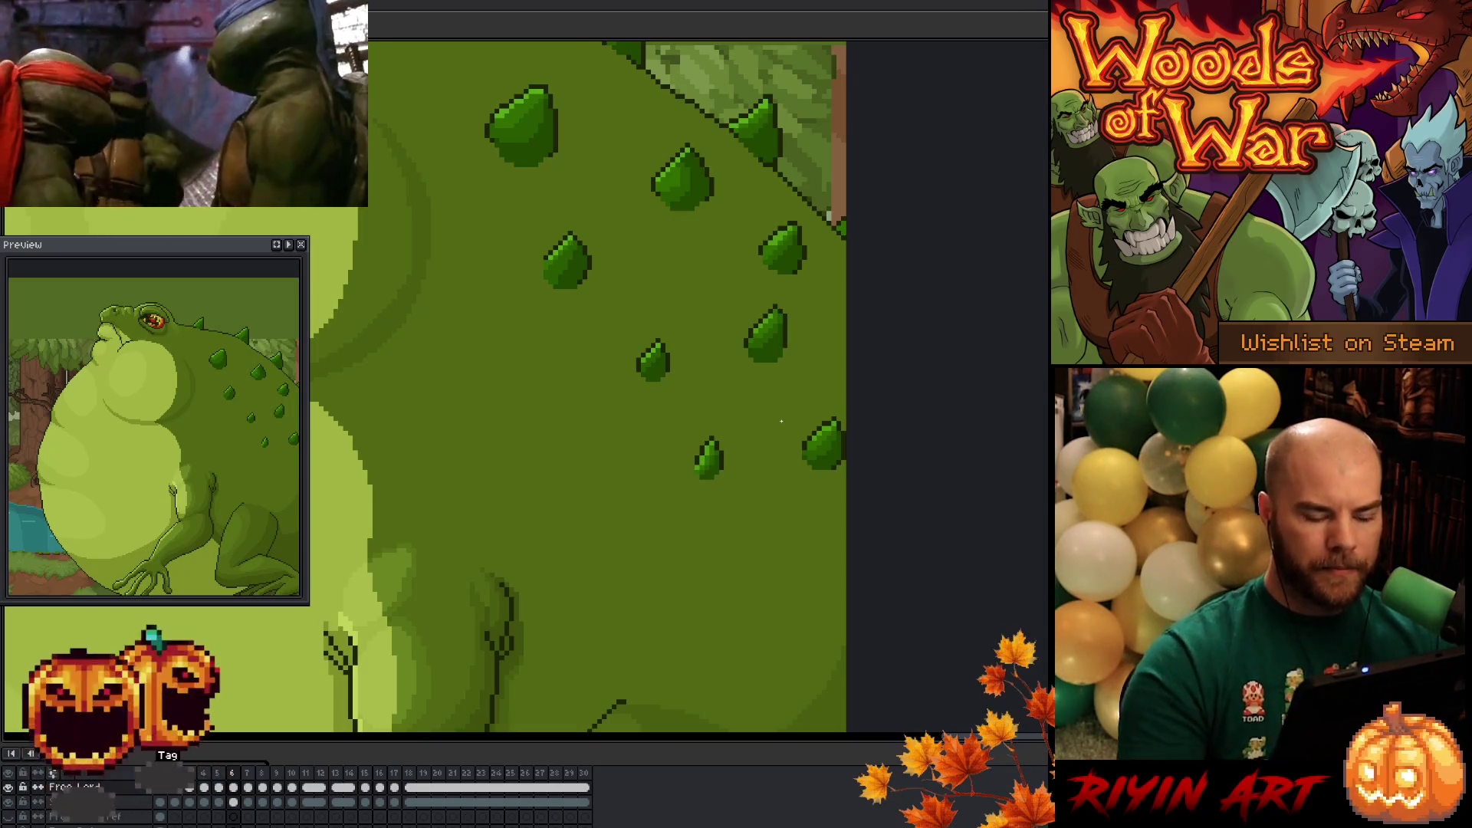
key(Return)
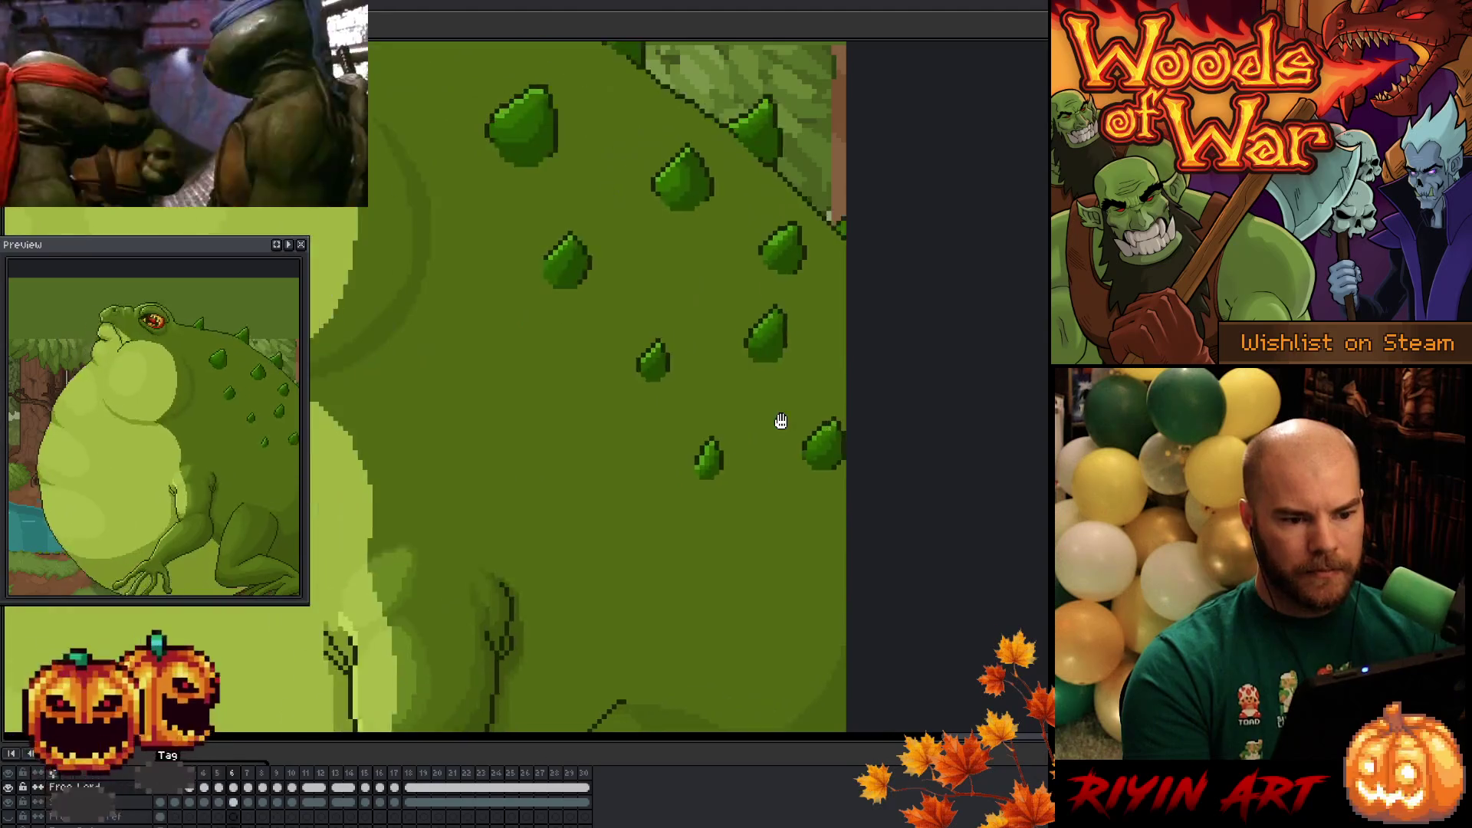
scroll(780, 420, down, 4)
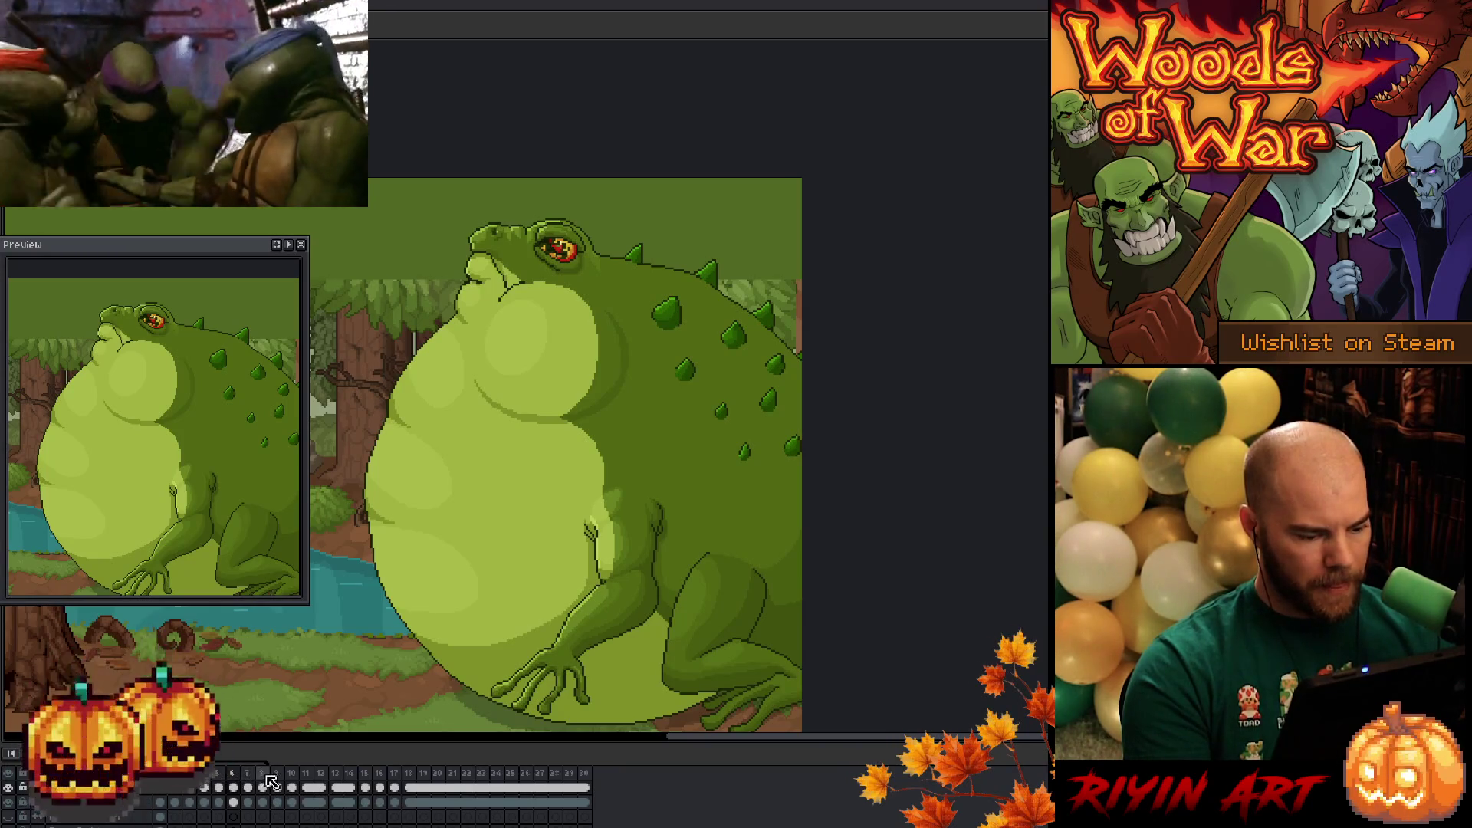
- Set the duration of all frames 1–8 to 200 ms in Frame Properties
right_click(201, 770)
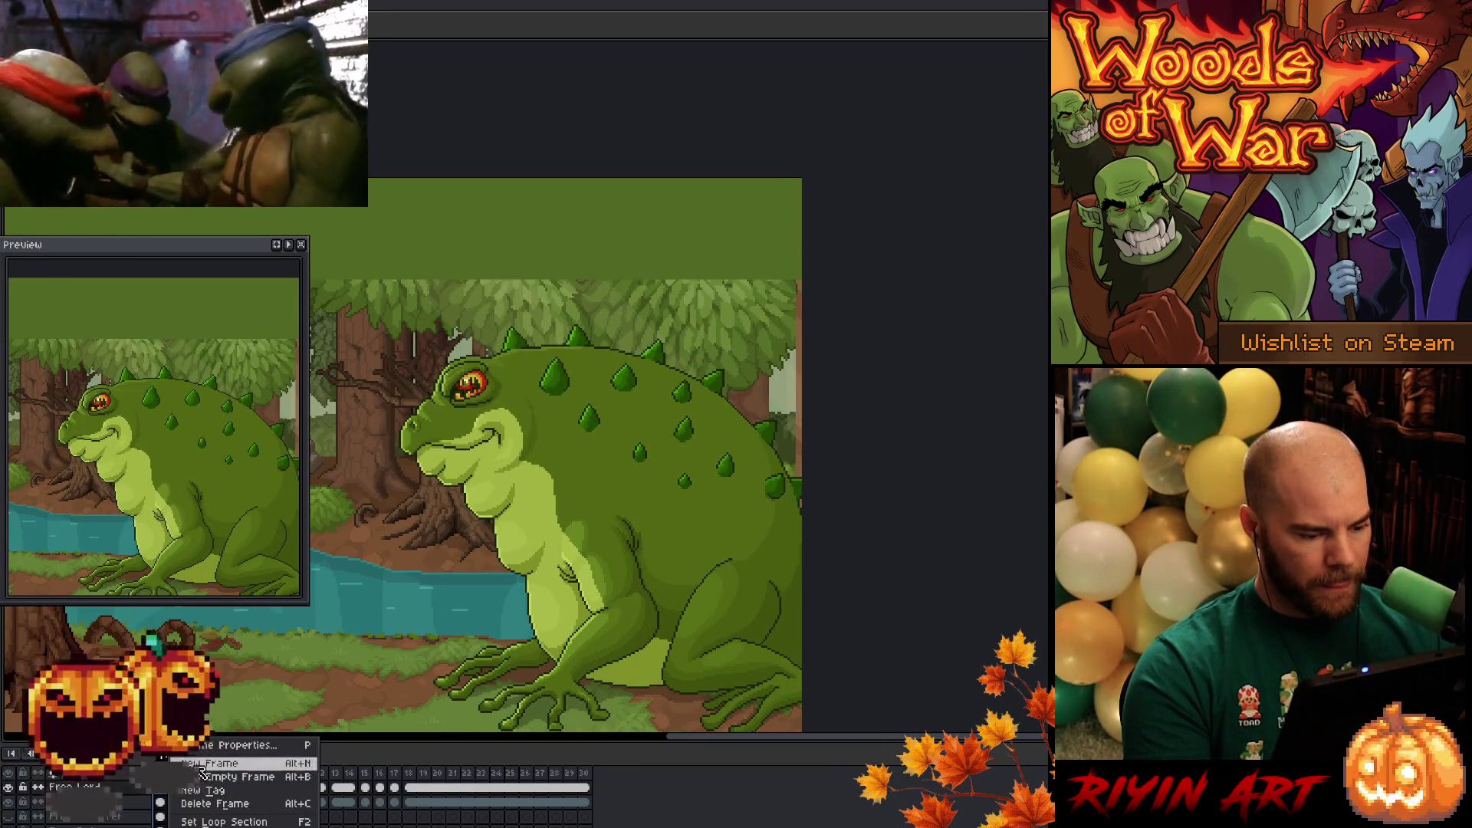
click(230, 744)
text(200)
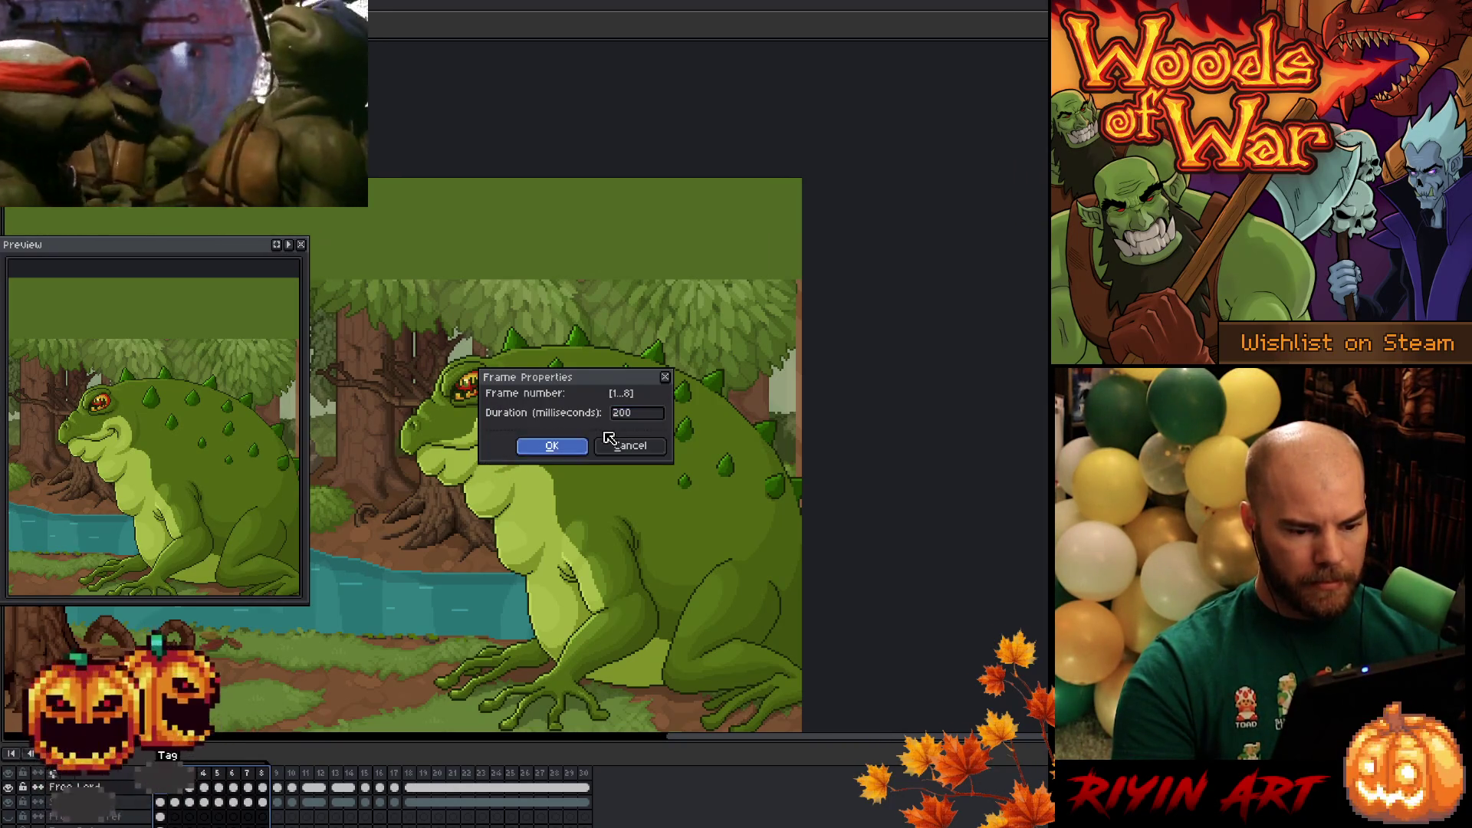
click(552, 445)
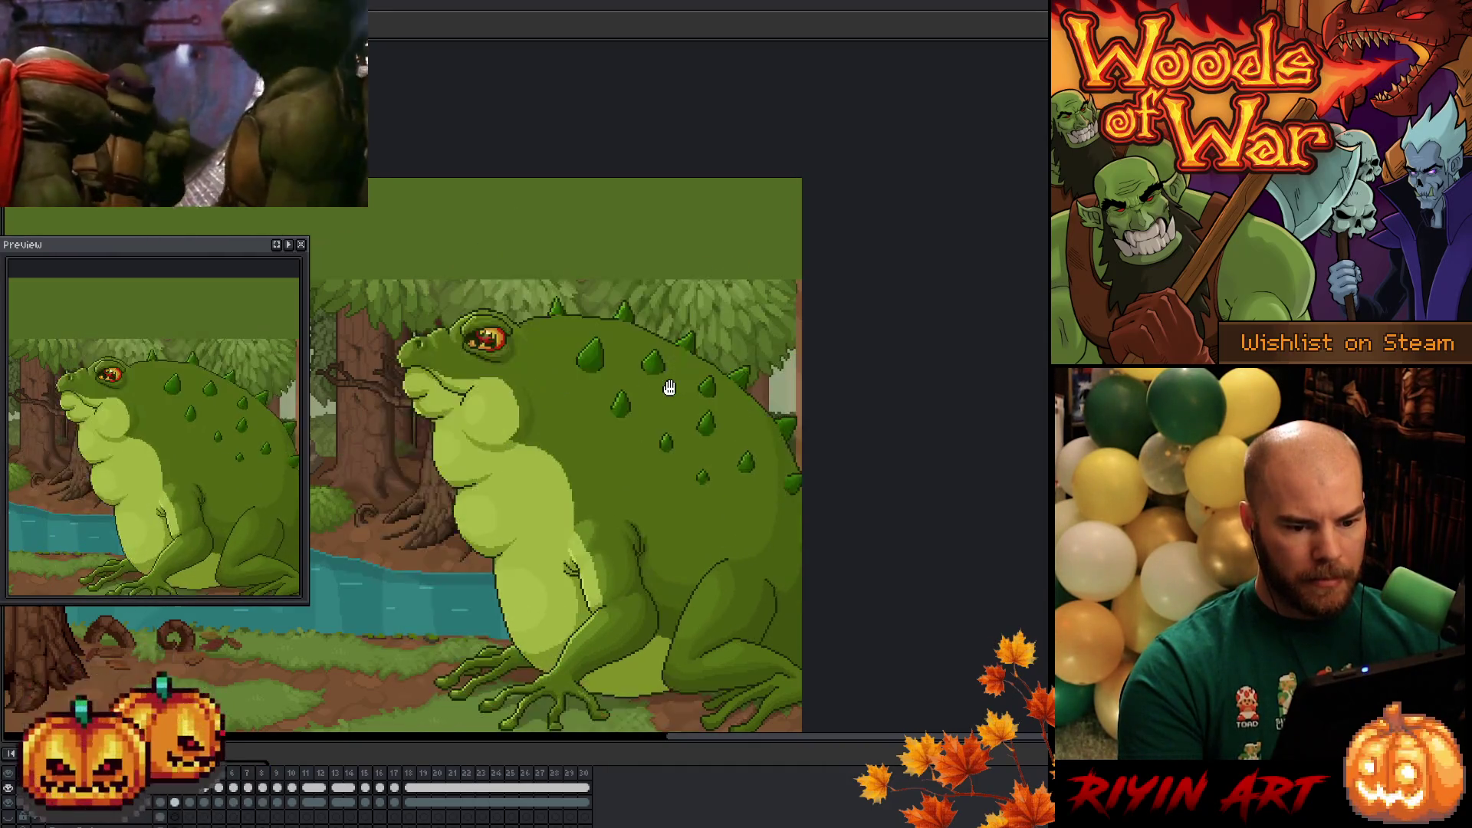
scroll(725, 318, up, 3)
scroll(725, 322, down, 3)
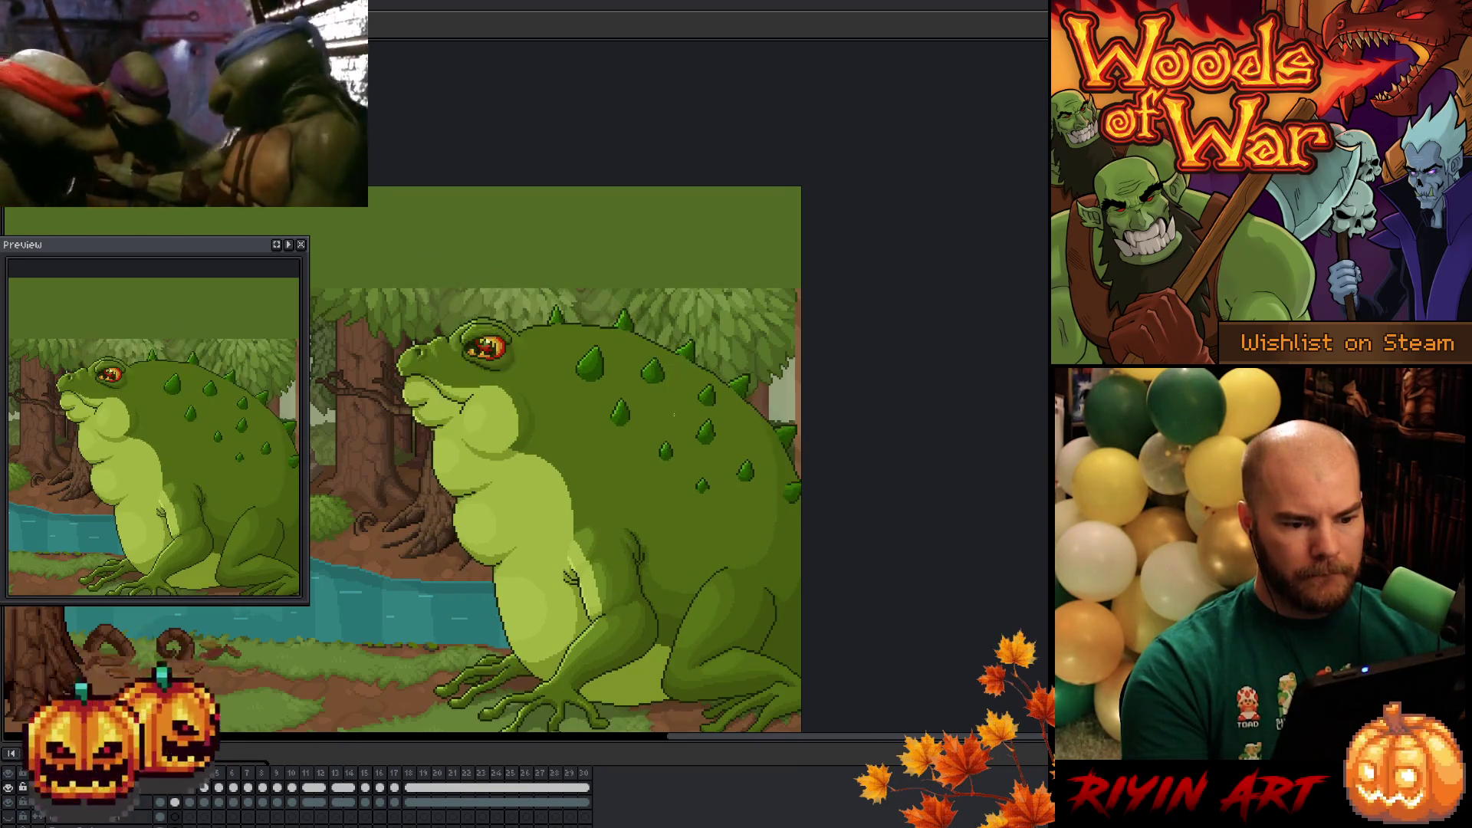
scroll(646, 379, up, 3)
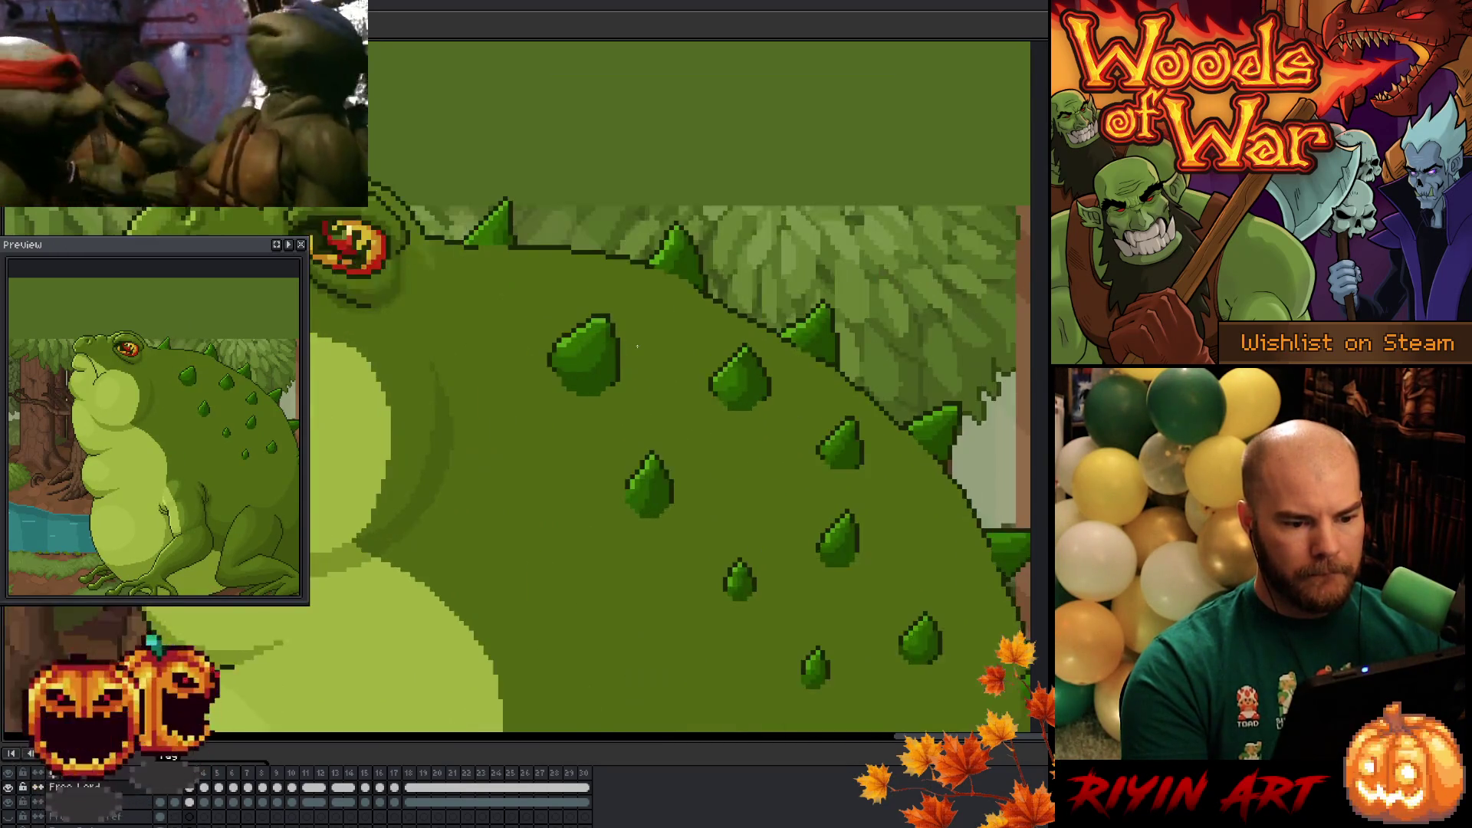
- Lasso the front back spike, nudge it upward, and reselect it in its shifted position
scroll(636, 346, down, 1)
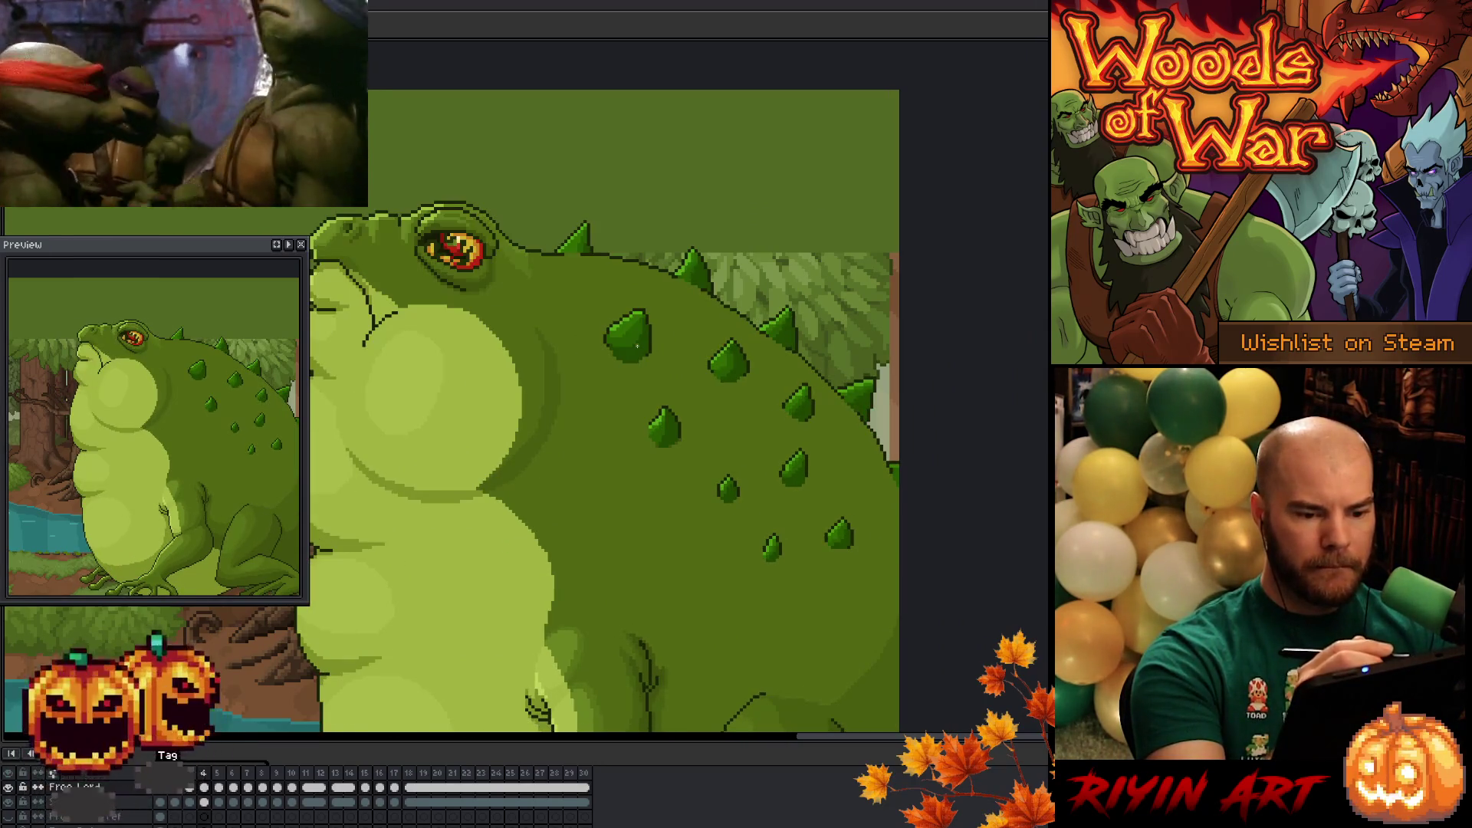
key(q)
mouse_move(602, 310)
mouse_down()
mouse_move(575, 349)
mouse_move(606, 310)
mouse_up()
key(b)
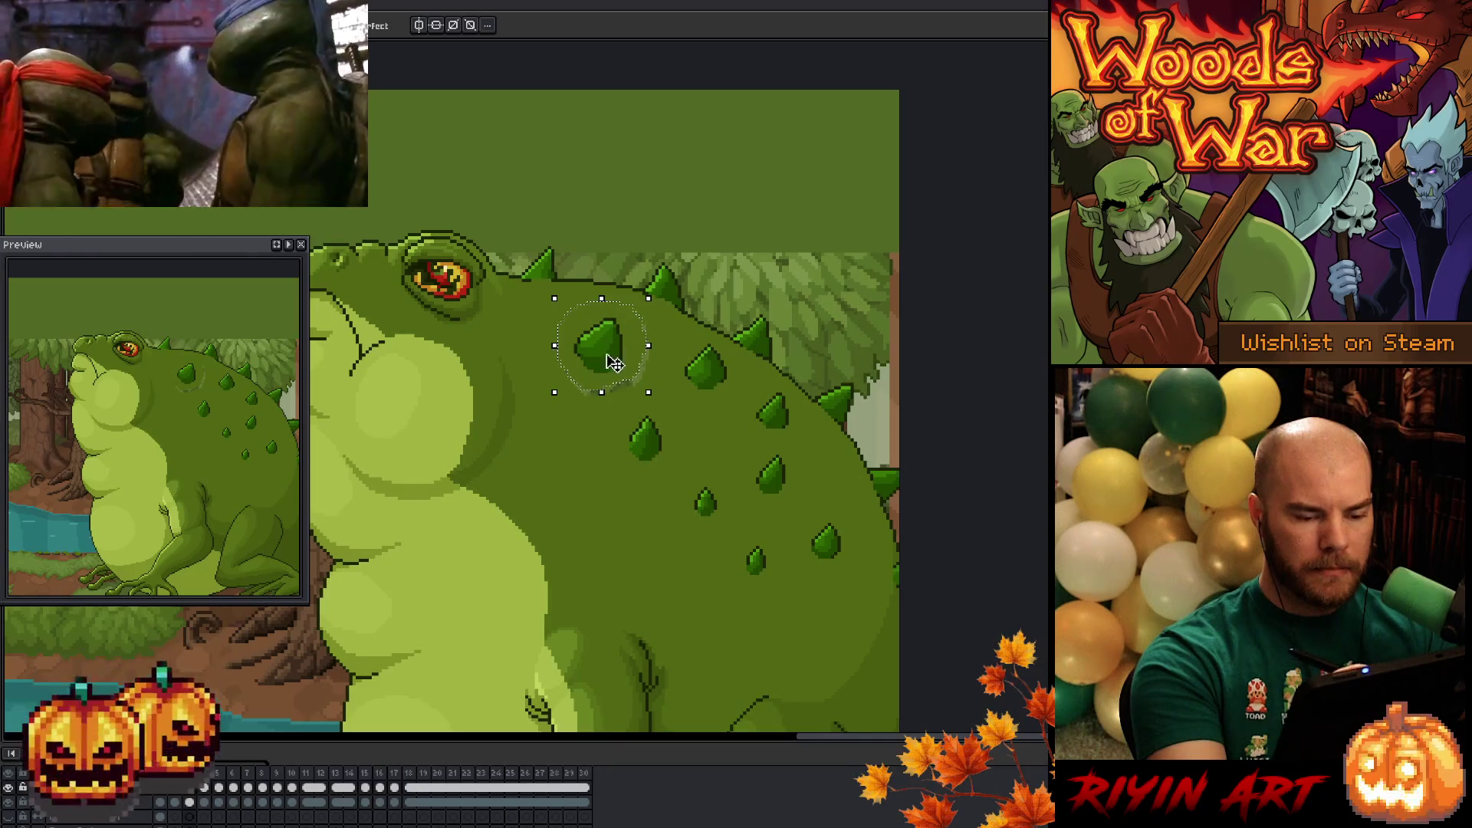
key(v)
key(b)
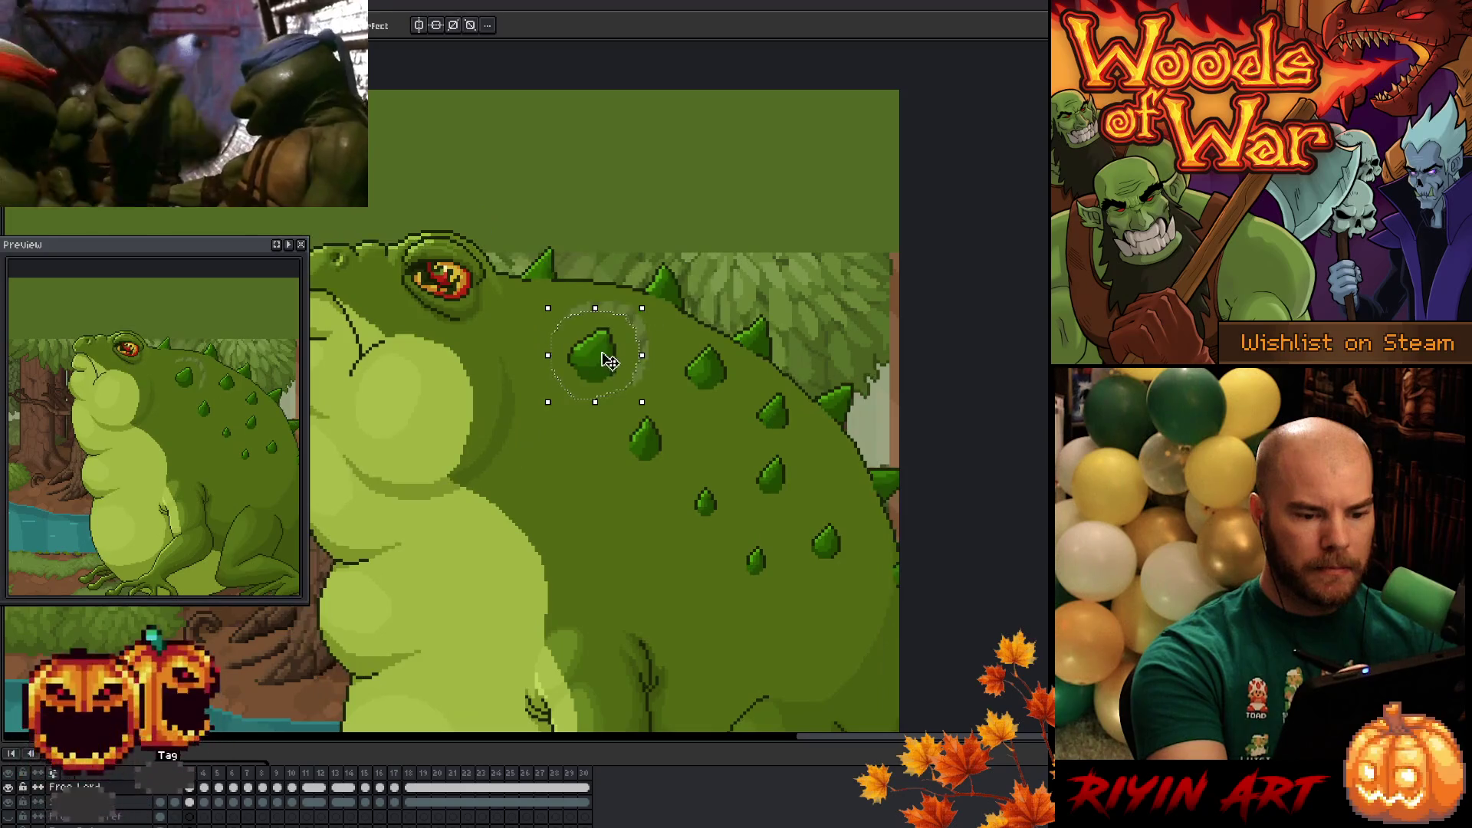
key(v)
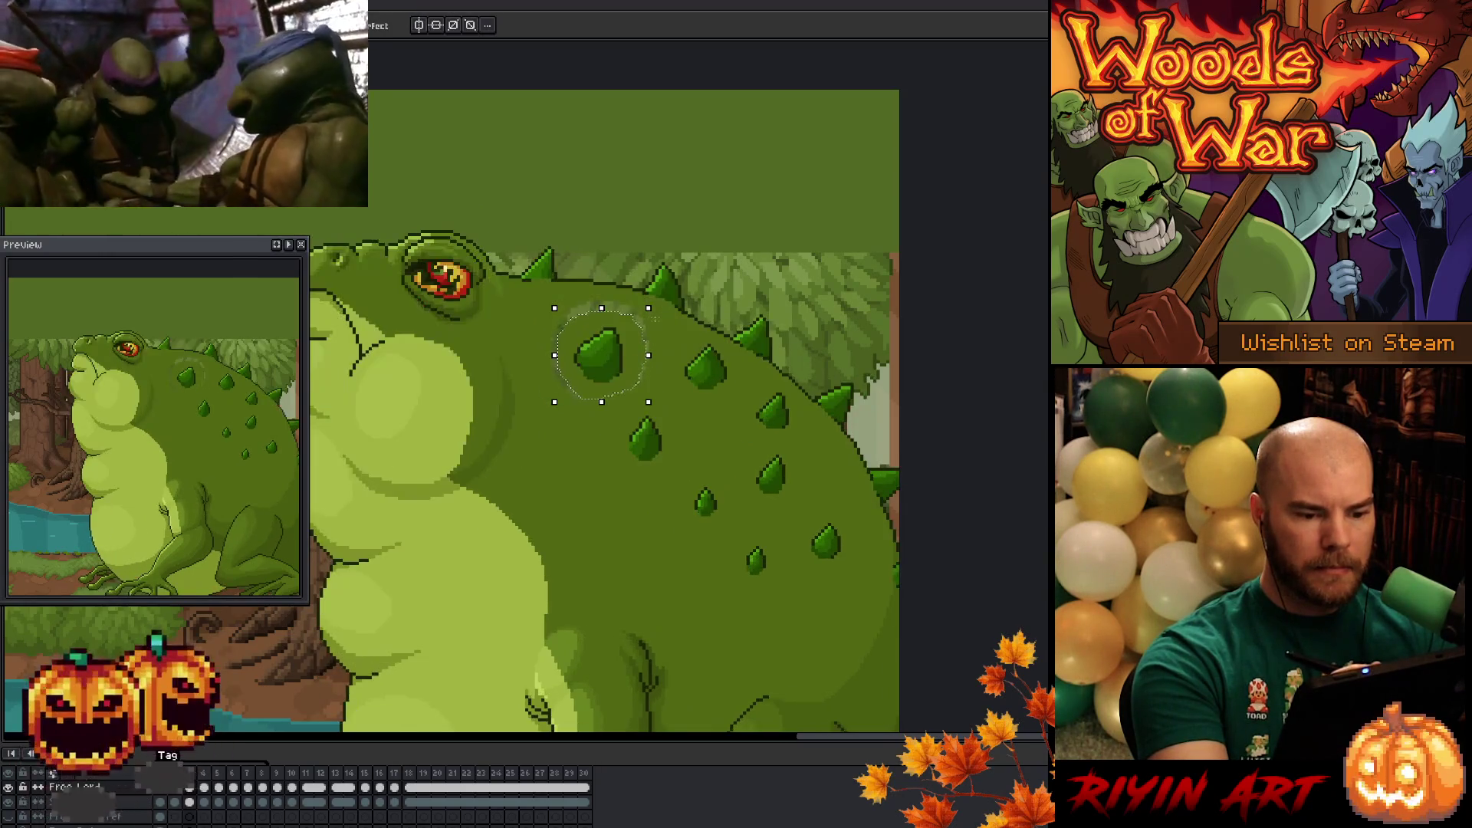
key(b)
key(Up)
key(Up)
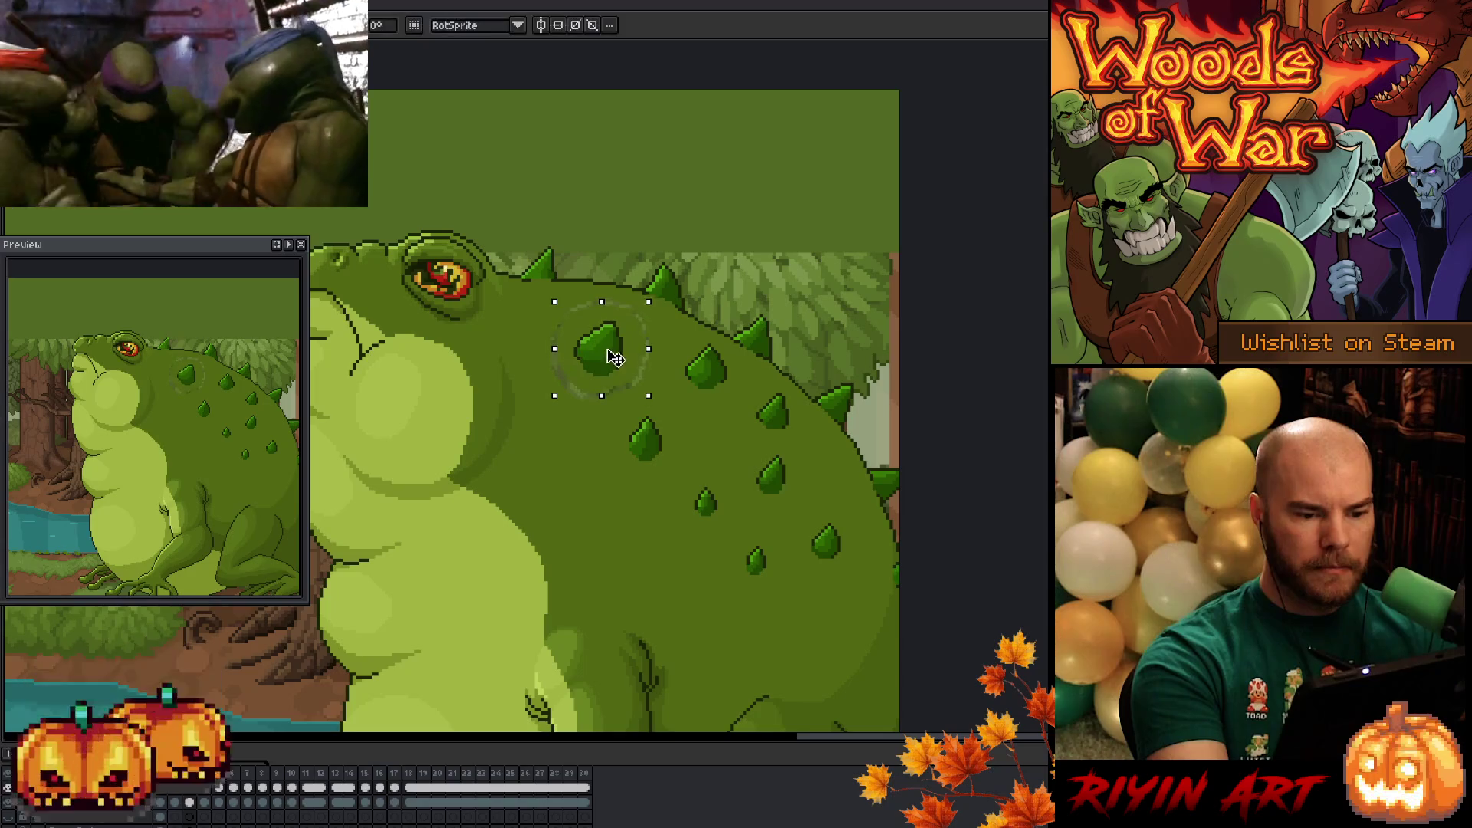
key(b)
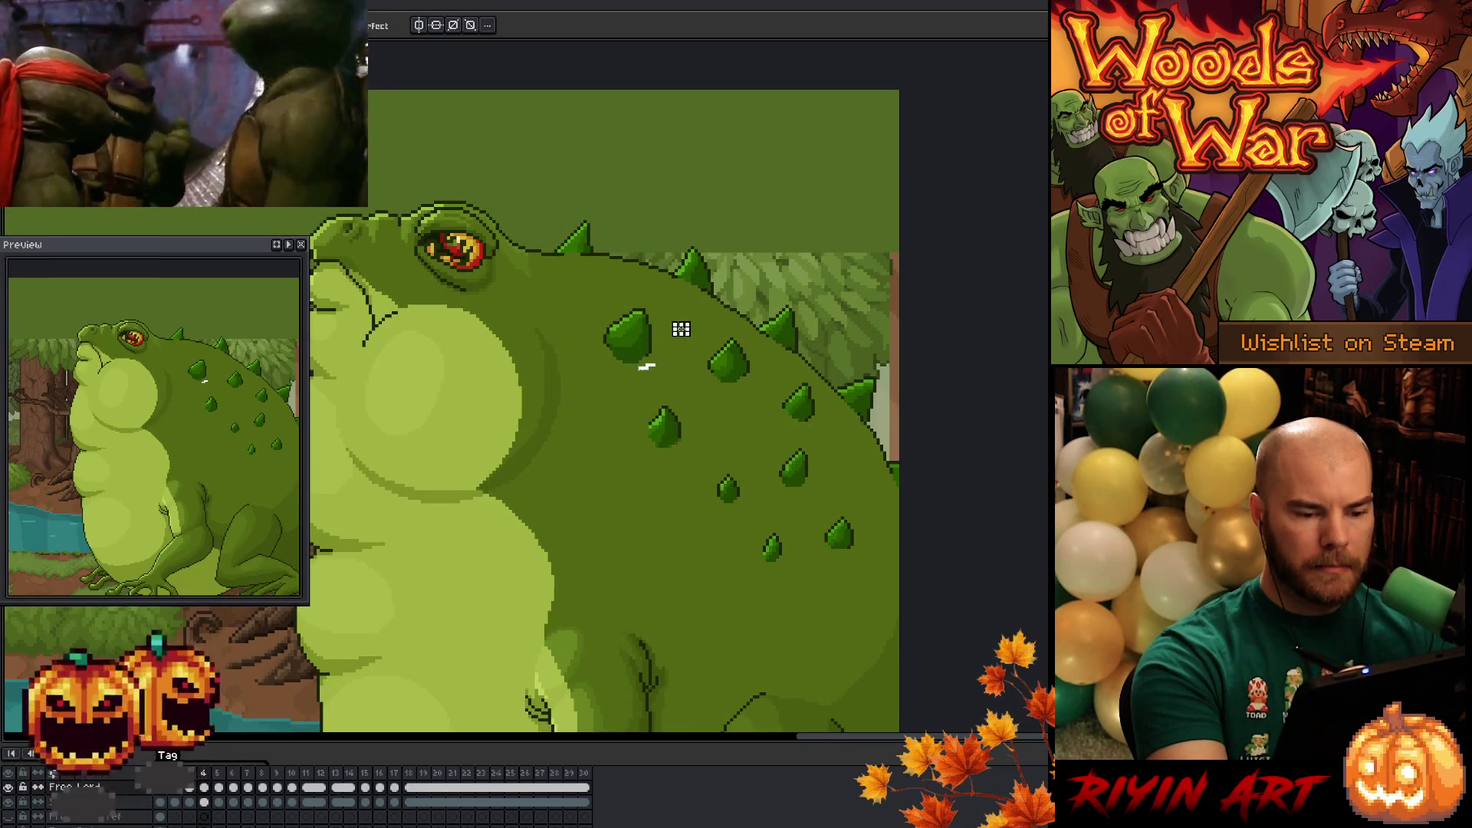
click(648, 345)
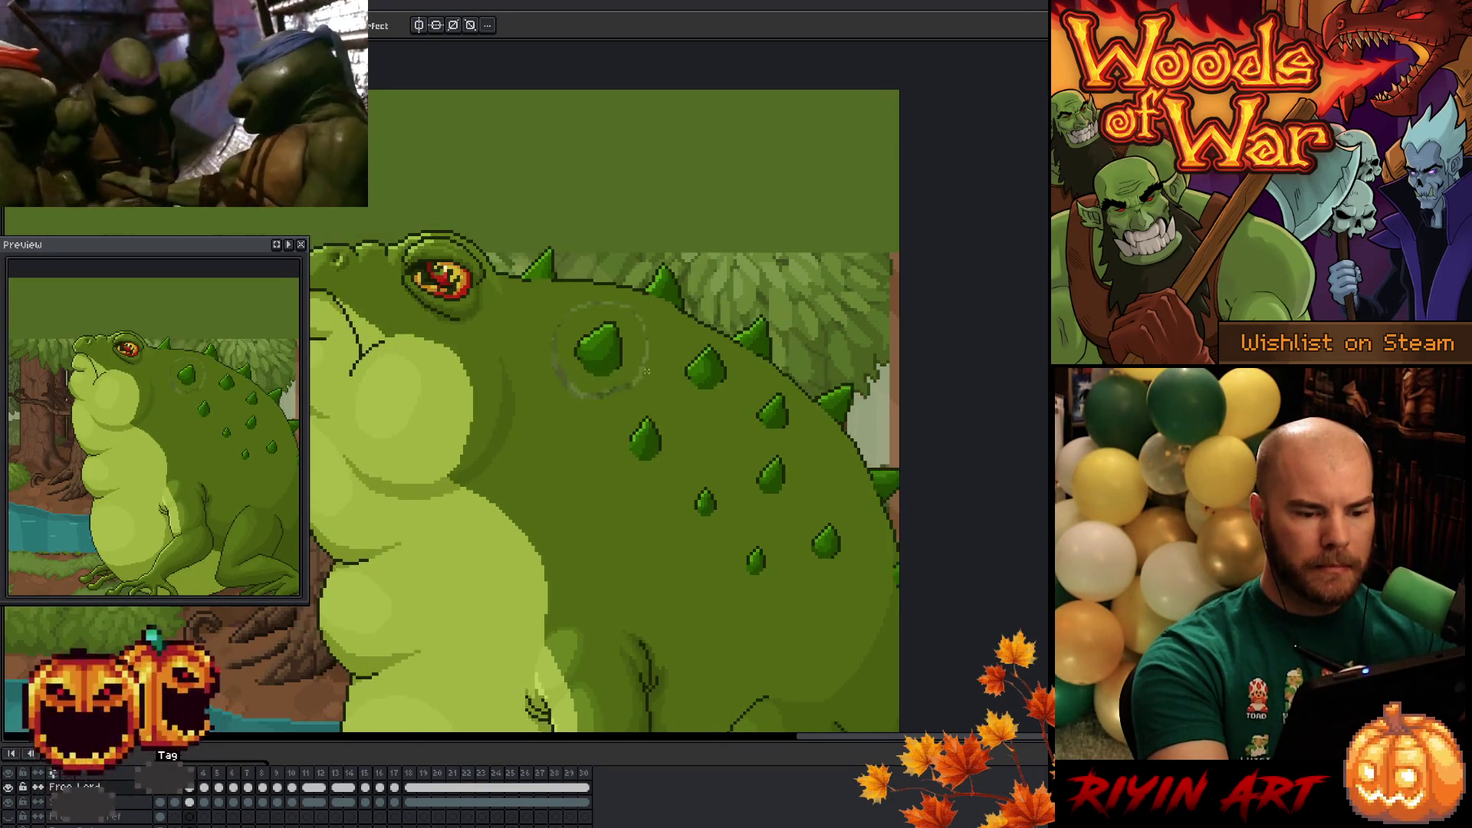
drag(567, 310, 639, 392)
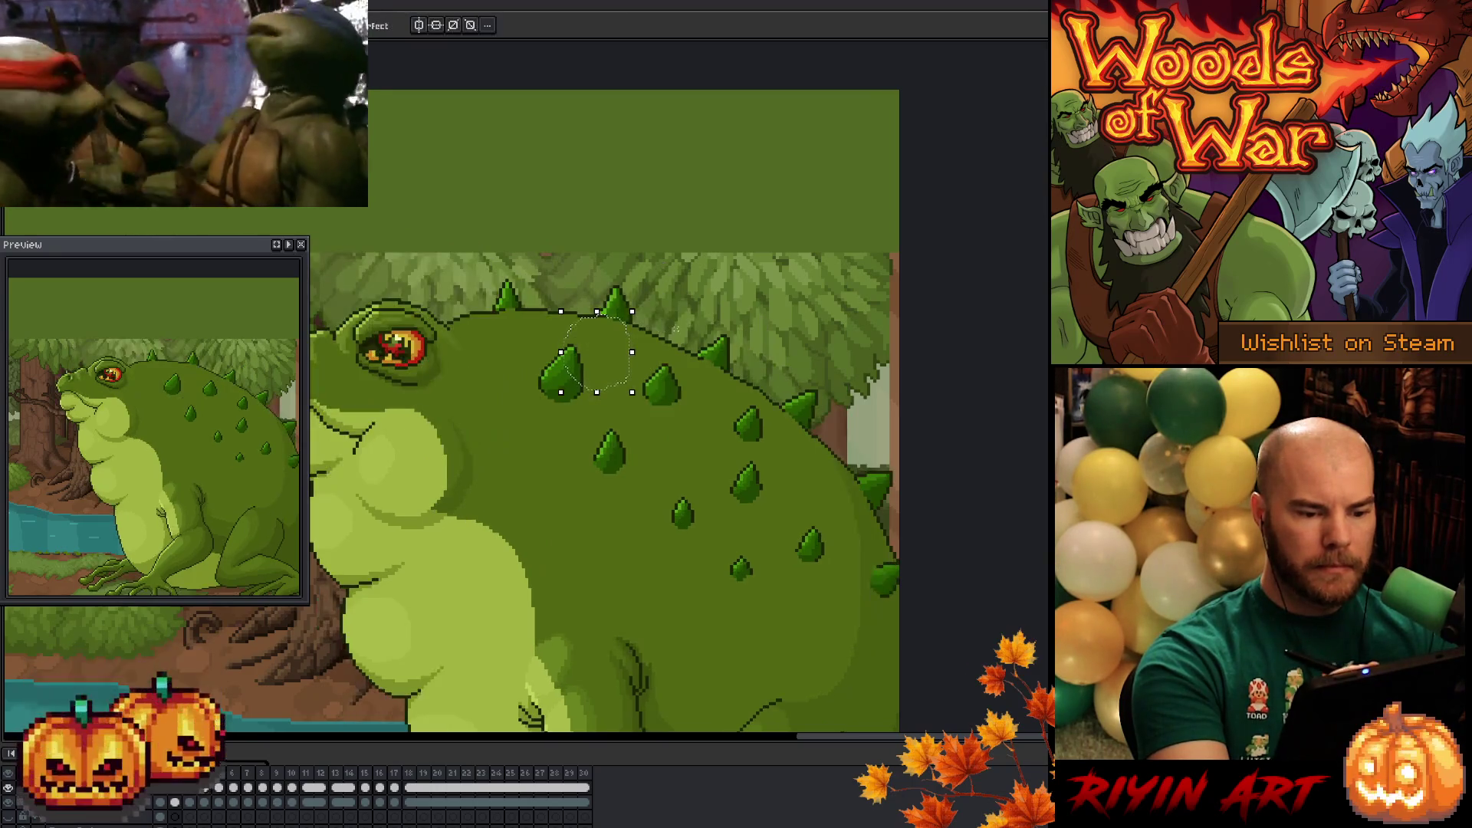
mouse_move(606, 341)
mouse_down()
mouse_move(582, 331)
mouse_move(536, 403)
mouse_up()
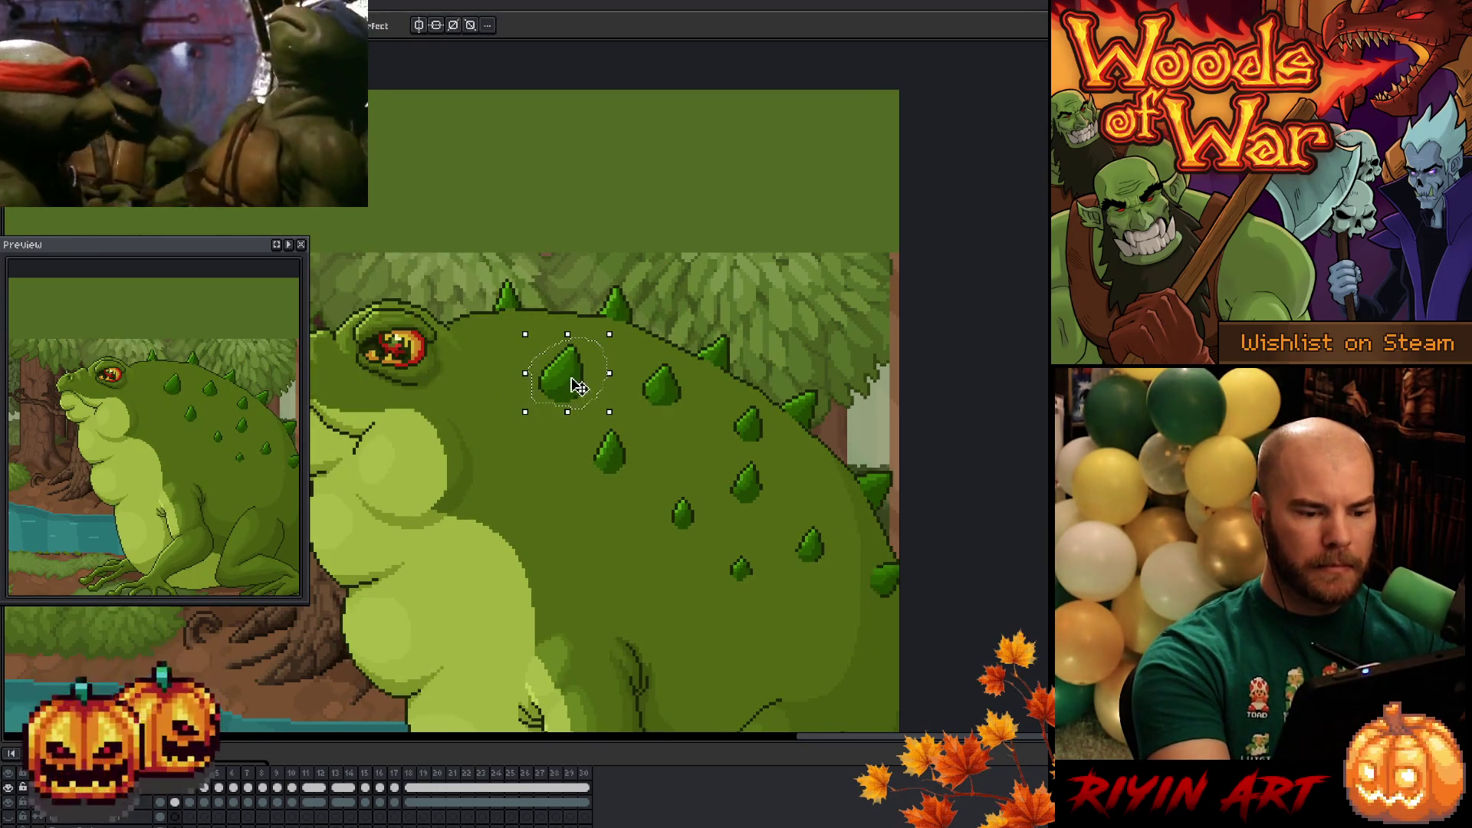
- Nudge the spike one pixel up and left, flipping between neighbouring frames to check the motion
key(comma)
key(period)
key(comma)
key(period)
key(Left)
key(Up)
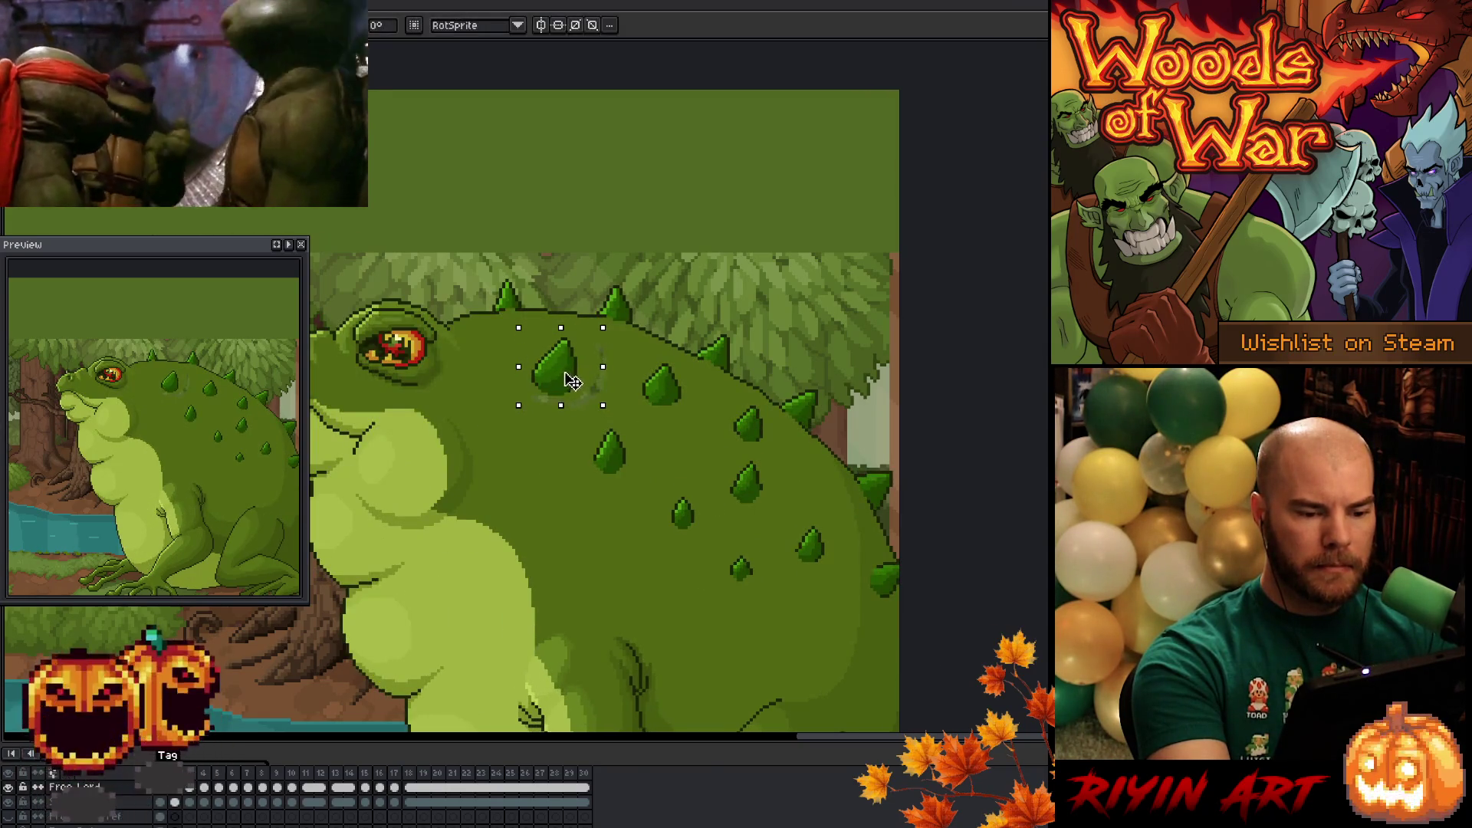
key(comma)
key(period)
key(period)
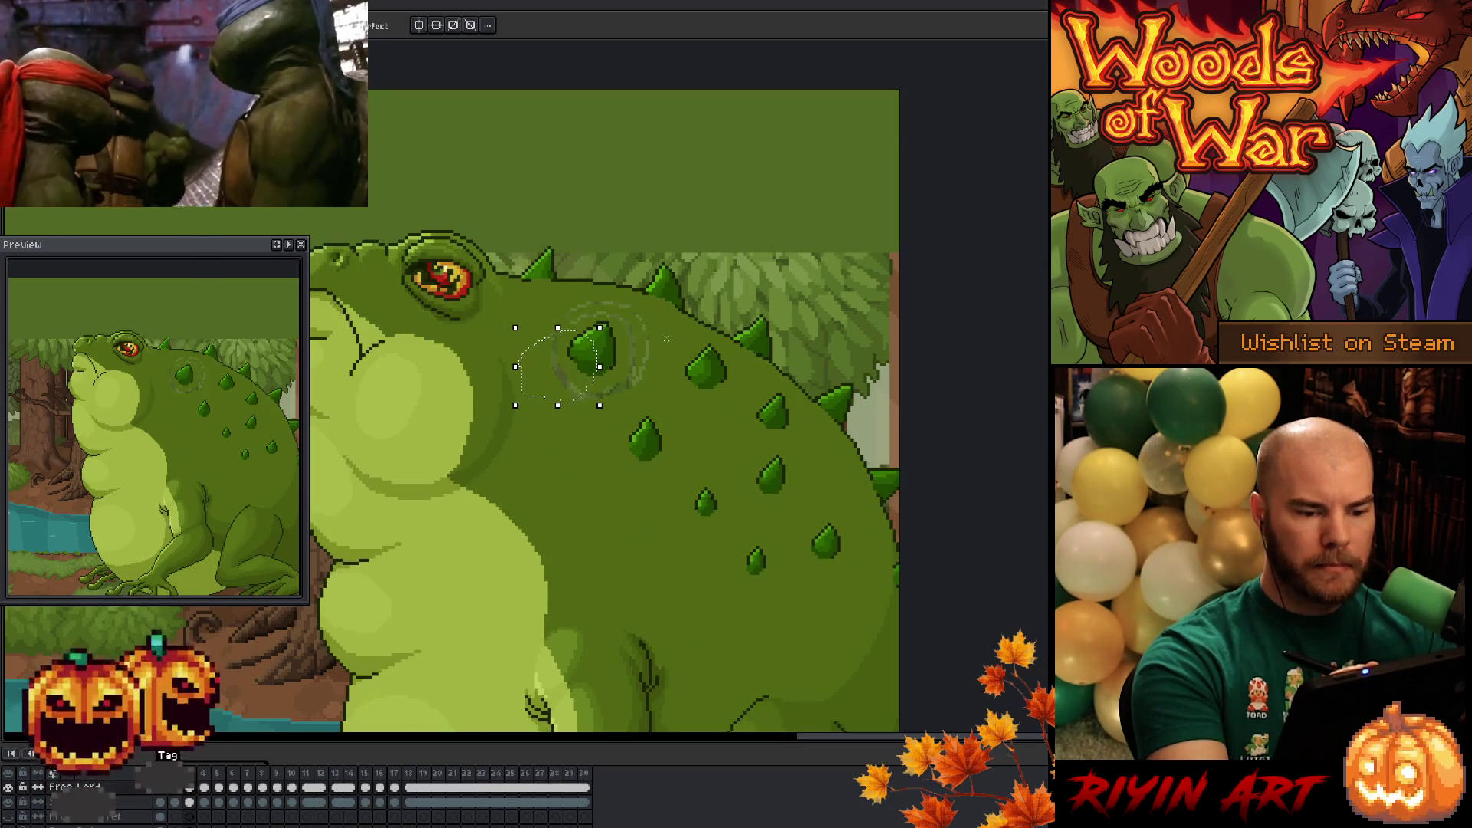
key(comma)
key(comma)
key(period)
key(period)
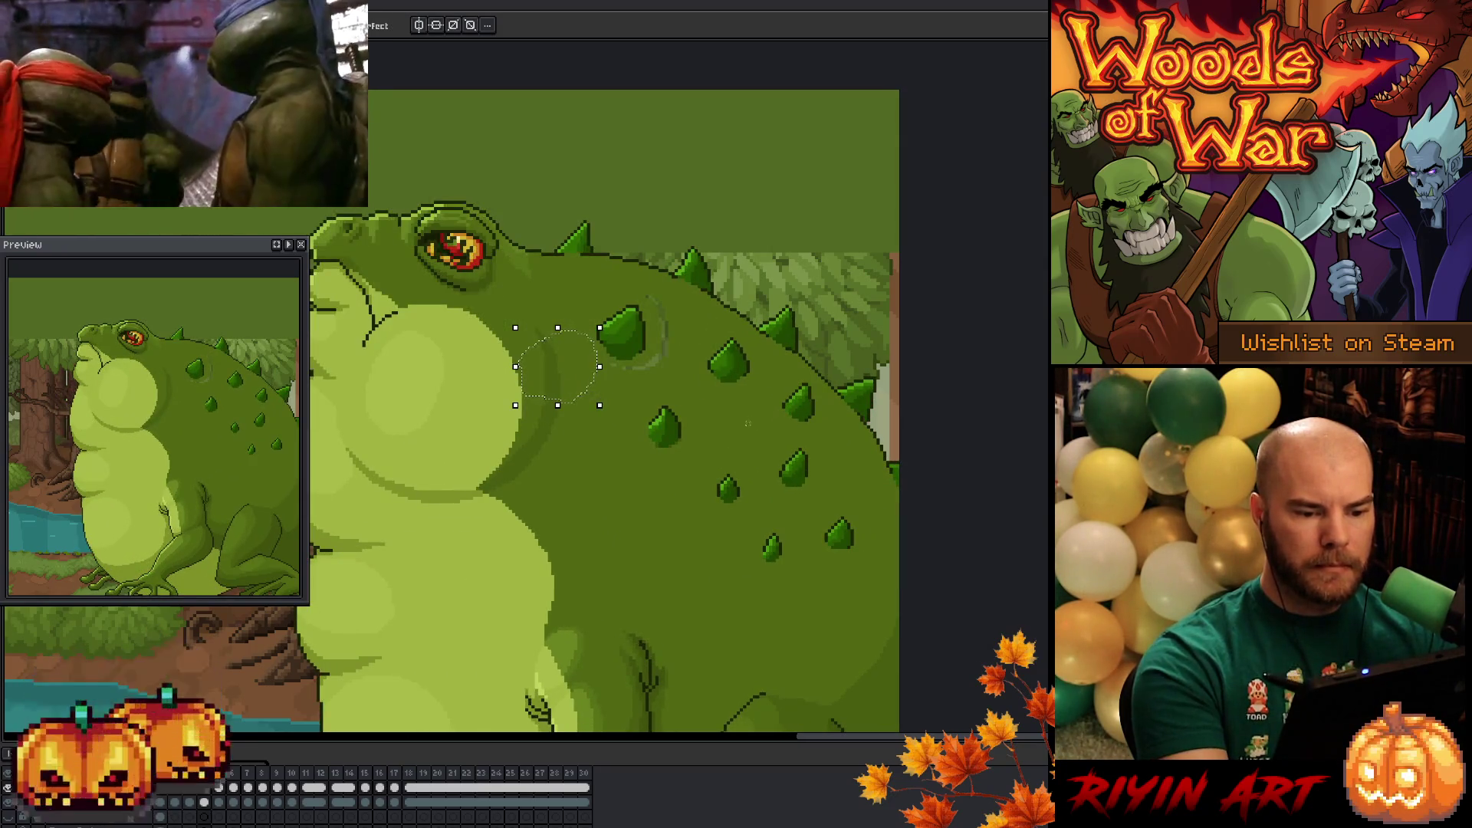
key(period)
key(comma)
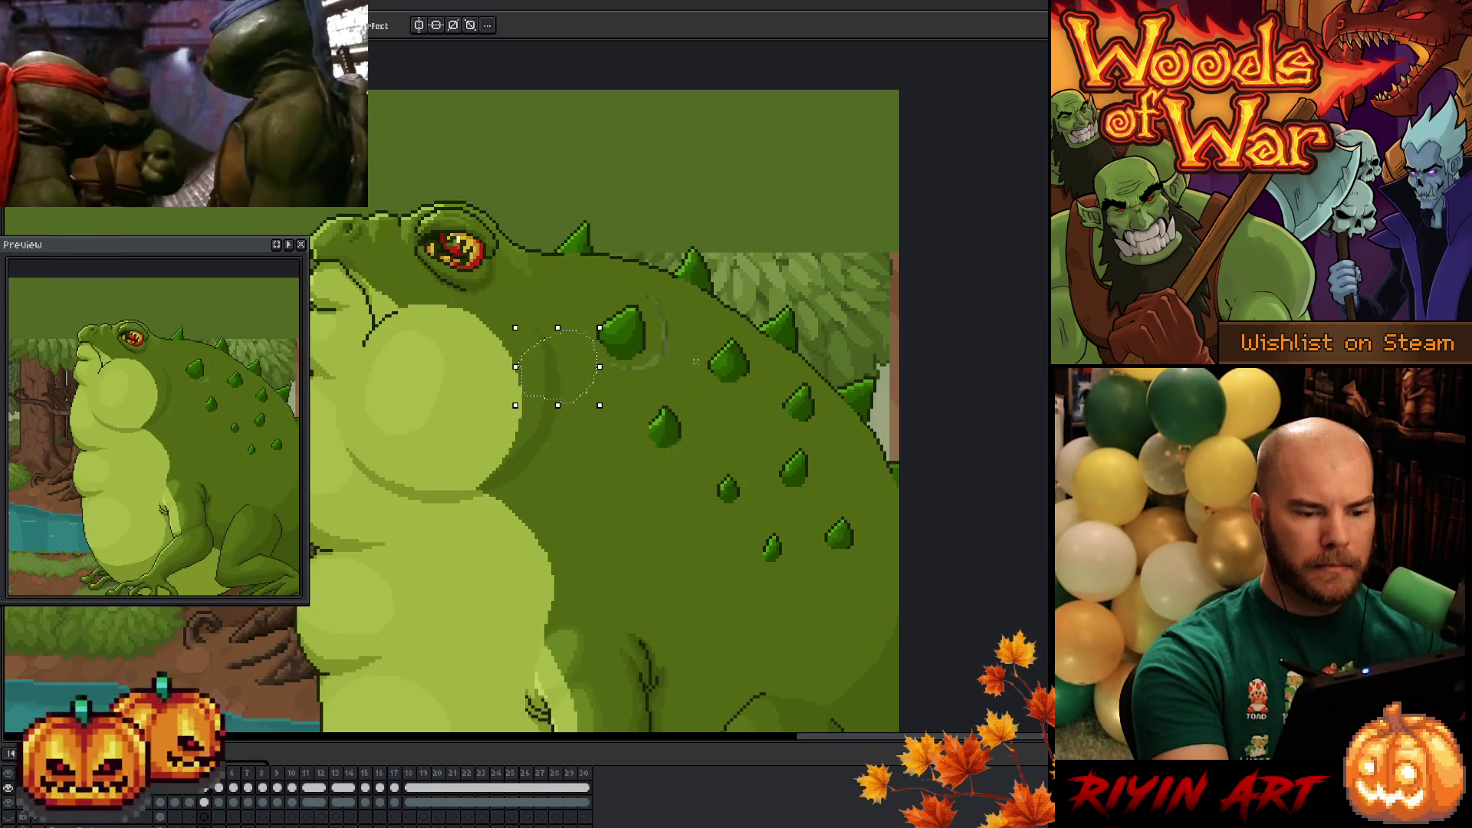
key(period)
key(comma)
key(period)
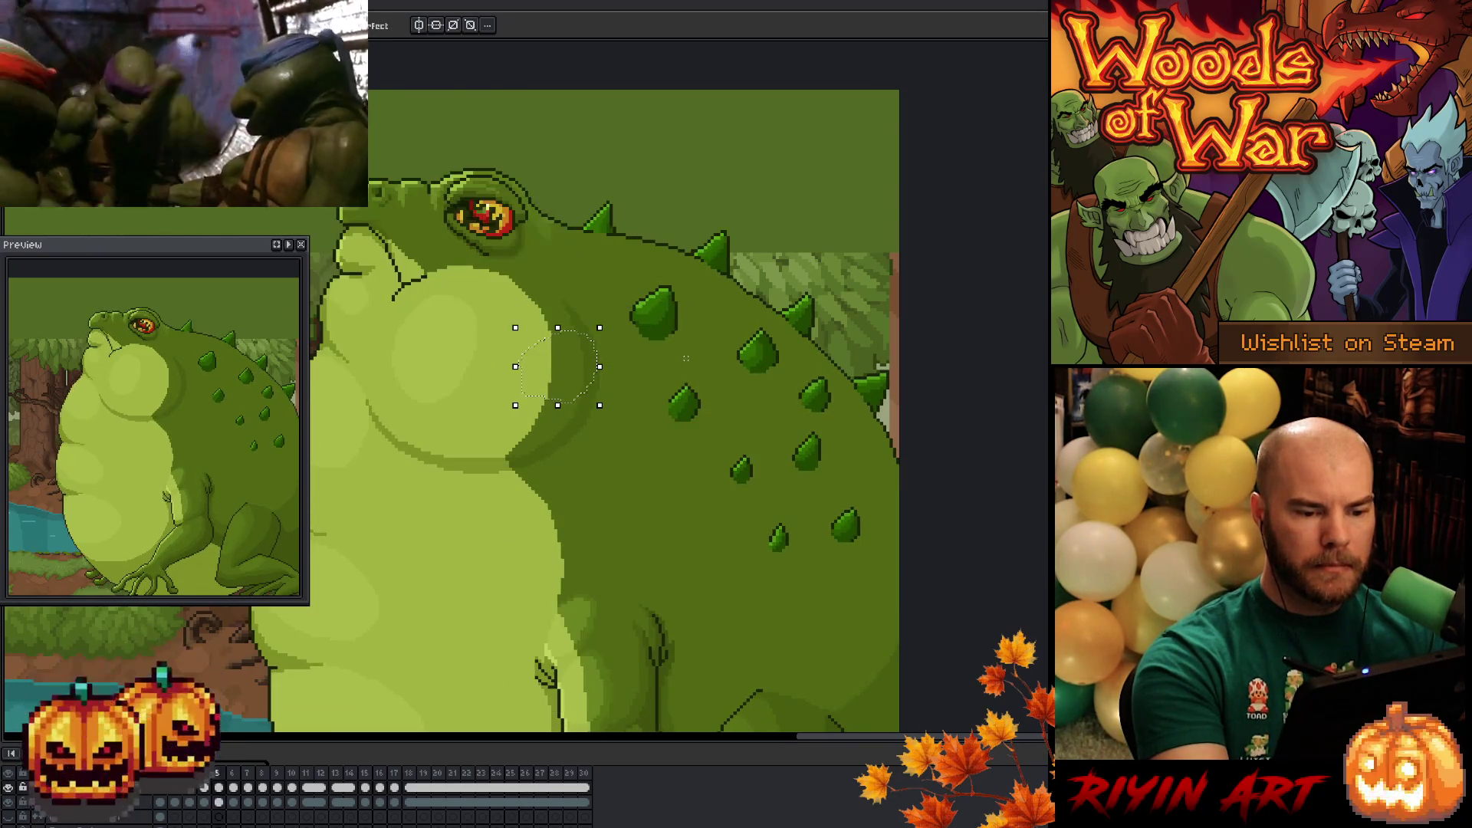
- Select the front spike, move it up-right on frame 6, and play to review
drag(686, 331, 618, 261)
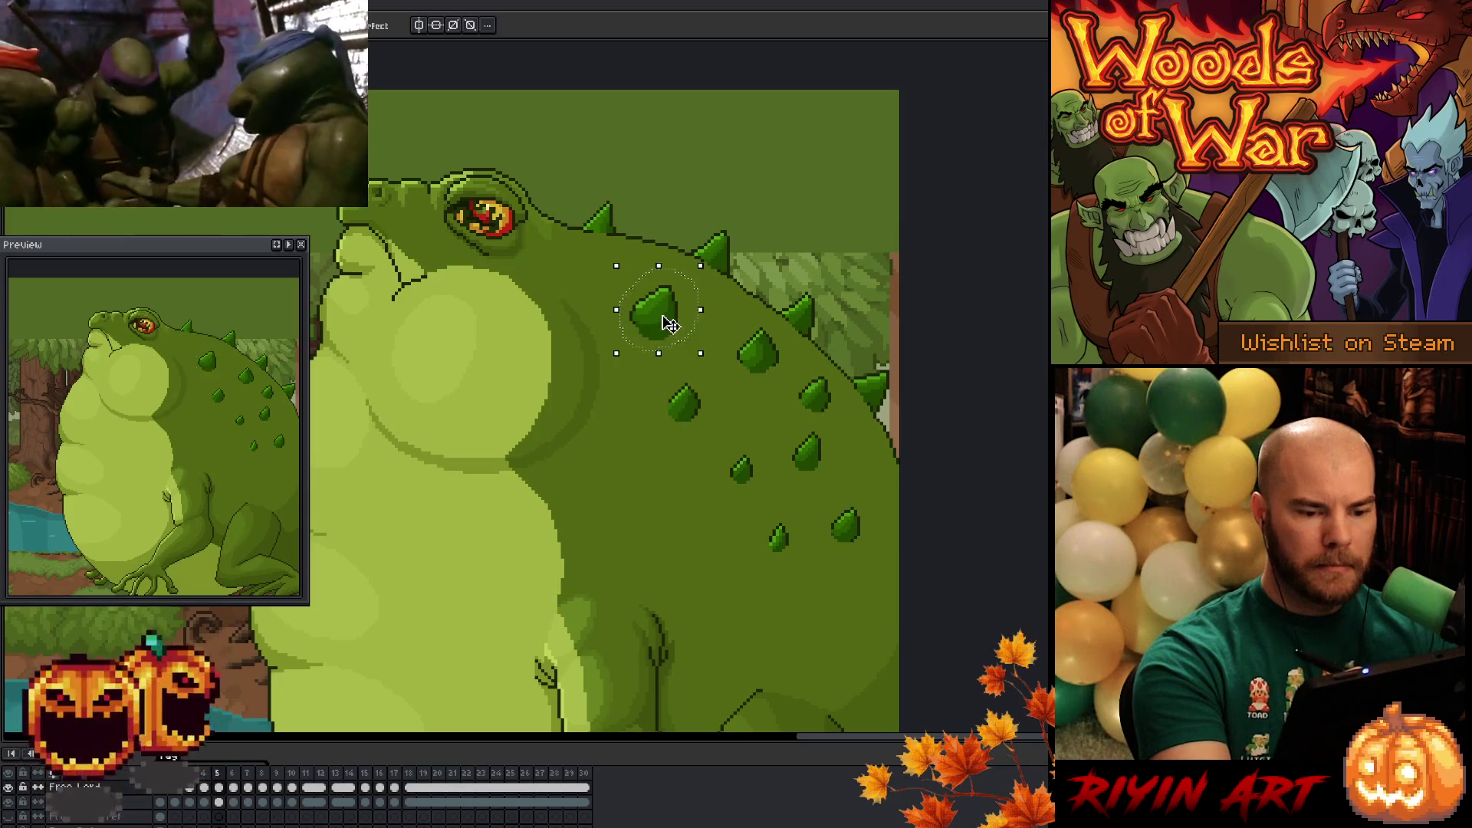
key(comma)
key(Return)
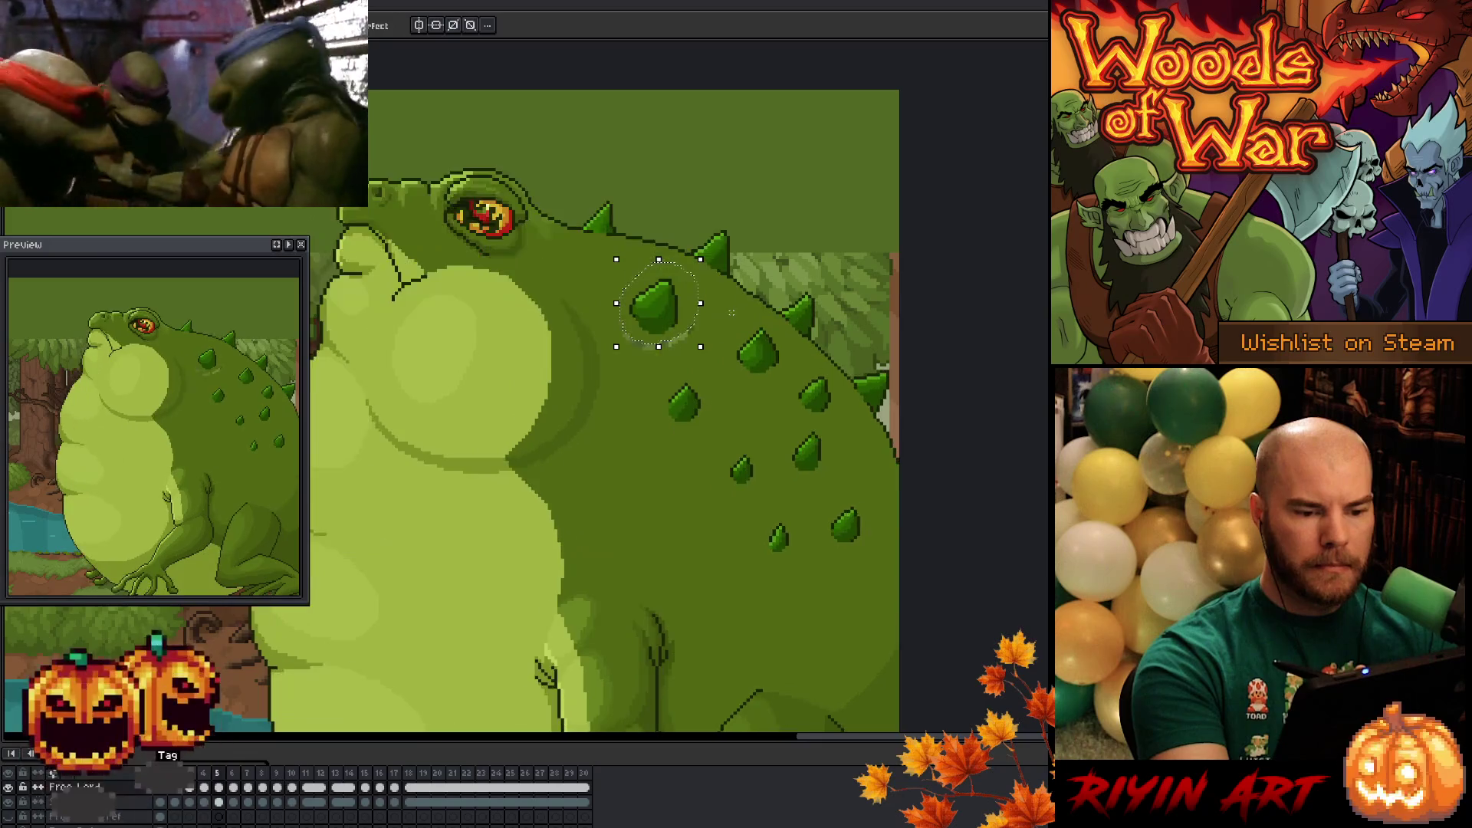
key(.)
drag(691, 324, 698, 308)
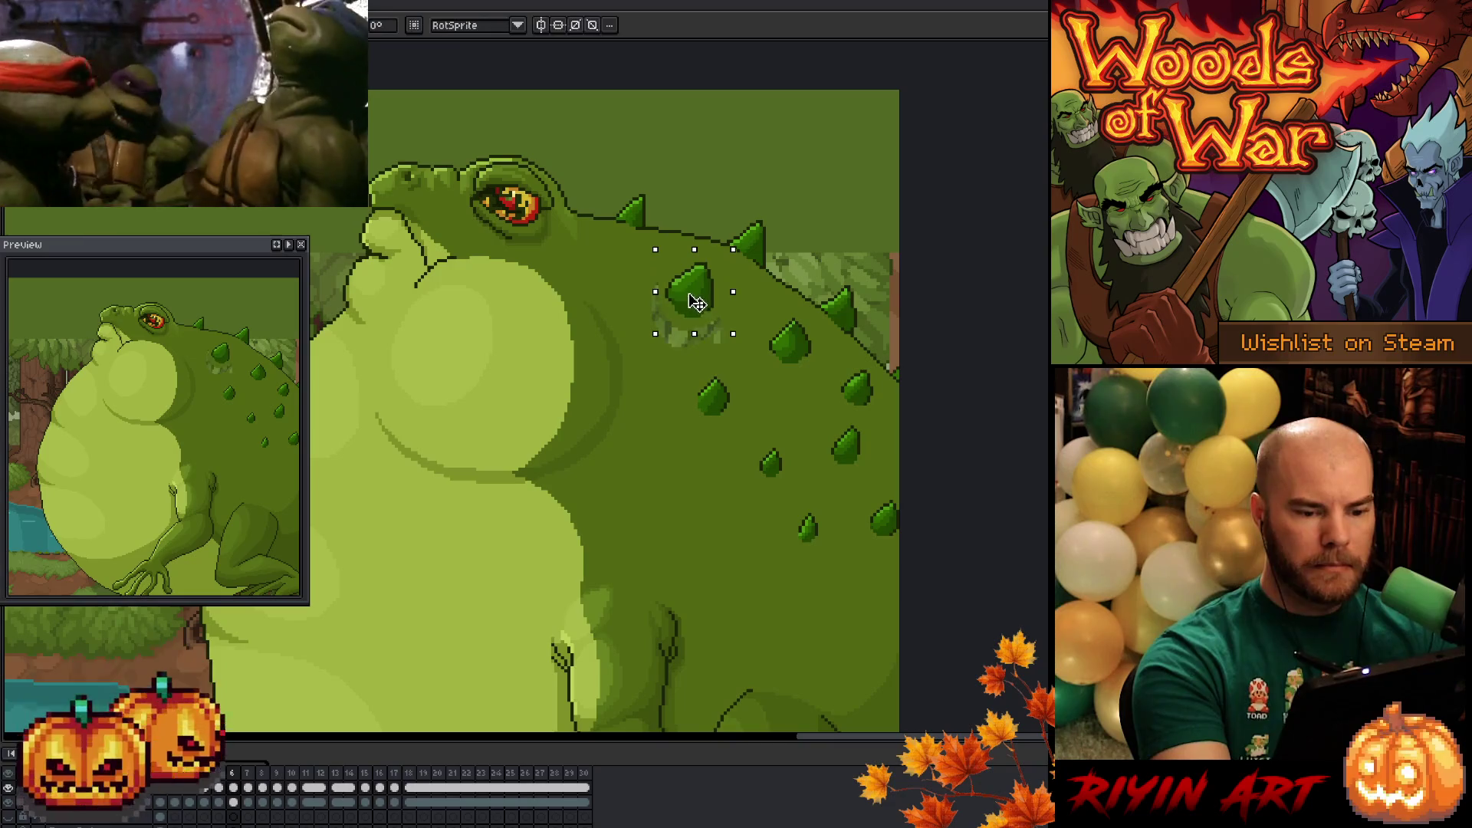
key(.)
key(Return)
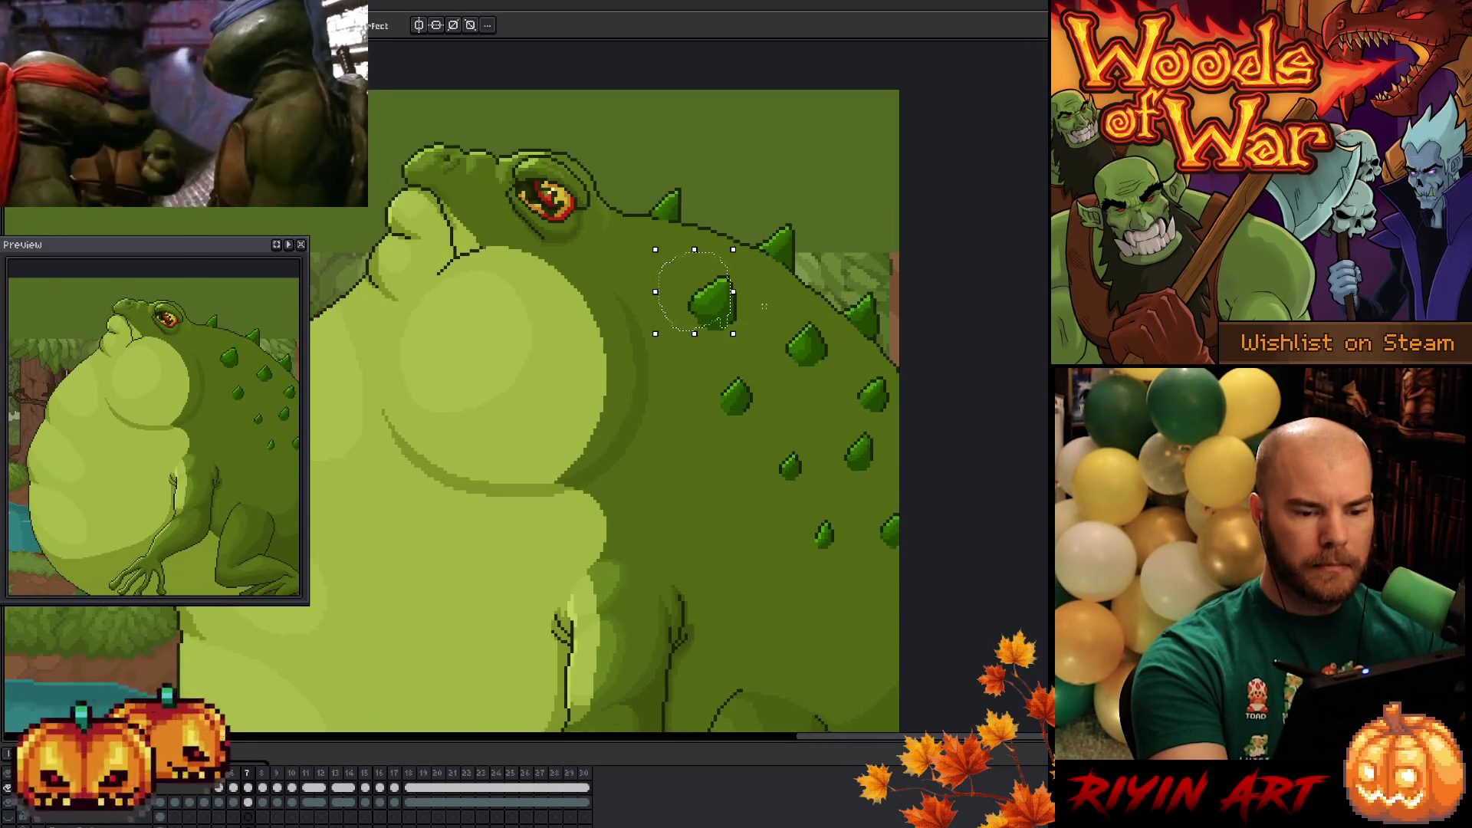
- Move the spike up-right on frame 7, stop on frame 8, go to frame 2 and deselect
click(734, 303)
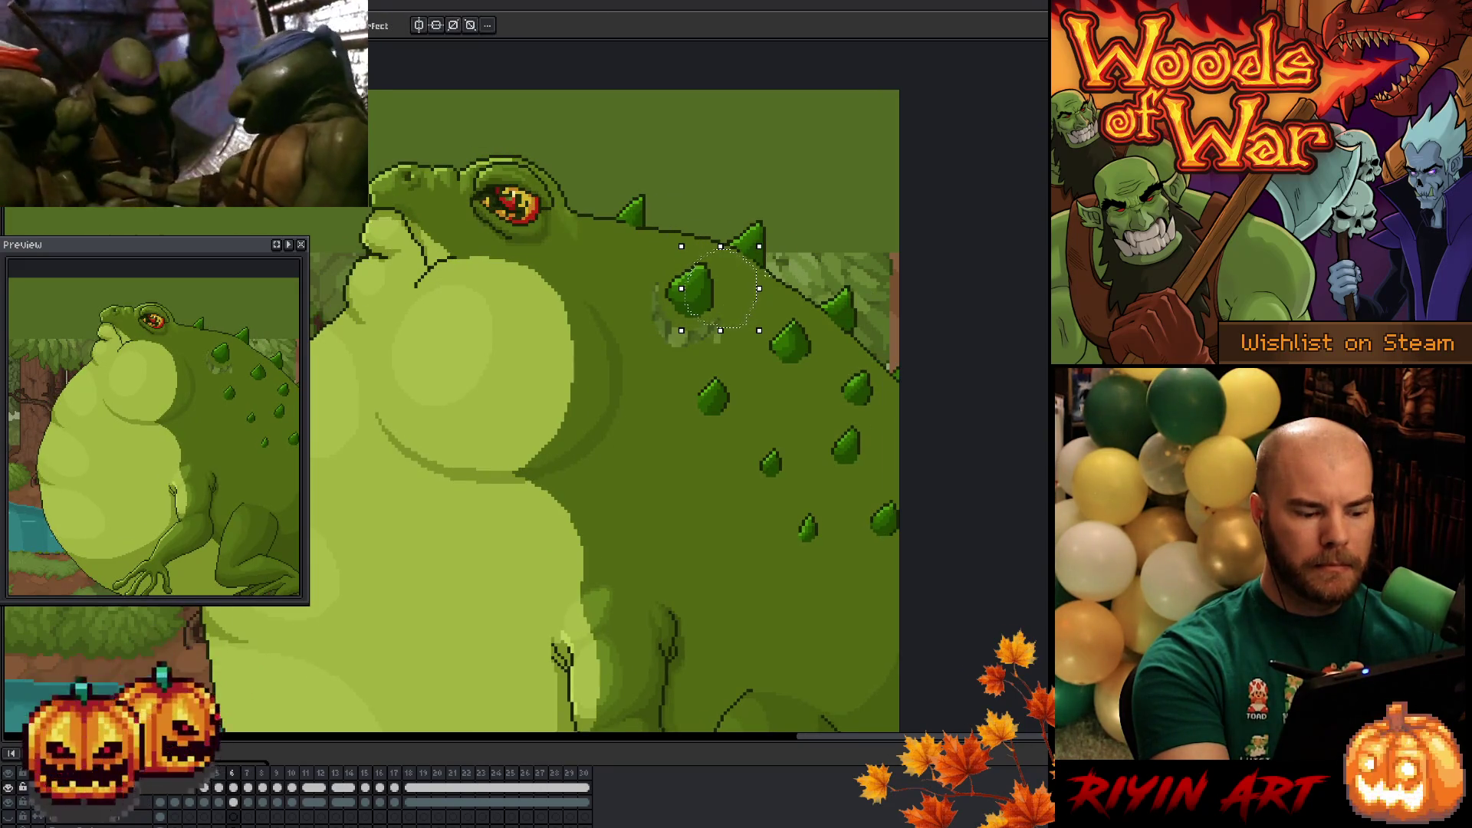
drag(724, 307, 751, 310)
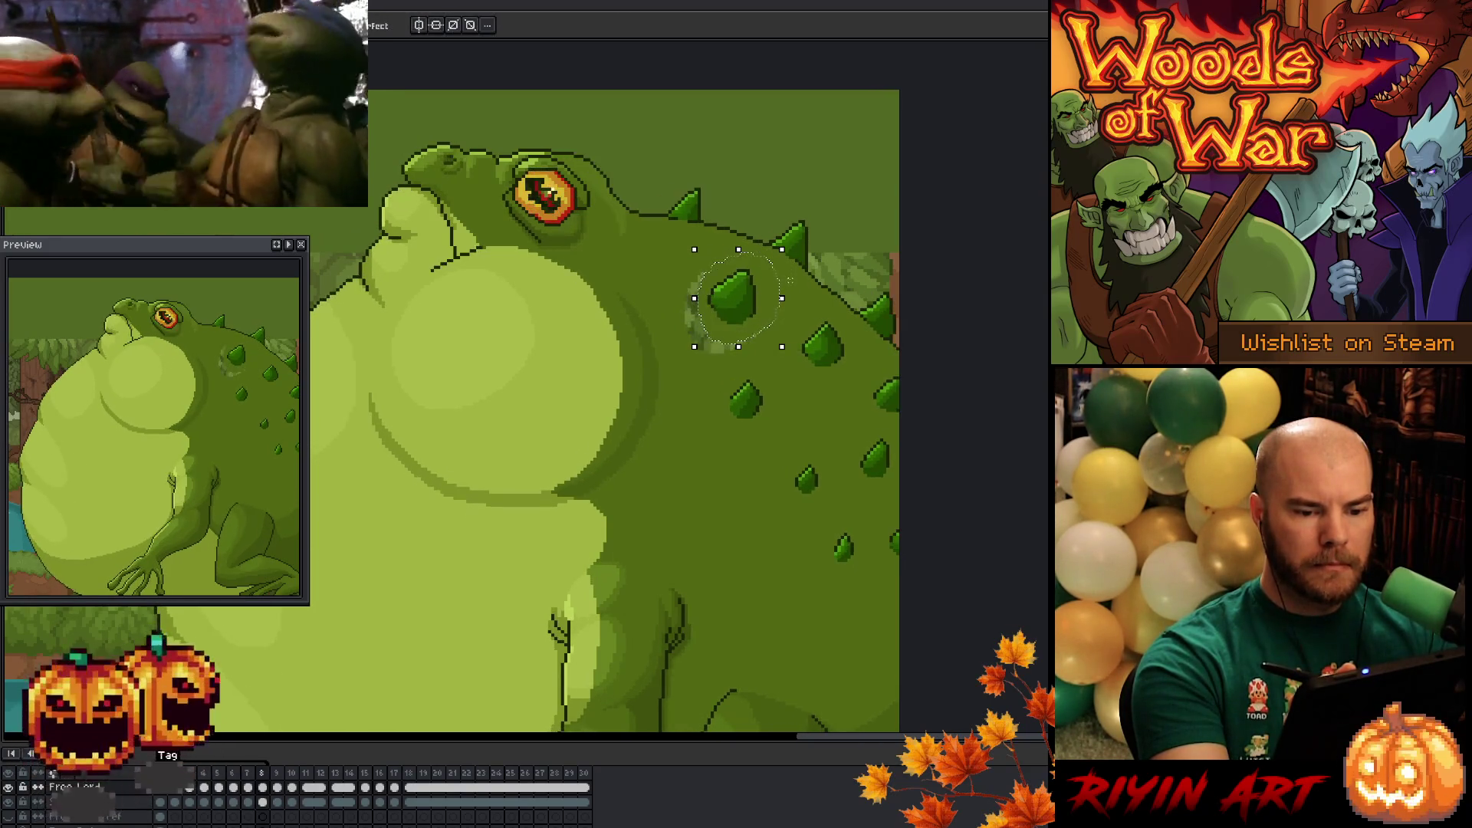
key(Return)
click(203, 793)
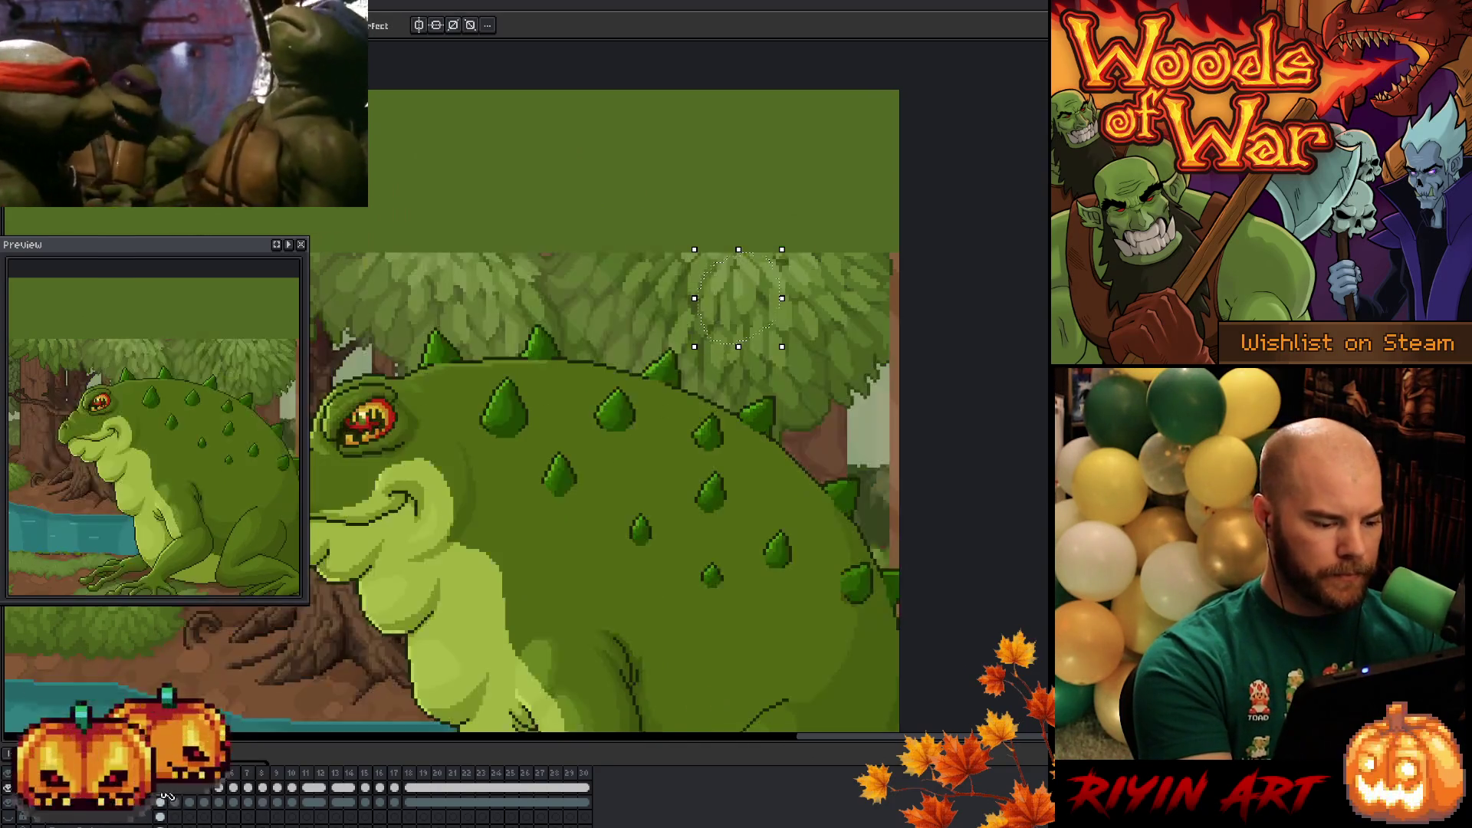
click(175, 802)
key(ctrl+d)
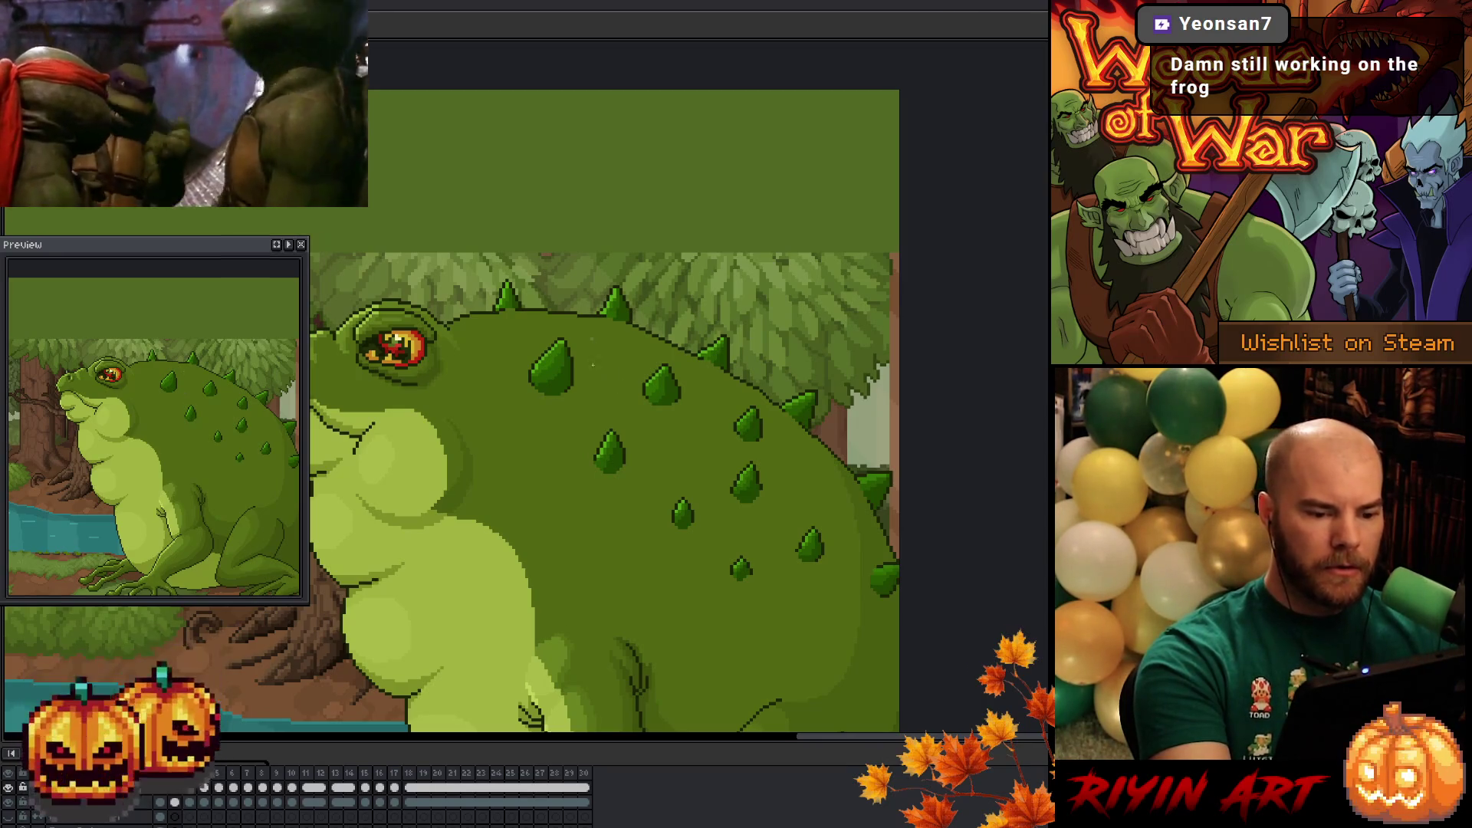
key(Right)
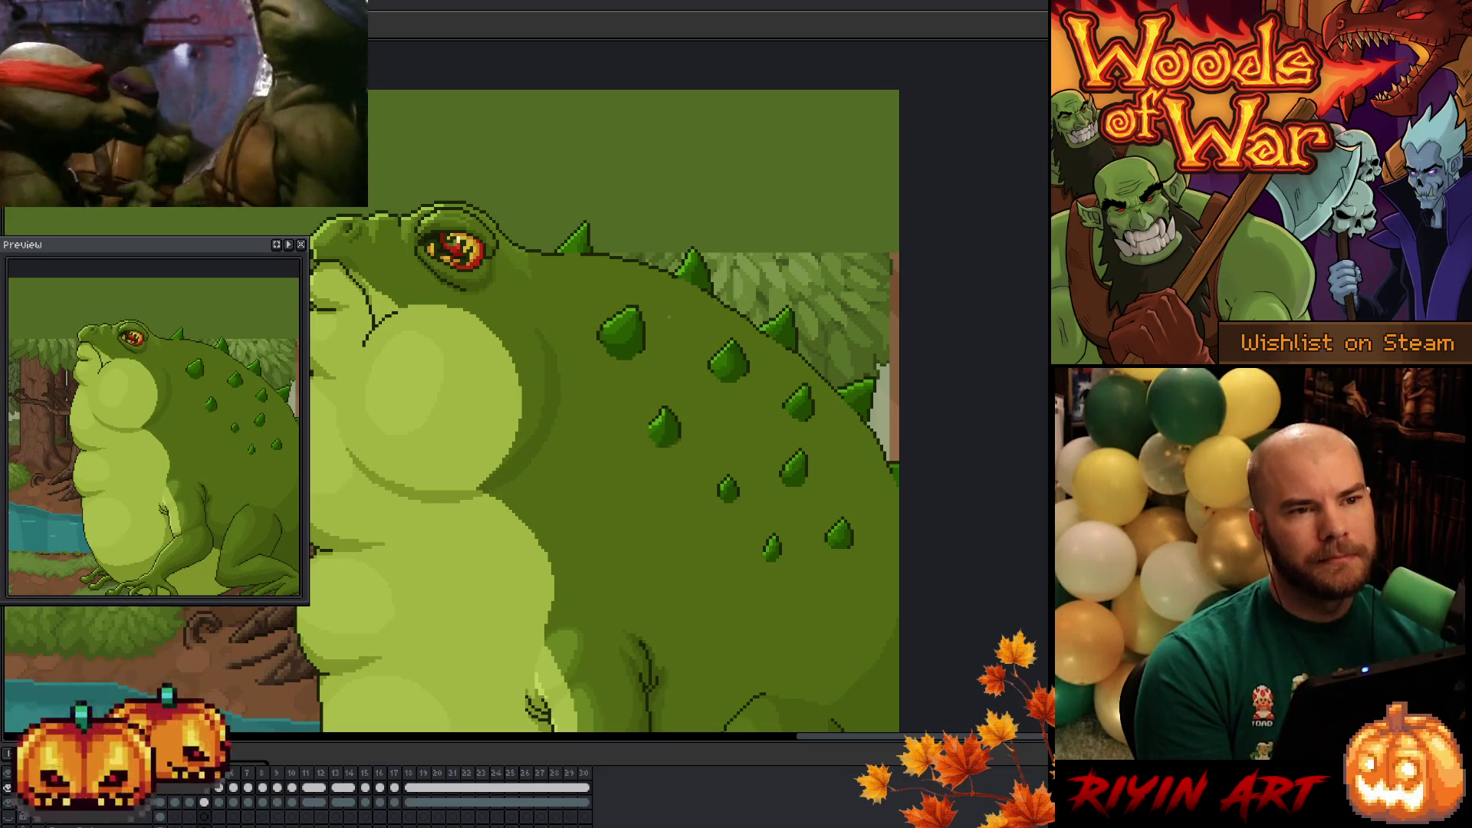
key(Right)
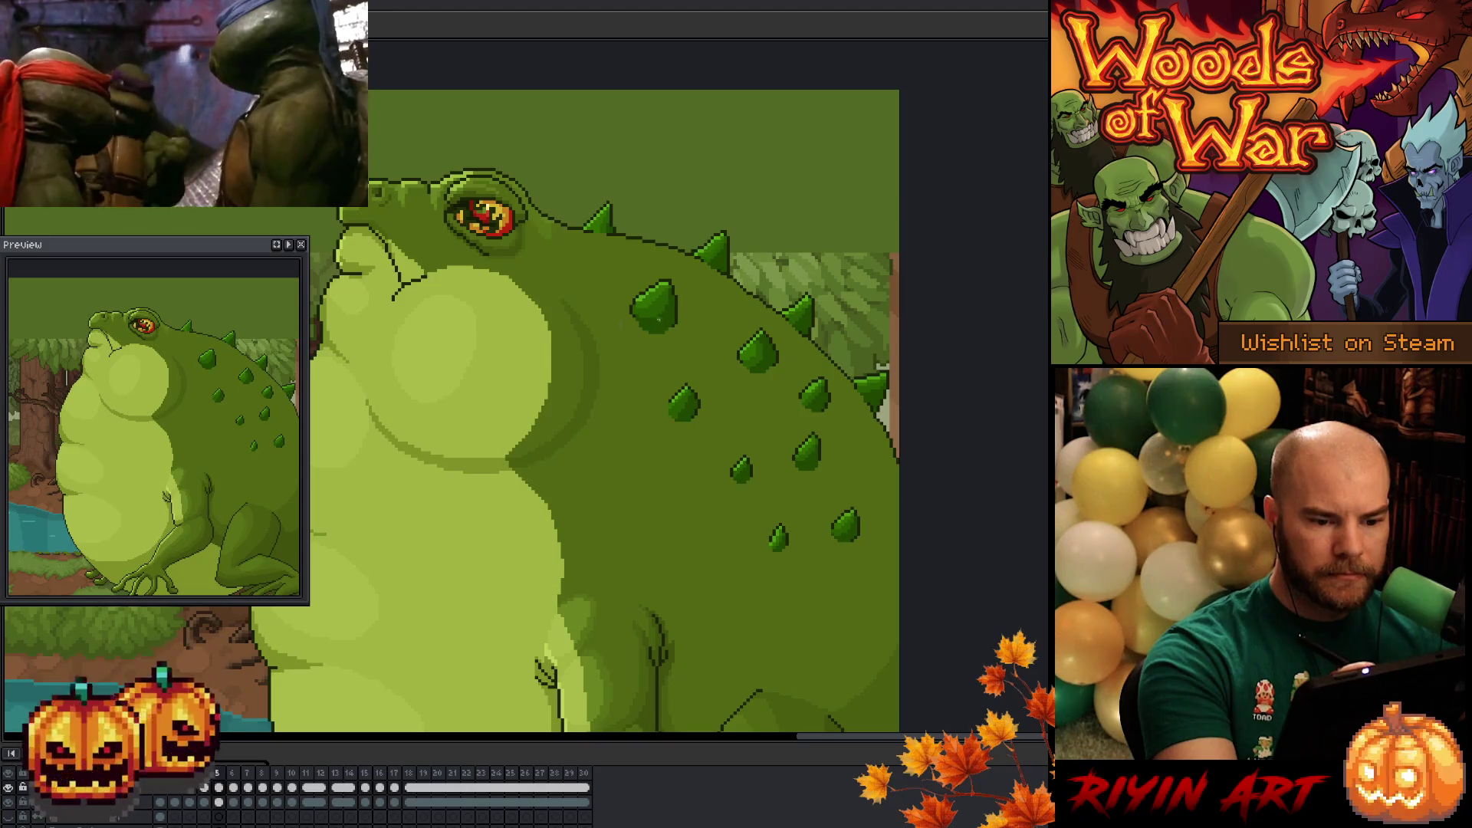
key(Right)
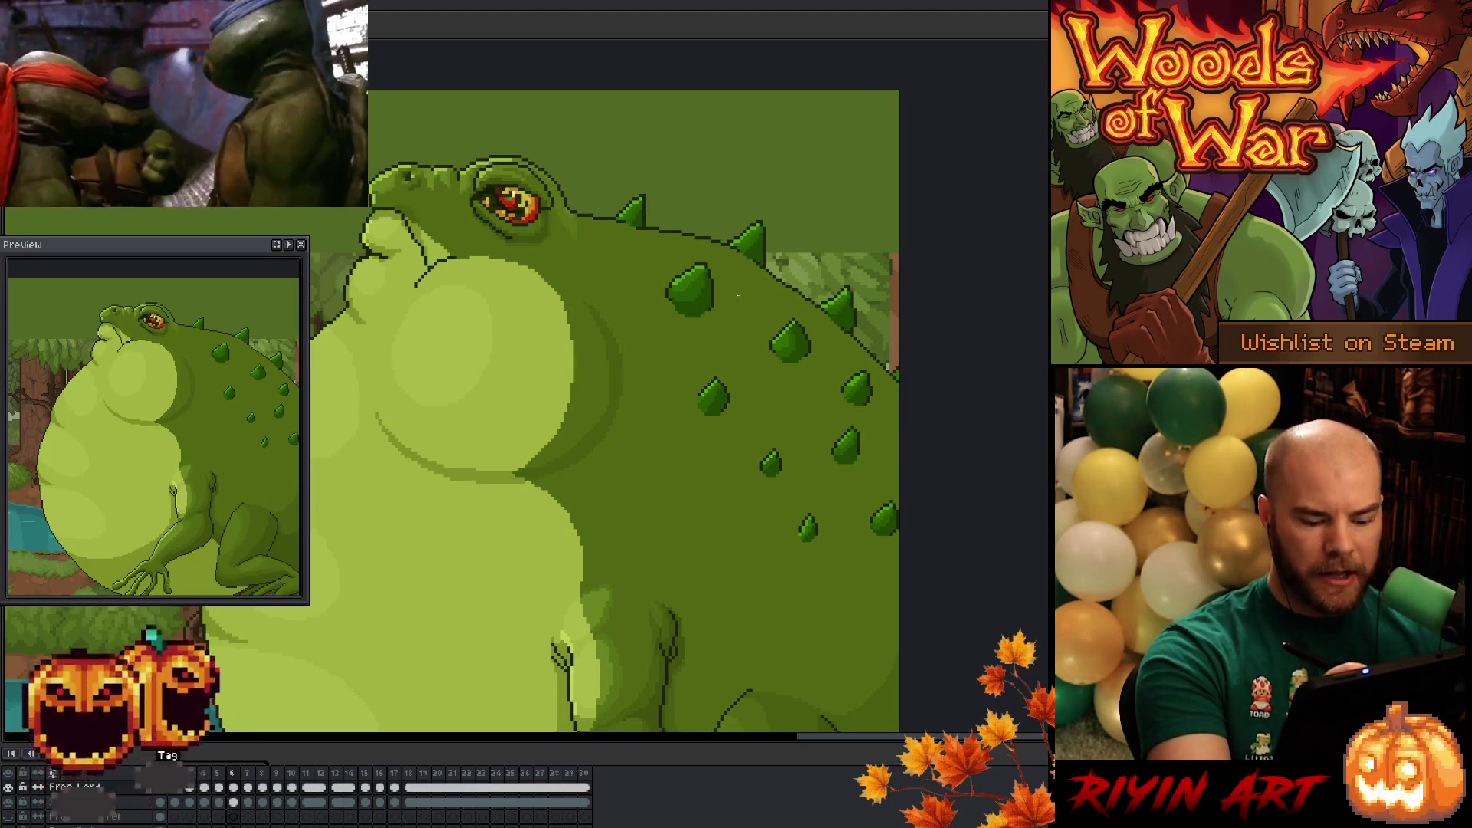
key(Right)
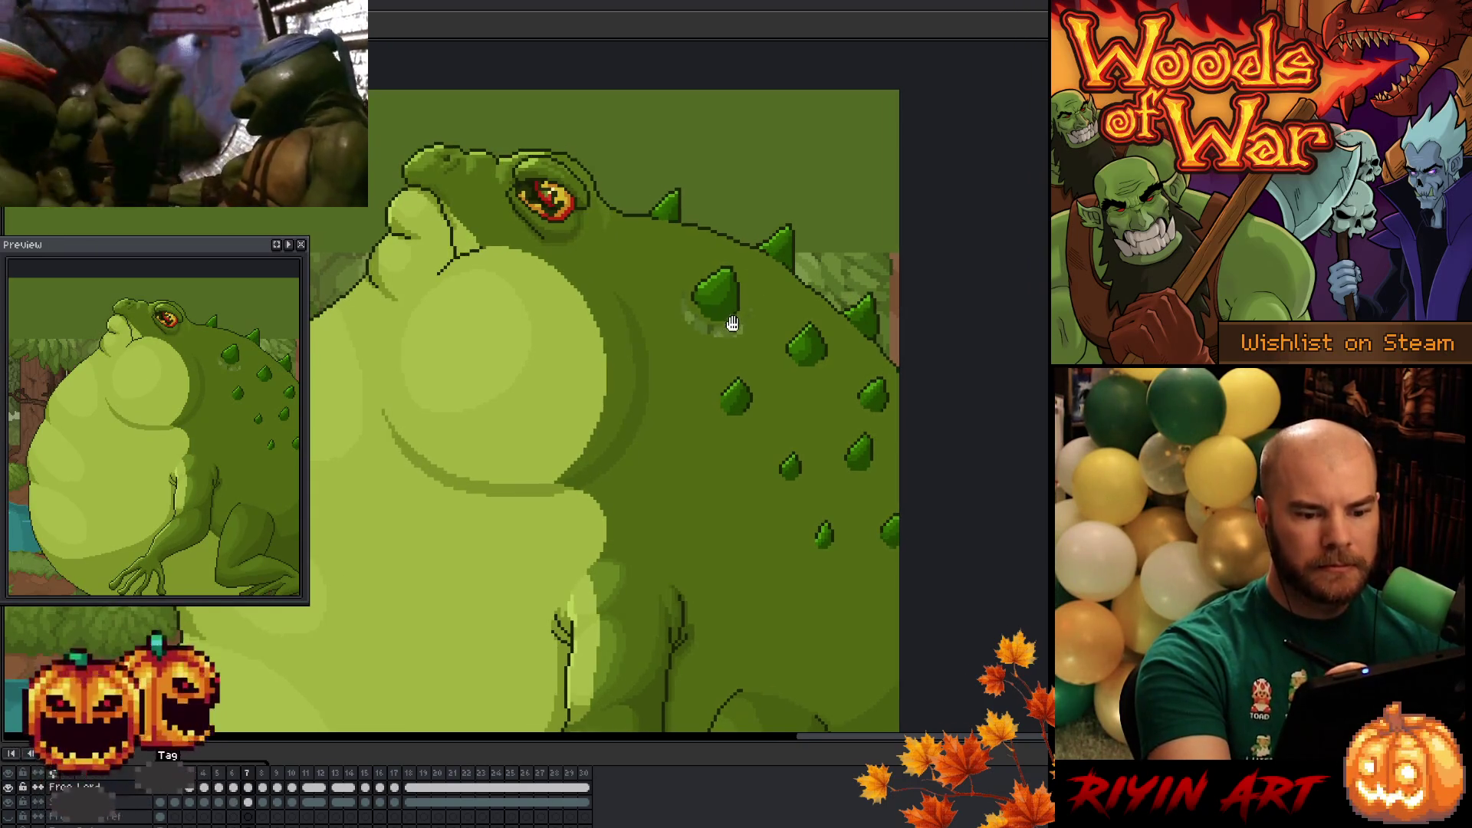
key(Left)
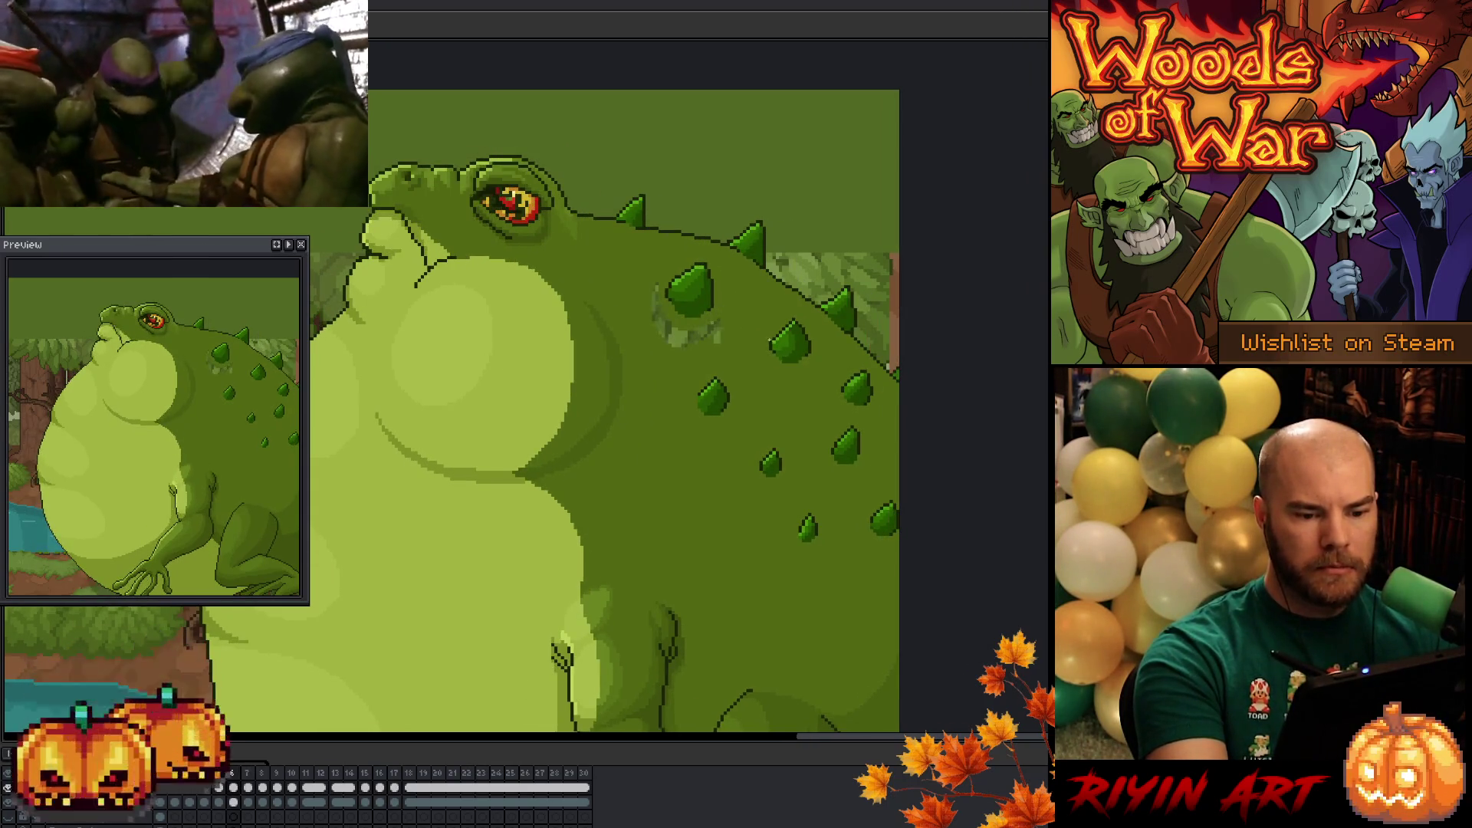
key(Left)
key(Right)
key(Right)
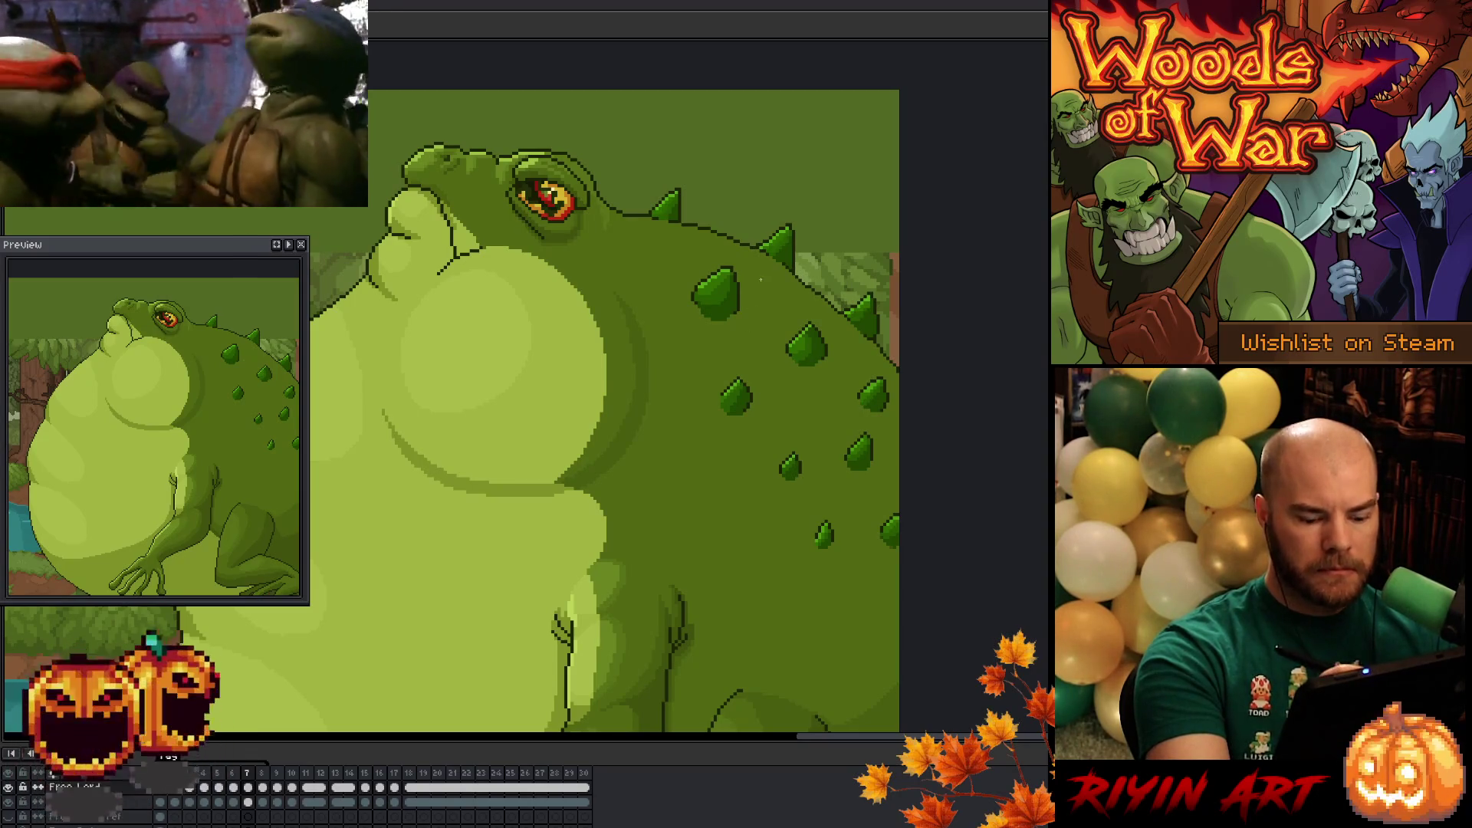
key(Right)
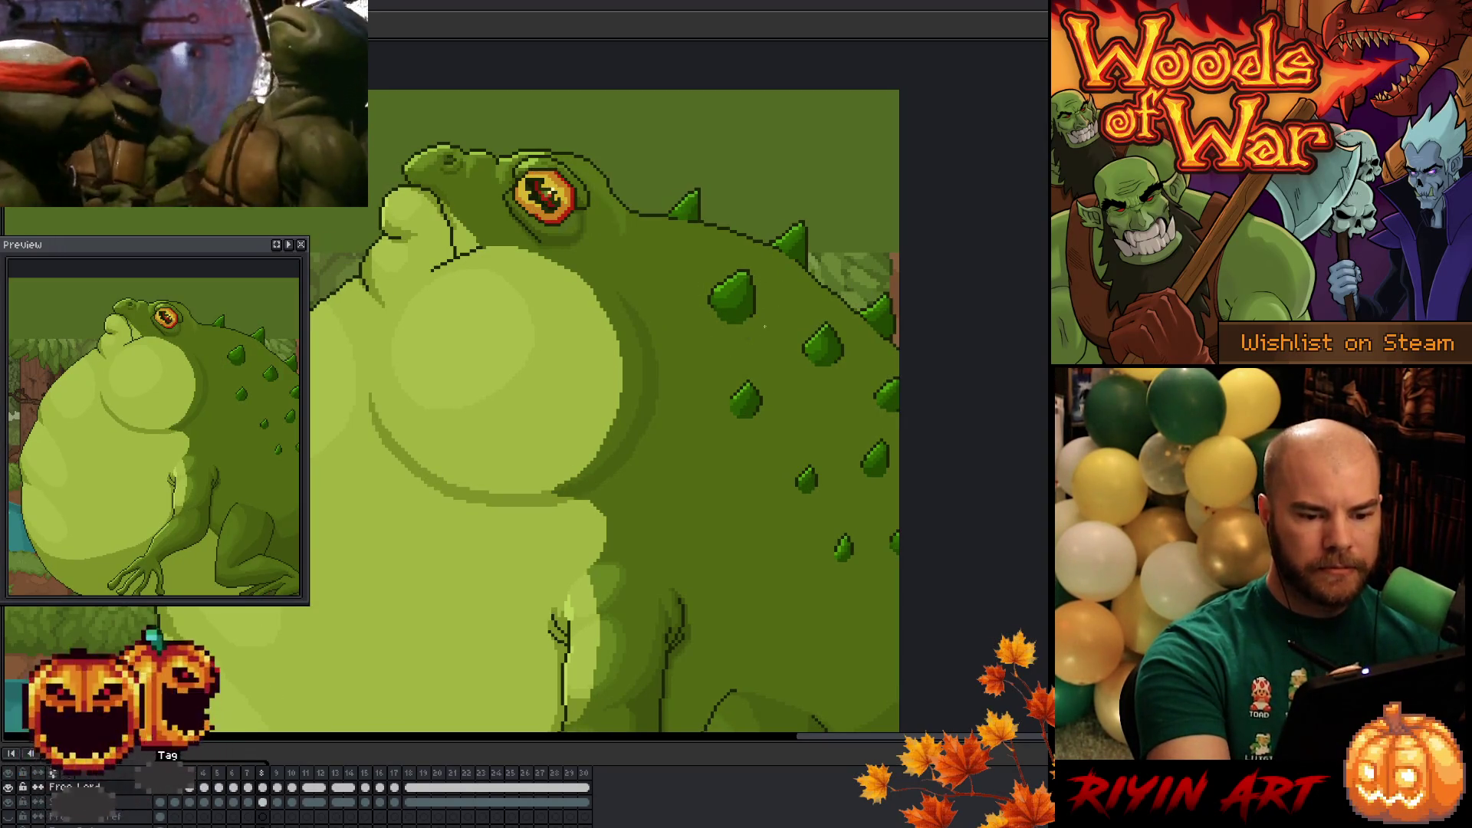
key(Right)
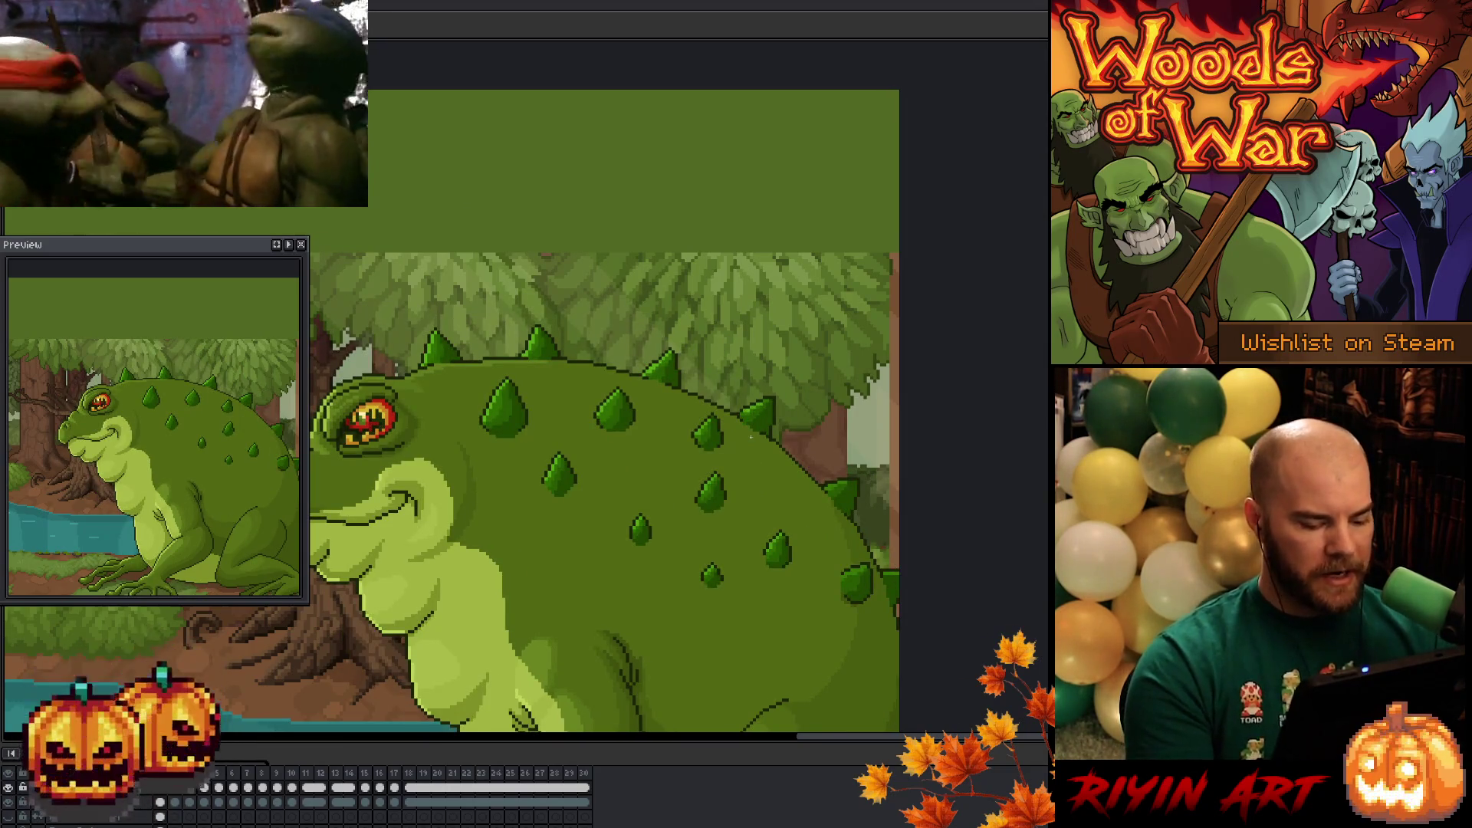
click(499, 817)
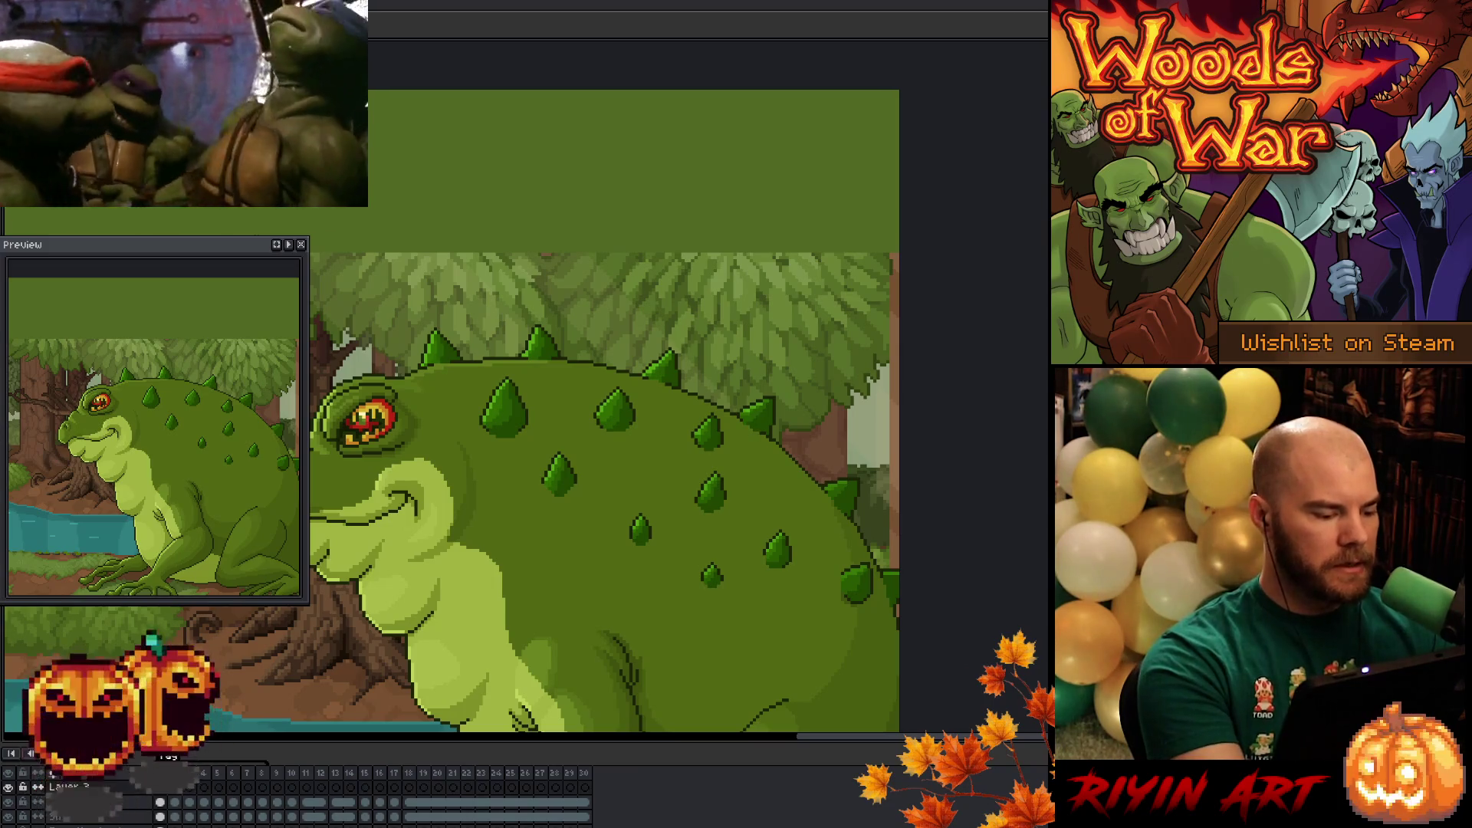
drag(528, 459, 488, 495)
key(ctrl+z)
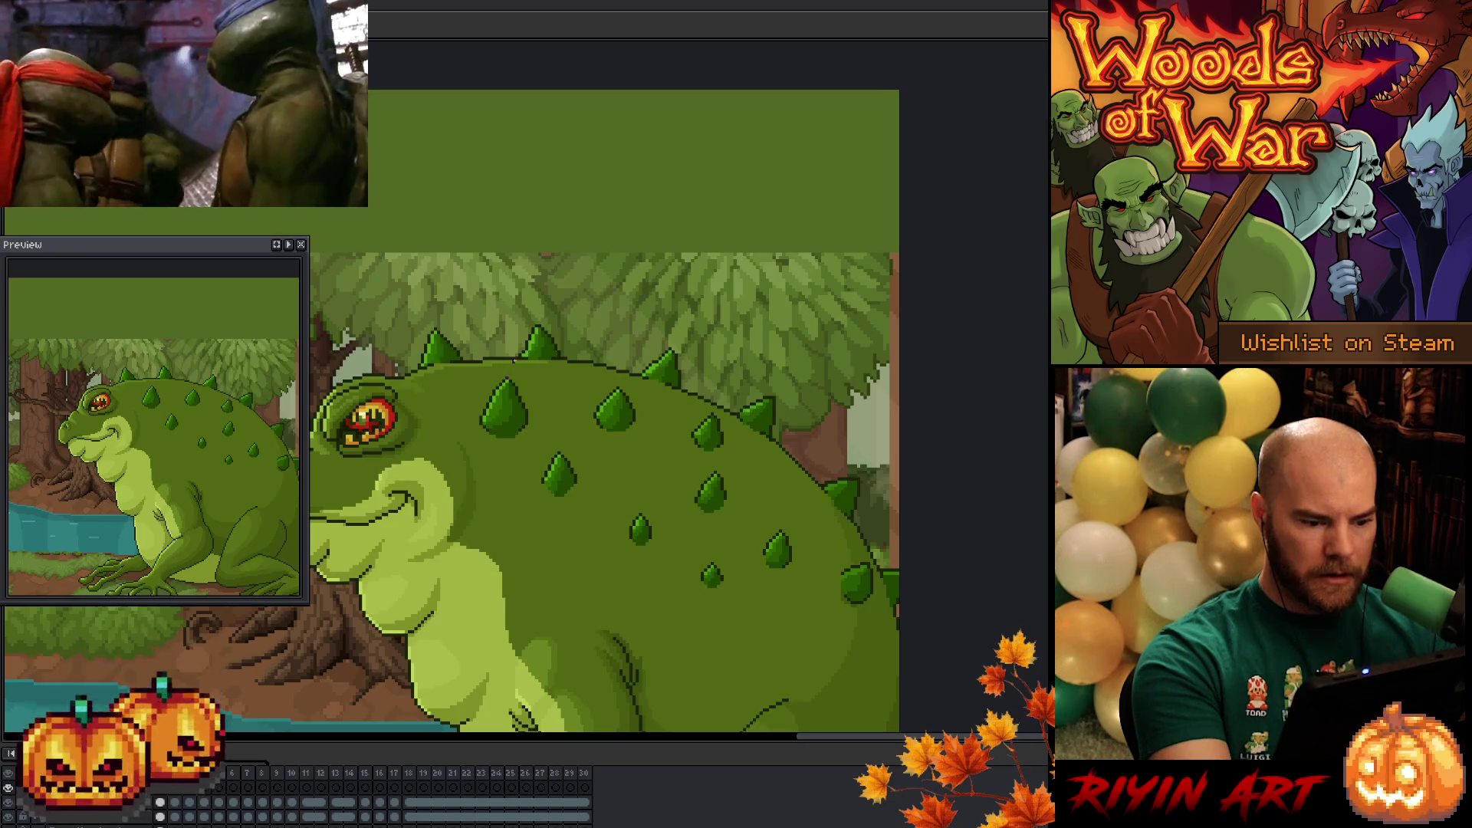
key(Right)
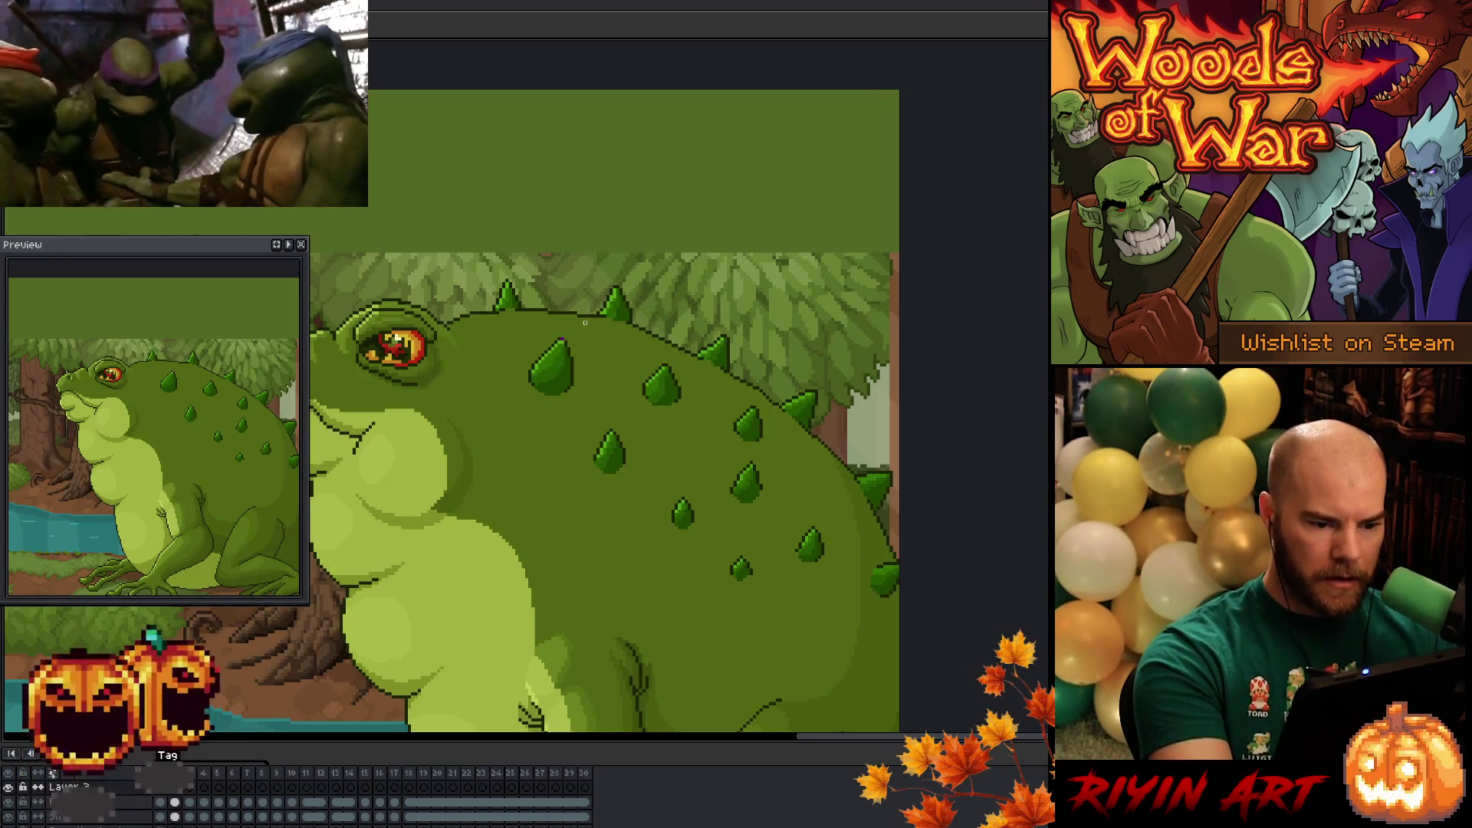
key(Right)
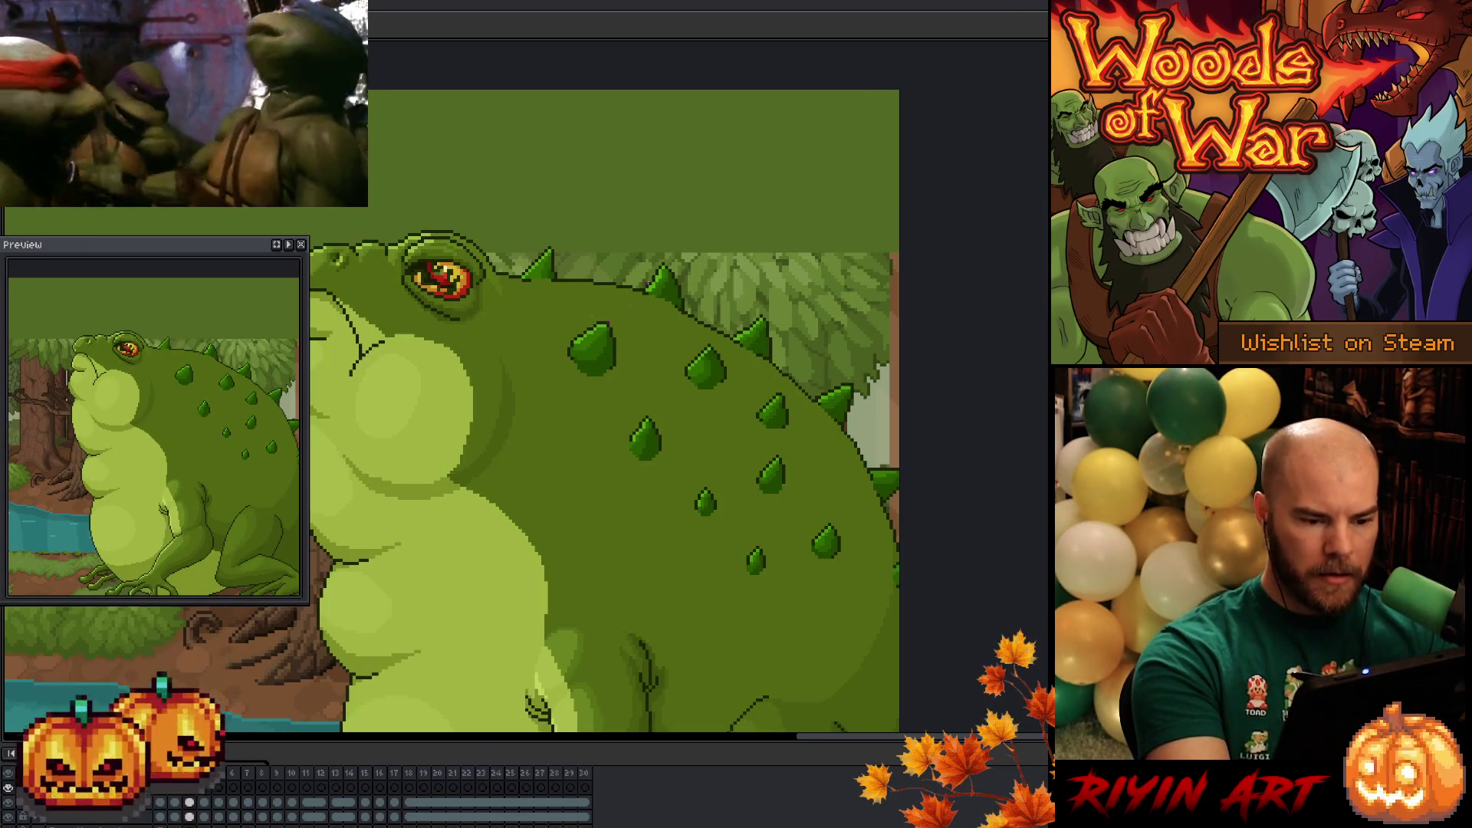
key(Right)
key(Return)
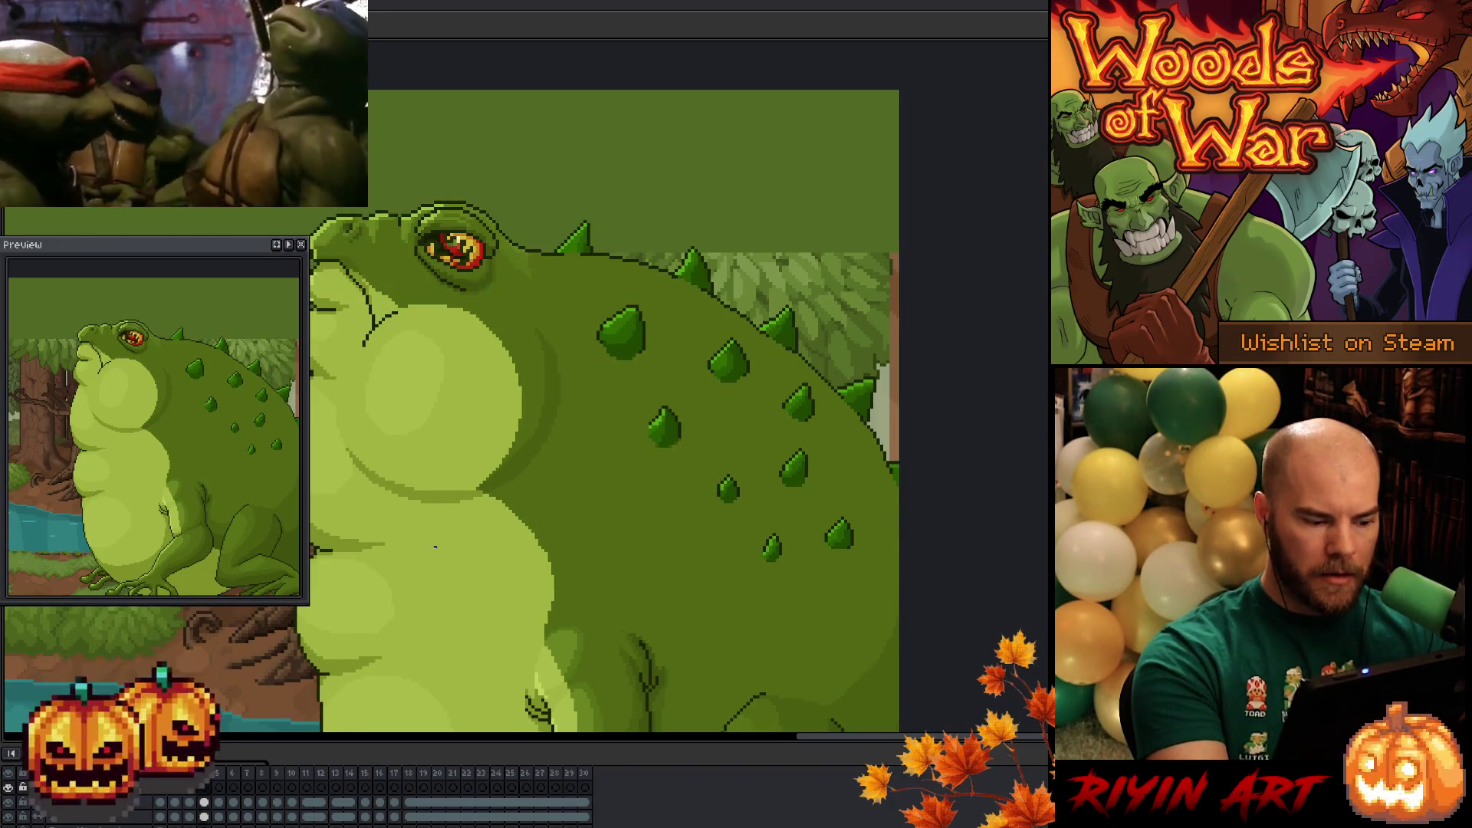
- Link the Layer 3 cels of frames 3–8, then step through frames 1 to 6
right_click(239, 798)
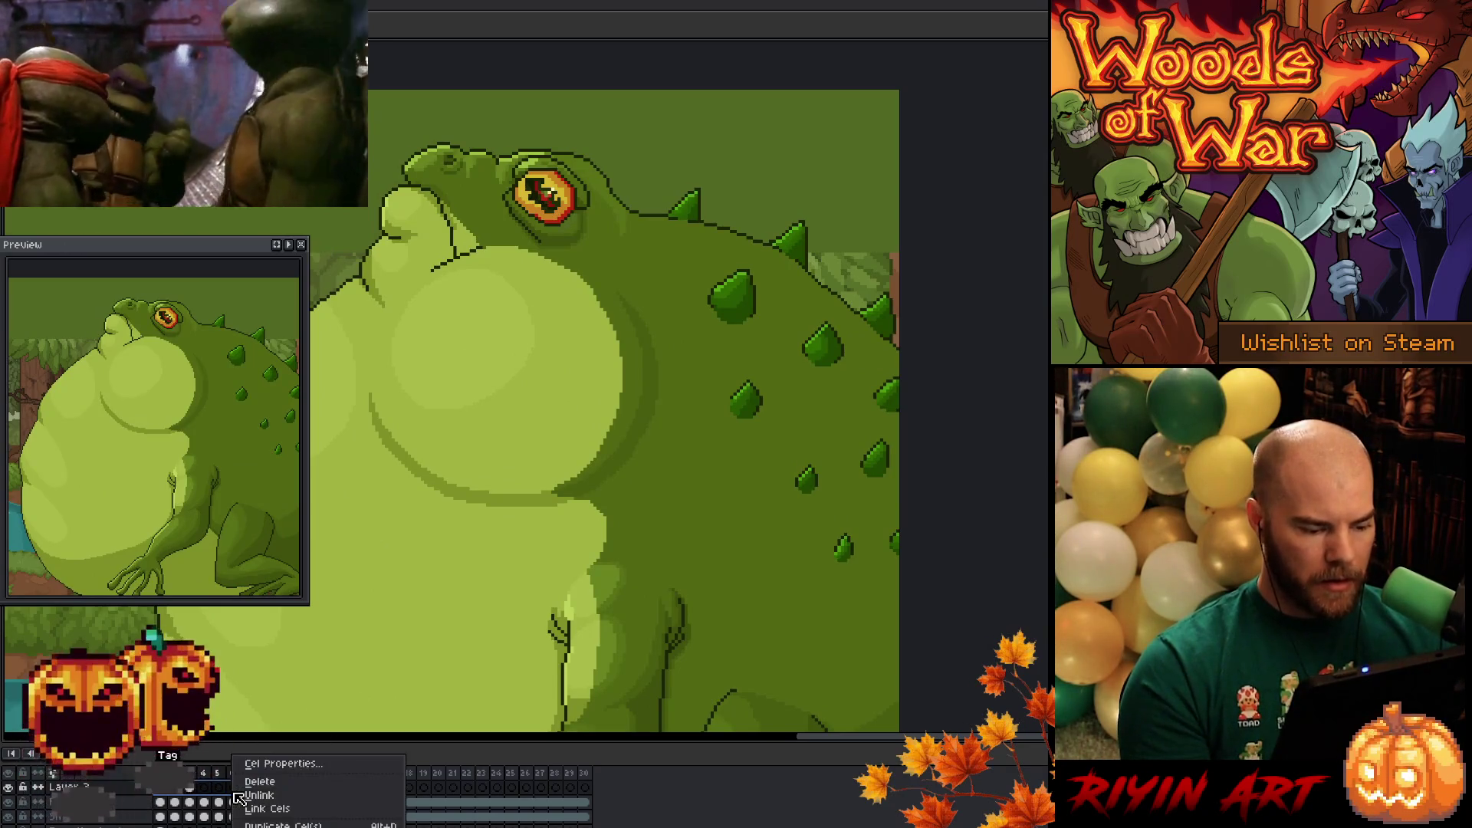
click(258, 819)
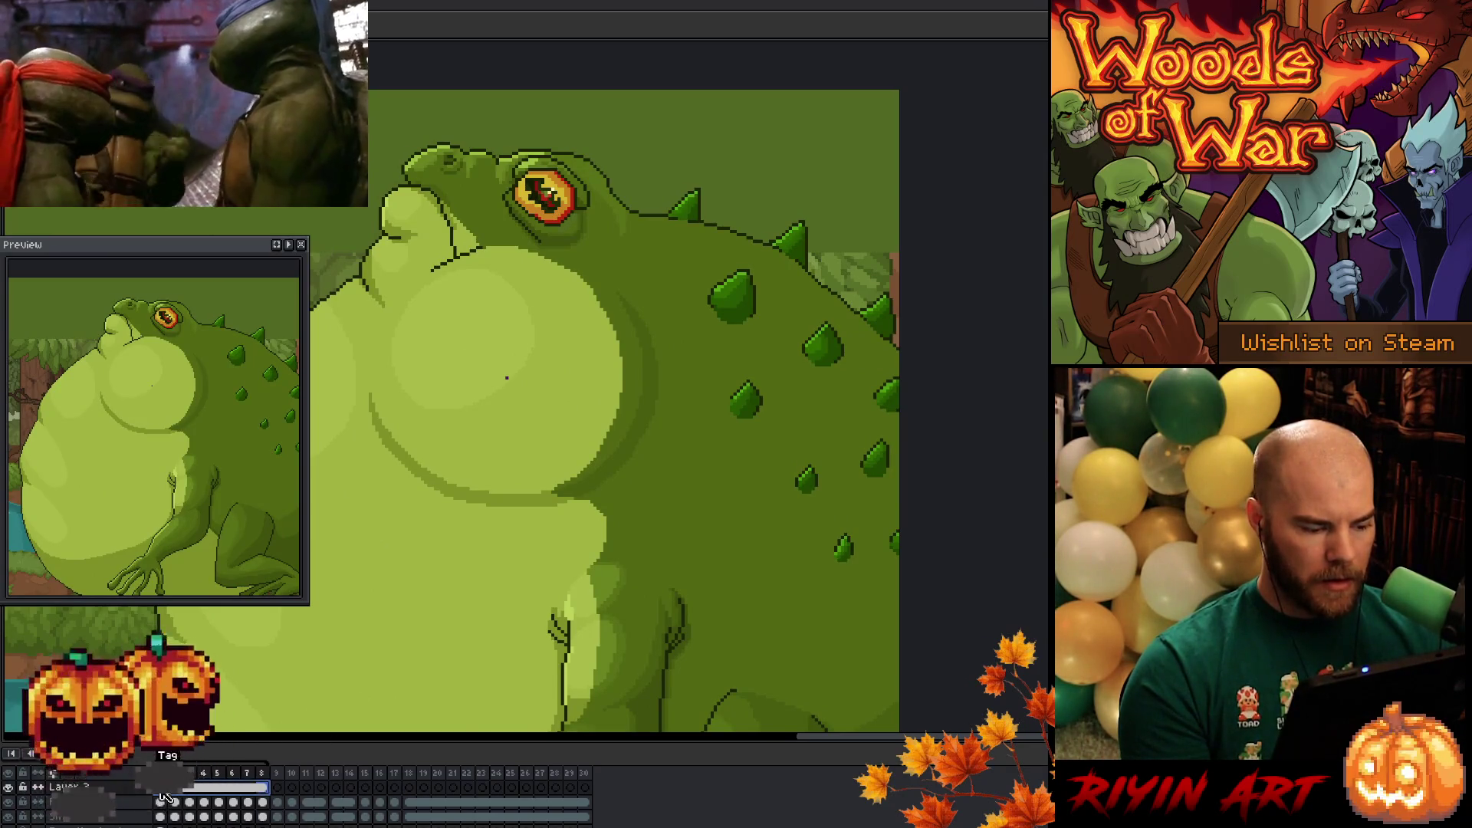
click(161, 794)
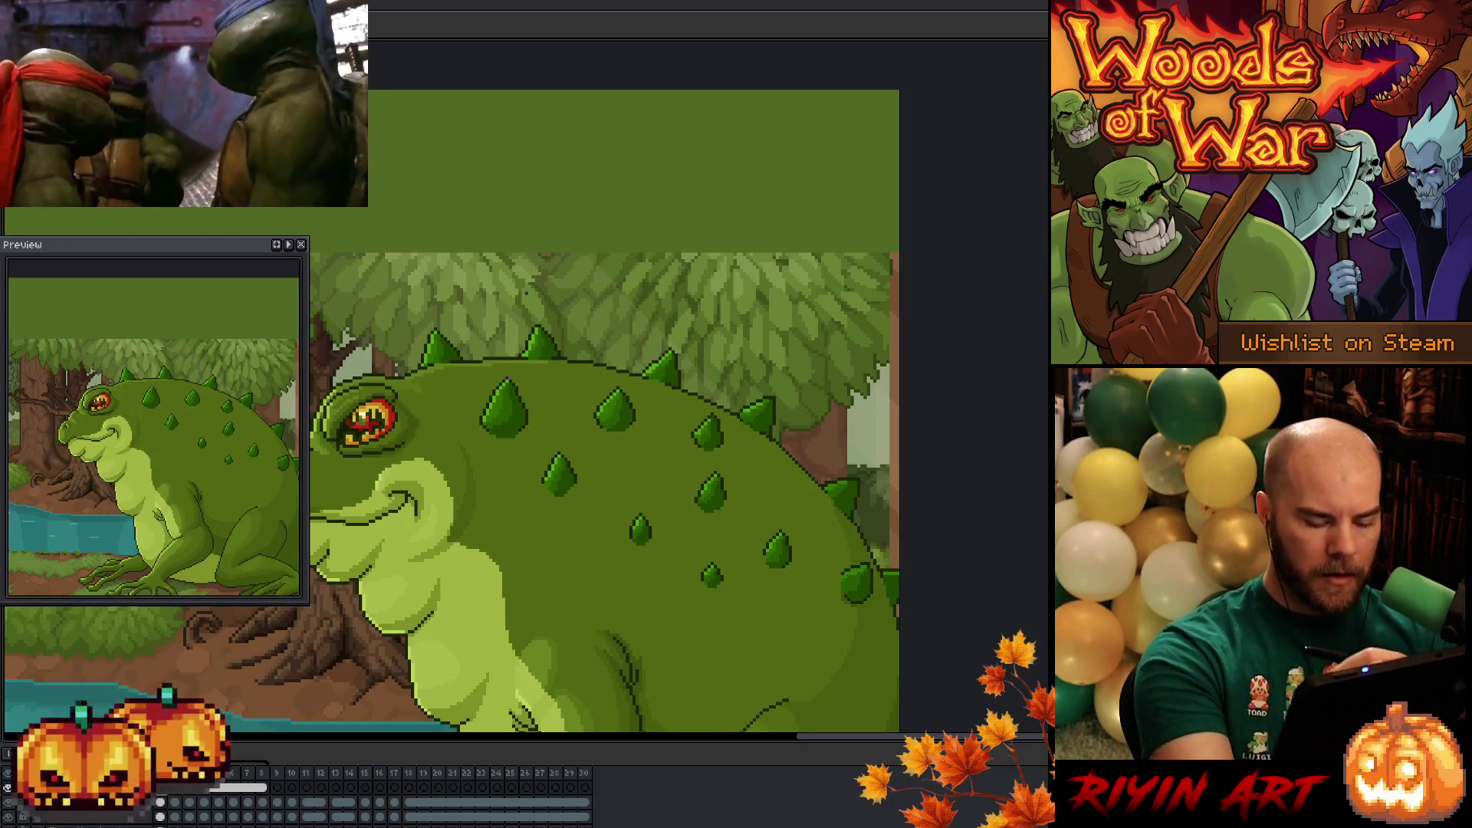
click(175, 802)
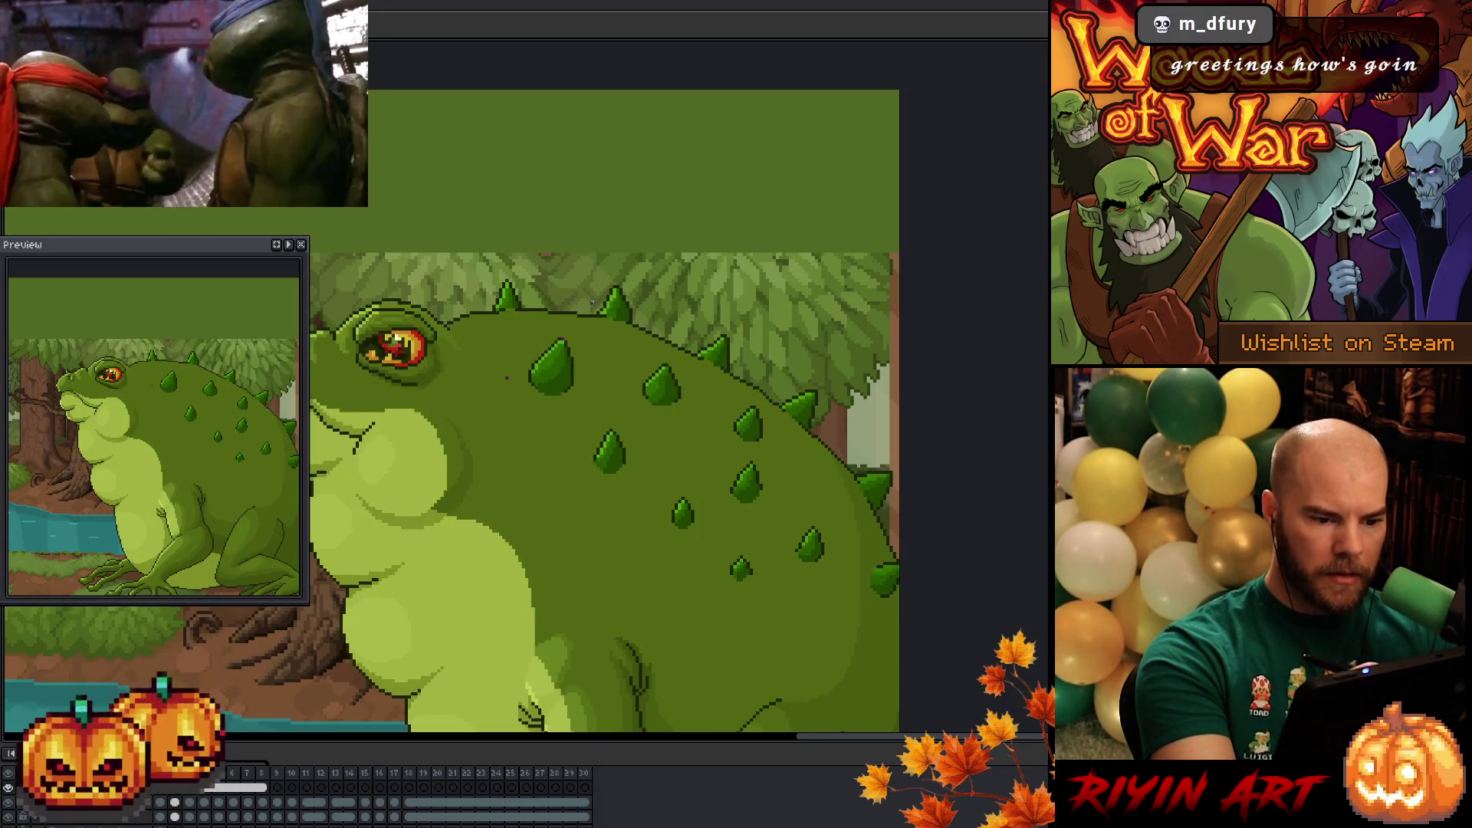
key(Right)
key(Right)
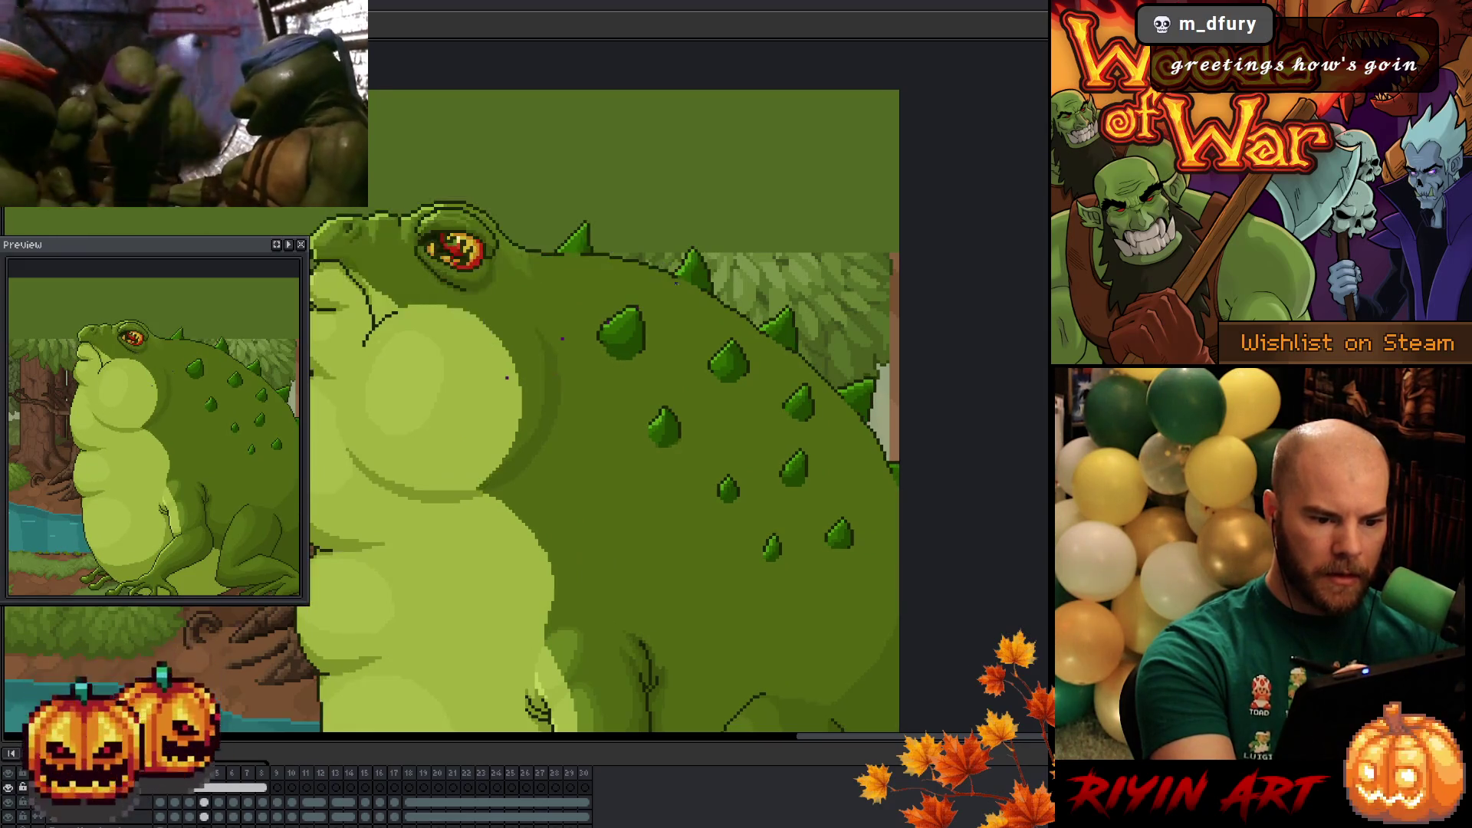
key(Right)
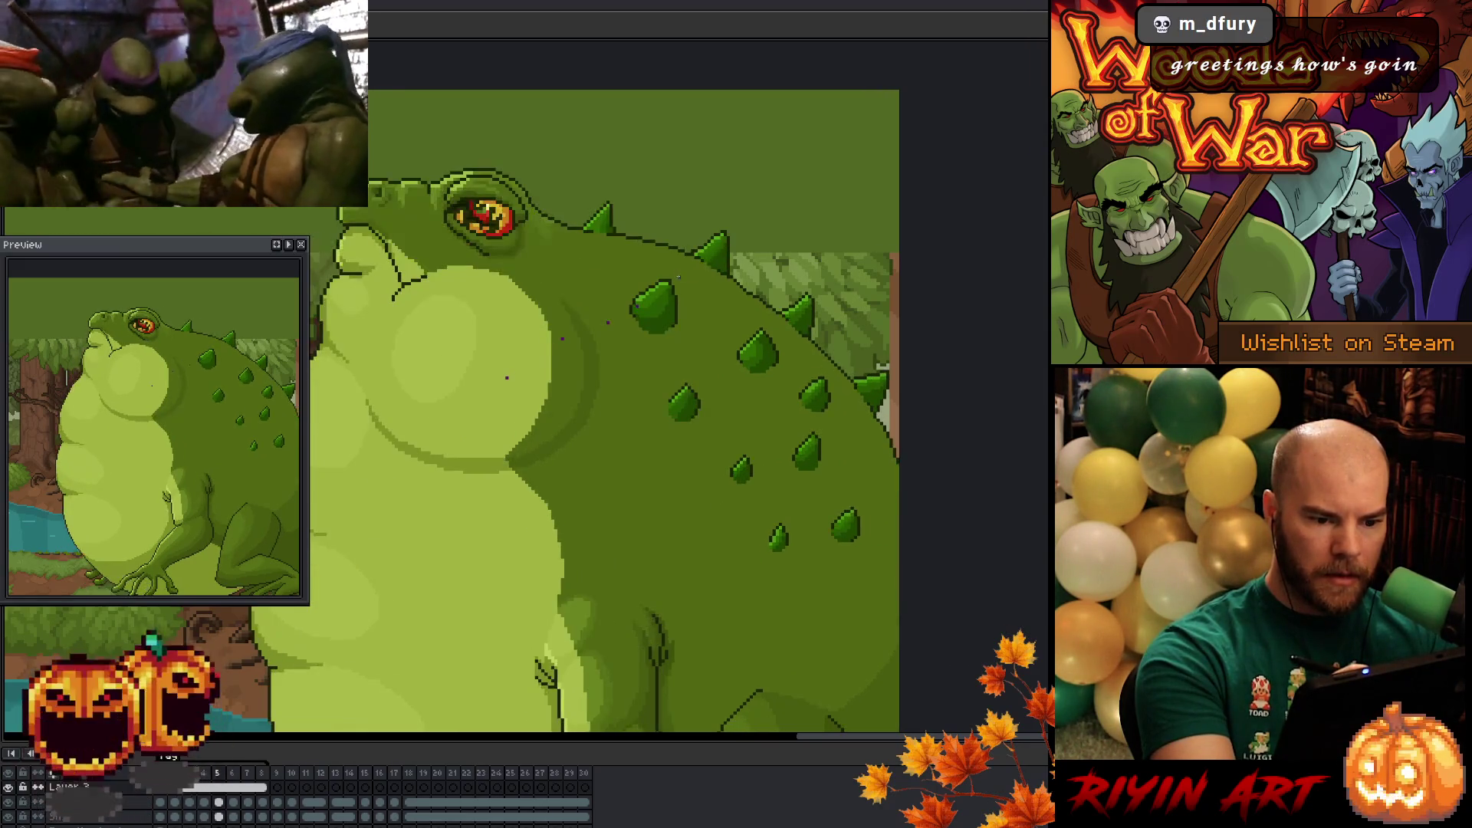
key(Right)
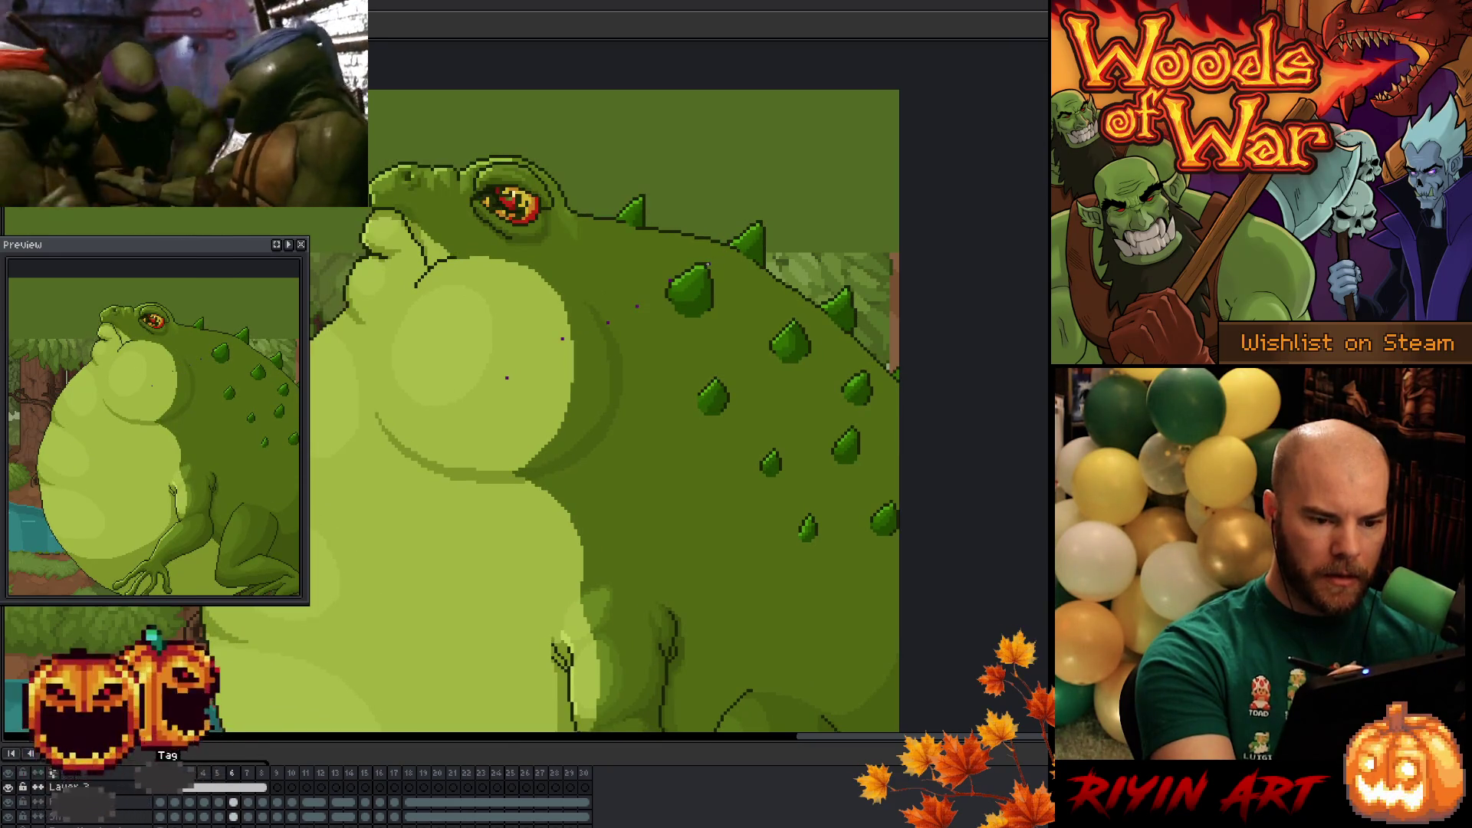
key(Right)
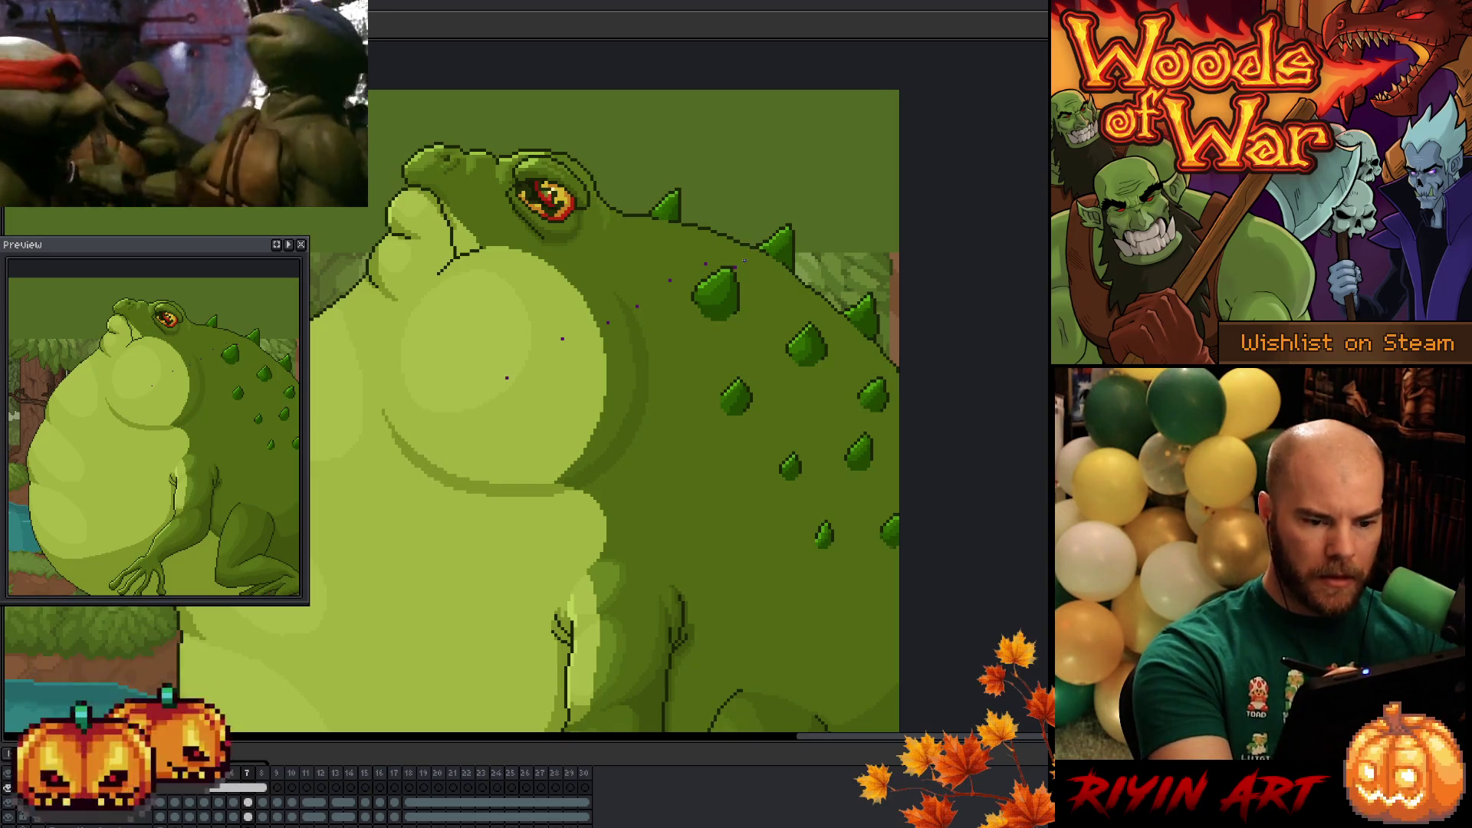
- Check the spike behind the toad's eye with a selection, then play through the later frames
drag(742, 256, 721, 290)
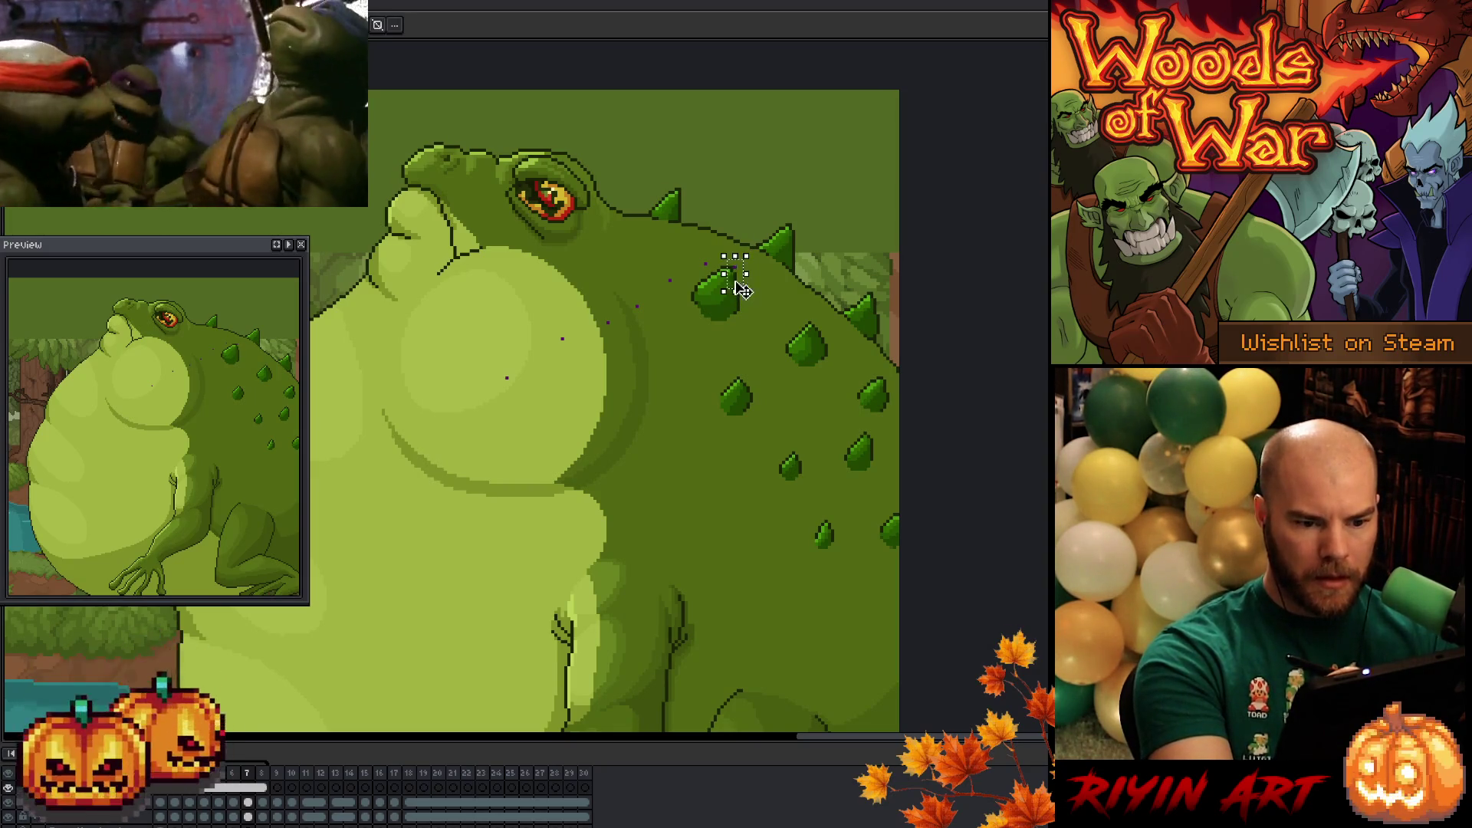
click(755, 249)
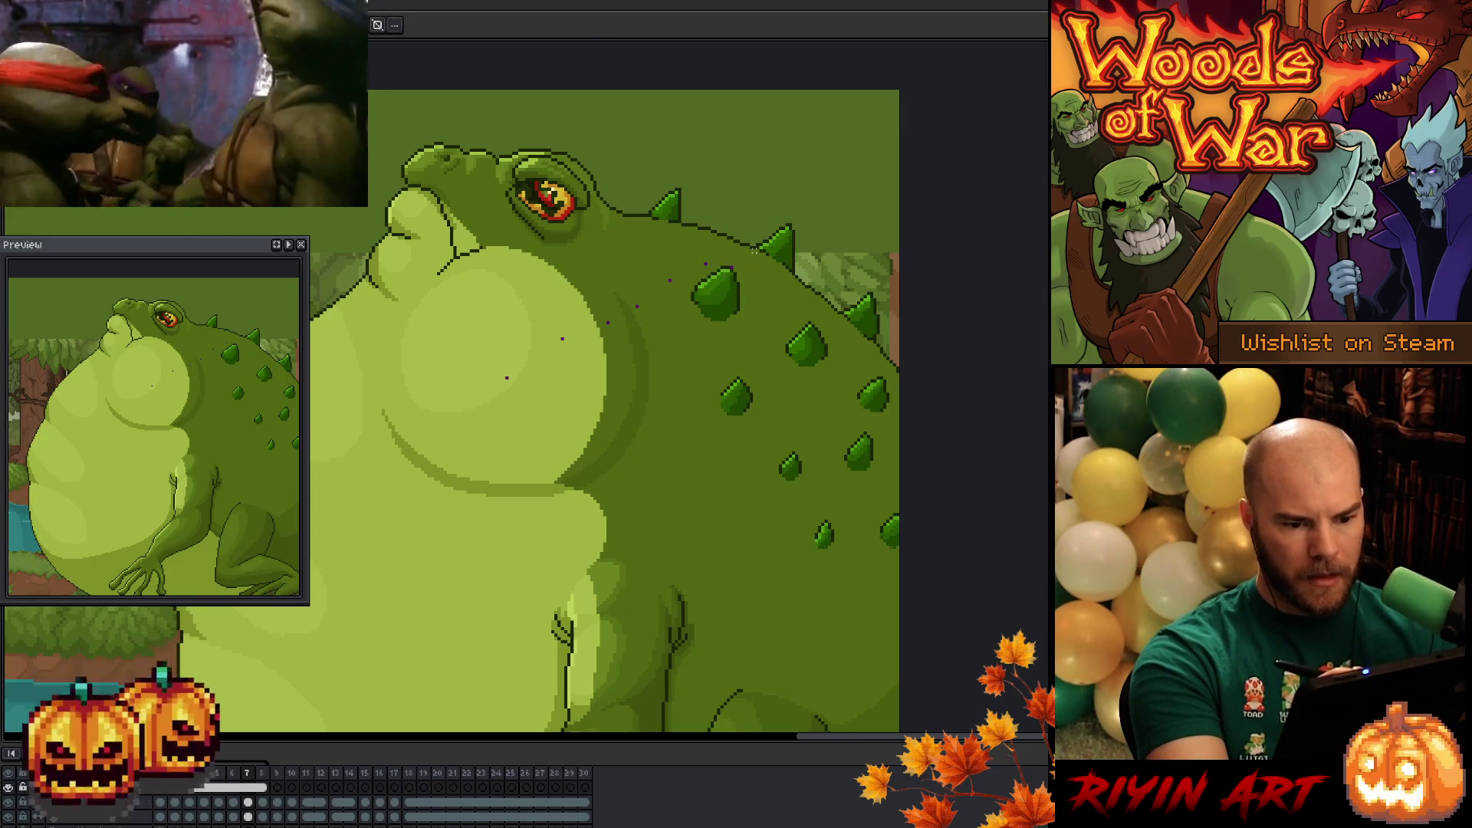
key(period)
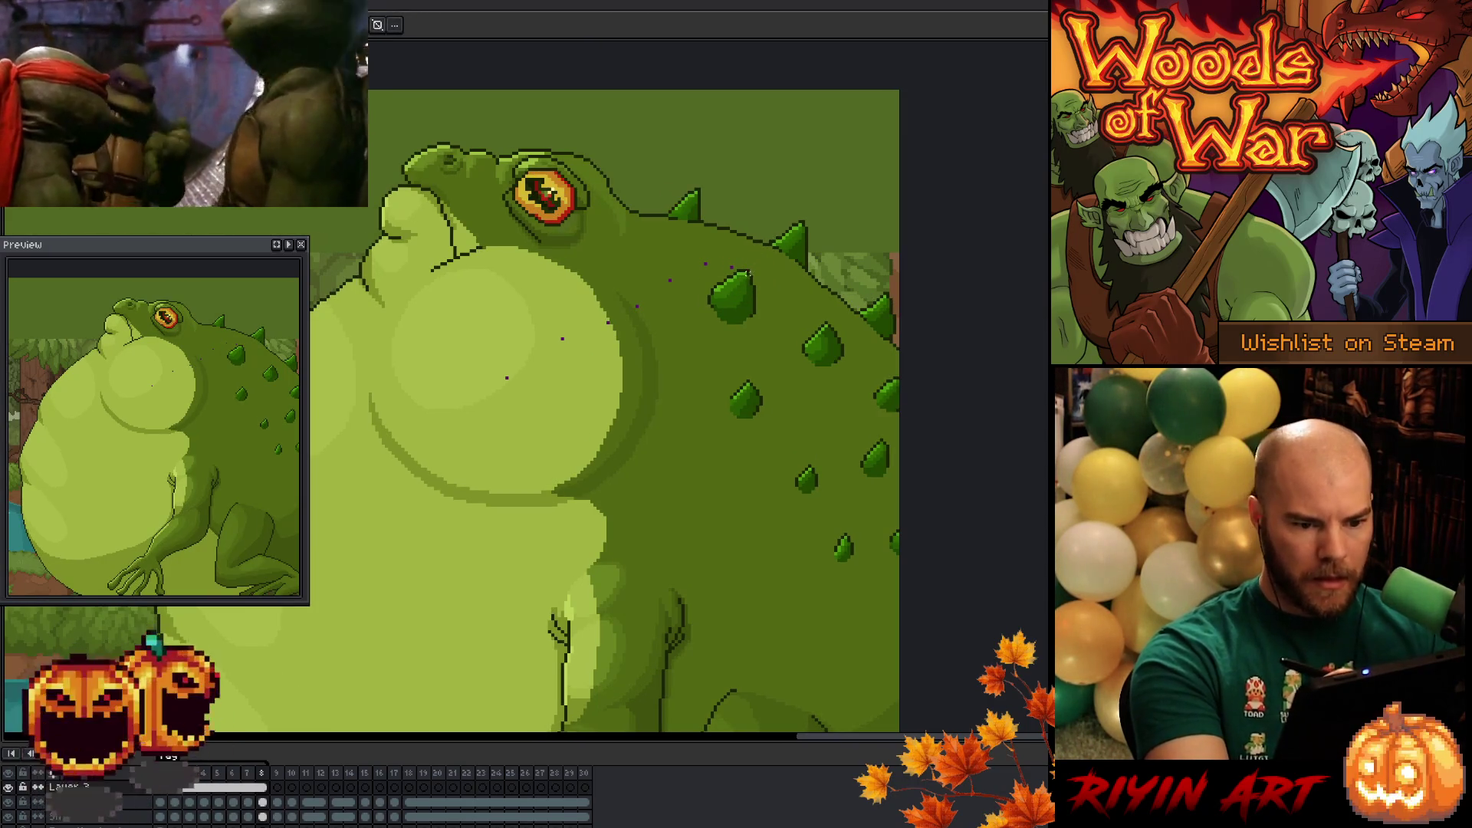
key(Return)
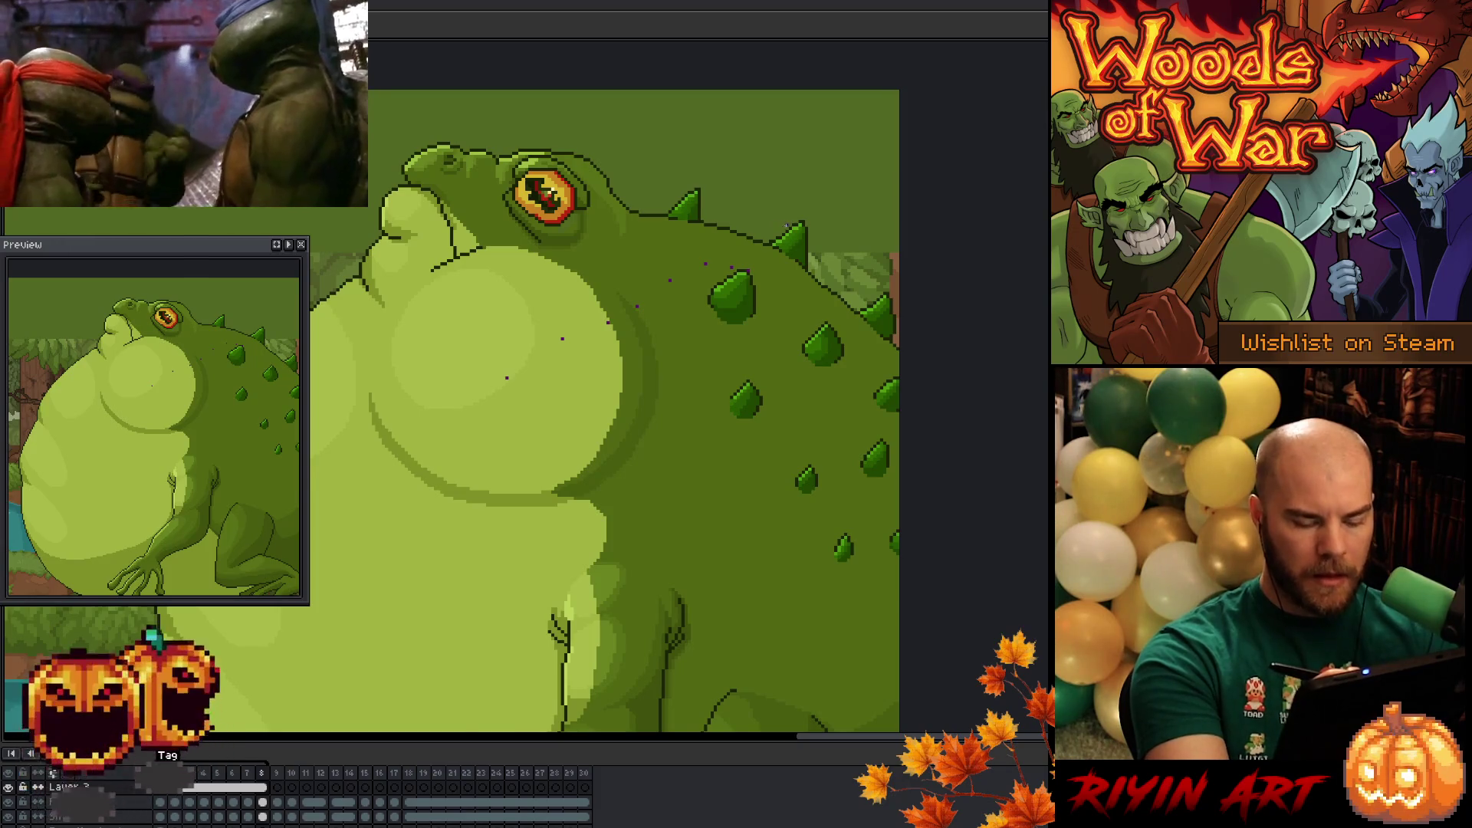
key(Return)
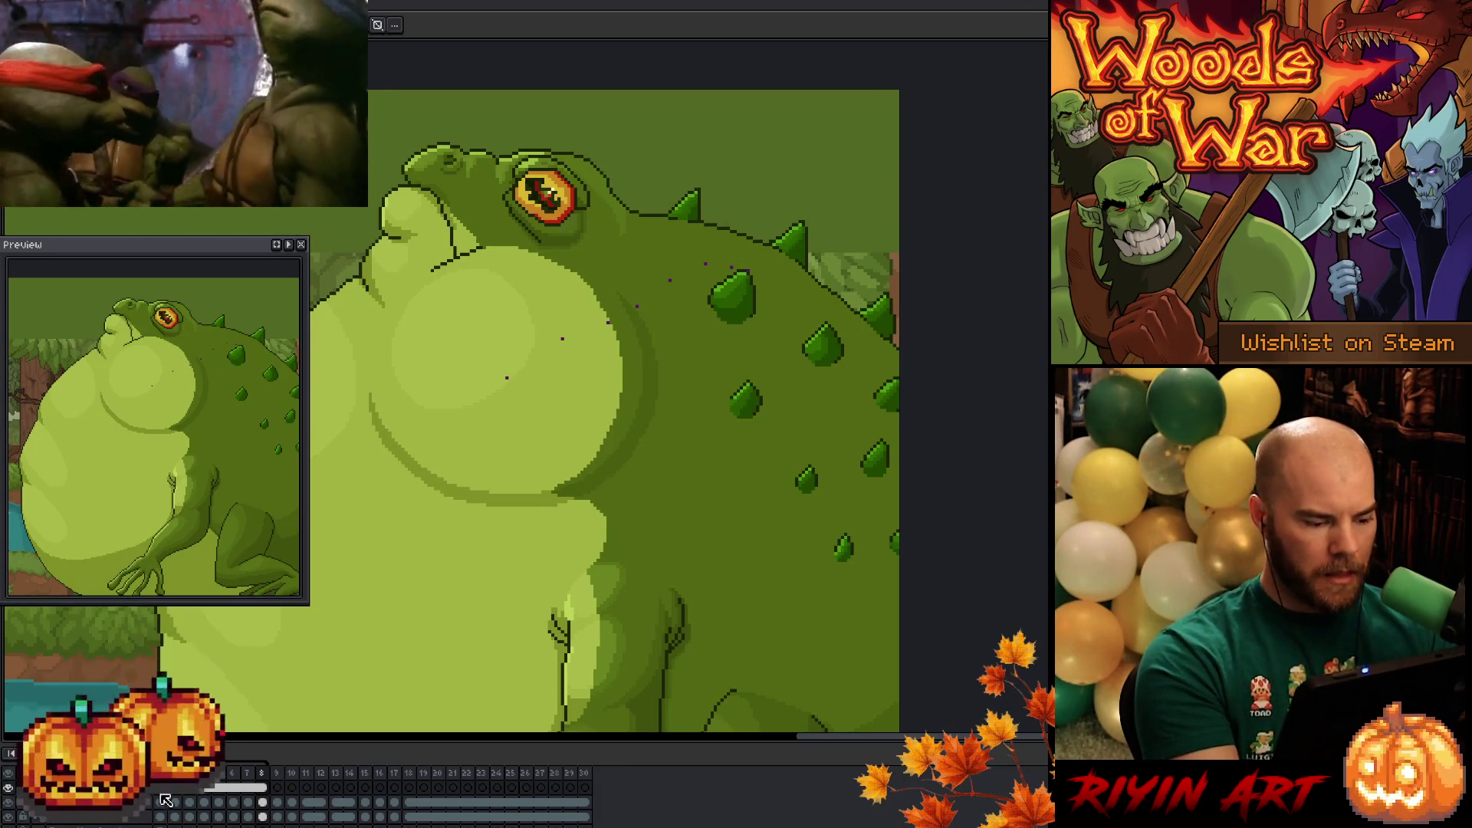
- On a new layer at inflated frame 8, draw an orange curved guide across the belly
key(Home)
click(262, 788)
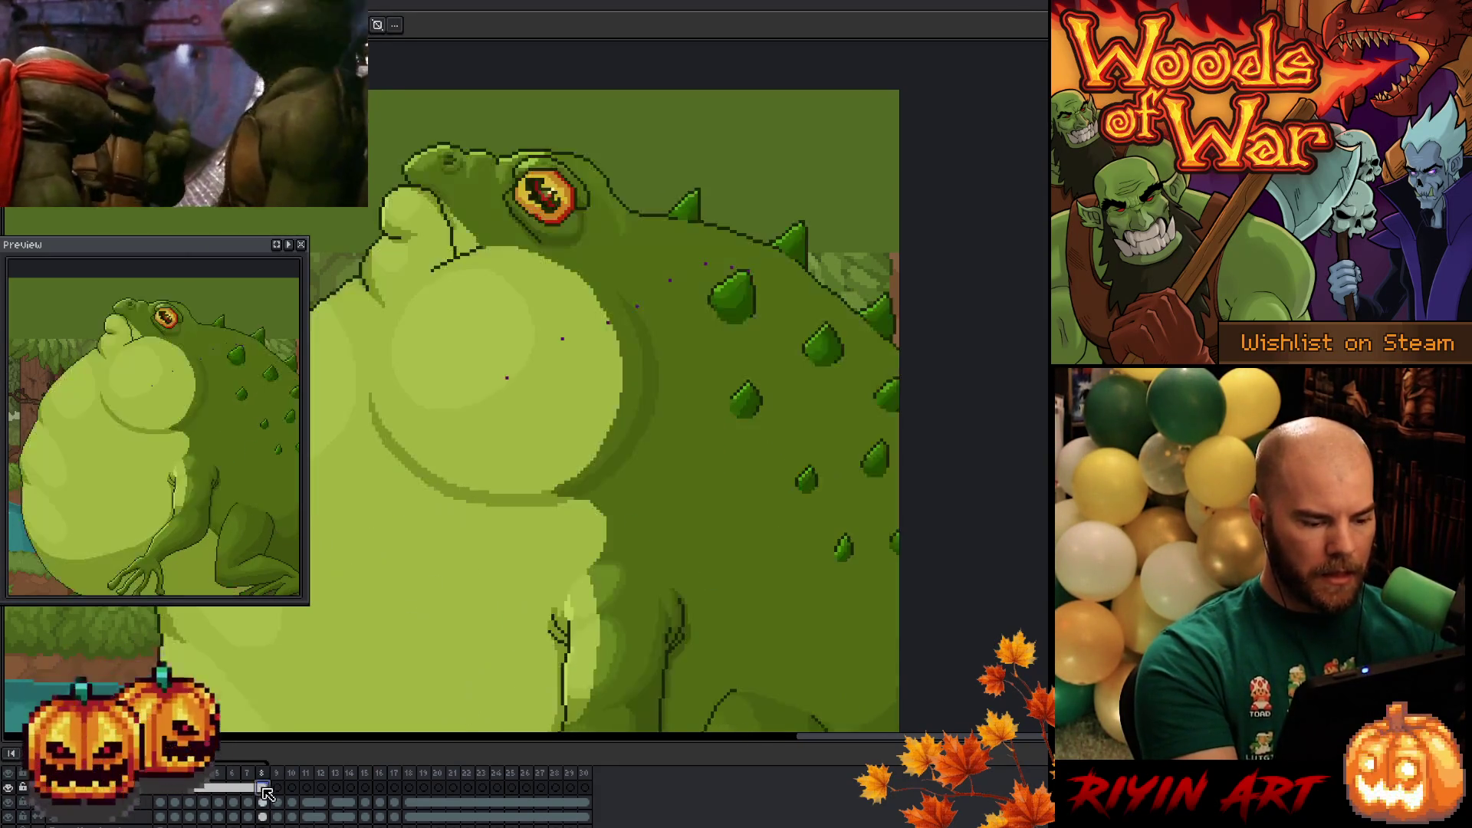
key(Down)
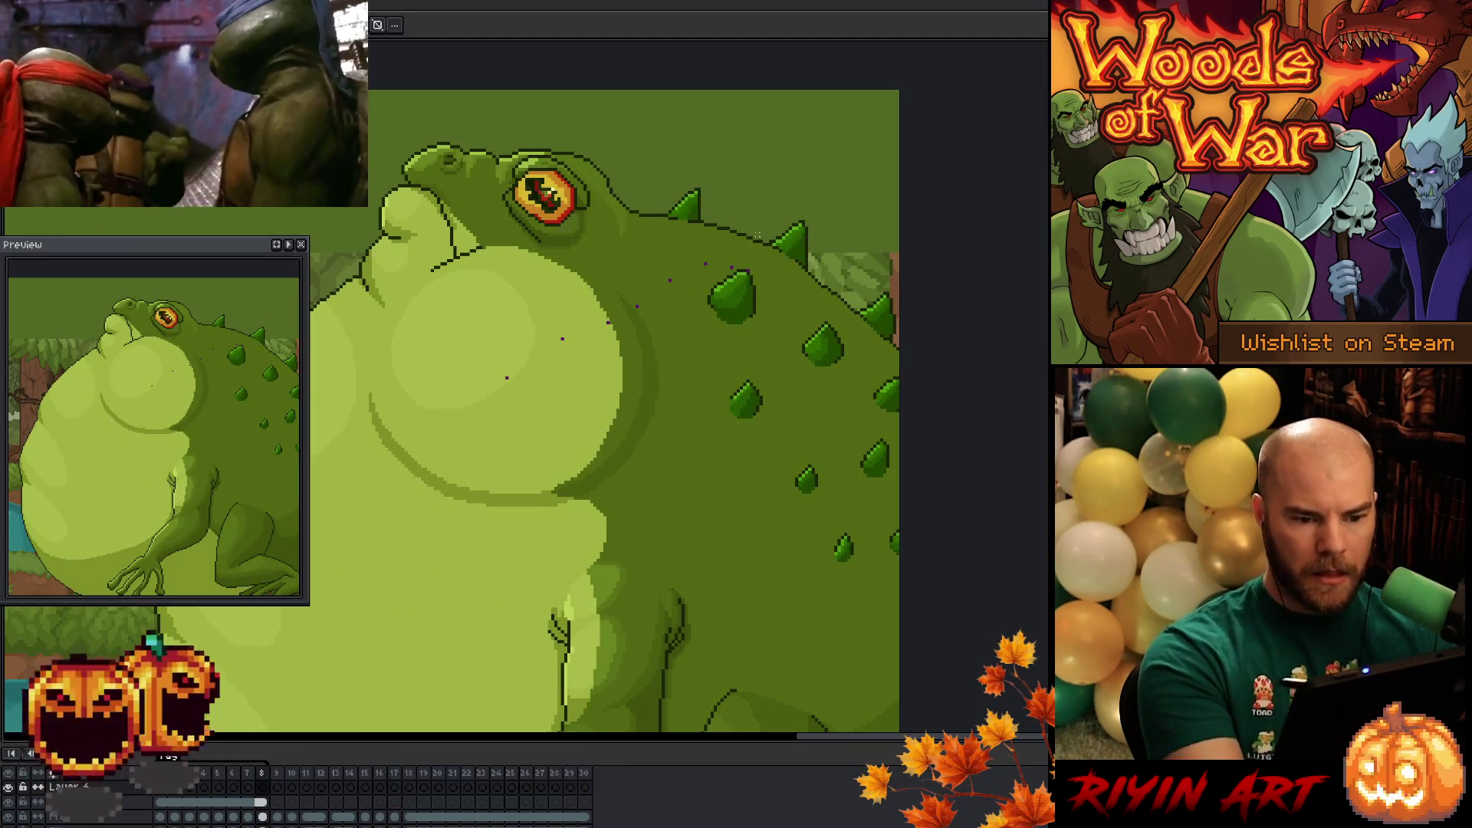
mouse_move(745, 268)
mouse_down()
mouse_move(694, 266)
mouse_move(592, 304)
mouse_move(506, 376)
mouse_up()
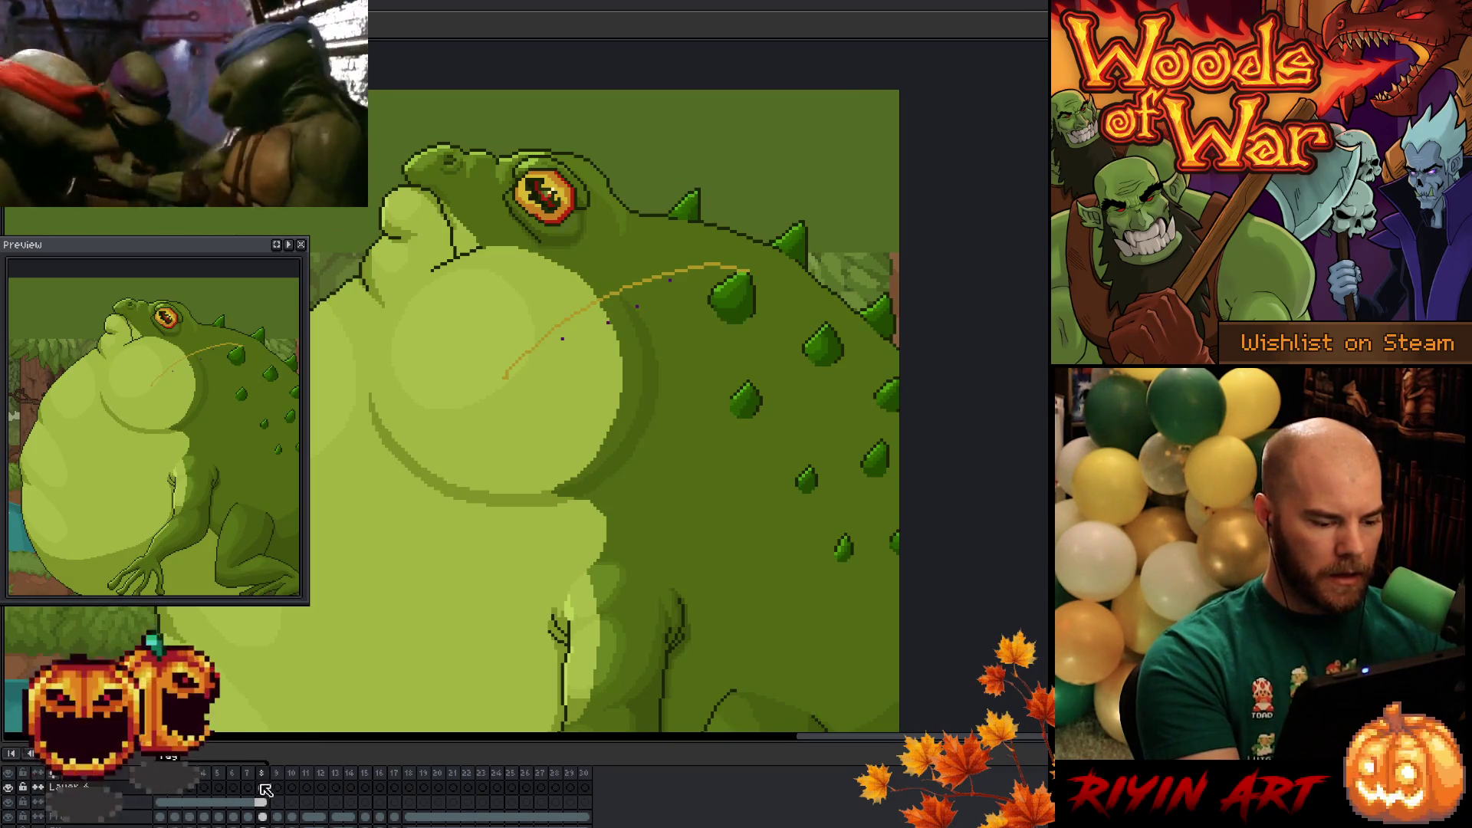
- Link the guide cels across frames 1–8 and move on to the next toad frame
click(163, 798)
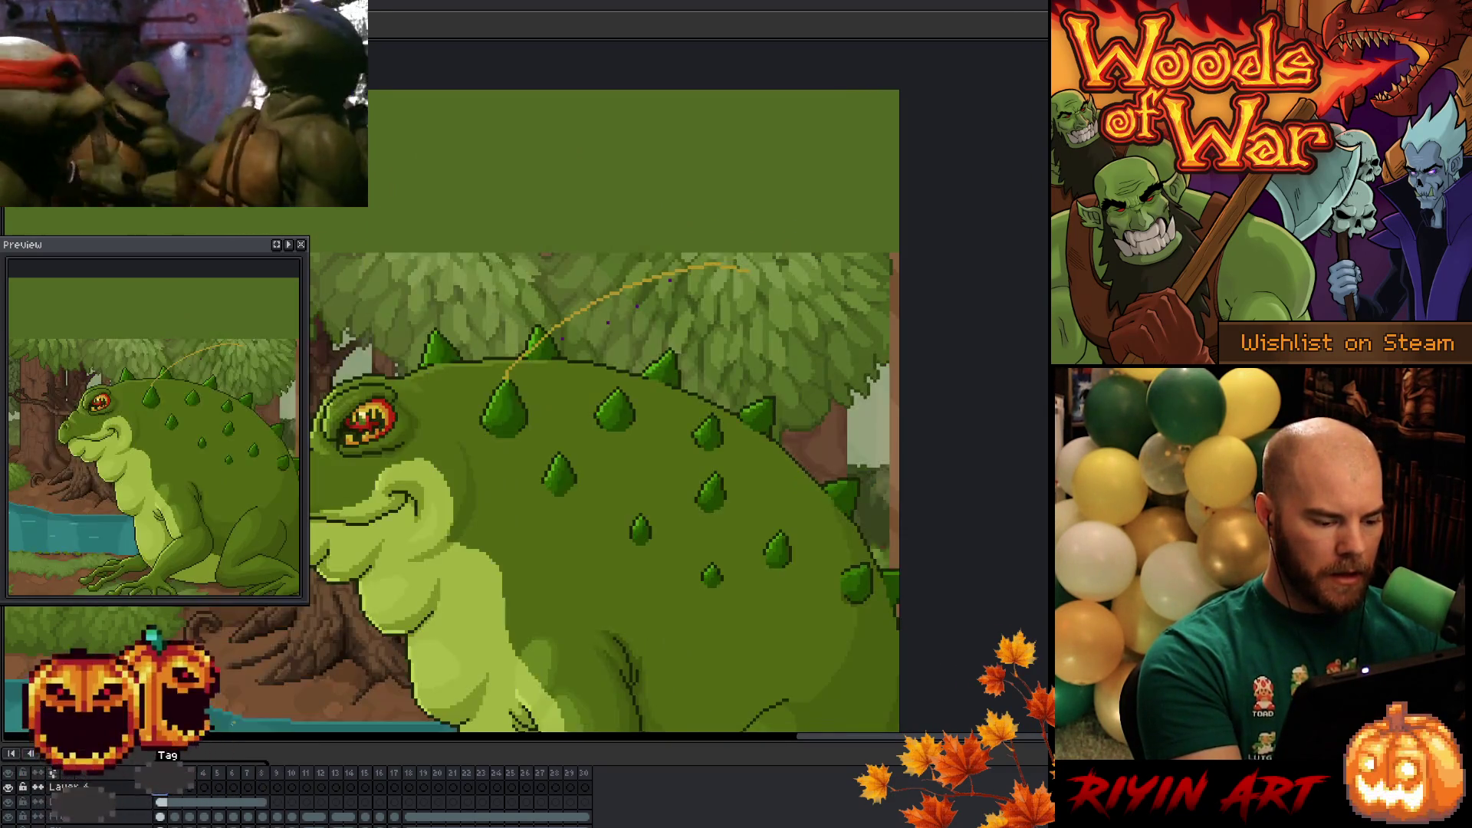
drag(174, 795, 284, 783)
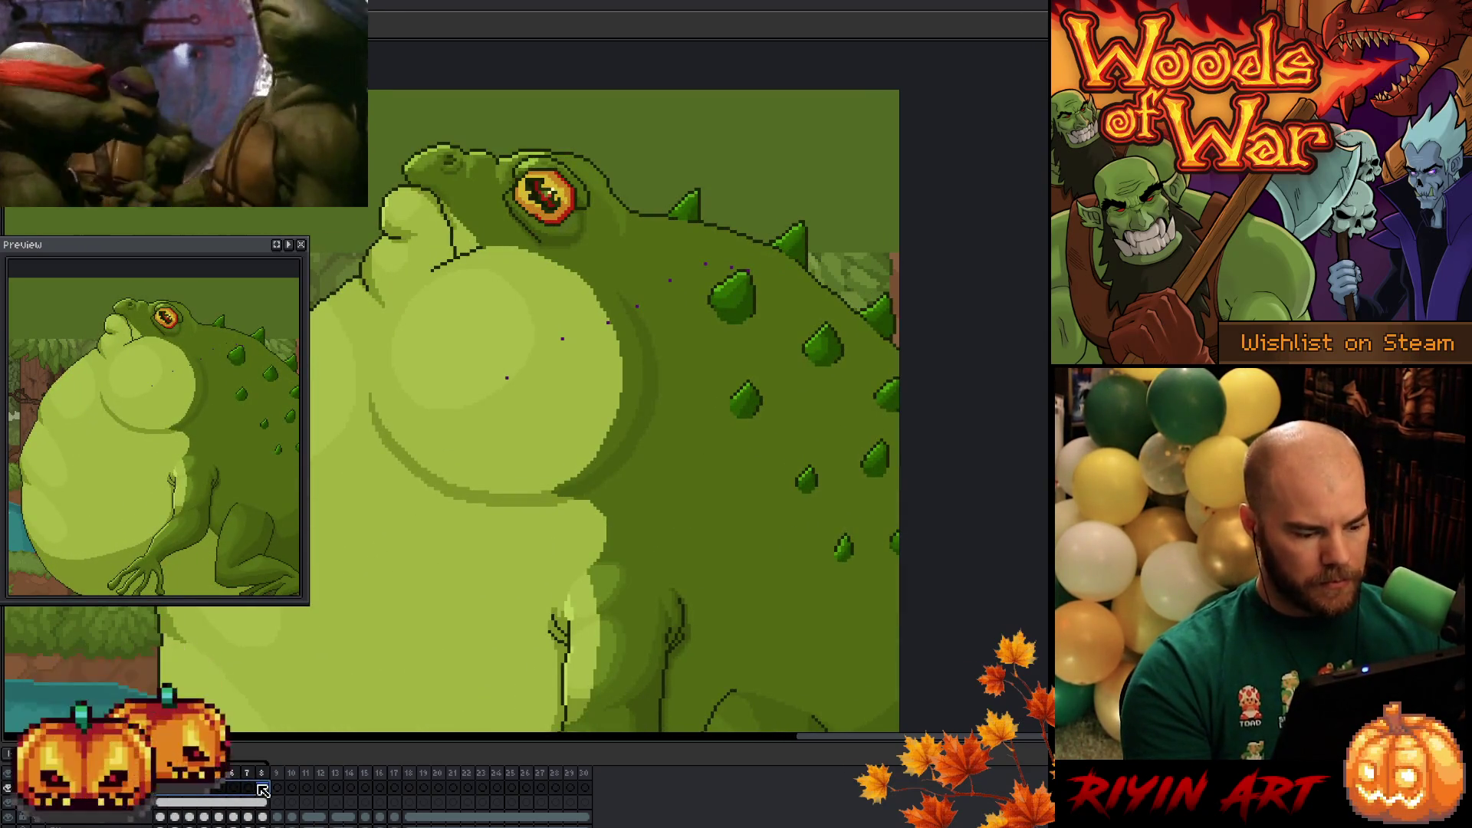
right_click(262, 788)
click(280, 808)
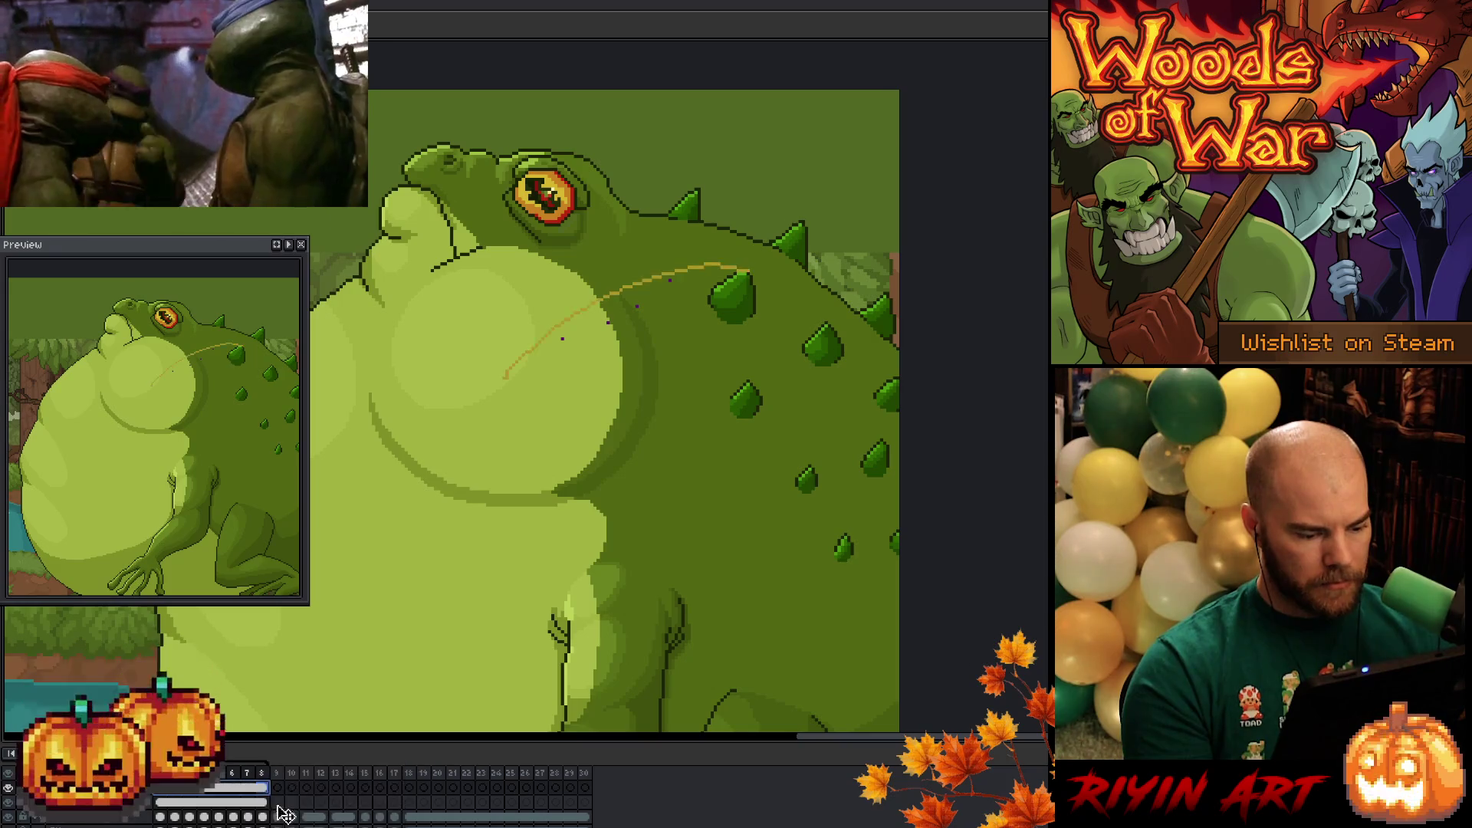
click(169, 794)
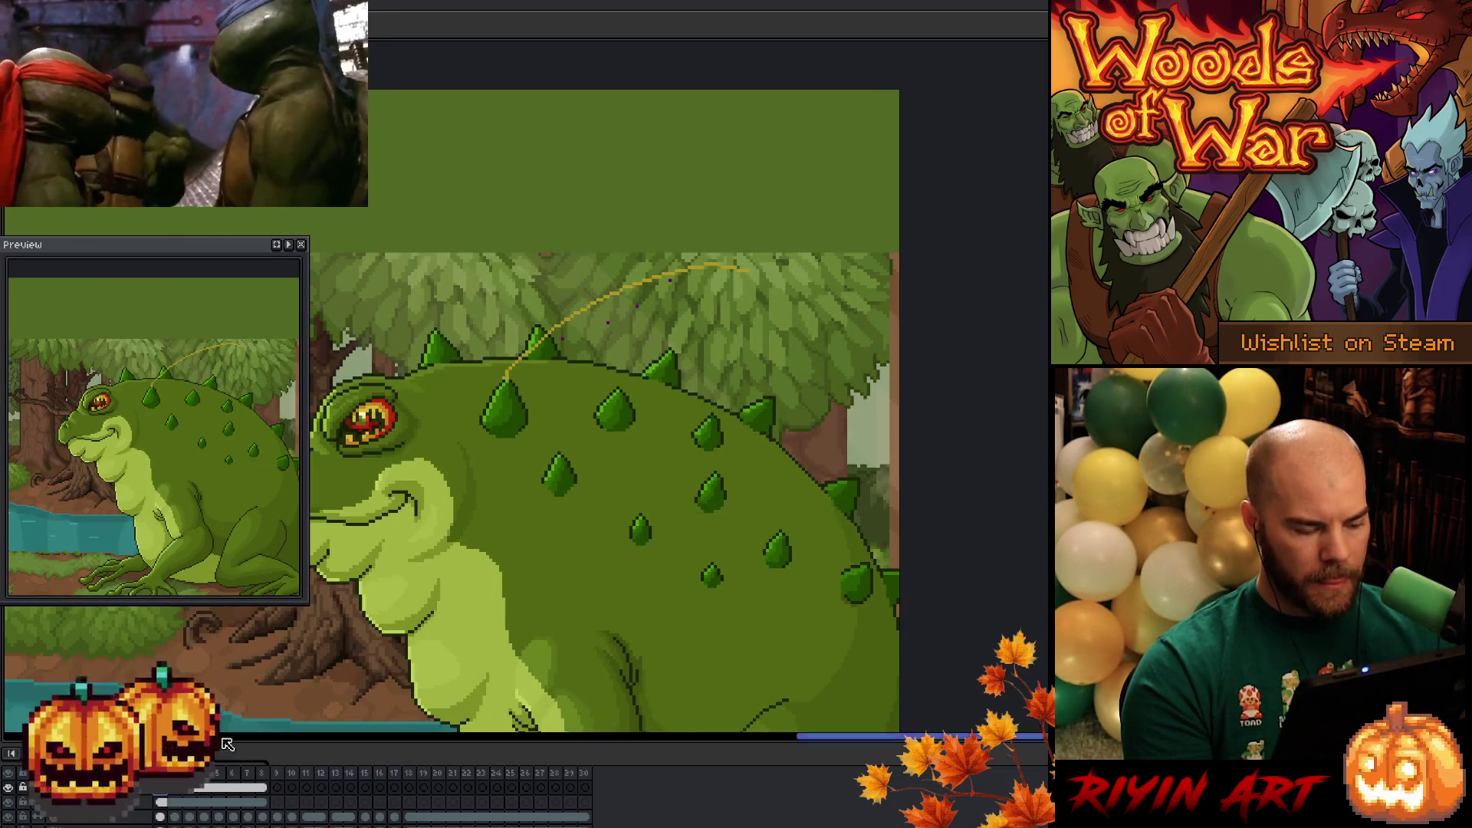
click(174, 817)
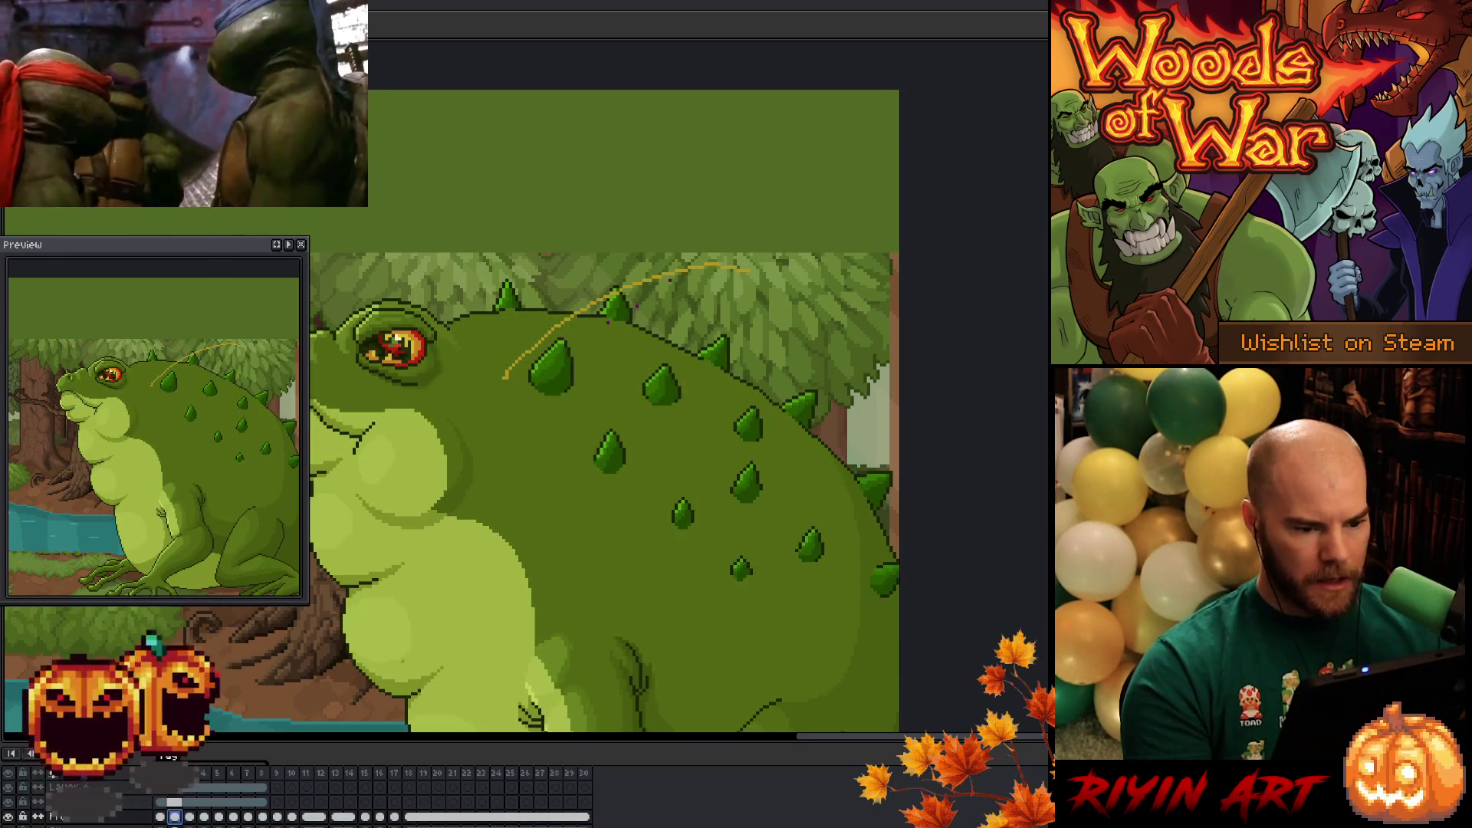
- Lasso the front back spike and shift and rotate it along the guide curve on the first frames
key(q)
mouse_move(576, 398)
mouse_down()
mouse_move(527, 382)
mouse_move(591, 389)
mouse_move(588, 372)
mouse_up()
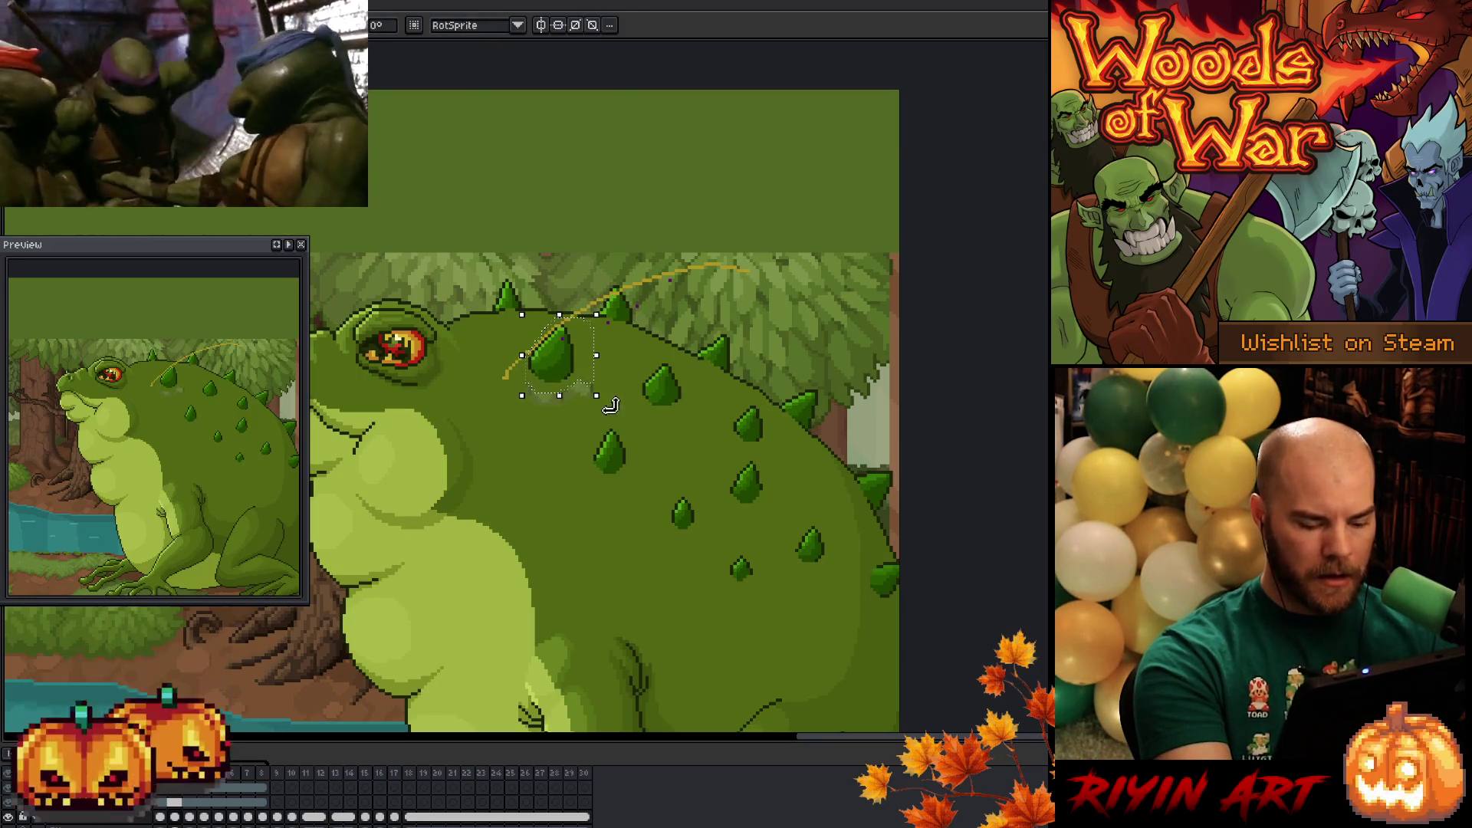
key(Return)
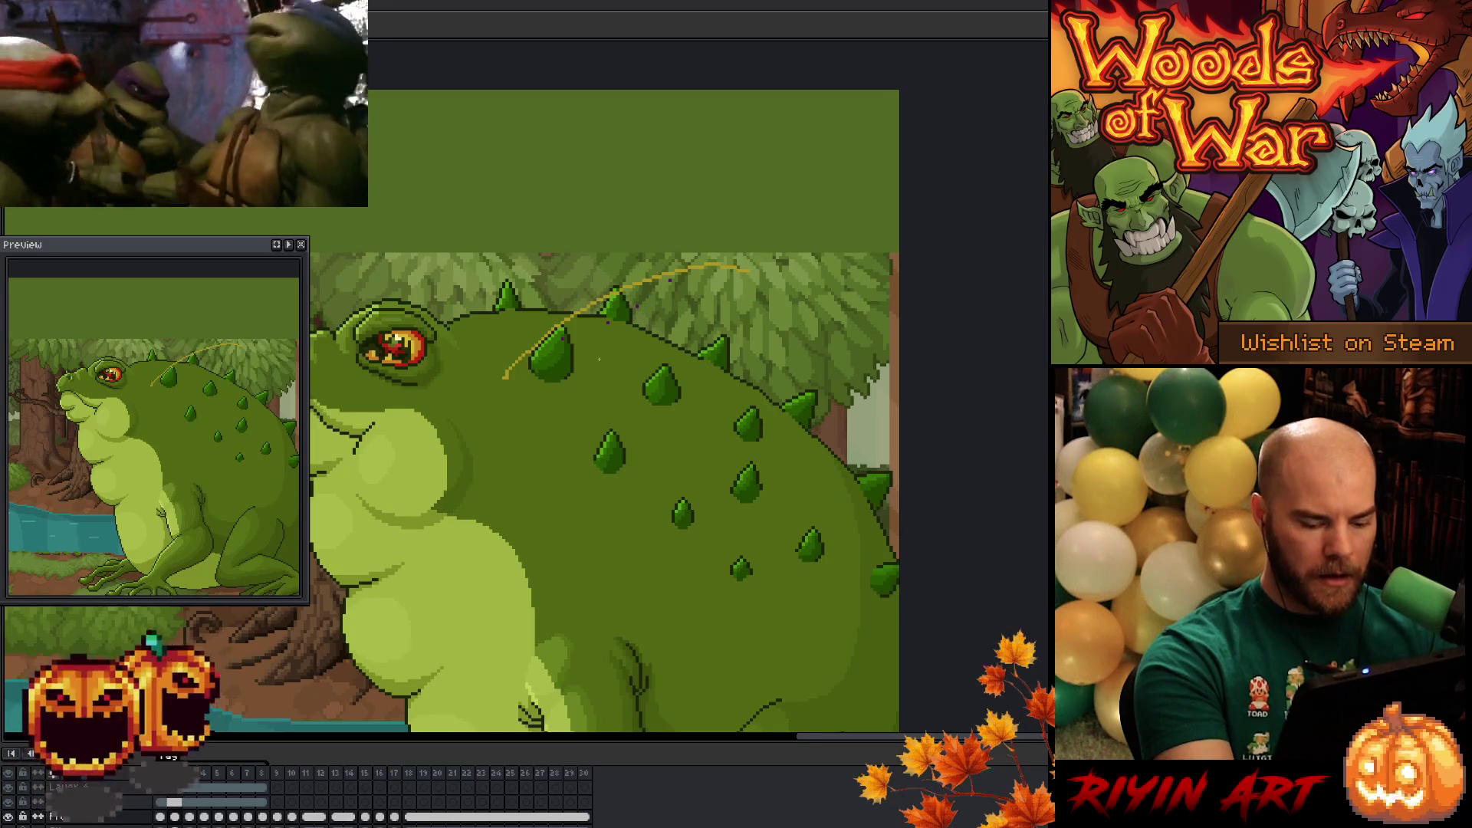
key(Right)
drag(614, 375, 610, 371)
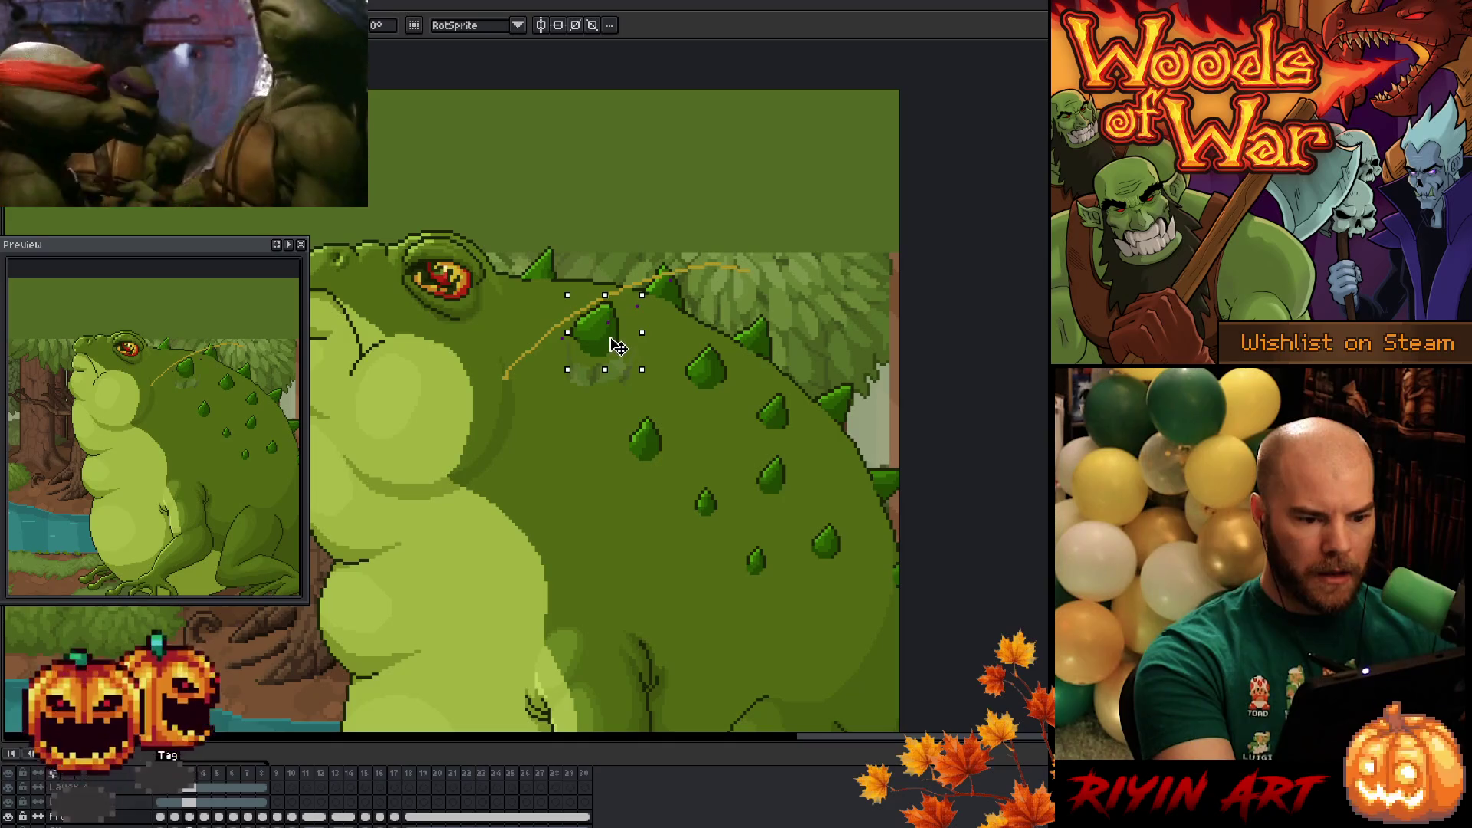
key(Left)
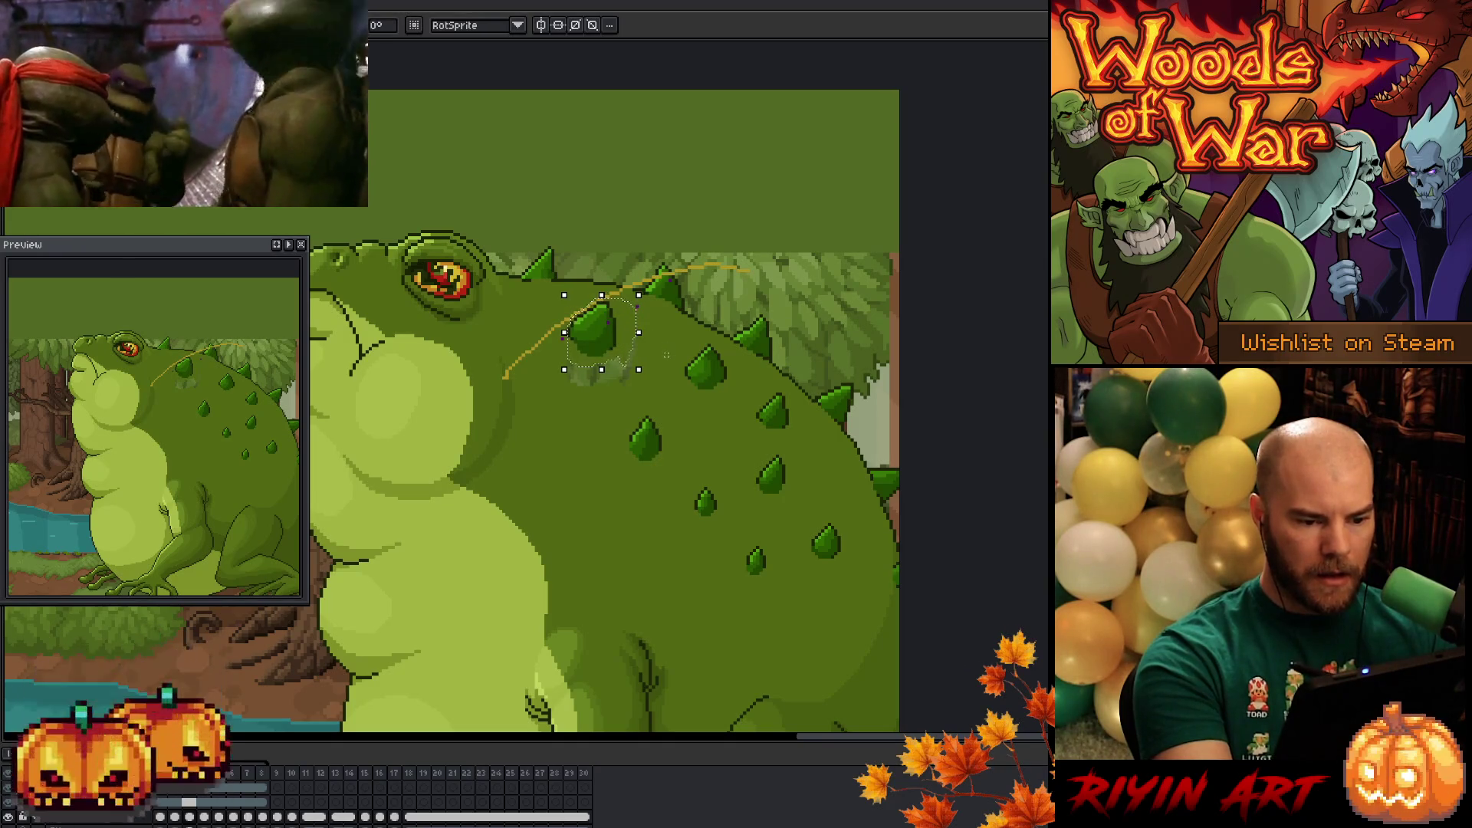
mouse_move(666, 357)
mouse_down()
mouse_move(637, 364)
mouse_move(631, 329)
mouse_move(642, 338)
mouse_up()
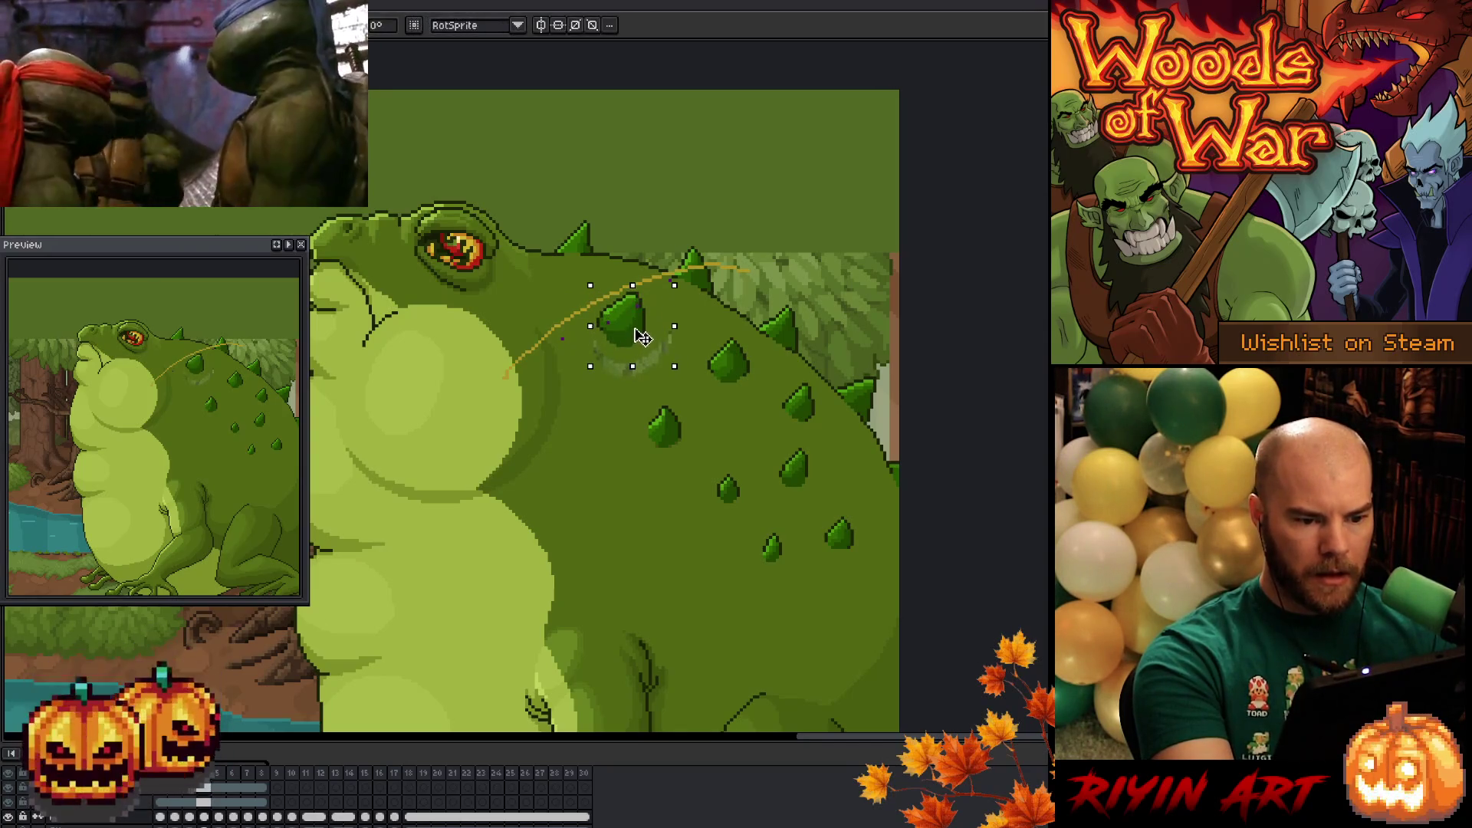
key(comma)
key(period)
key(period)
- On the following frames, nudge the spike left and down along the curve and commit it
drag(619, 269, 700, 357)
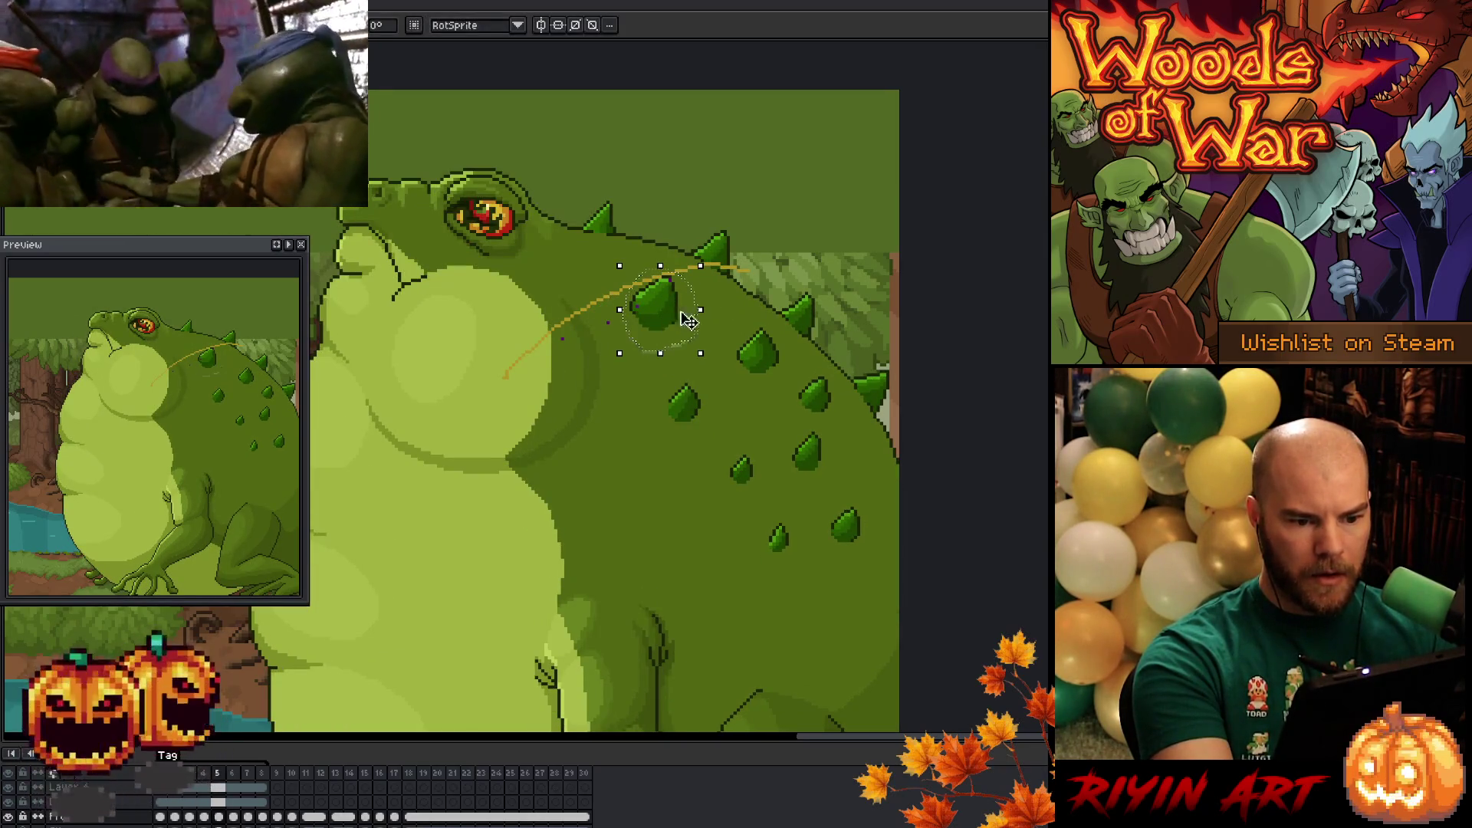
key(period)
drag(649, 249, 736, 337)
key(Left)
key(Down)
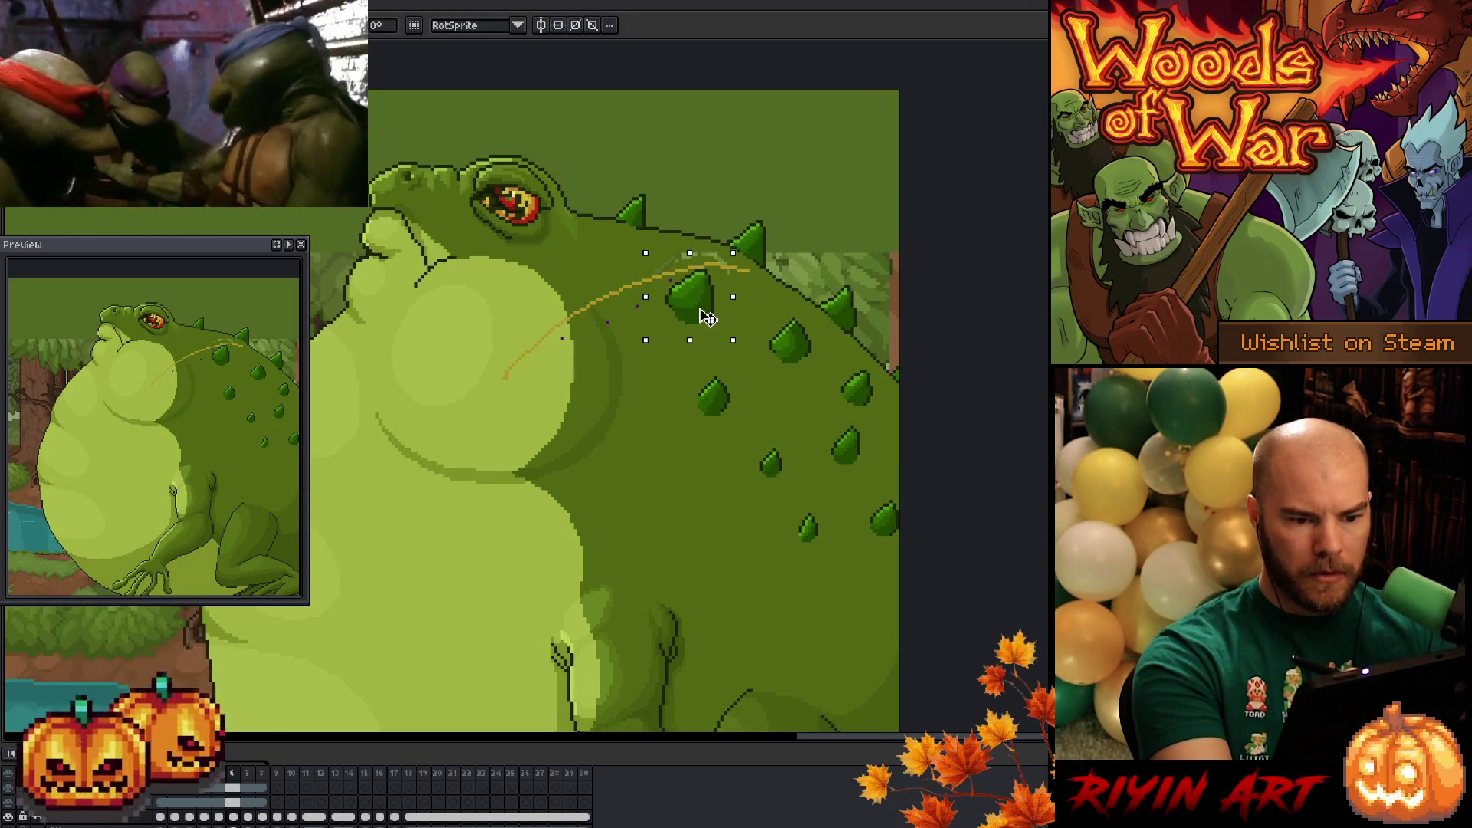
key(period)
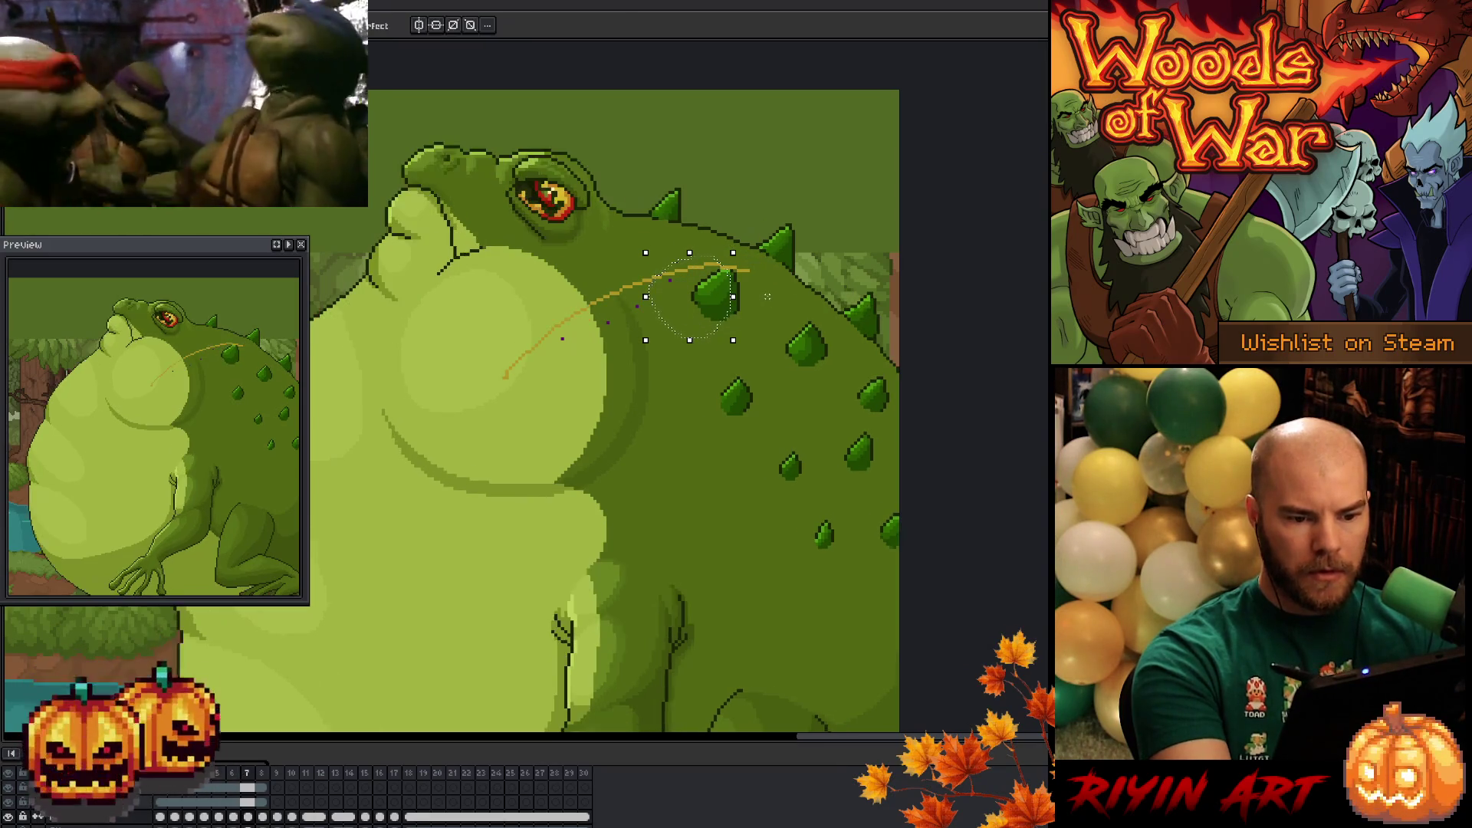
key(period)
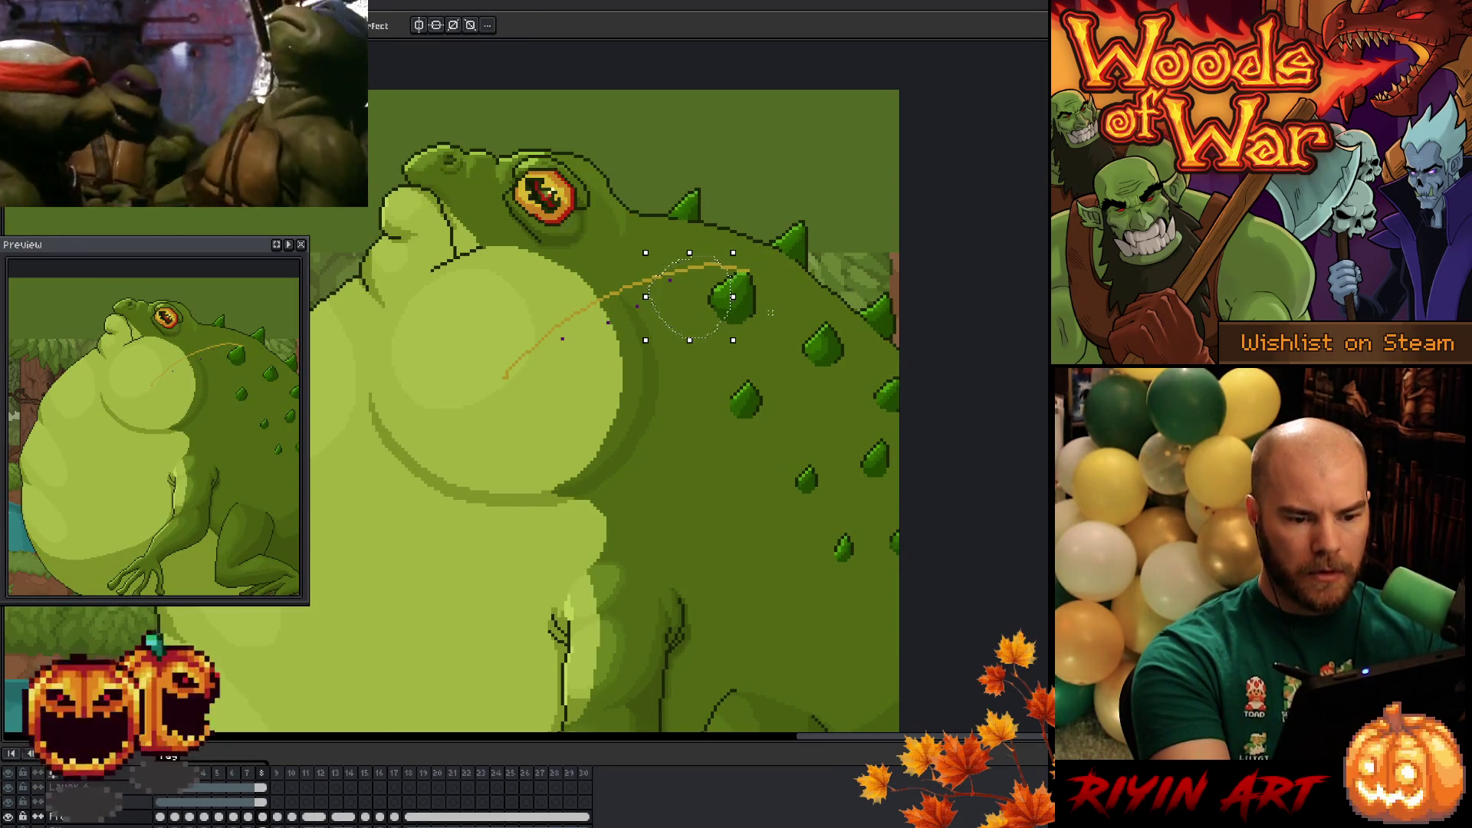
key(comma)
key(comma)
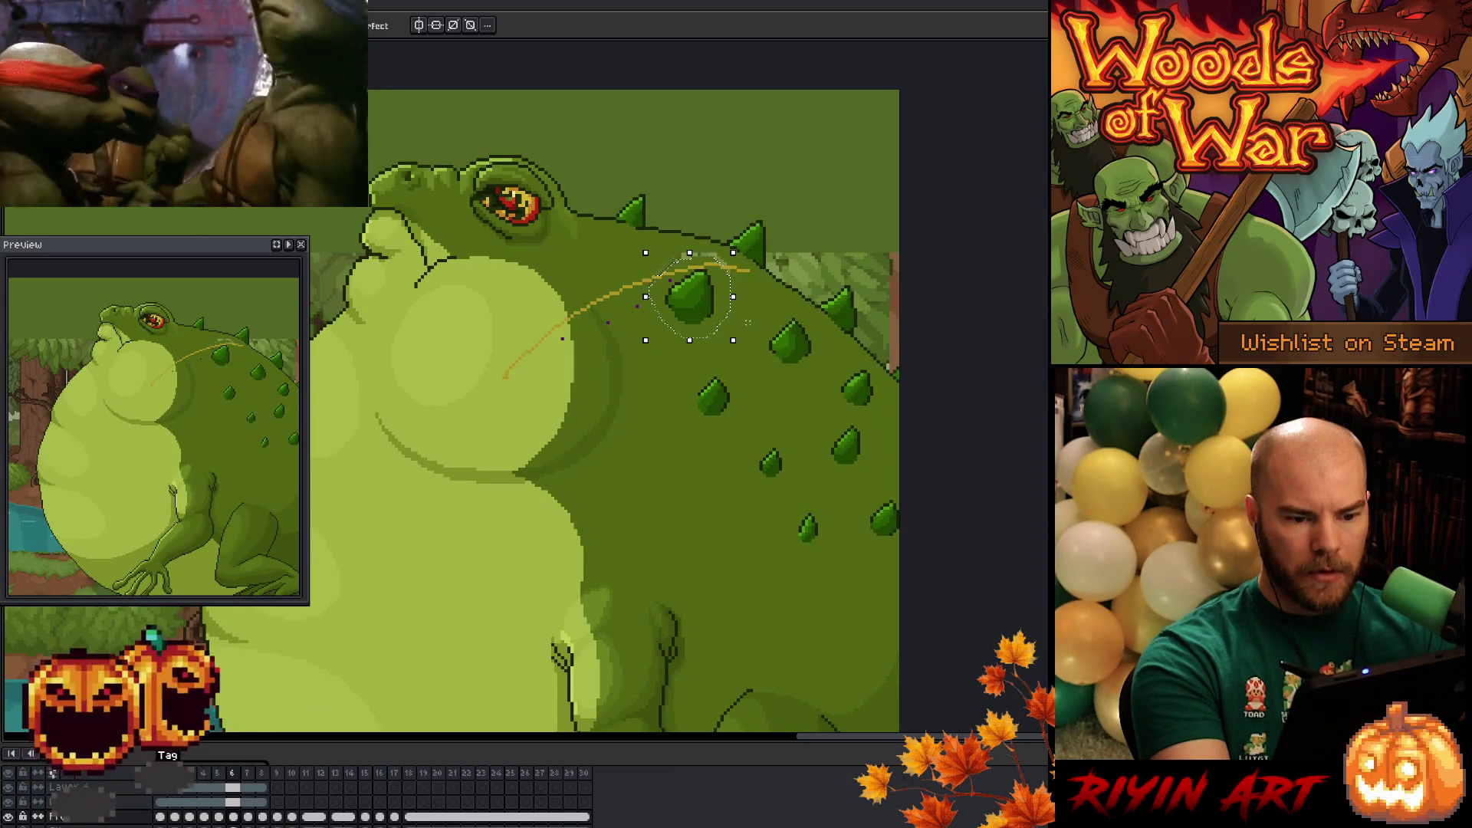
click(706, 324)
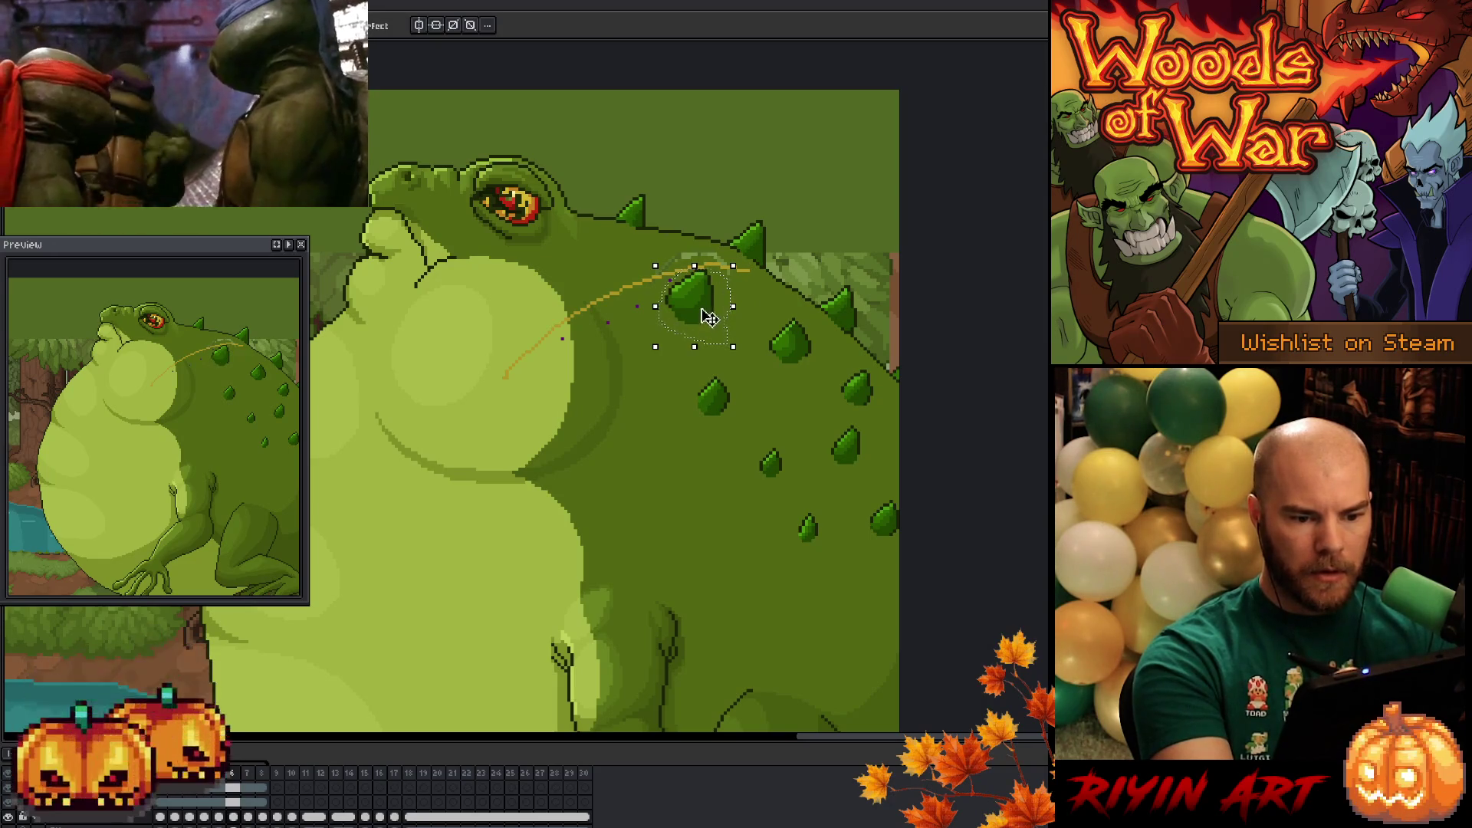
drag(699, 308, 705, 310)
key(Return)
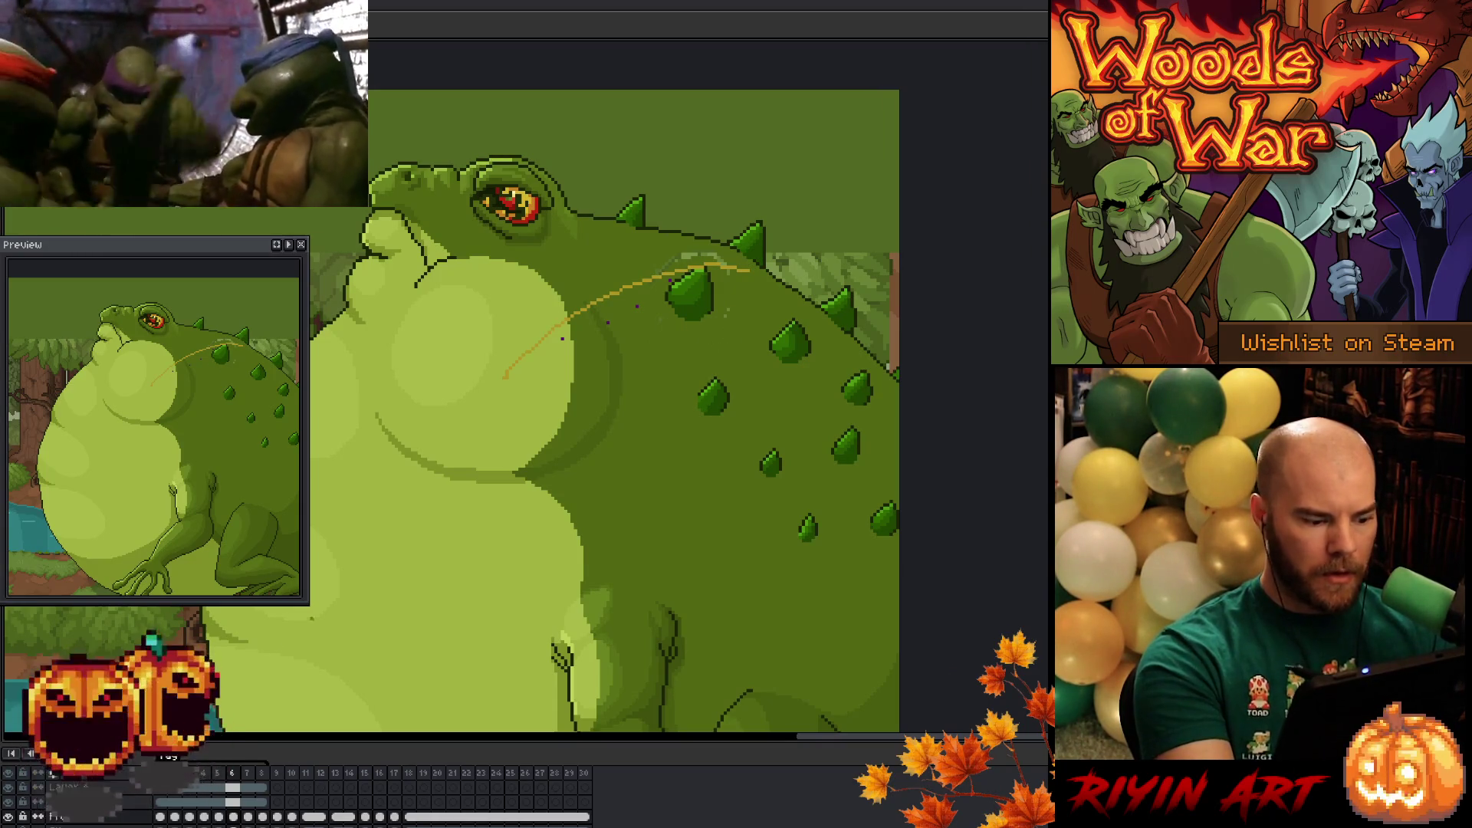
- Hide the orange guide layer and step back four frames to review the spike's motion
click(8, 786)
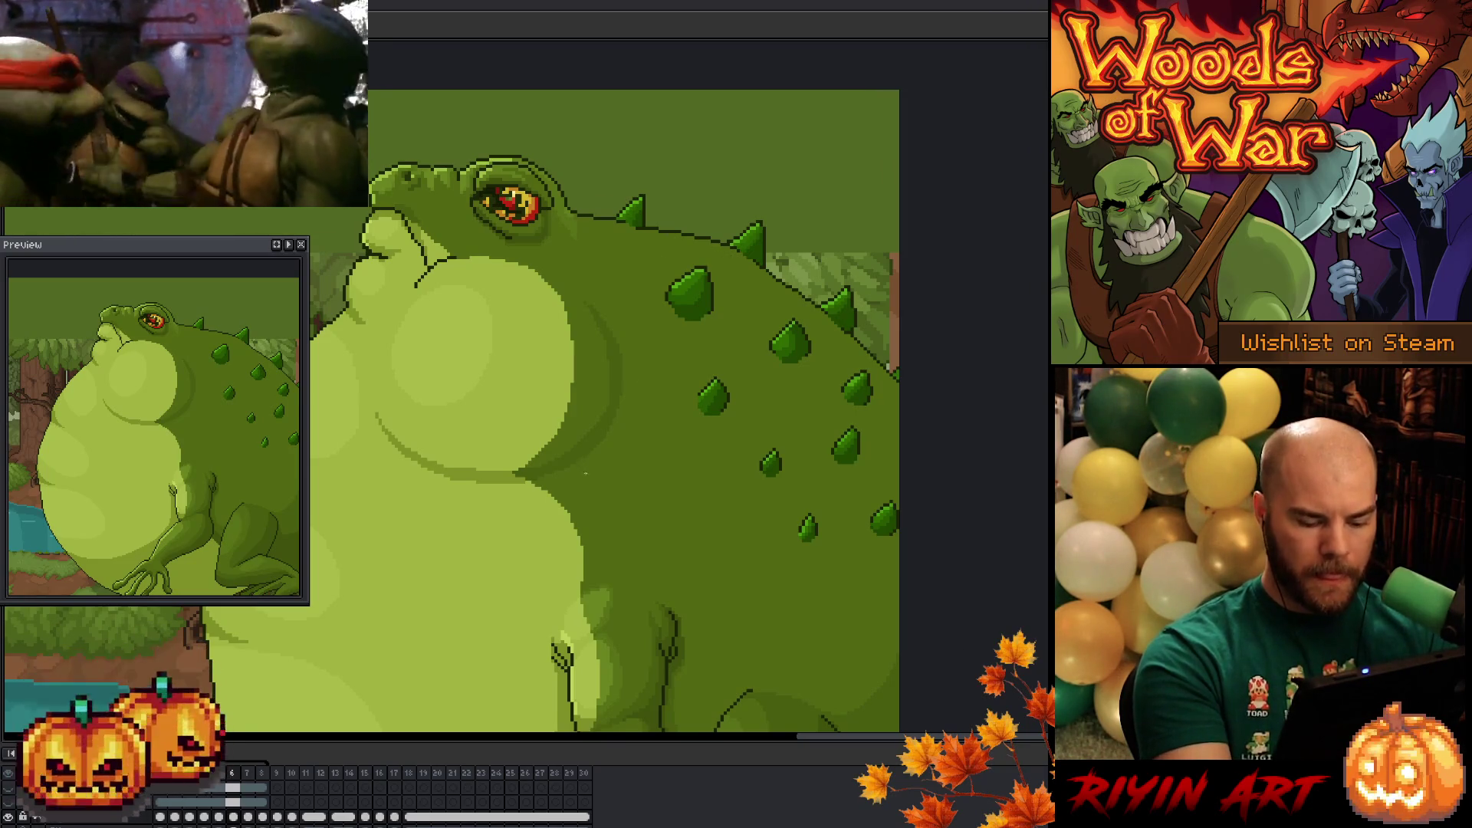
key(comma)
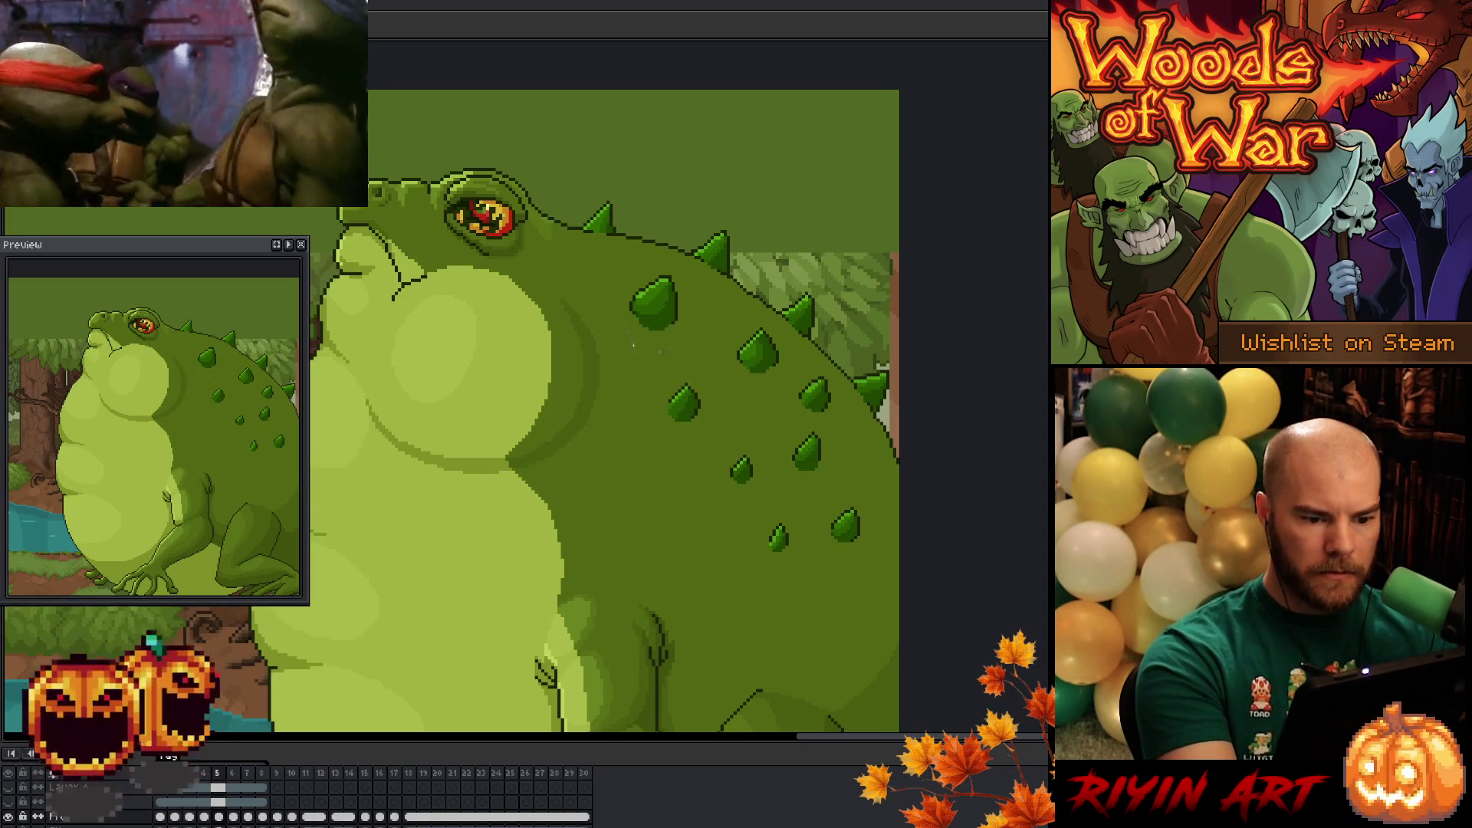
key(comma)
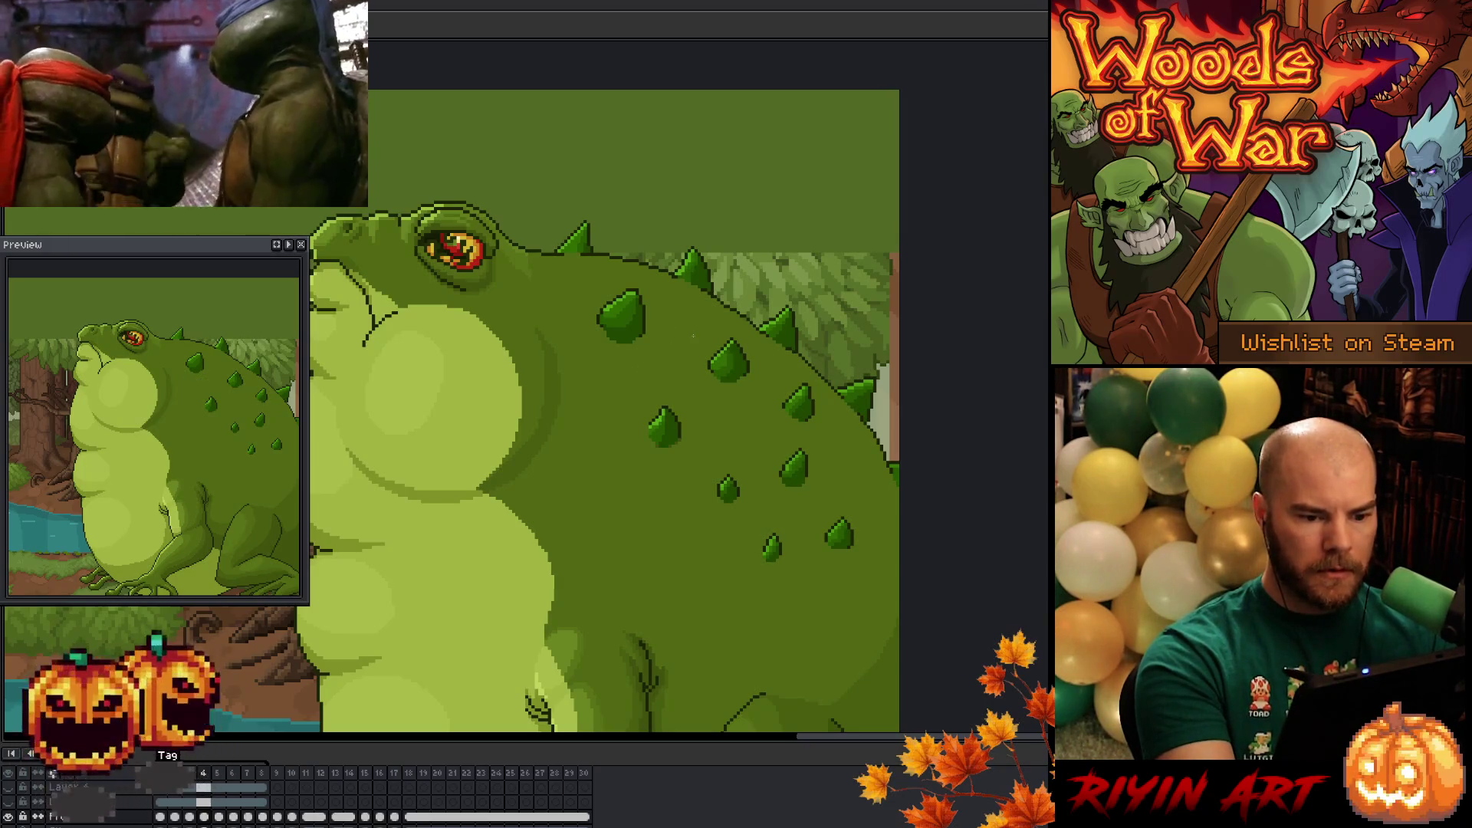
key(comma)
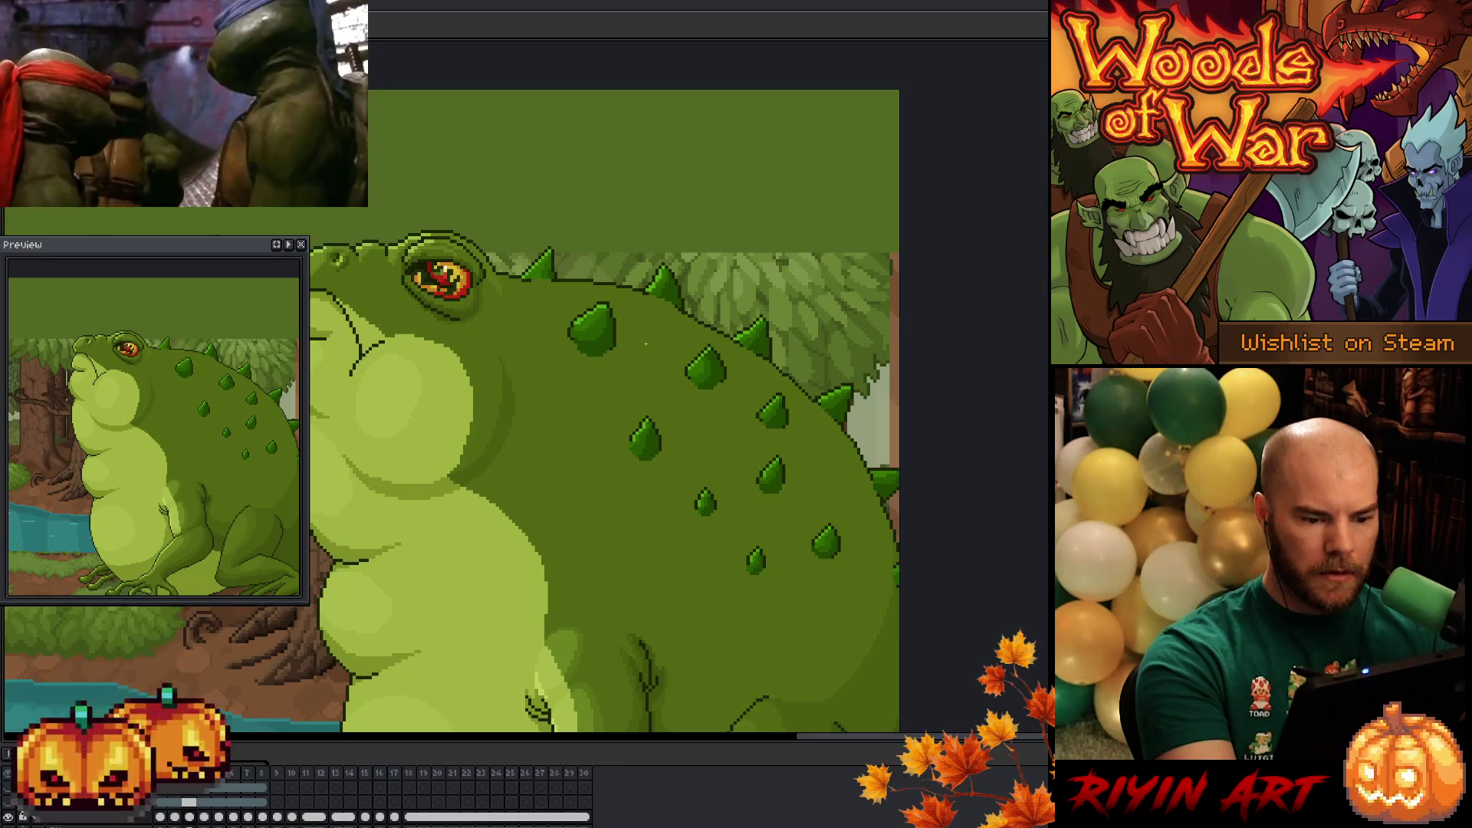
key(comma)
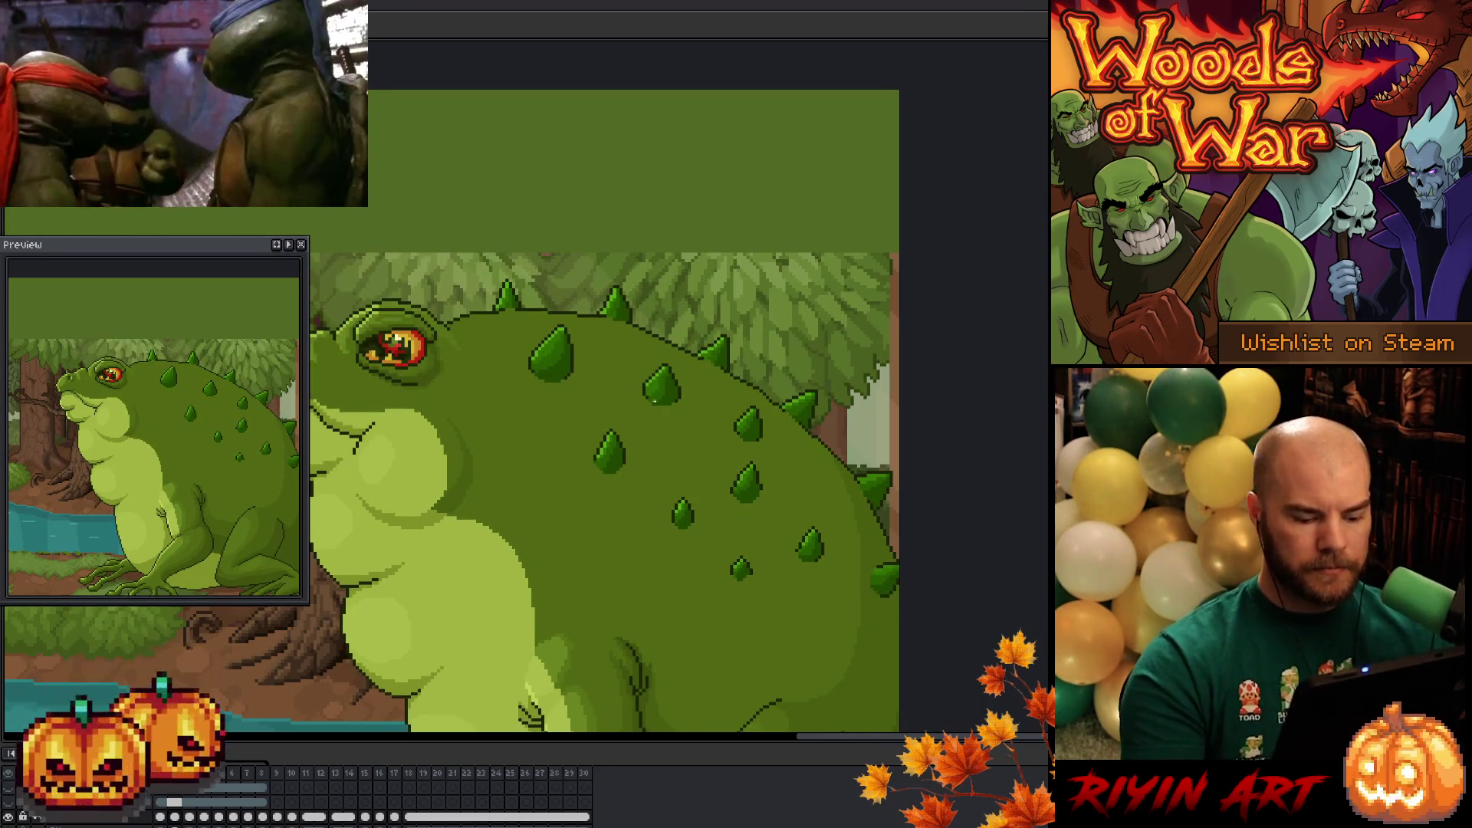
key(period)
key(period)
key(comma)
key(comma)
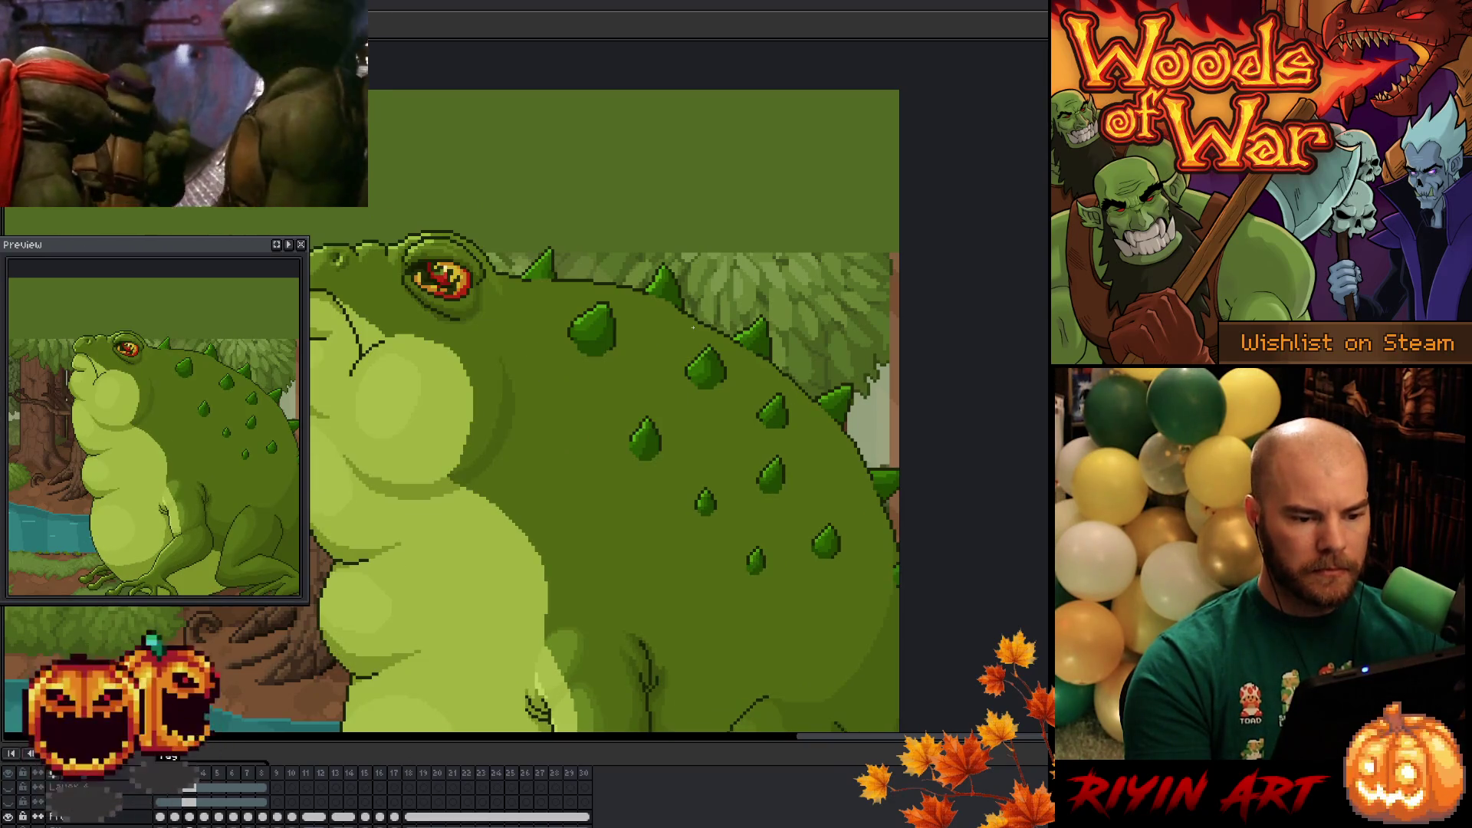
- Stop playback, then lower the front back spike by one pixel and commit it
key(b)
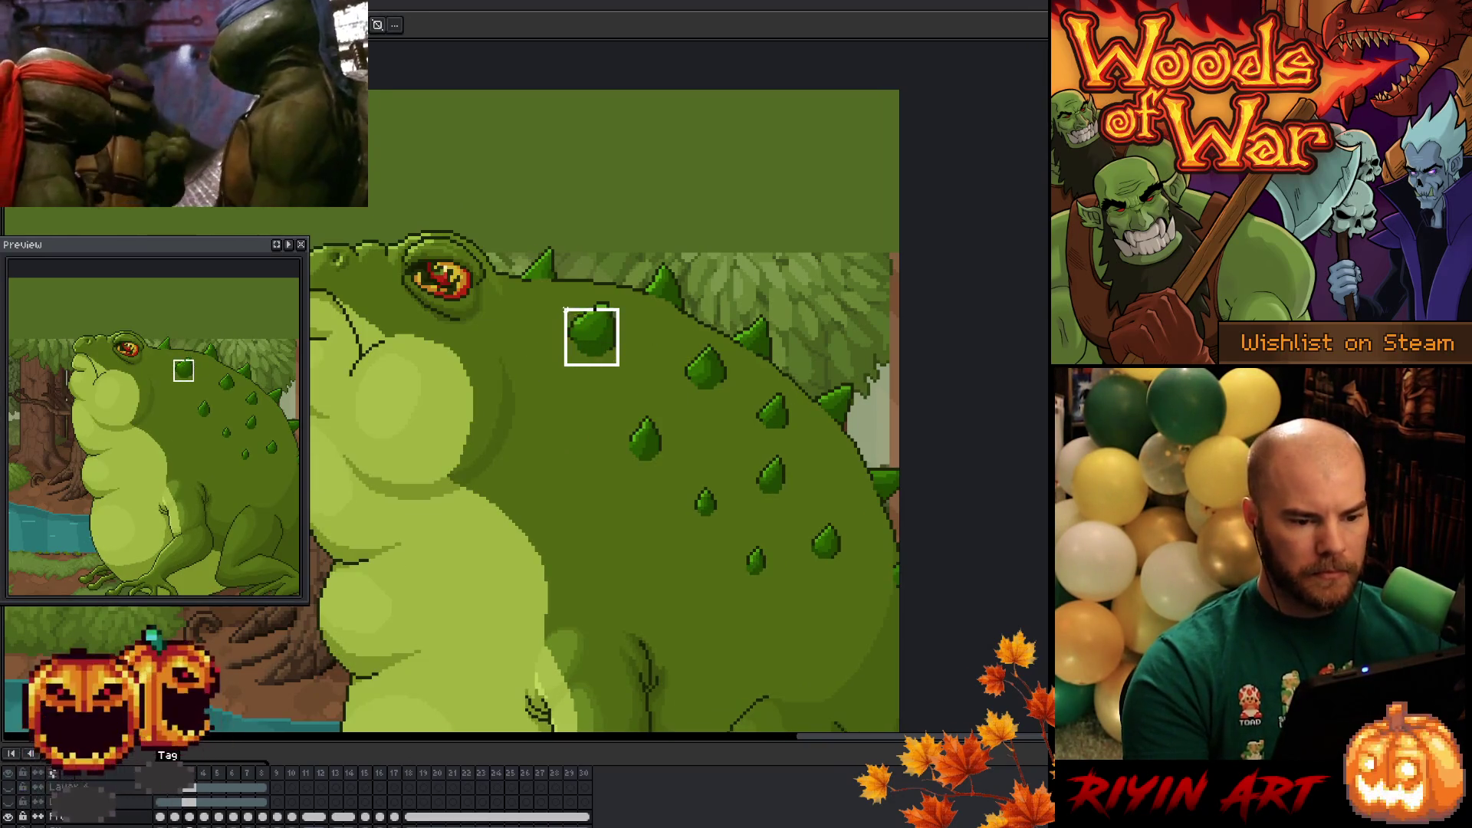
drag(559, 307, 622, 369)
click(653, 312)
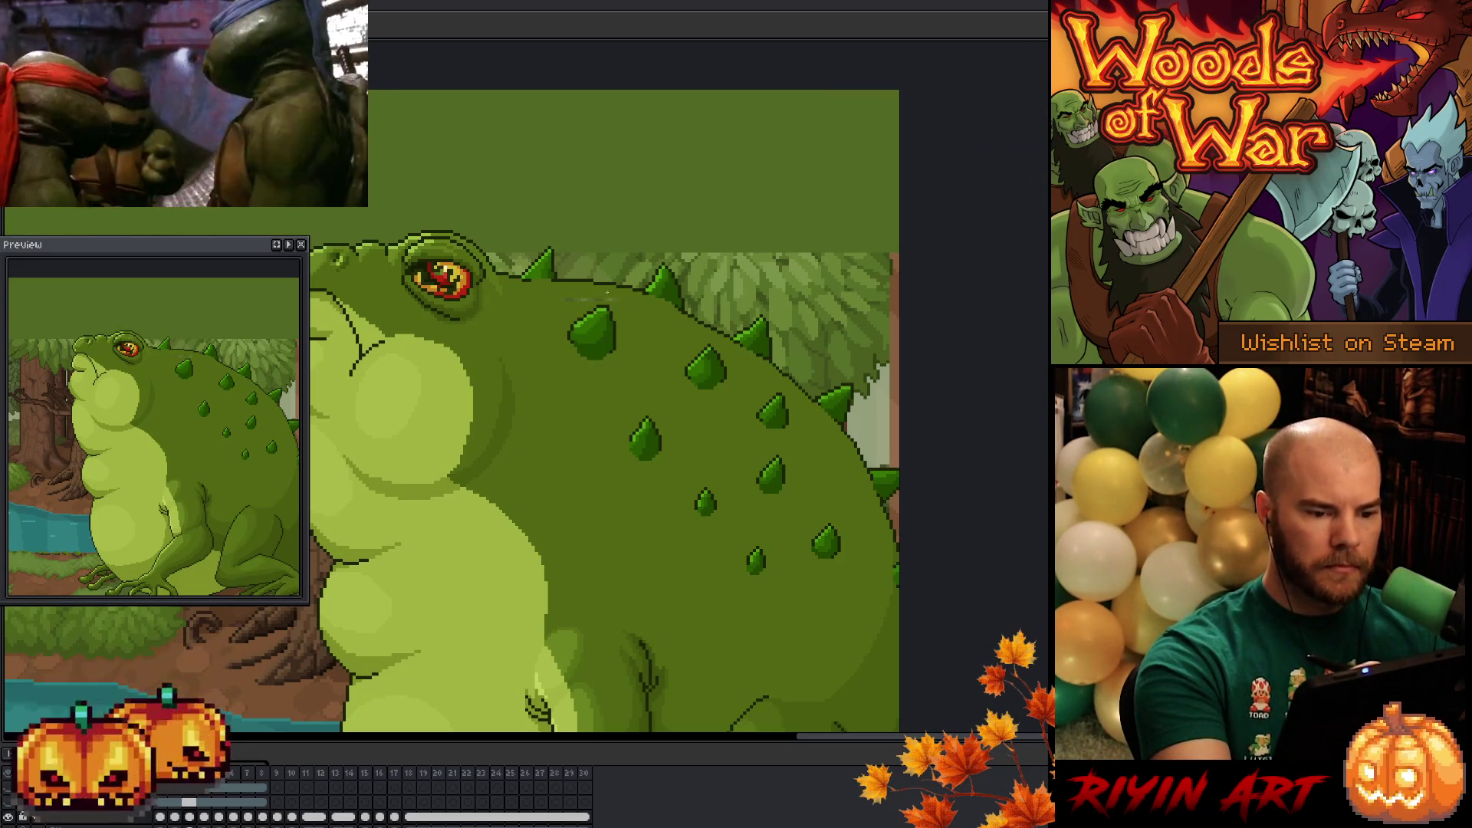
key(Return)
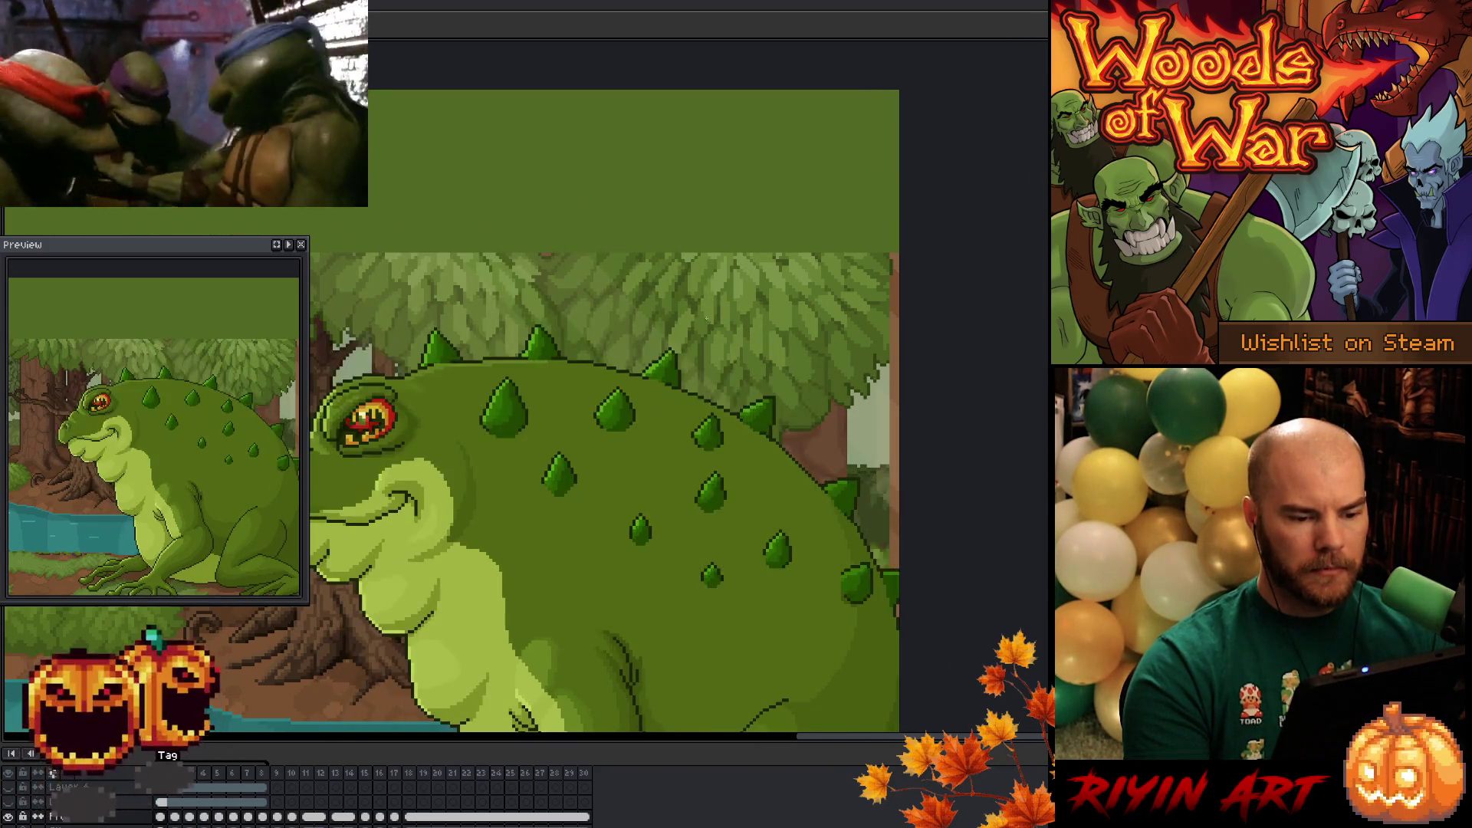
key(Return)
mouse_move(577, 387)
mouse_down()
mouse_move(579, 341)
mouse_move(549, 321)
mouse_move(540, 395)
mouse_up()
key(Down)
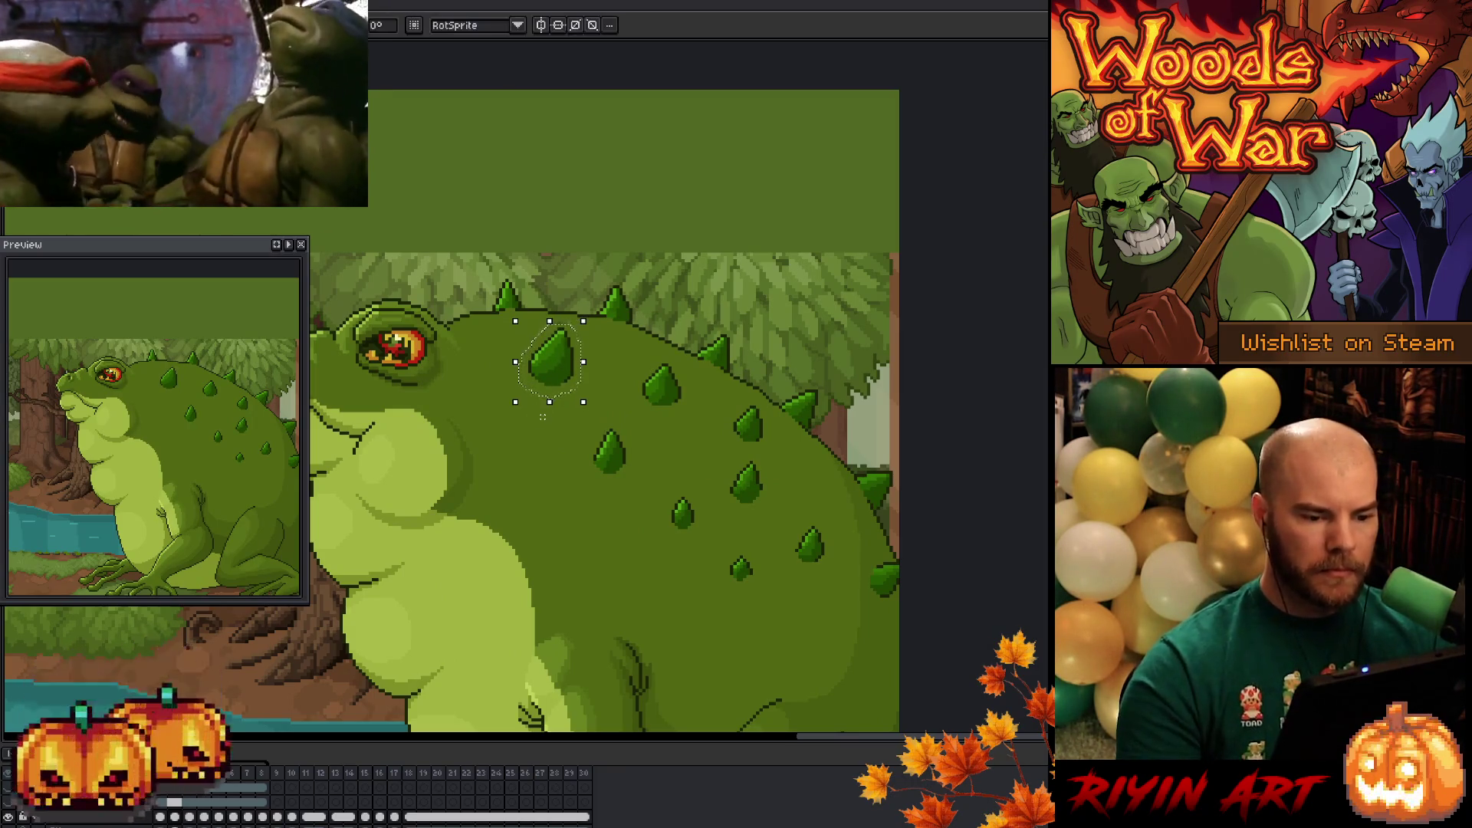
key(ctrl+d)
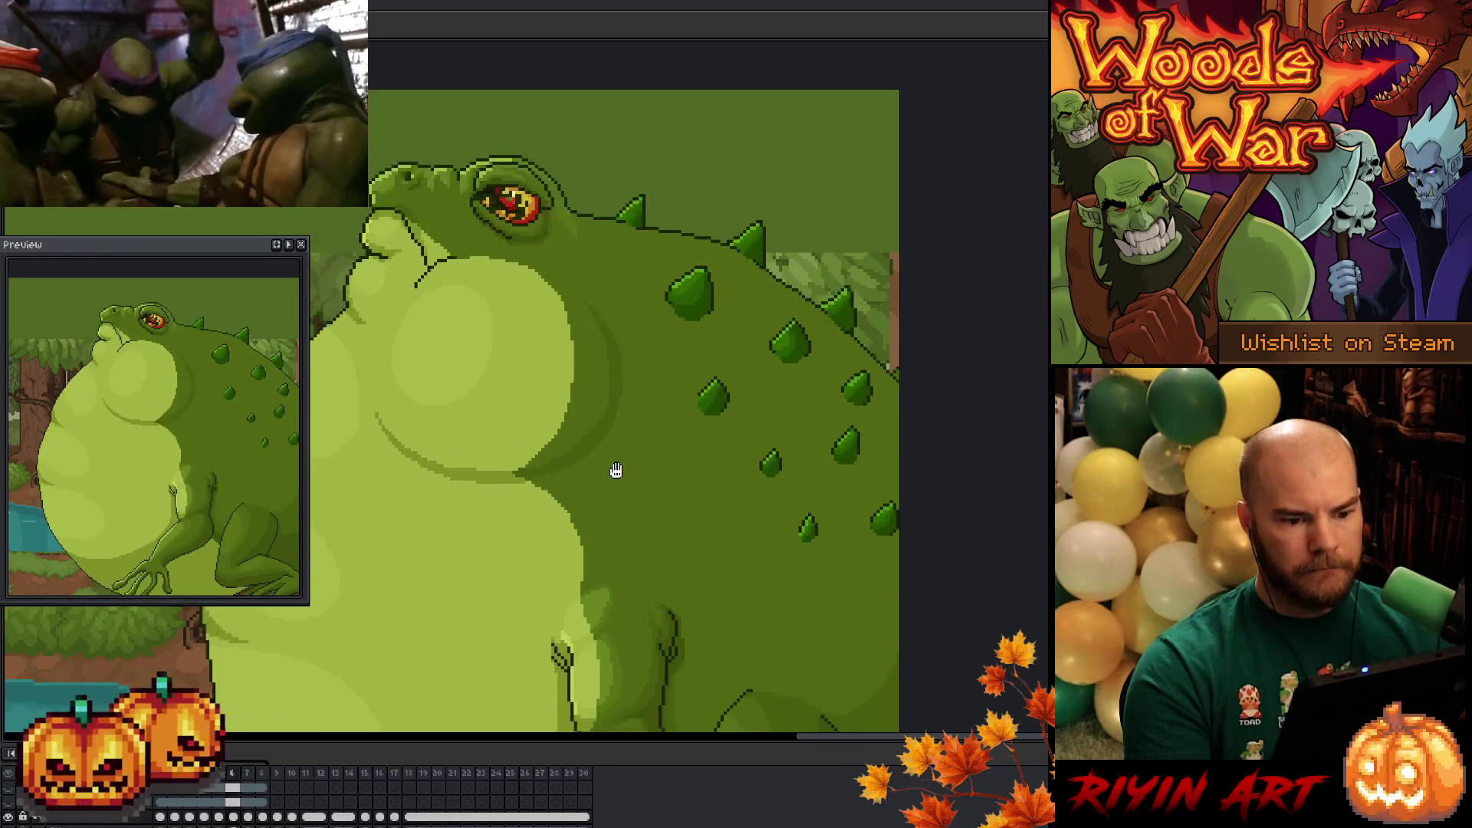
scroll(616, 468, down, 3)
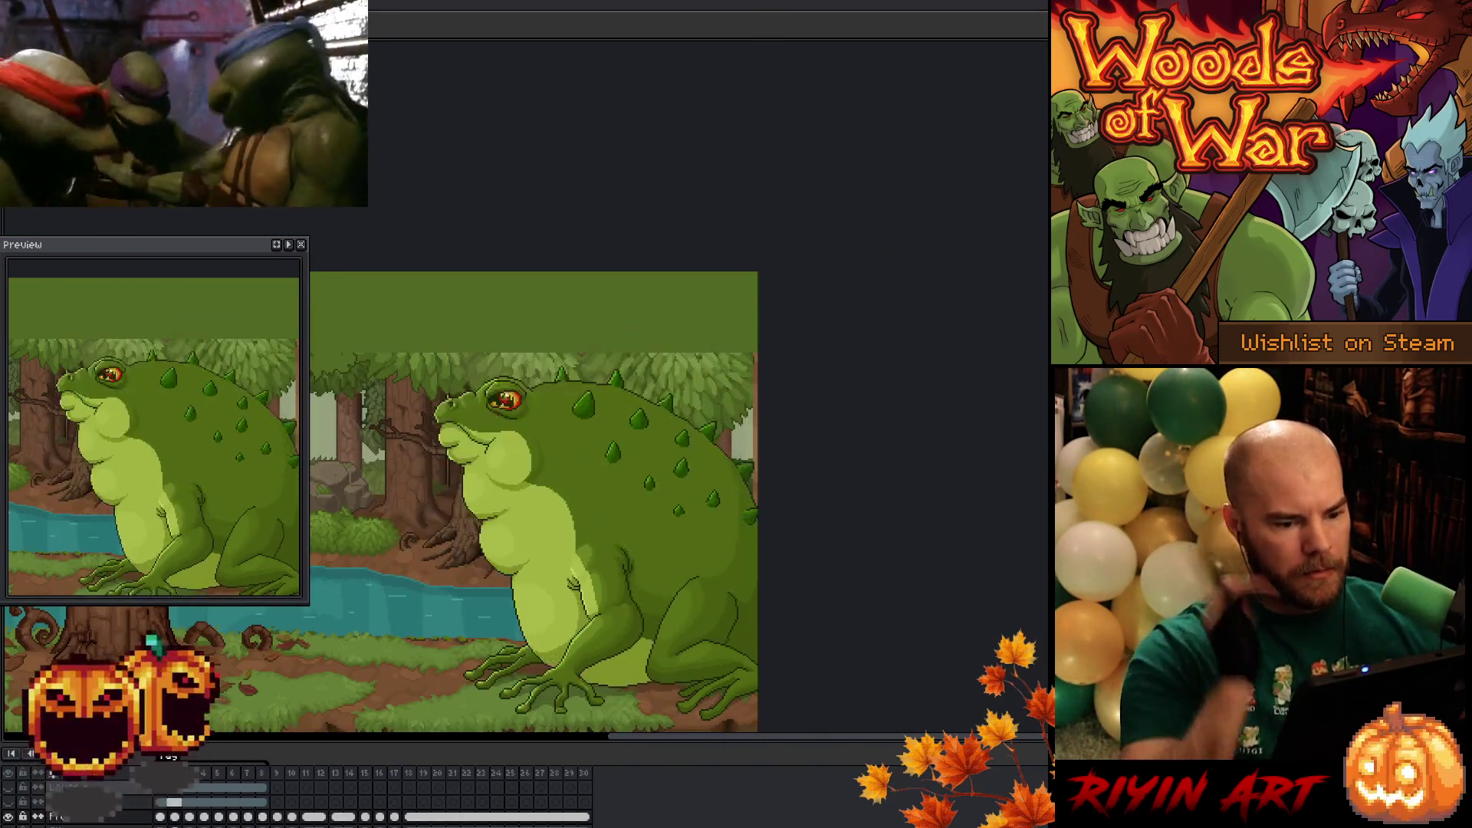
- Set the duration of frames 1–8 to 1 in Frame Properties
drag(262, 772, 159, 772)
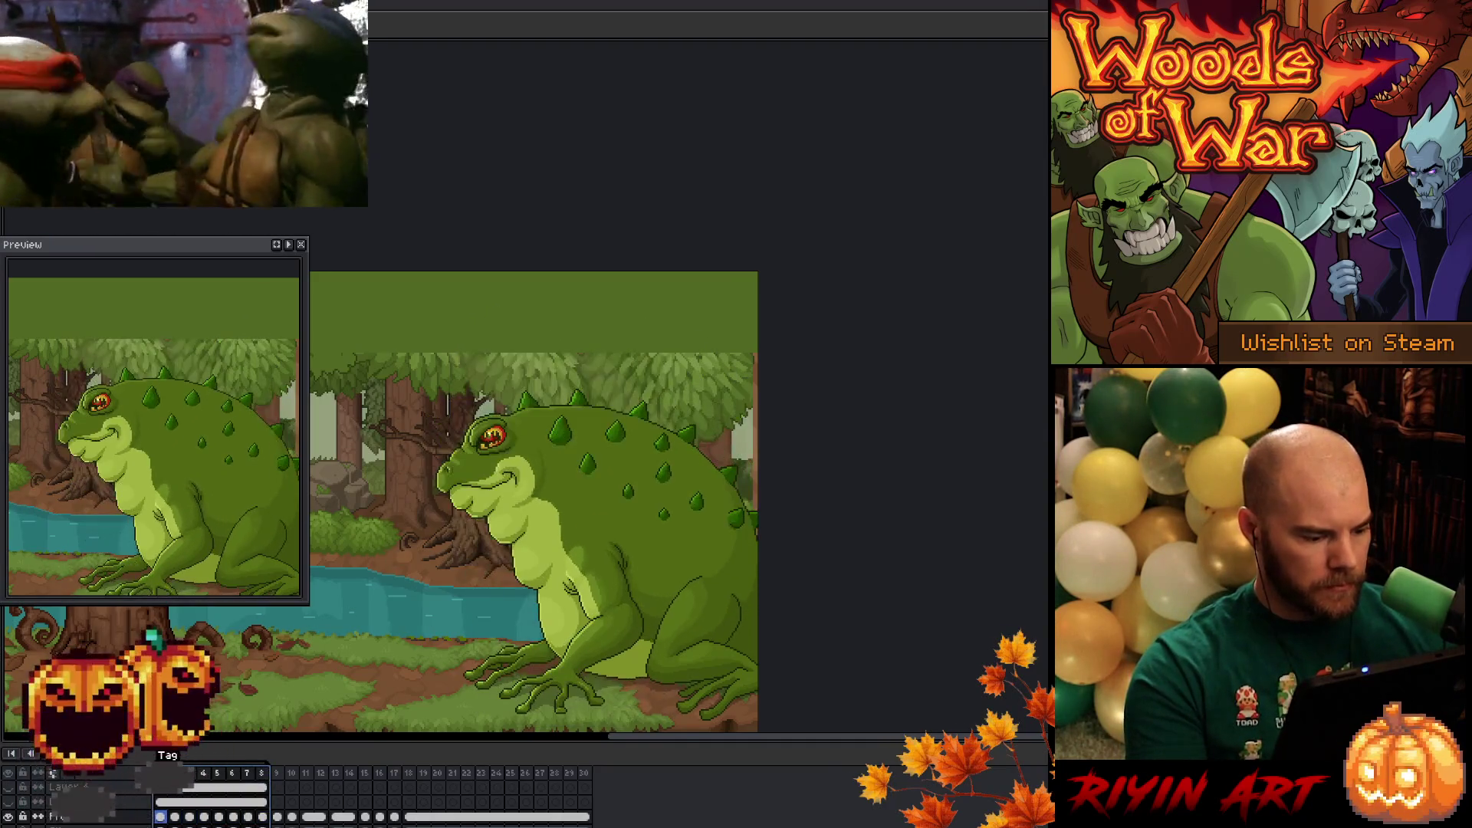
right_click(161, 773)
click(245, 687)
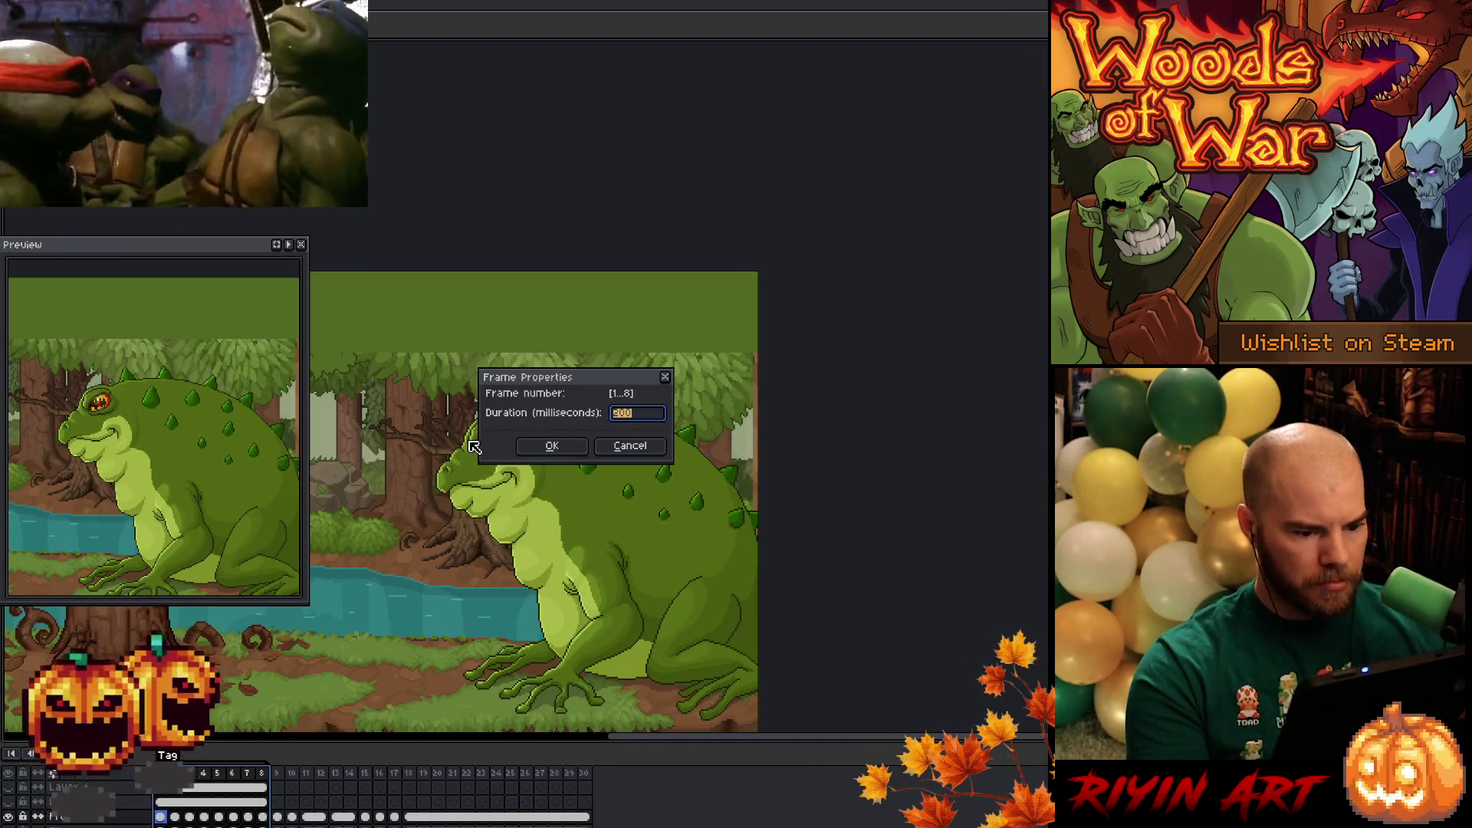
text(1)
key(Return)
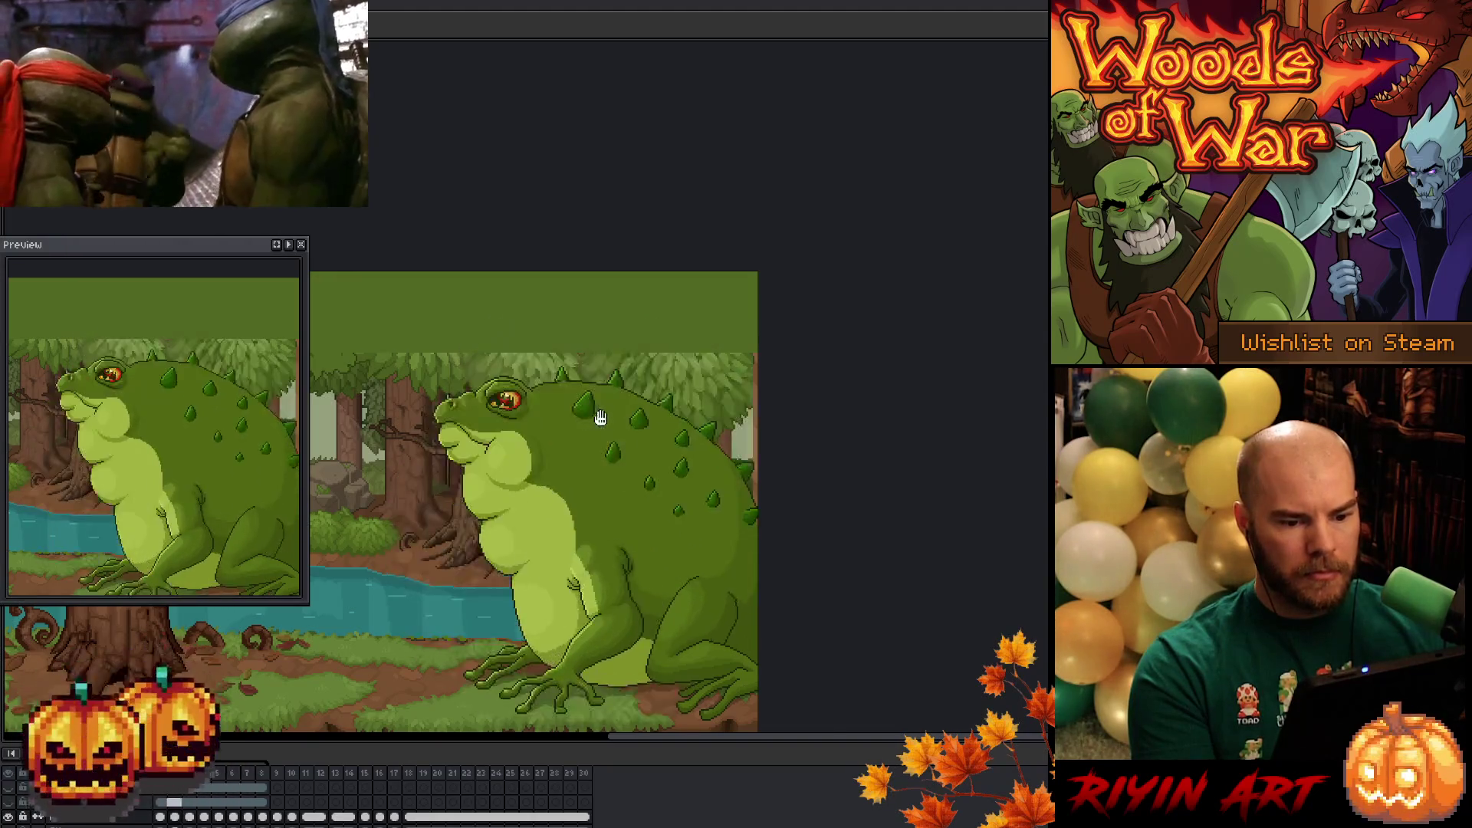
scroll(607, 423, up, 1)
scroll(612, 429, down, 1)
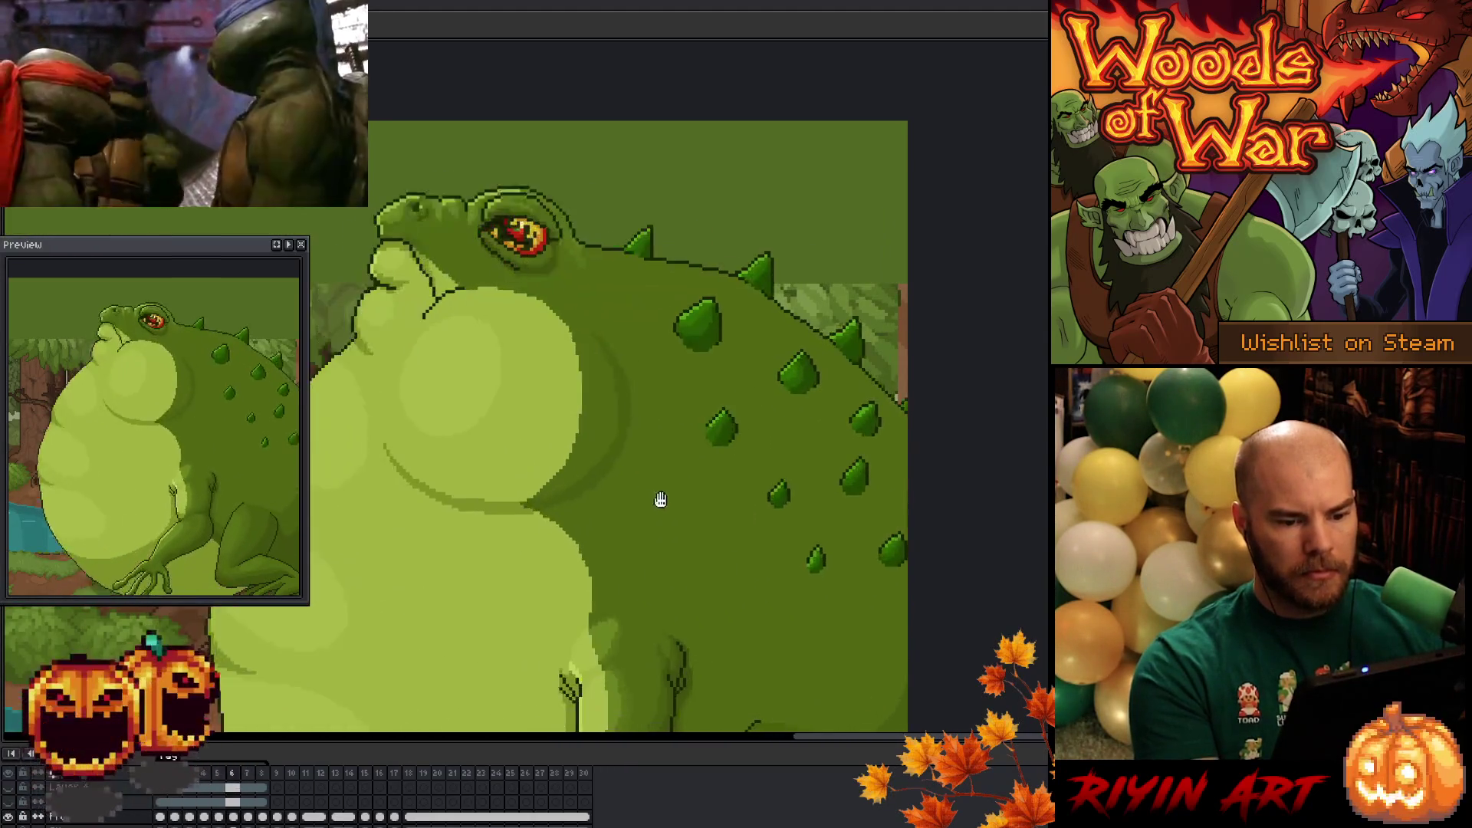
scroll(563, 445, up, 1)
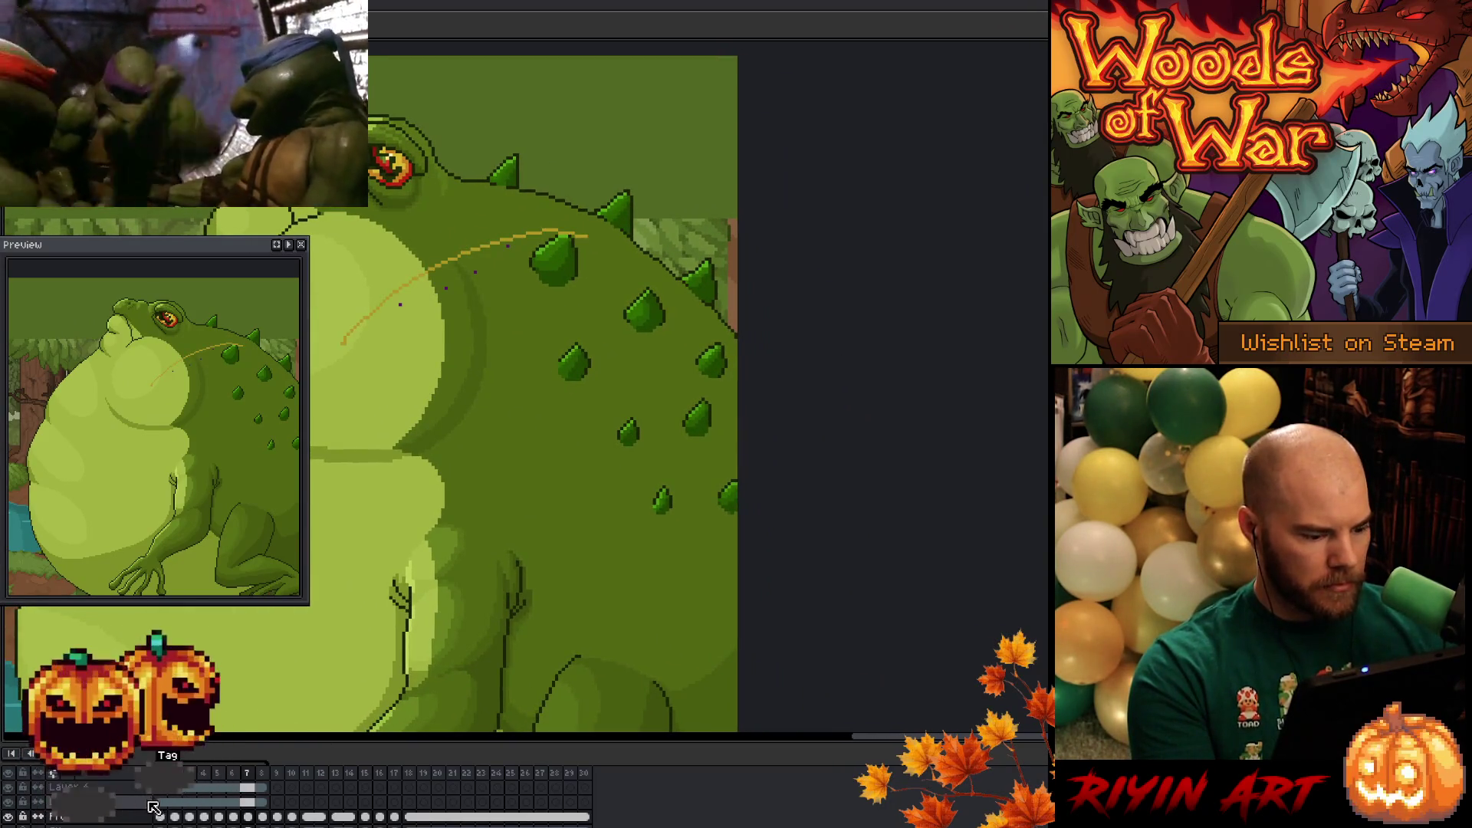
- Step from frame 1 through the inflation frames to frame 8 and select Layer 4's frame 8 cel
click(159, 802)
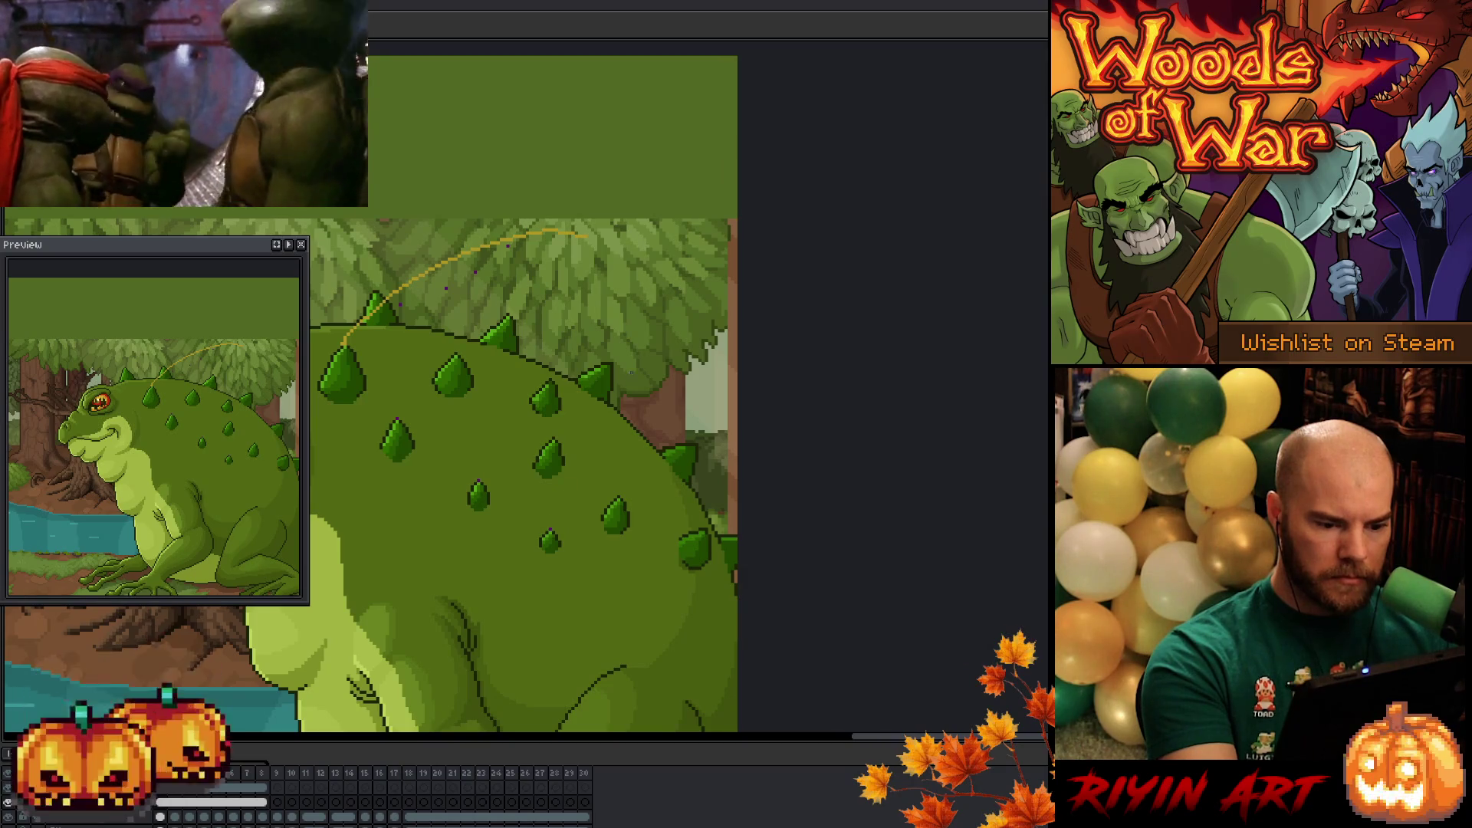
key(period)
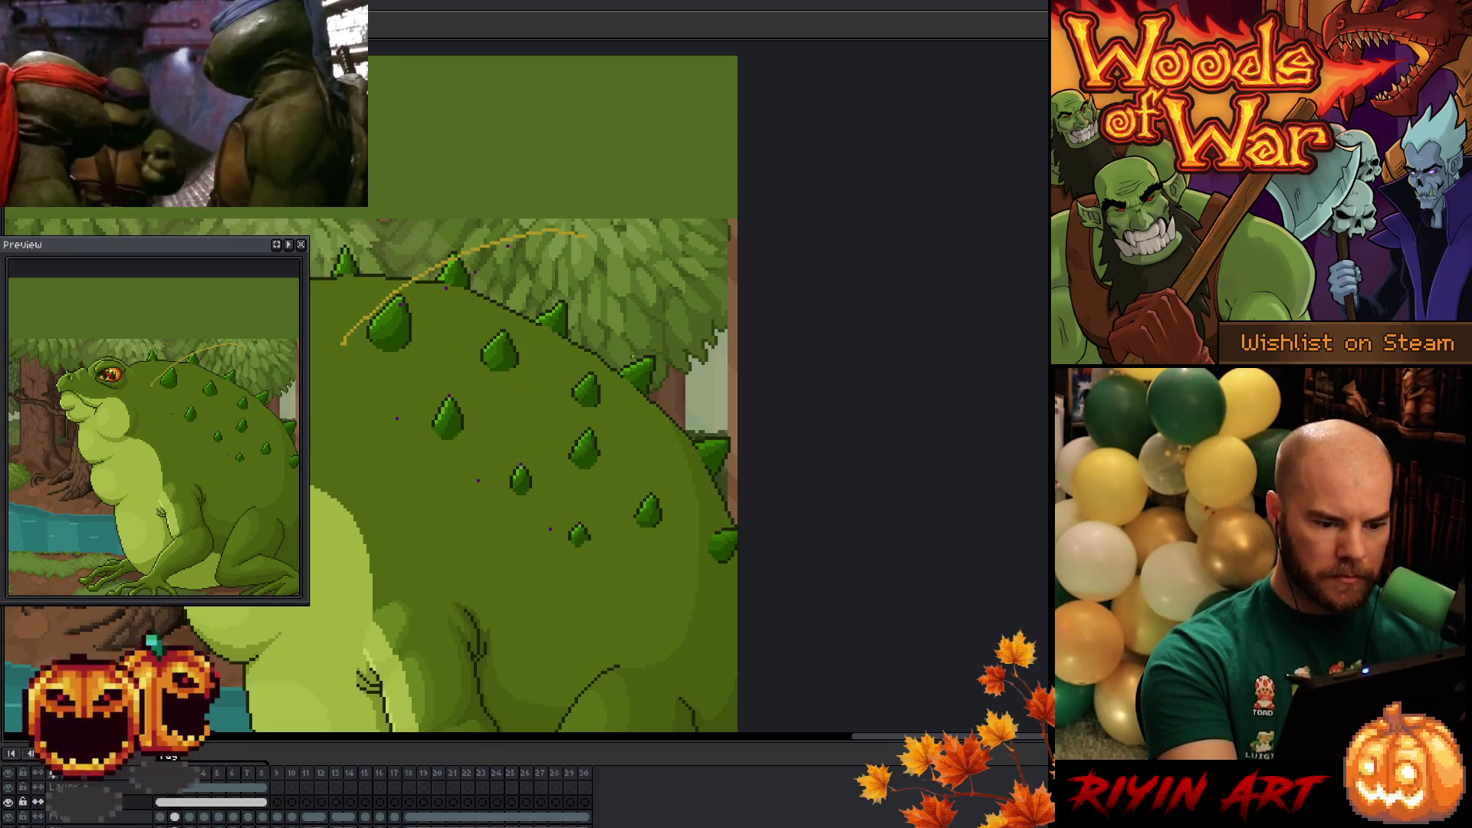
key(period)
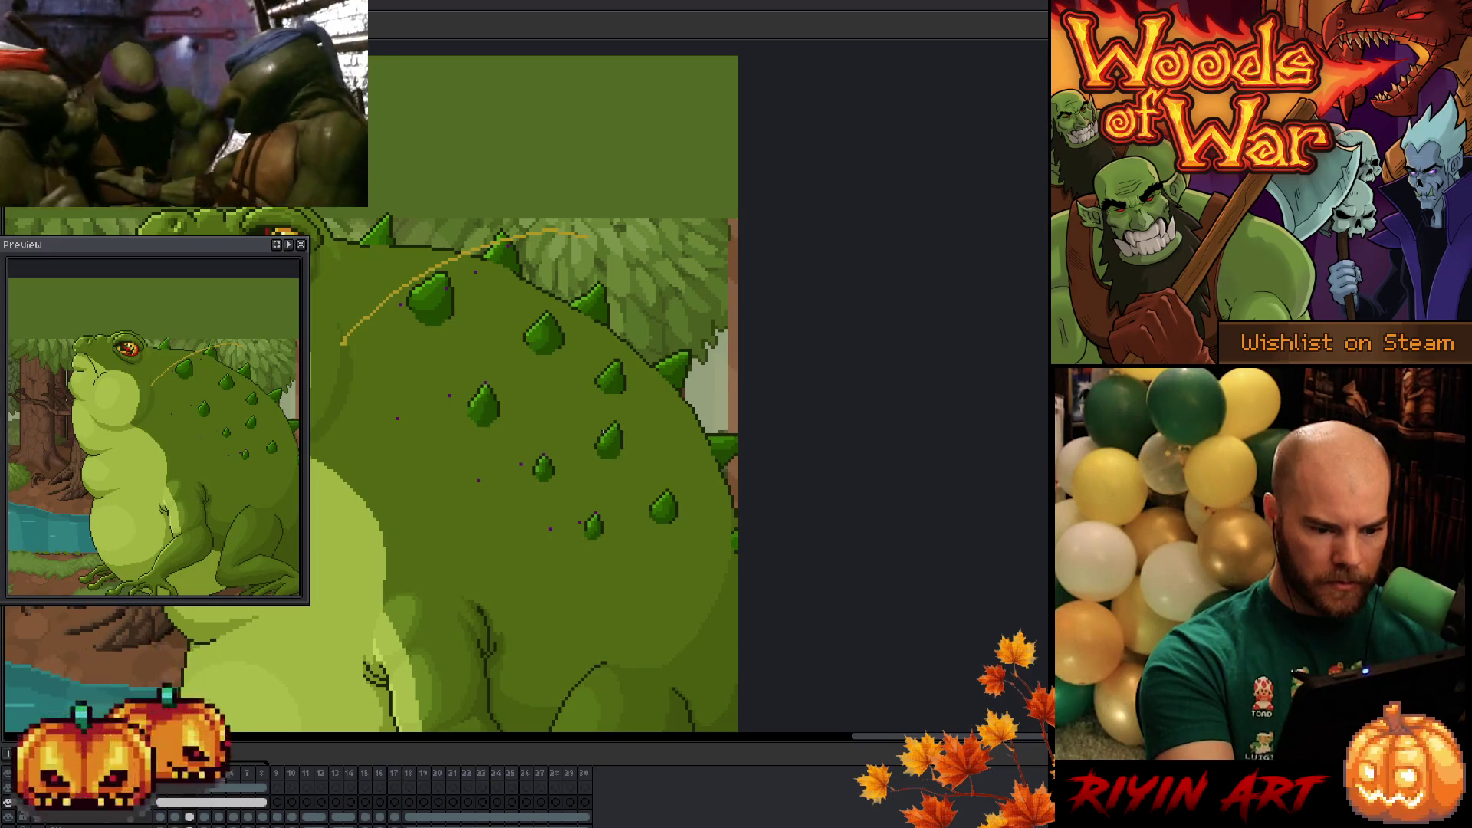
key(period)
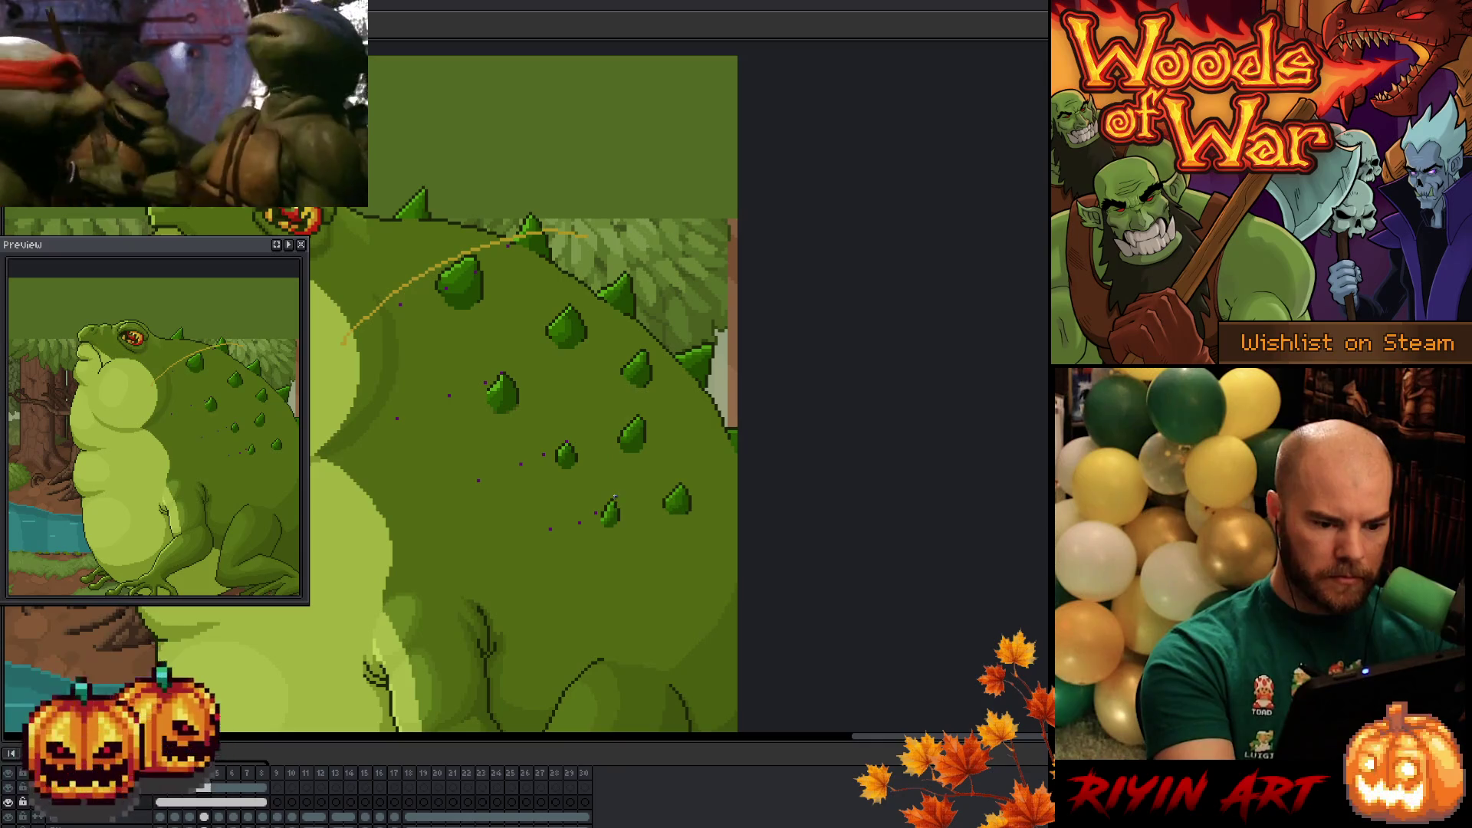
key(period)
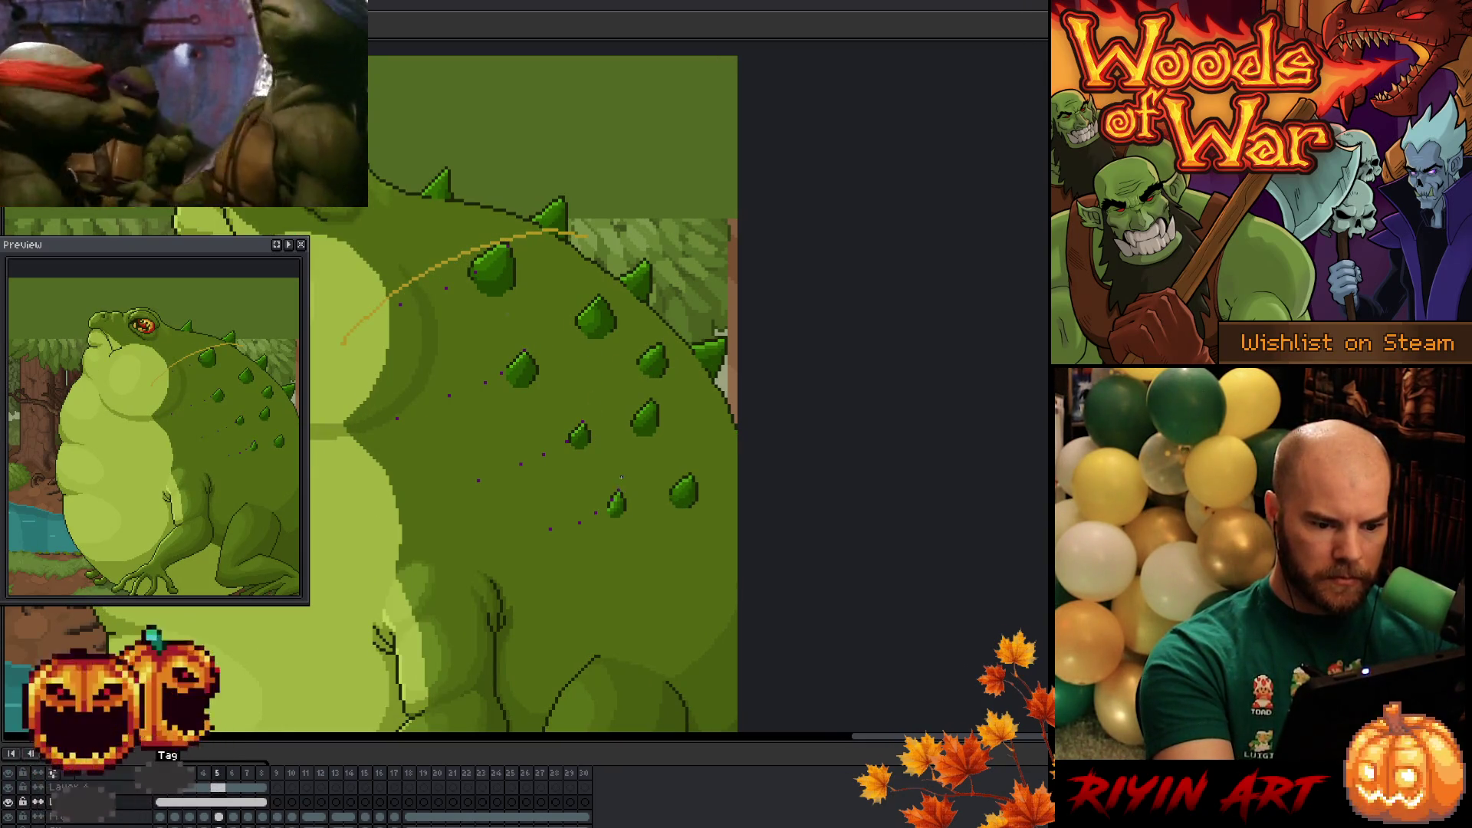
key(period)
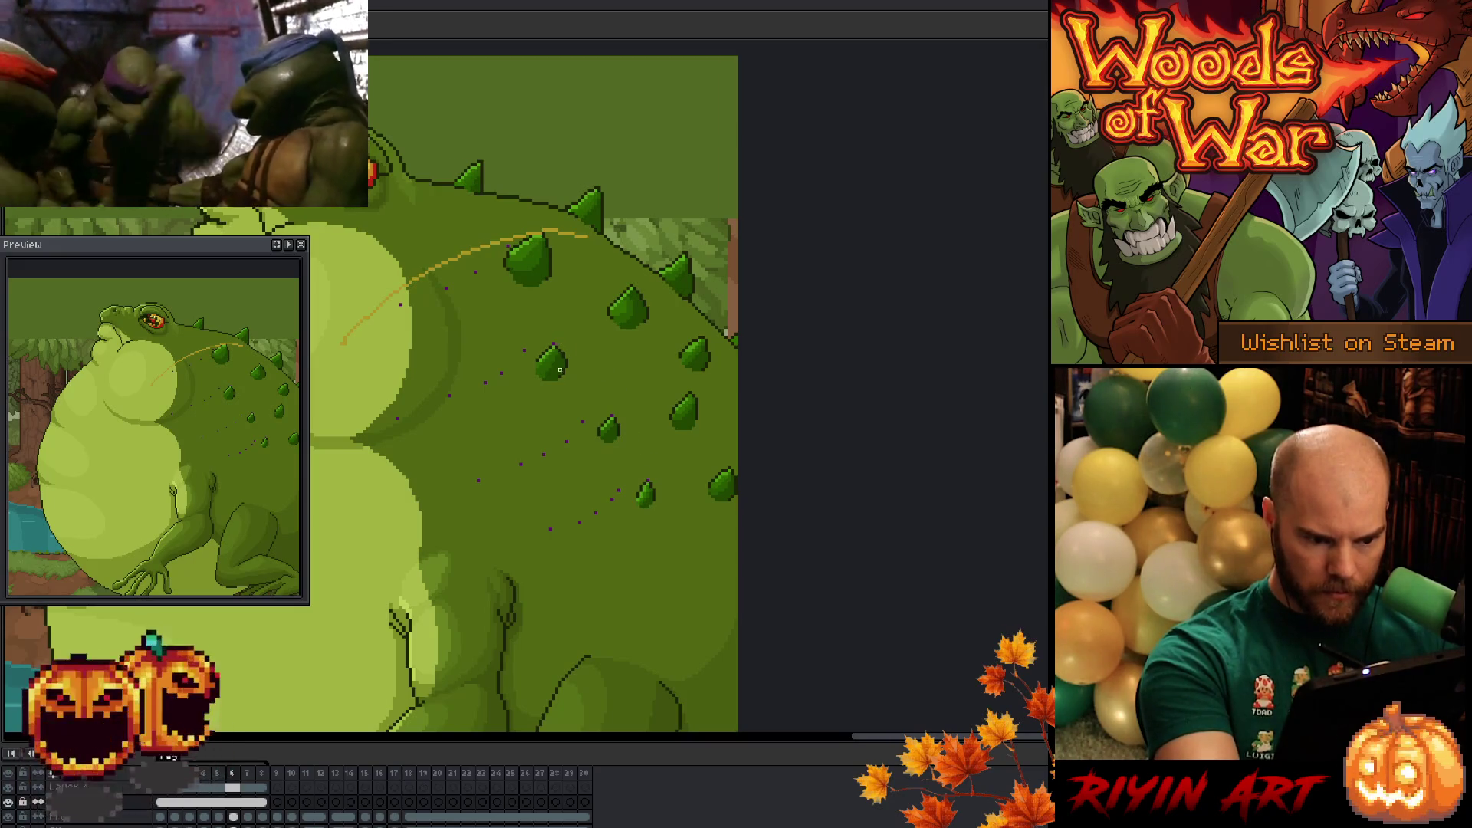
key(Right)
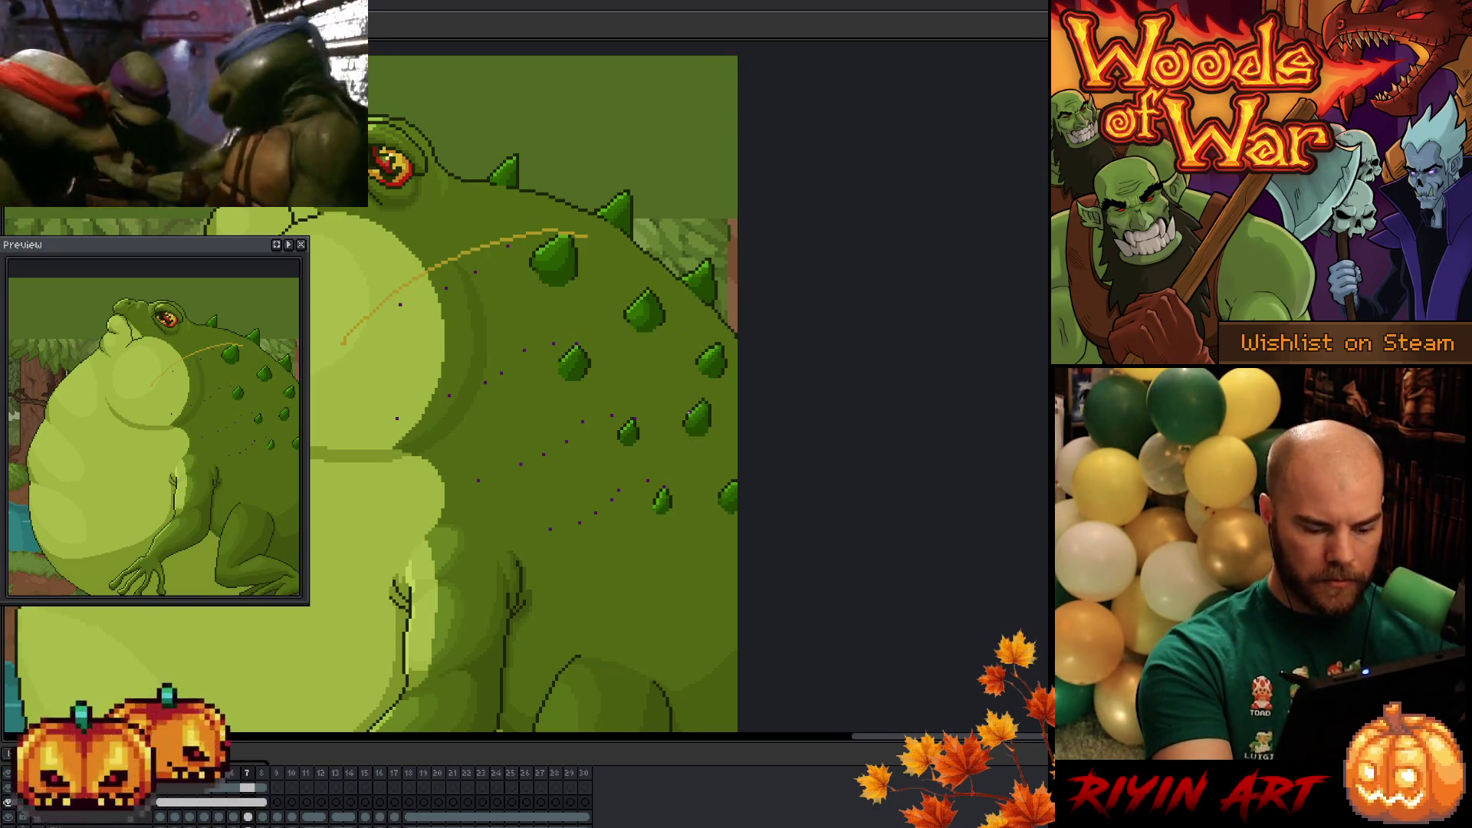
key(Right)
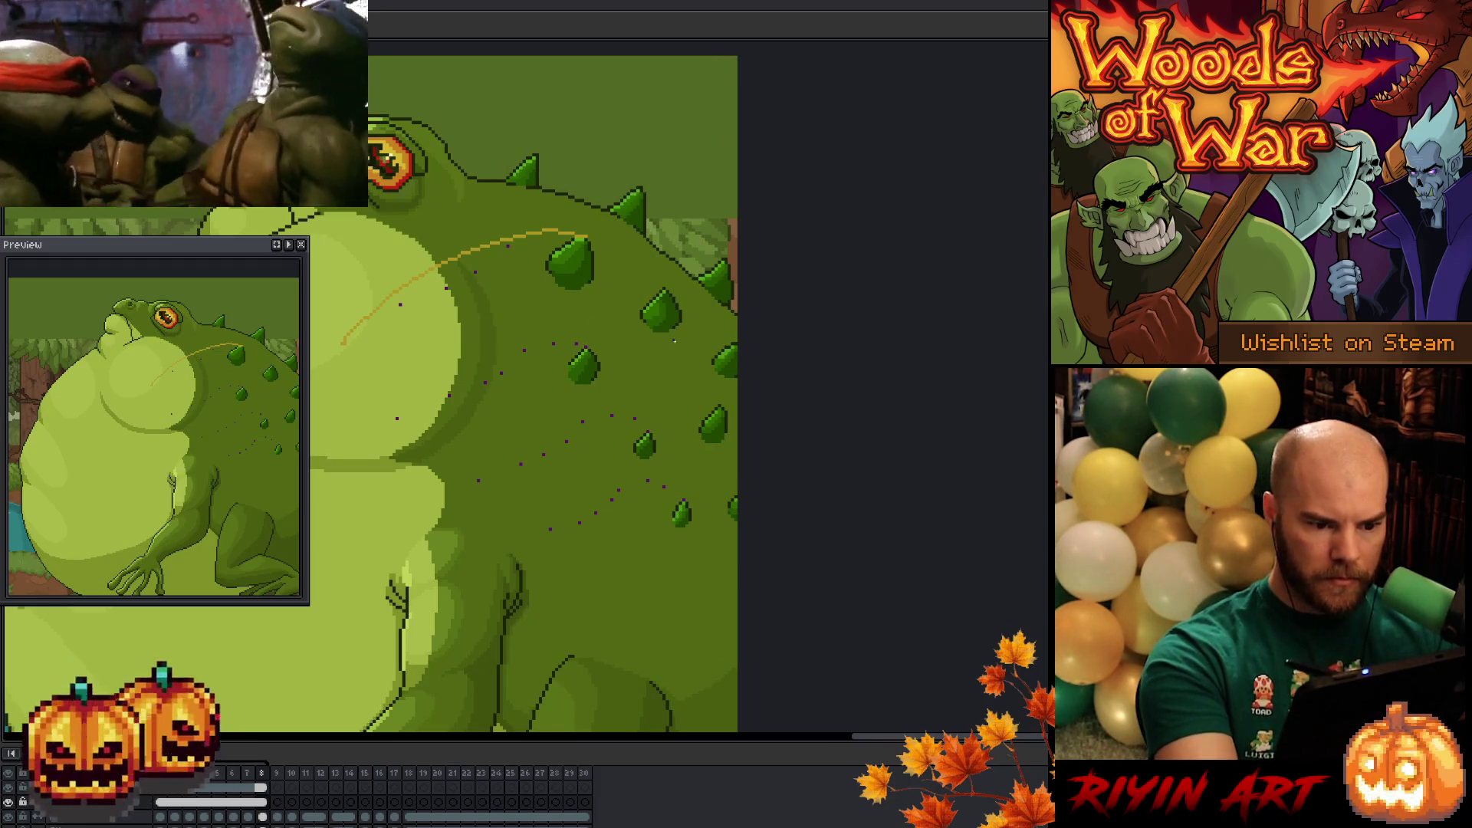
key(Right)
key(Left)
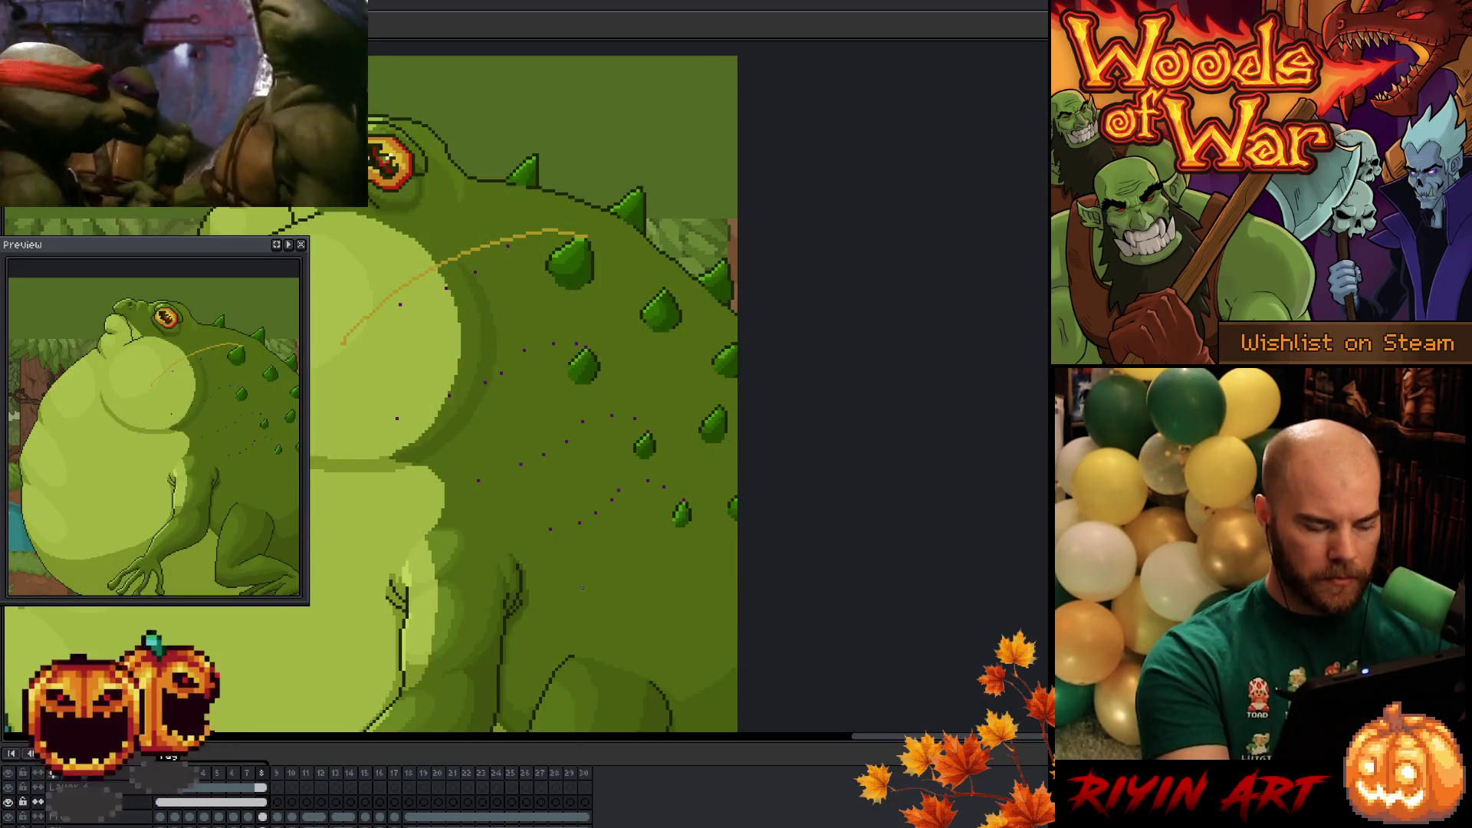
click(184, 790)
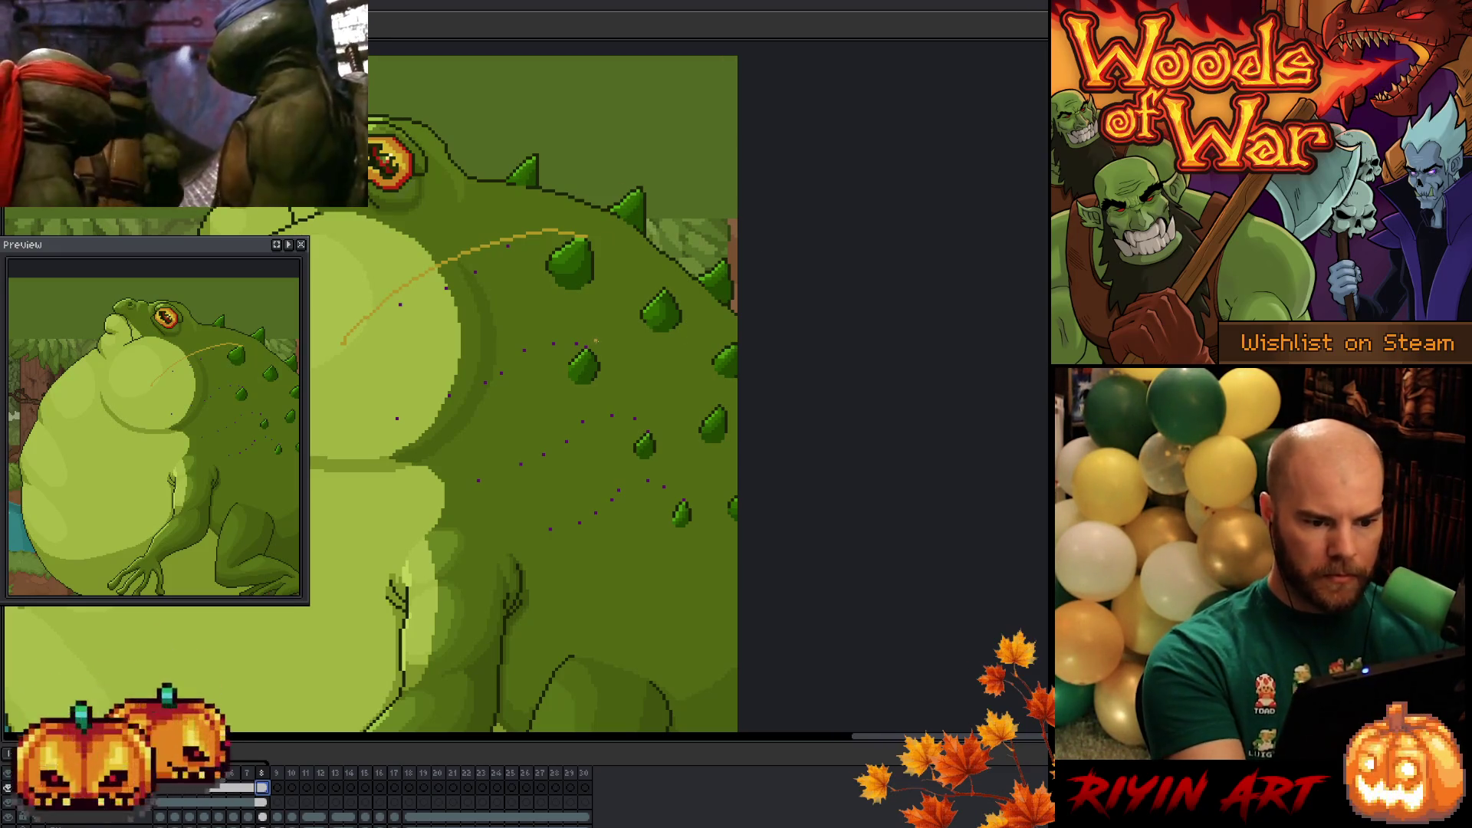
- Draw the second spike's orange guide curve, redrawing it several times until smooth
mouse_move(587, 345)
mouse_down()
mouse_move(541, 343)
mouse_move(418, 400)
mouse_up()
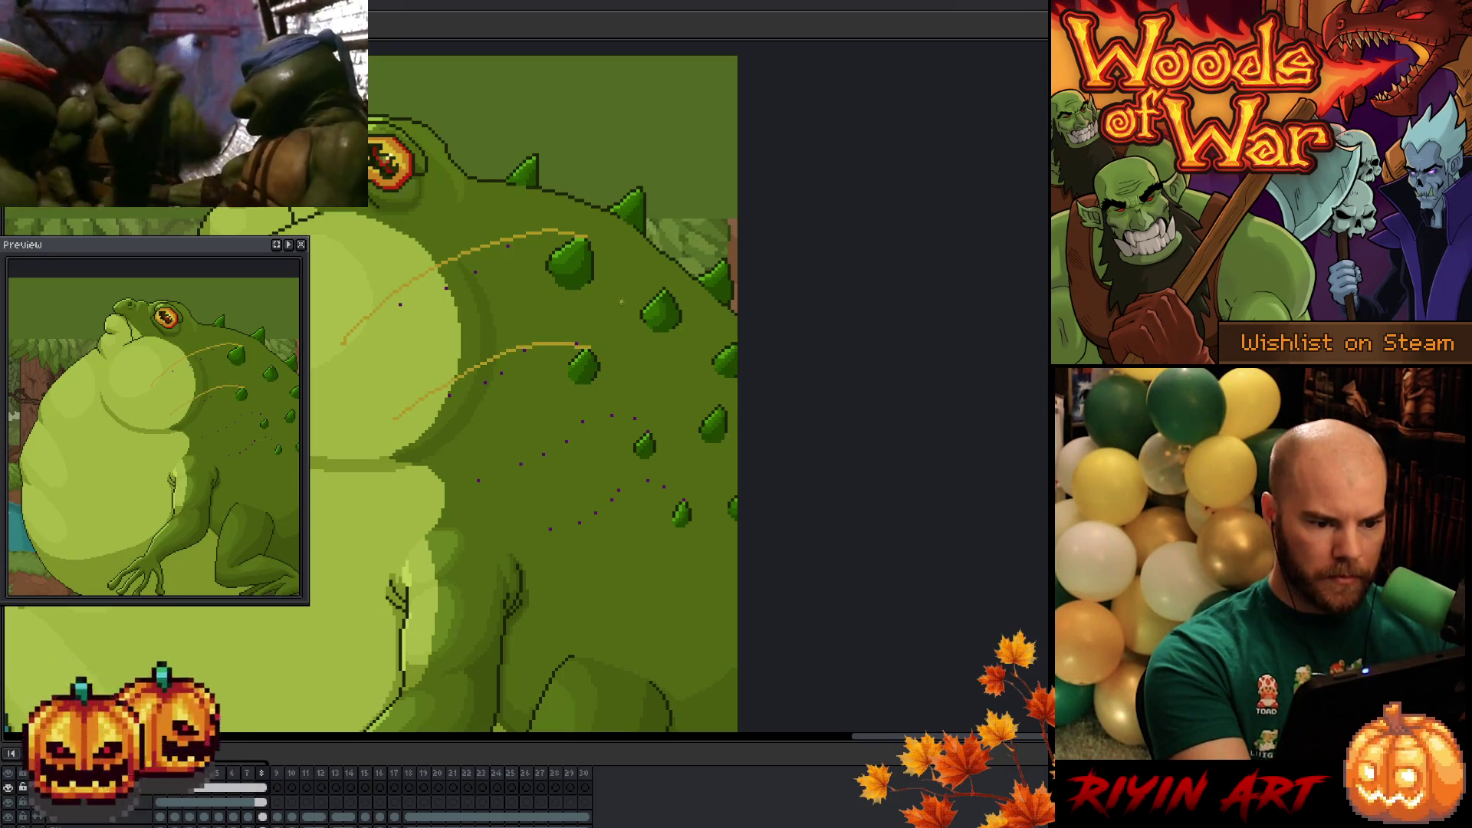
key(ctrl+z)
mouse_move(586, 344)
mouse_down()
mouse_move(533, 339)
mouse_move(447, 375)
mouse_up()
key(ctrl+z)
mouse_move(588, 344)
mouse_down()
mouse_move(474, 364)
mouse_move(406, 407)
mouse_up()
key(ctrl+z)
mouse_move(584, 342)
mouse_down()
mouse_move(529, 339)
mouse_move(426, 395)
mouse_up()
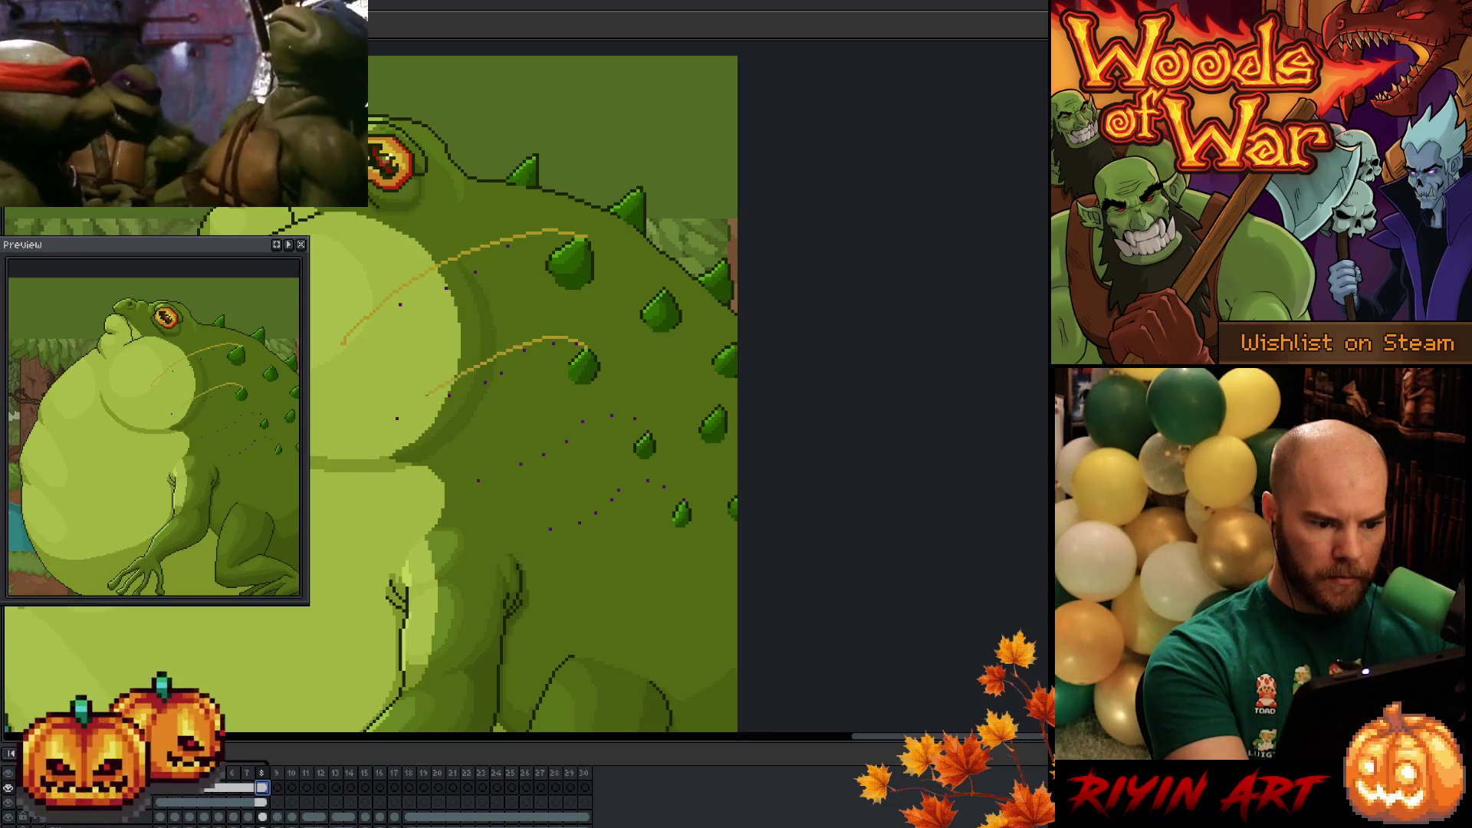
key(ctrl+z)
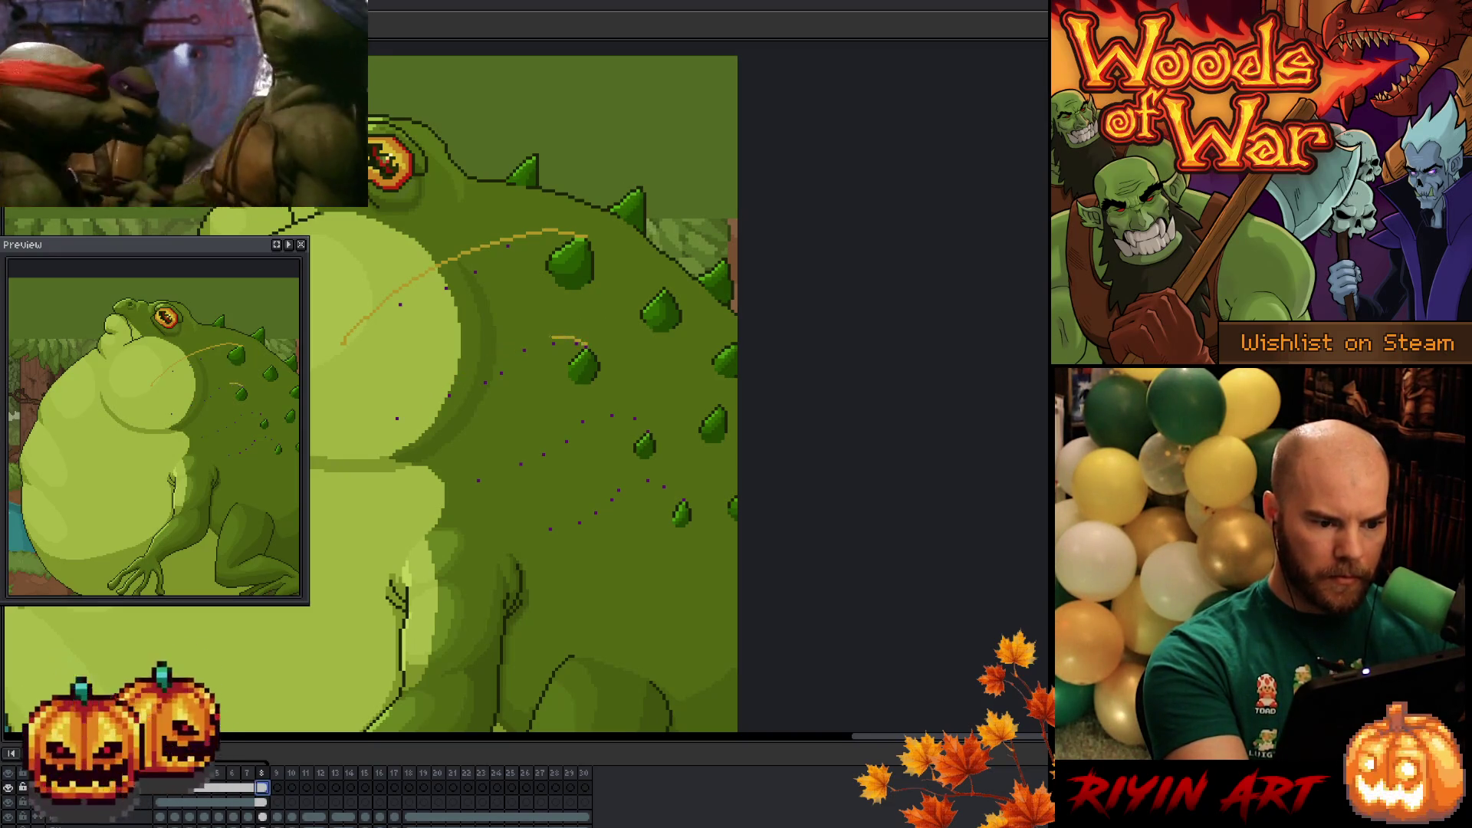
drag(551, 337, 415, 401)
key(ctrl+z)
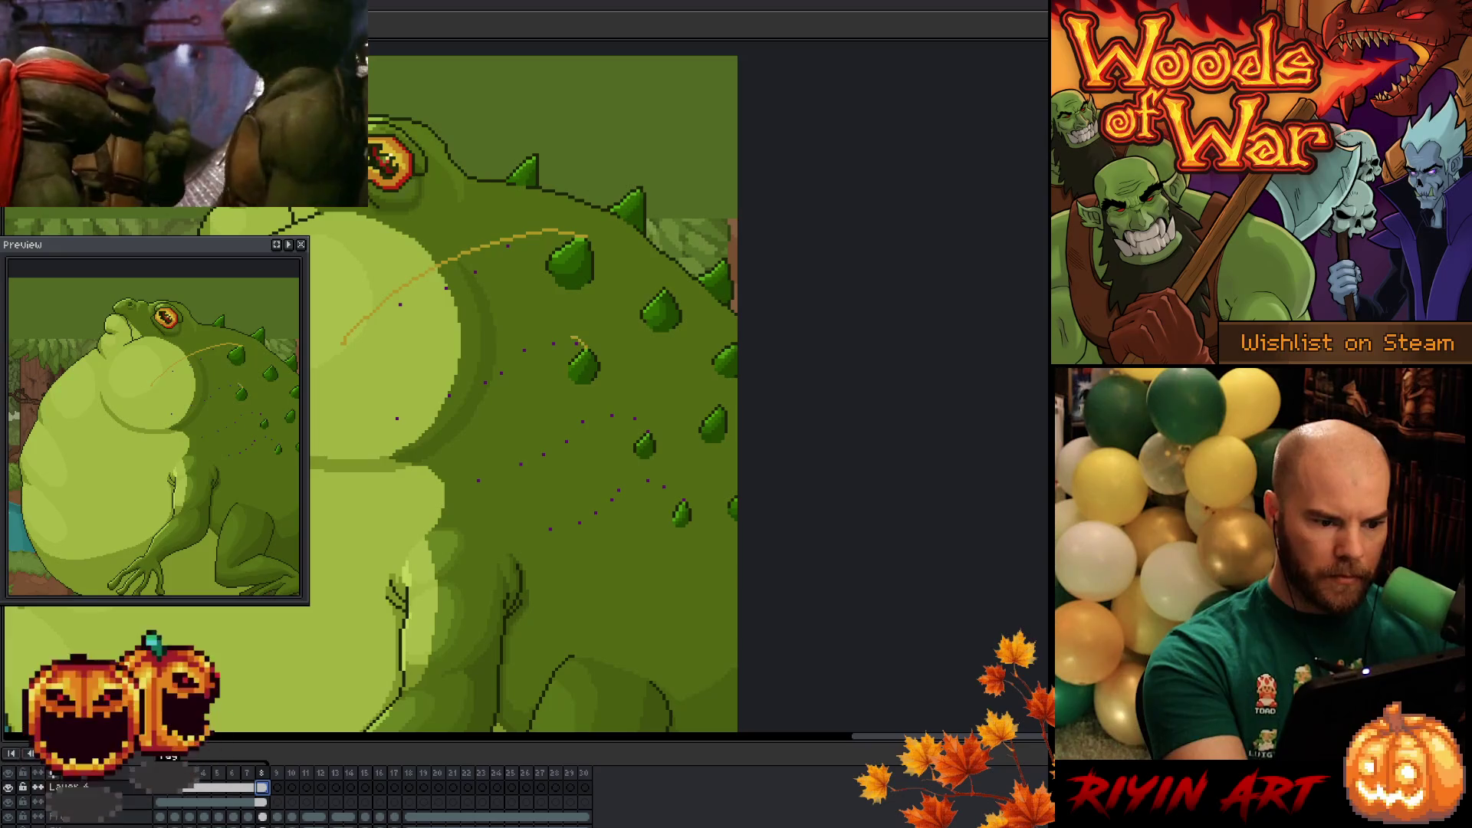
drag(571, 338, 400, 416)
key(ctrl+z)
drag(582, 336, 389, 423)
key(ctrl+z)
mouse_move(583, 336)
mouse_down()
mouse_move(508, 341)
mouse_move(391, 421)
mouse_up()
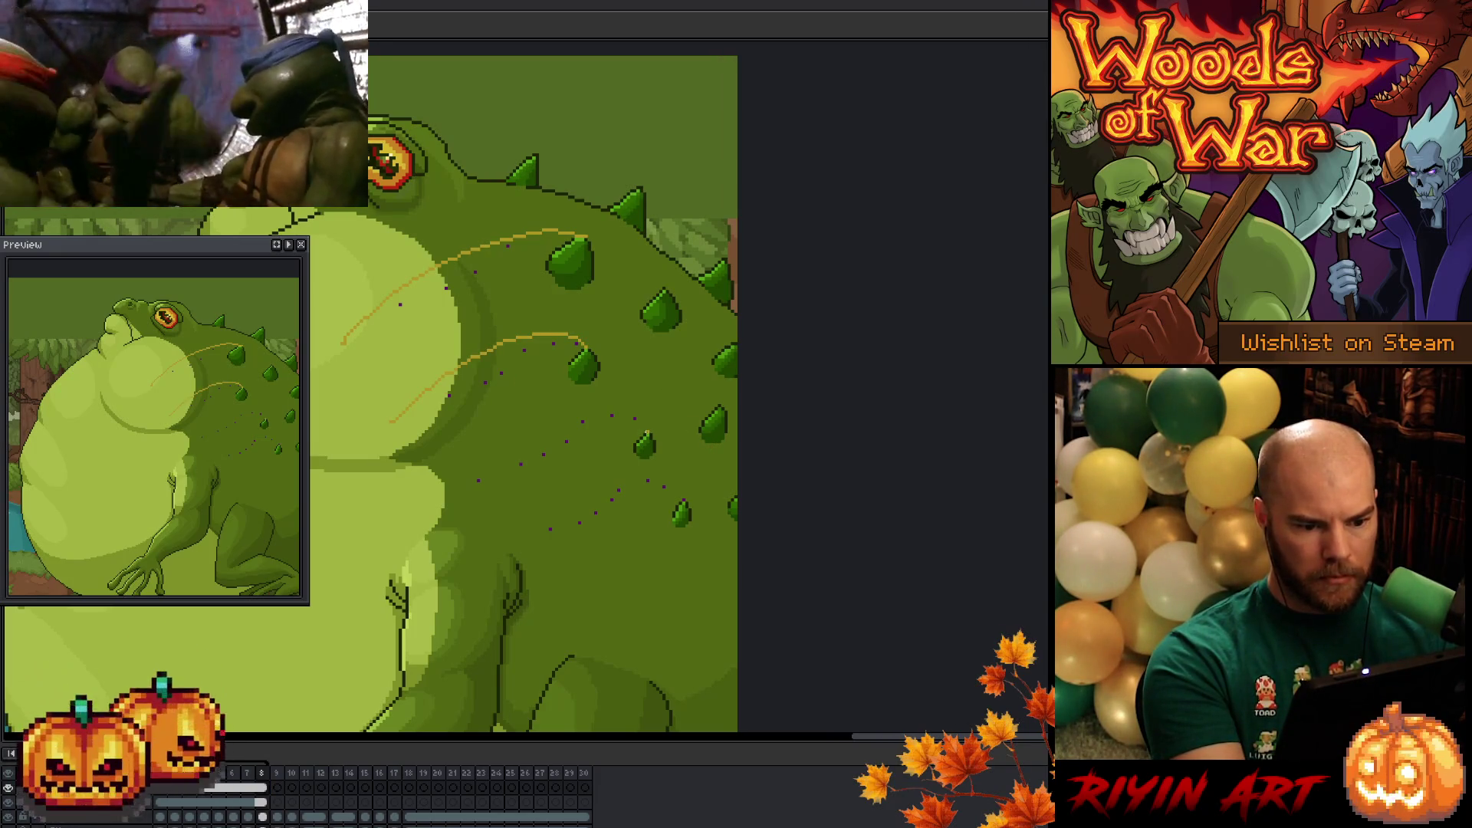
- Draw the third spike's orange guide curve, redrawing it three times
mouse_move(642, 431)
mouse_down()
mouse_move(548, 440)
mouse_move(471, 481)
mouse_up()
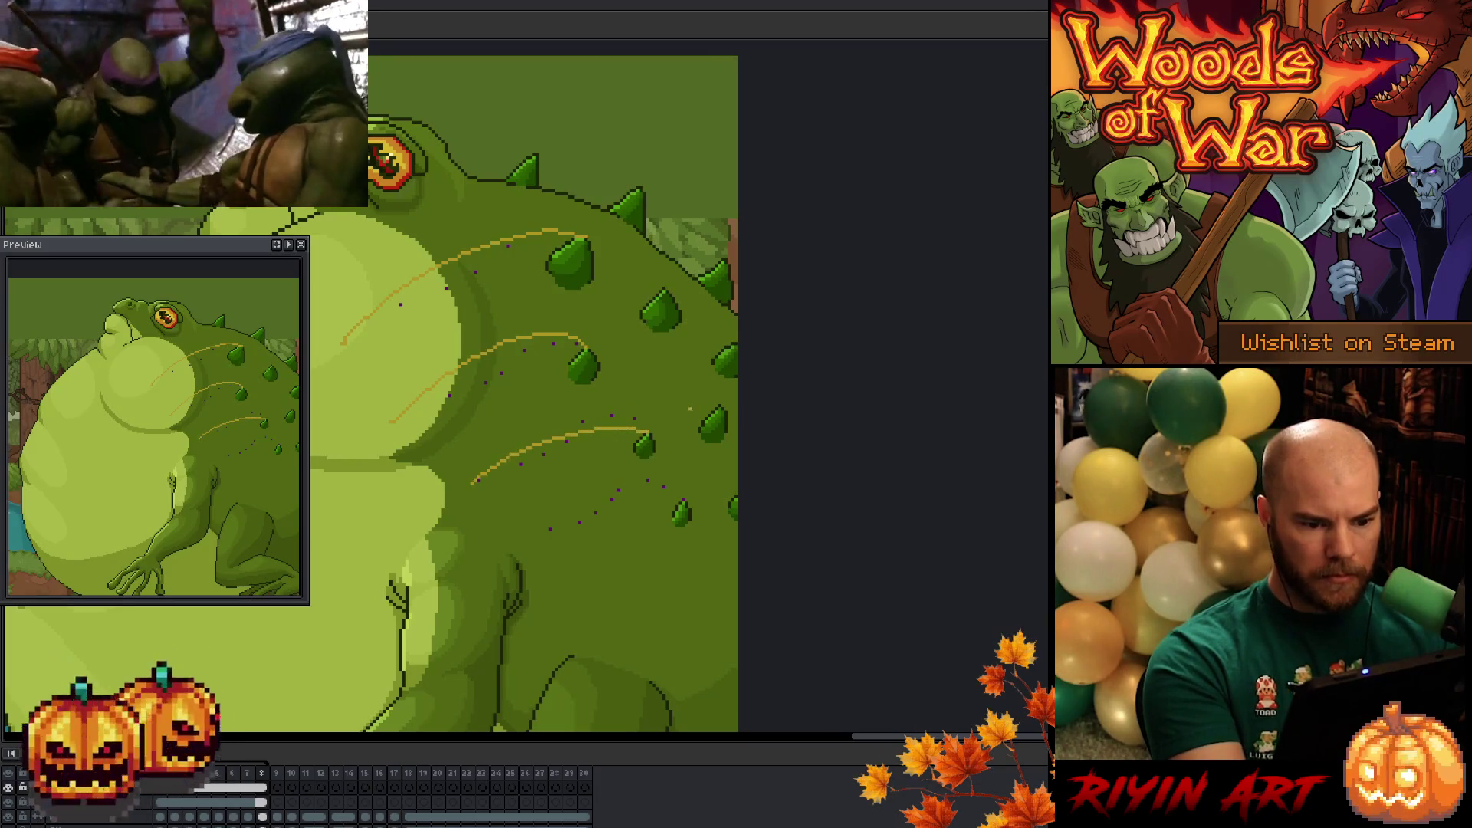
key(ctrl+z)
drag(628, 426, 515, 454)
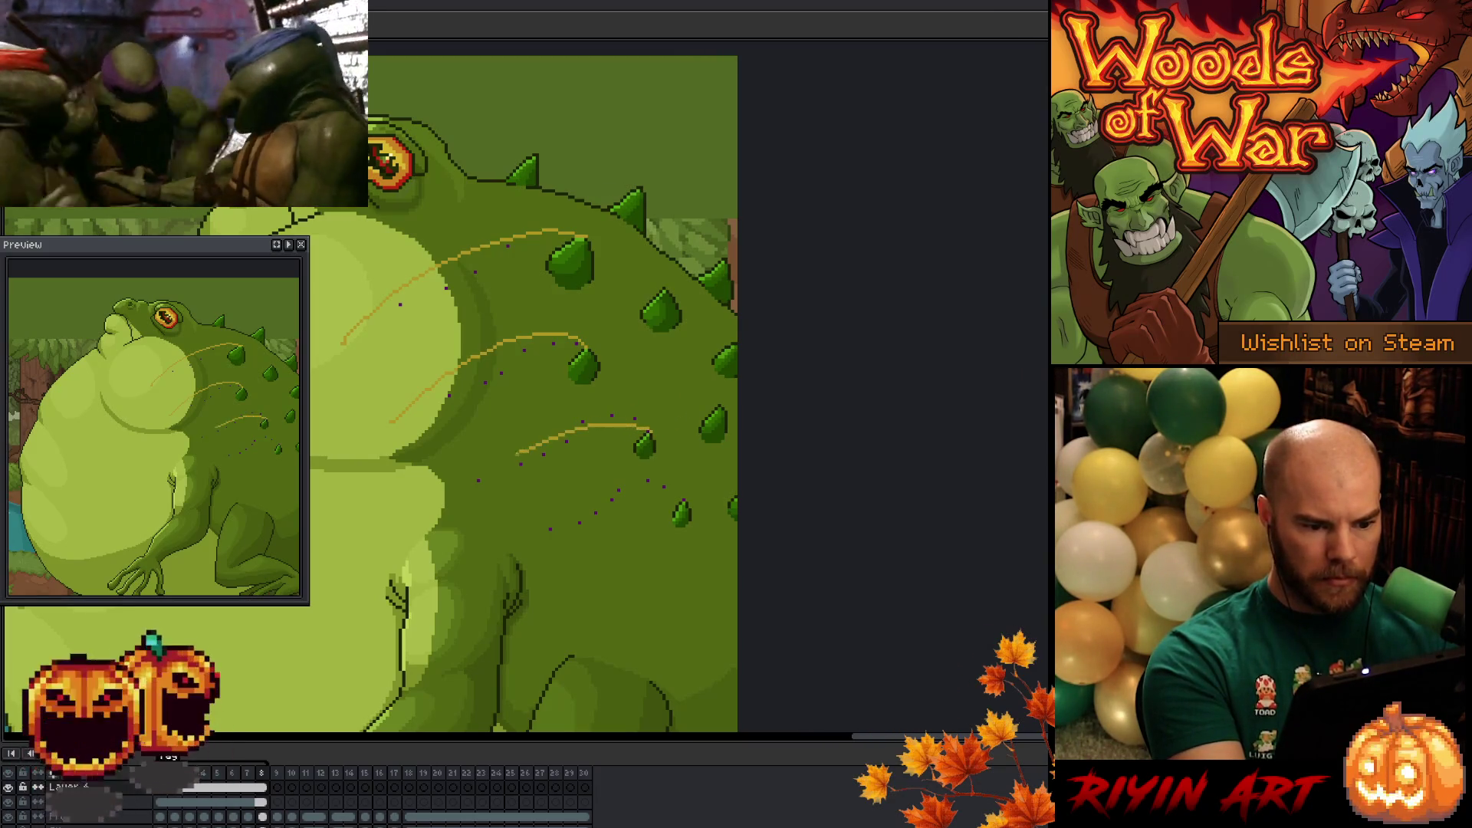
key(ctrl+z)
drag(635, 419, 508, 451)
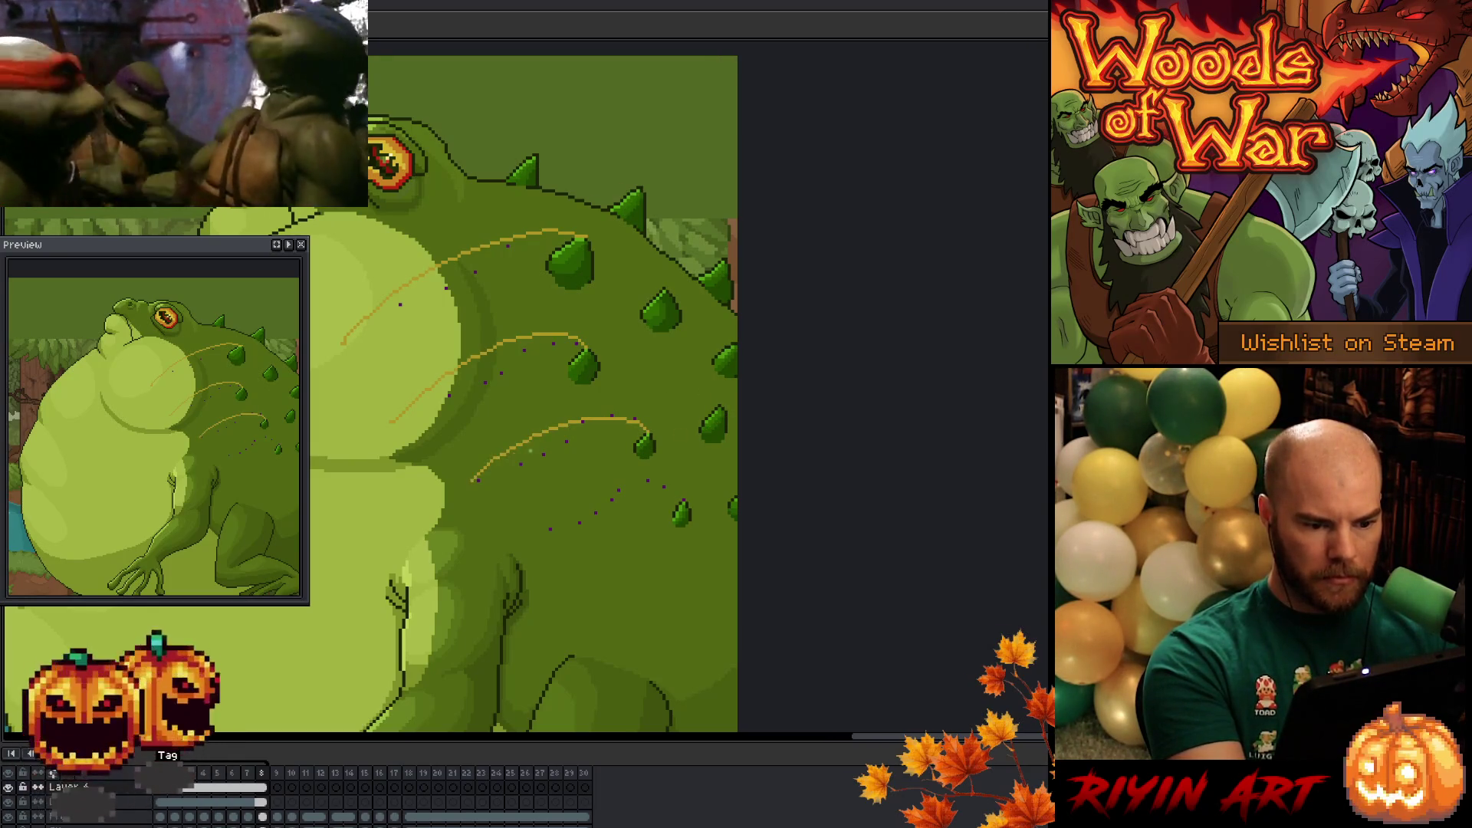
key(ctrl+z)
drag(621, 426, 506, 456)
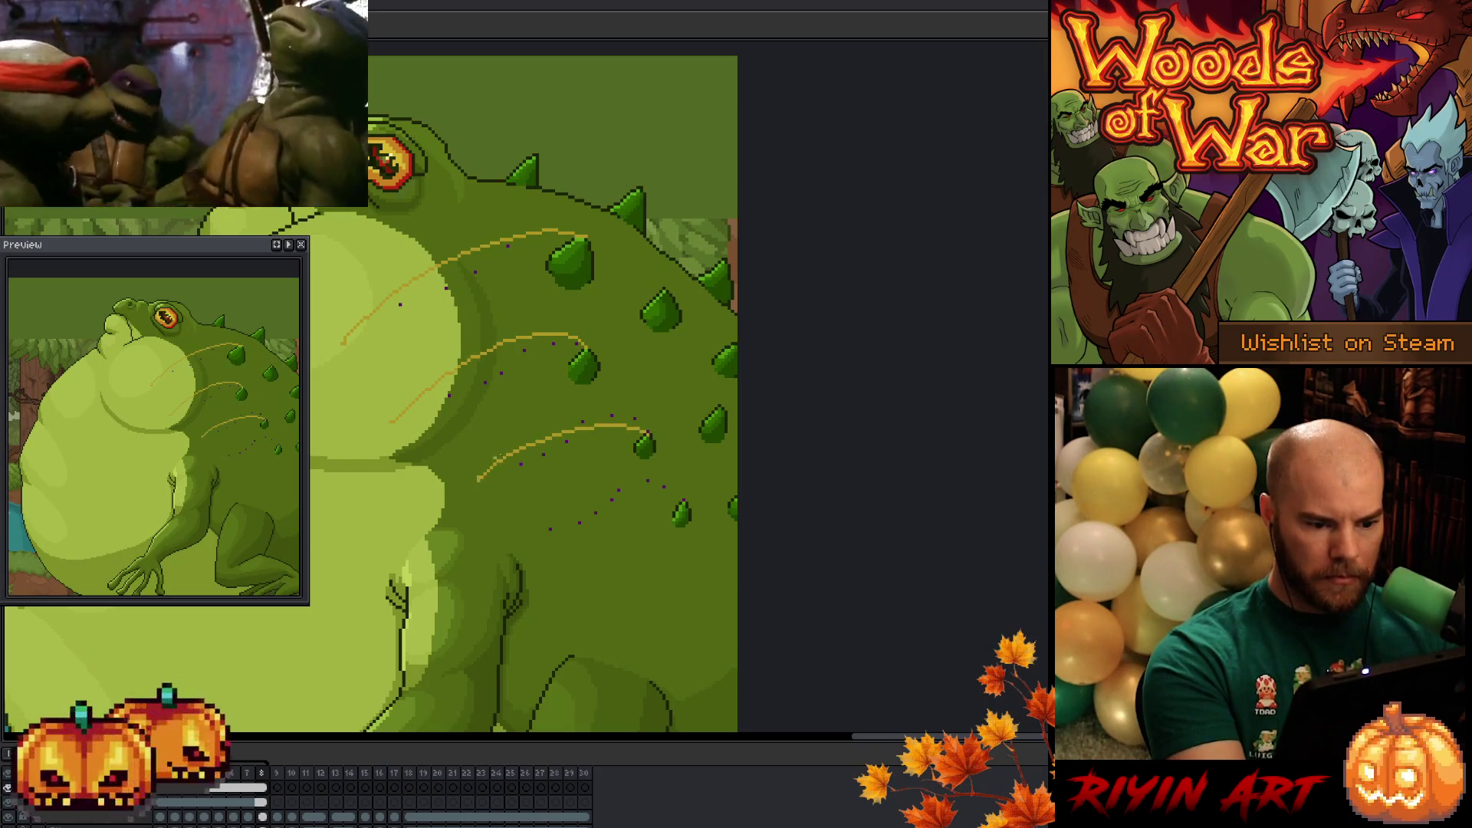
- Draw the lowest spike's guide curve, then go back to frames 1 and 2
mouse_move(682, 502)
mouse_down()
mouse_move(607, 479)
mouse_move(545, 529)
mouse_up()
key(ctrl+z)
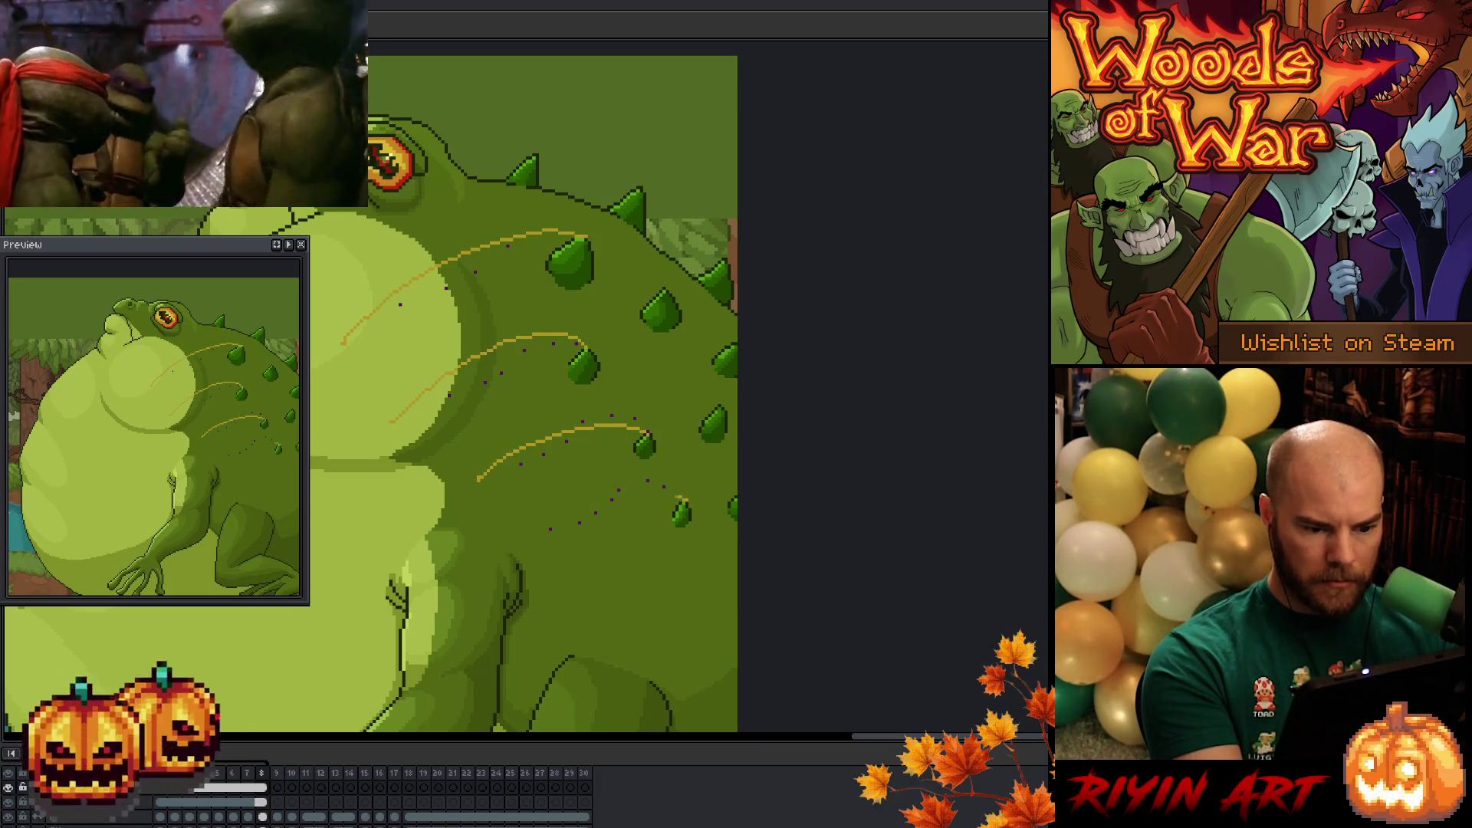
drag(684, 500, 579, 507)
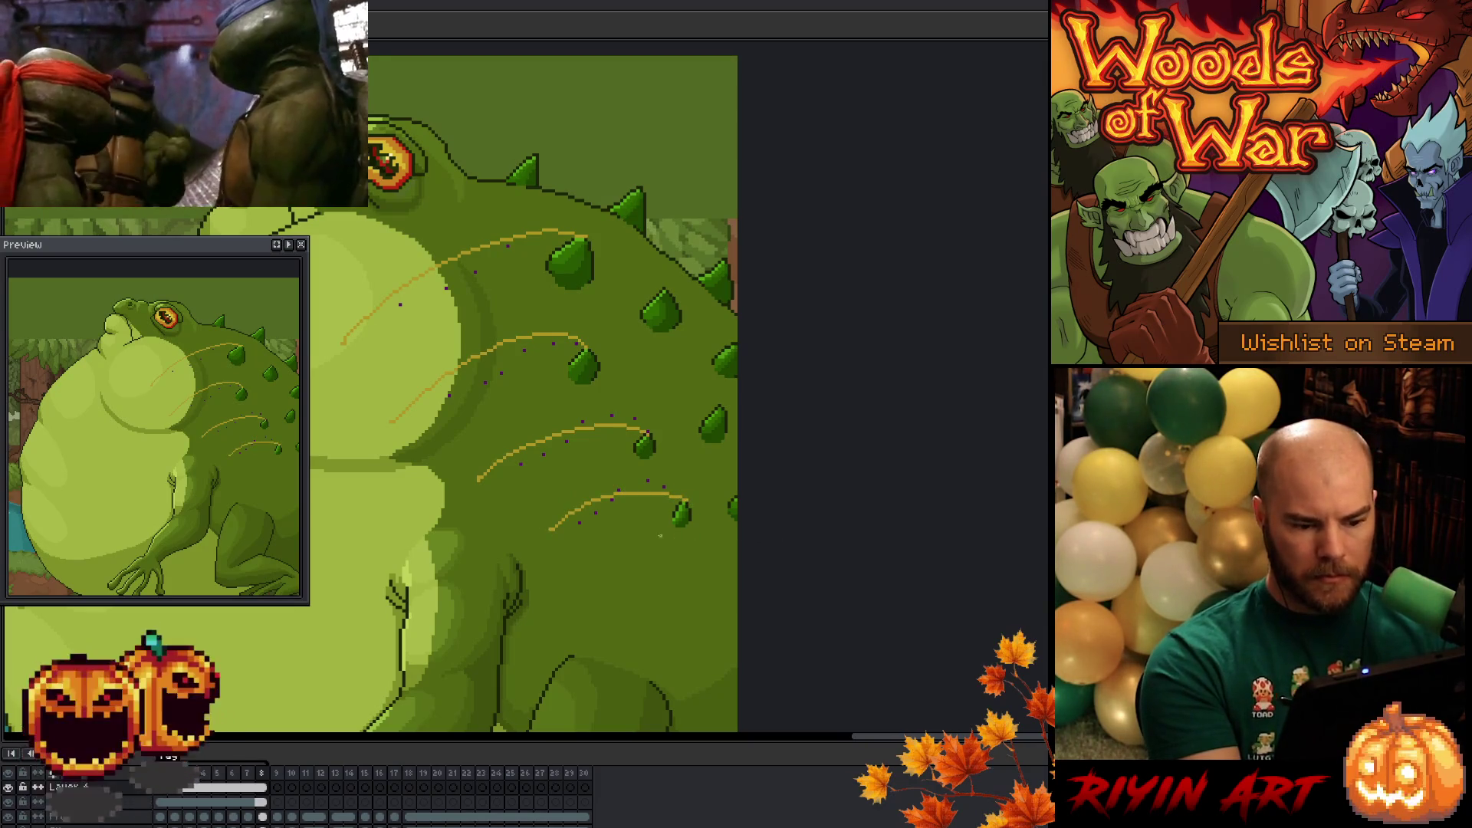
key(ctrl+z)
mouse_move(686, 499)
mouse_down()
mouse_move(617, 491)
mouse_move(548, 528)
mouse_up()
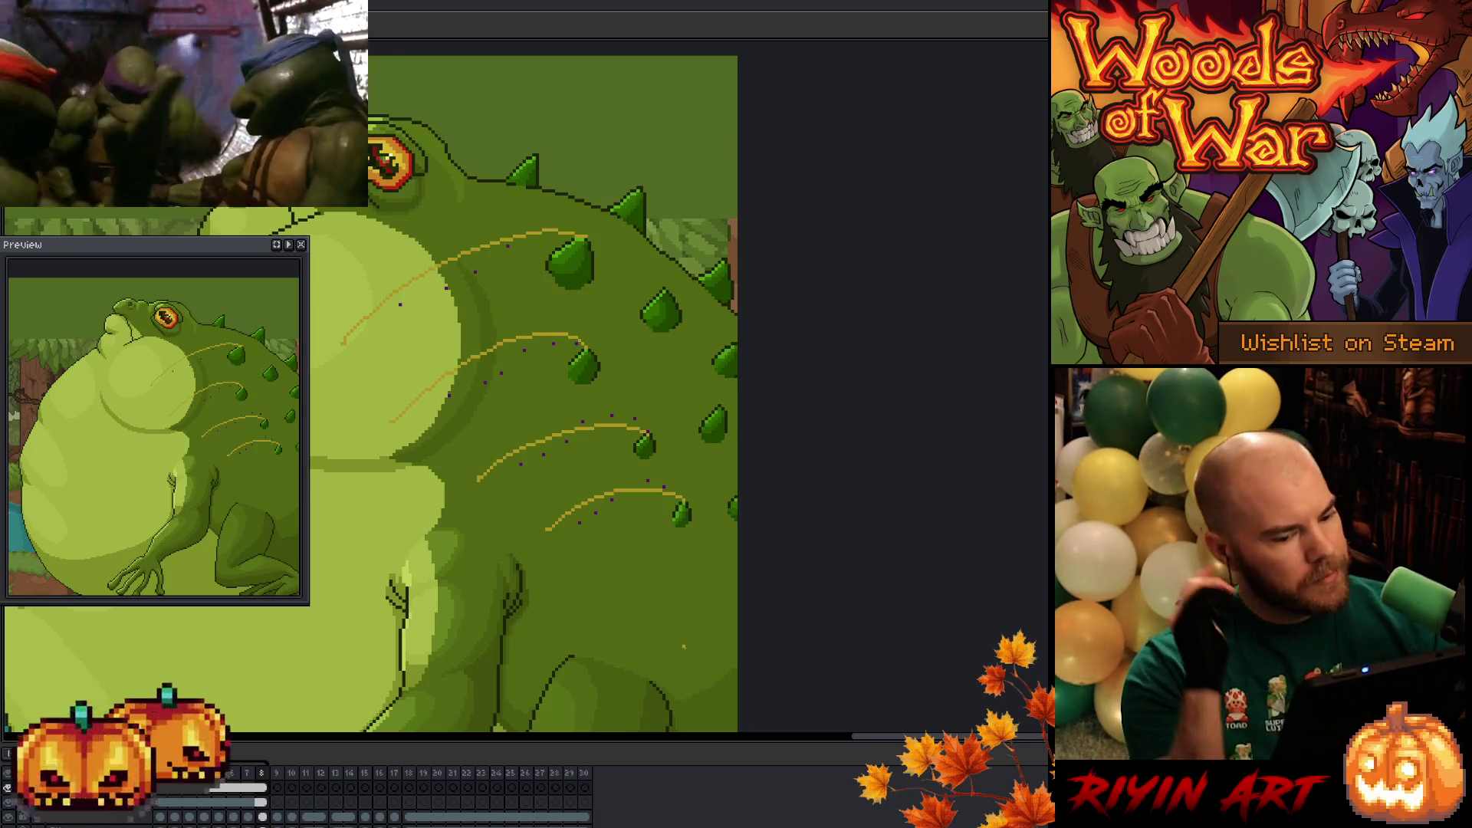
click(167, 804)
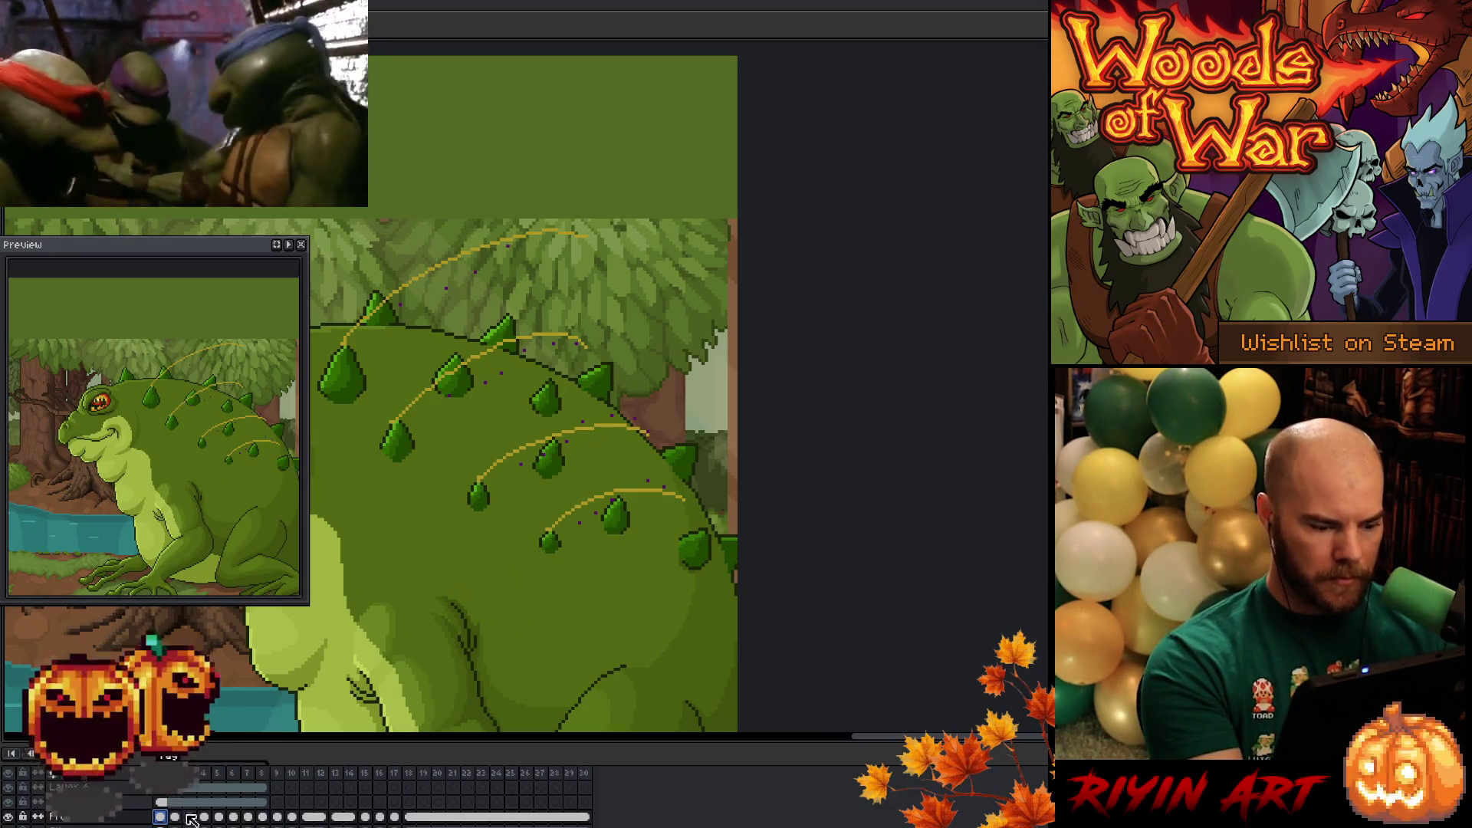
click(176, 818)
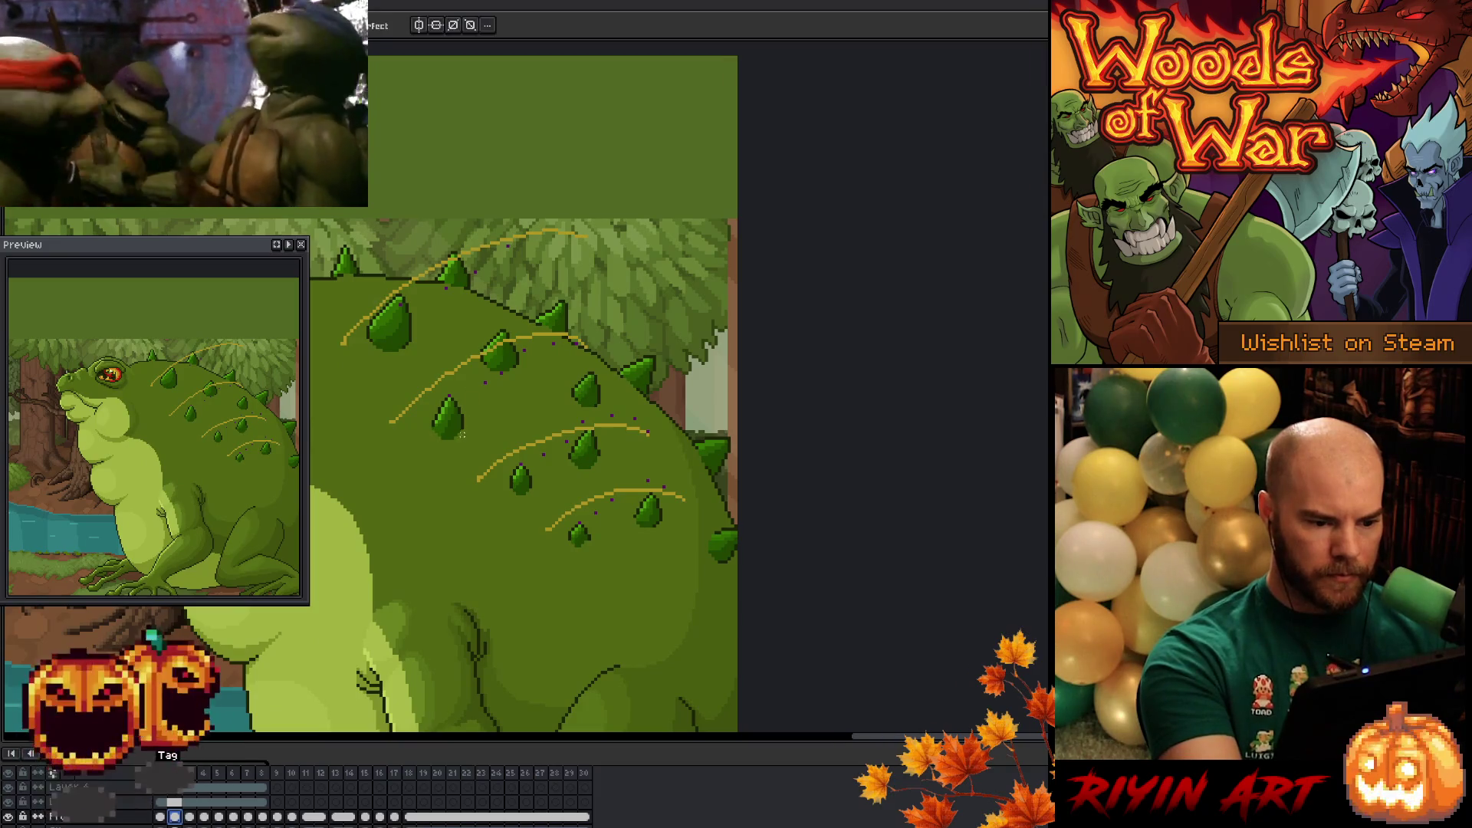
- Move the upper, middle and lower back spikes along their guides on two successive frames
mouse_move(453, 445)
mouse_down()
mouse_move(476, 387)
mouse_move(453, 448)
mouse_move(458, 415)
mouse_up()
mouse_move(529, 448)
mouse_down()
mouse_move(519, 483)
mouse_move(533, 452)
mouse_up()
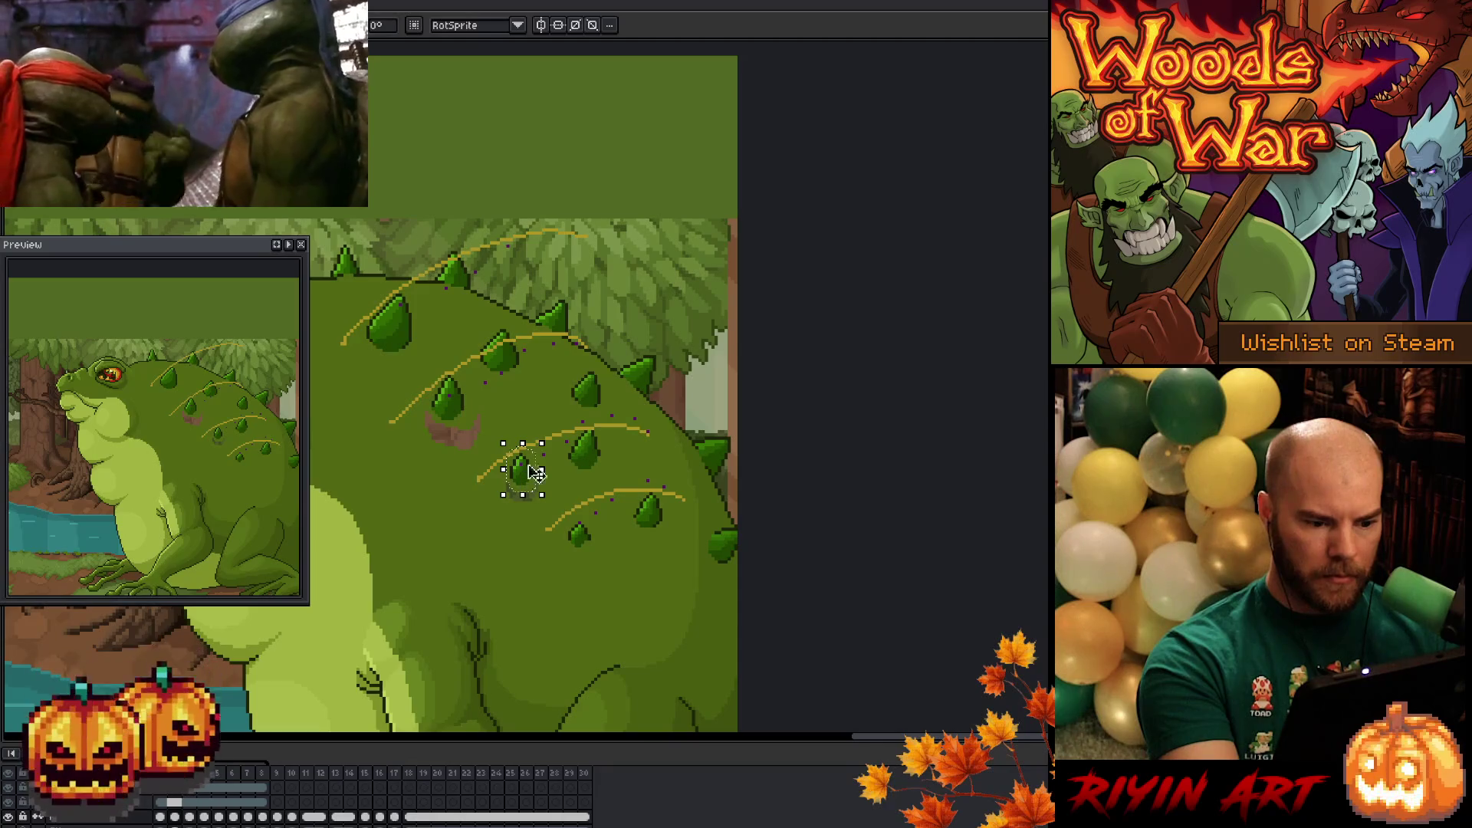
drag(567, 507, 585, 542)
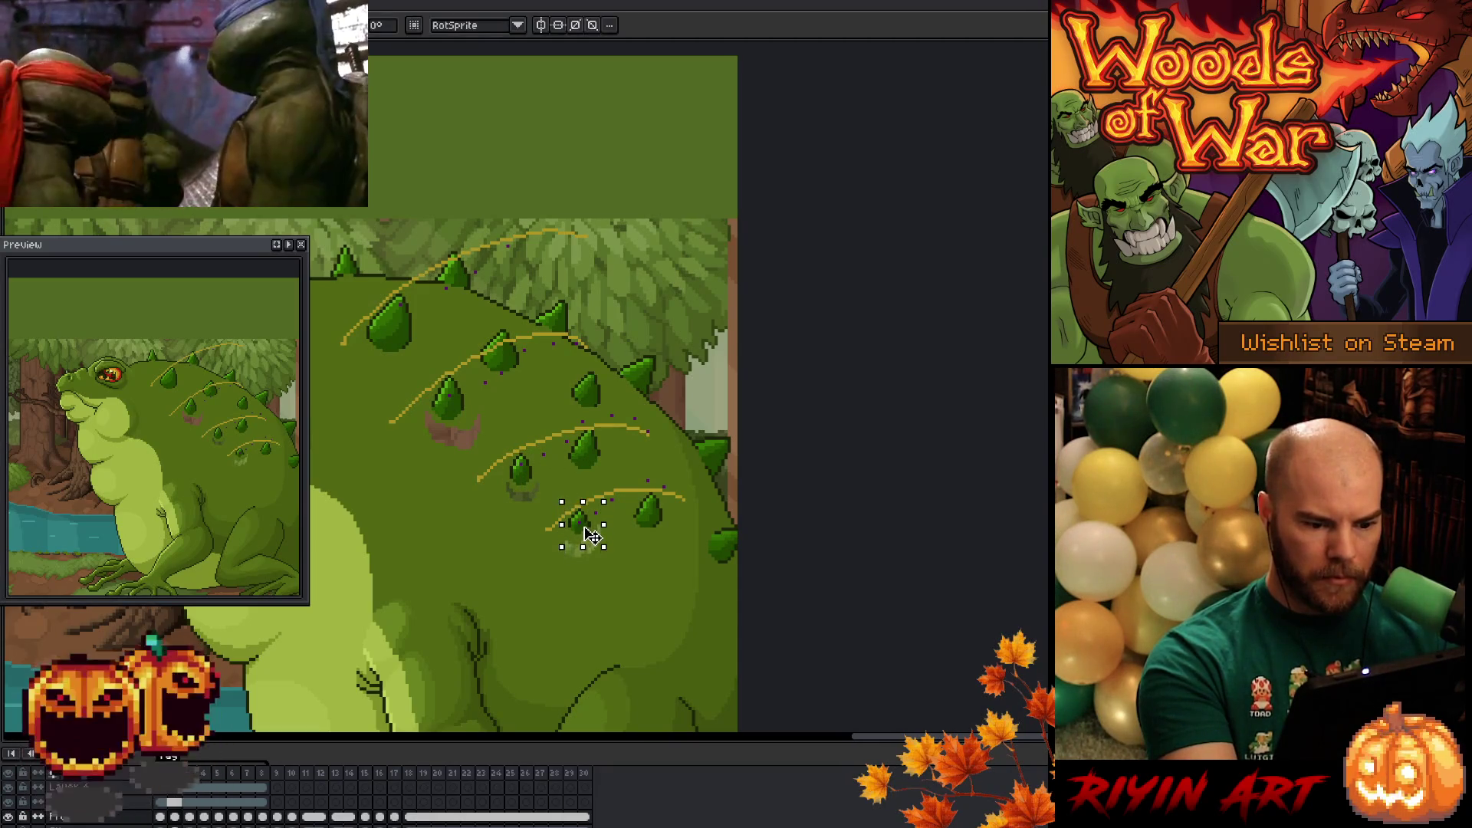
key(period)
key(period)
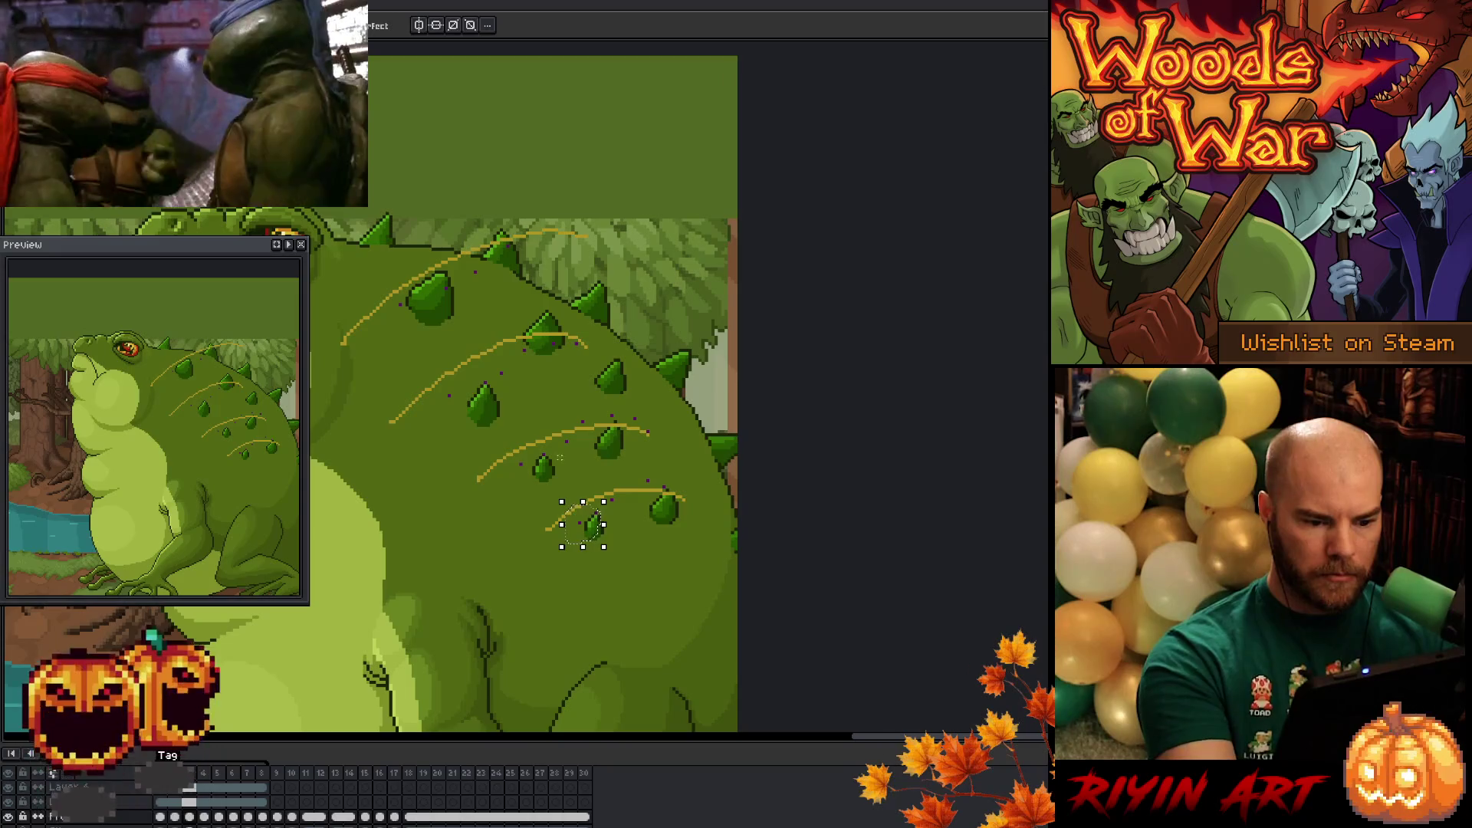
mouse_move(511, 410)
mouse_down()
mouse_move(486, 417)
mouse_move(499, 430)
mouse_move(491, 402)
mouse_up()
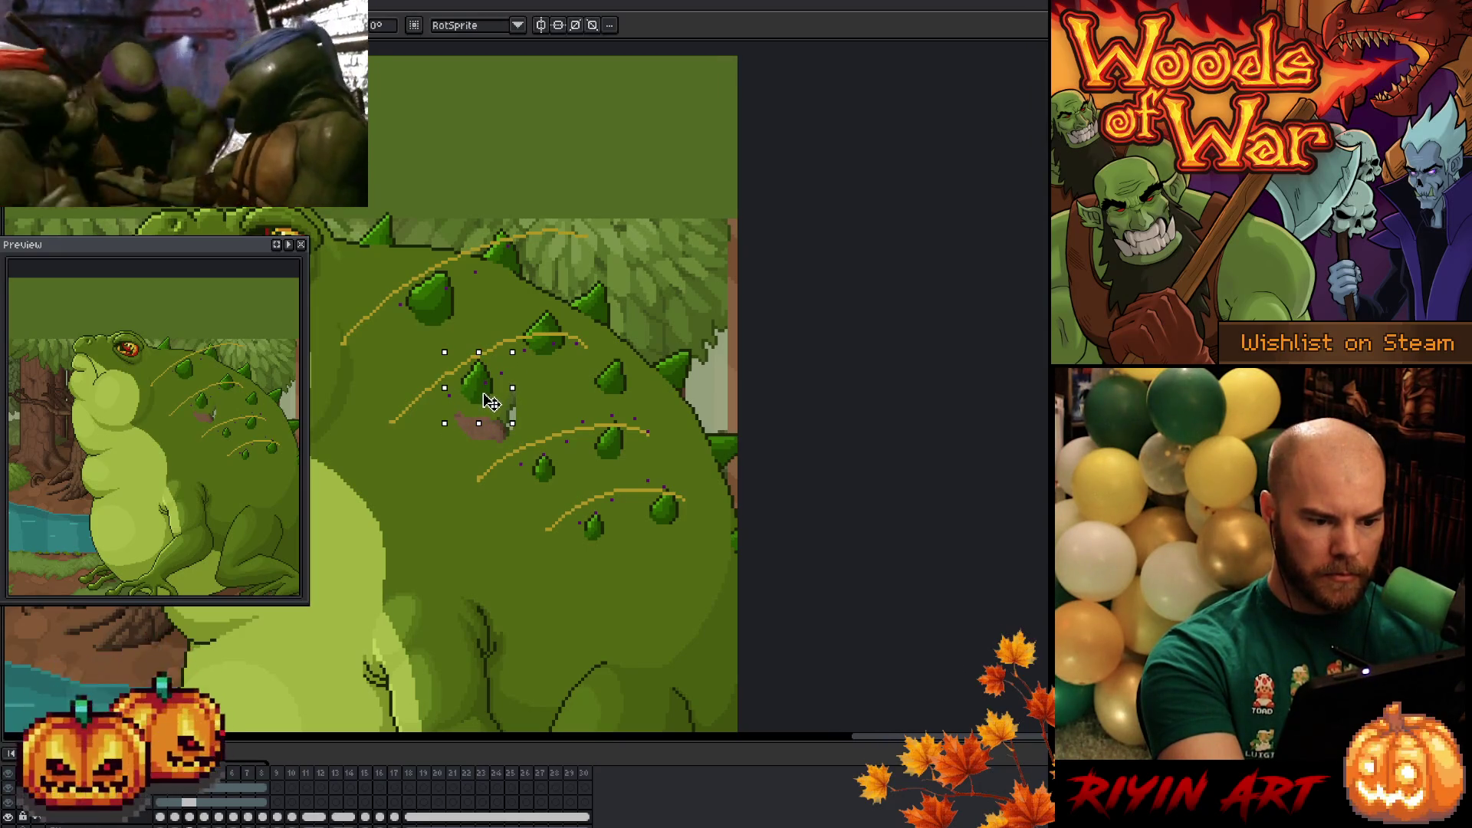
mouse_move(533, 446)
mouse_down()
mouse_move(552, 483)
mouse_move(542, 466)
mouse_up()
drag(579, 546, 607, 528)
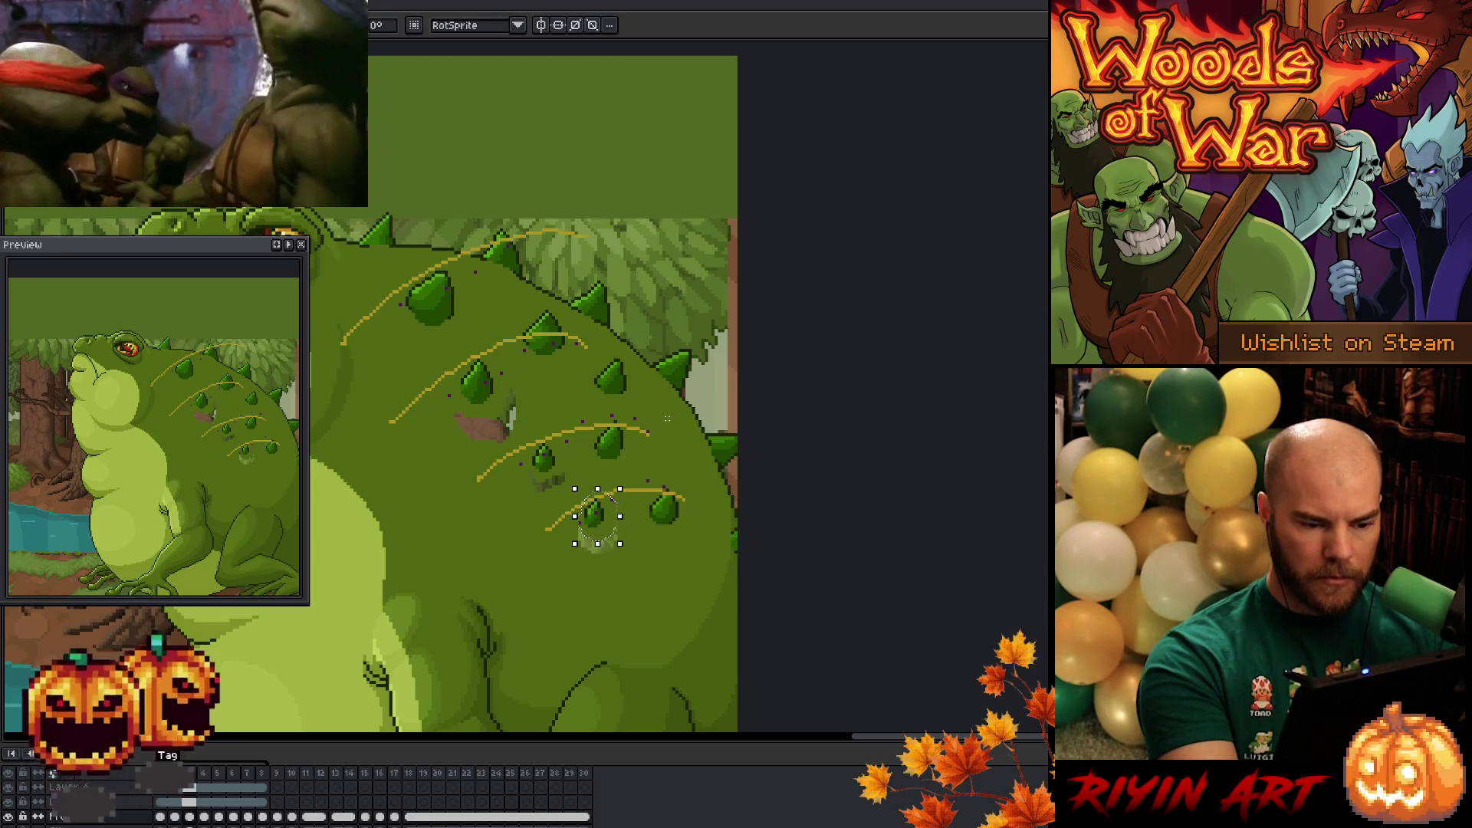
- On the next frame, shift the upper, middle and lowest spikes along their guides
key(Right)
mouse_move(491, 380)
mouse_down()
mouse_move(509, 406)
mouse_move(517, 382)
mouse_up()
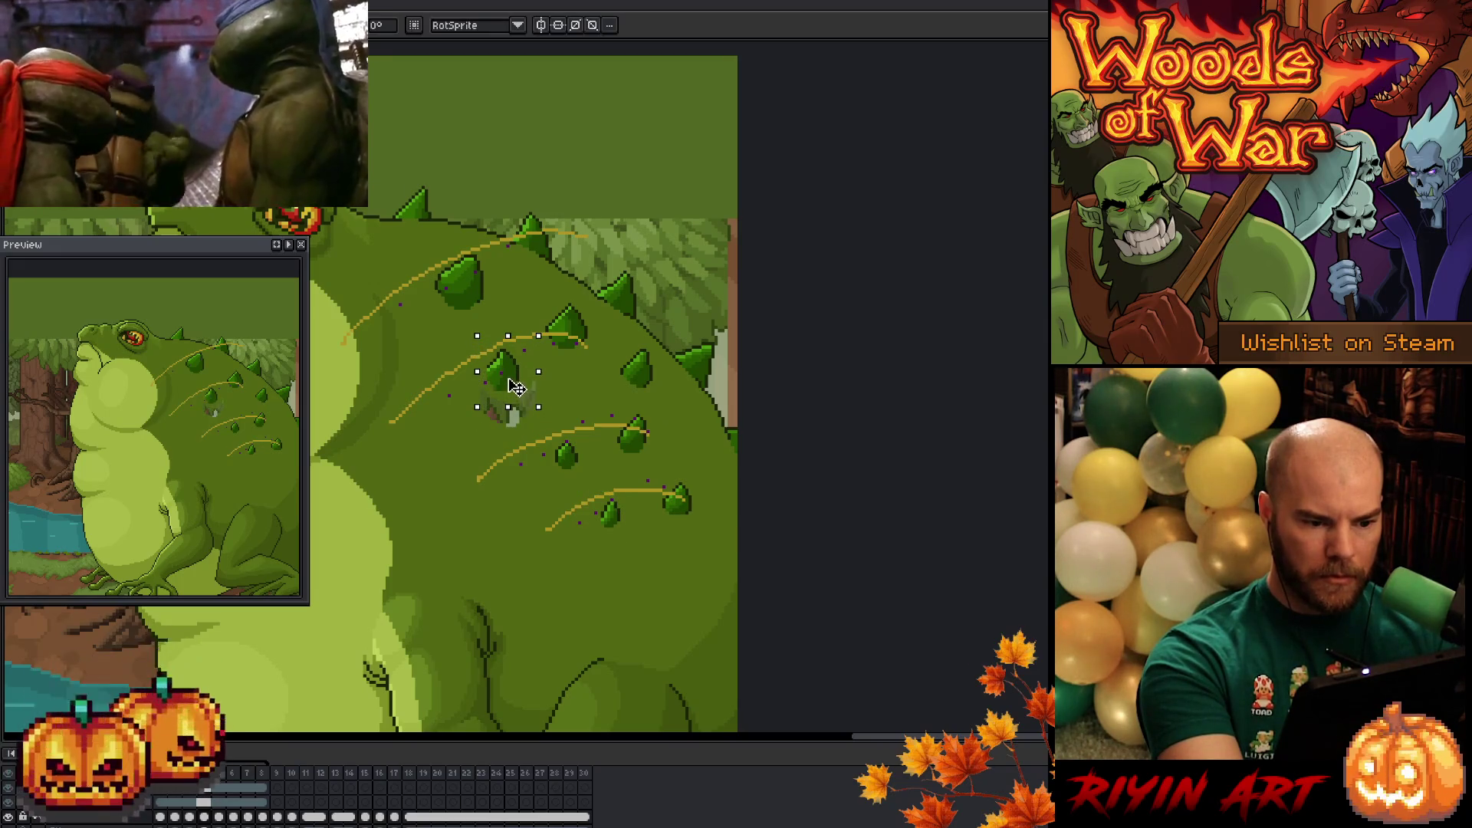
key(Left)
key(Right)
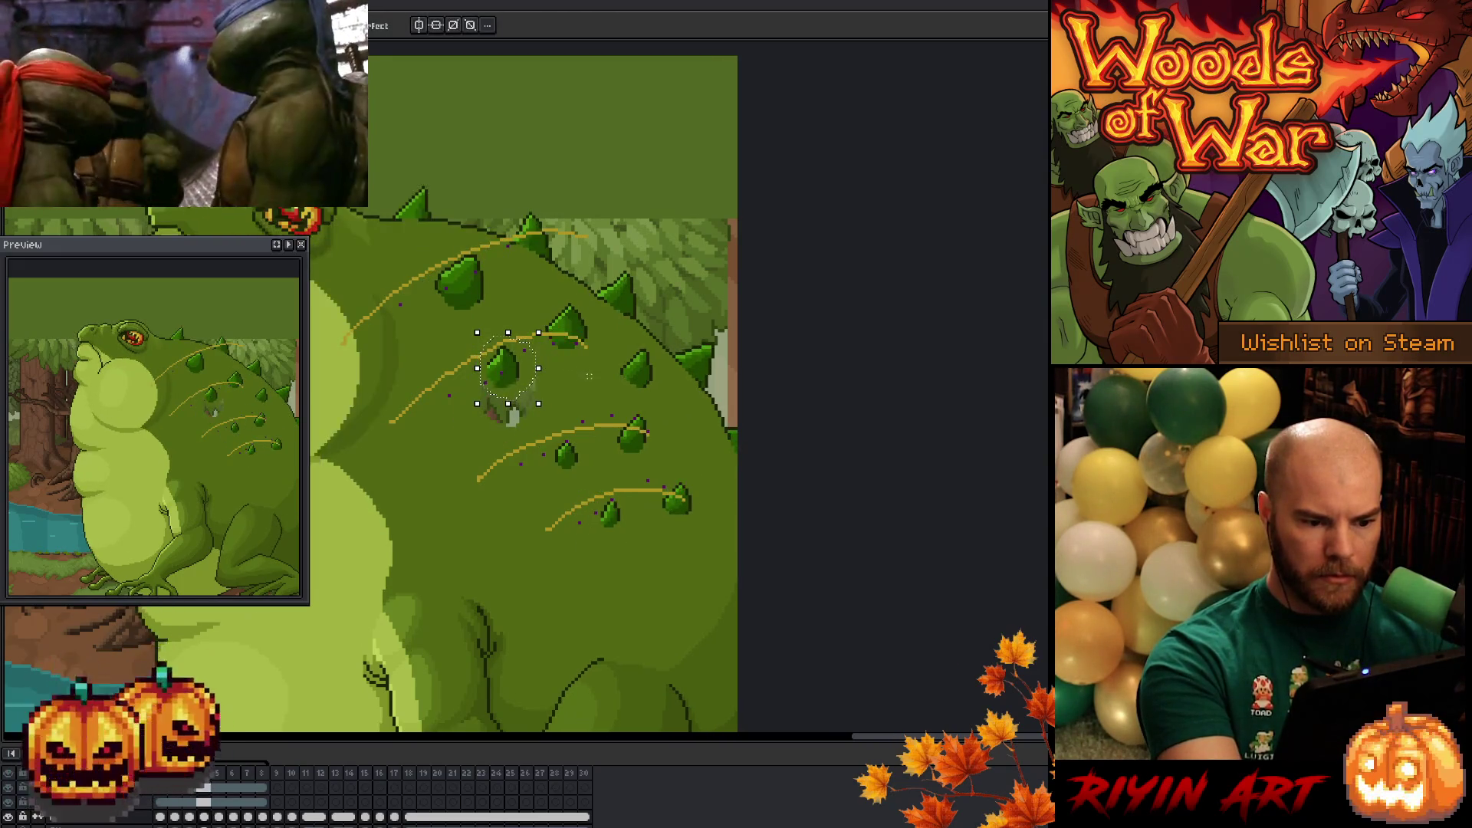
mouse_move(558, 469)
mouse_down()
mouse_move(568, 450)
mouse_move(555, 463)
mouse_up()
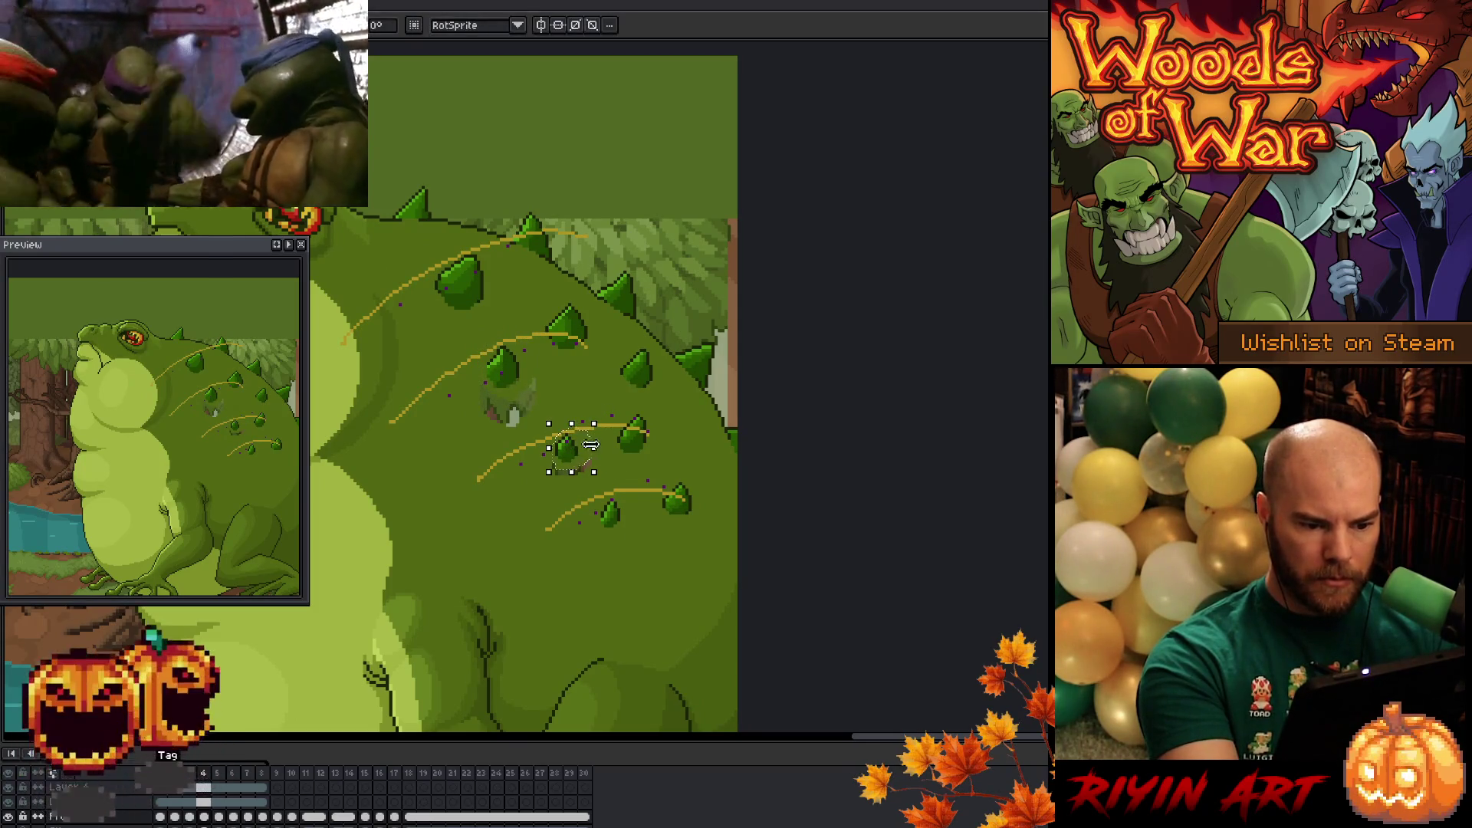
key(Return)
mouse_move(604, 526)
mouse_down()
mouse_move(630, 529)
mouse_move(625, 519)
mouse_up()
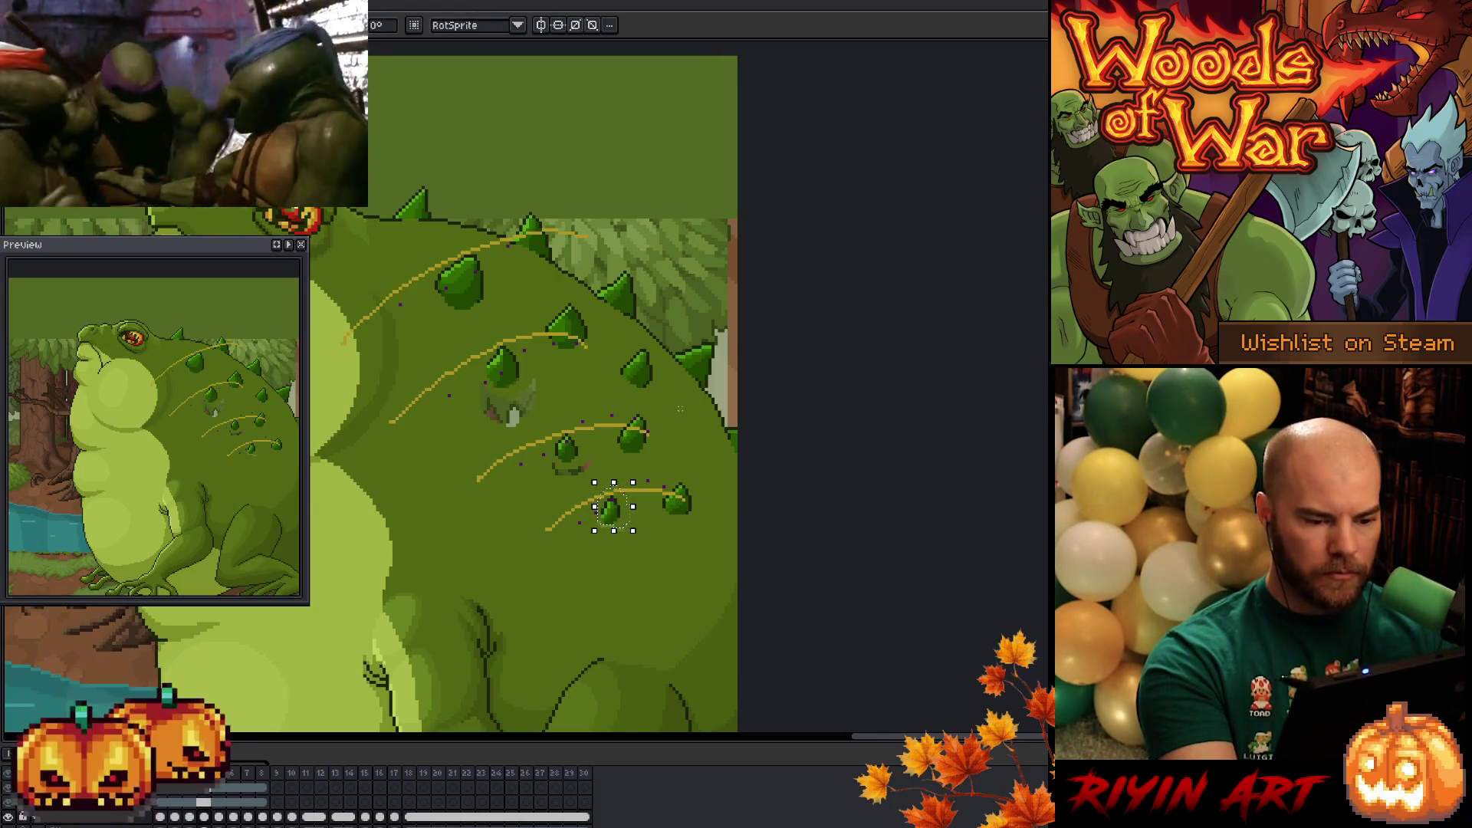
- Reposition the middle and lower back spikes on frames 5 and 6
key(period)
drag(510, 378, 526, 372)
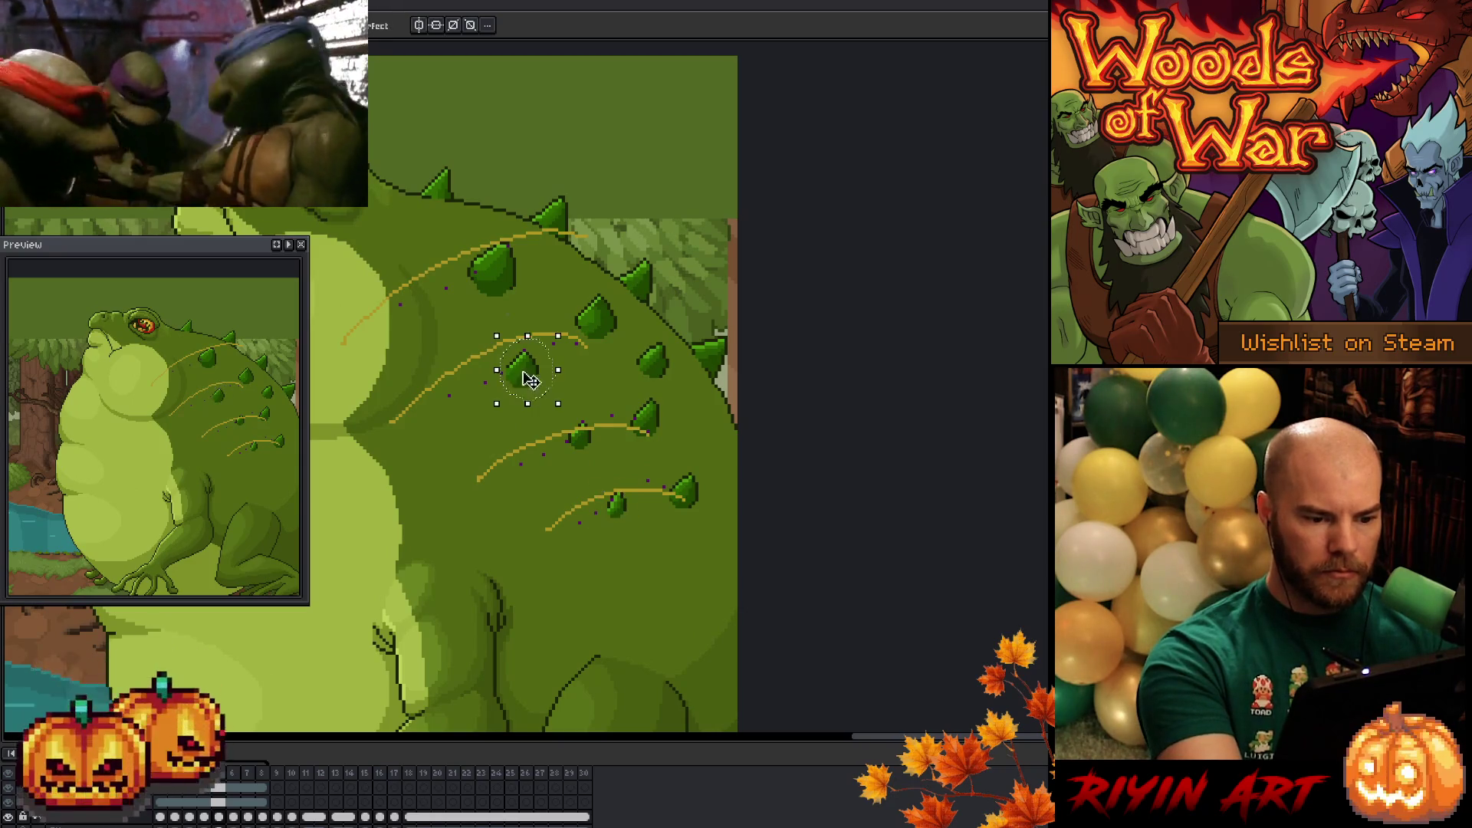
drag(568, 420, 586, 453)
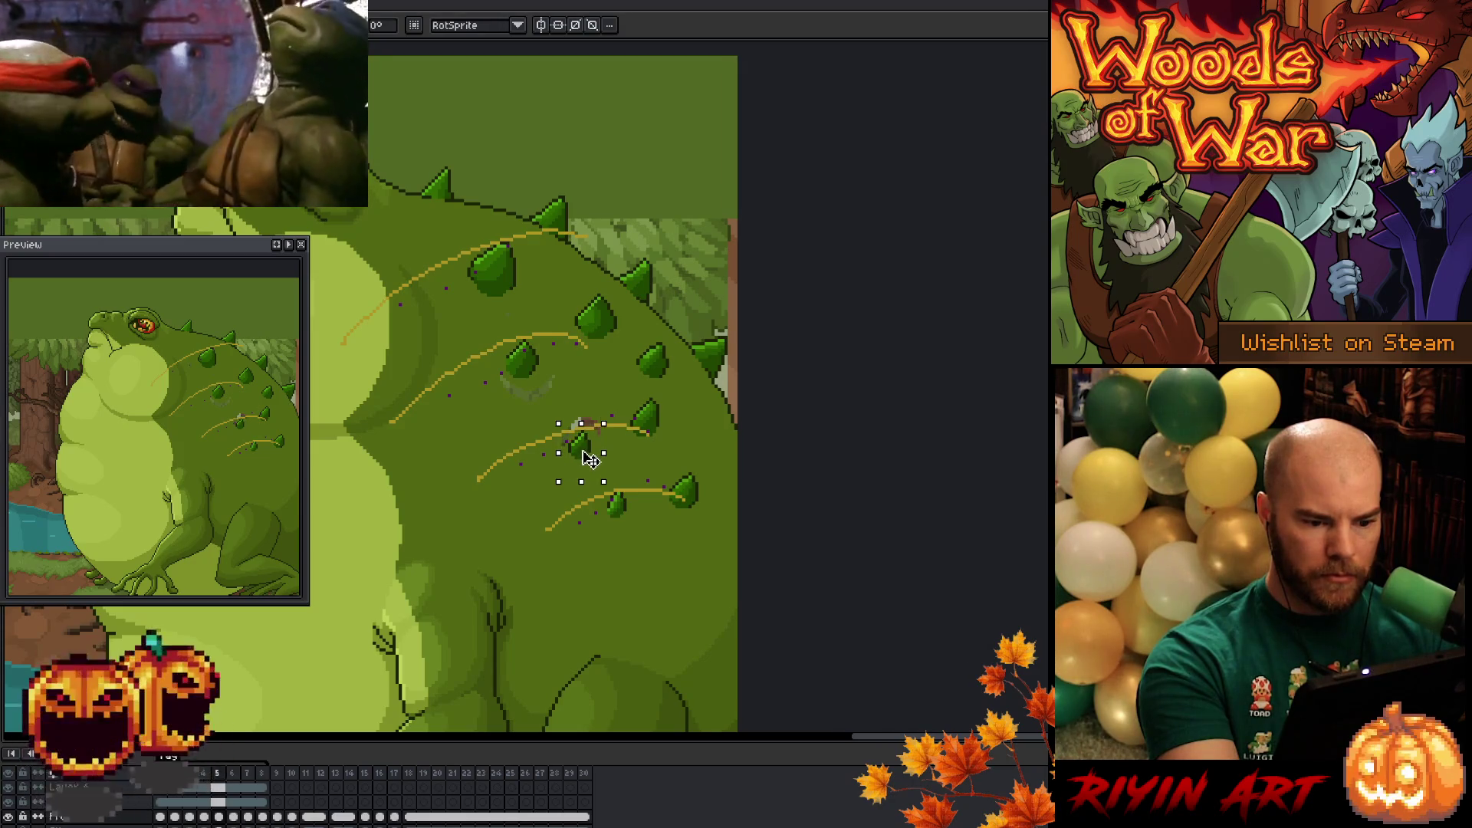
key(b)
drag(609, 510, 613, 537)
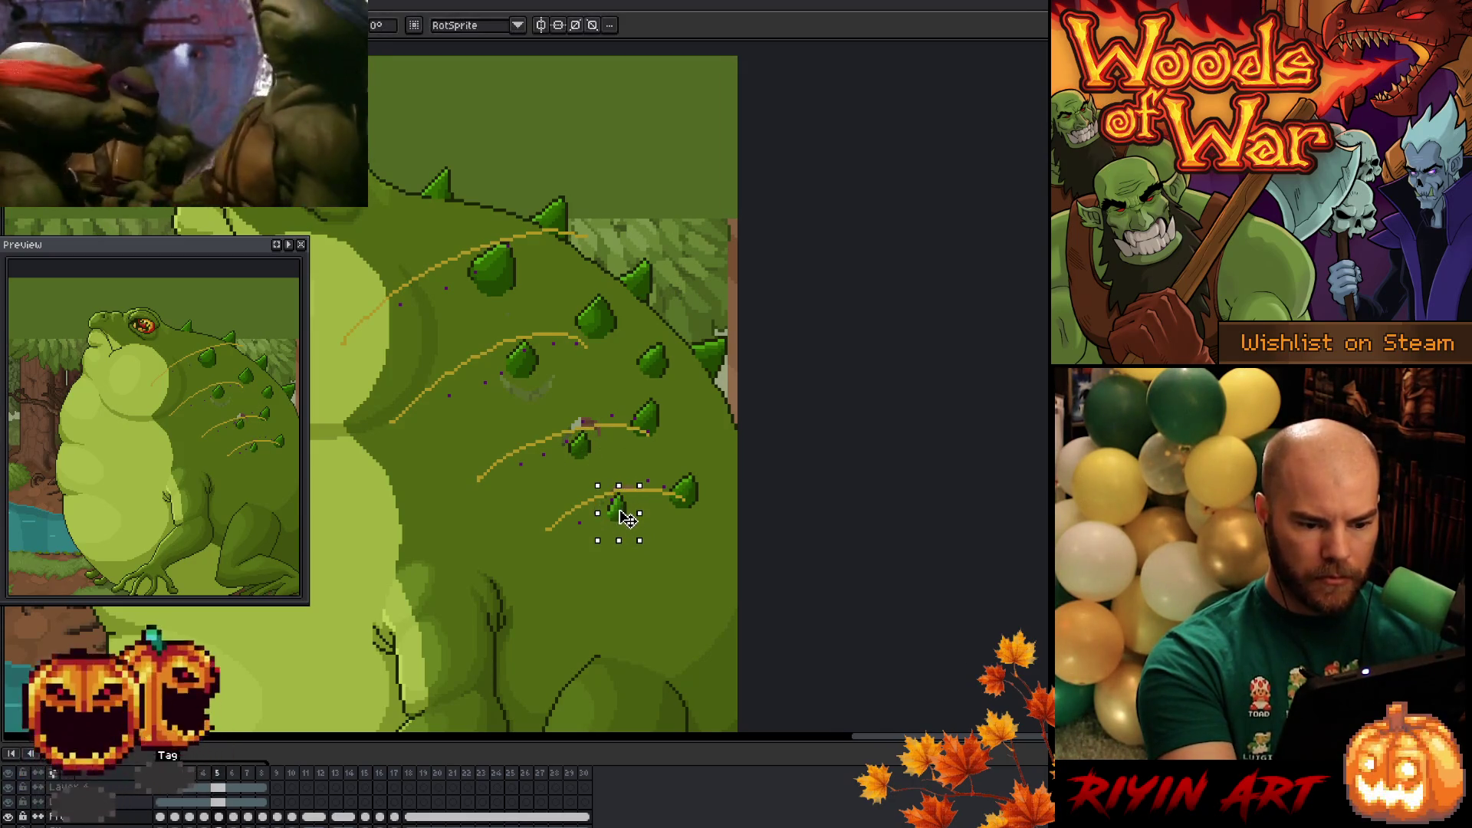
key(period)
mouse_move(613, 405)
mouse_down()
mouse_move(619, 457)
mouse_move(656, 521)
mouse_up()
mouse_move(555, 318)
mouse_down()
mouse_move(541, 378)
mouse_move(559, 361)
mouse_up()
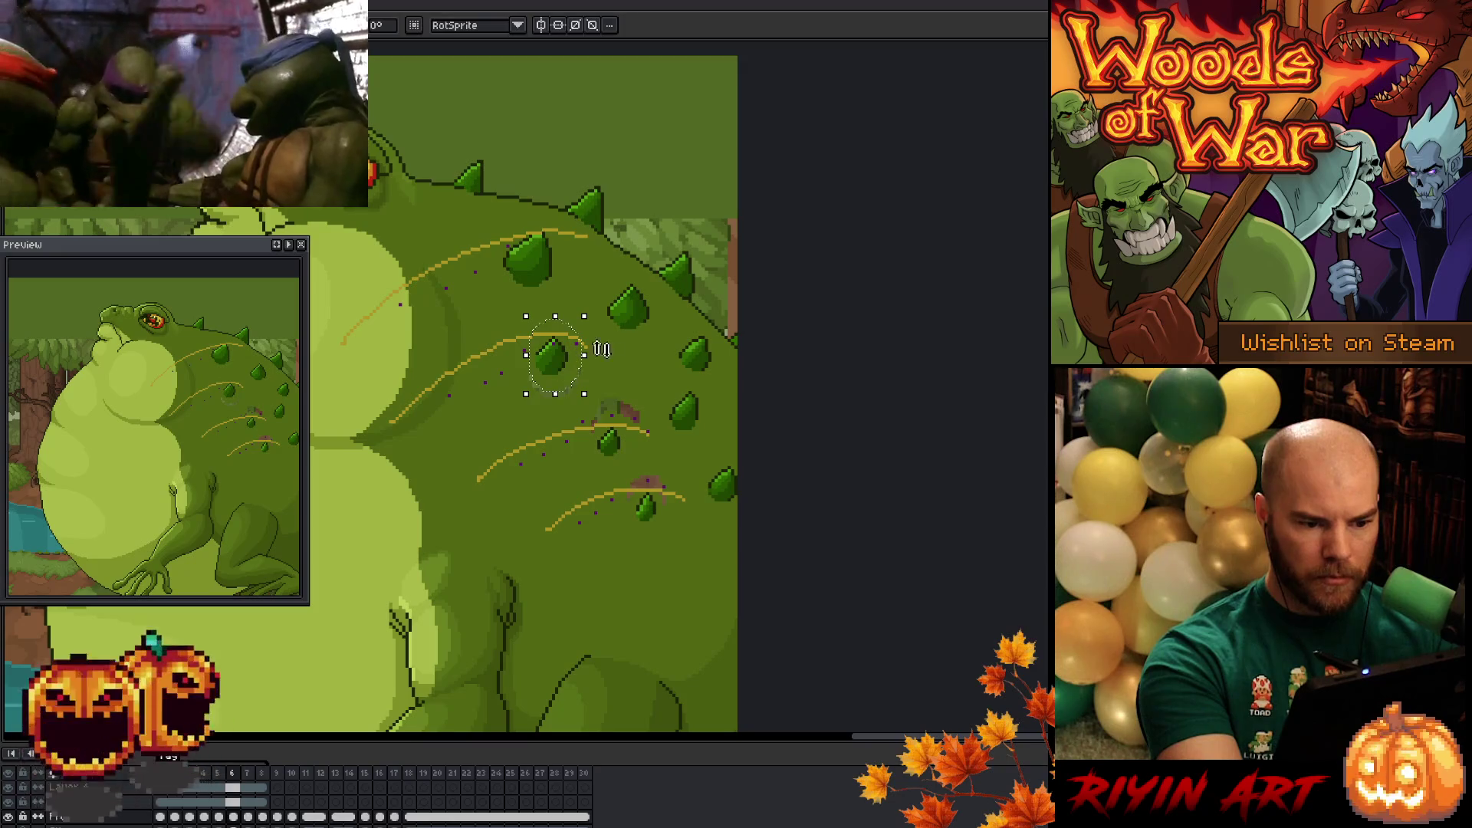
- Nudge the lower and middle spikes down their guides on frames 7 and 8, then play the animation
key(period)
drag(614, 420, 636, 463)
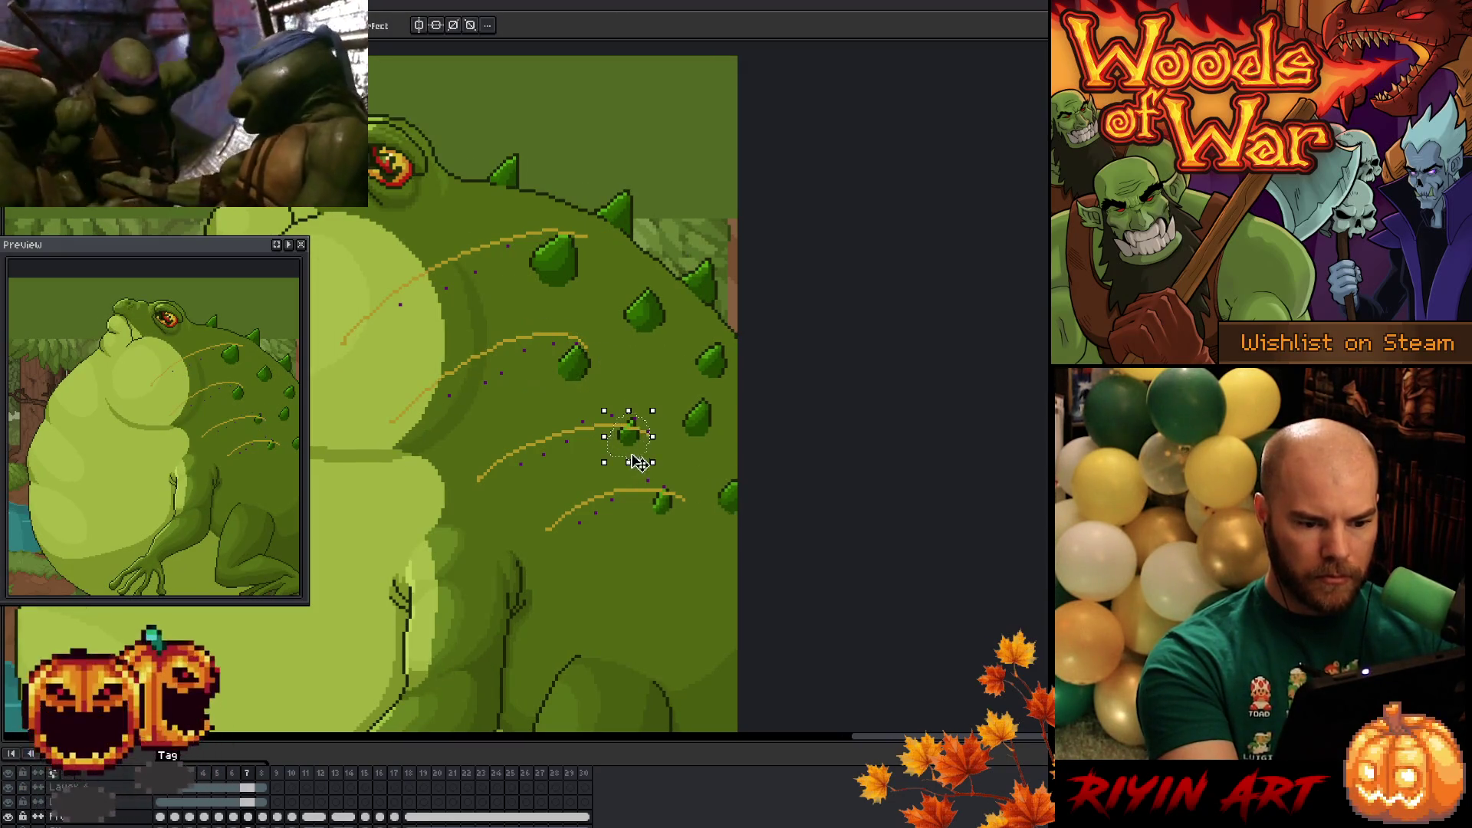
key(Down)
key(Down)
key(Down)
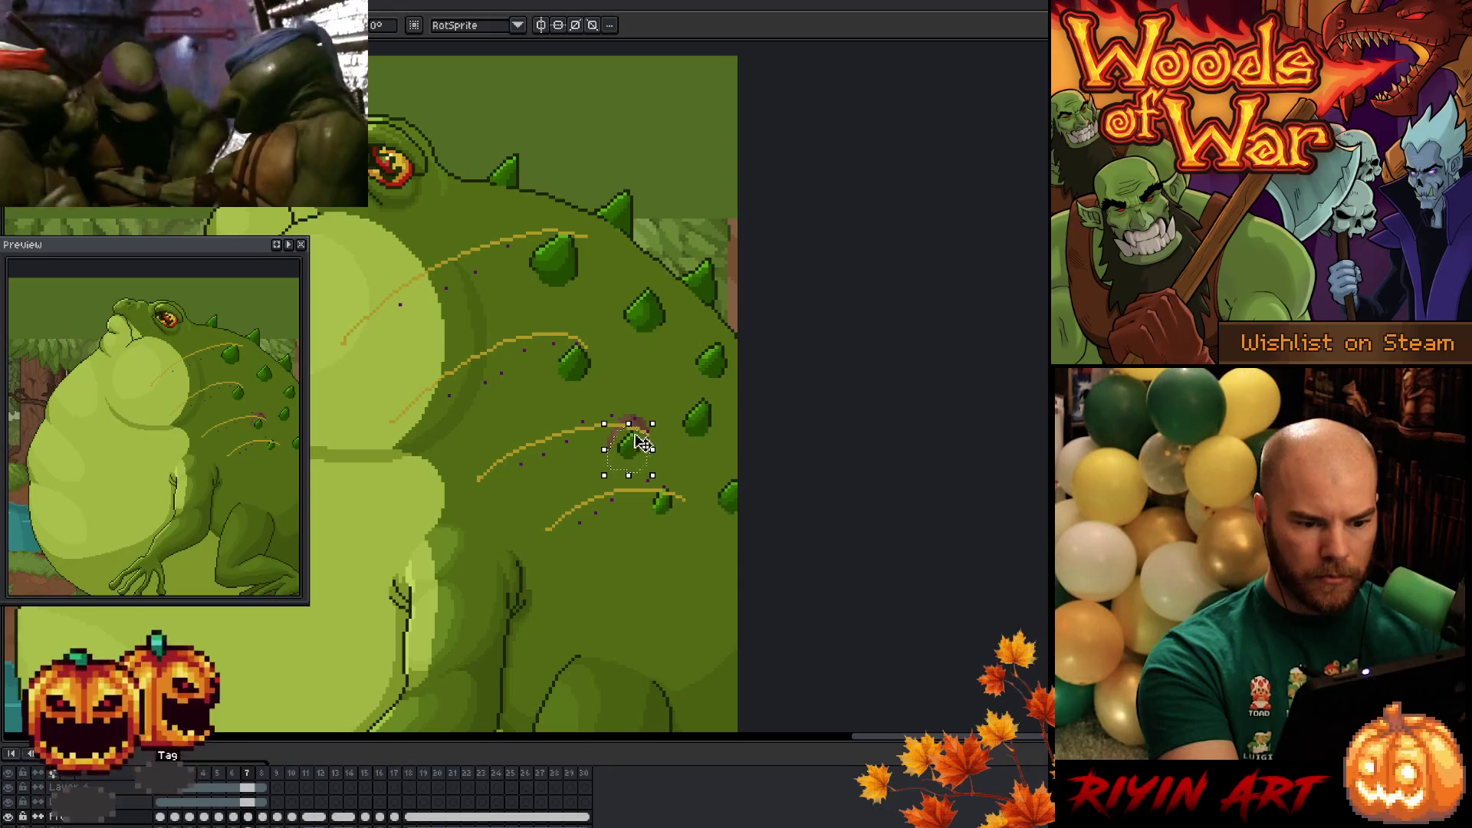
drag(575, 381, 581, 361)
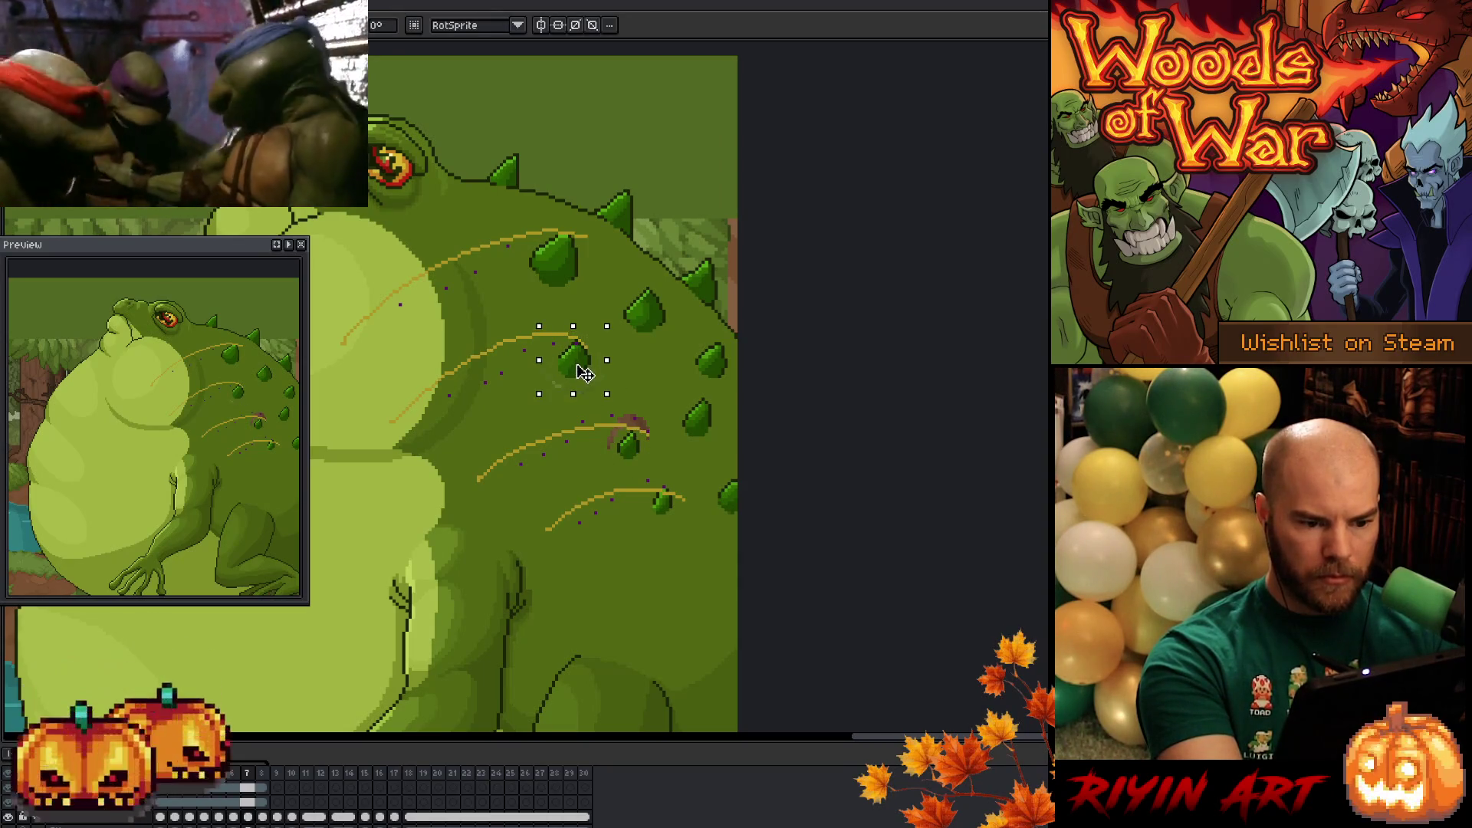
mouse_move(644, 484)
mouse_down()
mouse_move(669, 529)
mouse_move(644, 491)
mouse_up()
key(Down)
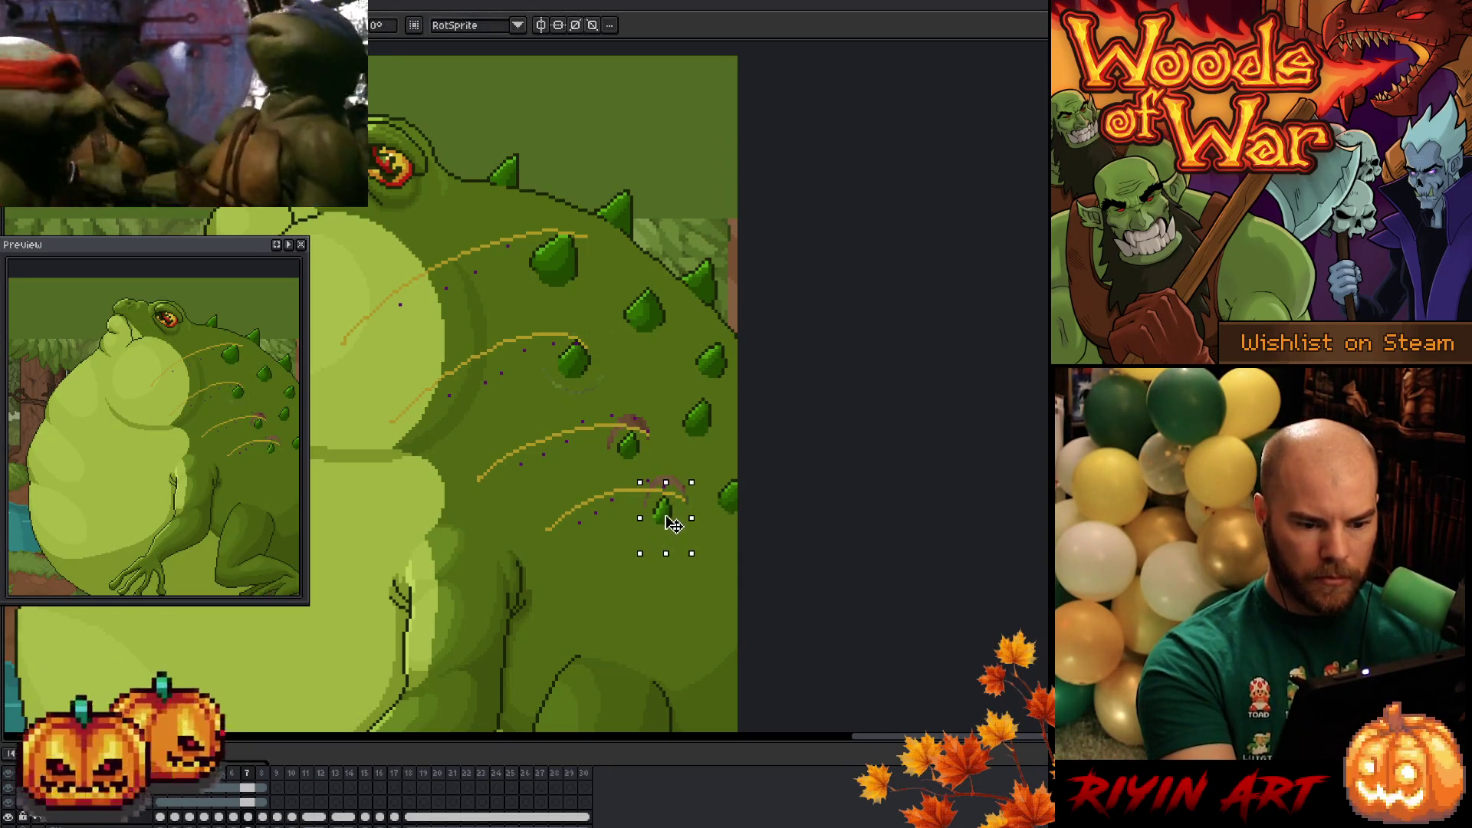
key(period)
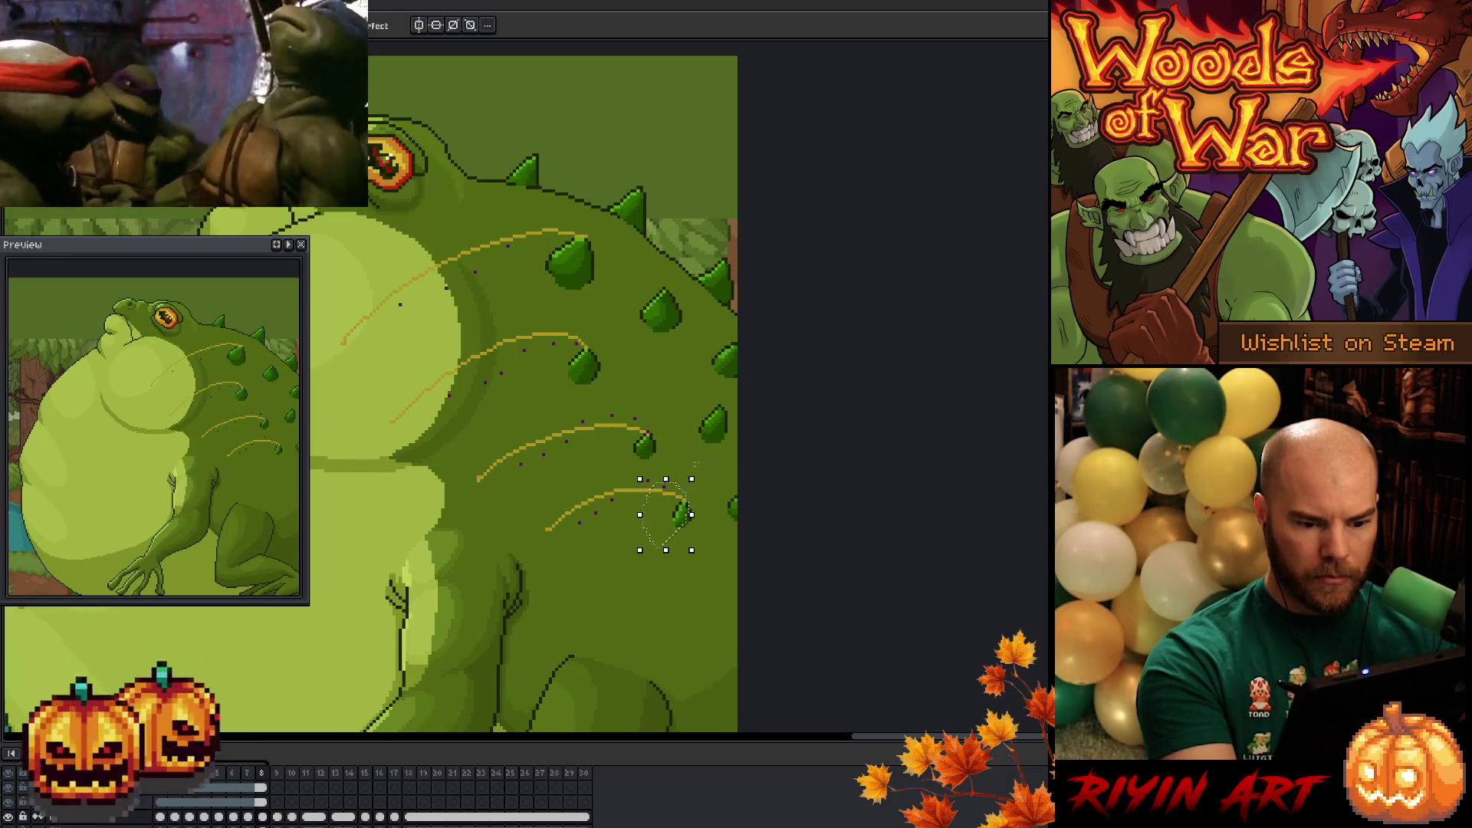
mouse_move(667, 422)
mouse_down()
mouse_move(640, 448)
mouse_move(657, 458)
mouse_up()
key(Right)
key(Down)
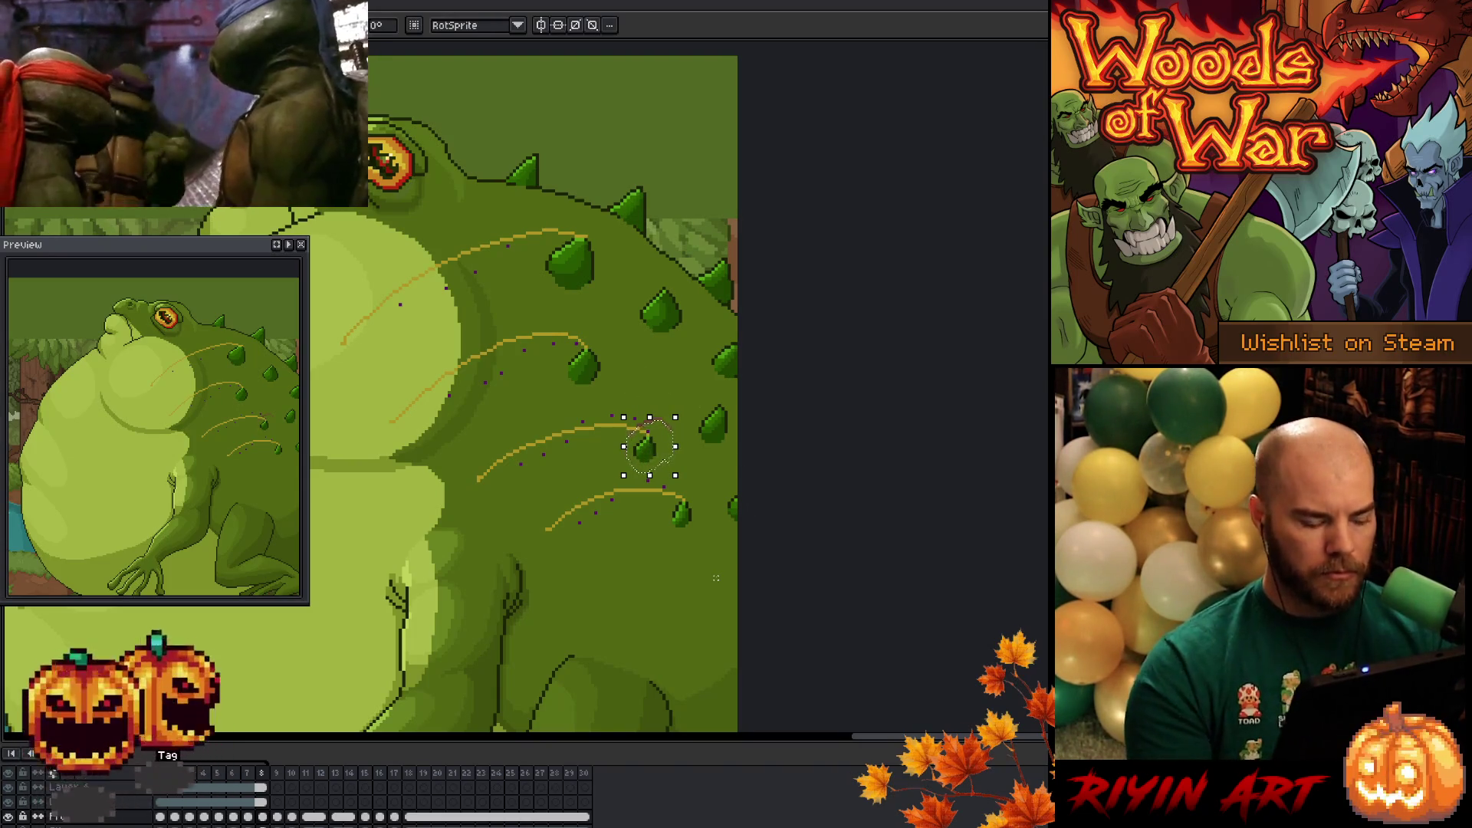
key(Return)
key(Return)
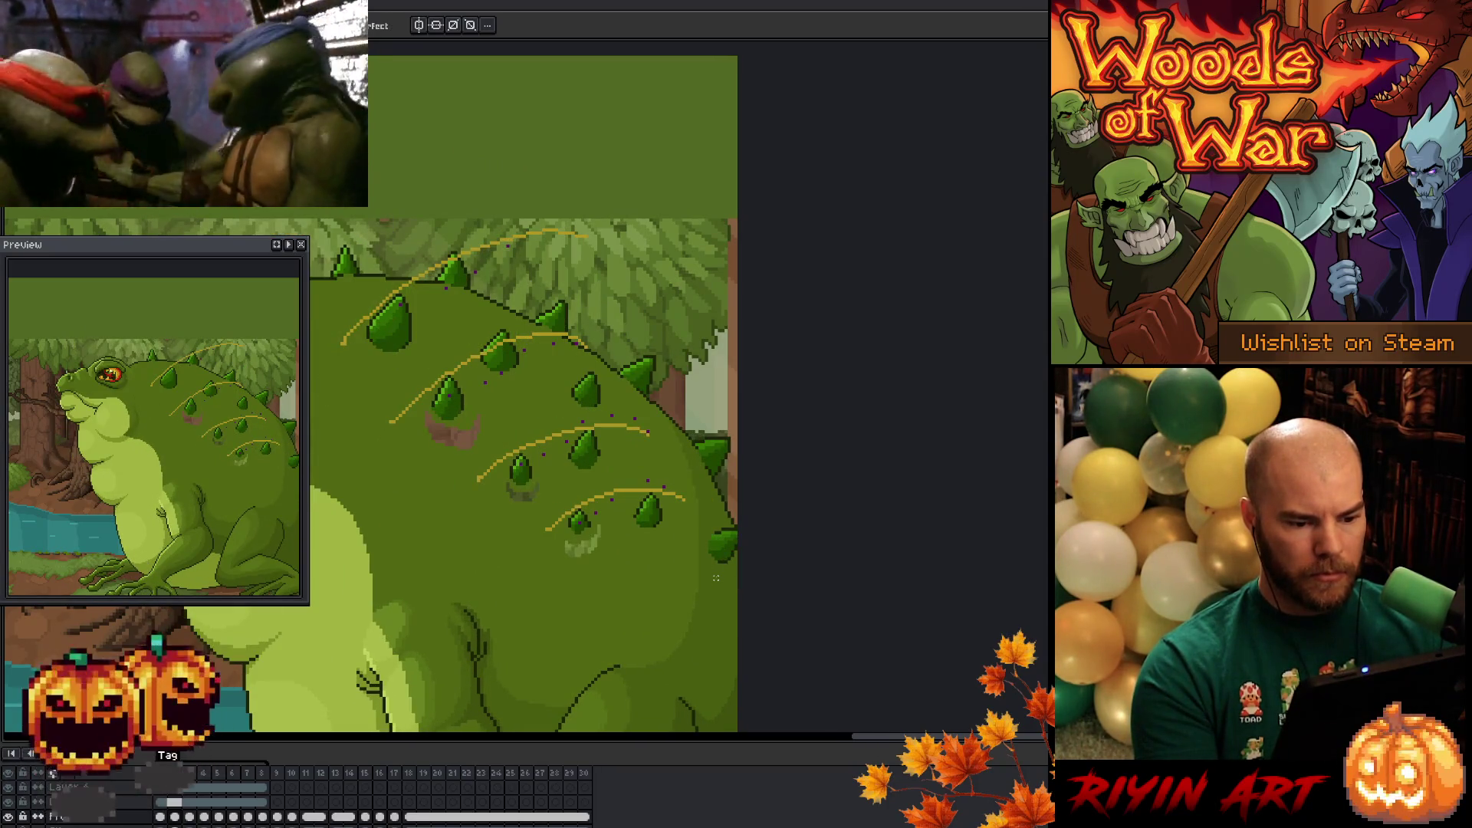
- Reselect the spike on the middle guide line and nudge it up a pixel
mouse_move(529, 486)
mouse_down()
mouse_move(509, 468)
mouse_move(528, 483)
mouse_up()
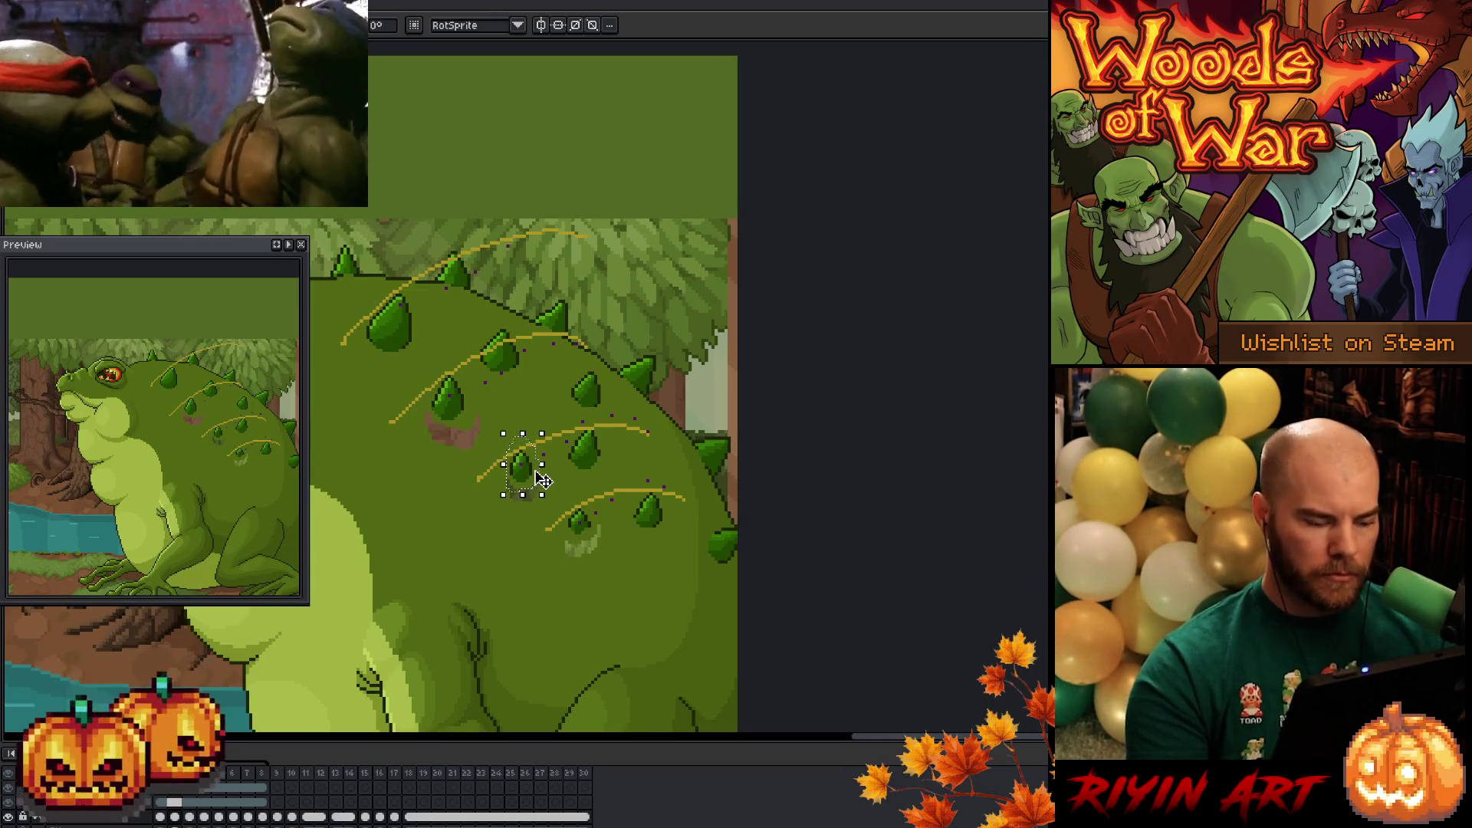
key(ctrl+d)
key(b)
key(period)
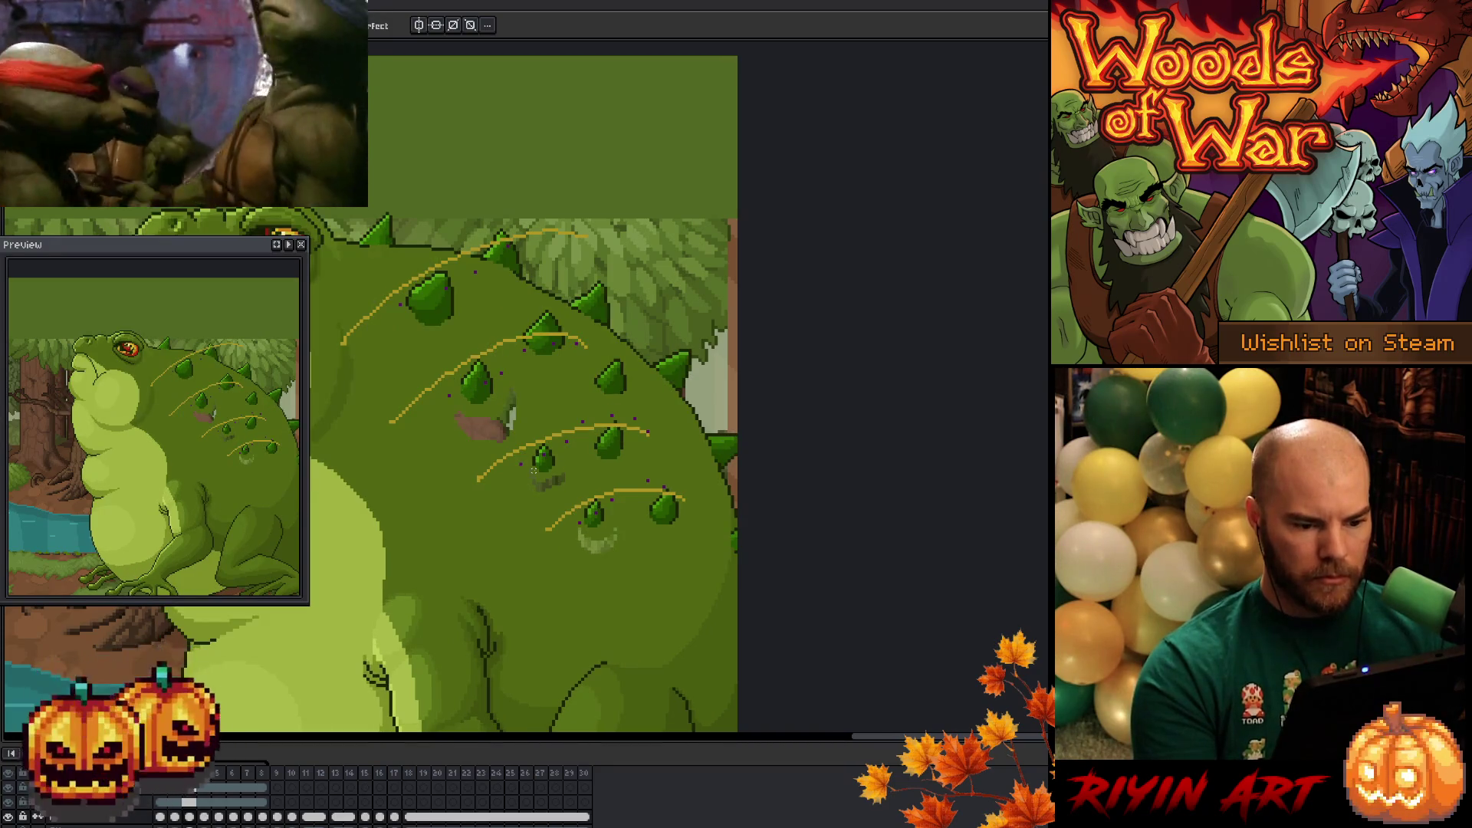
key(ctrl+shift+d)
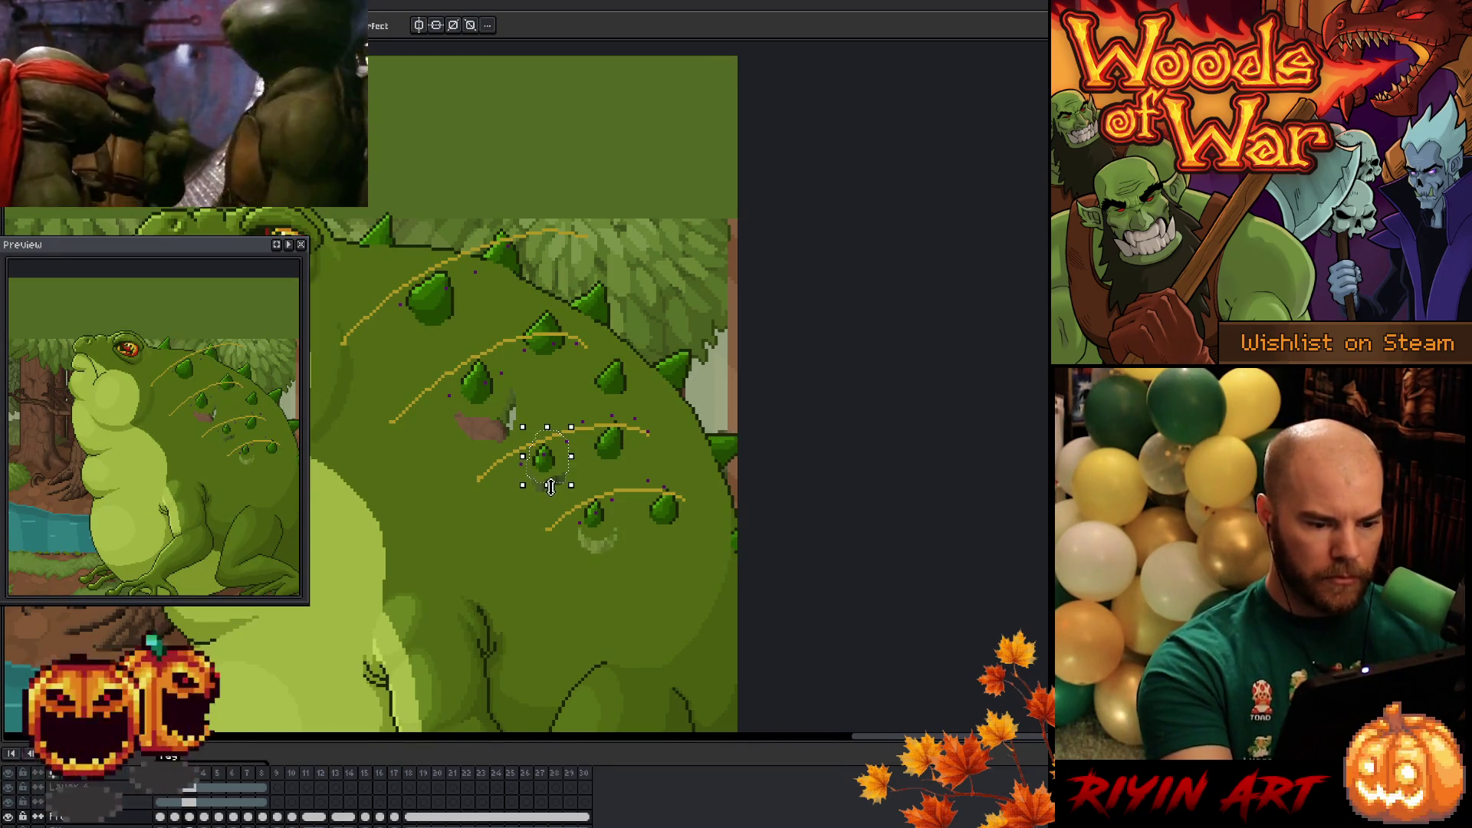
key(comma)
key(period)
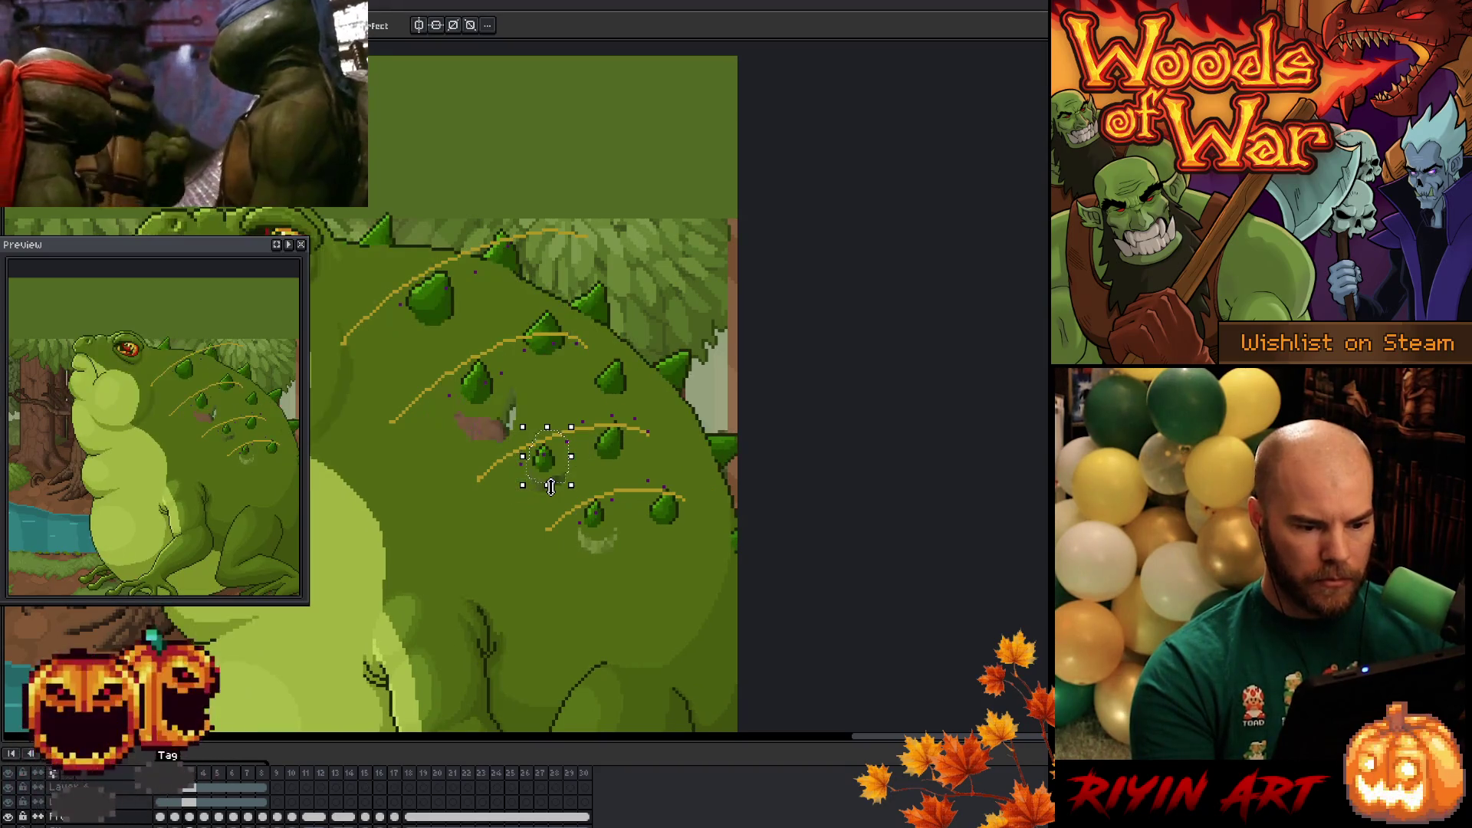
key(Up)
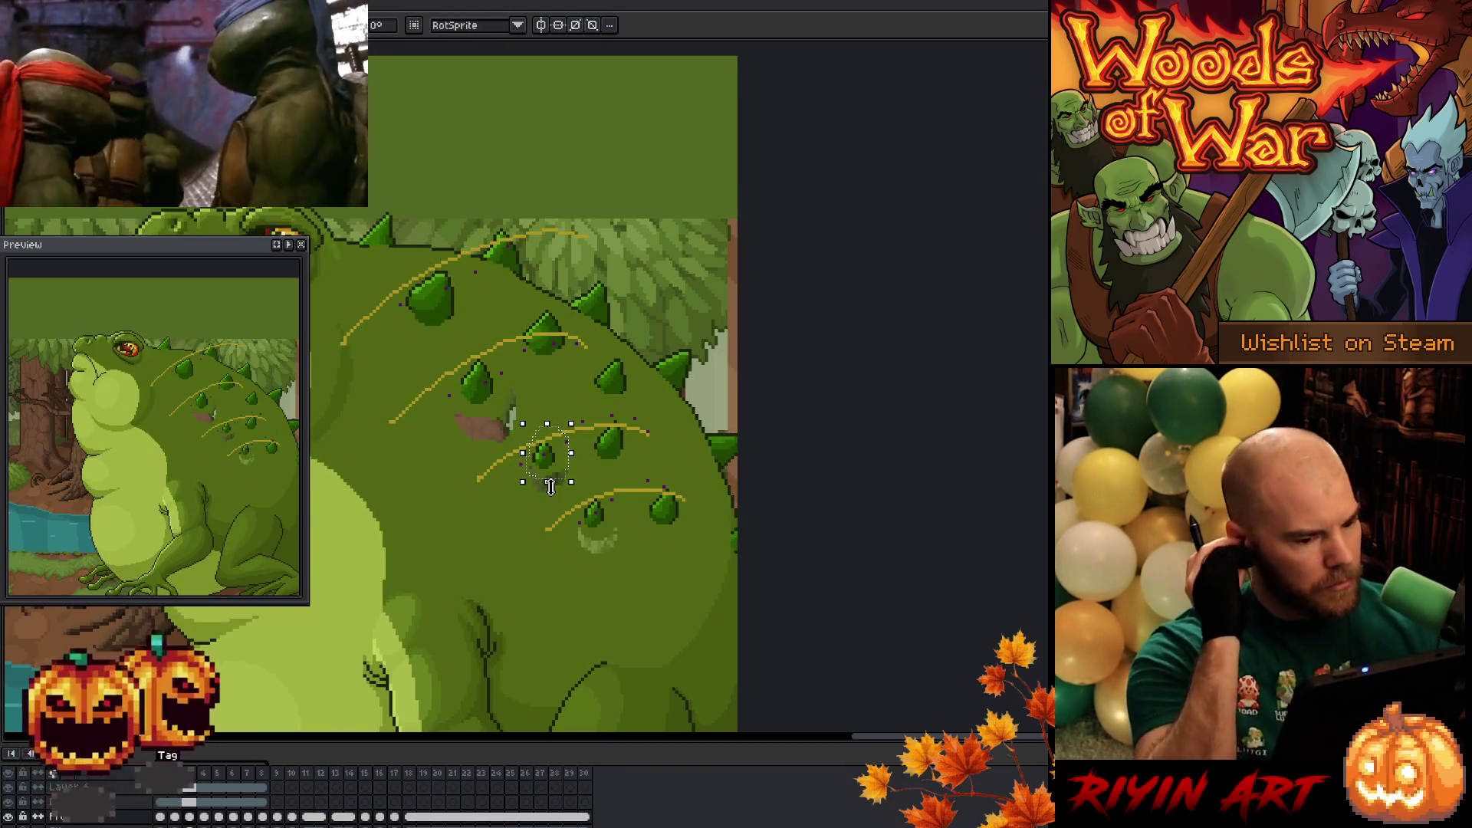
- Compare the spike against neighbouring frames, then lasso it again
key(period)
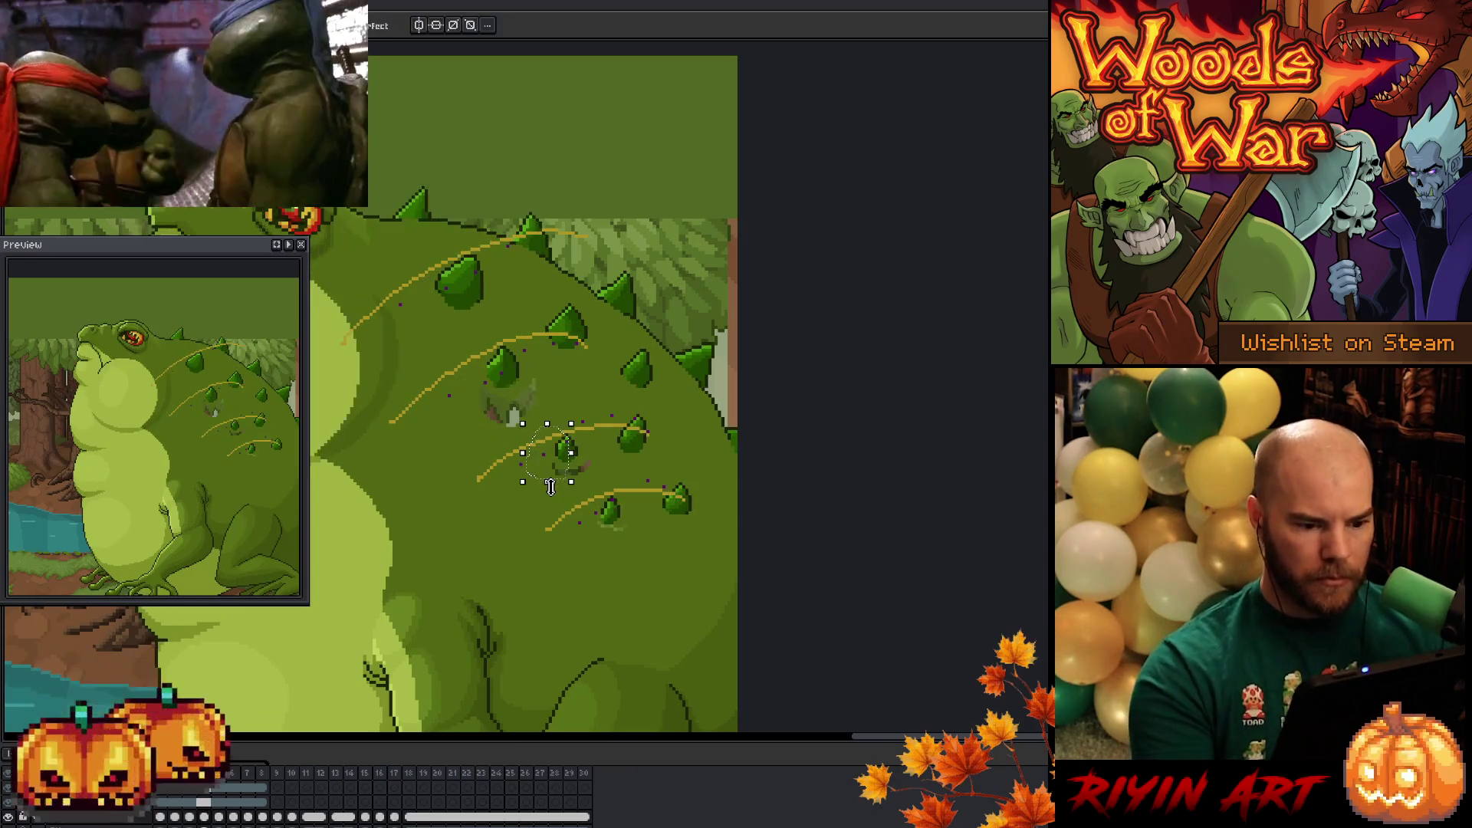
key(comma)
key(comma)
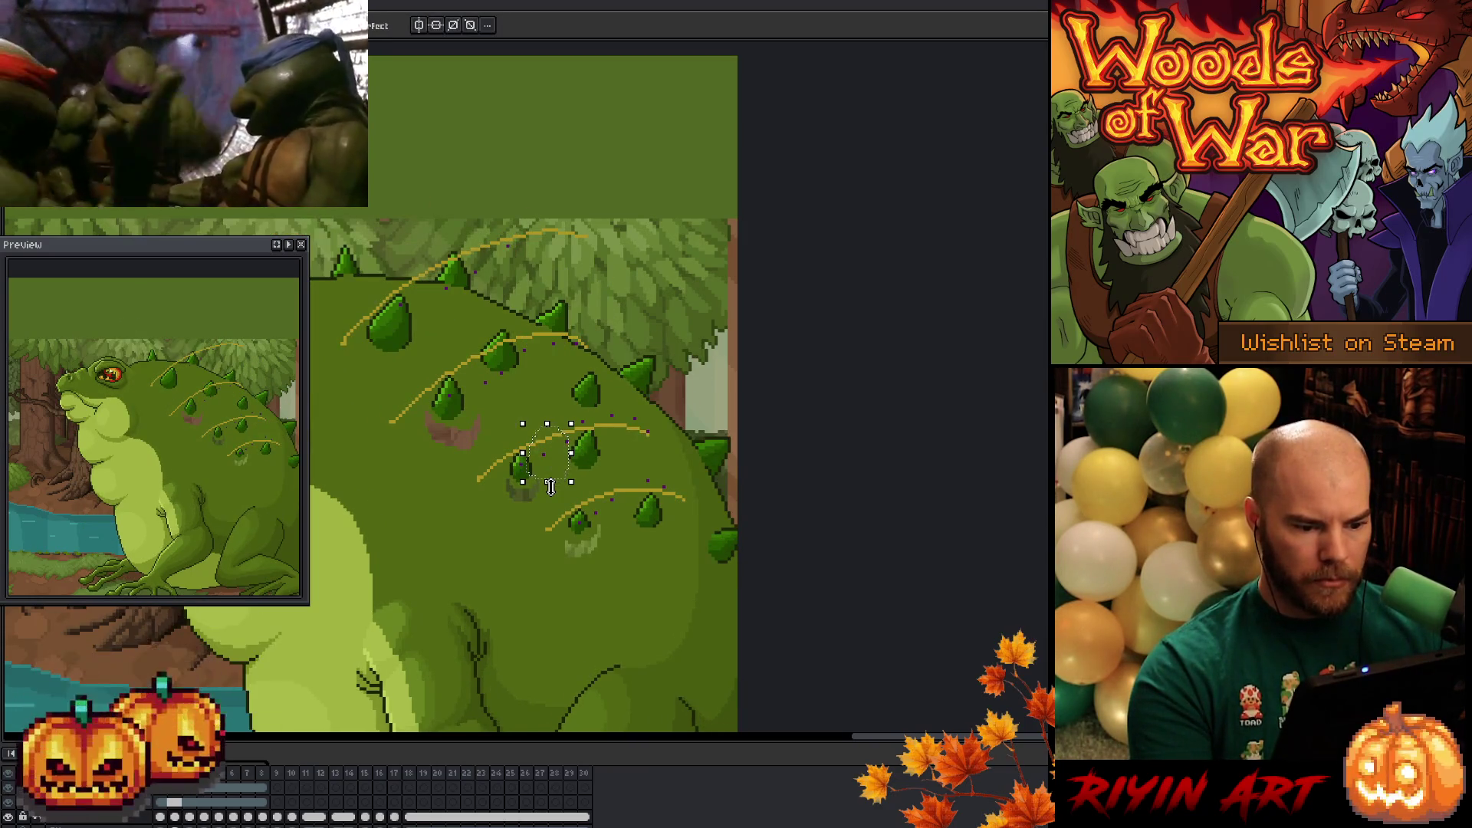
key(period)
key(comma)
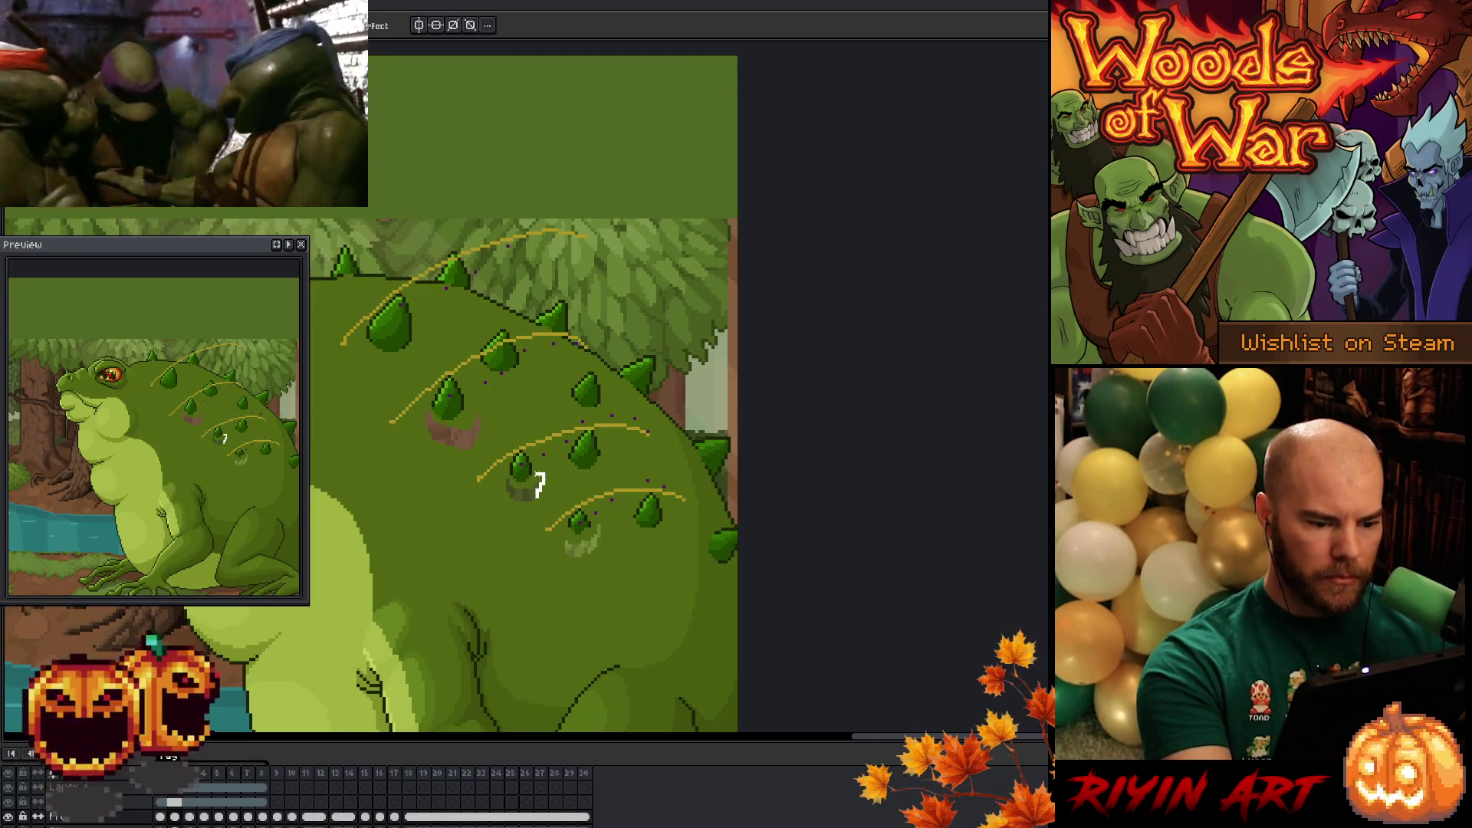
drag(540, 497, 519, 548)
- Erase the pink and grey smudges beside the spikes and the grey smear under the lower spike
click(519, 557)
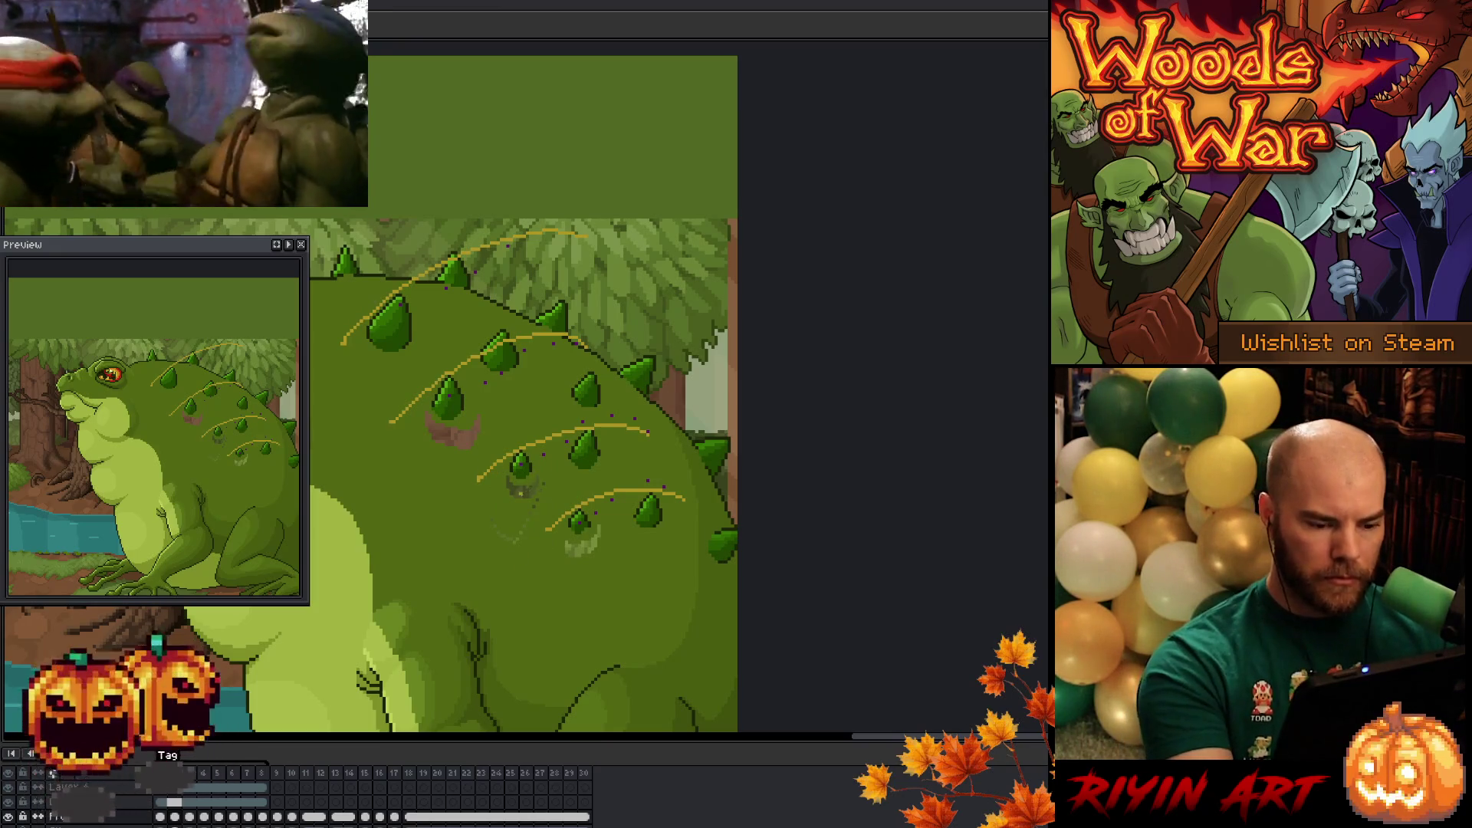
drag(441, 434, 459, 441)
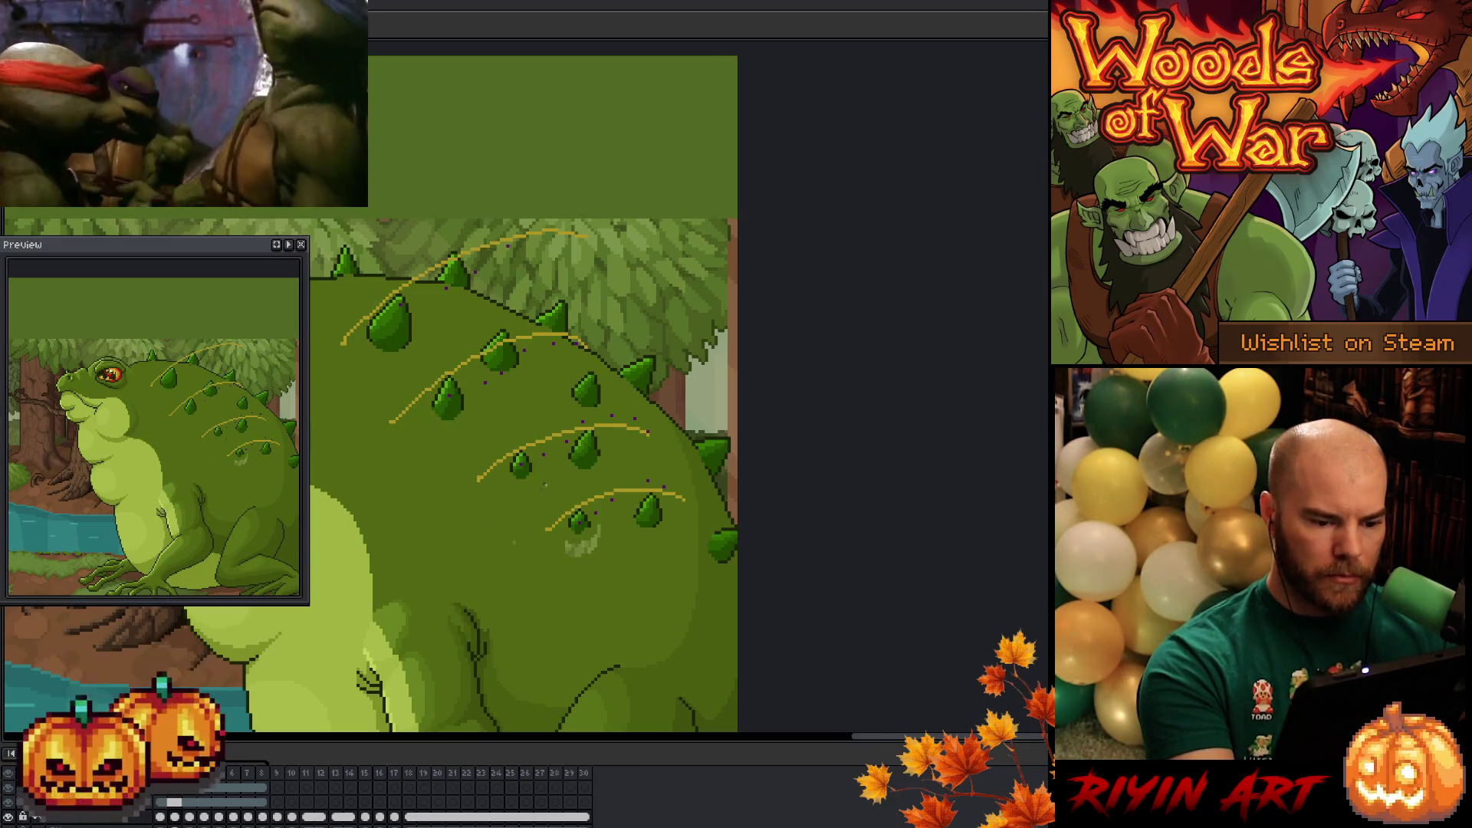
drag(571, 539, 588, 546)
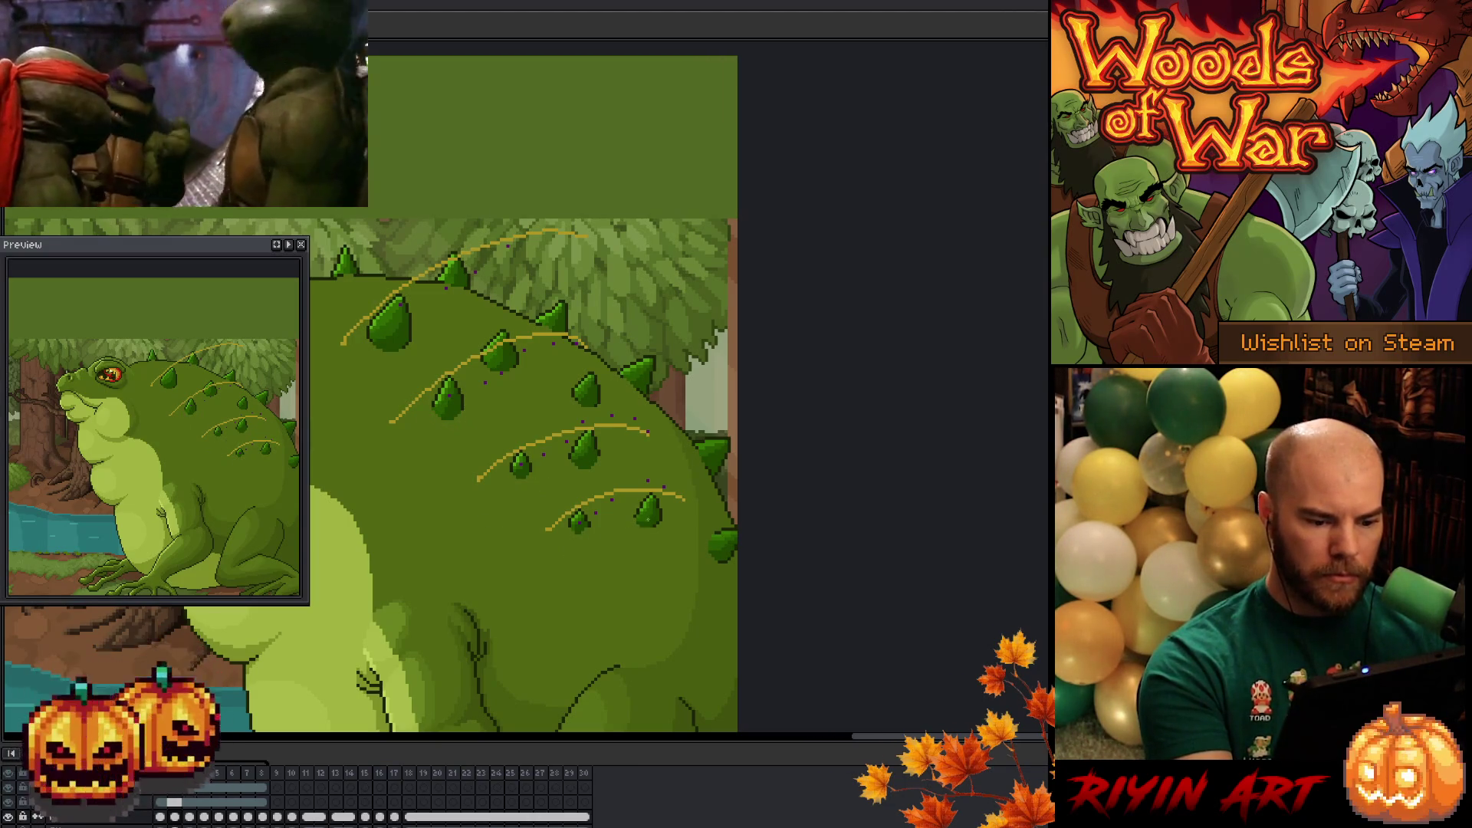
- Nudge the lower spike slightly up onto its orange guide, comparing with neighbouring frames
key(shift+m)
drag(558, 496, 603, 549)
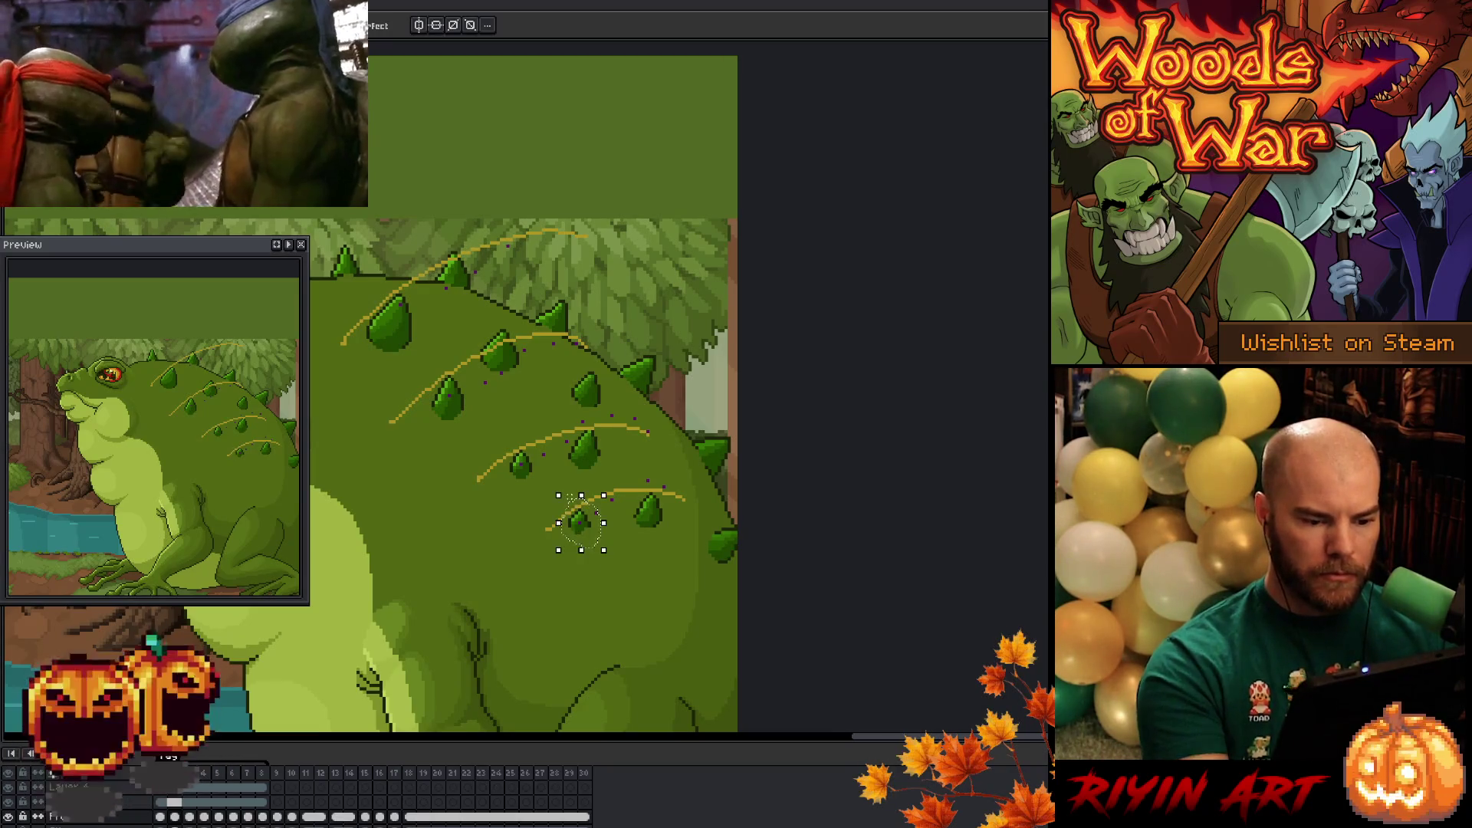
key(Up)
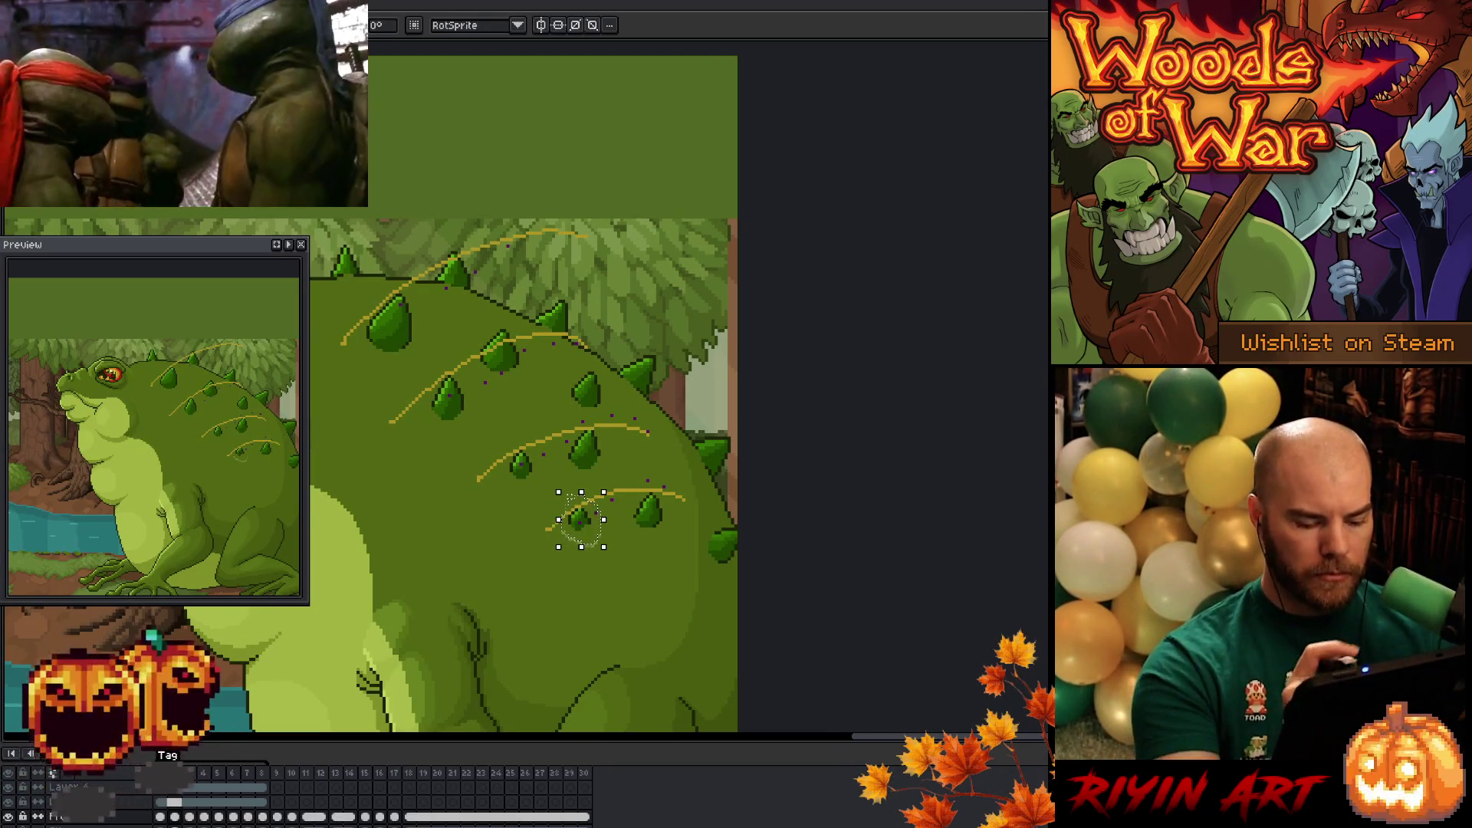
key(comma)
key(period)
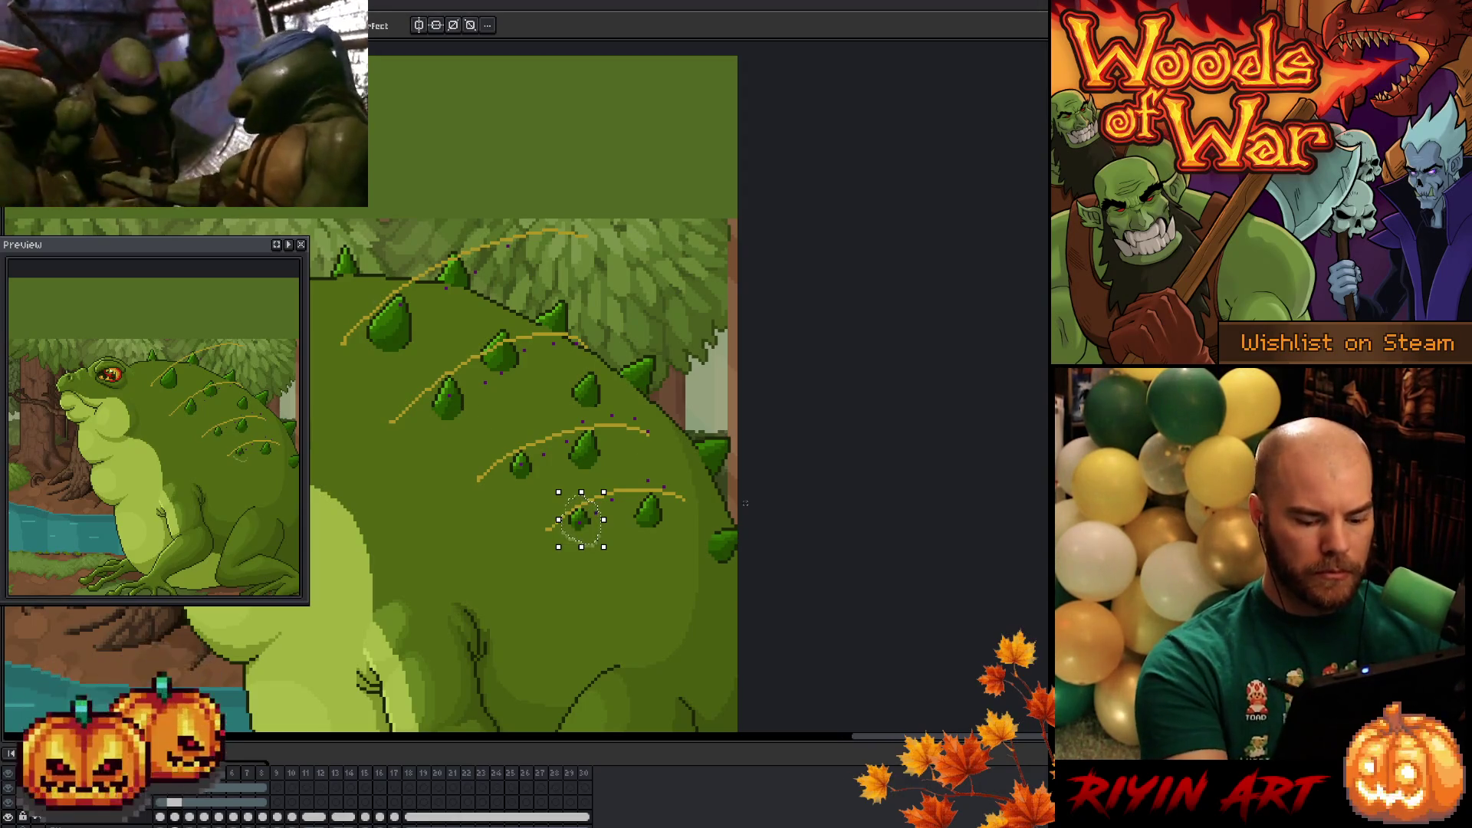
key(period)
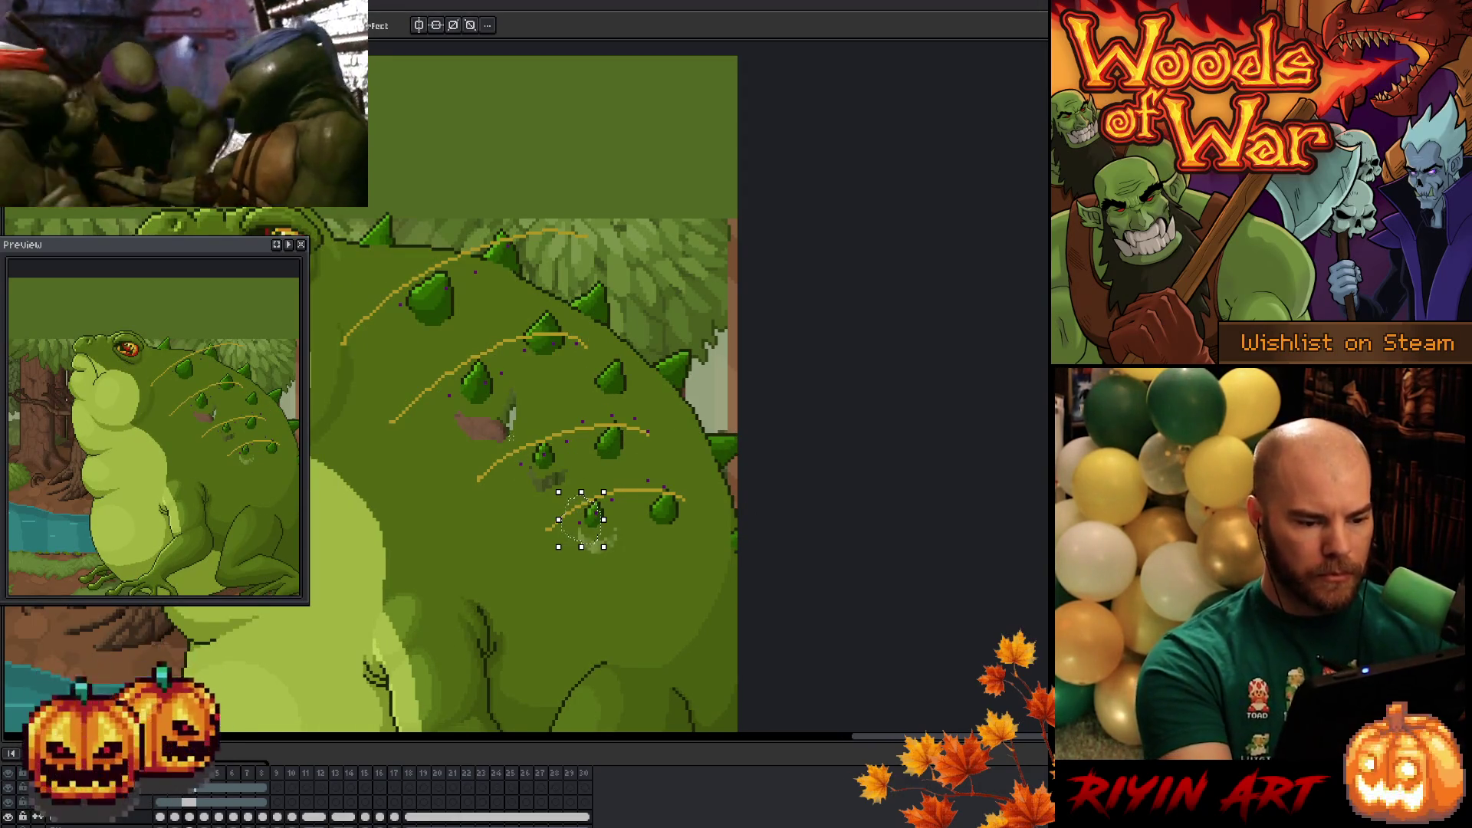
- Deselect, remove the leftover brown smudge, and recheck the lower spike on frame 3
key(ctrl+d)
key(ctrl+z)
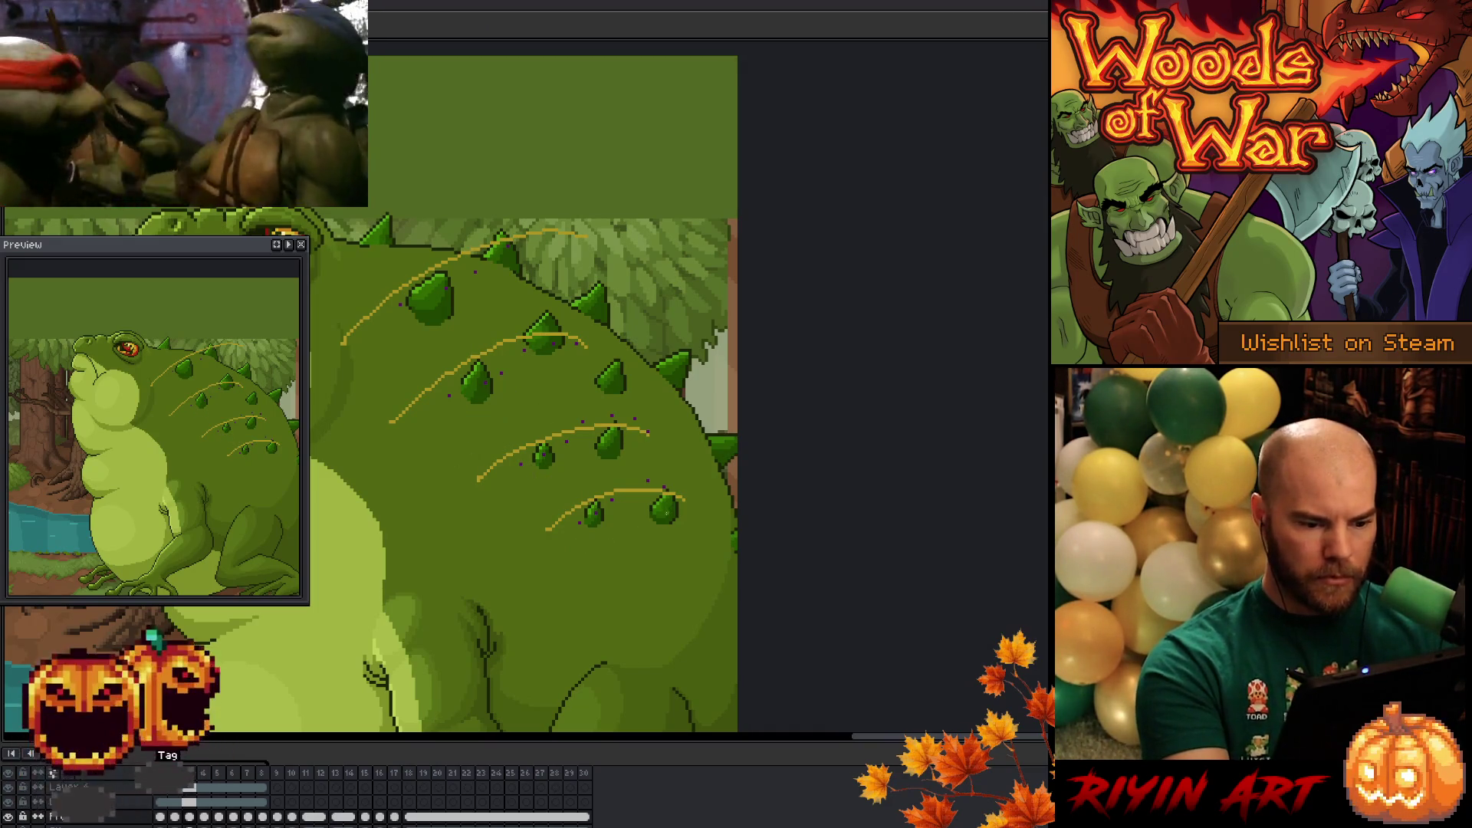
key(Right)
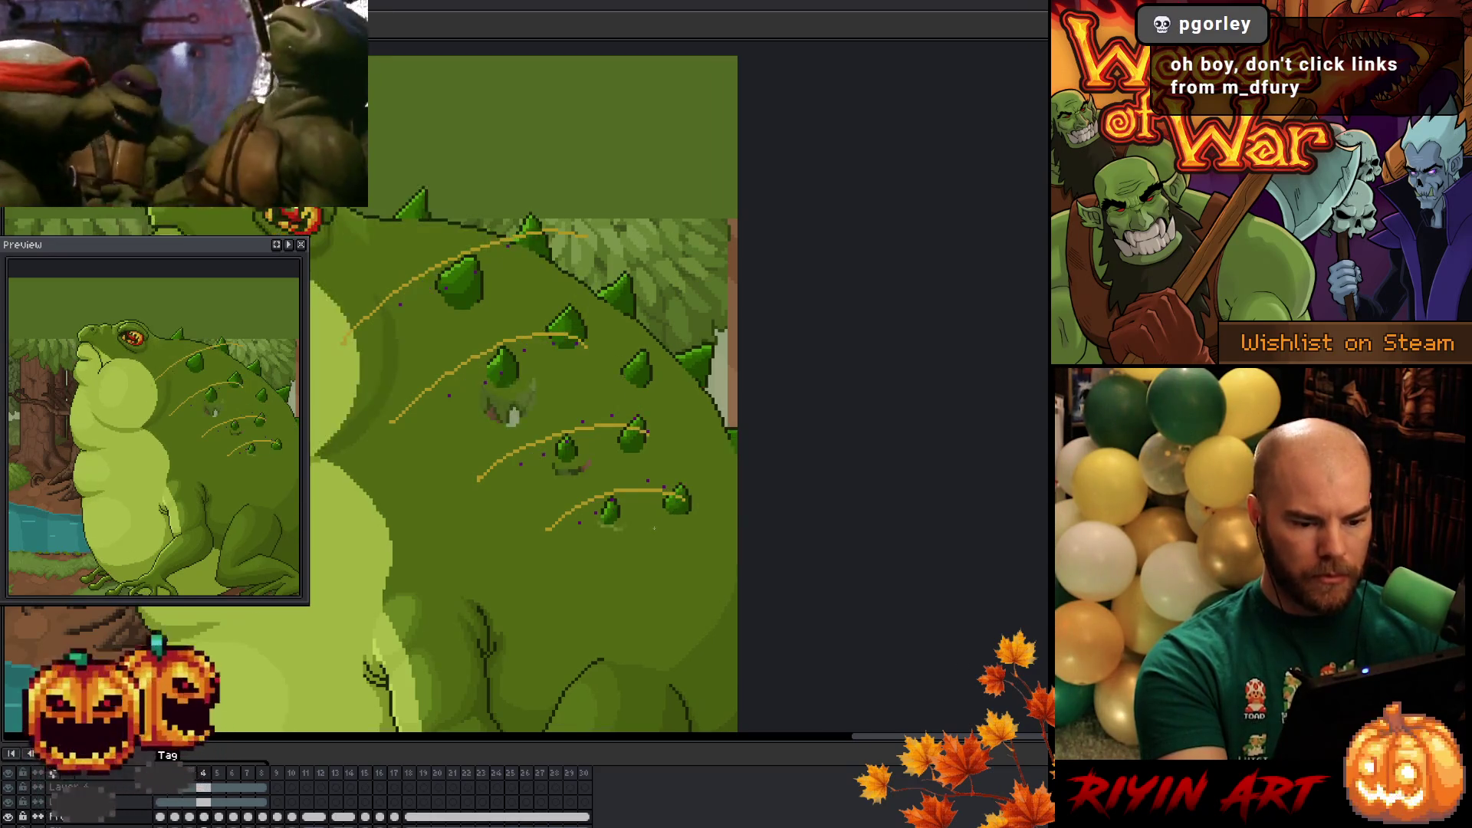
key(Left)
drag(587, 536, 613, 529)
key(b)
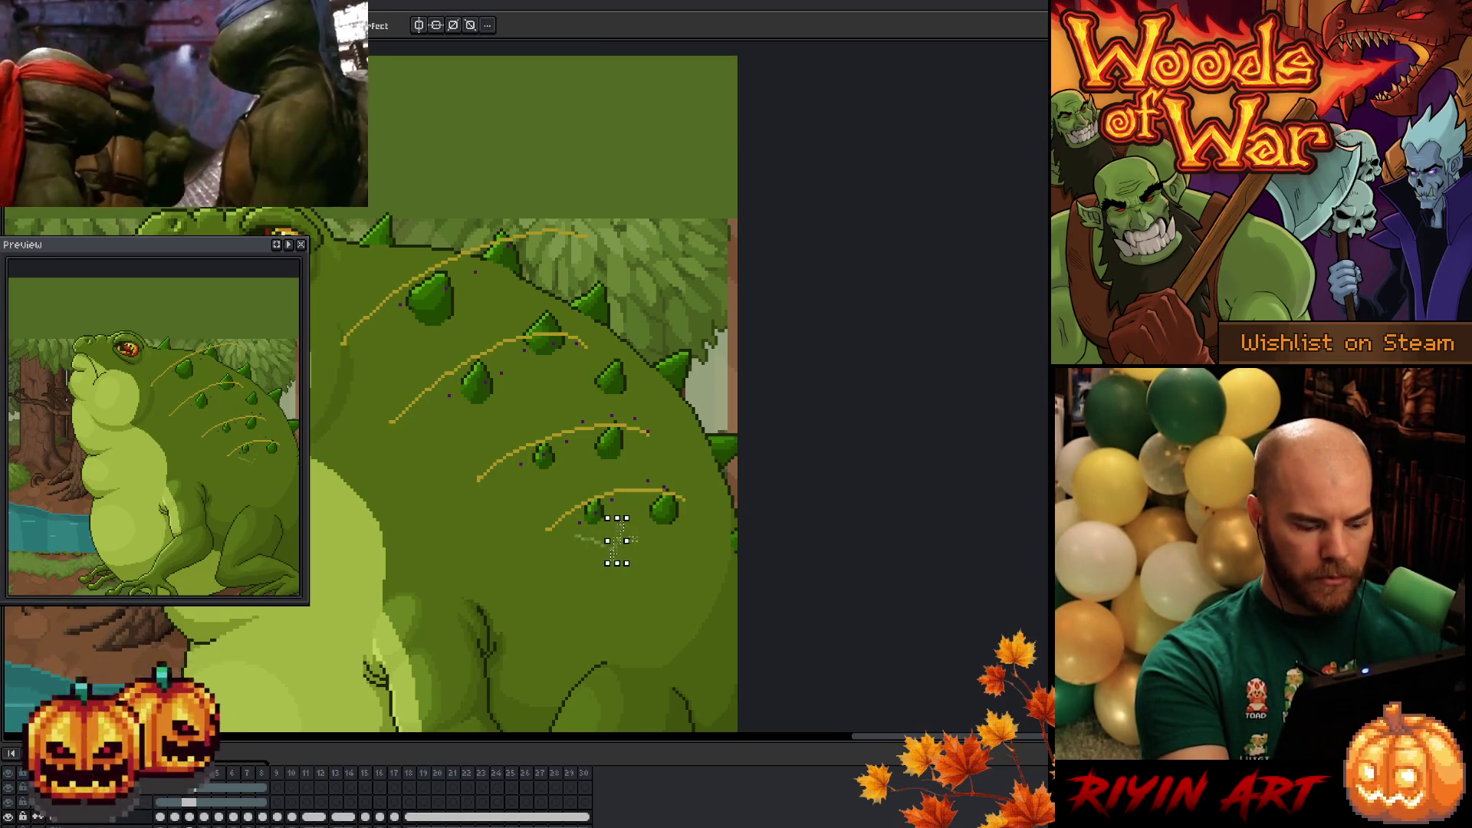
key(space)
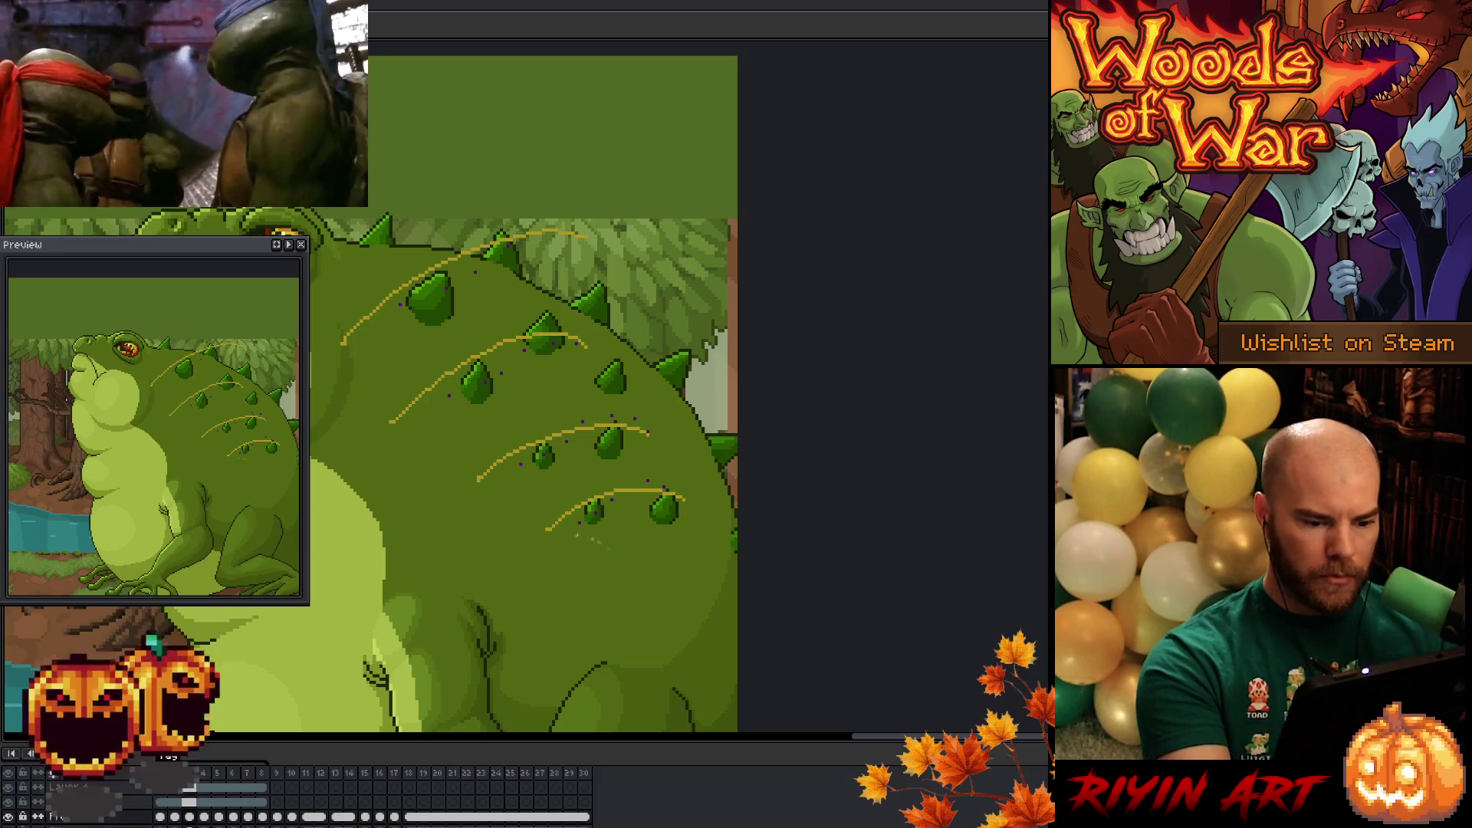
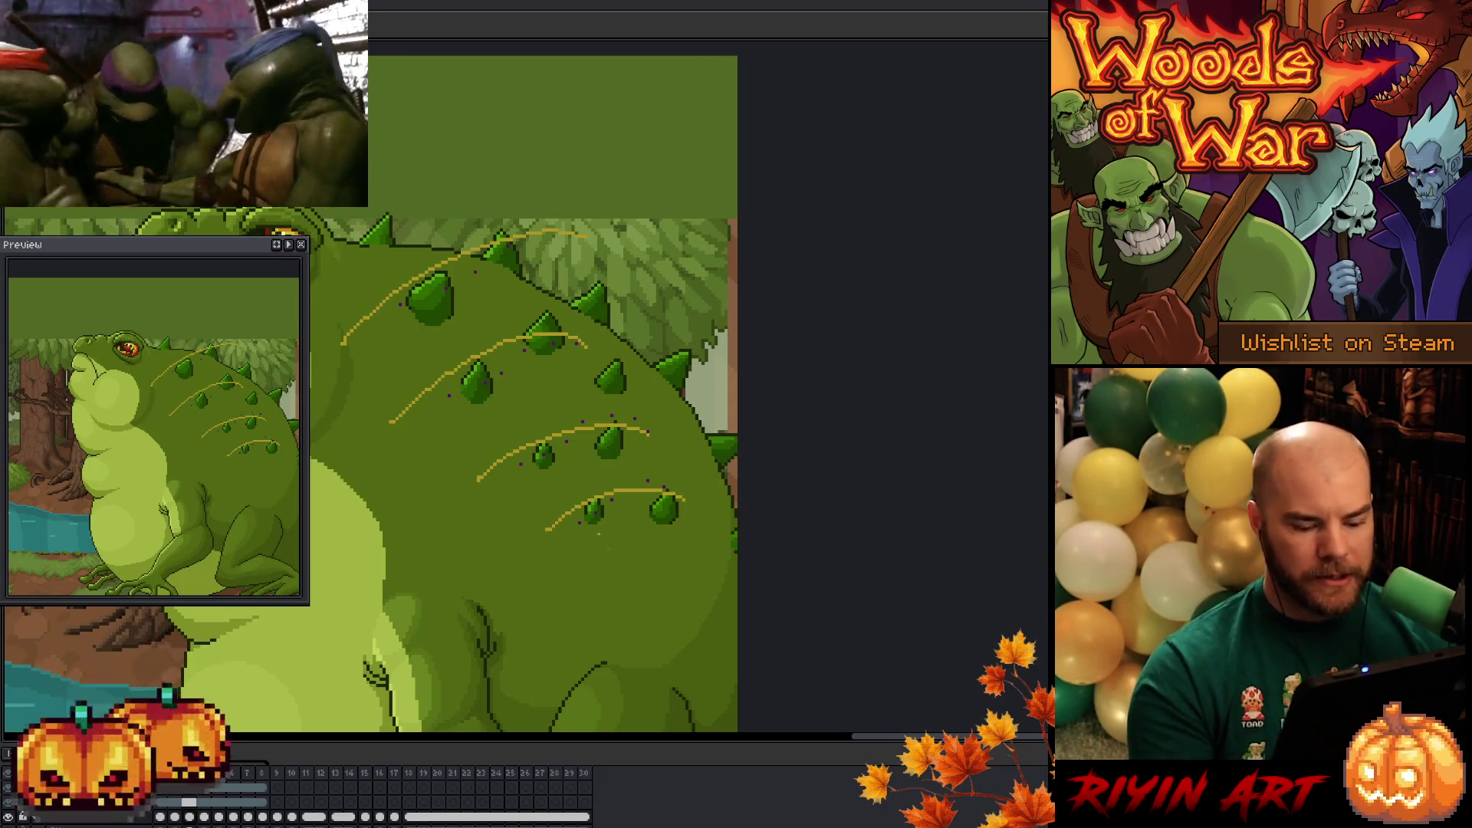
- Flip between neighbouring frames to compare the toad's back spikes
key(Left)
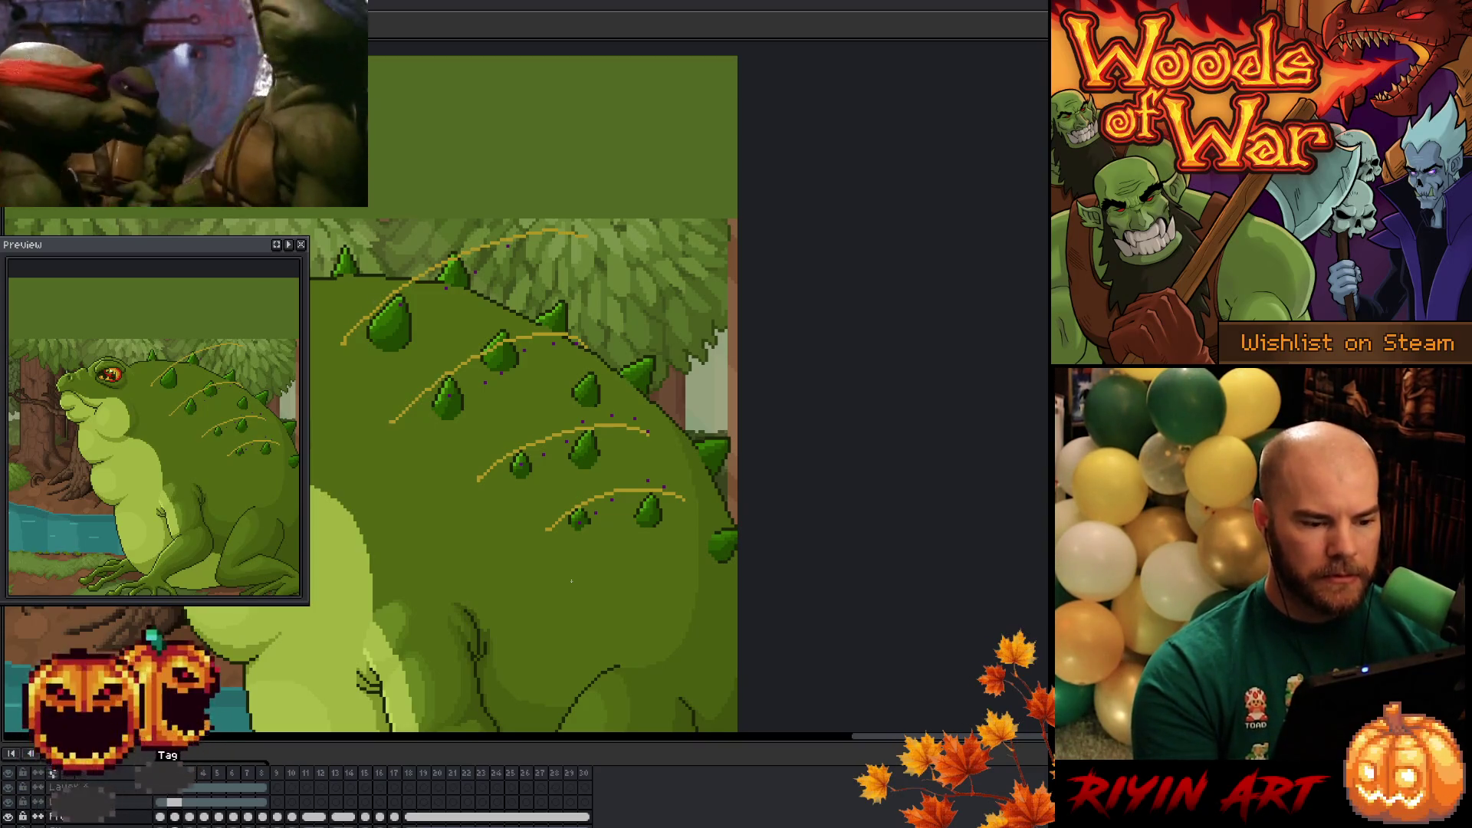
key(Right)
key(Left)
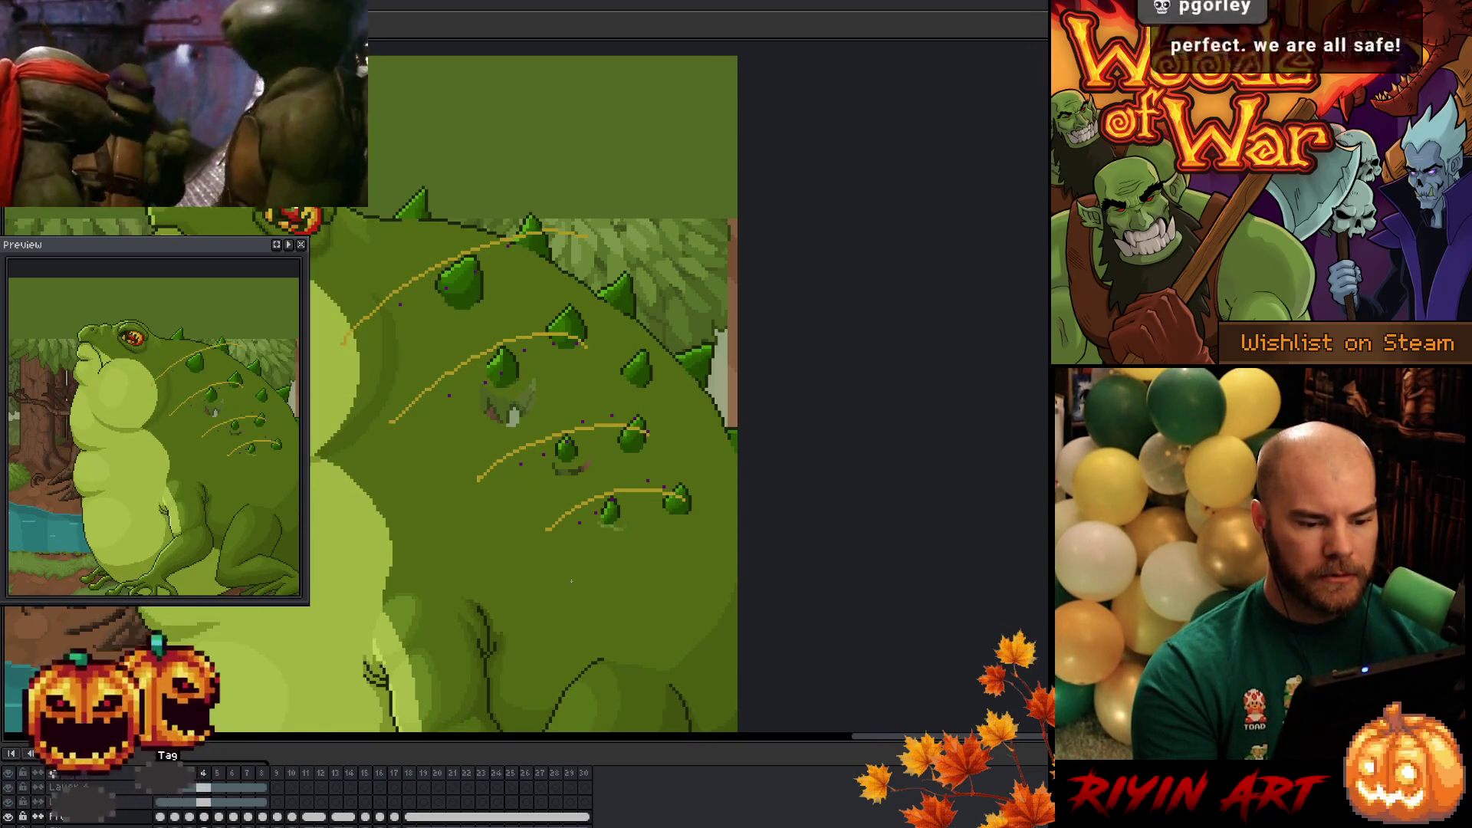
key(Right)
key(Right)
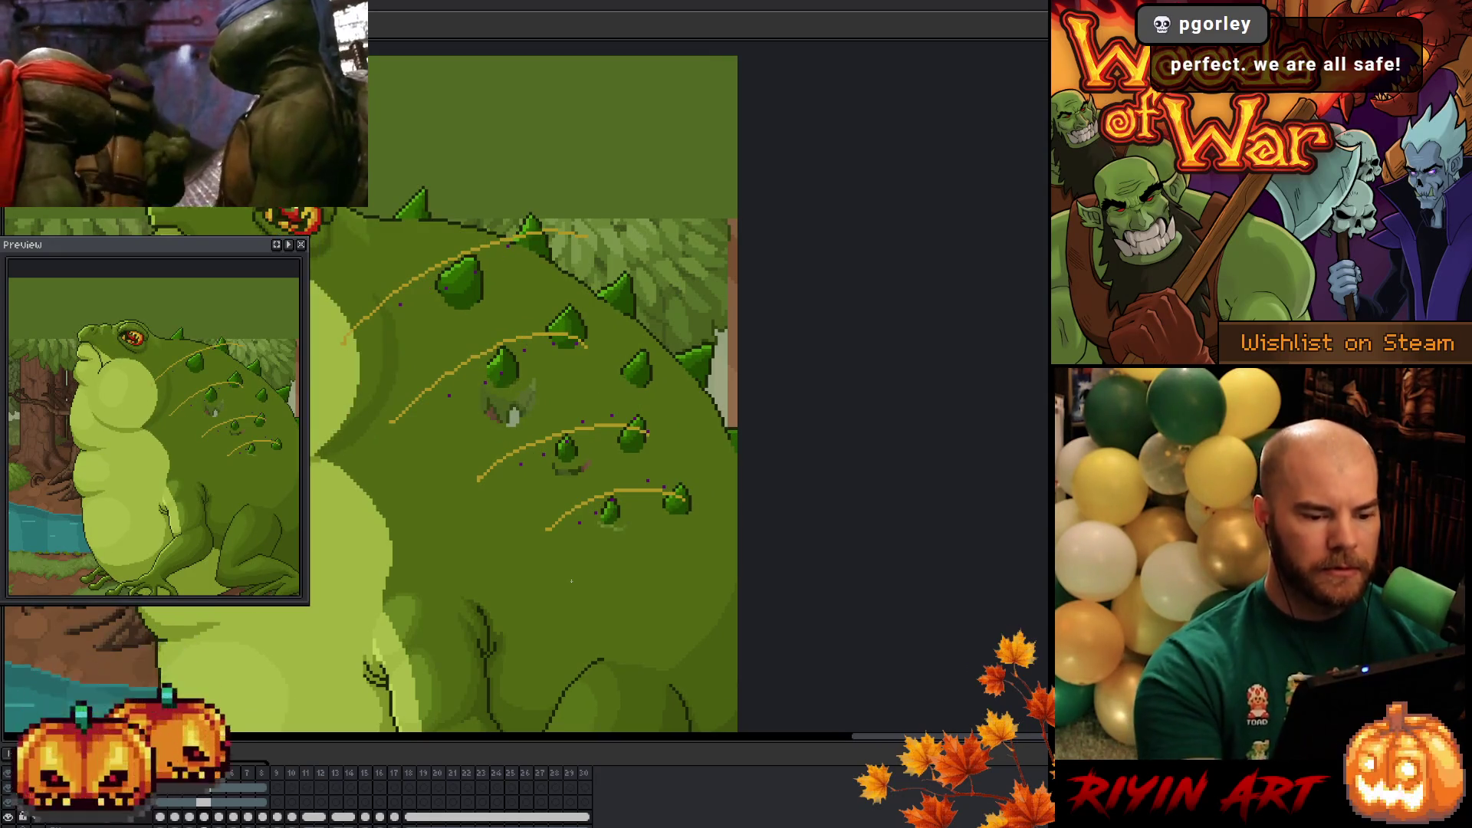
- Select the lower spike on the bottom guide arc on frame 4
key(shift+m)
drag(545, 411, 594, 476)
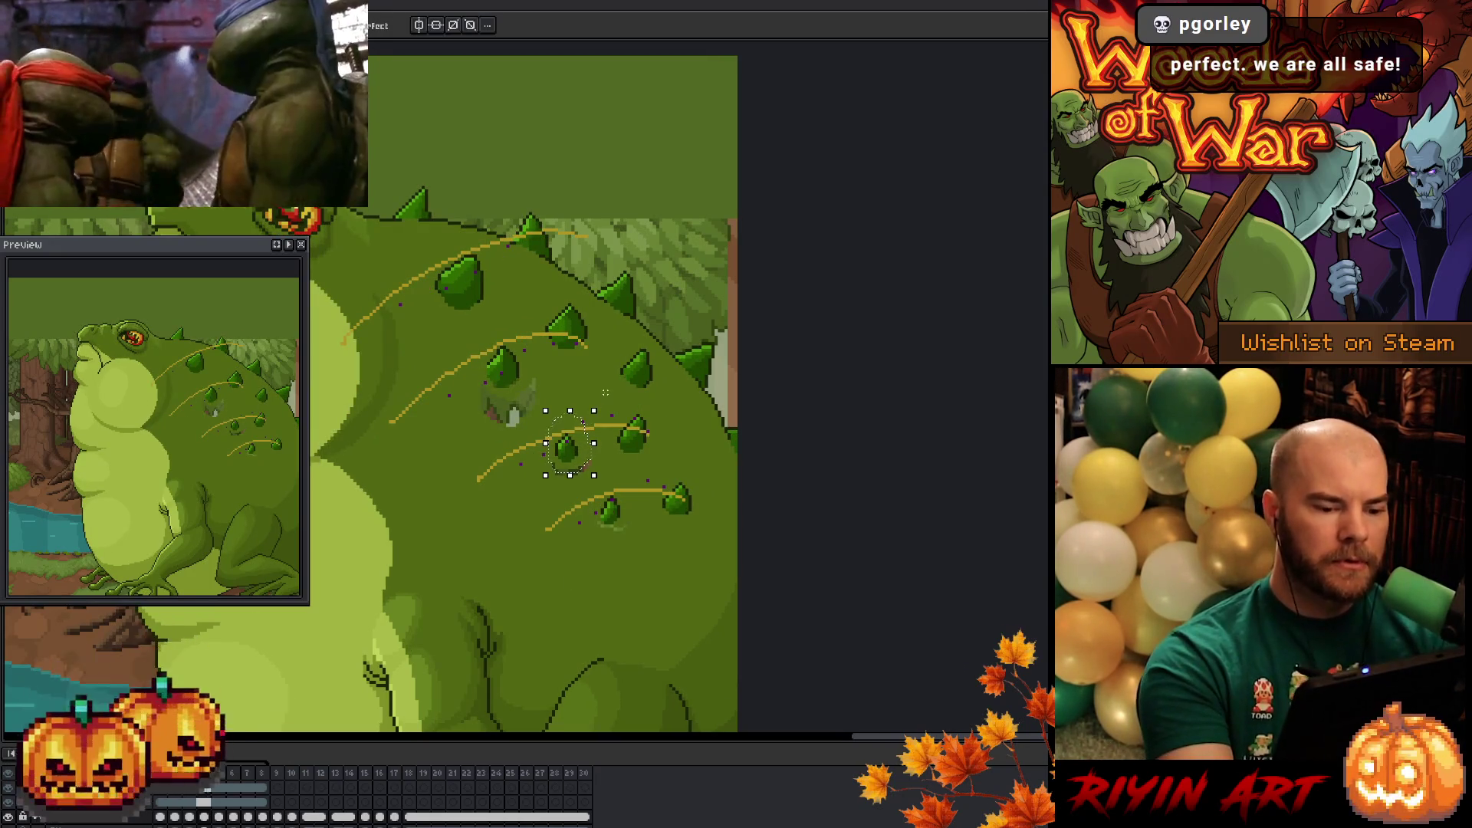
key(ctrl+d)
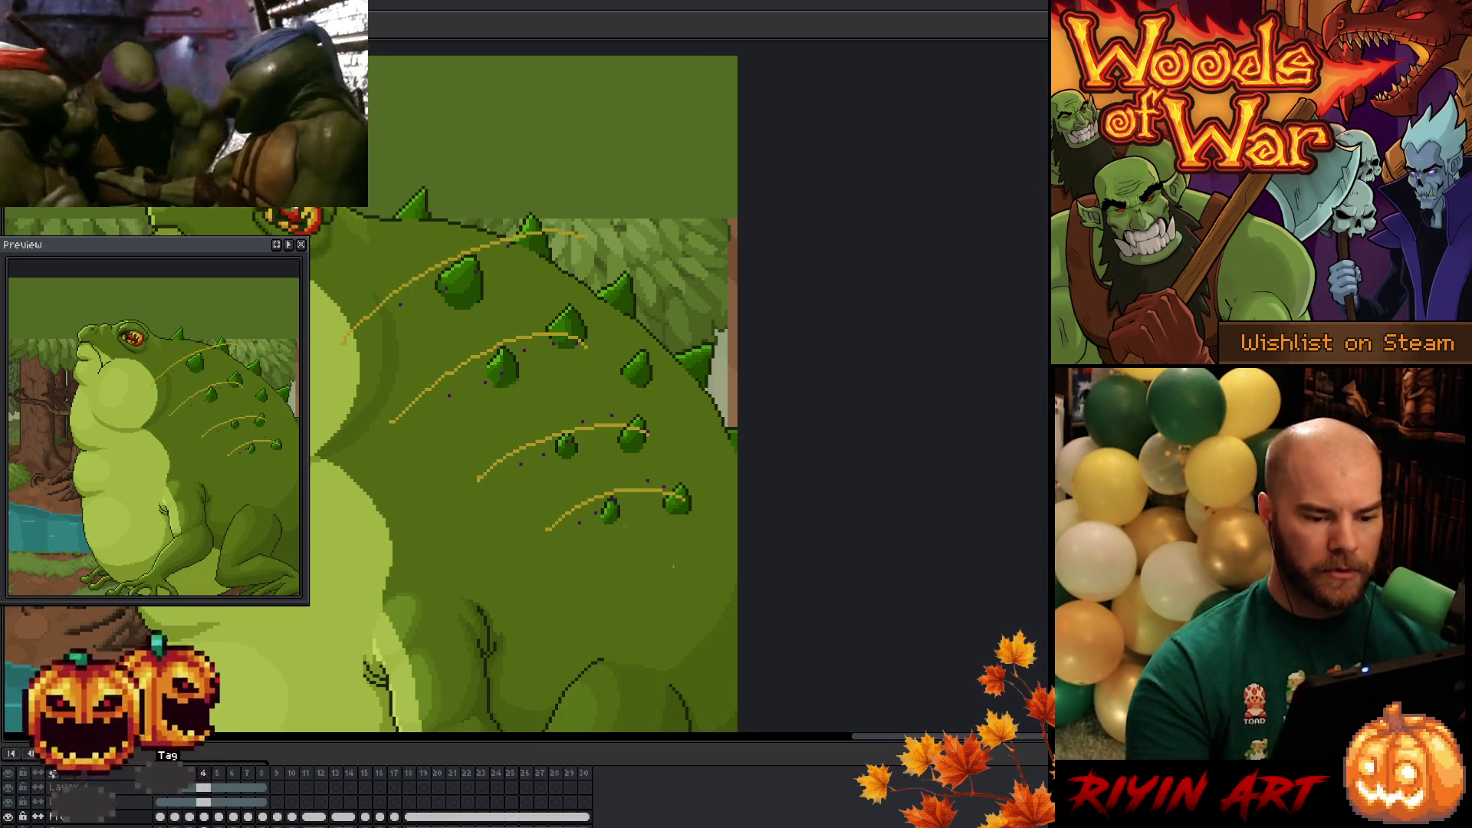
key(q)
drag(602, 527, 634, 516)
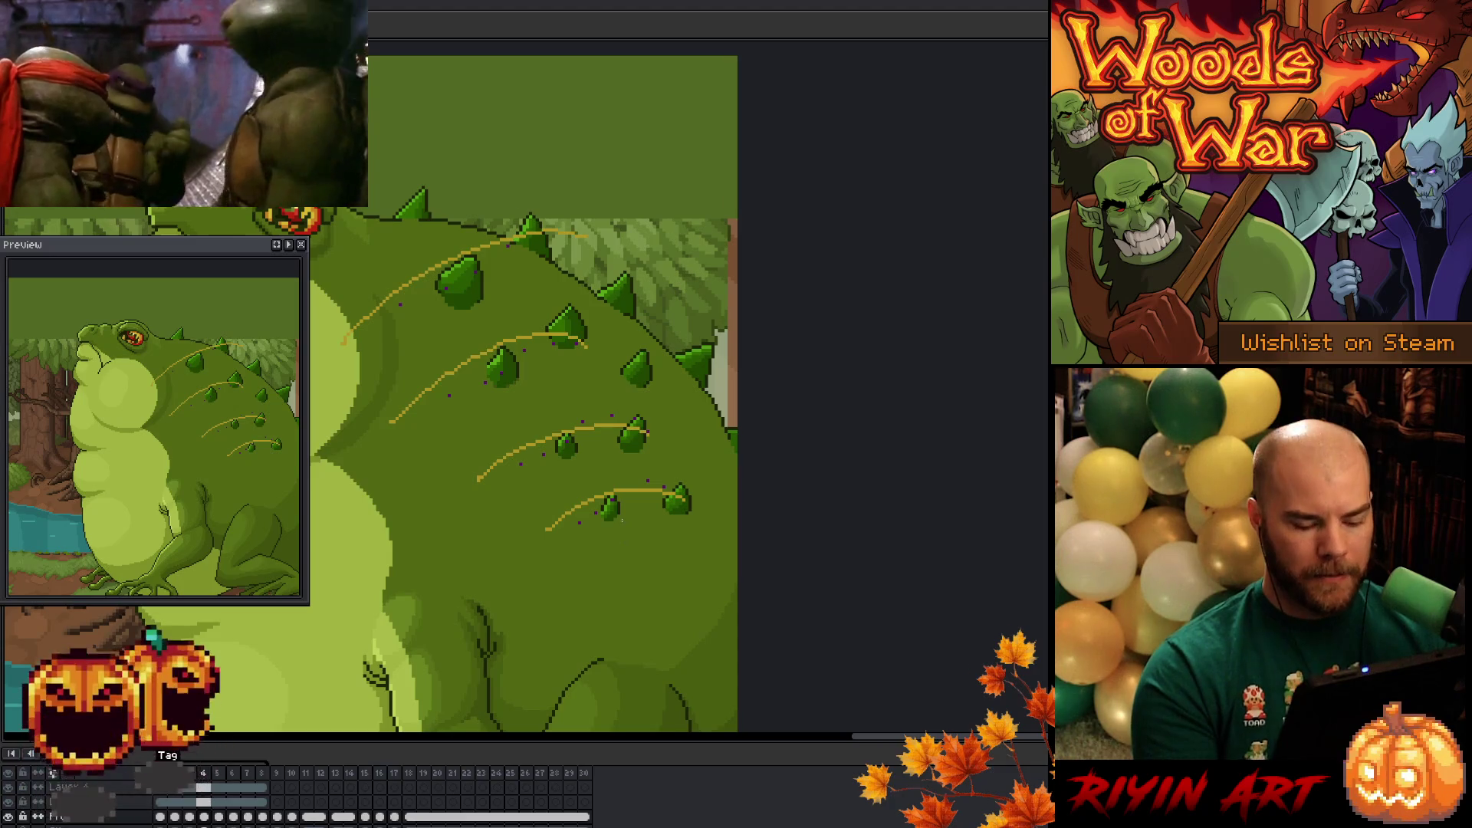
key(Return)
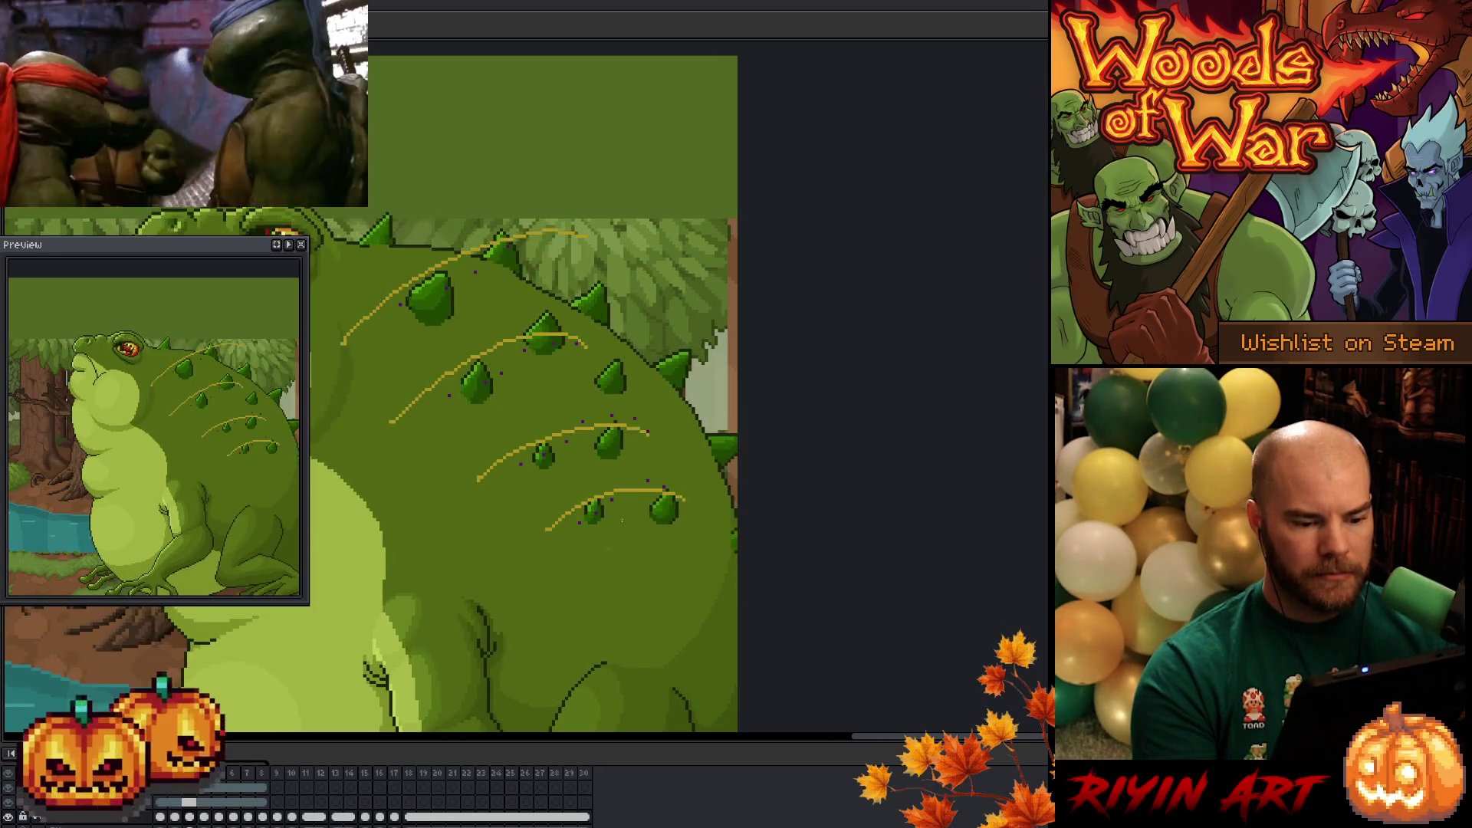
drag(539, 423, 633, 534)
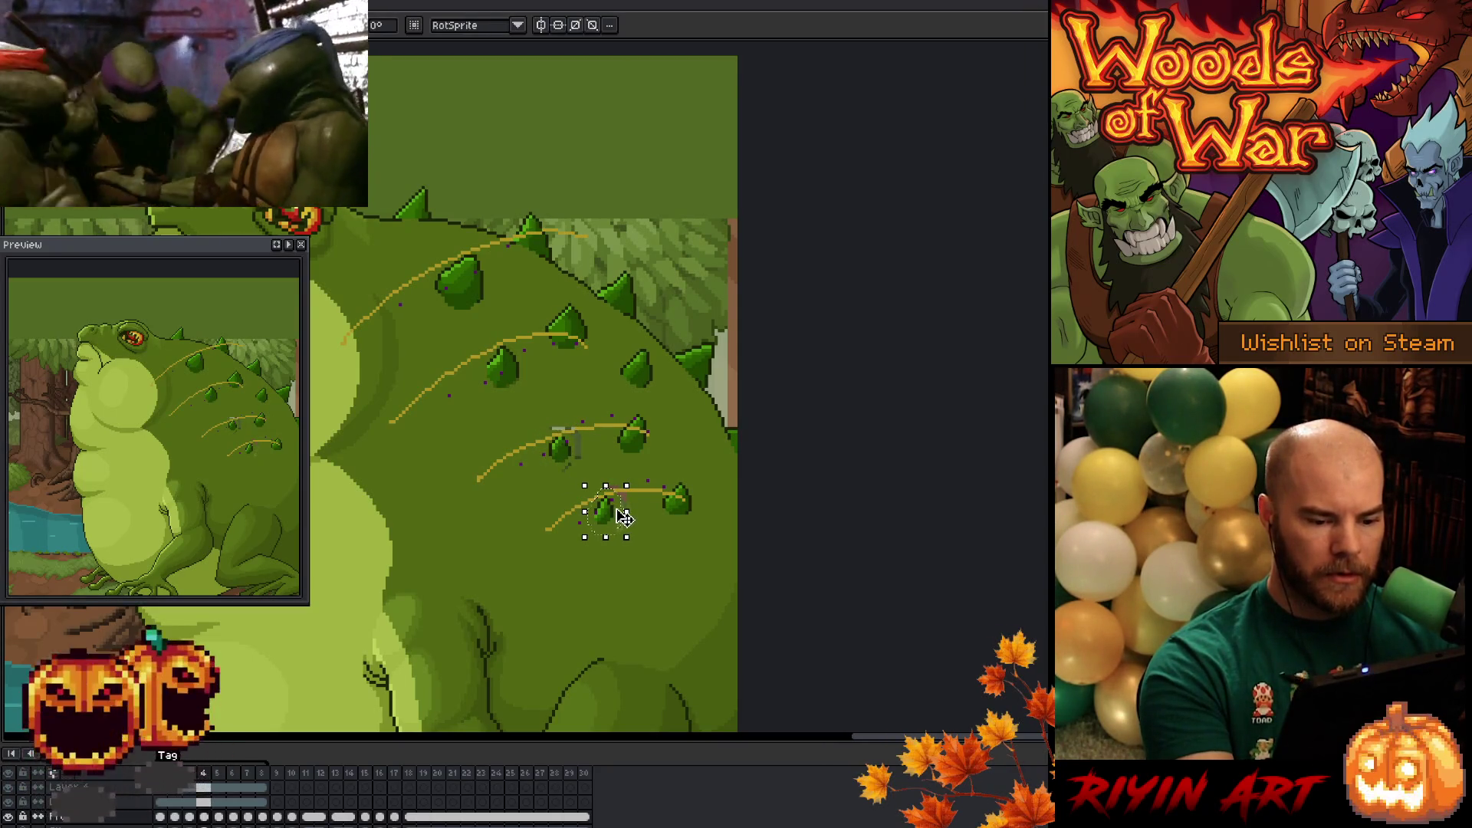
key(period)
- Lasso the lower spike again and flip between frames 4 and 5 to check its alignment
key(period)
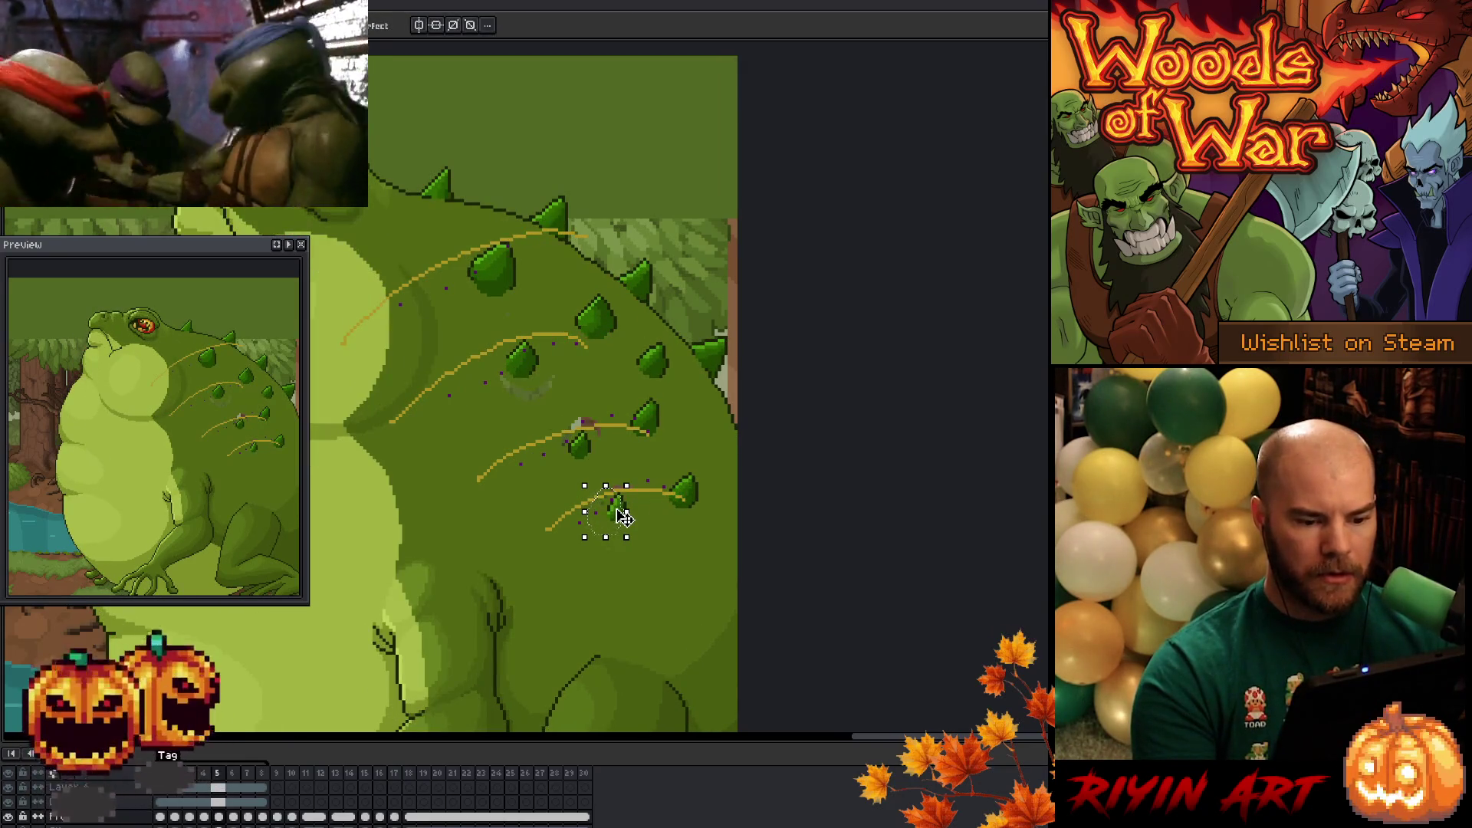
key(comma)
key(comma)
key(period)
key(comma)
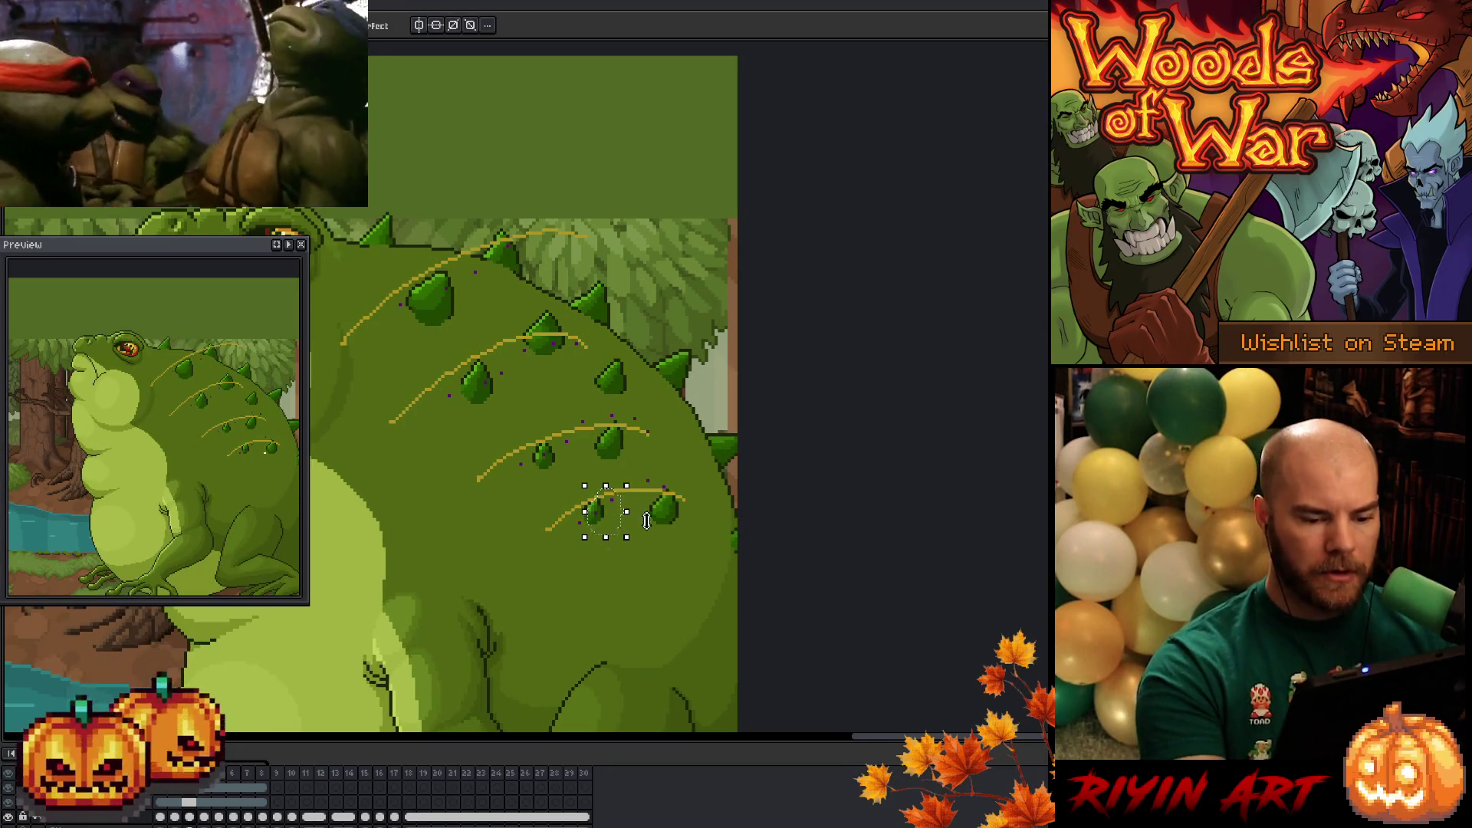
mouse_move(583, 485)
mouse_down()
mouse_move(571, 513)
mouse_move(605, 529)
mouse_up()
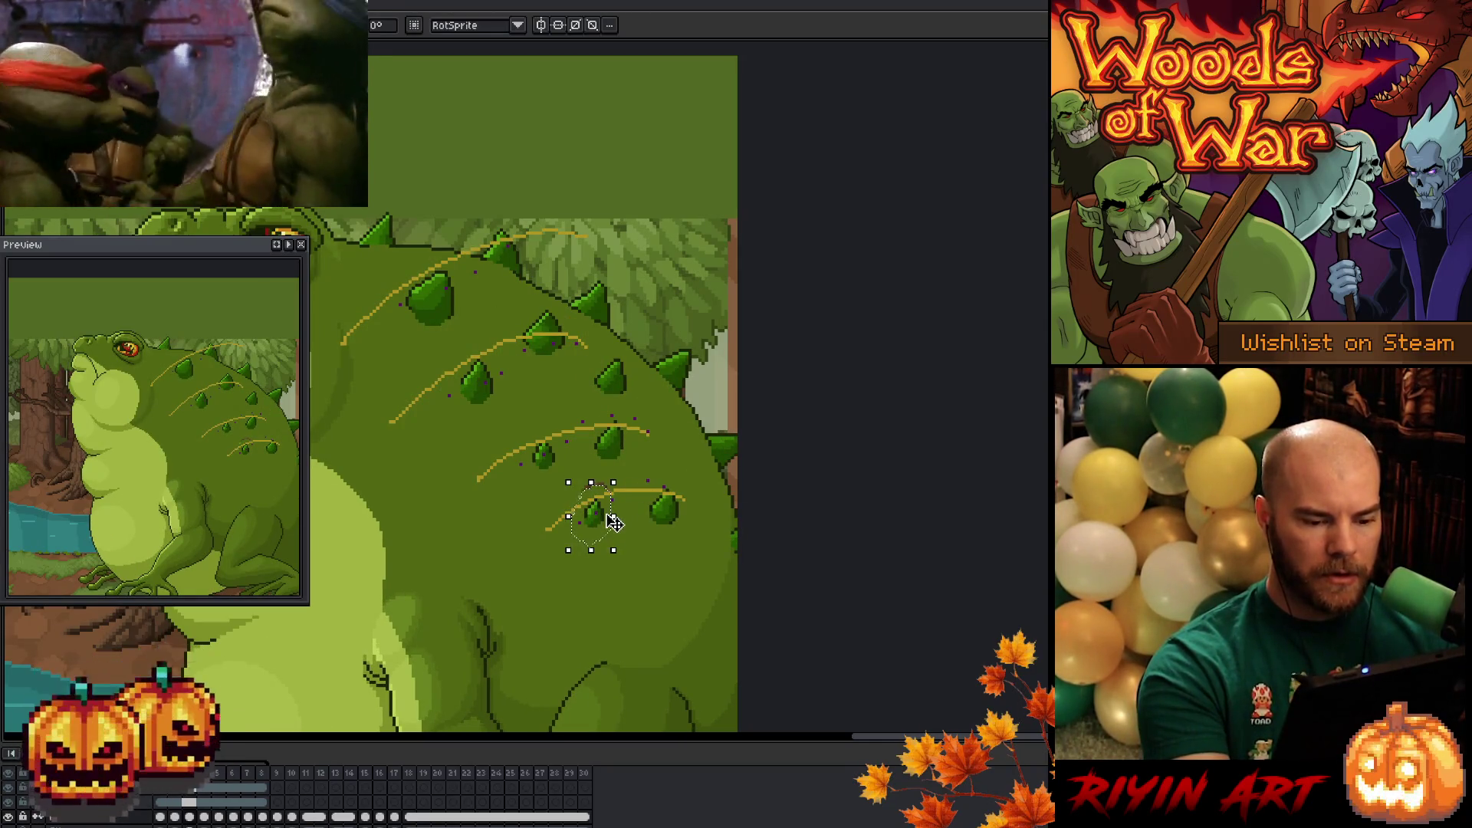
key(period)
key(period)
key(comma)
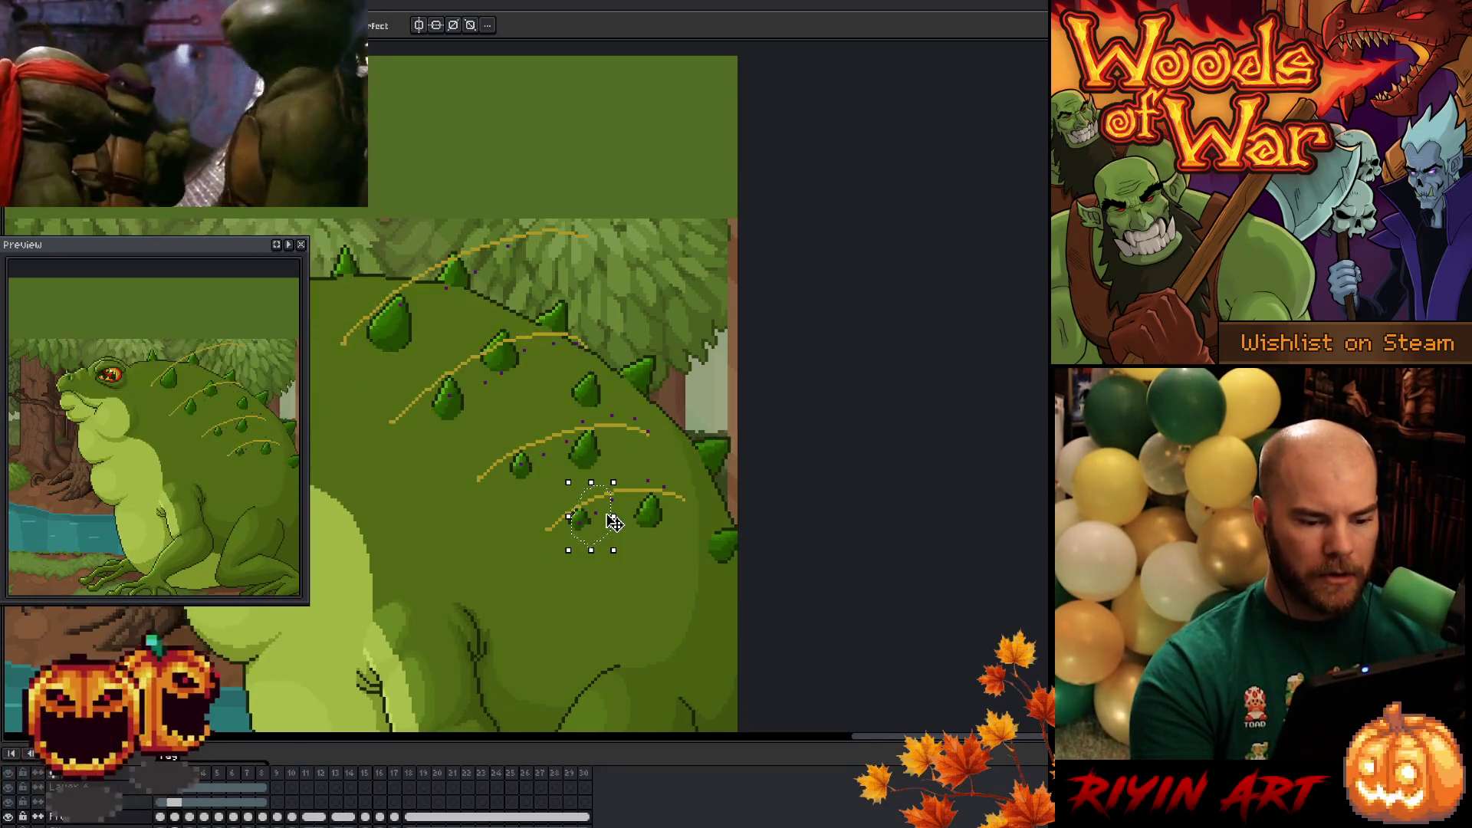
key(period)
key(comma)
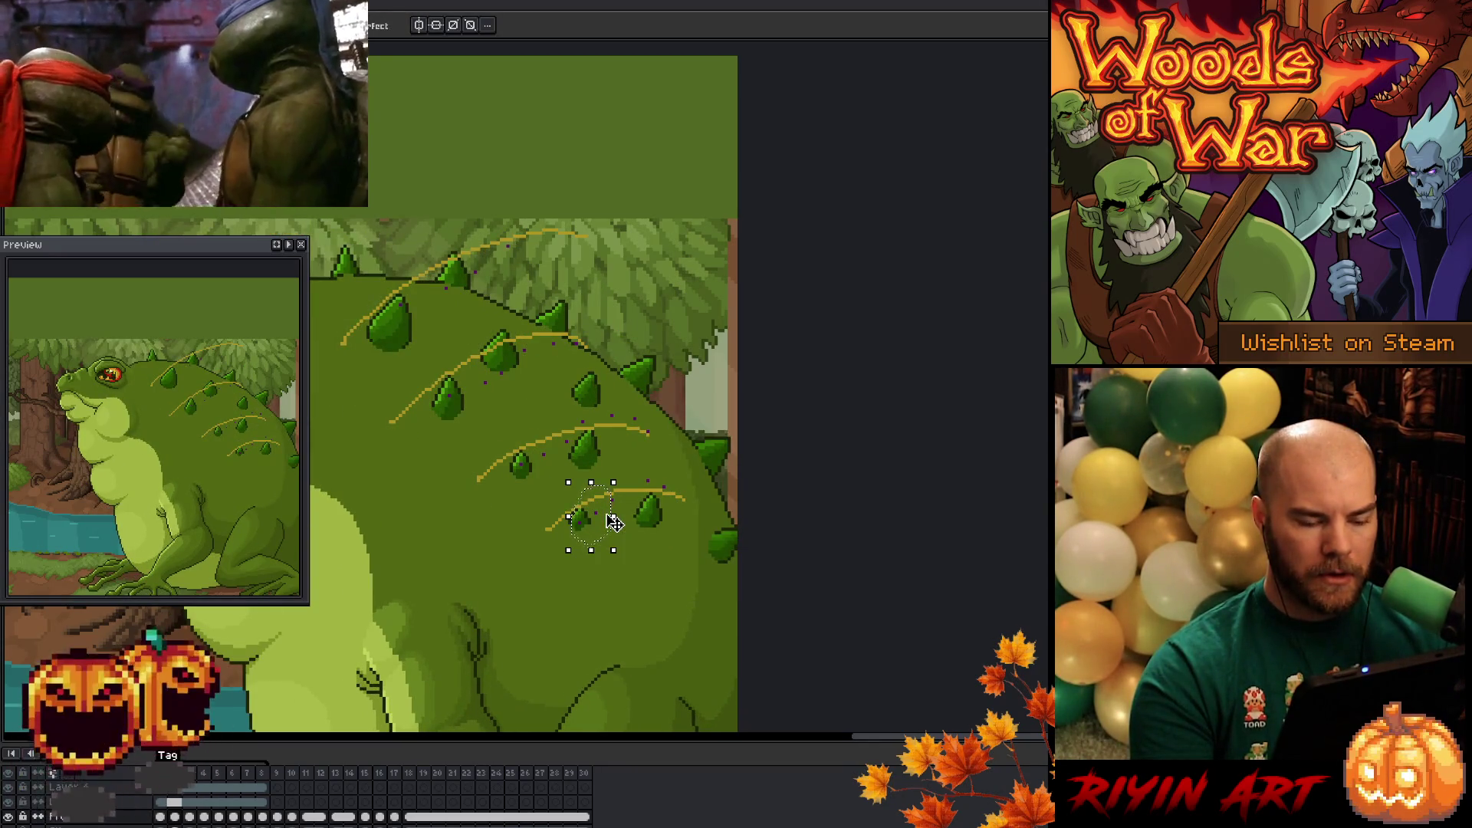
key(period)
key(period)
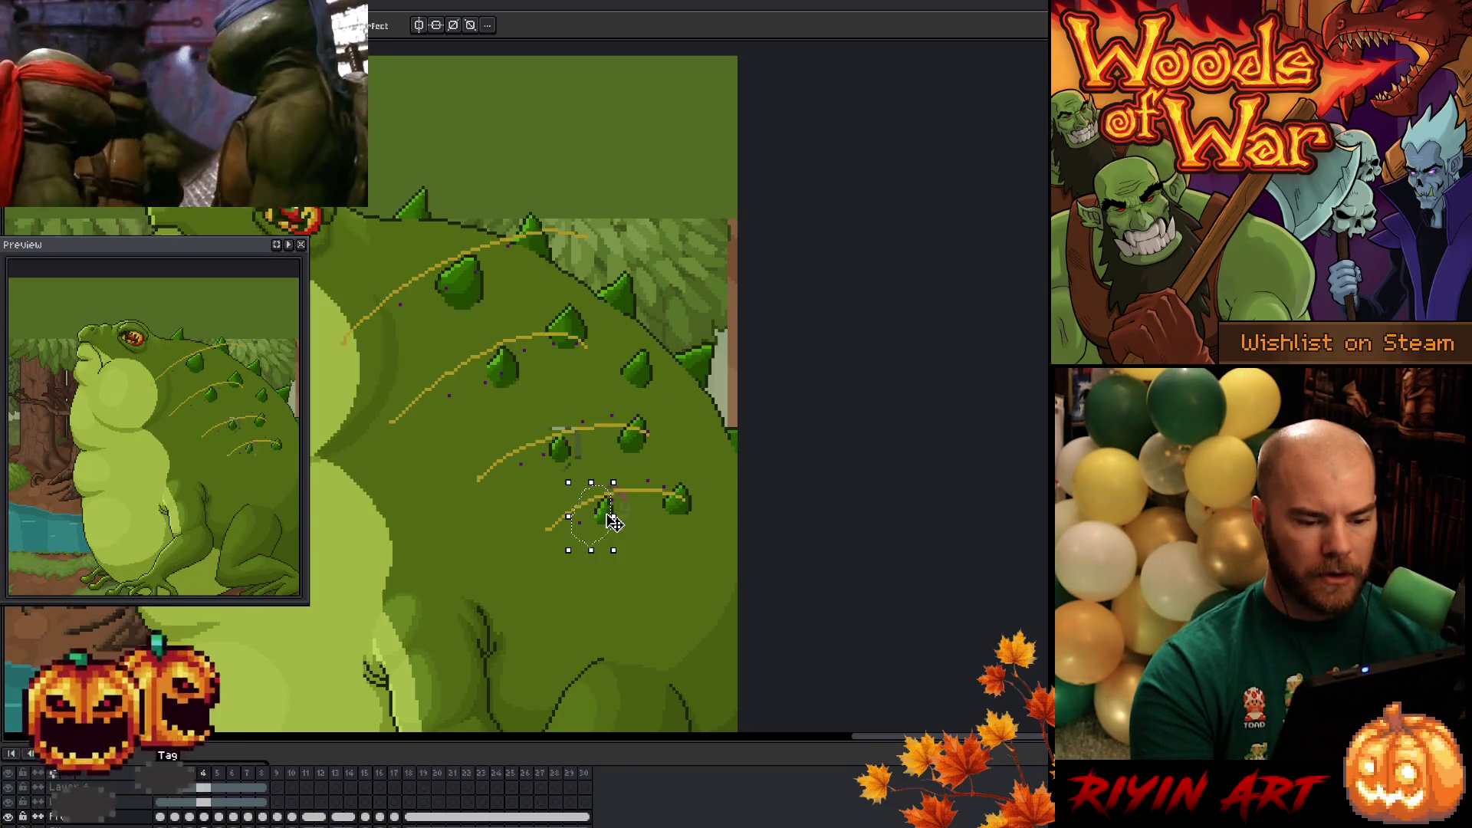
key(period)
key(period)
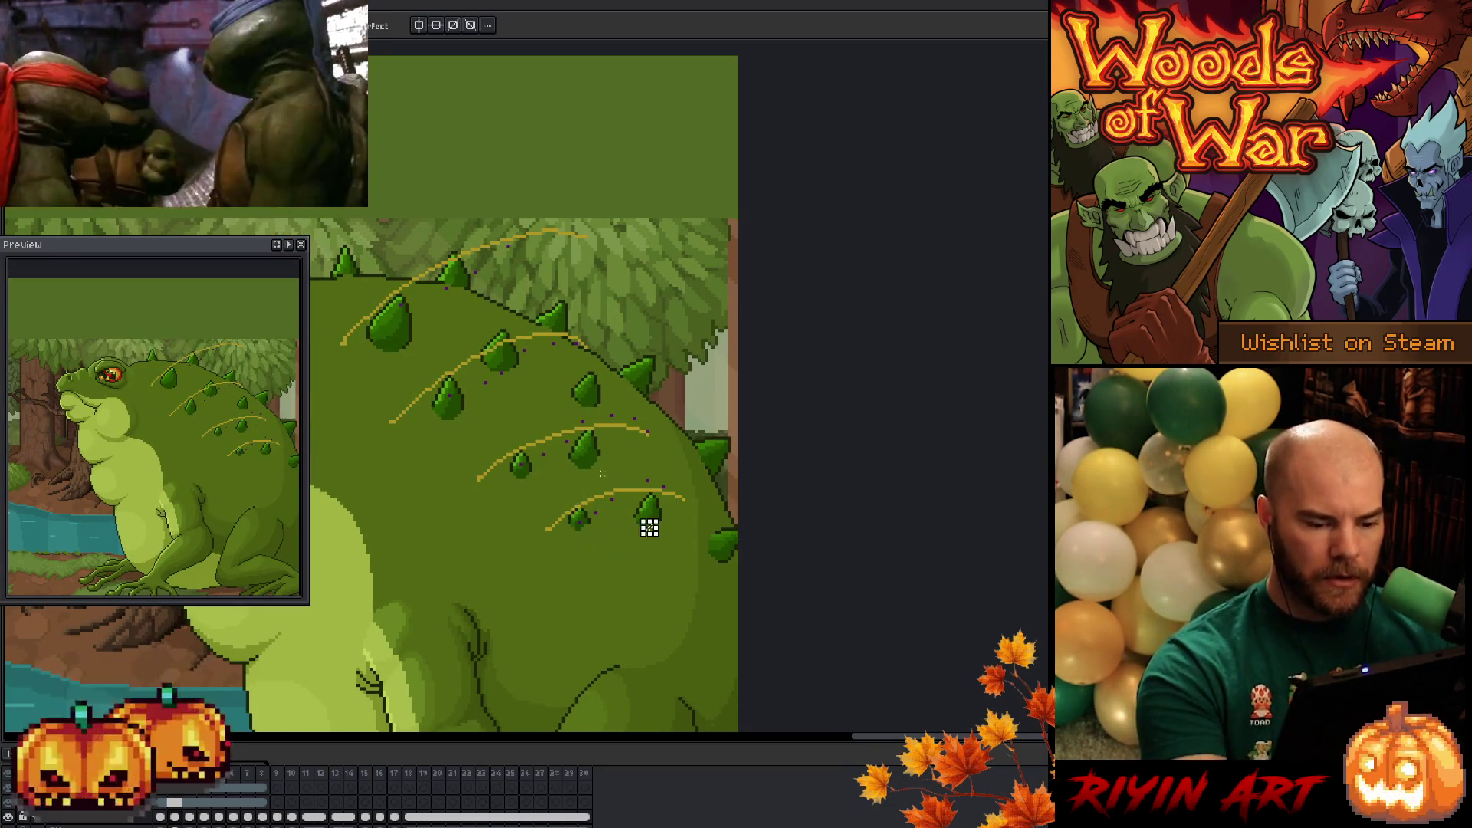
- Box-select the lower spike on the bottom arc and preview the animation
key(b)
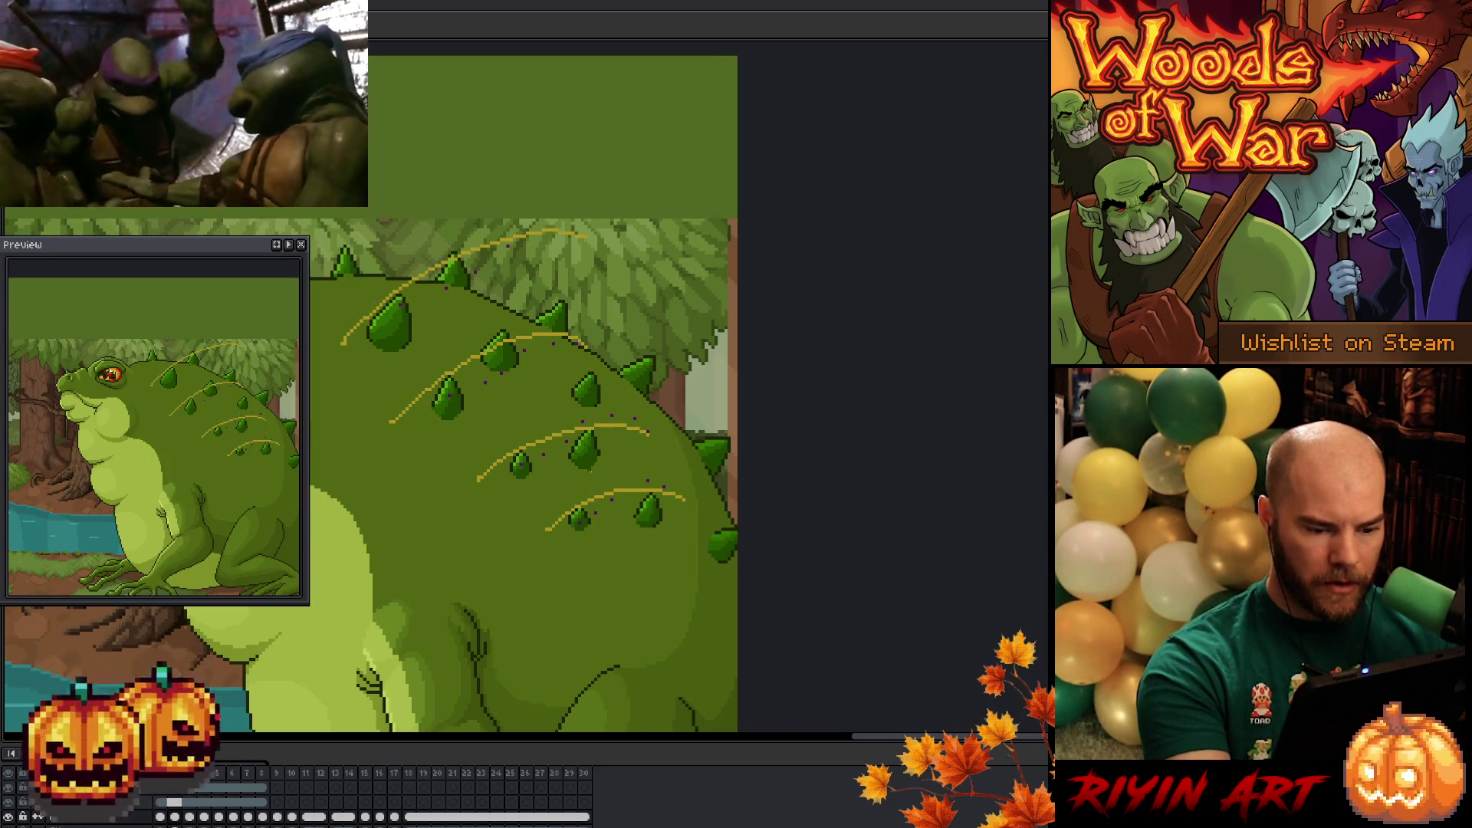
key(period)
key(comma)
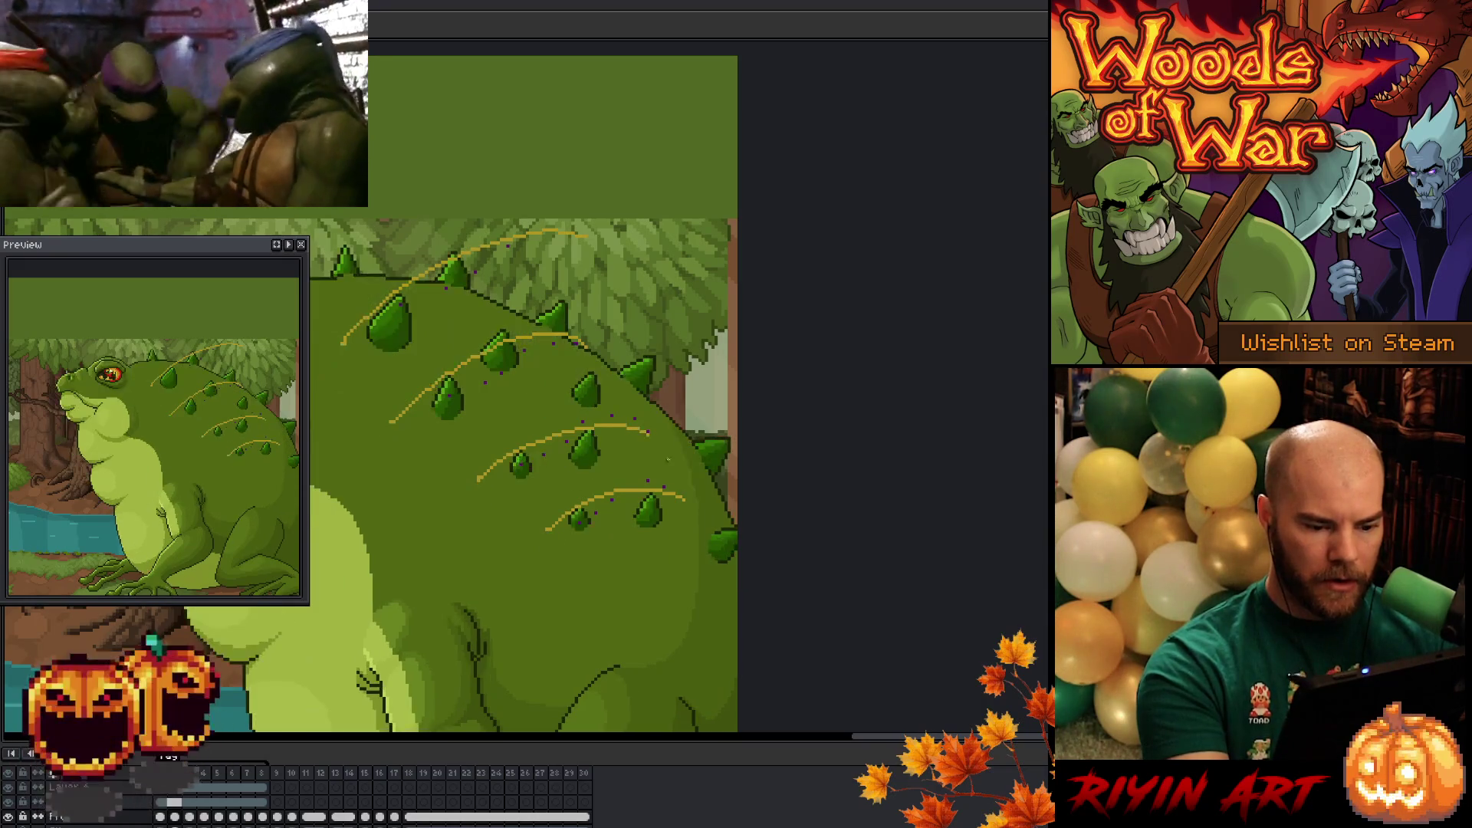
key(m)
drag(552, 495, 594, 550)
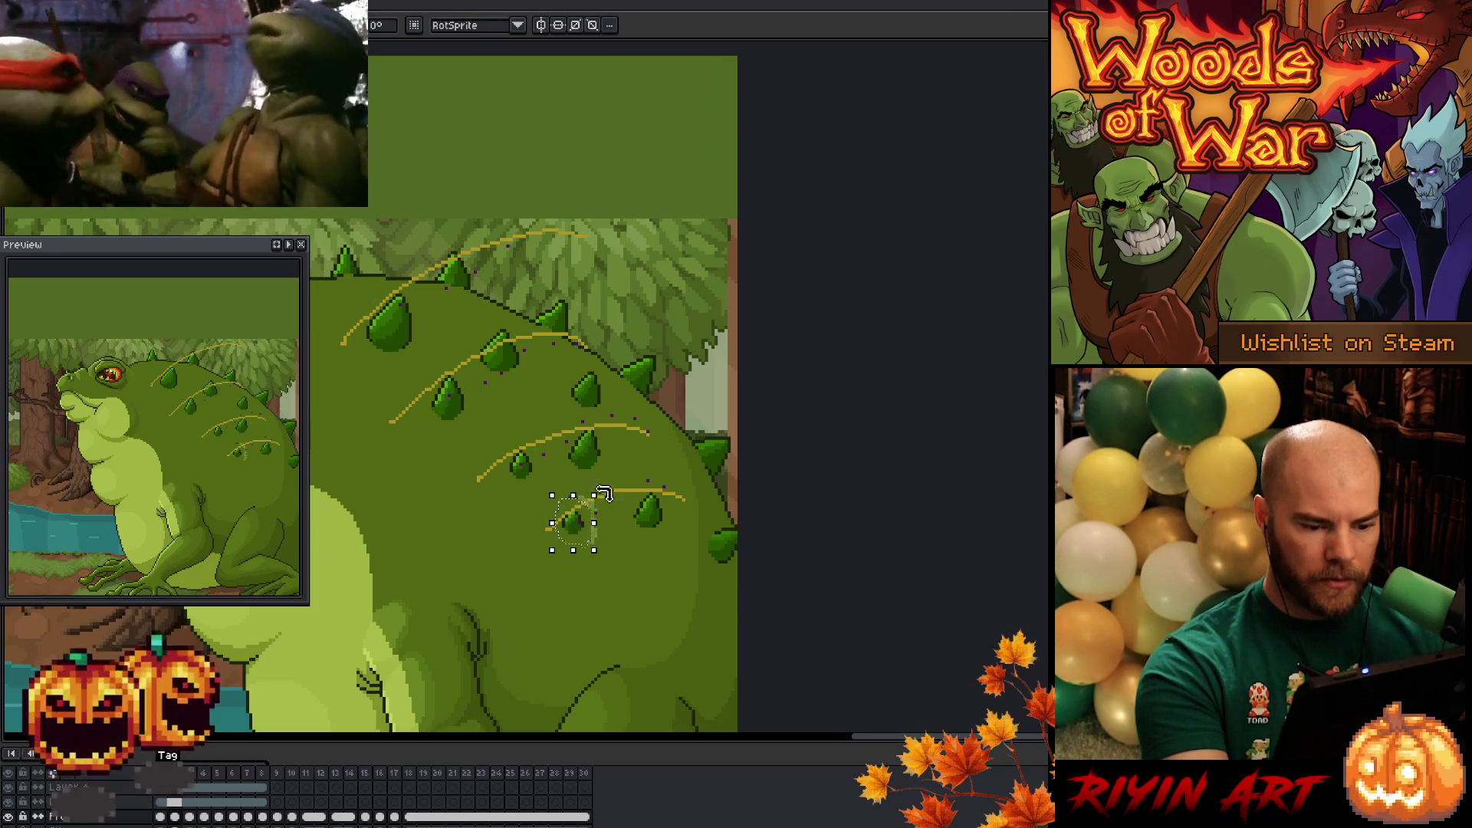
key(b)
key(Return)
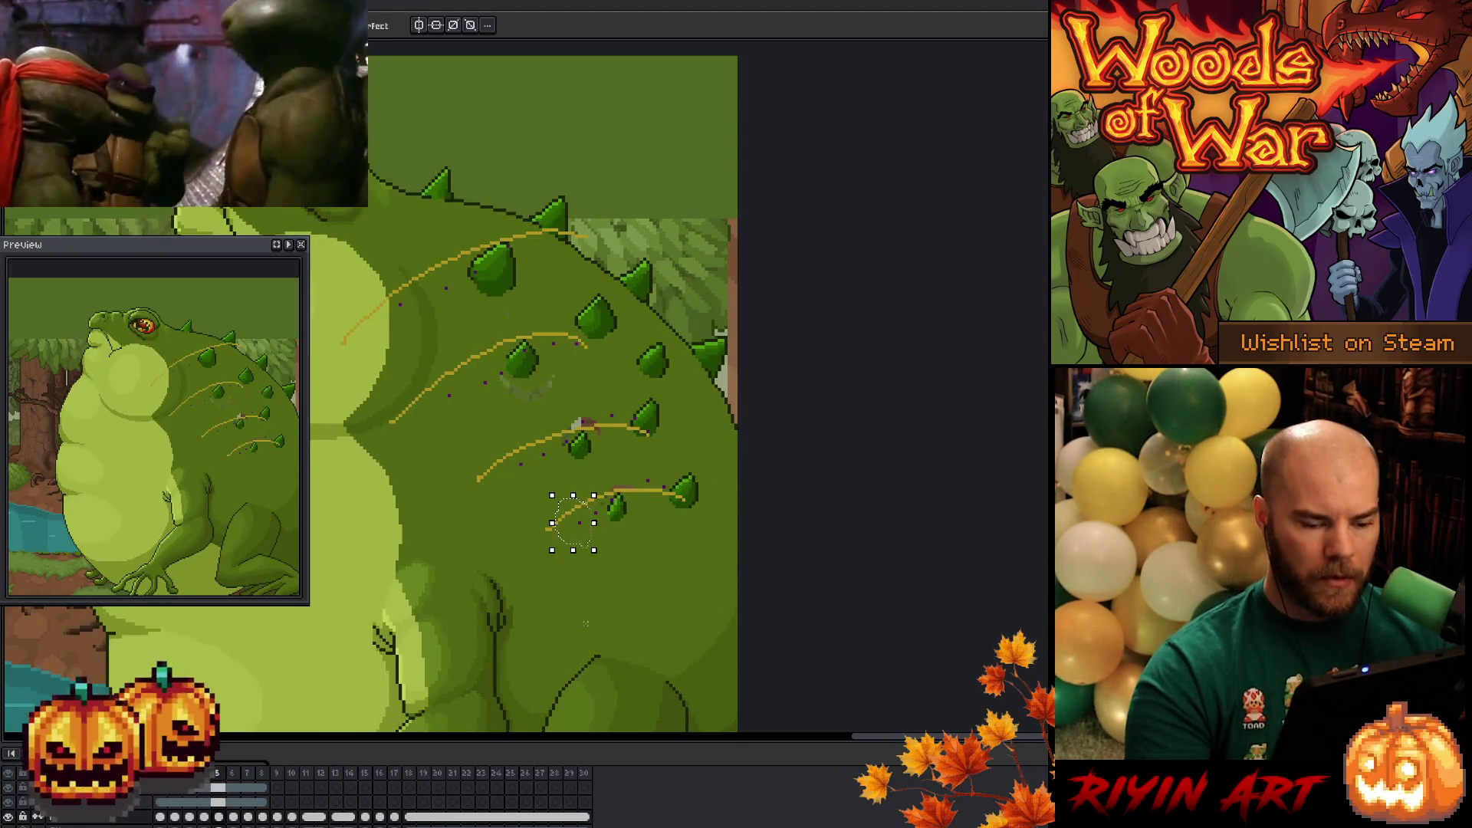
- Move the lower spike up and right onto its arc on frames 5 and 6, then replay
drag(583, 528, 632, 515)
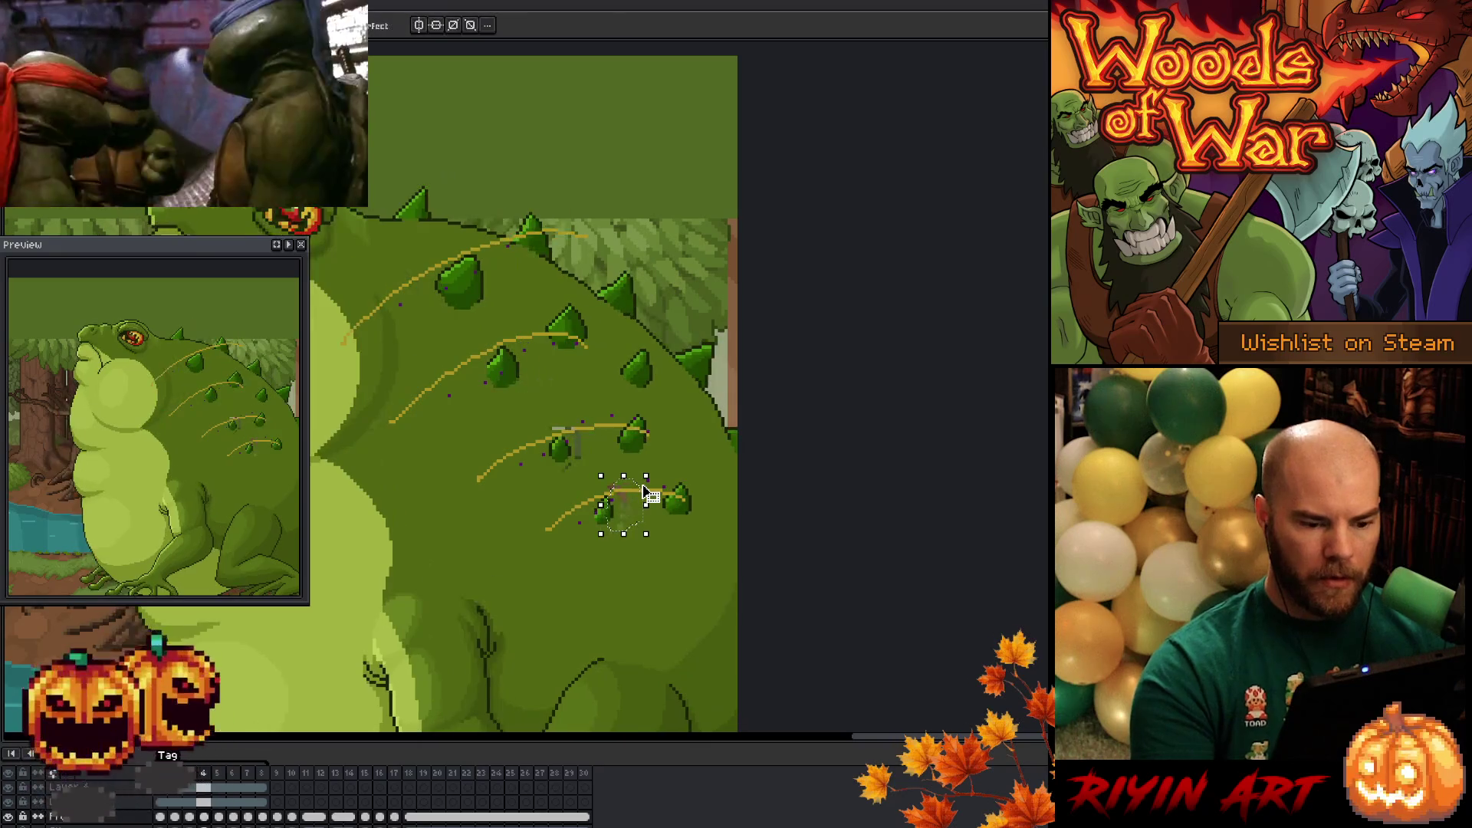
key(b)
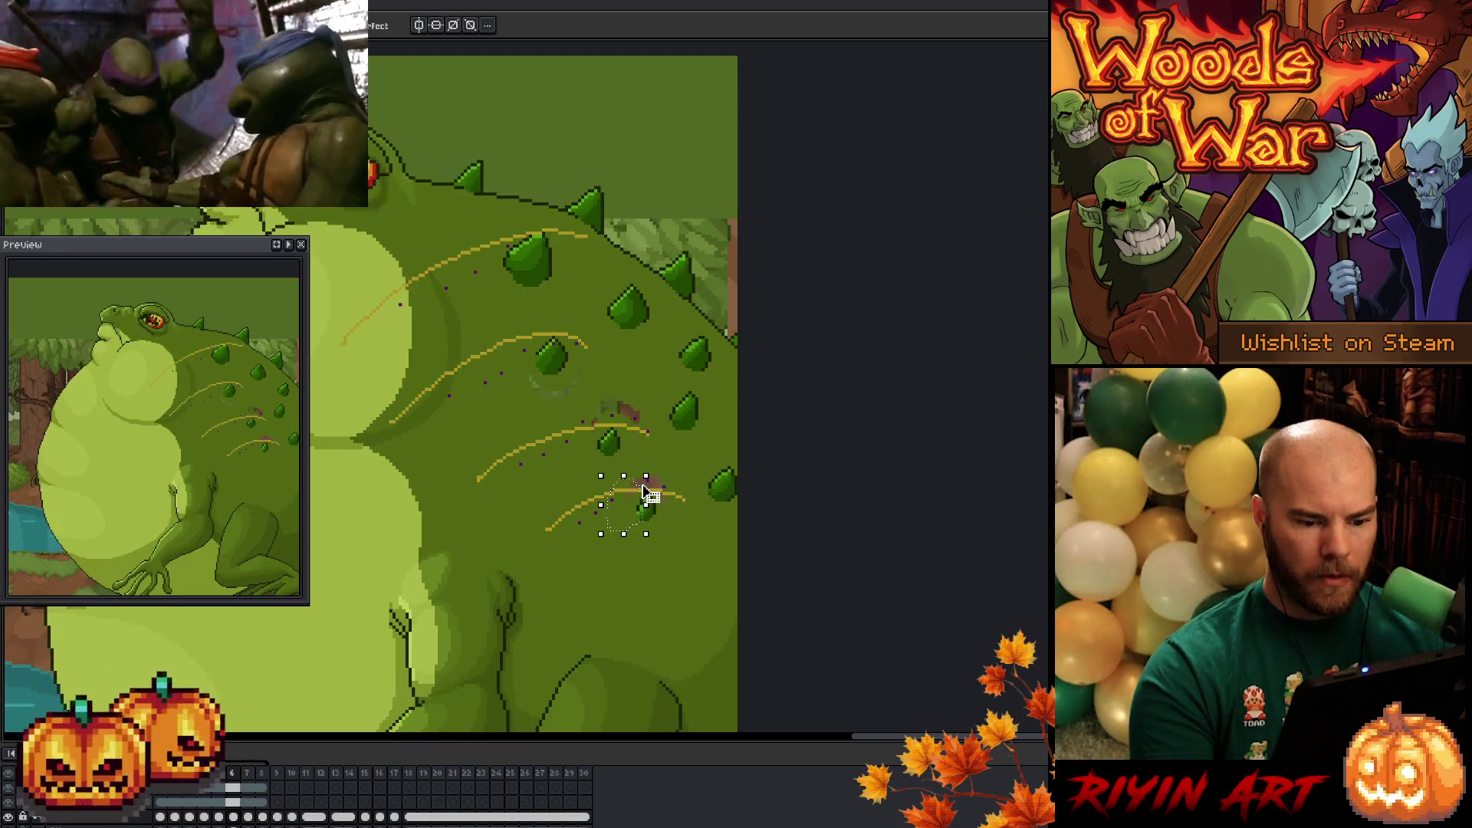
key(ctrl+d)
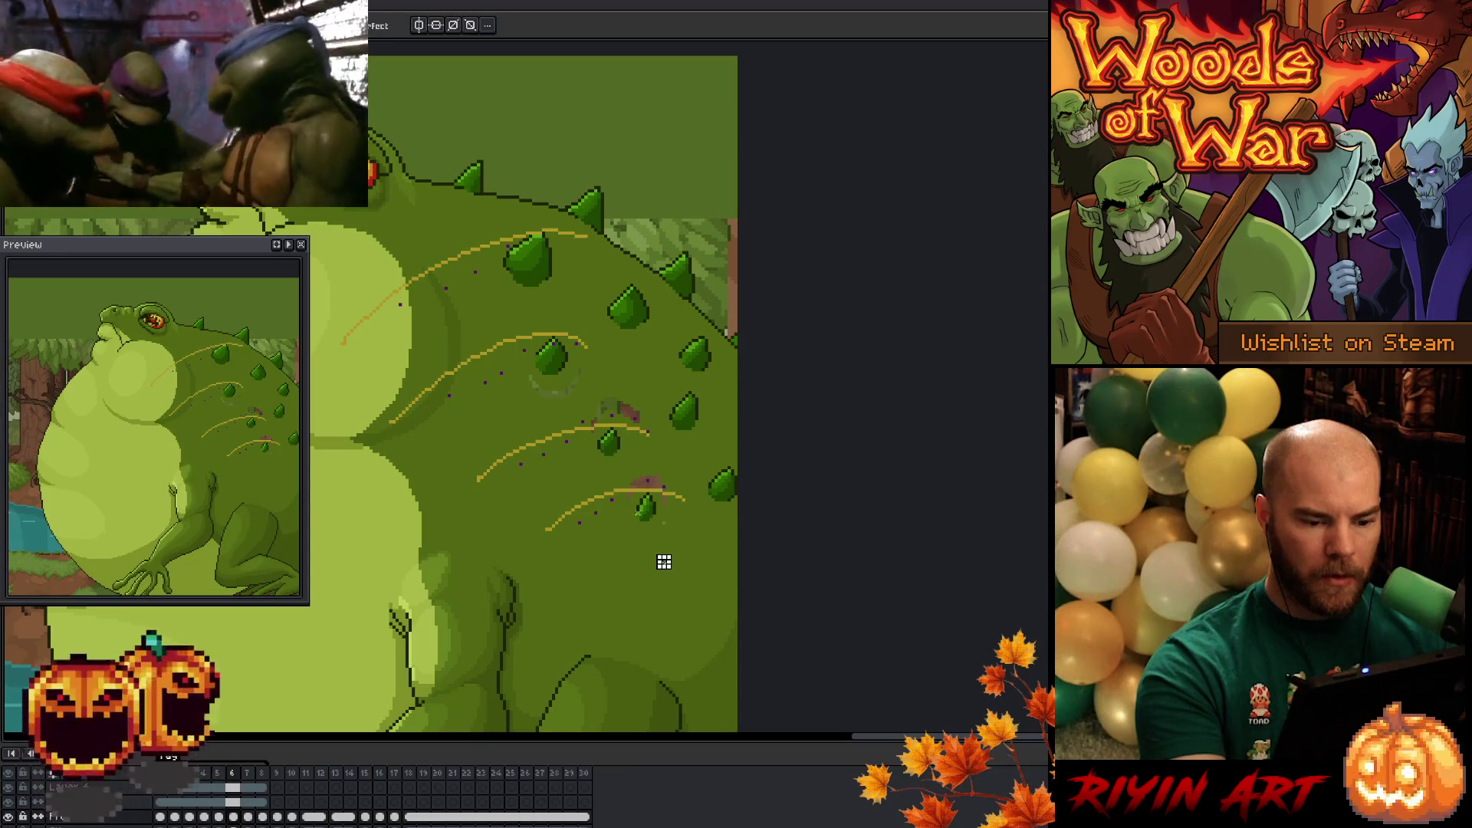
click(653, 510)
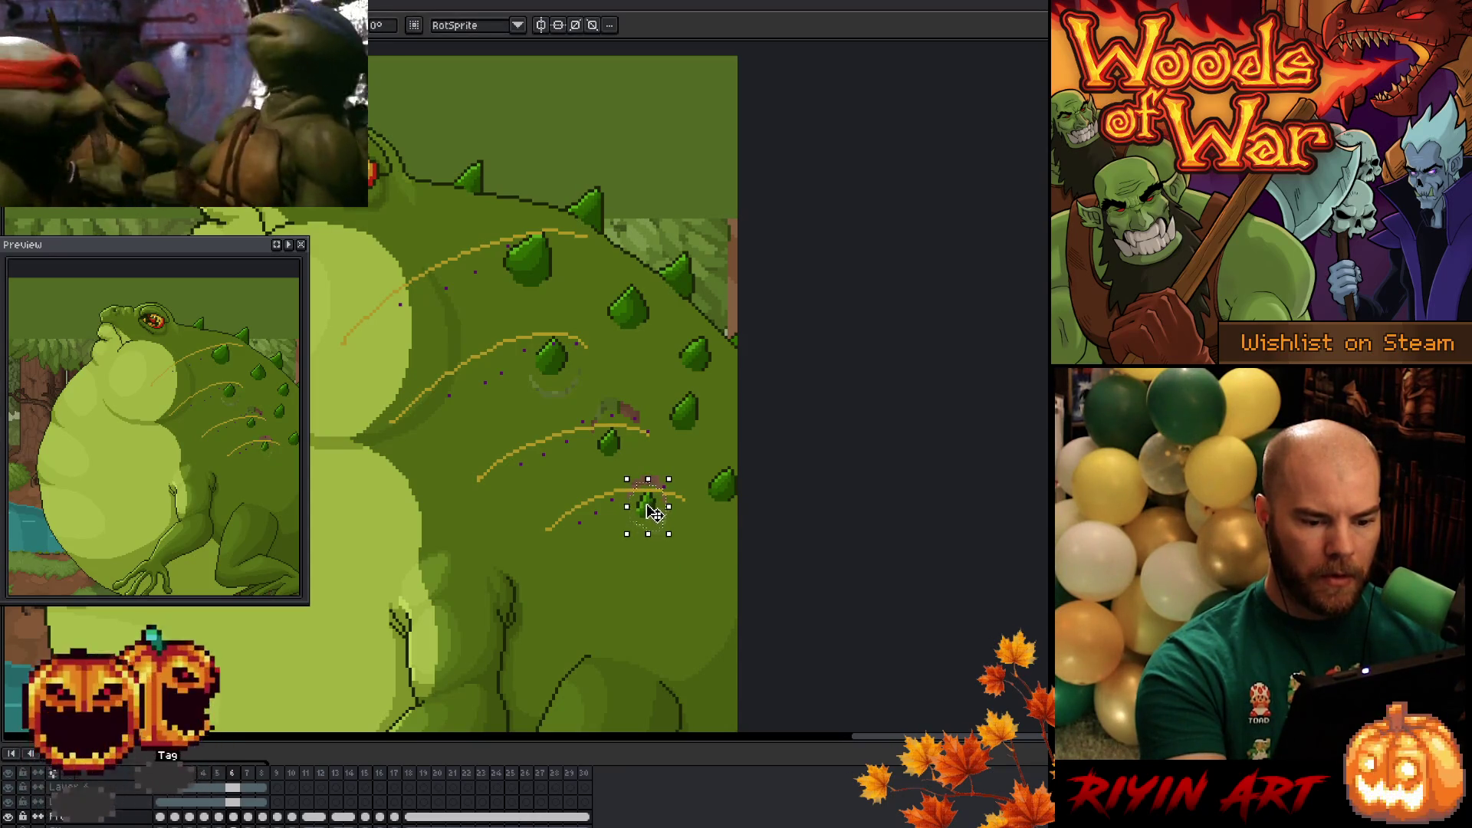
key(ctrl+d)
key(comma)
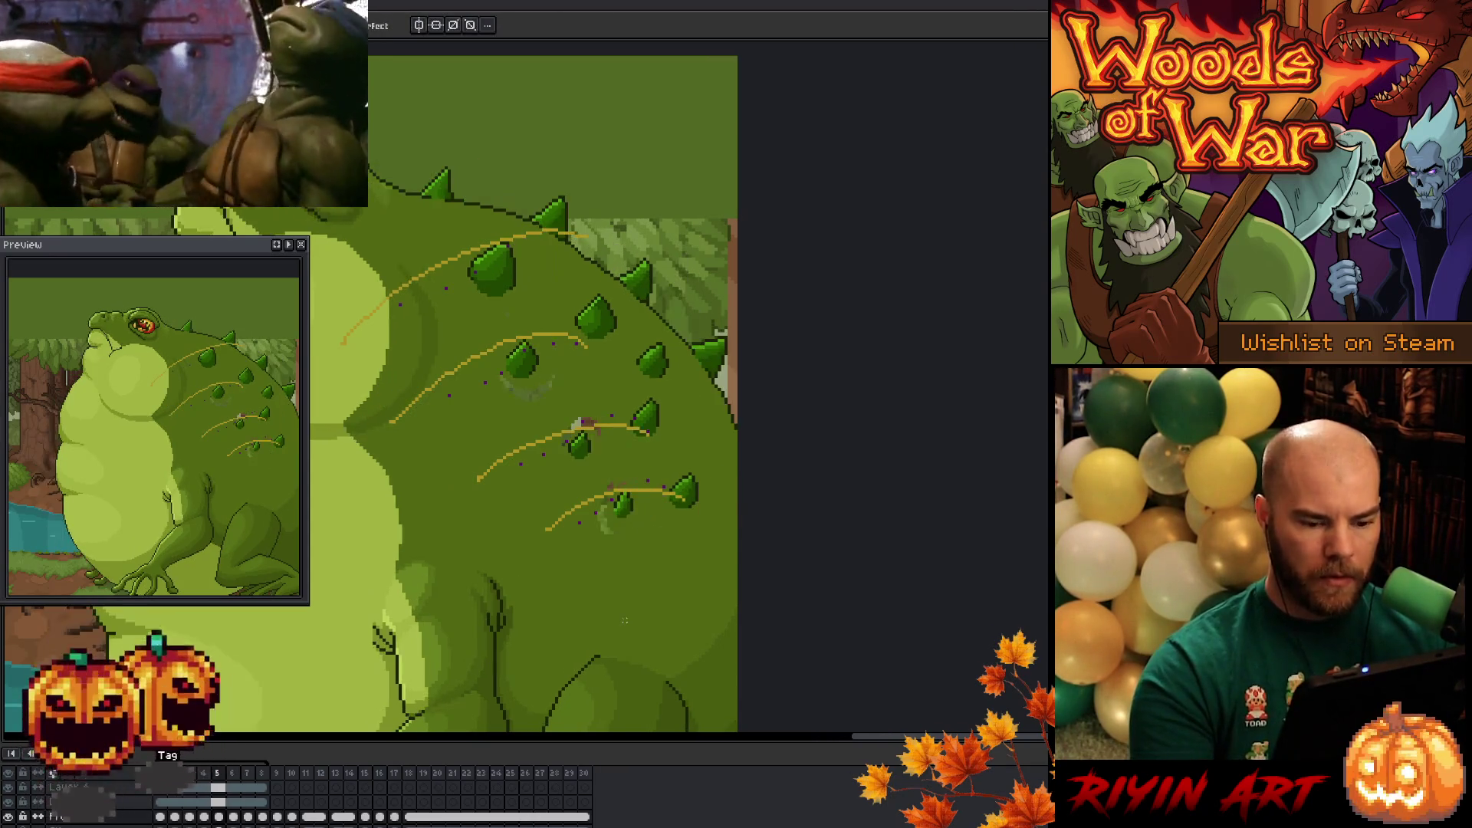
key(Return)
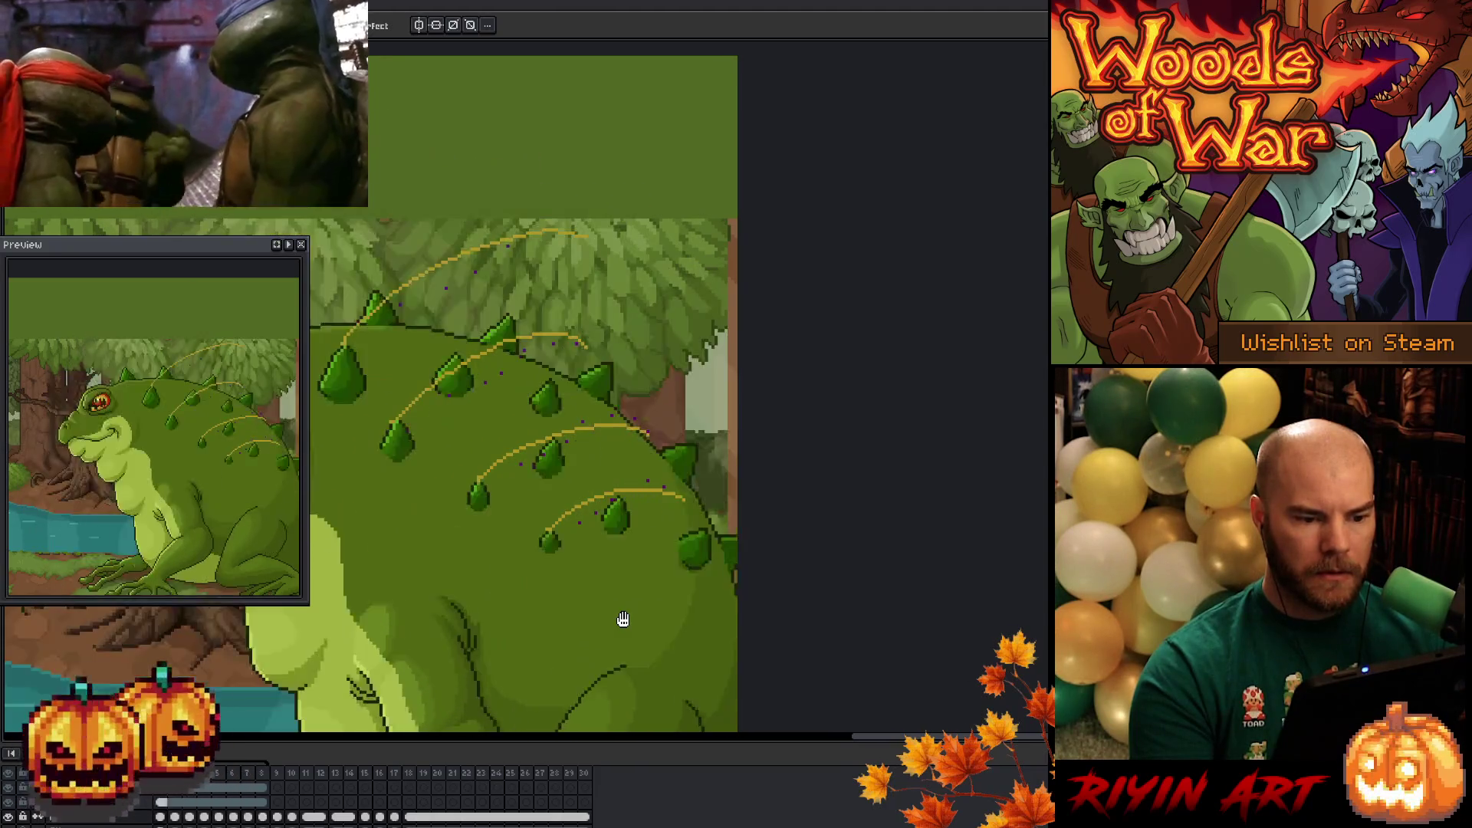
key(Return)
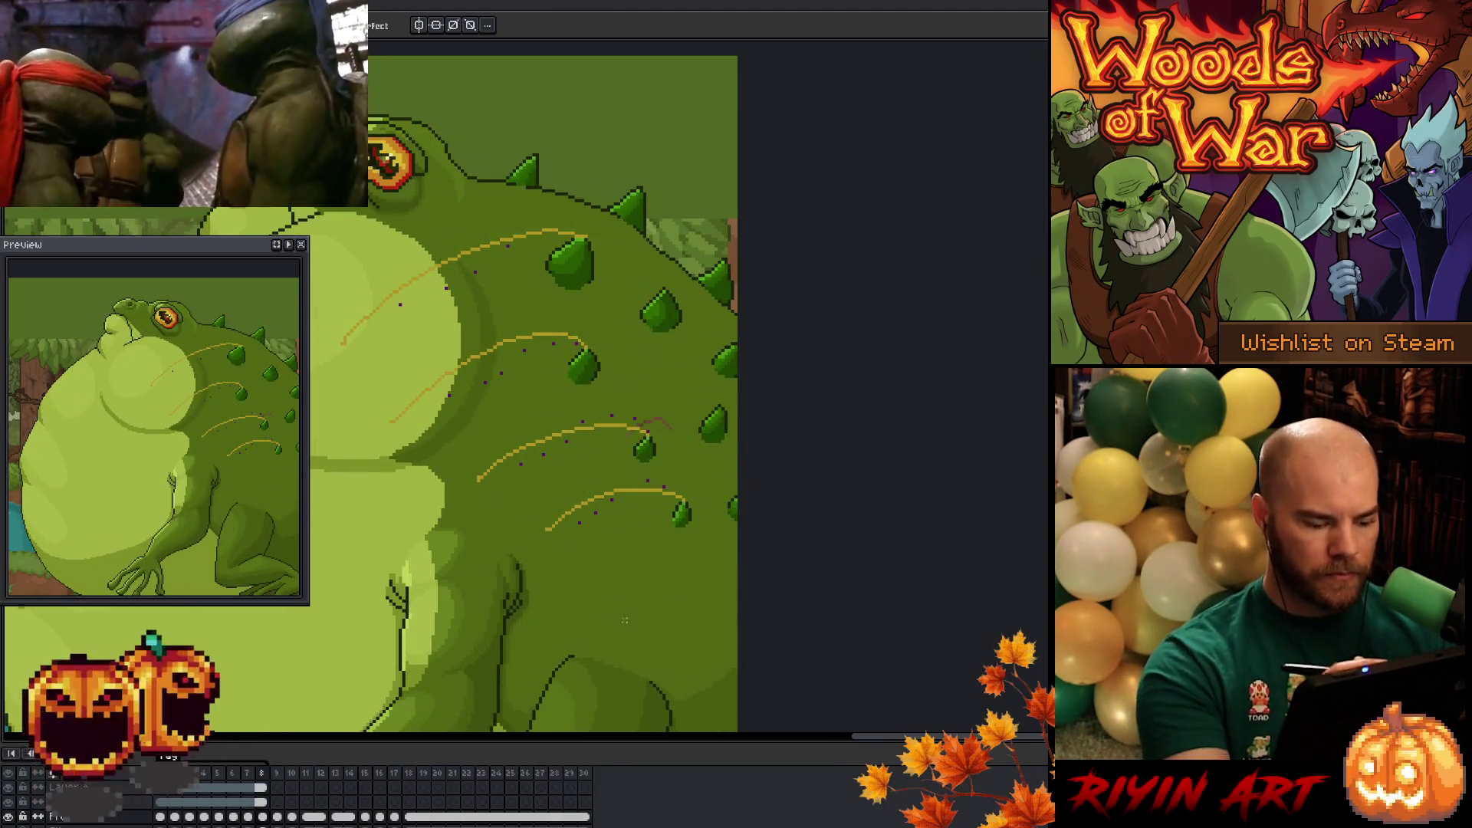
key(h)
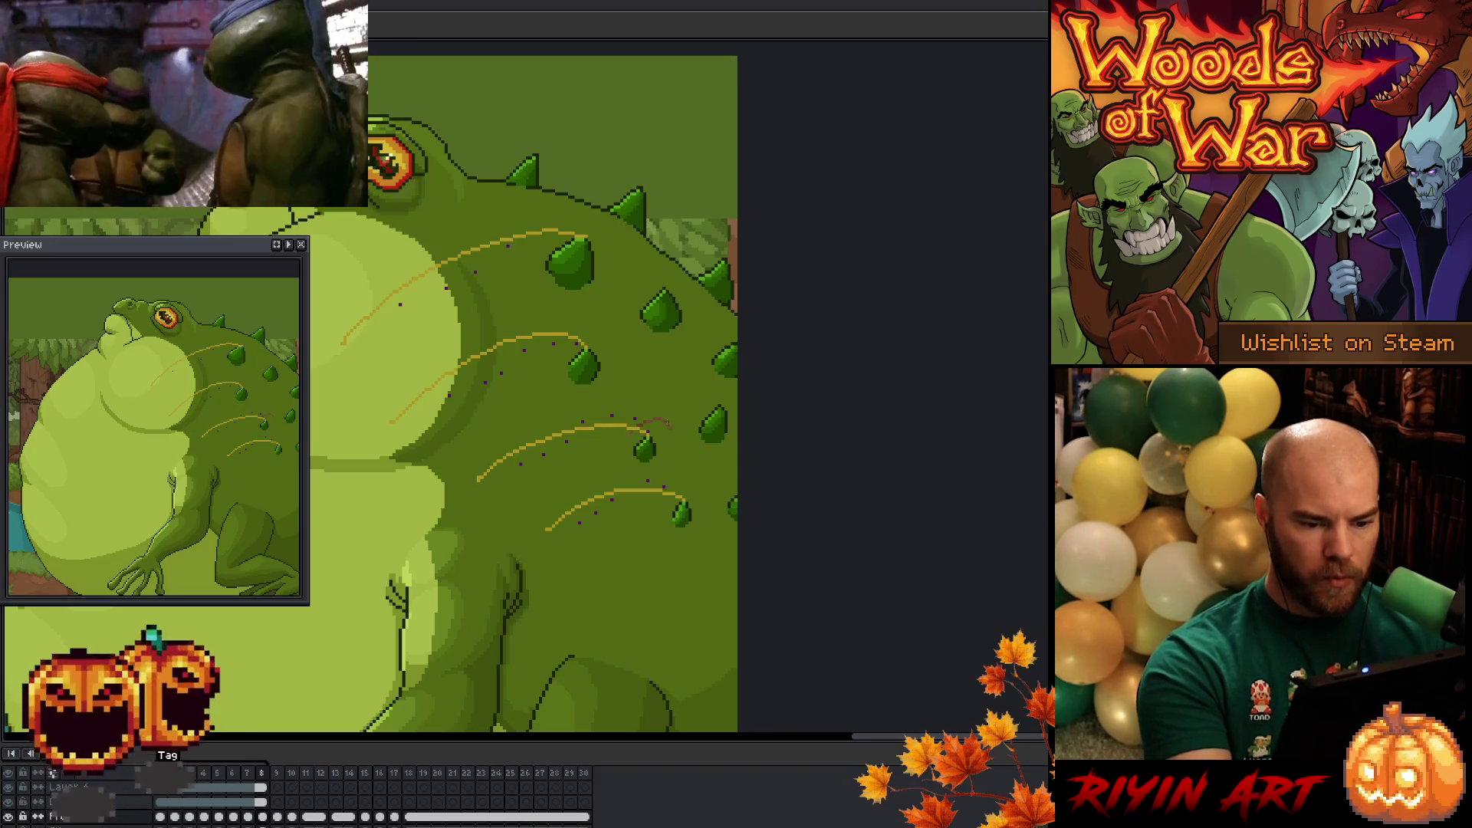
- Hide the sketch guides, erase faint brown arcs on frames 7 and 6, and zoom in
click(9, 787)
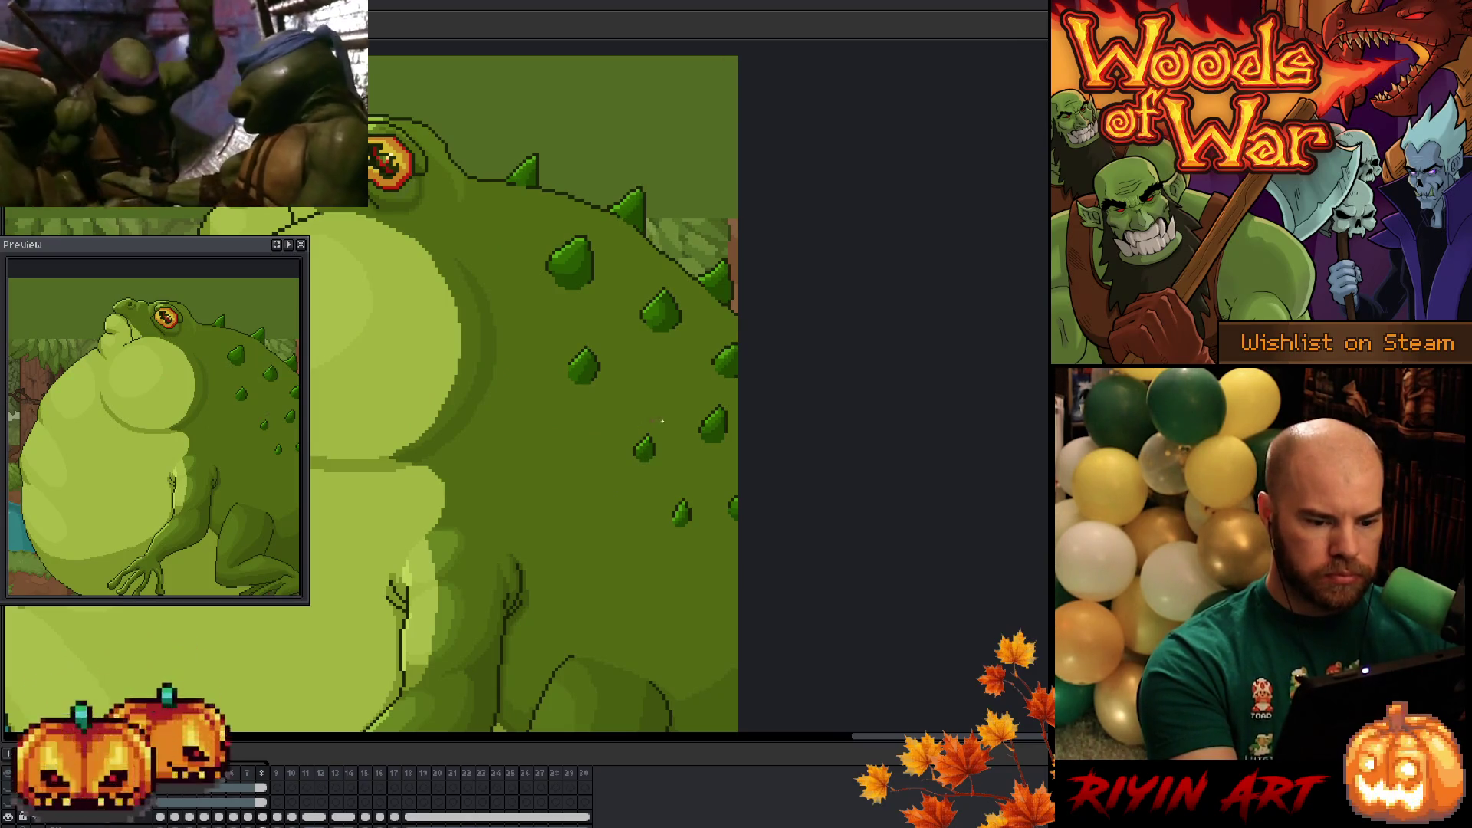
key(comma)
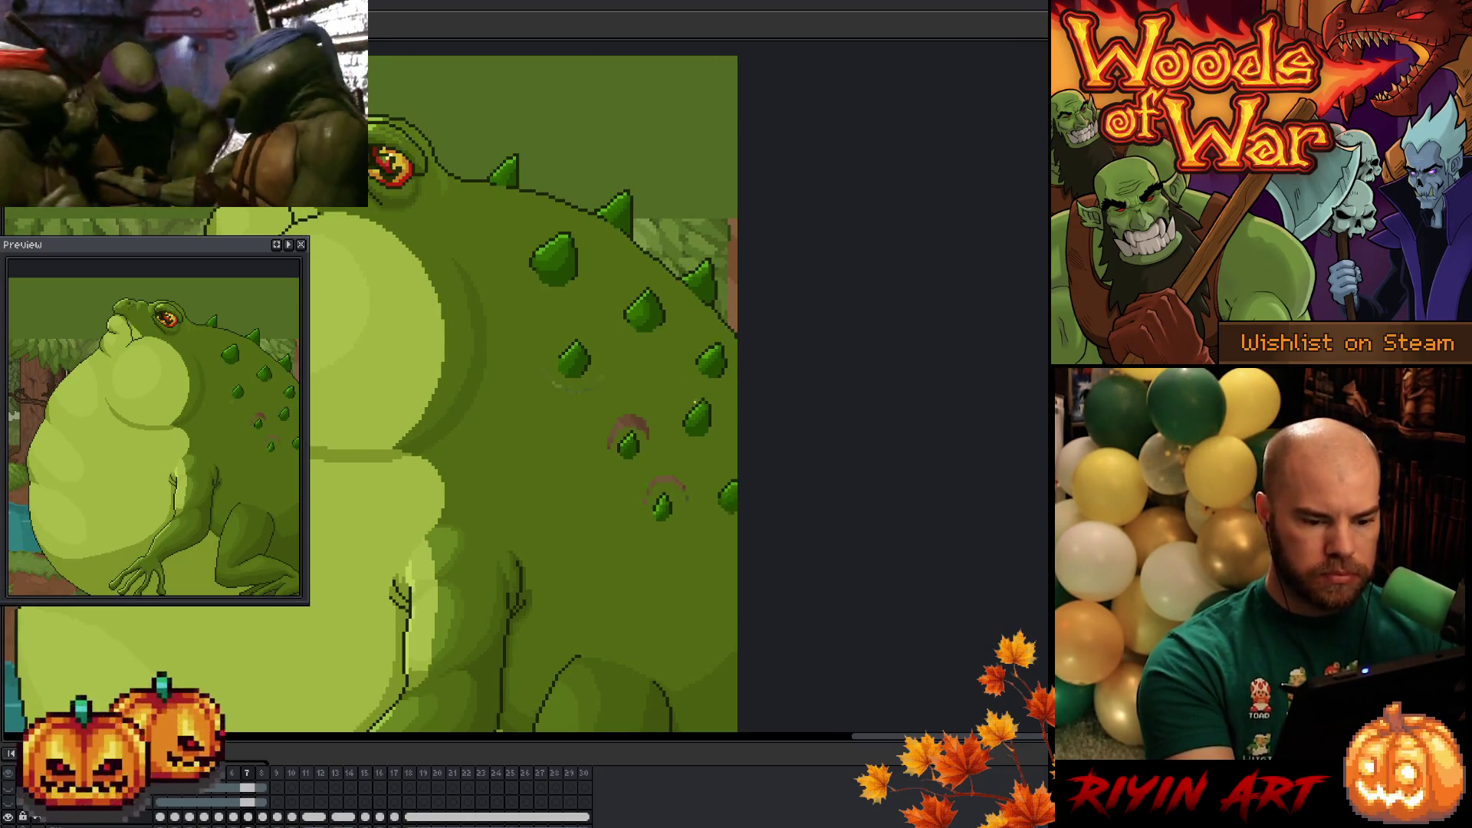
drag(665, 483, 636, 394)
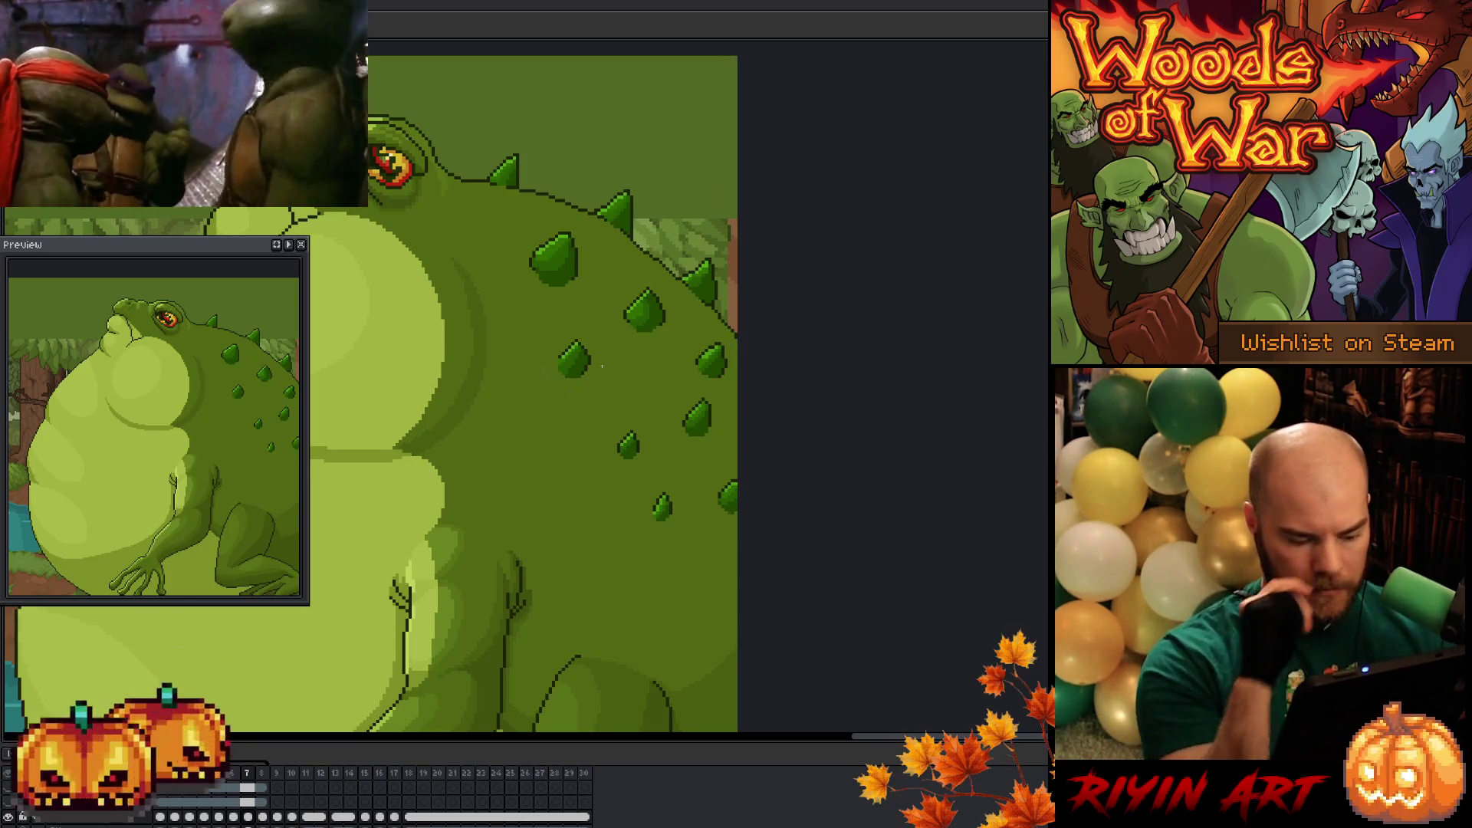
key(comma)
mouse_move(595, 426)
mouse_down()
mouse_move(637, 412)
mouse_move(651, 479)
mouse_up()
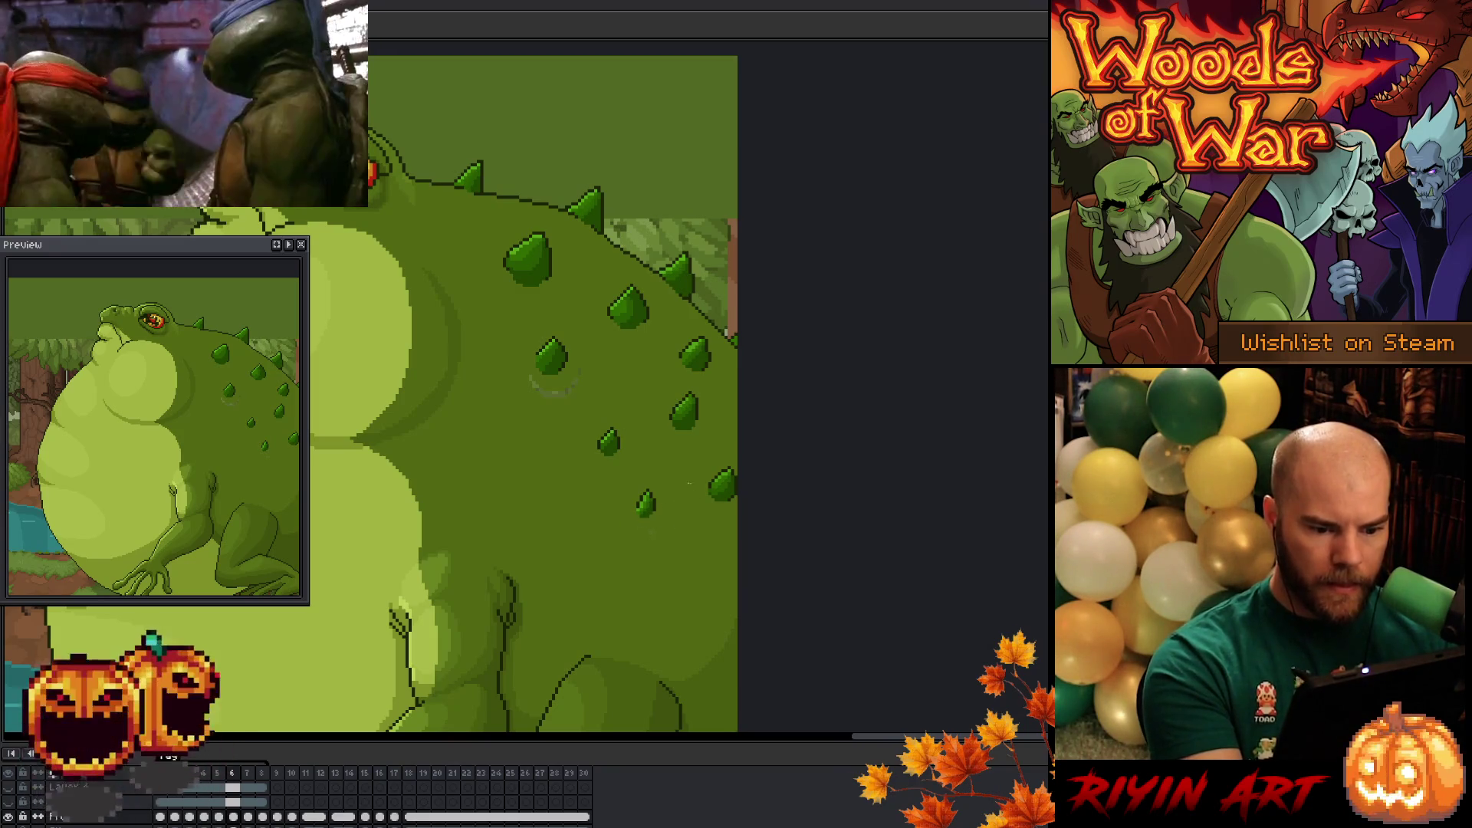
scroll(552, 387, up, 2)
key(comma)
key(comma)
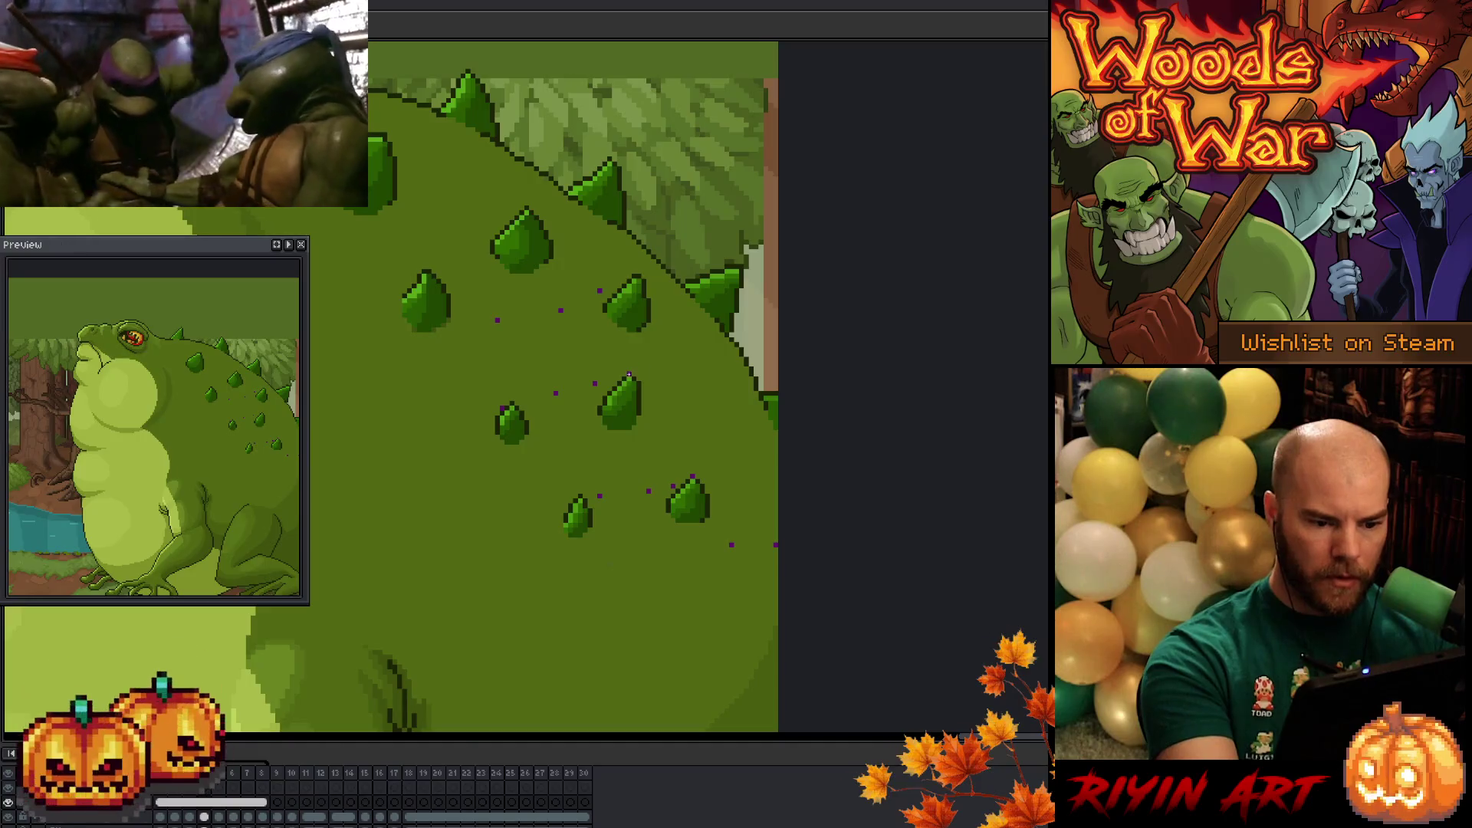
- Play through frames 5 to 8 comparing spikes, return to frame 1, and pan to the back
key(period)
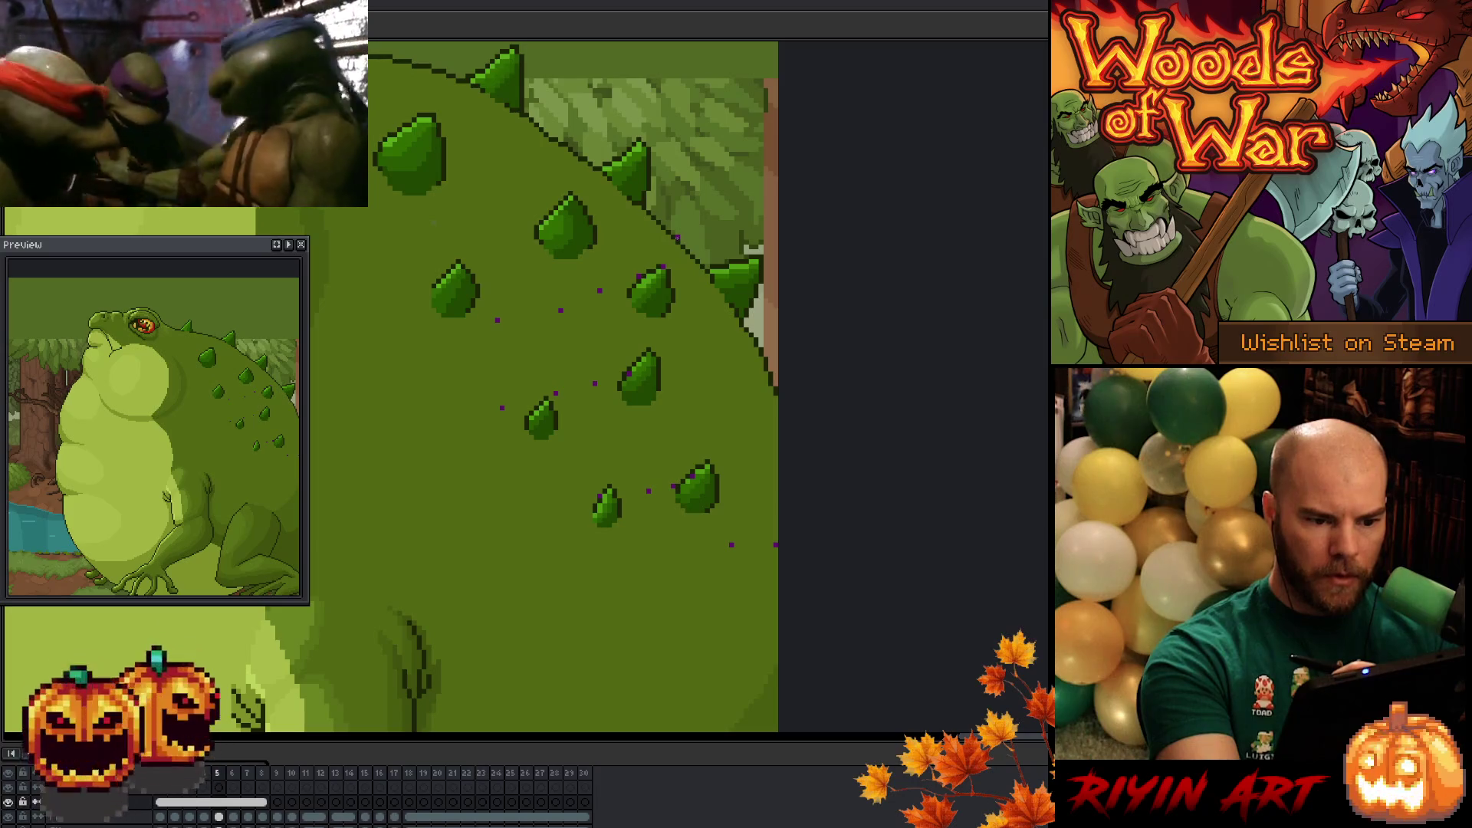
key(Return)
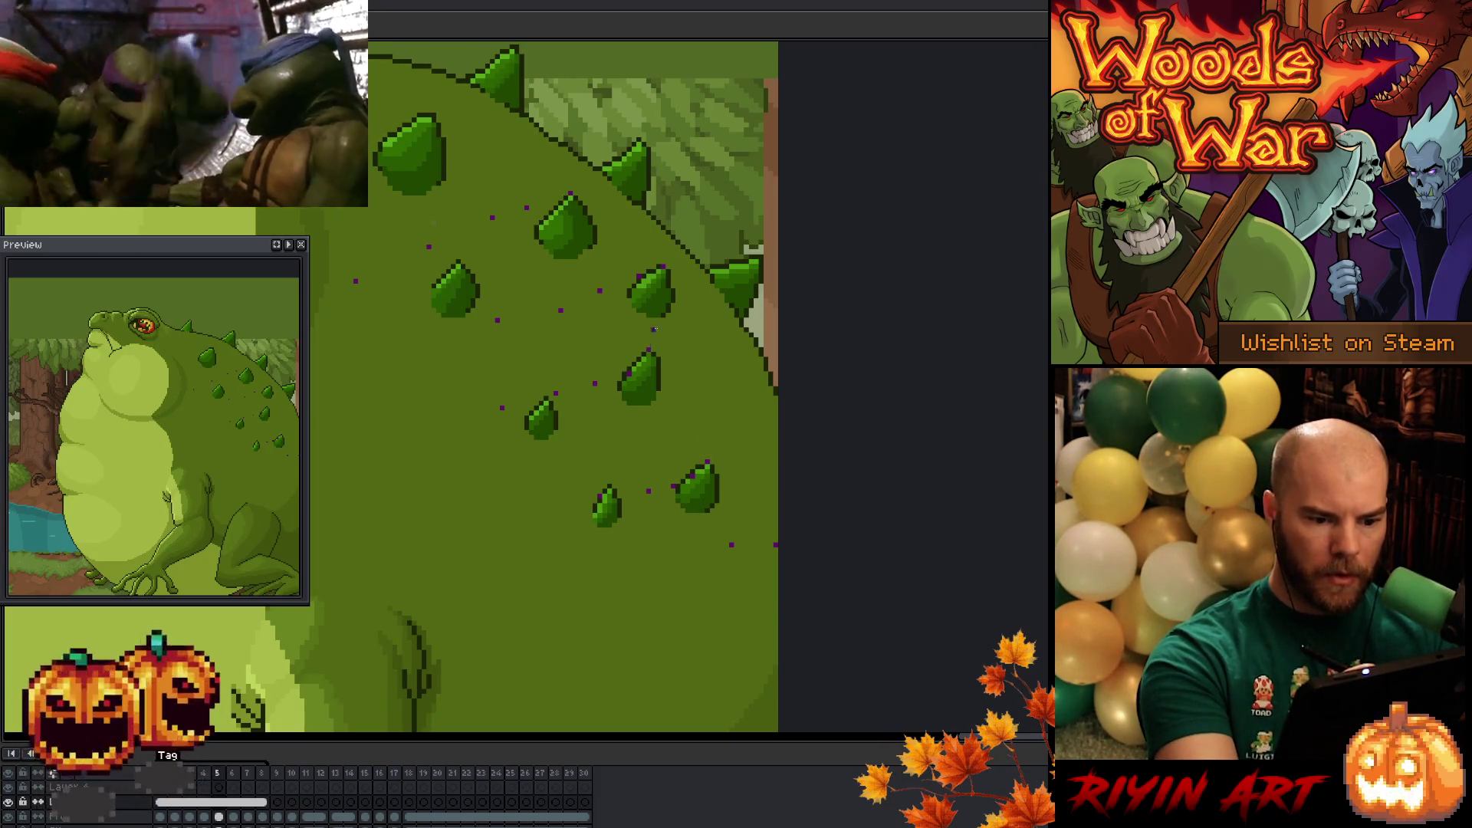
key(Right)
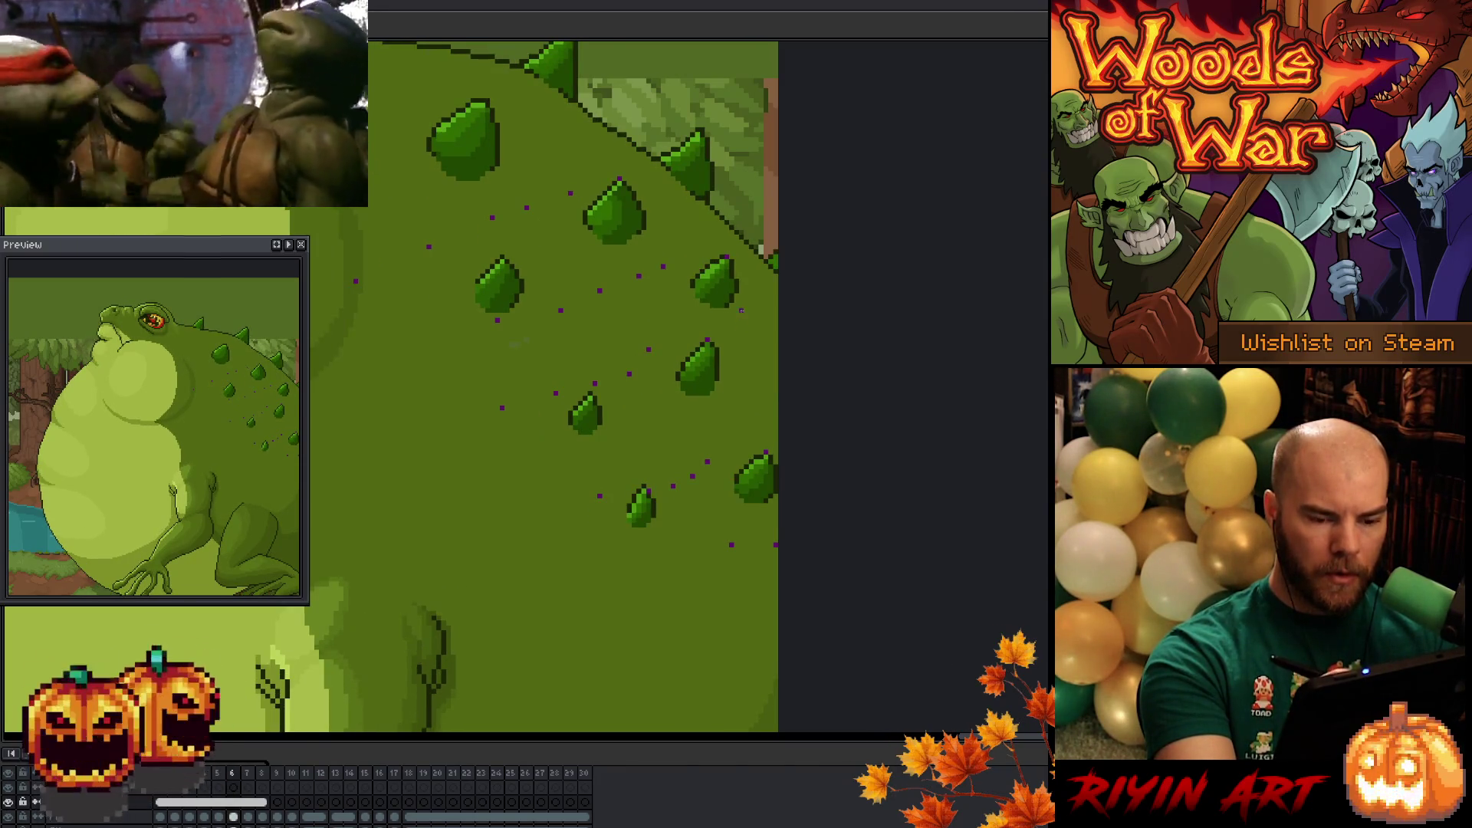
key(Right)
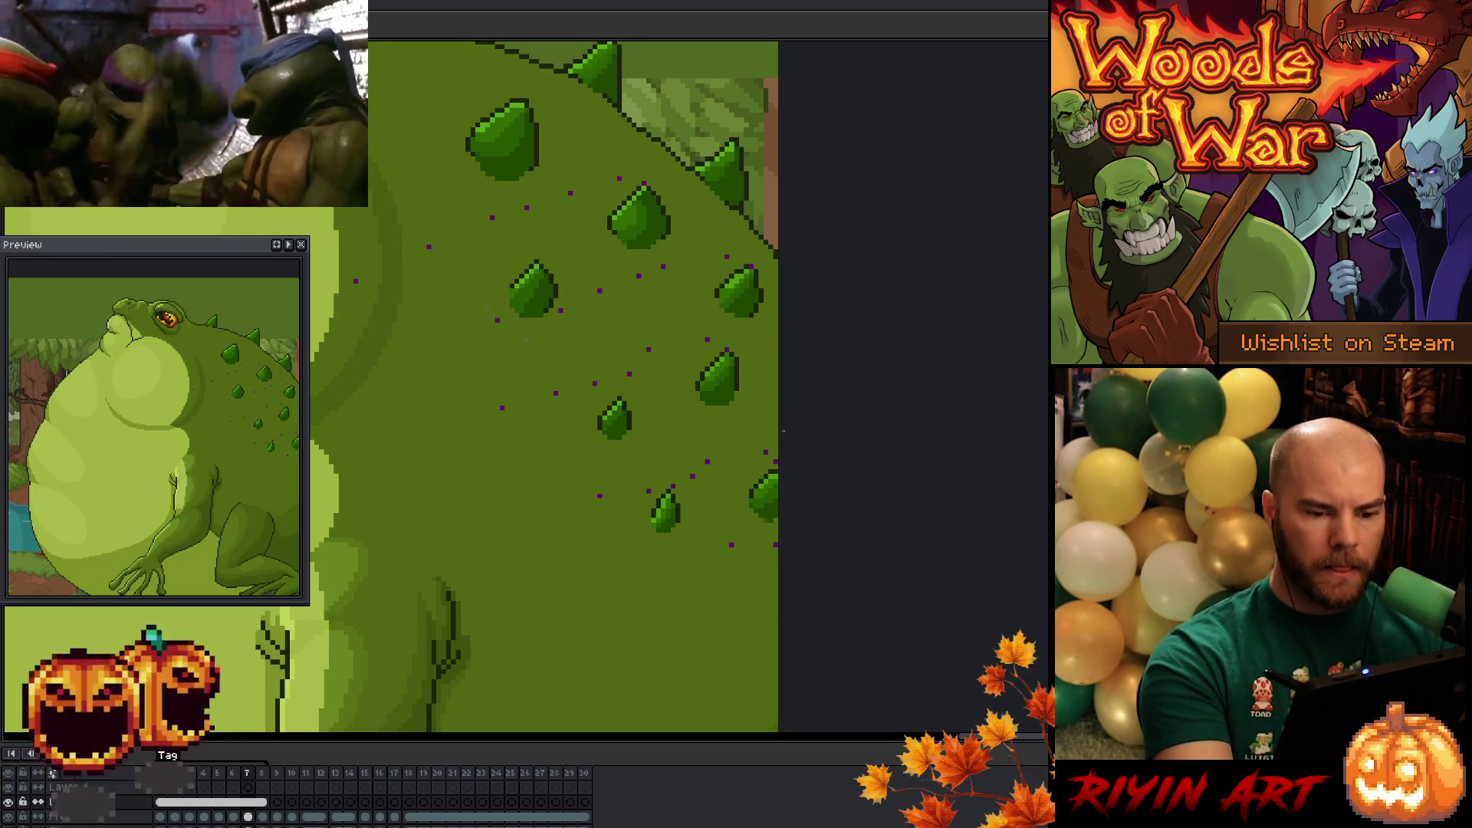
key(Right)
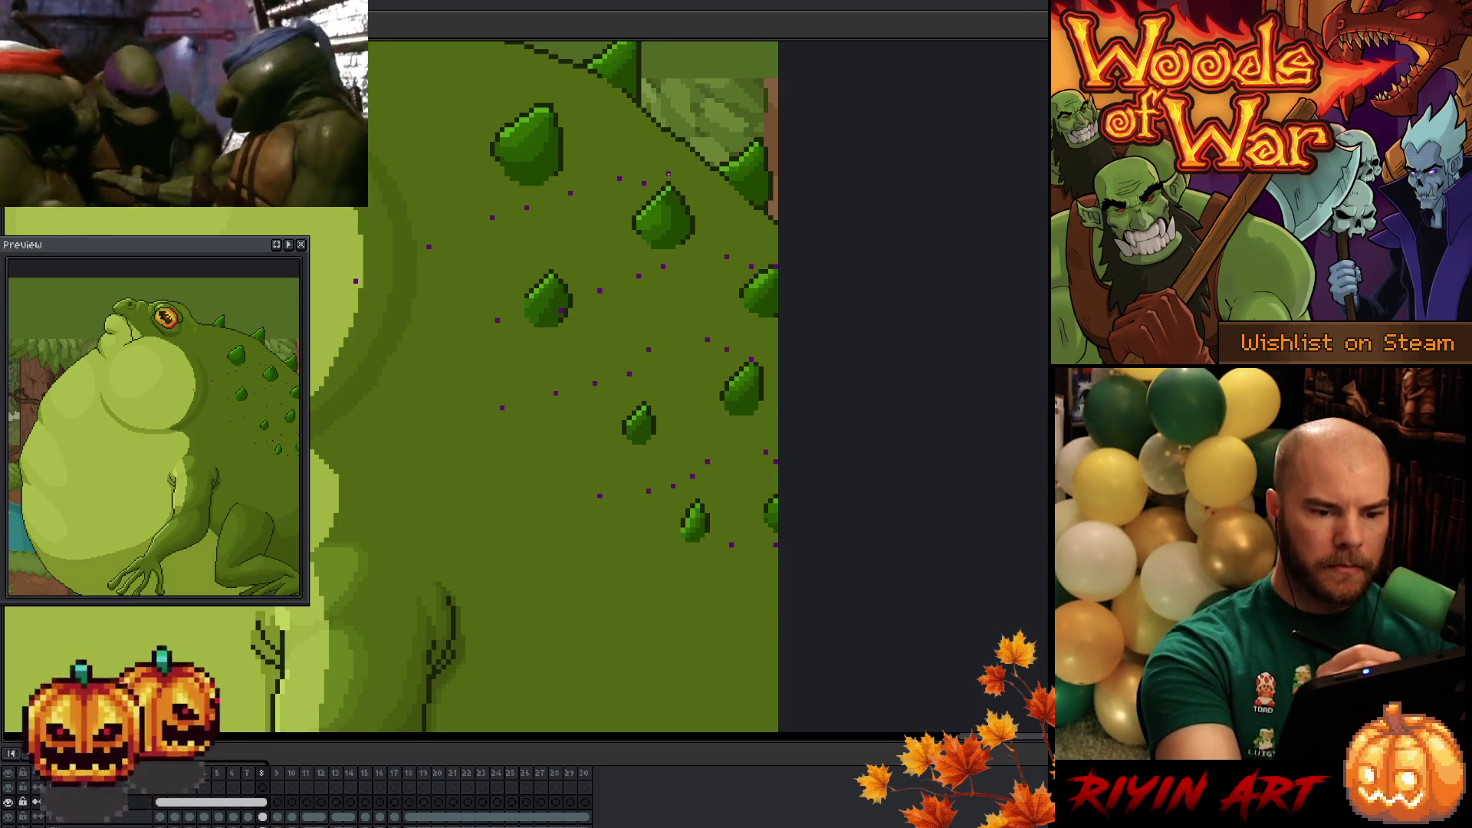
key(Right)
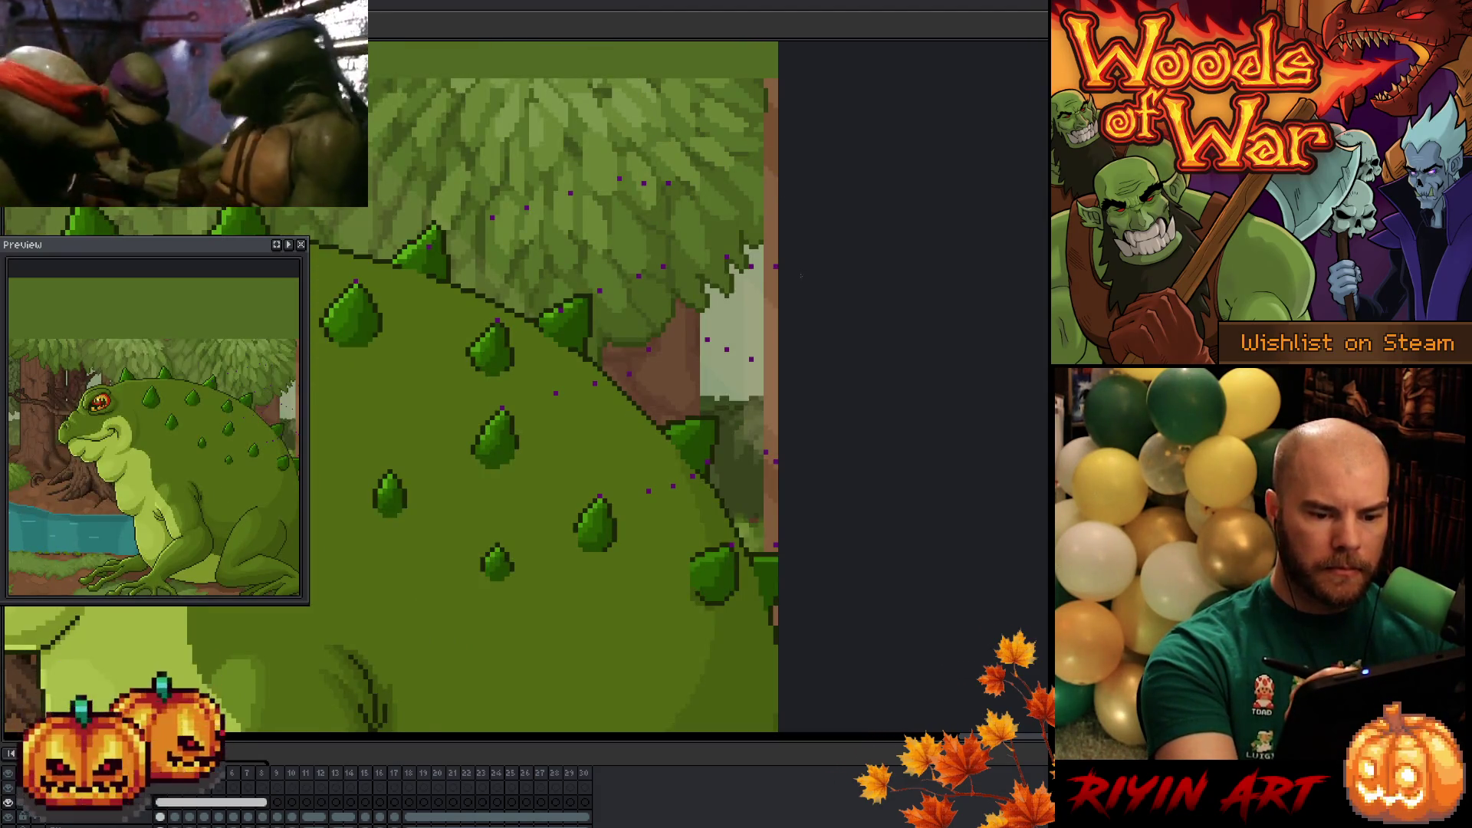
key(Left)
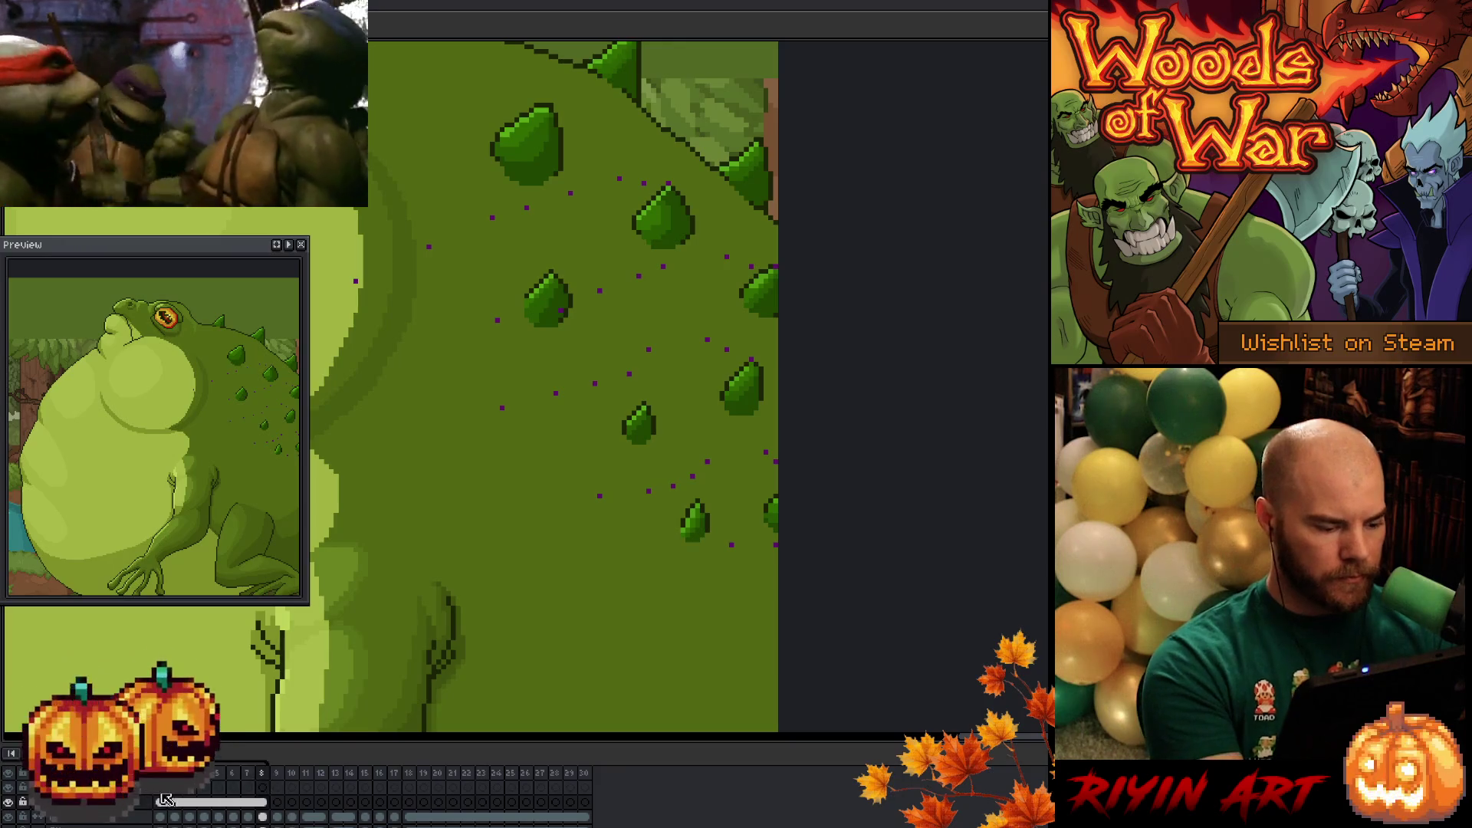
key(Right)
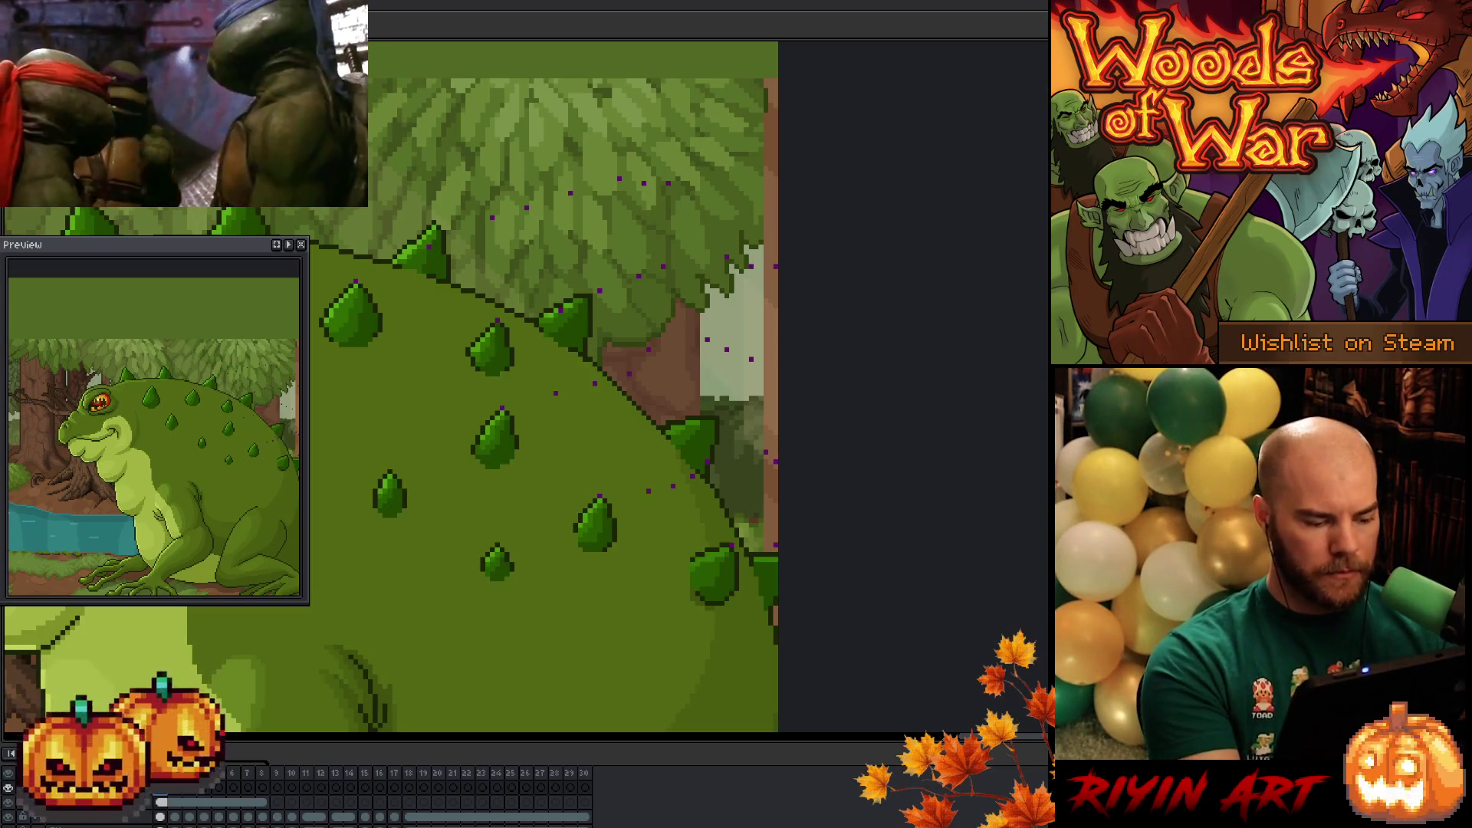
drag(475, 600, 661, 595)
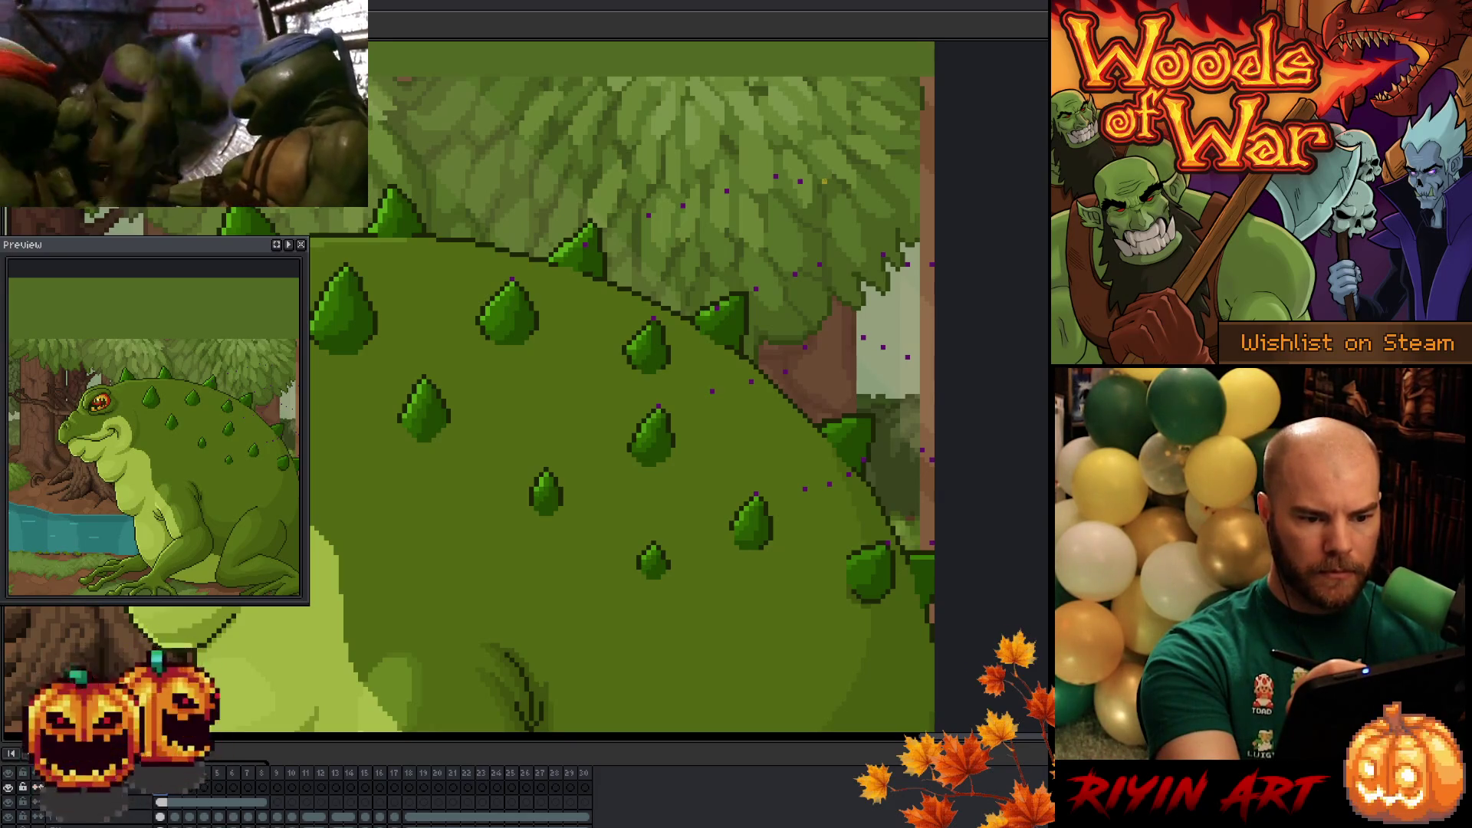
- Draw three yellow guide arcs through the upper and middle rows of back spikes
drag(786, 173, 586, 232)
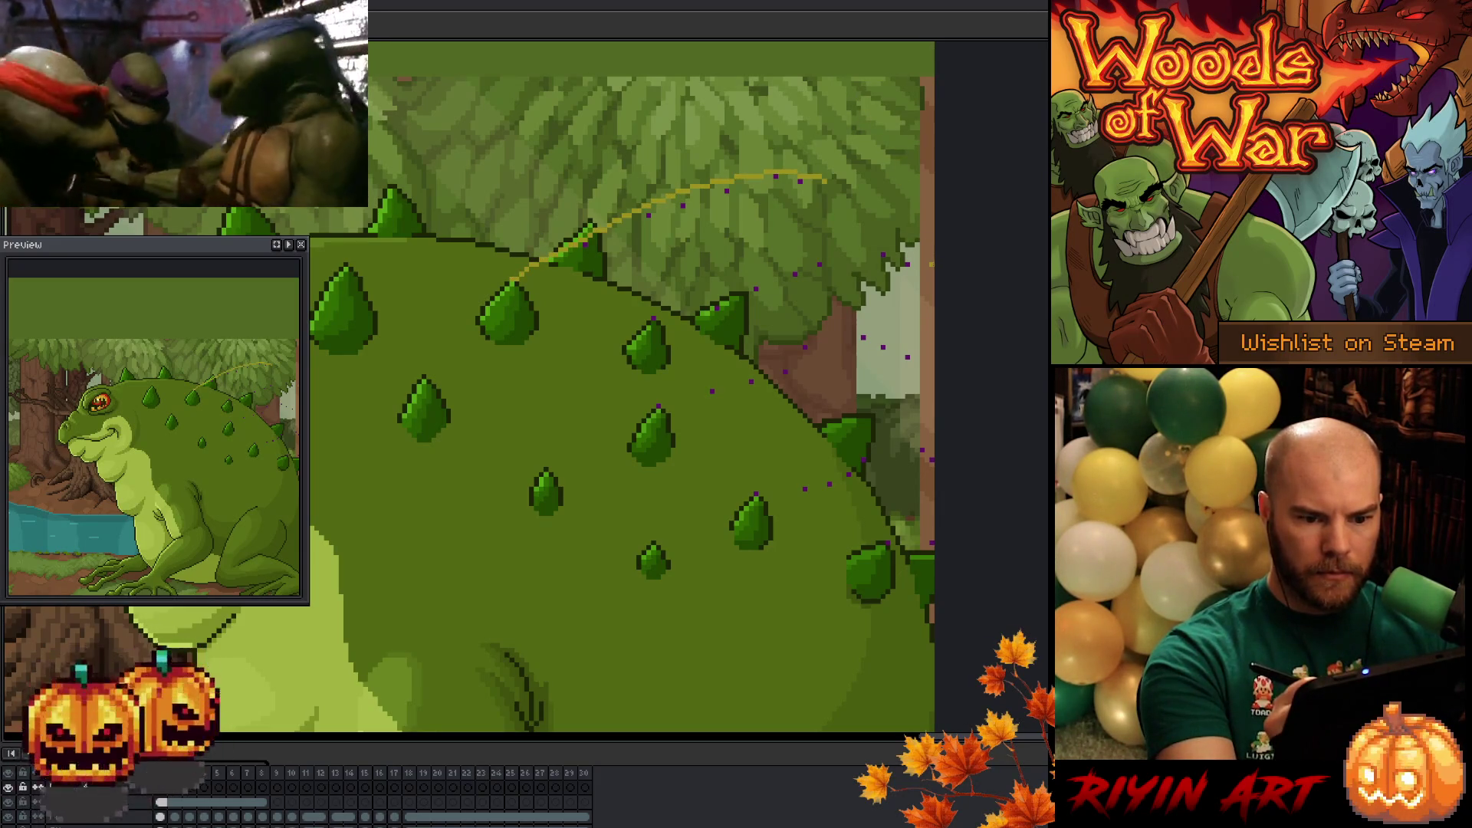
mouse_move(908, 249)
mouse_down()
mouse_move(802, 262)
mouse_move(681, 304)
mouse_up()
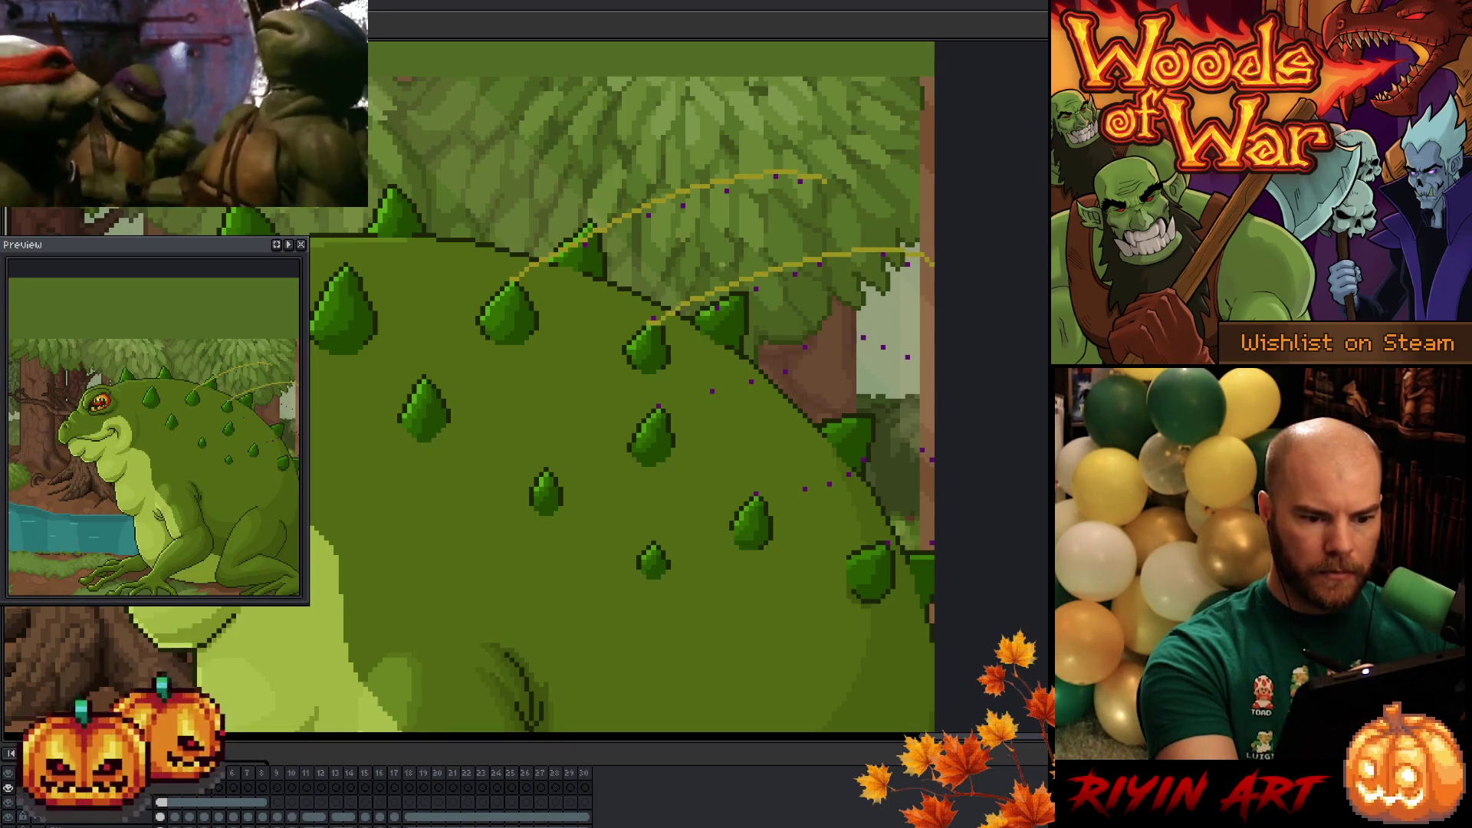
key(ctrl+z)
mouse_move(929, 260)
mouse_down()
mouse_move(875, 249)
mouse_move(750, 276)
mouse_move(663, 316)
mouse_up()
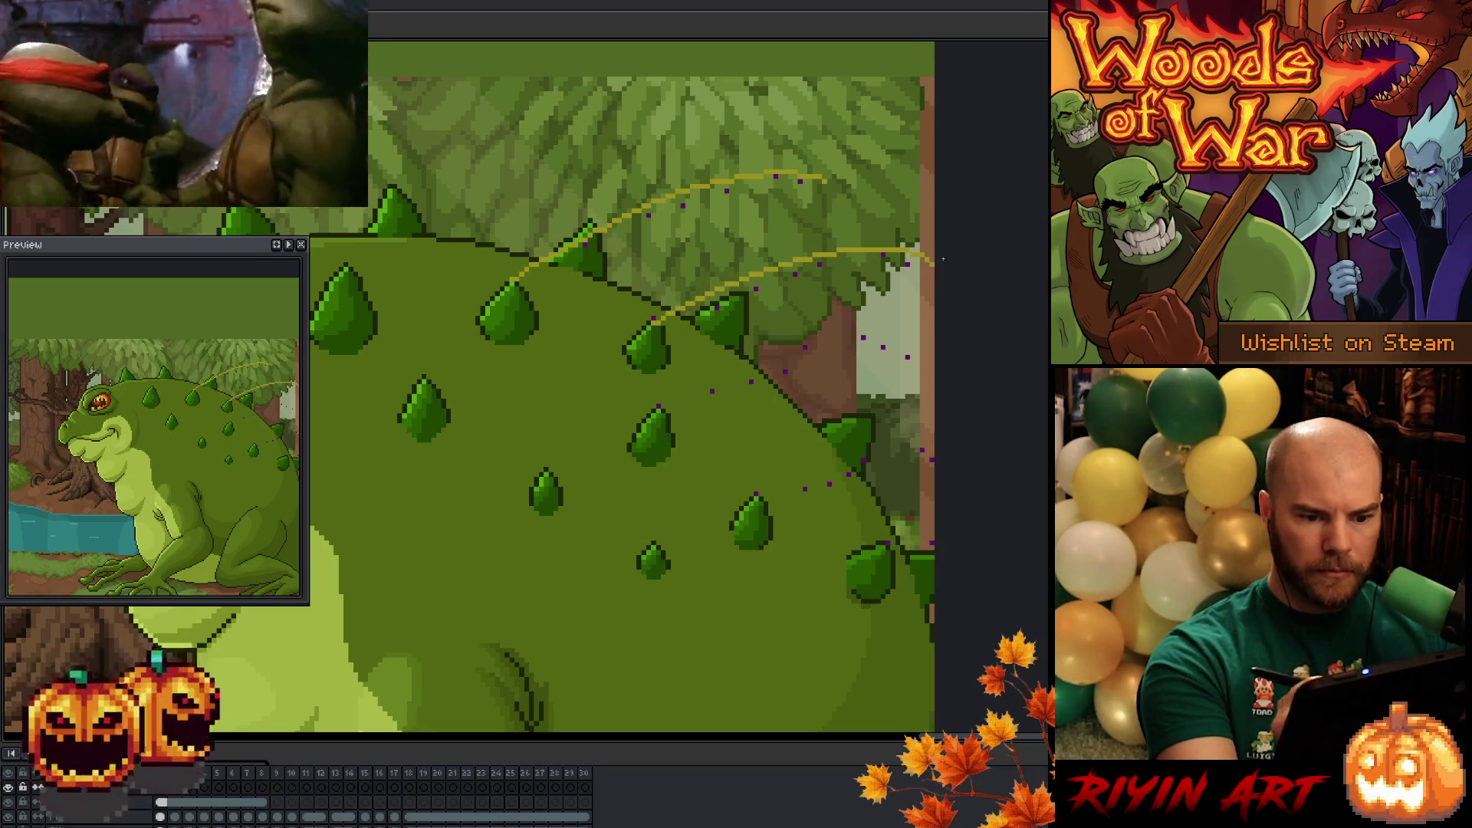
key(ctrl+z)
mouse_move(930, 263)
mouse_down()
mouse_move(865, 247)
mouse_move(726, 269)
mouse_move(664, 315)
mouse_up()
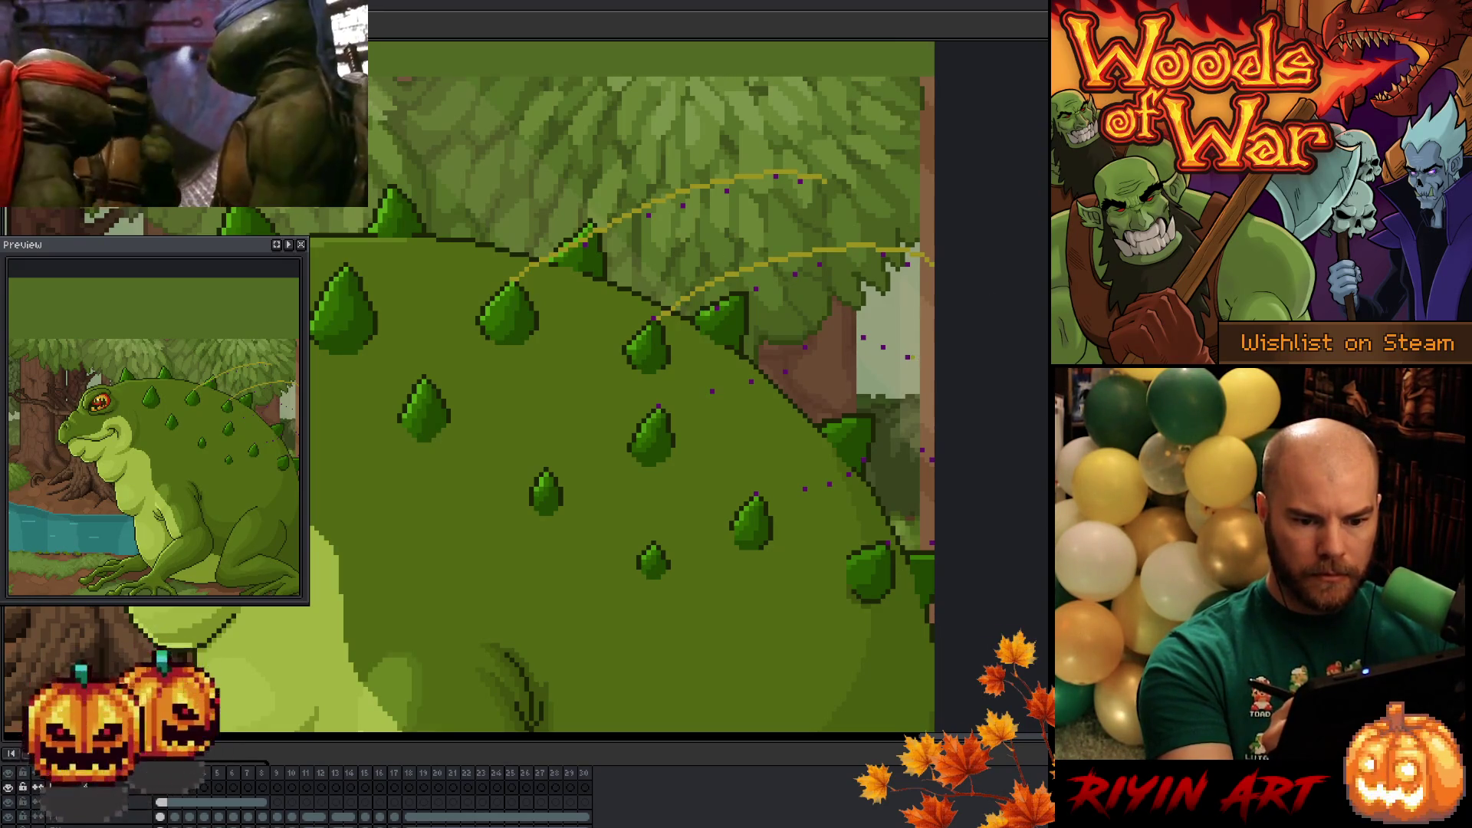
mouse_move(876, 337)
mouse_down()
mouse_move(757, 354)
mouse_move(676, 392)
mouse_up()
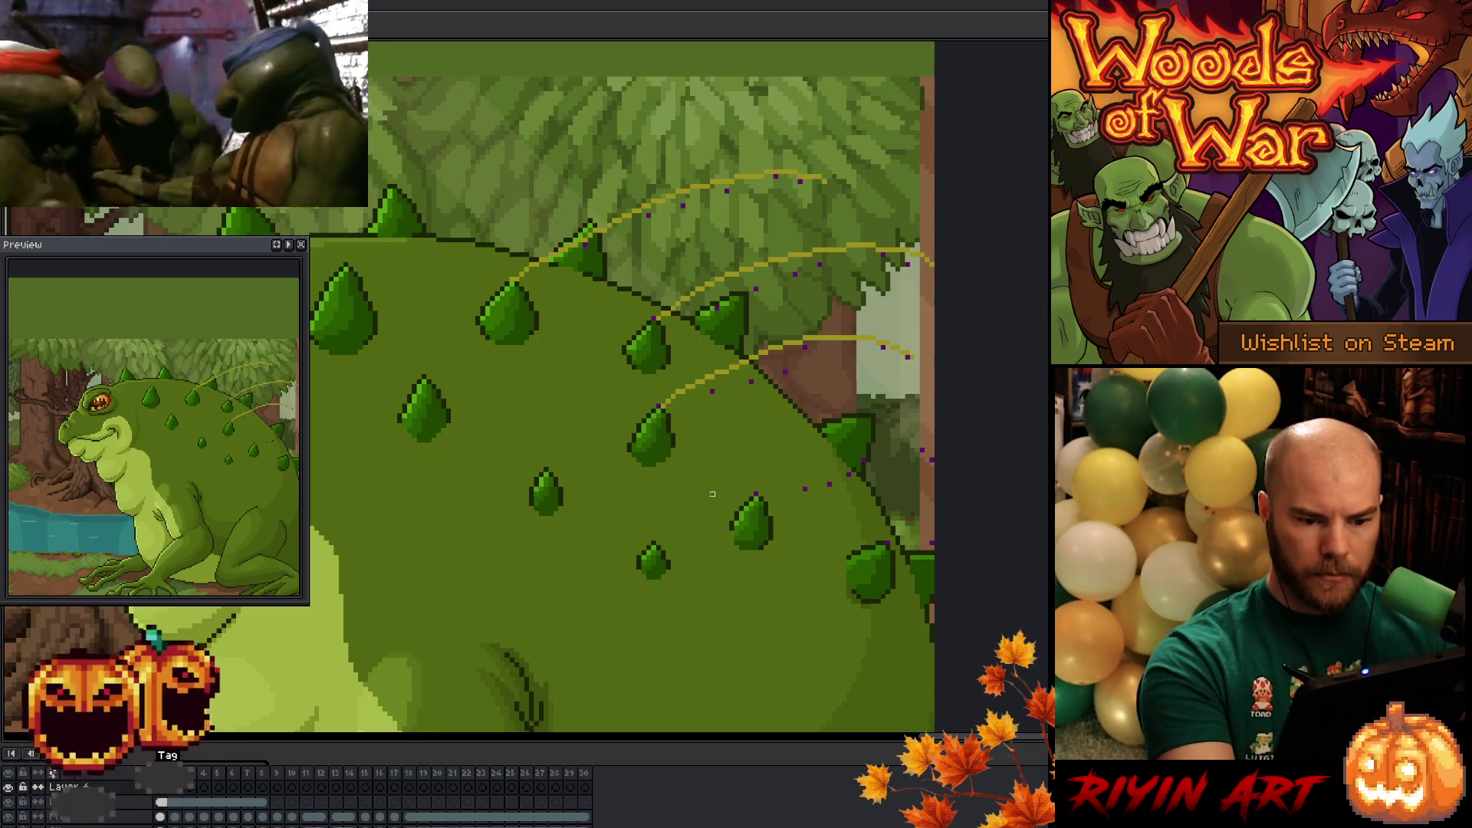
key(q)
mouse_move(916, 398)
mouse_down()
mouse_move(825, 322)
mouse_move(647, 437)
mouse_up()
key(b)
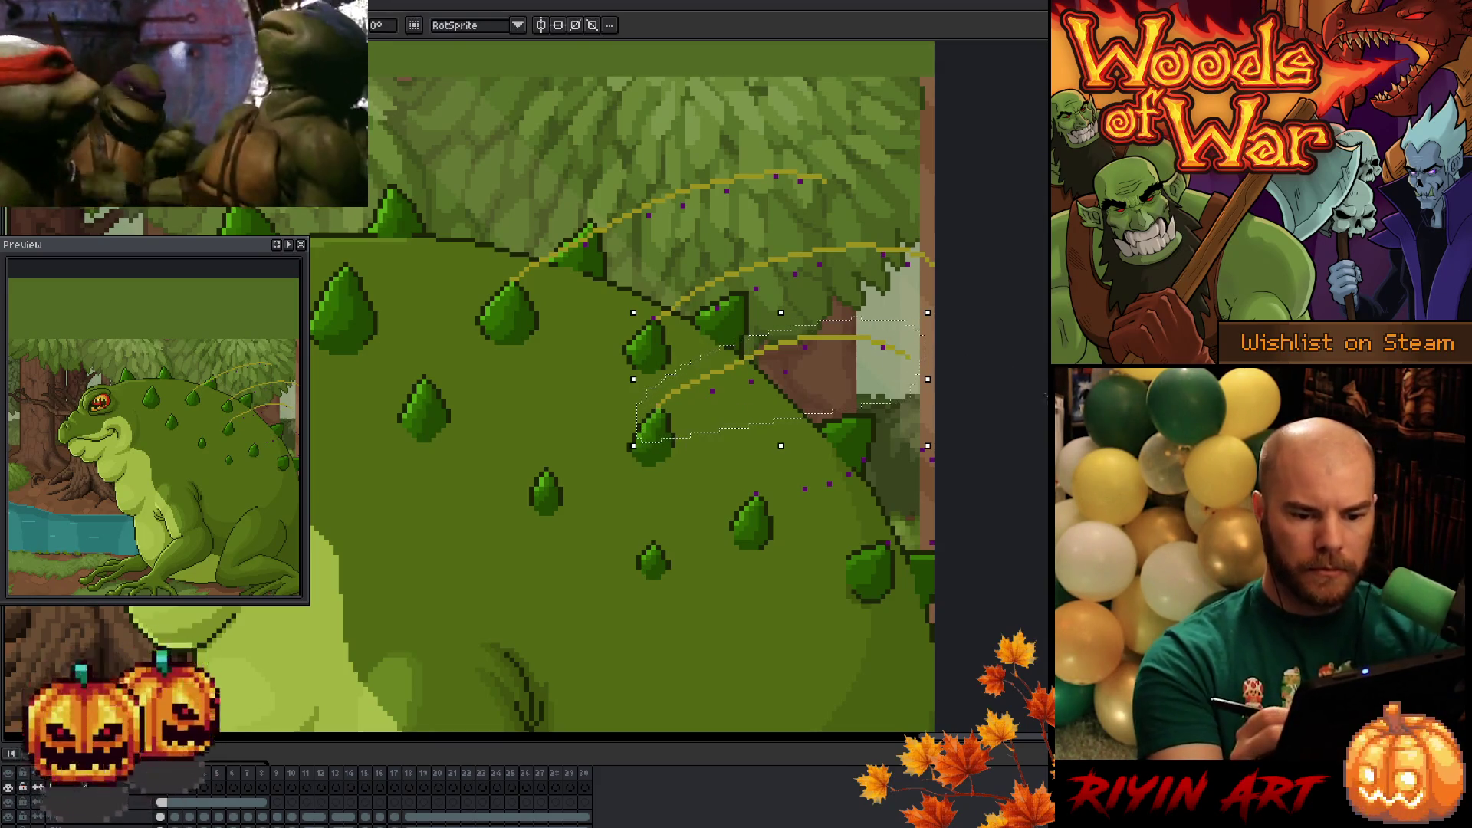
key(ctrl+d)
- Draw a fourth yellow arc lower on the back and nudge it into position
mouse_move(924, 451)
mouse_down()
mouse_move(820, 454)
mouse_move(754, 495)
mouse_up()
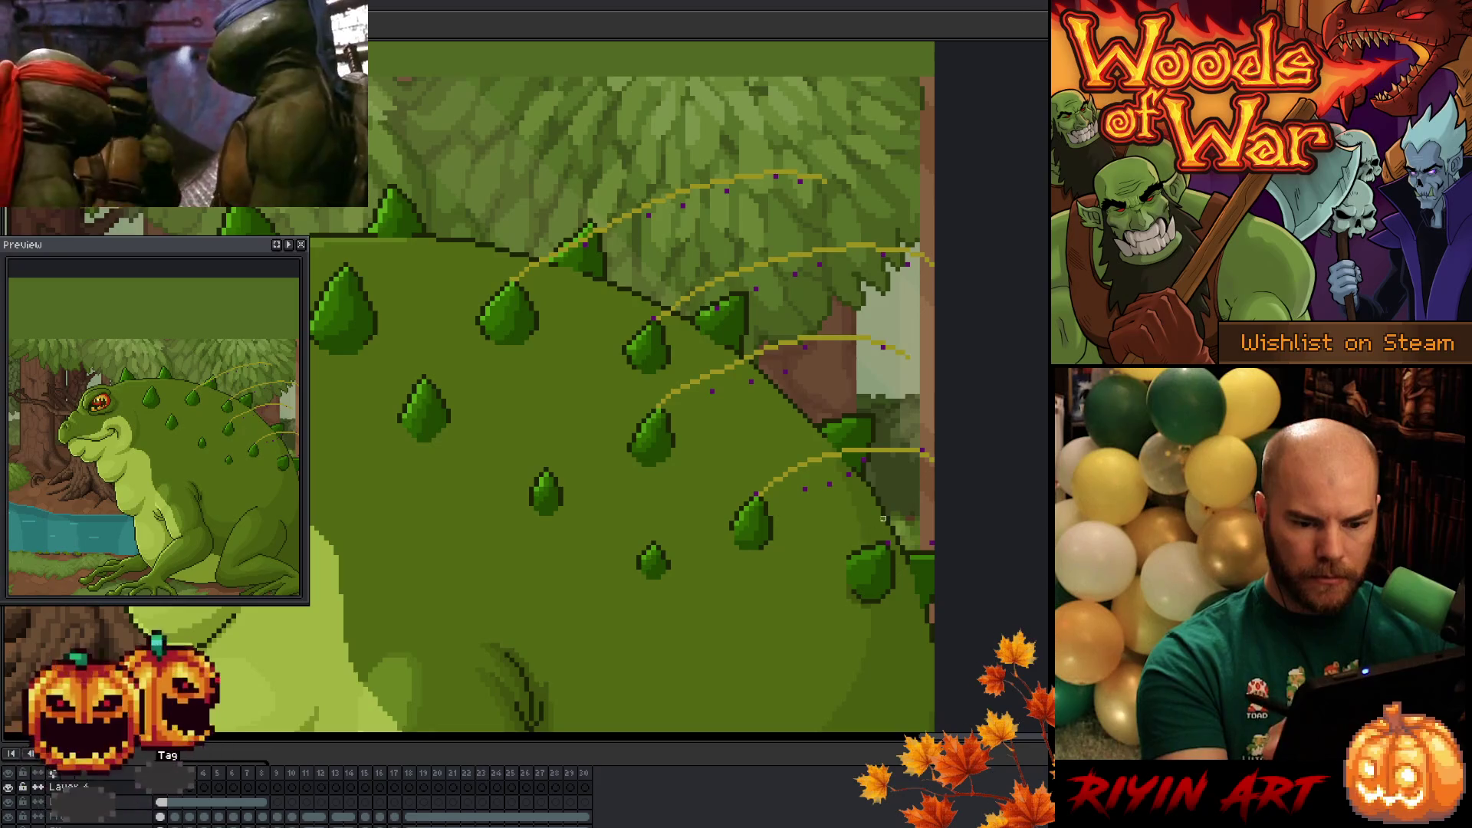
key(q)
mouse_move(934, 423)
mouse_down()
mouse_move(759, 475)
mouse_move(874, 507)
mouse_up()
key(Left)
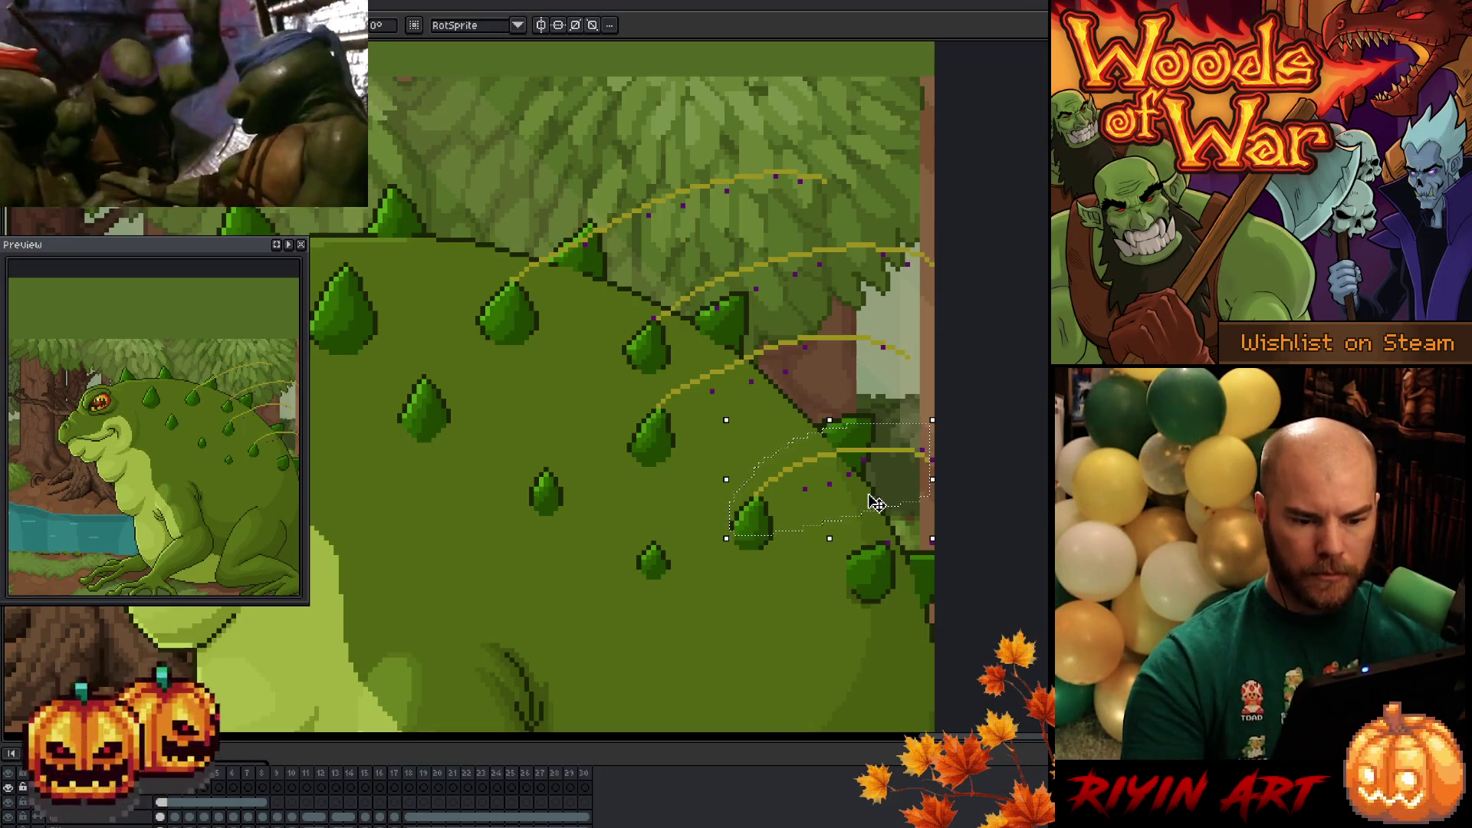
key(Up)
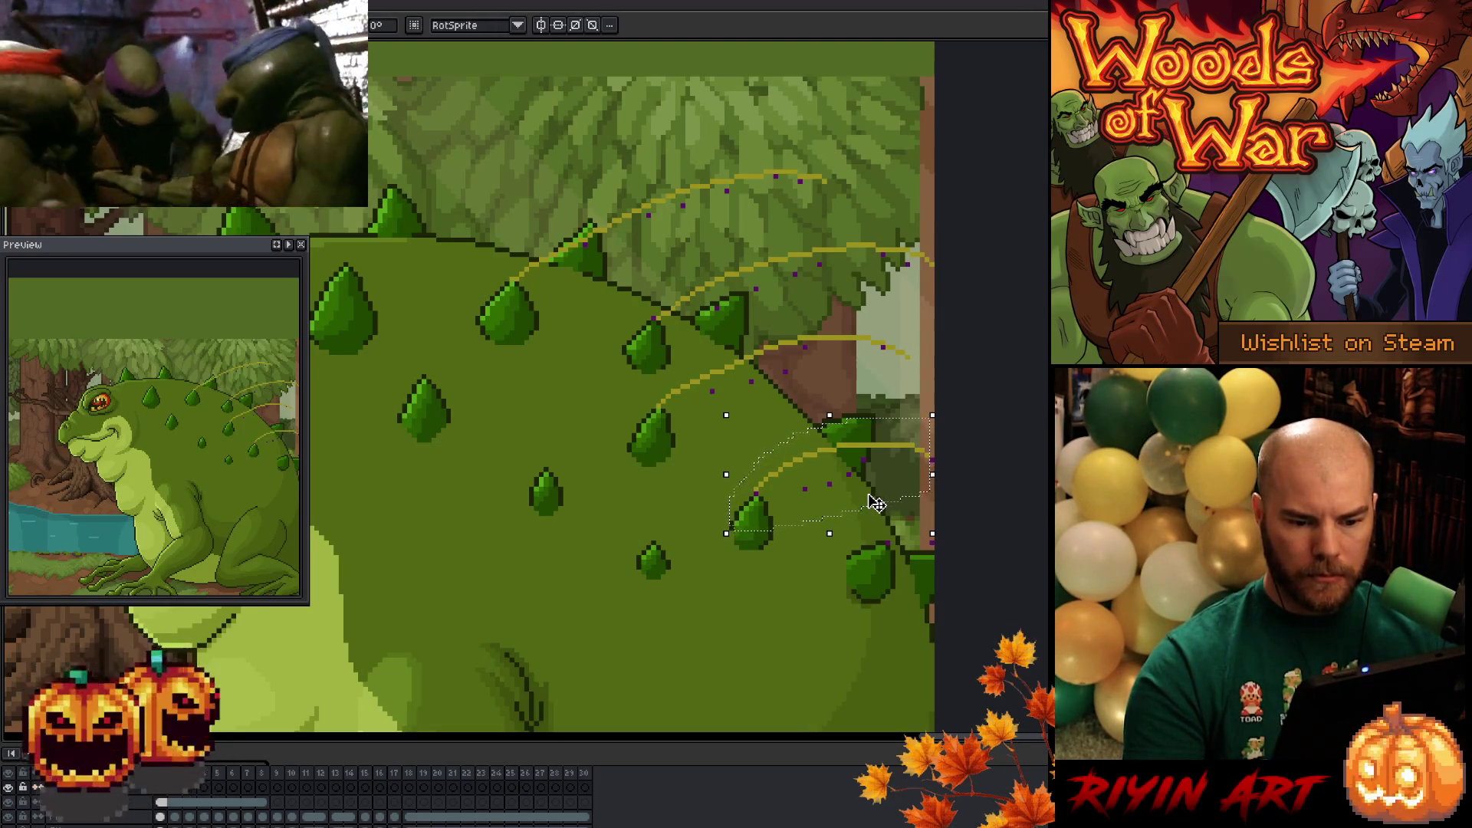
key(Down)
key(ctrl+d)
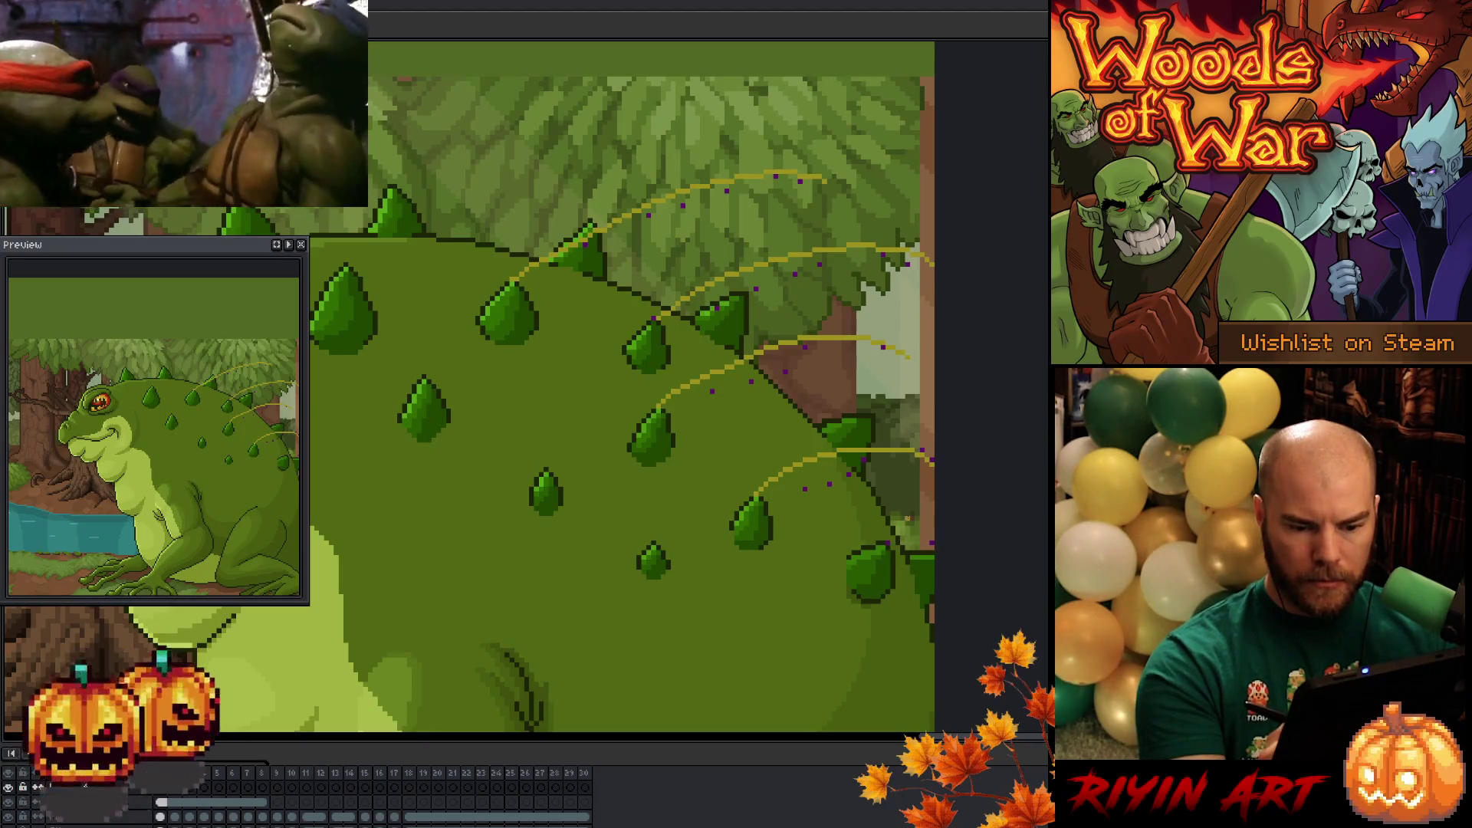
key(Right)
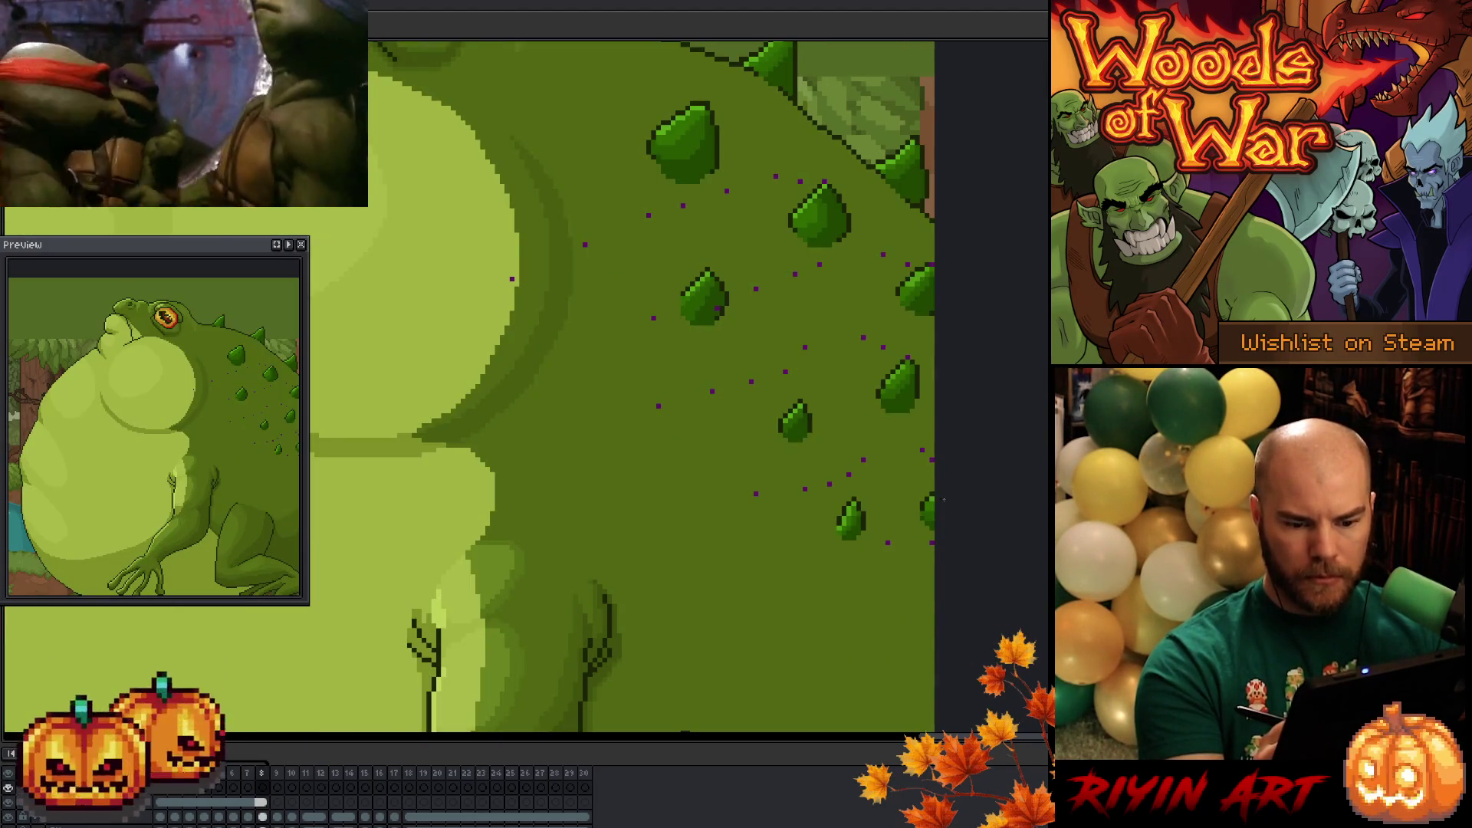
- Show the guide arcs over frame 8, recentre on the spikes, and compare frames 1 and 2
key(Return)
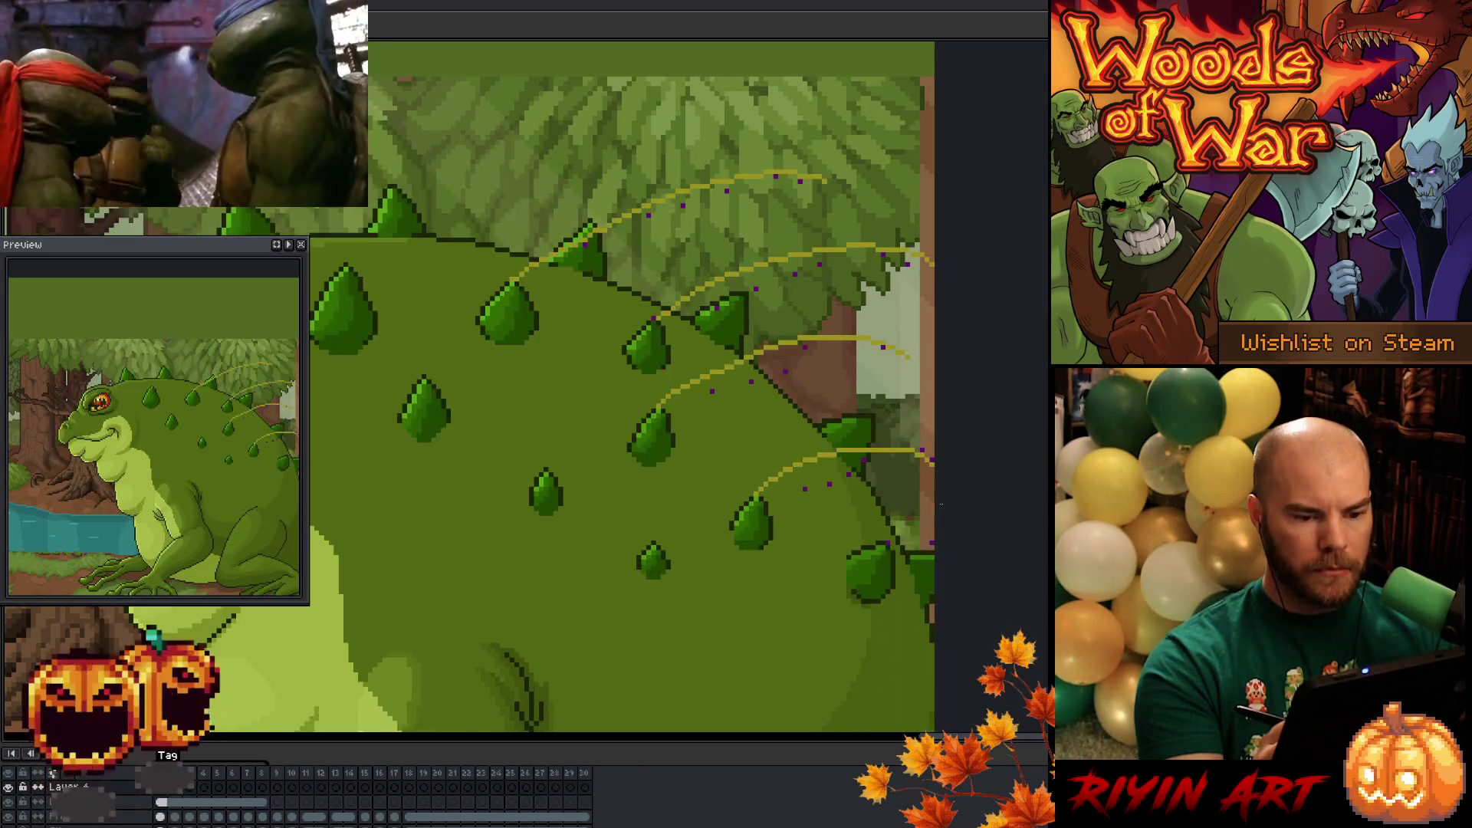
click(262, 786)
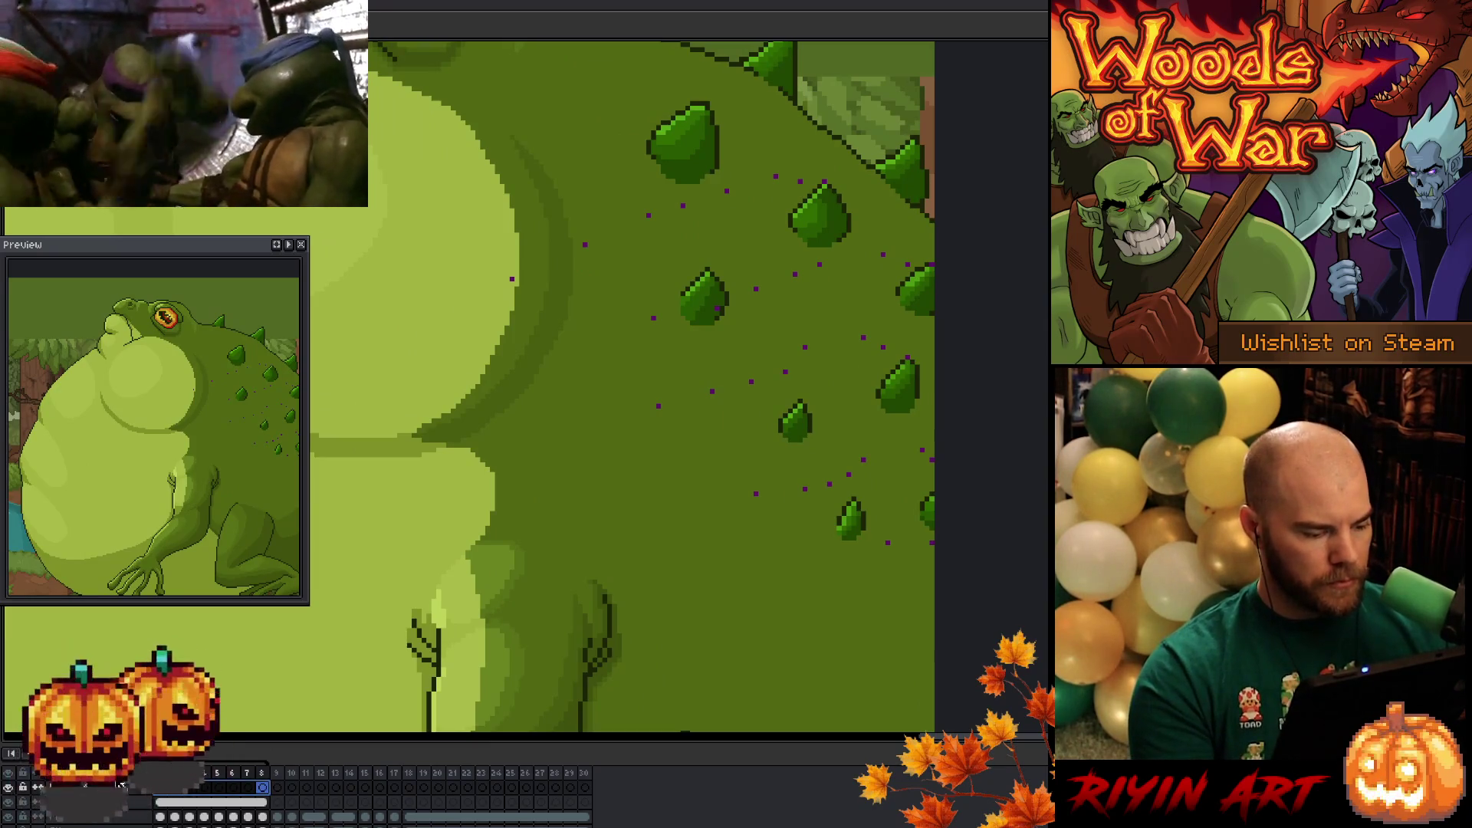
click(295, 816)
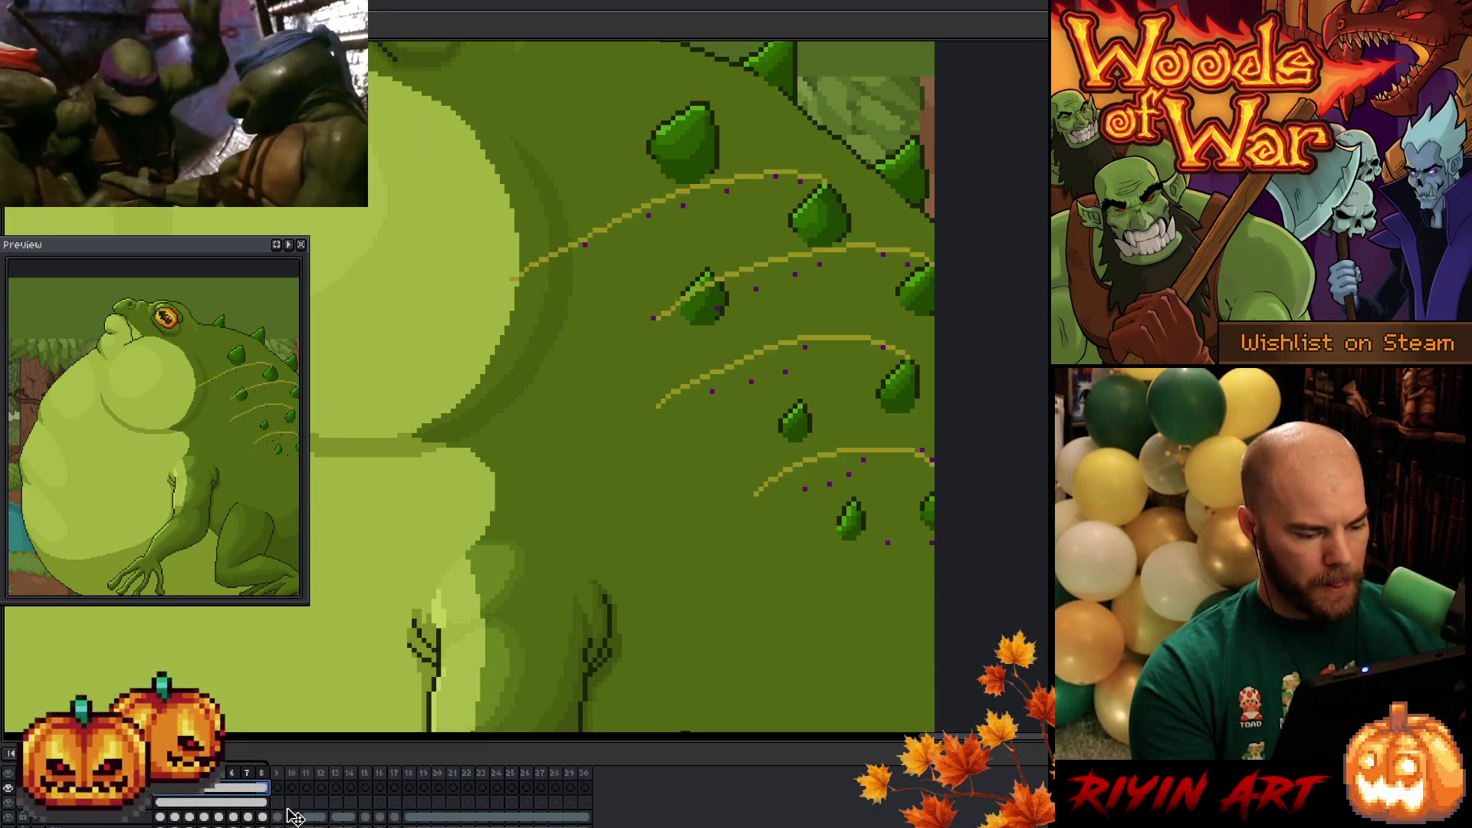
click(160, 818)
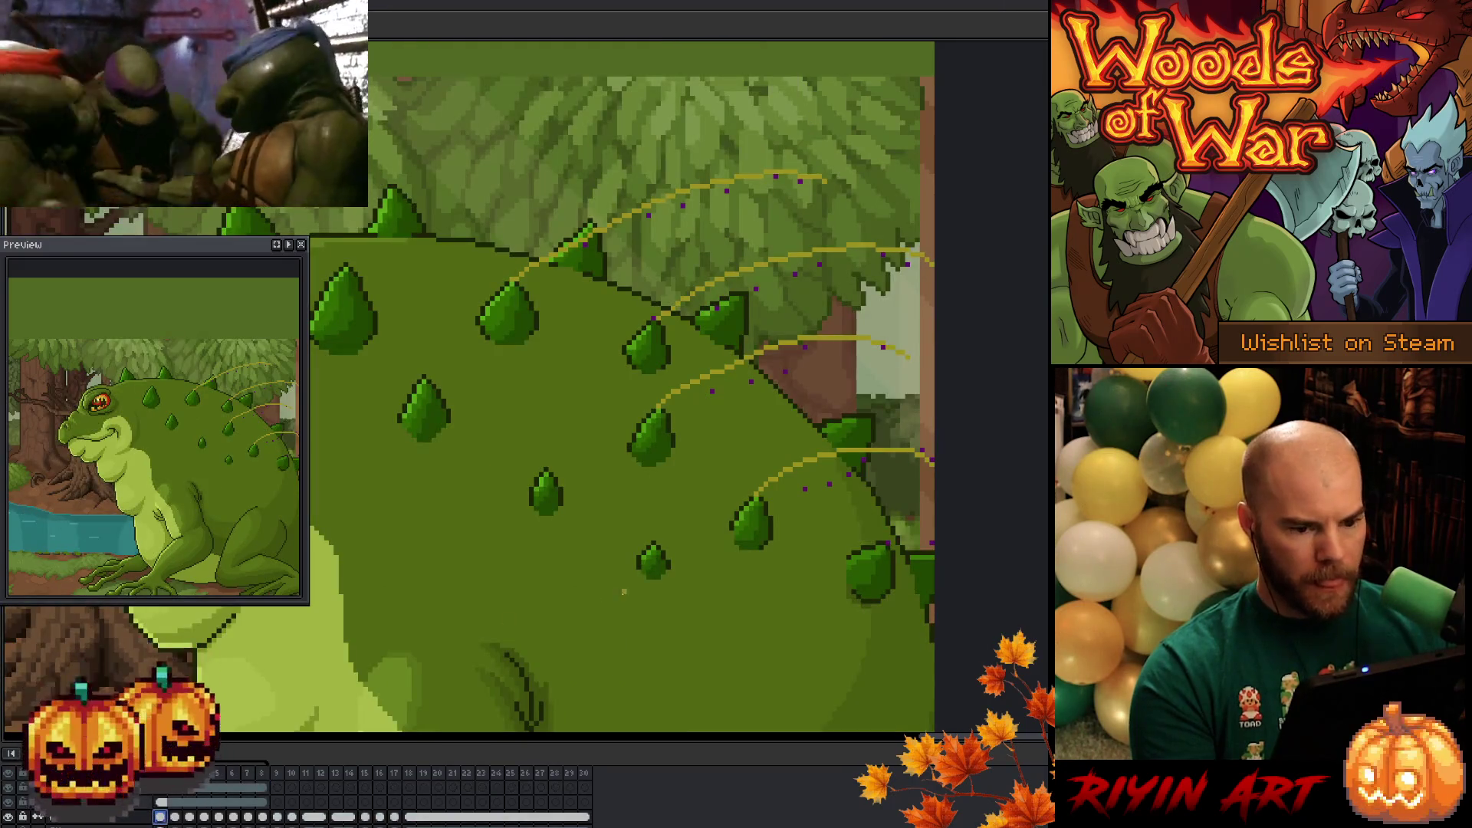
drag(696, 564, 618, 588)
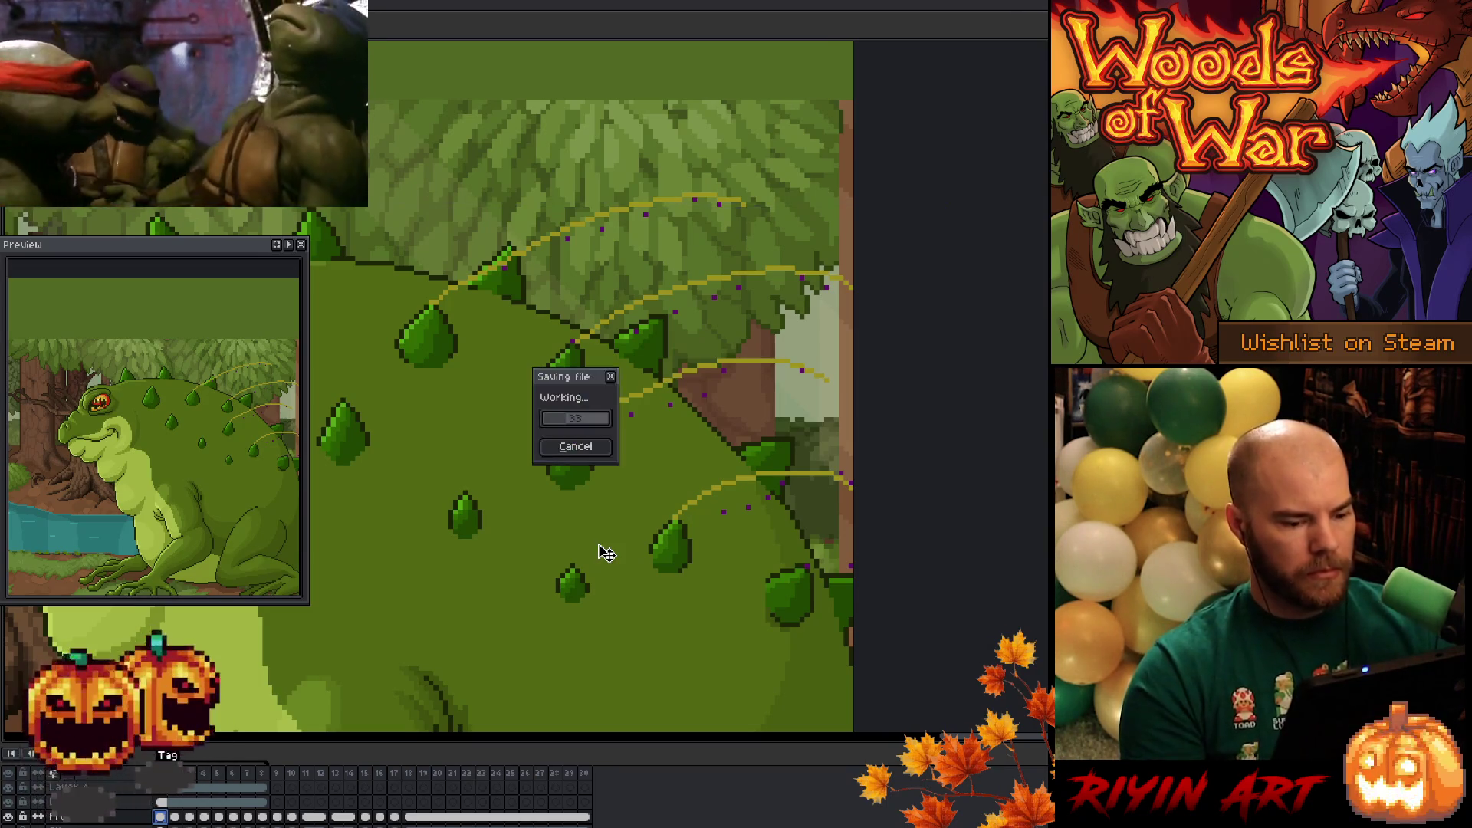
key(b)
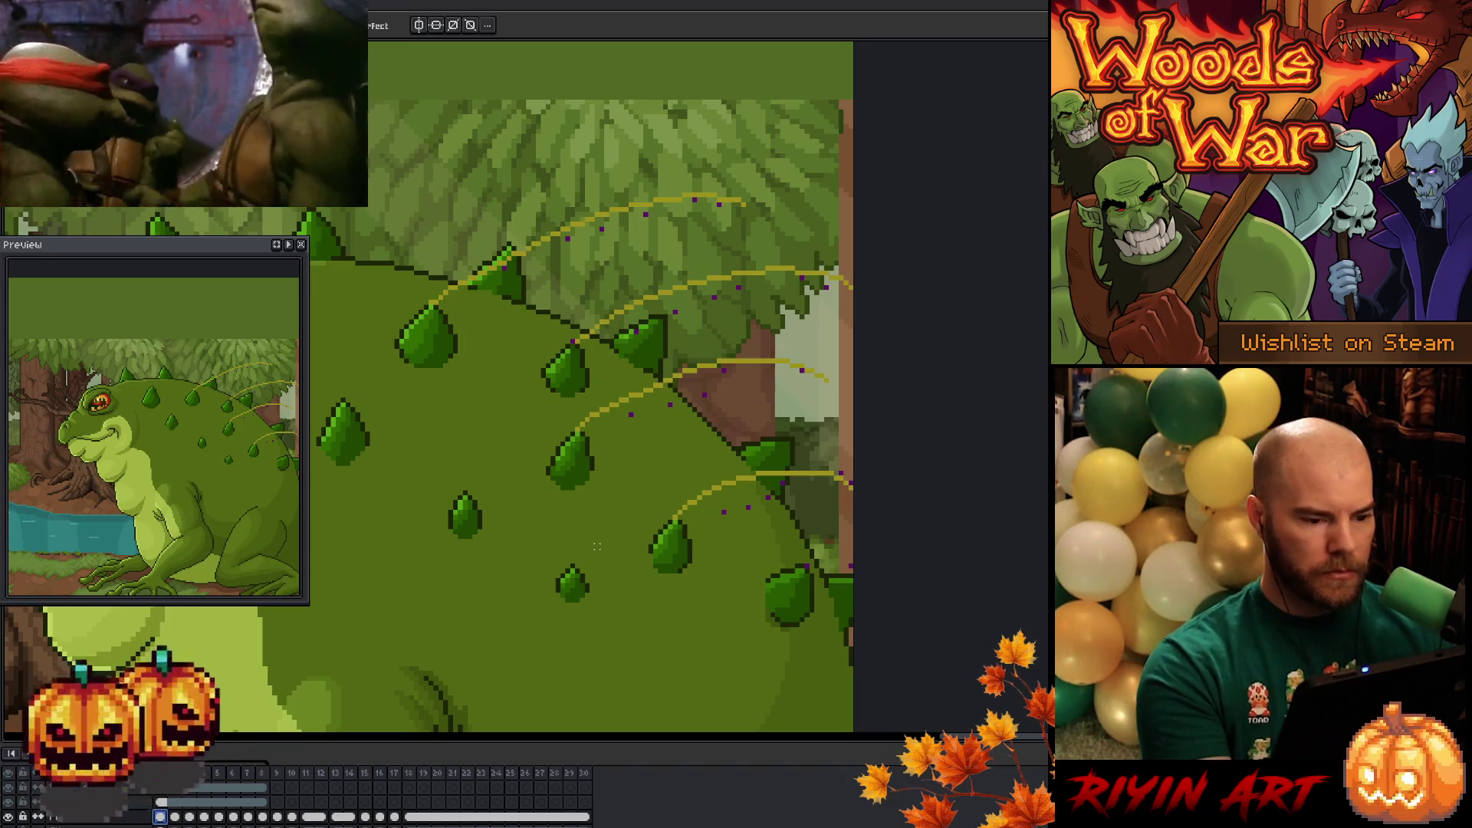
key(Right)
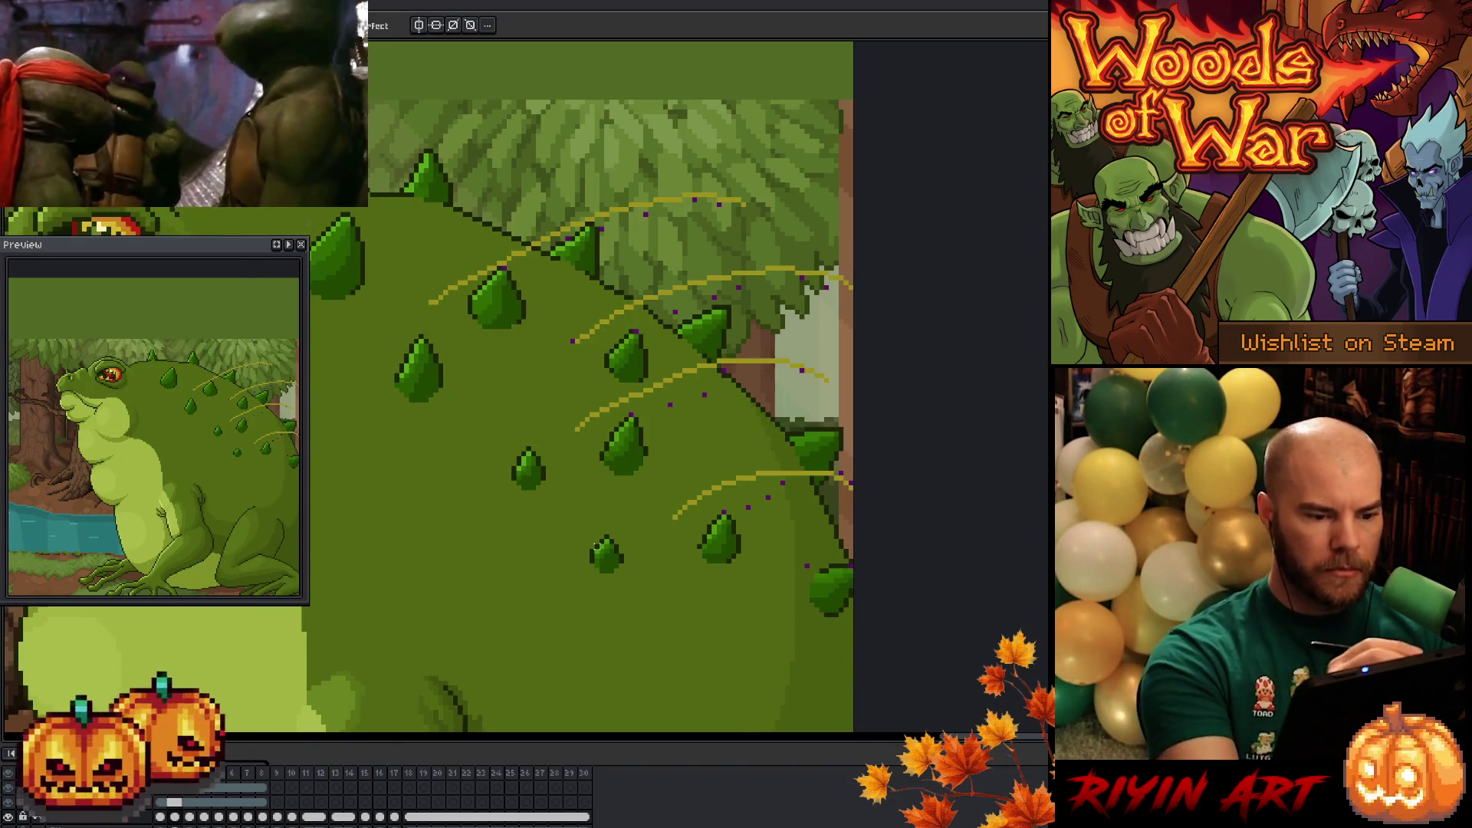
key(Left)
key(Right)
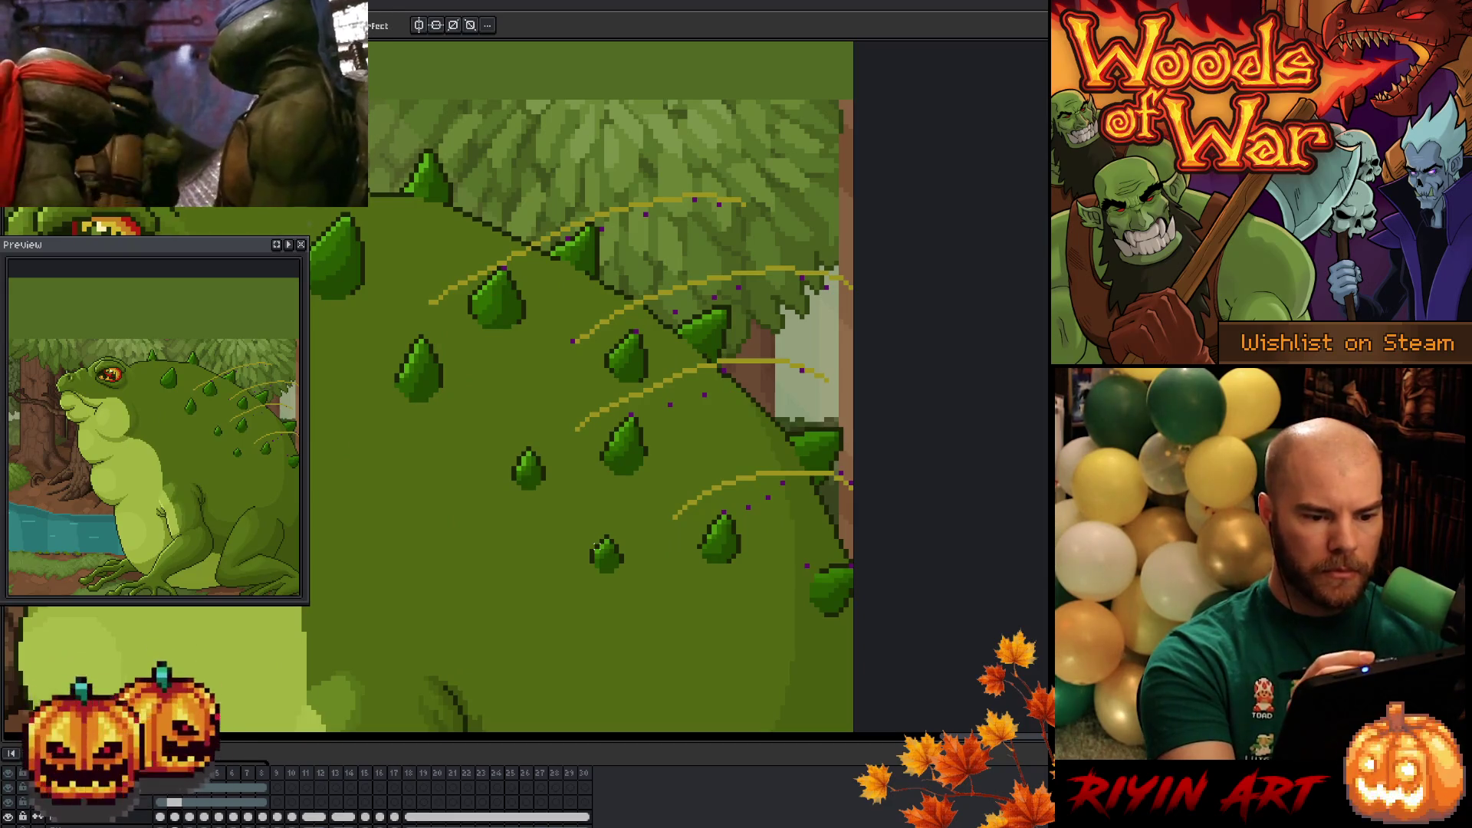
key(Left)
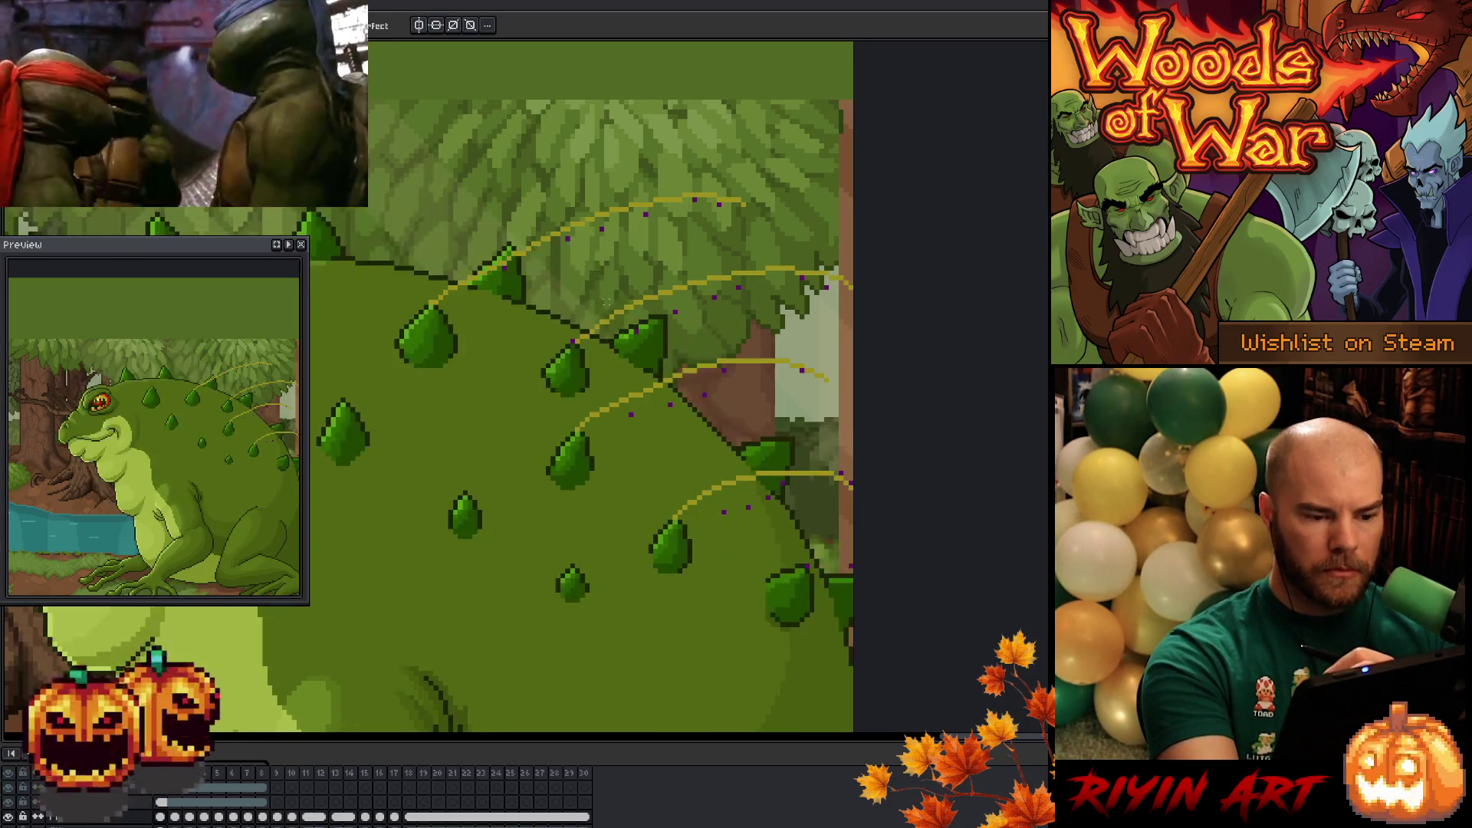
key(Right)
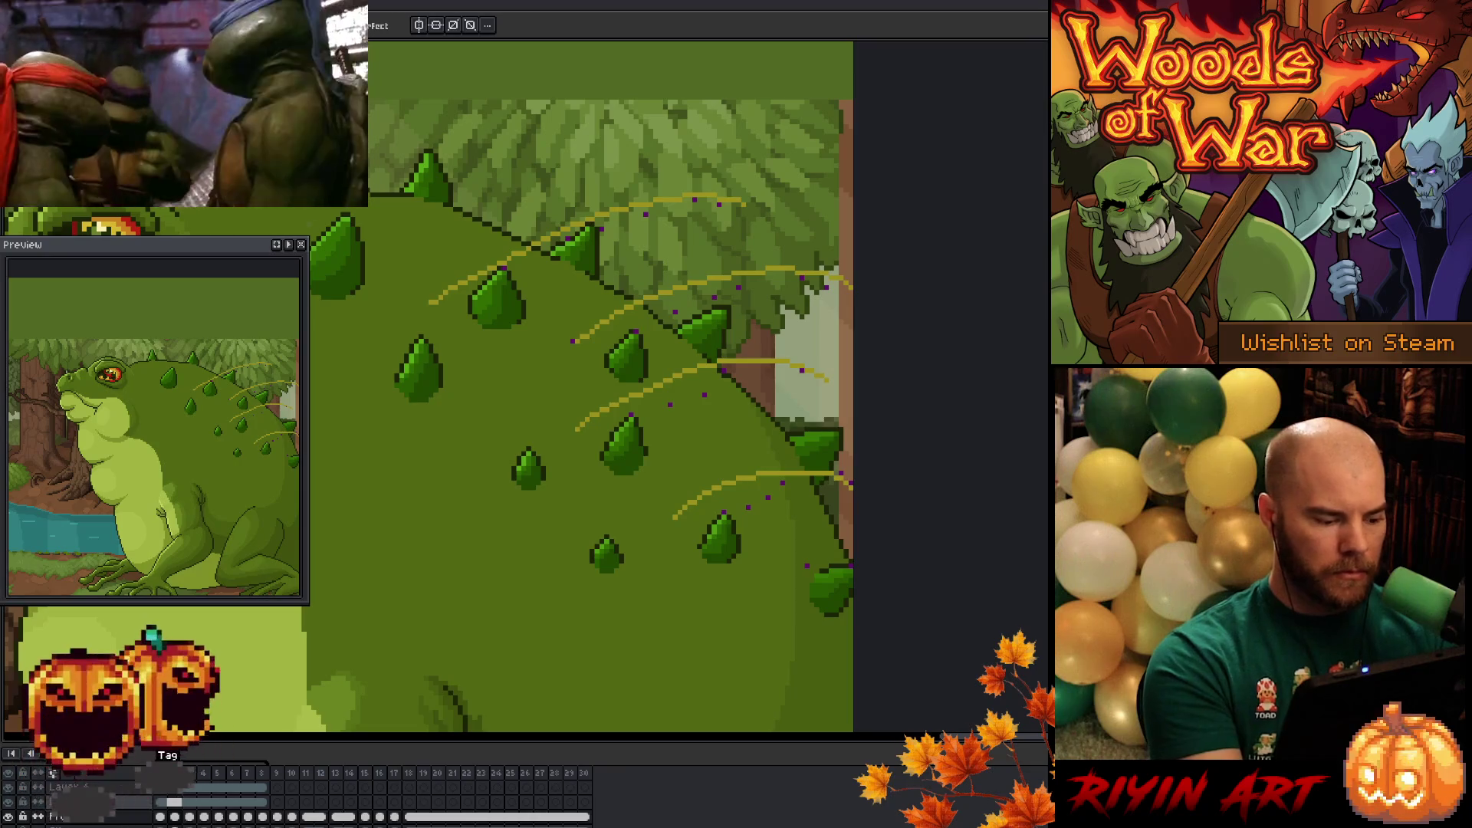
- Make Layer 3 the working layer, advance a frame, and lasso the upper back spike
key(Up)
click(98, 786)
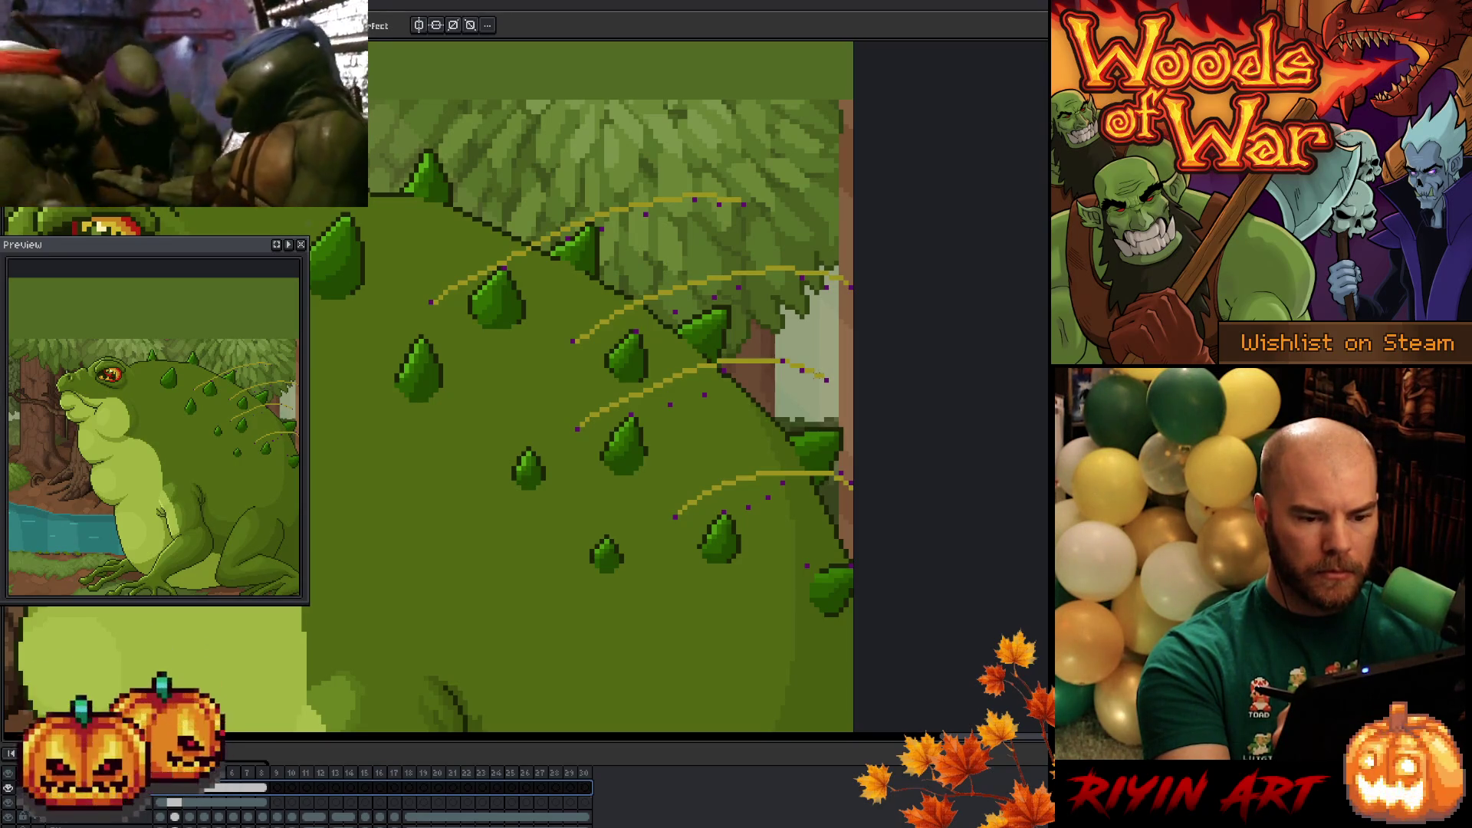
key(Left)
key(Right)
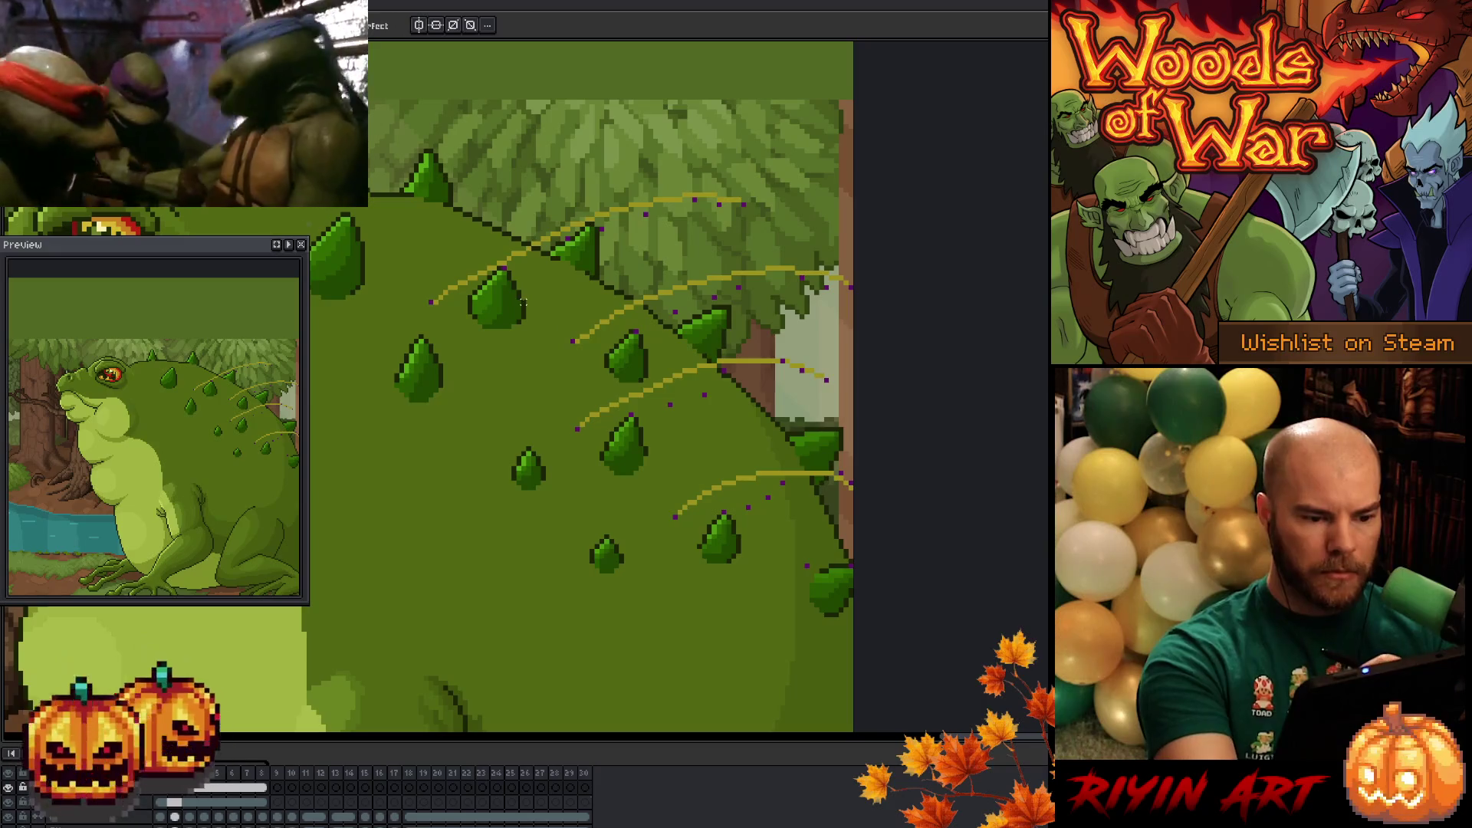
key(Right)
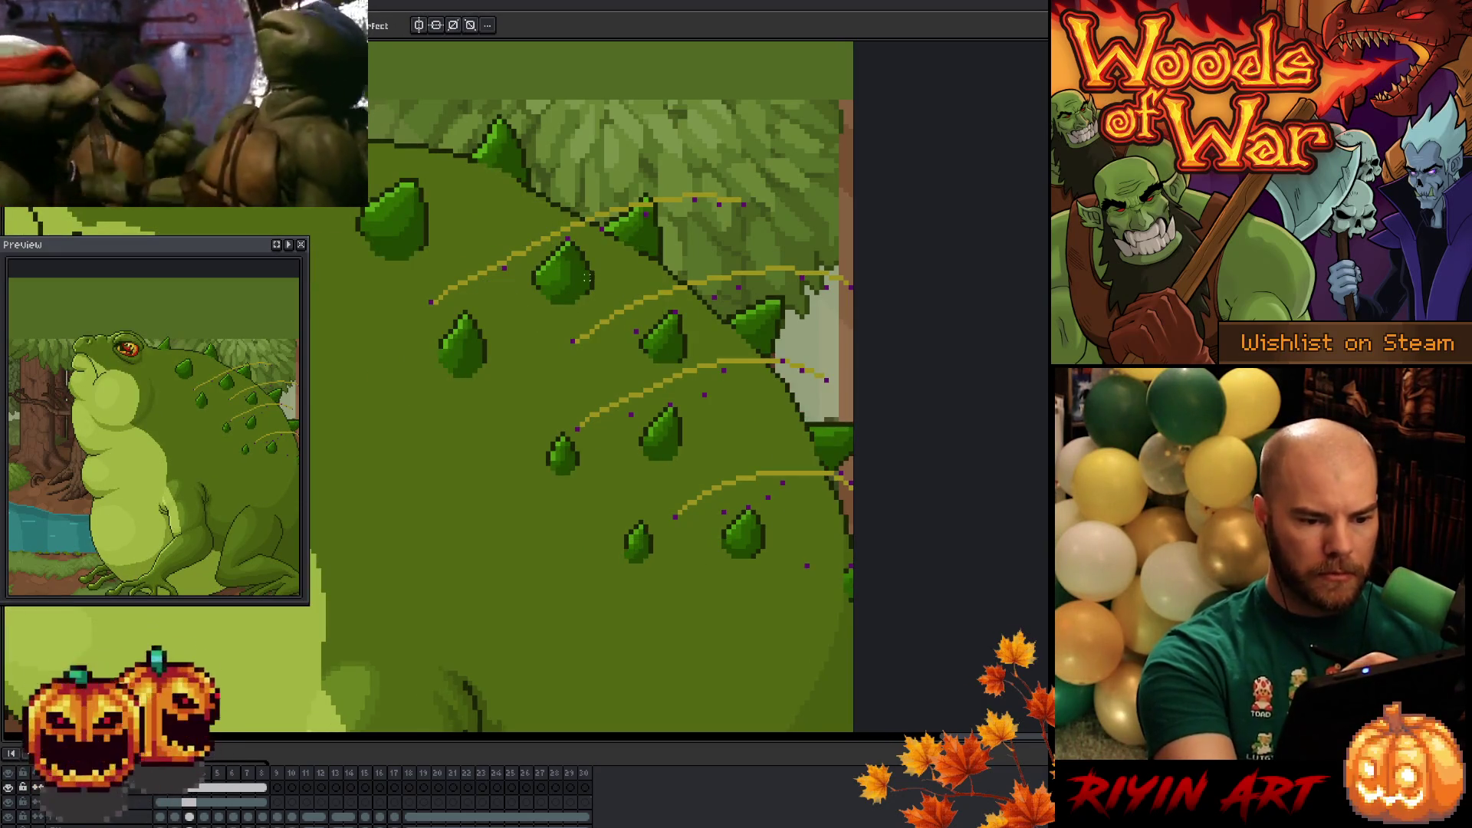
mouse_move(607, 288)
mouse_down()
mouse_move(545, 300)
mouse_move(584, 239)
mouse_move(608, 287)
mouse_up()
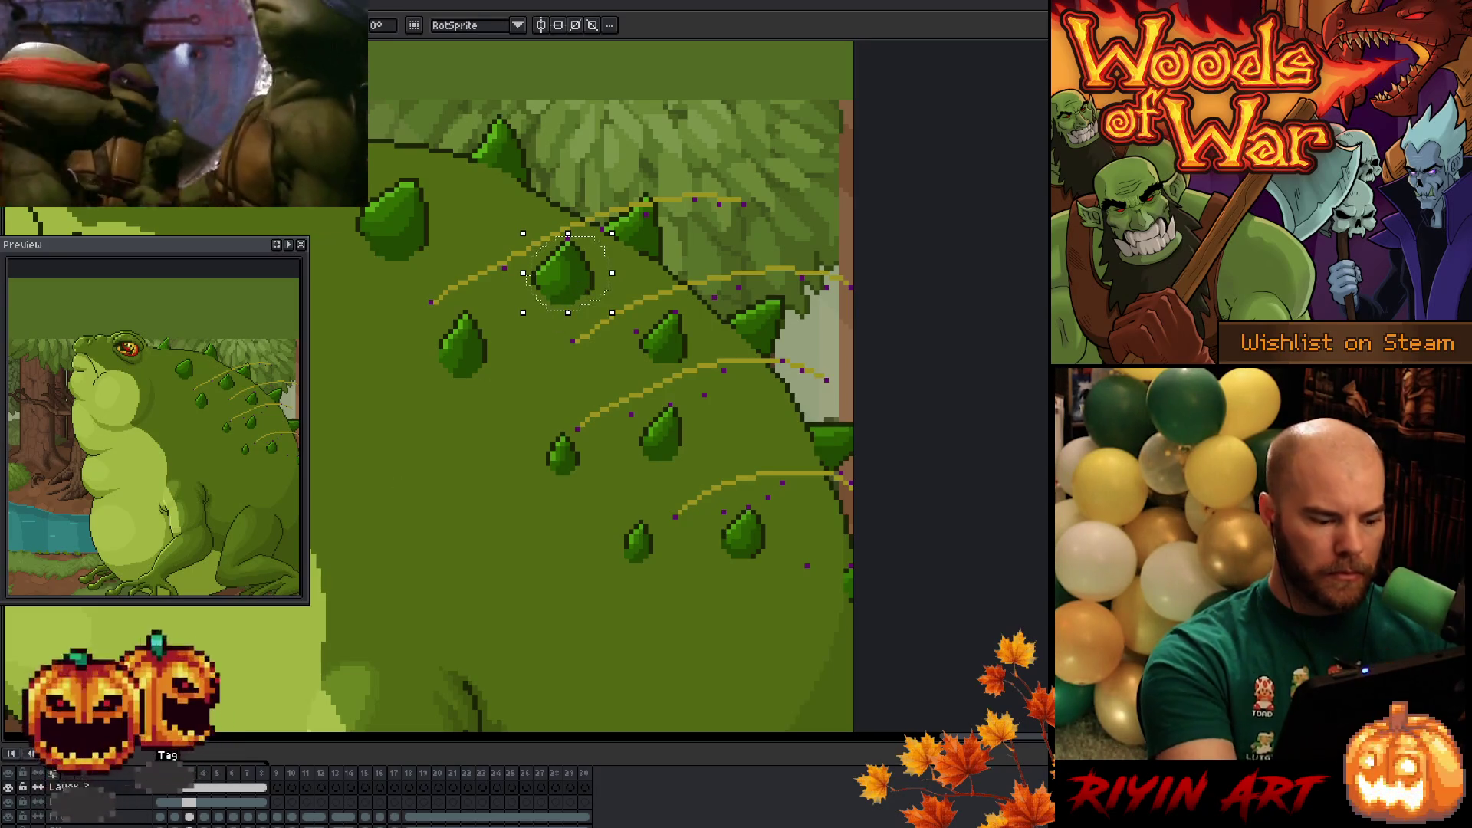
- Nudge the upper back spike down and slightly up-left into place
key(Down)
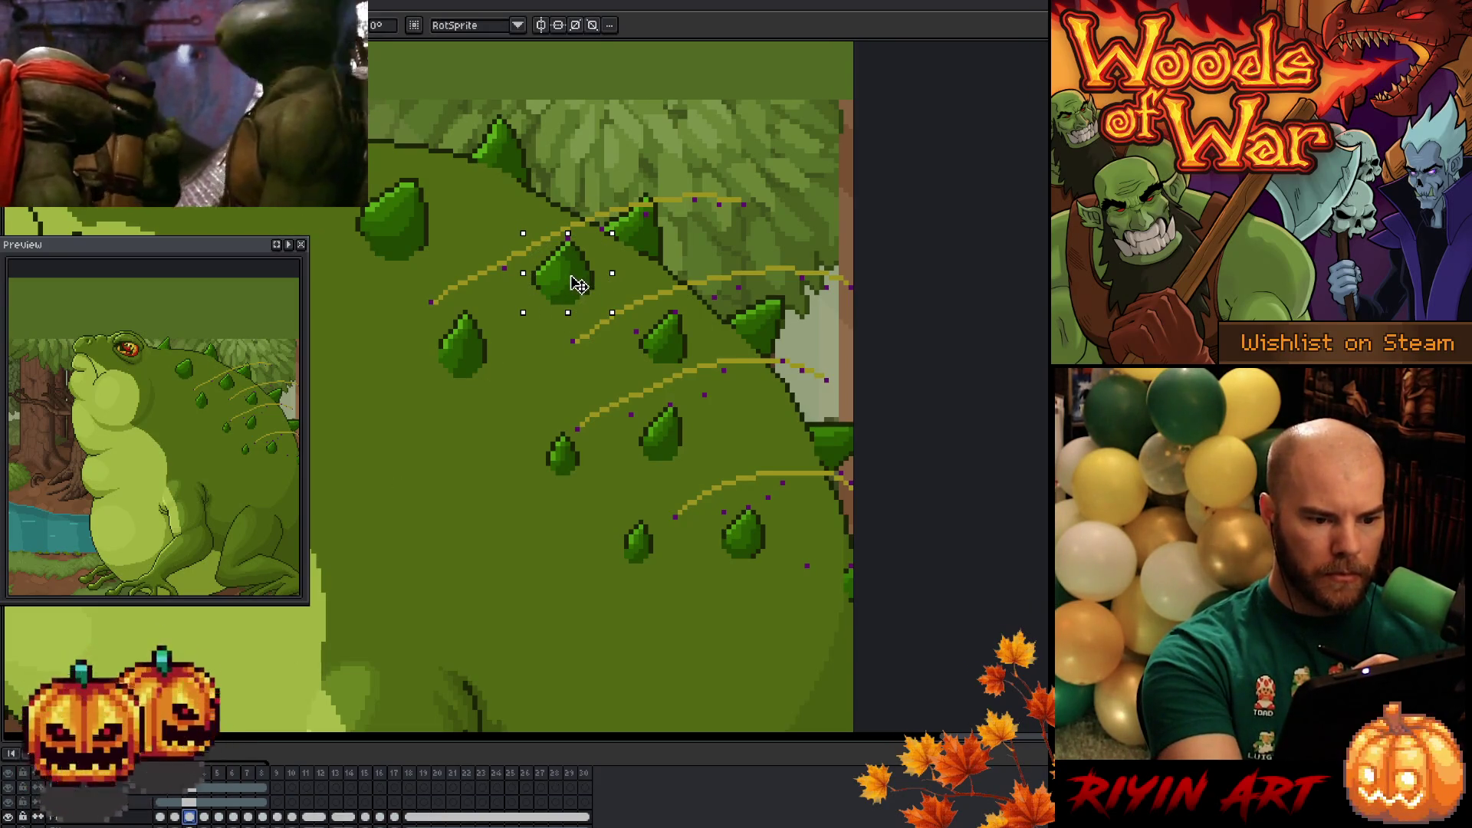
drag(580, 286, 575, 282)
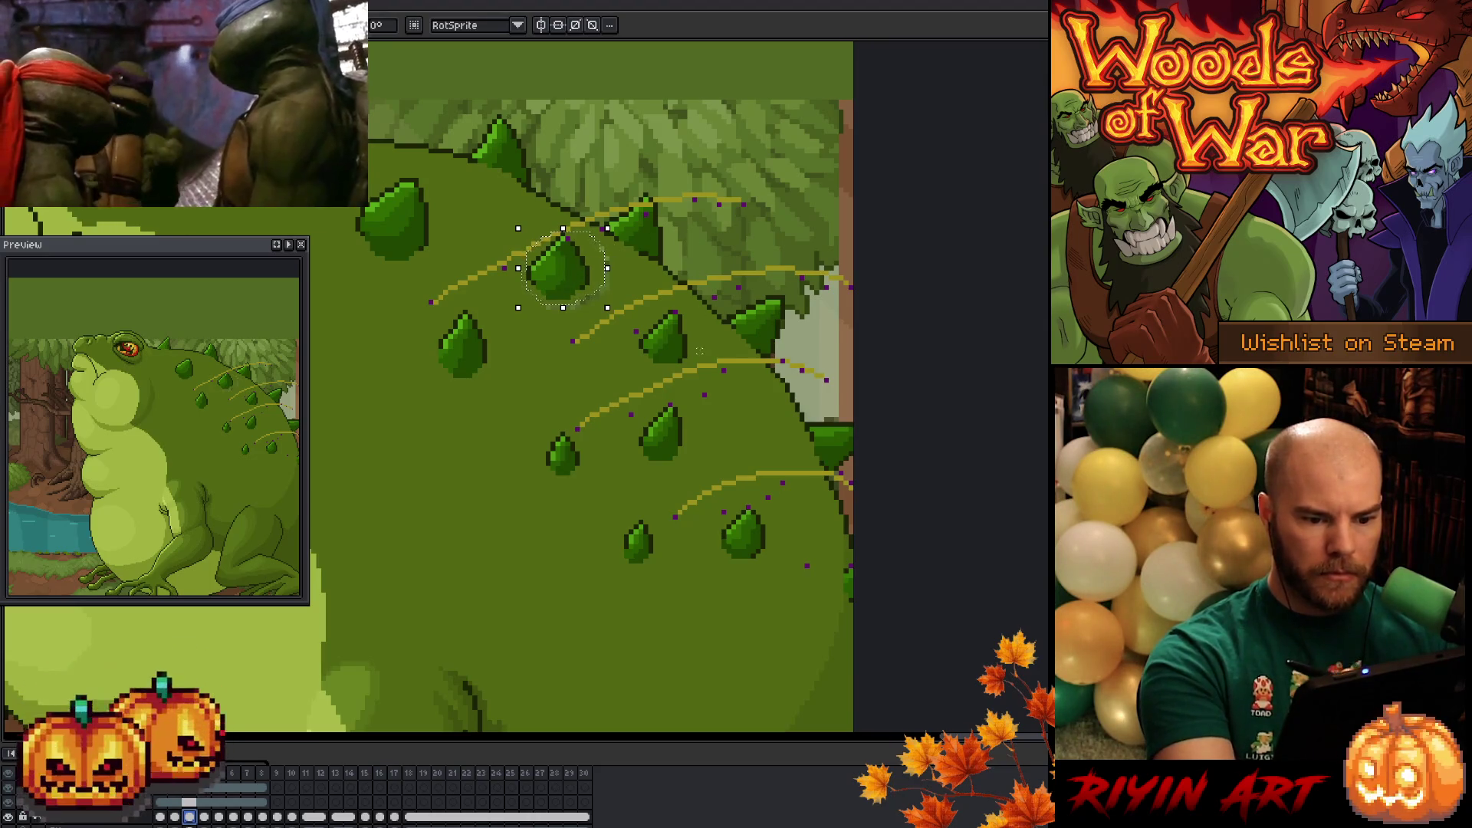
mouse_move(699, 349)
mouse_down()
mouse_move(648, 371)
mouse_move(695, 337)
mouse_move(699, 349)
mouse_up()
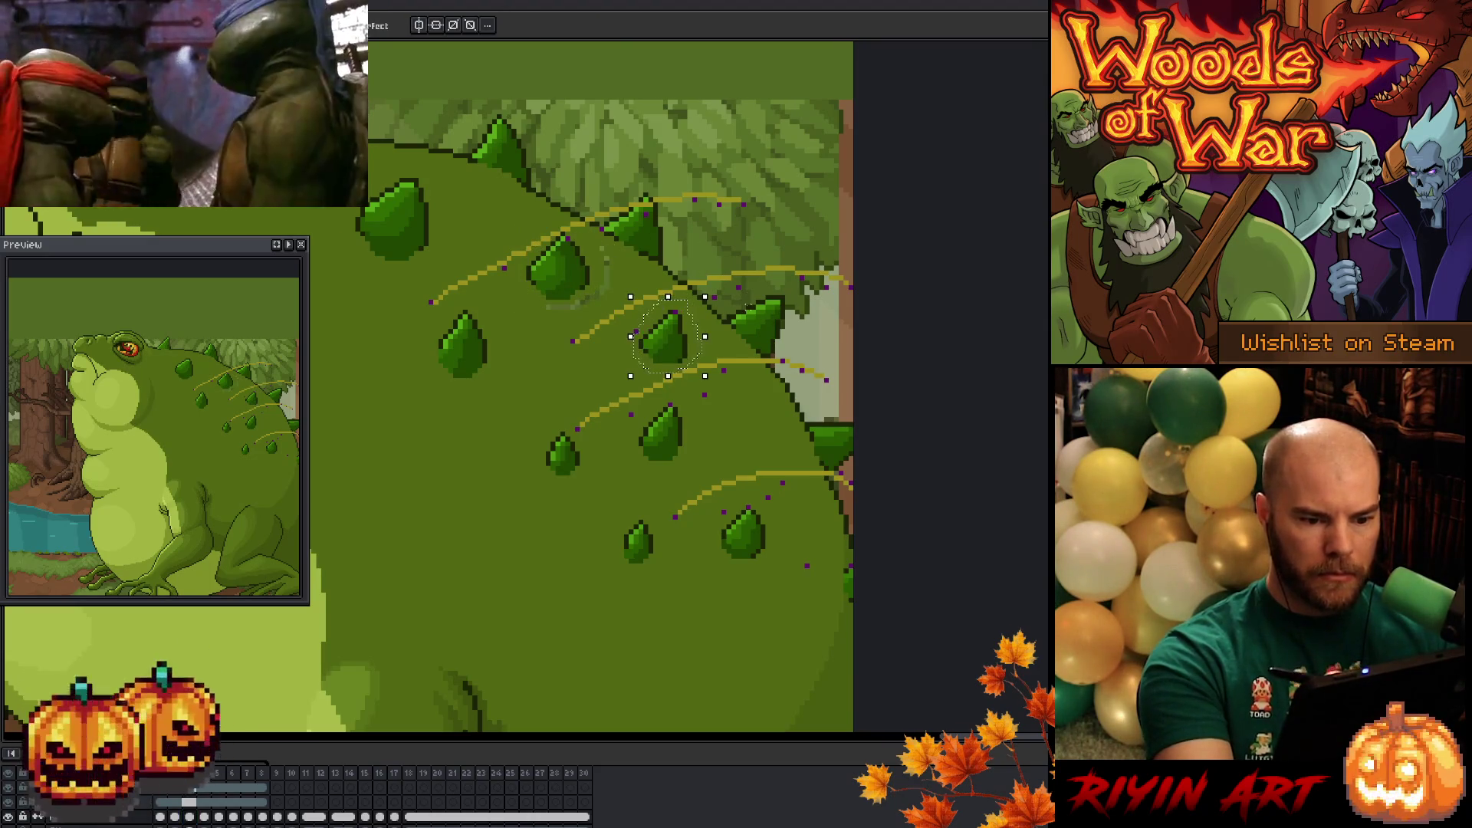
- On the previous frame, raise the middle back spike and shift it slightly left
key(Left)
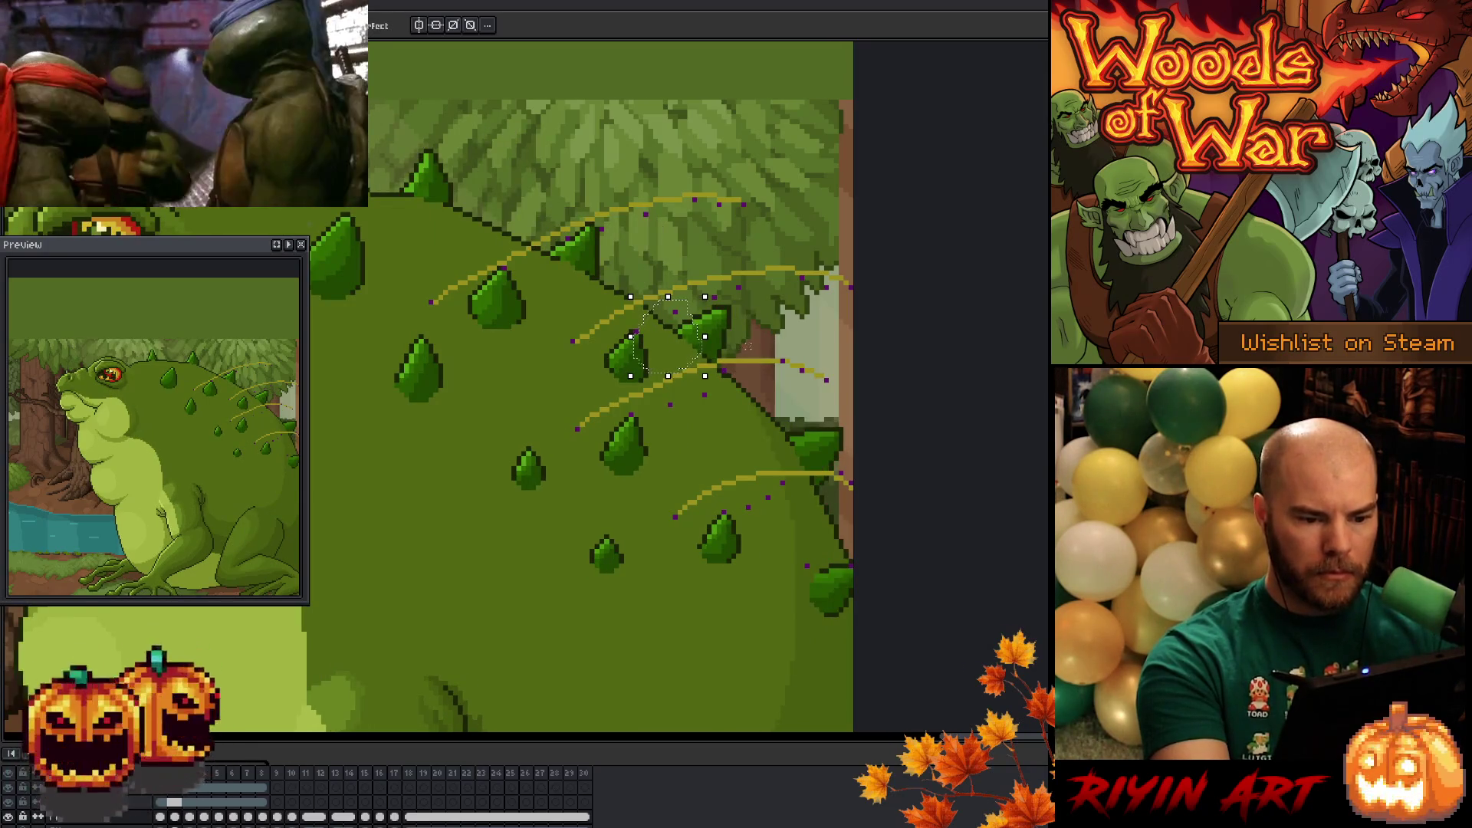
mouse_move(652, 369)
mouse_down()
mouse_move(607, 381)
mouse_move(648, 332)
mouse_move(650, 369)
mouse_up()
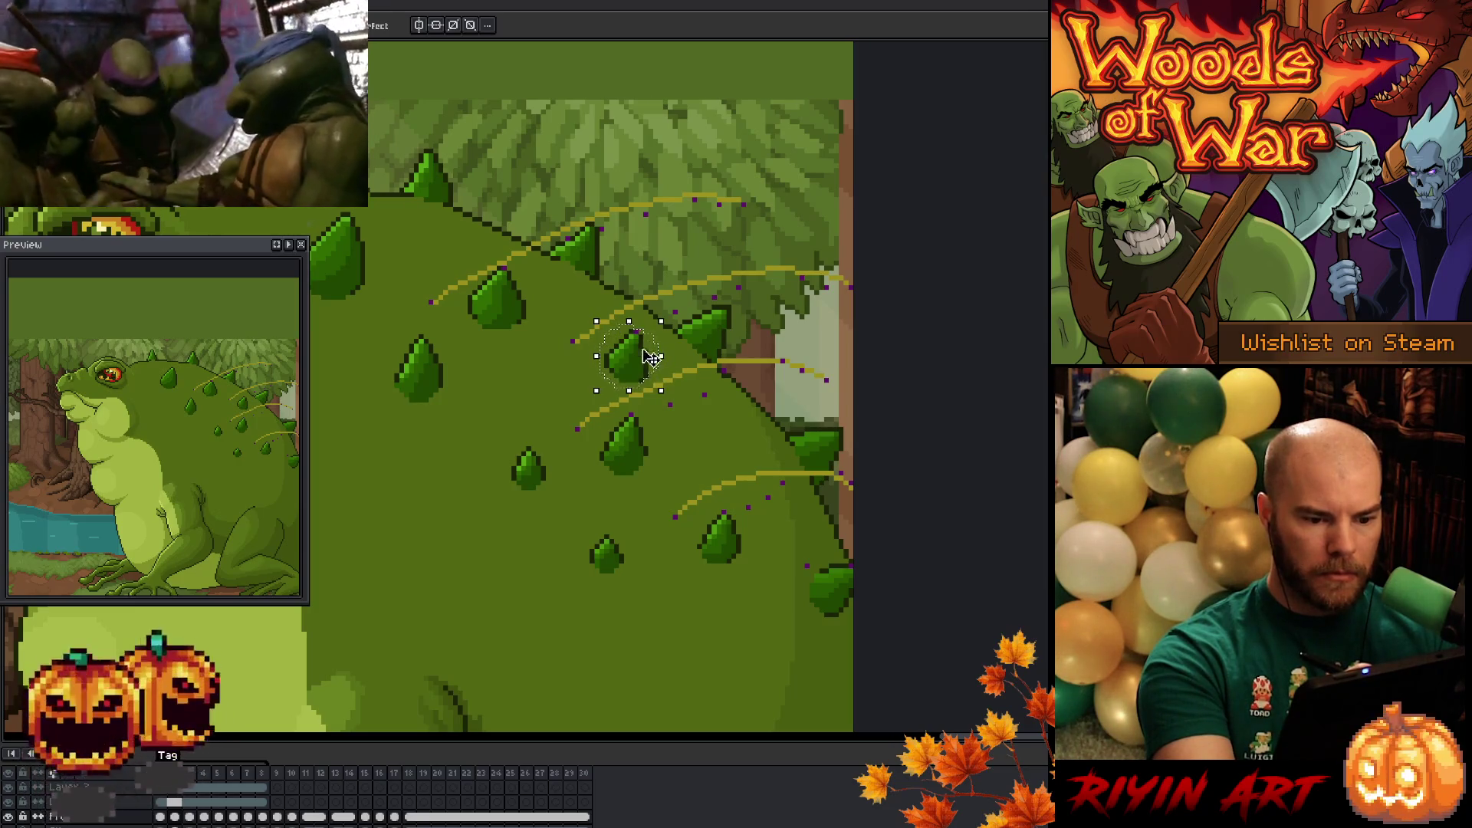
key(Up)
key(Up)
key(Up)
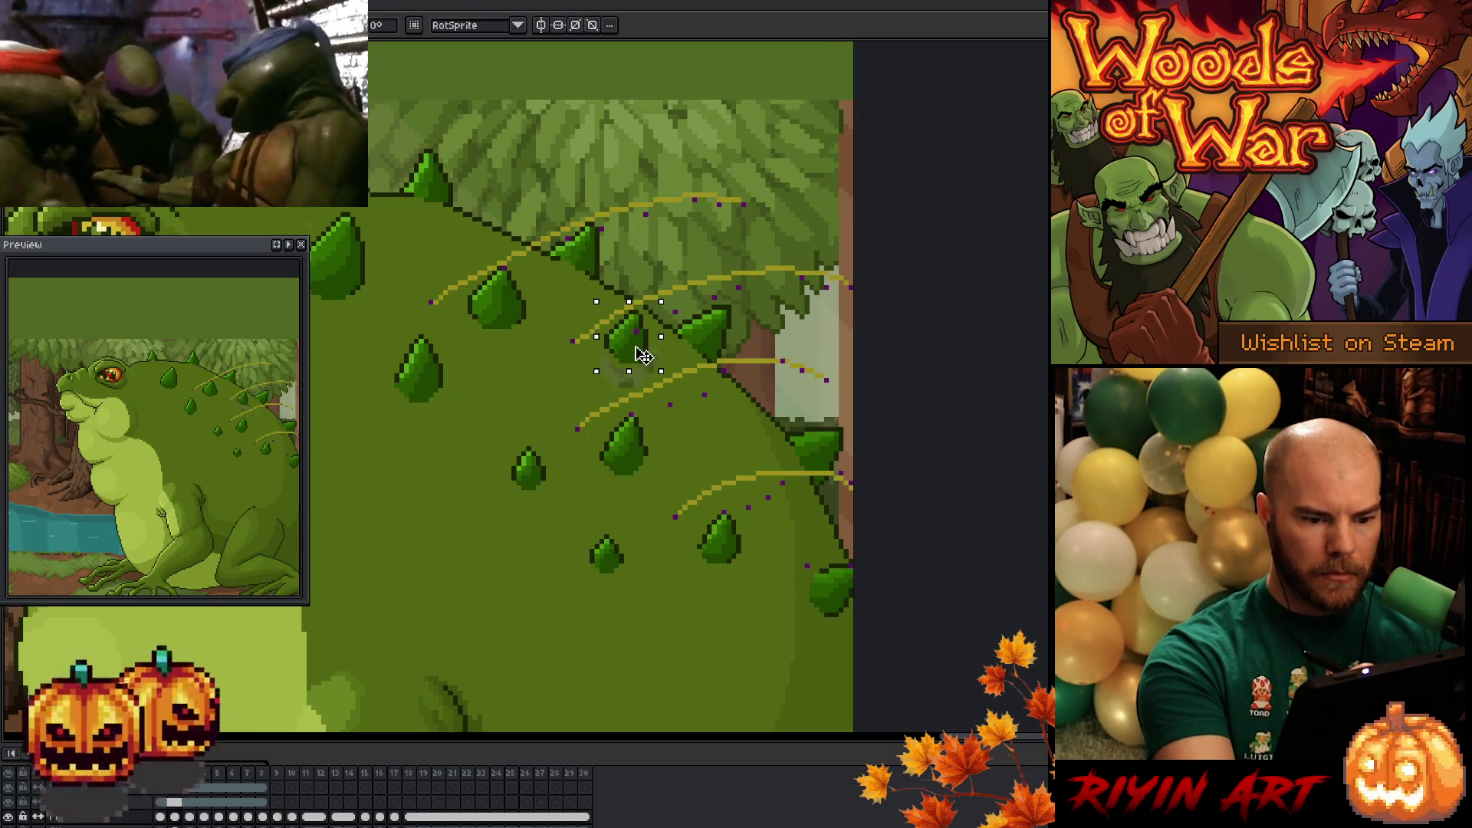
drag(642, 354, 638, 354)
key(Right)
key(Up)
key(Left)
key(Down)
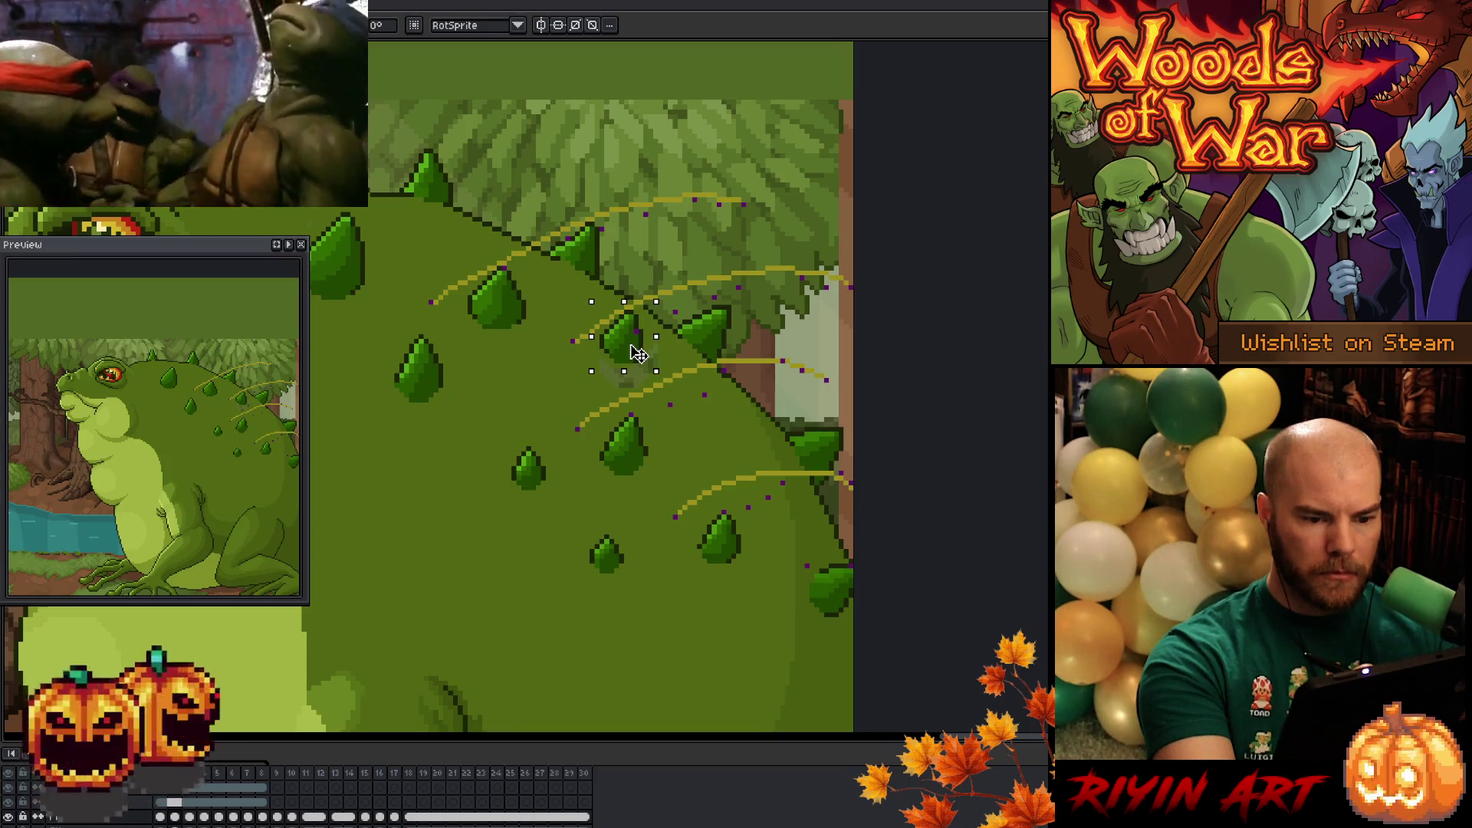
drag(637, 354, 638, 351)
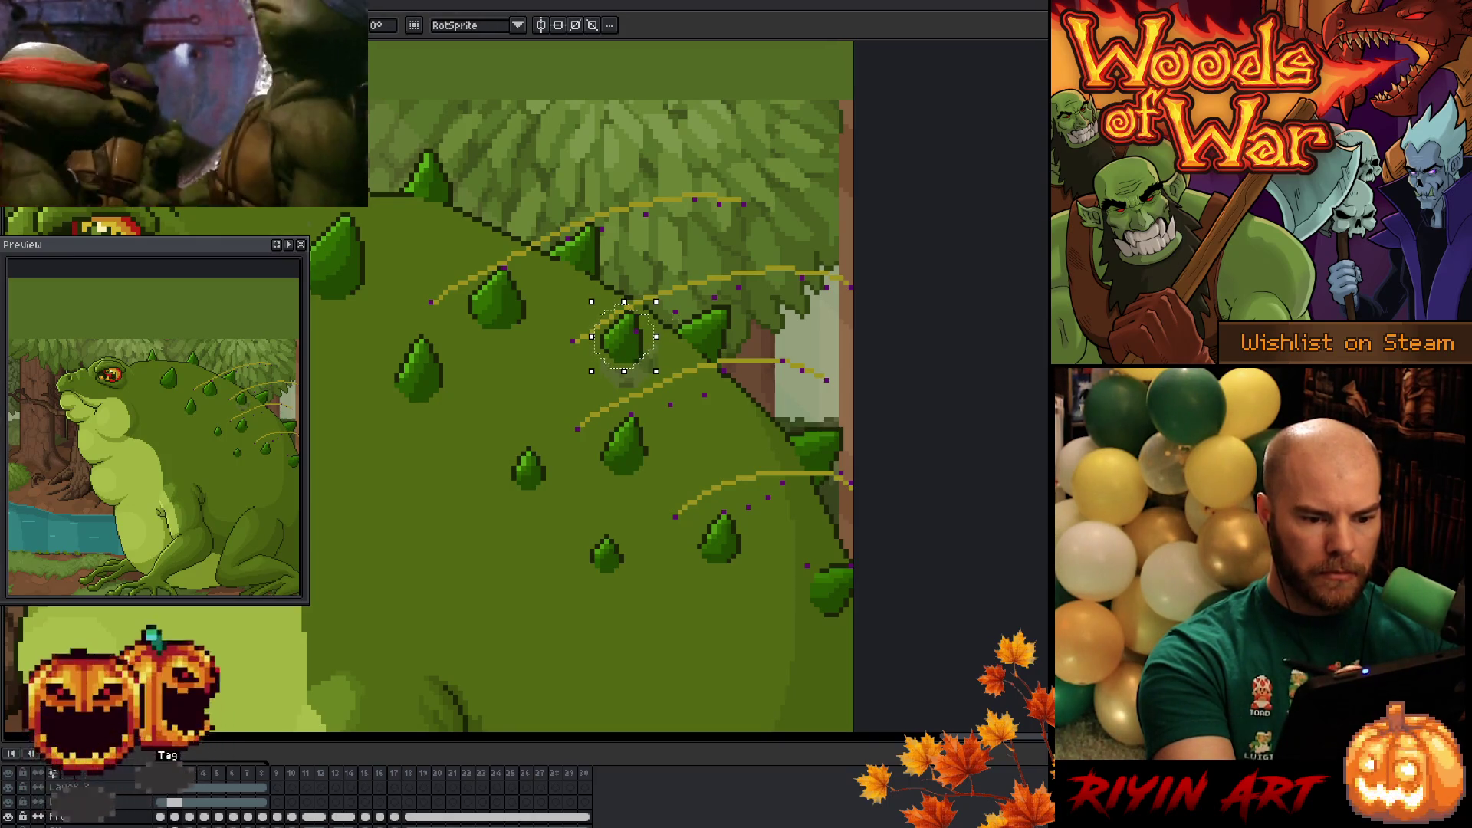
- Reposition two lower back spikes onto their yellow arcs, comparing neighbouring frames
key(.)
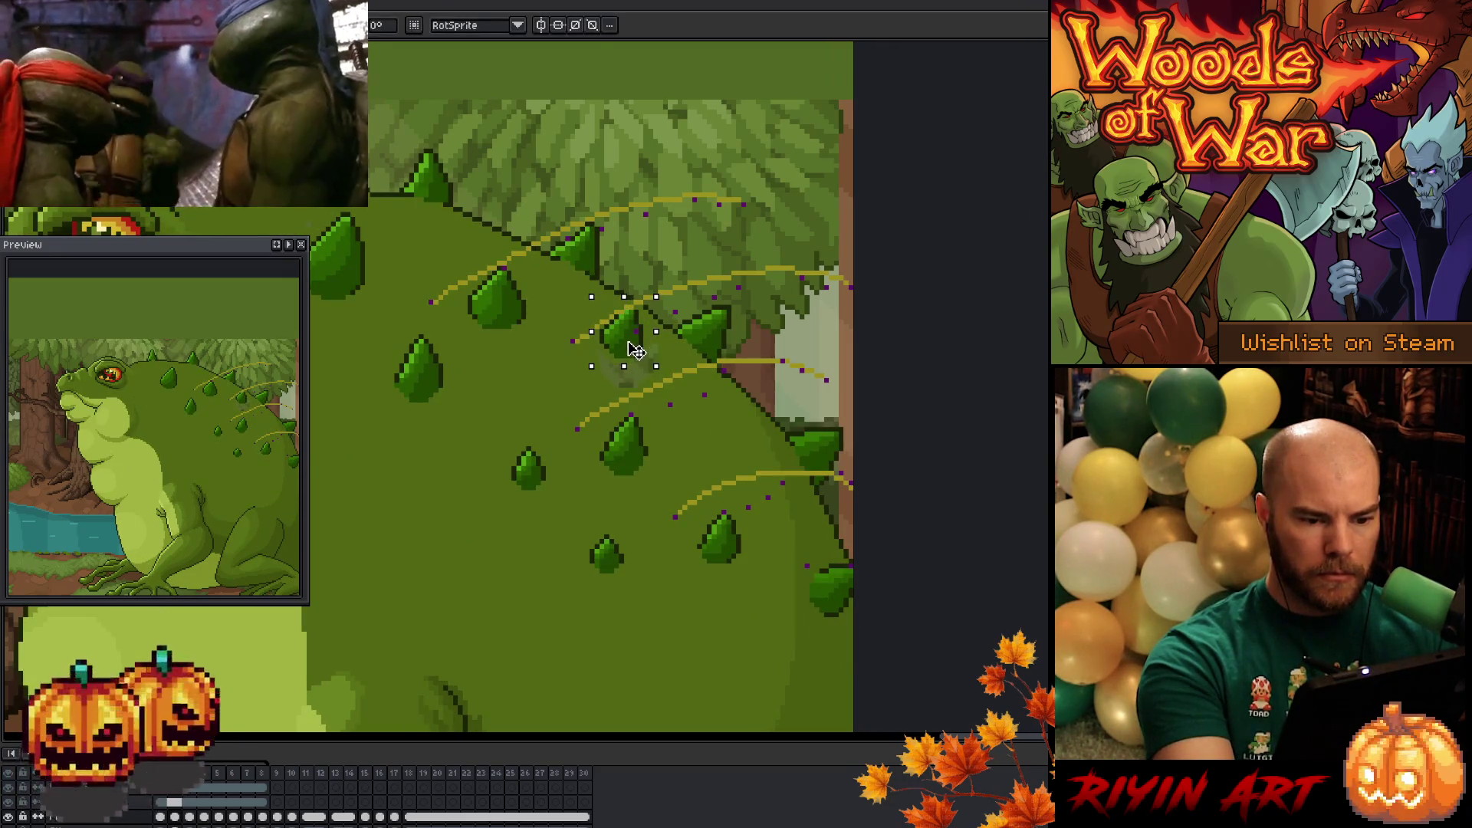
key(.)
key(b)
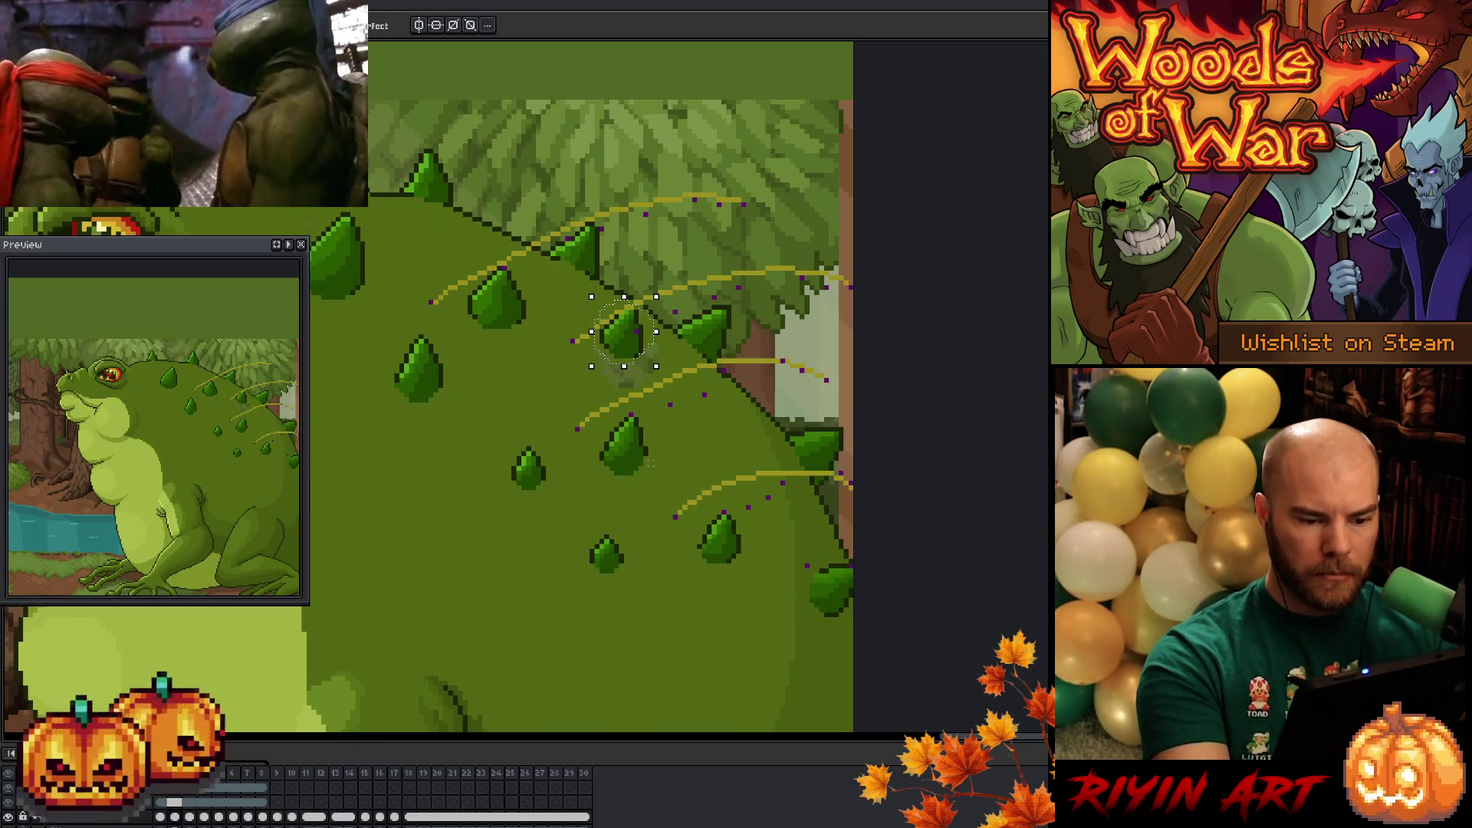
drag(617, 437, 630, 451)
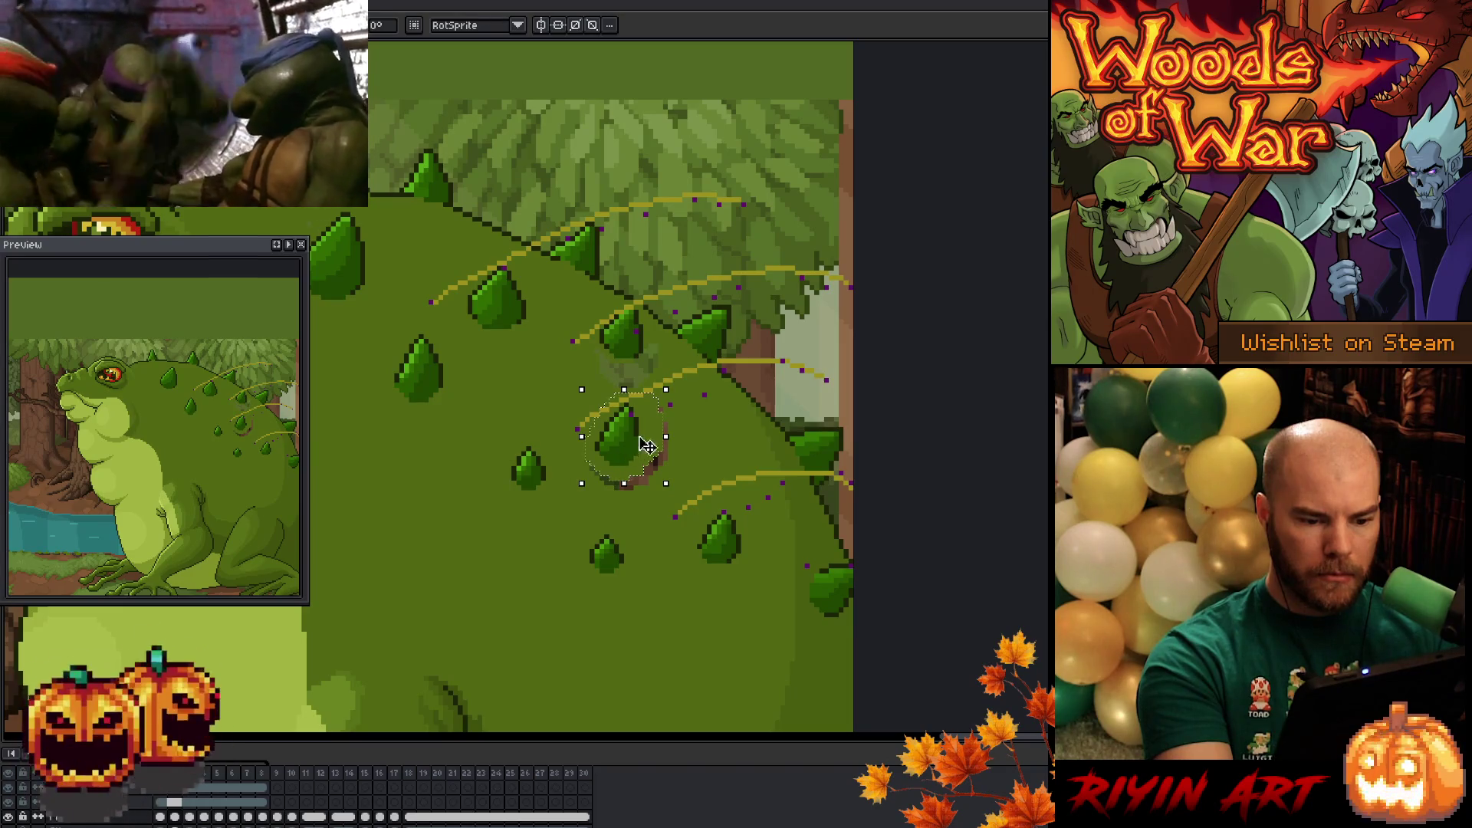
key(period)
key(b)
key(comma)
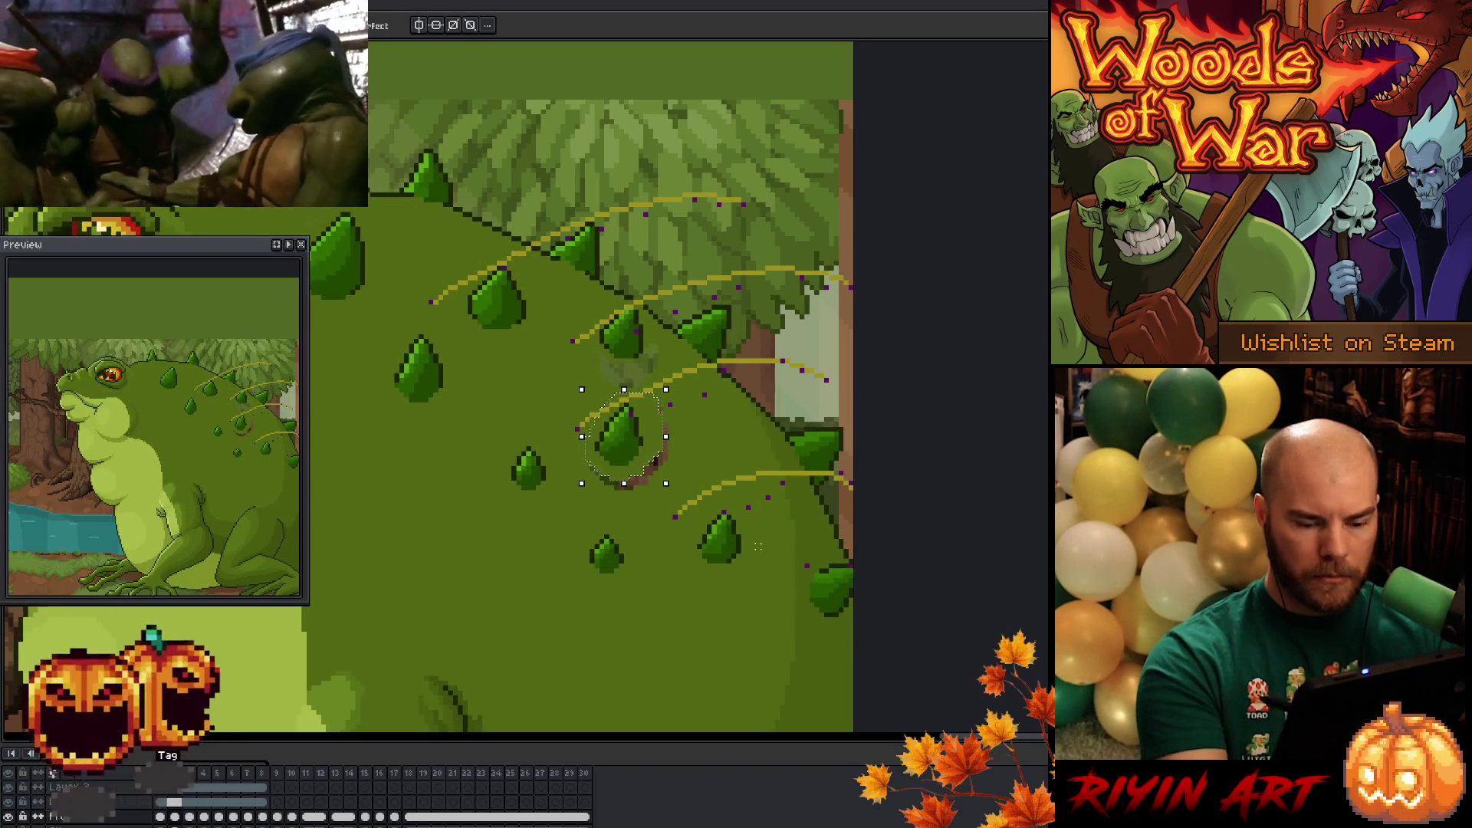
mouse_move(705, 566)
mouse_down()
mouse_move(737, 525)
mouse_move(706, 571)
mouse_move(717, 533)
mouse_up()
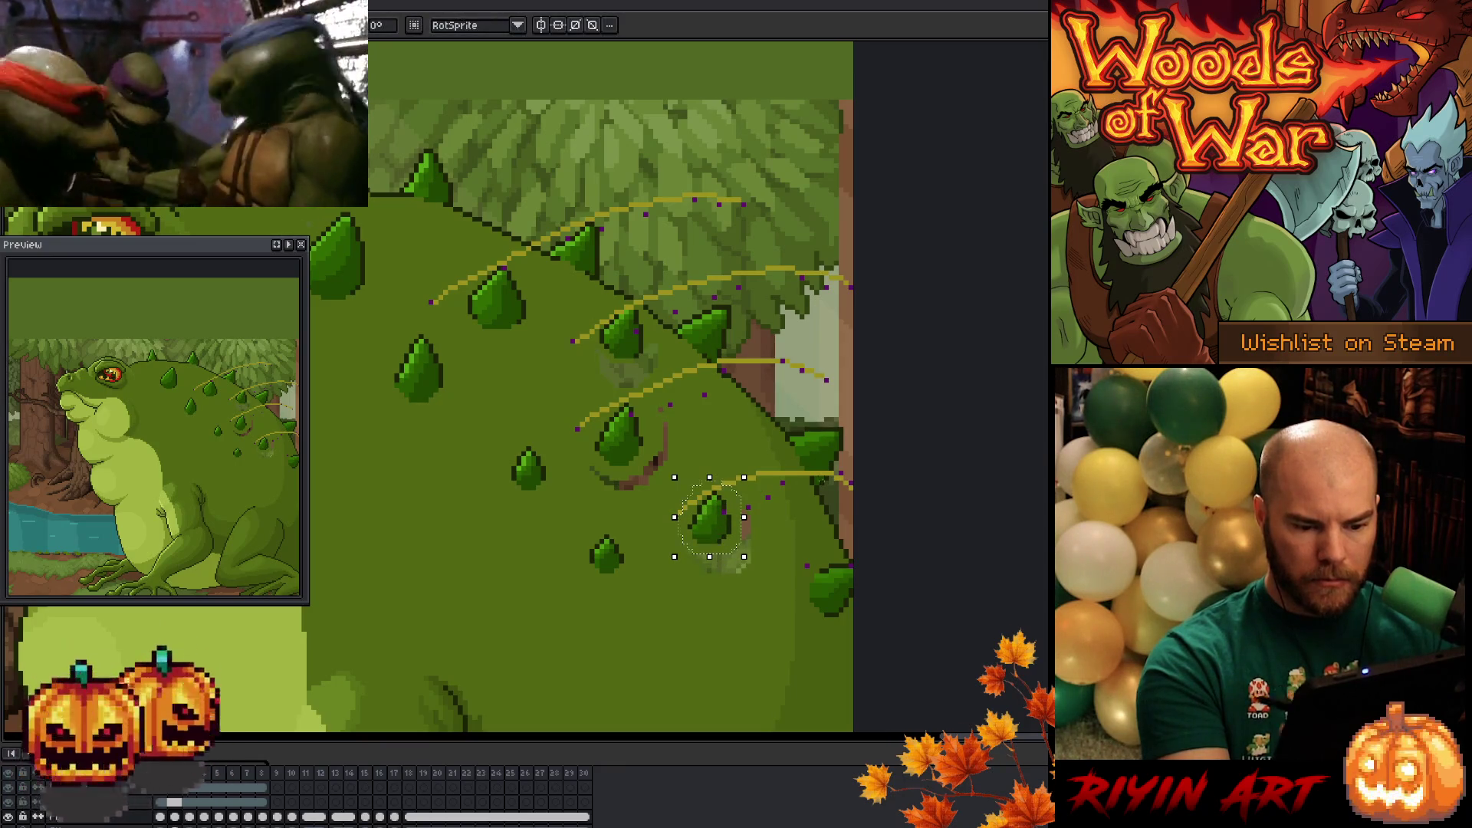
key(period)
key(comma)
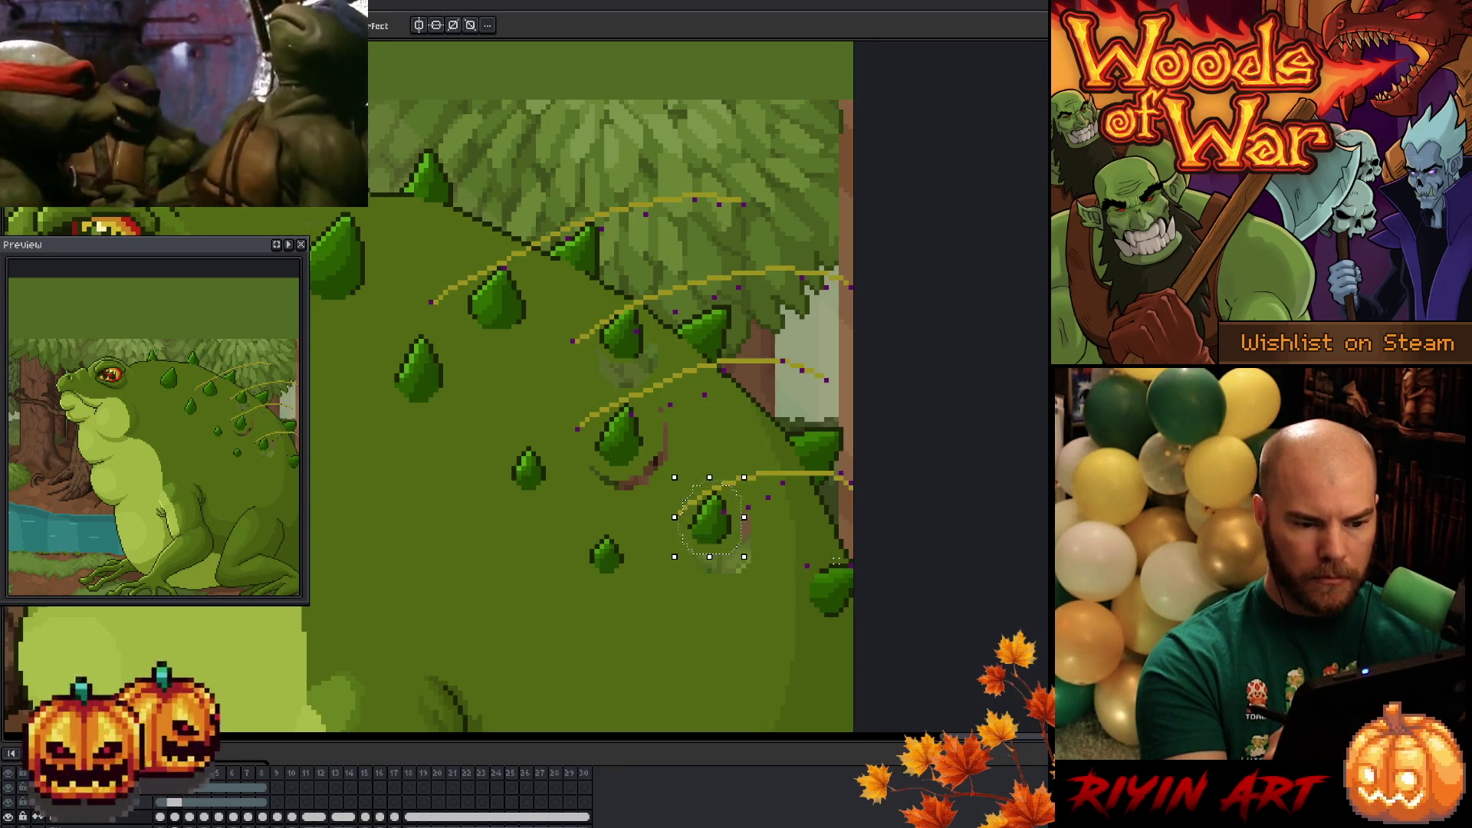
key(period)
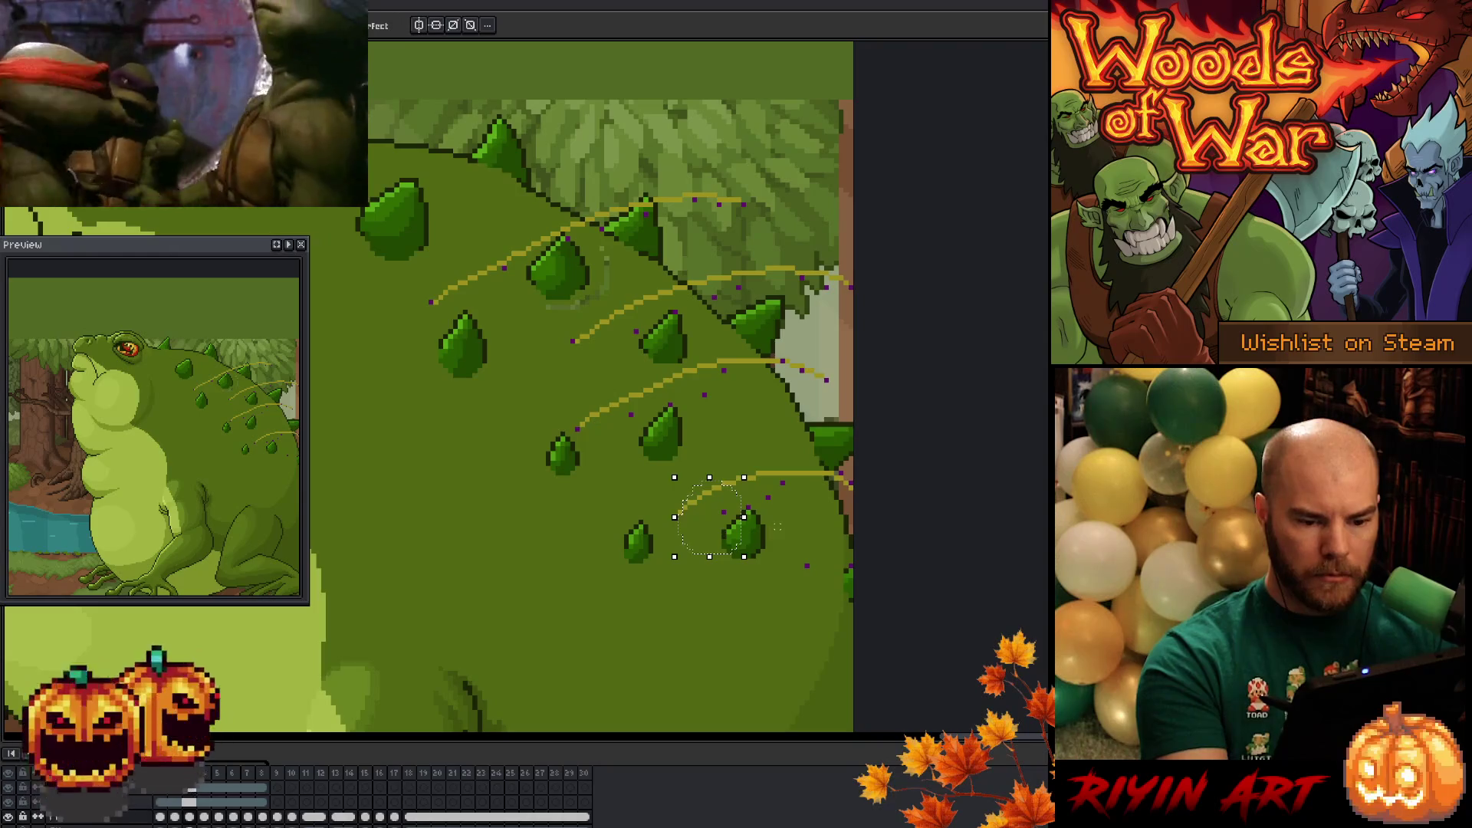
- On frame 4, lasso the lower and middle back spikes and raise them onto the guide arcs
mouse_move(755, 568)
mouse_down()
mouse_move(719, 546)
mouse_move(750, 541)
mouse_move(753, 521)
mouse_up()
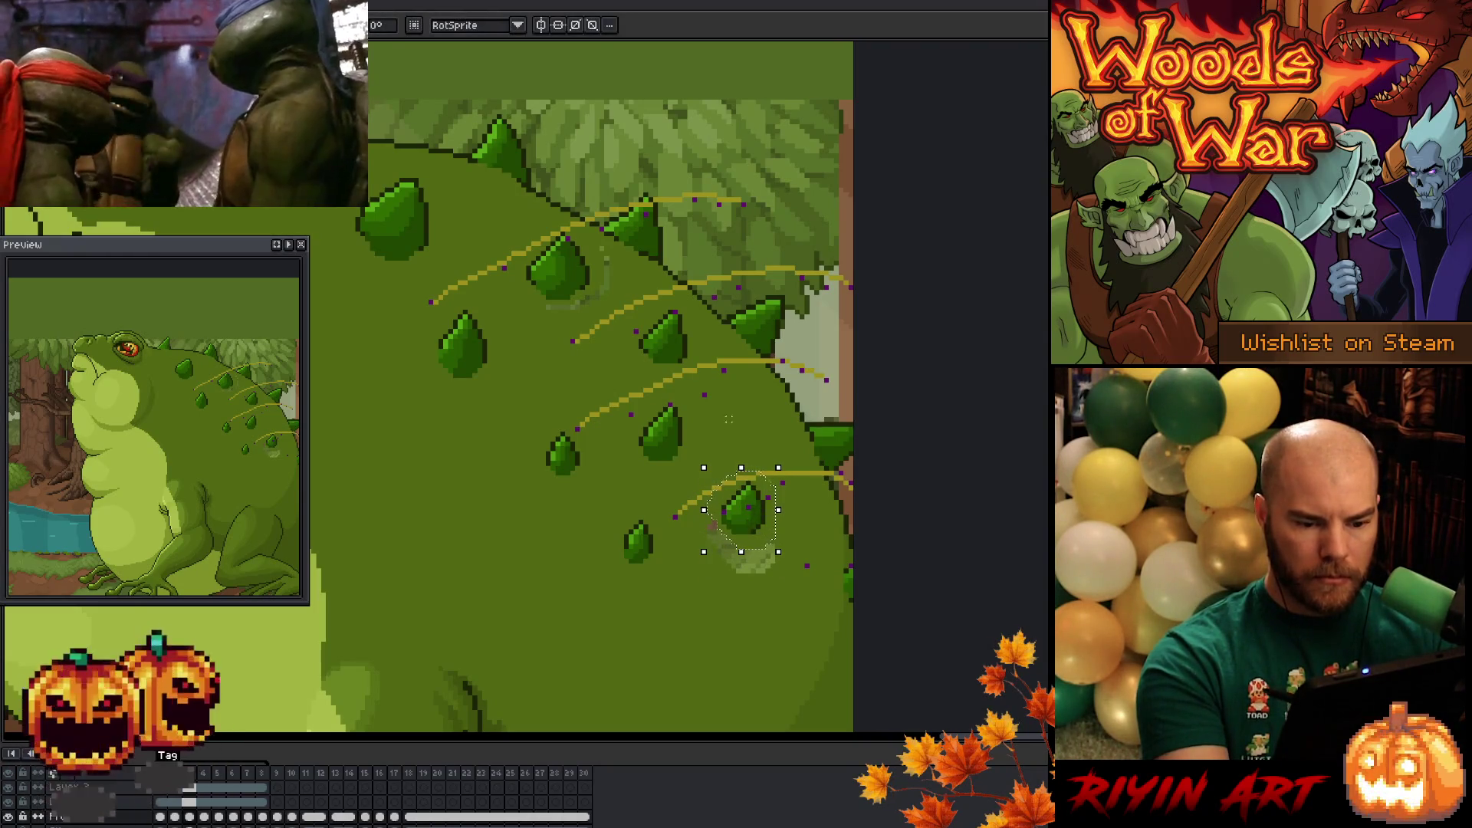
key(comma)
key(period)
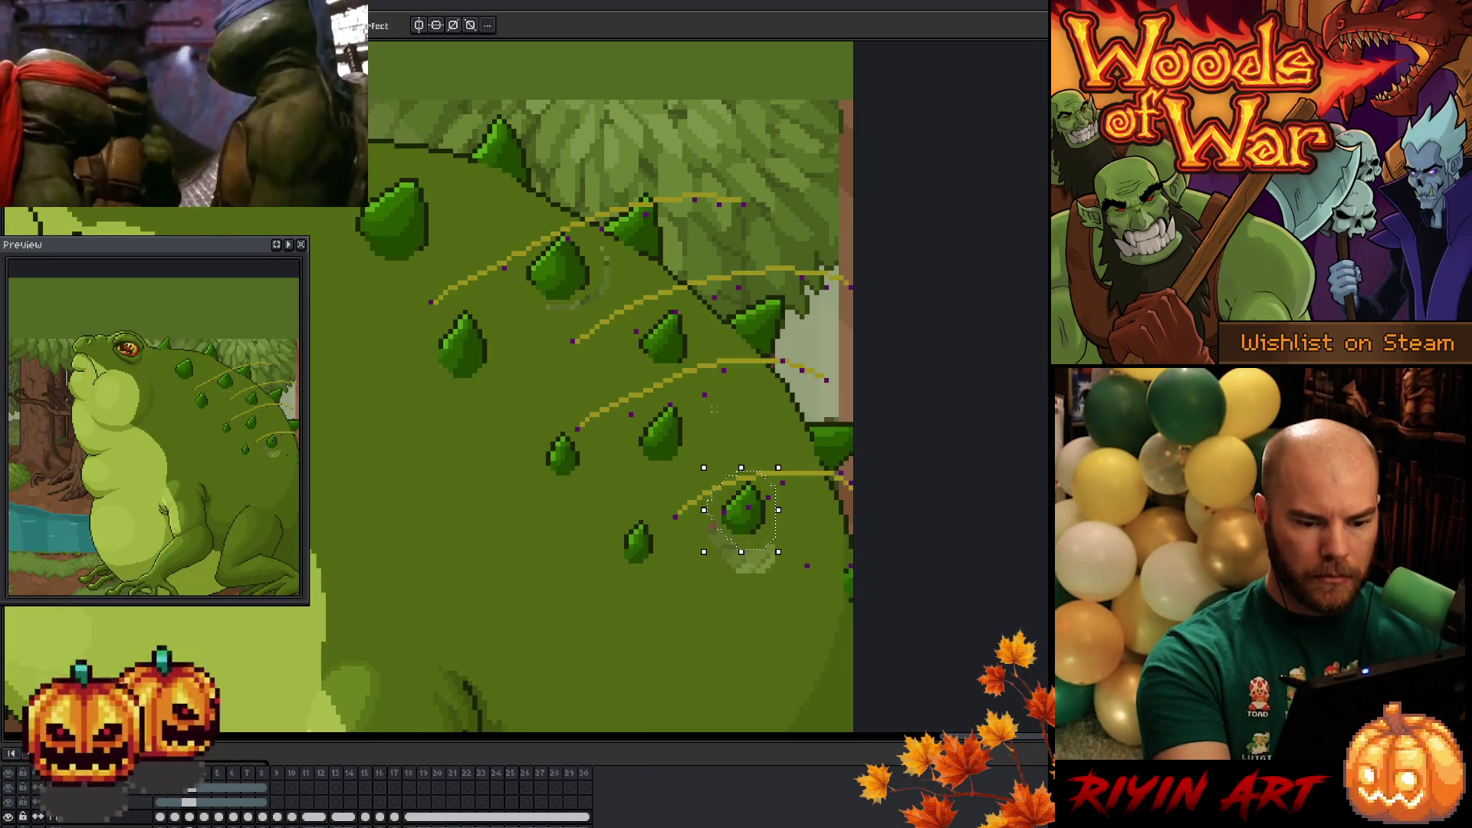
drag(750, 526, 745, 526)
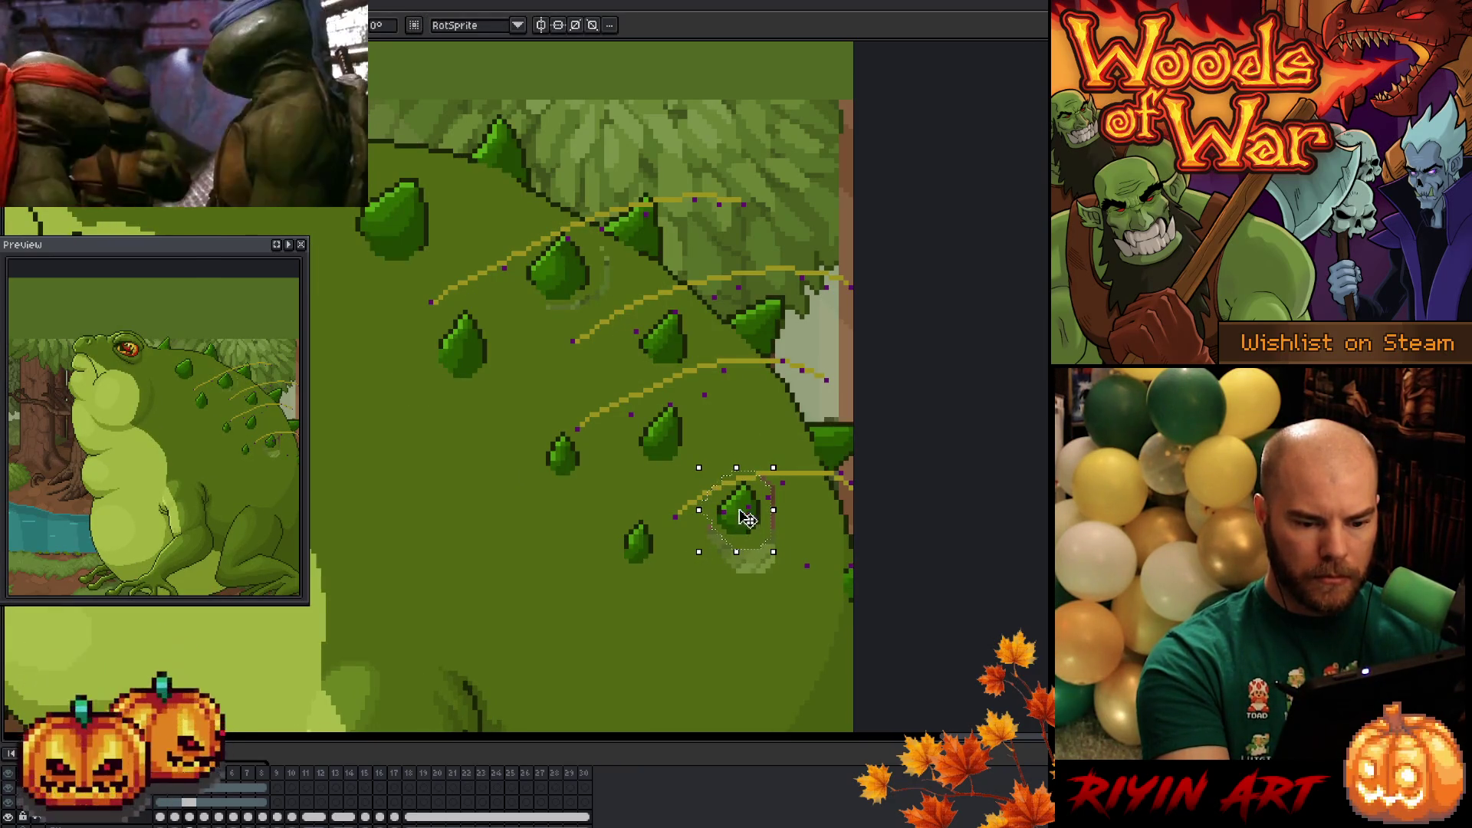
key(ctrl+d)
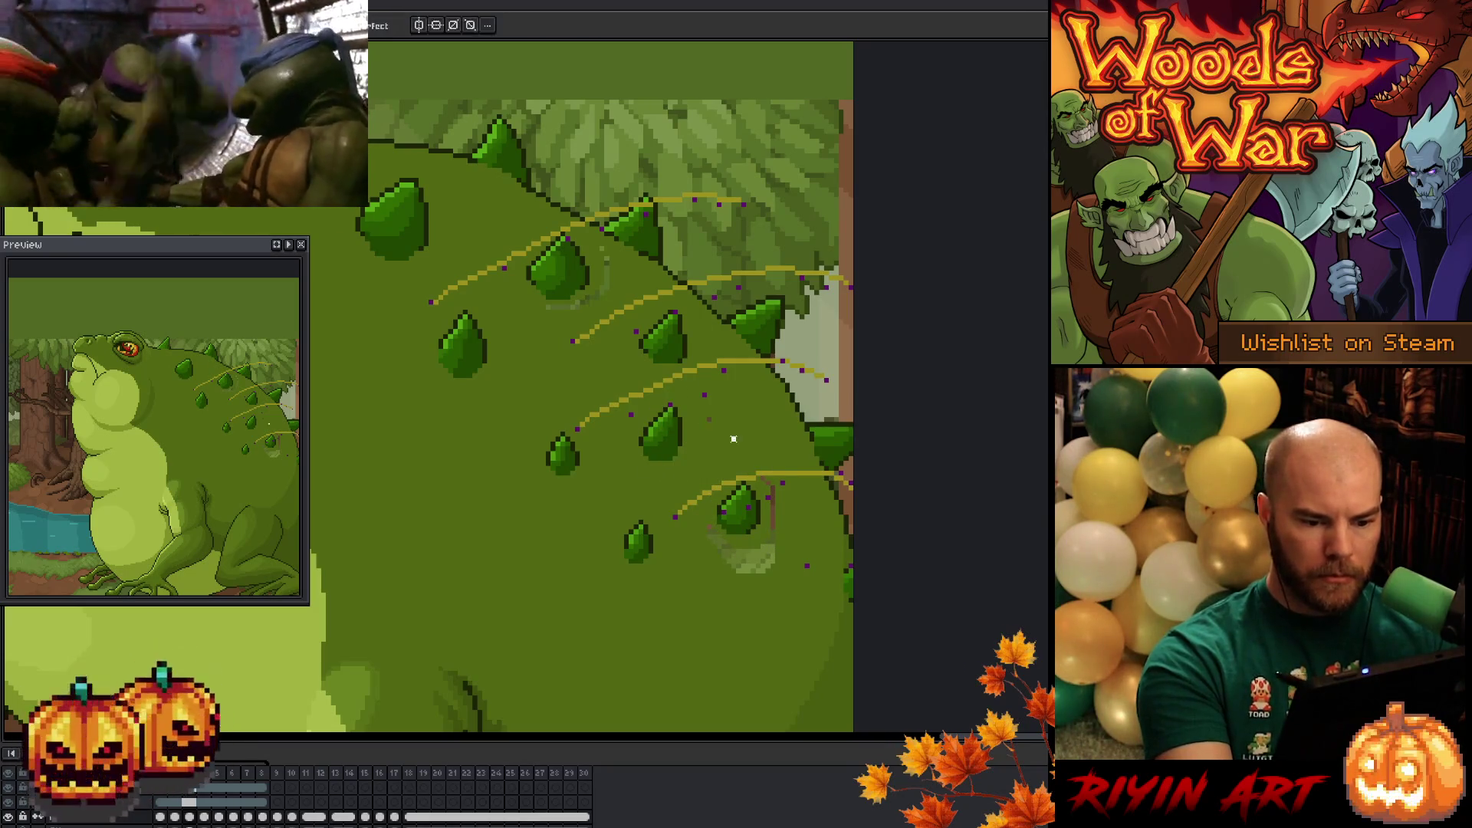
mouse_move(699, 458)
mouse_down()
mouse_move(647, 460)
mouse_move(674, 453)
mouse_move(670, 437)
mouse_up()
key(b)
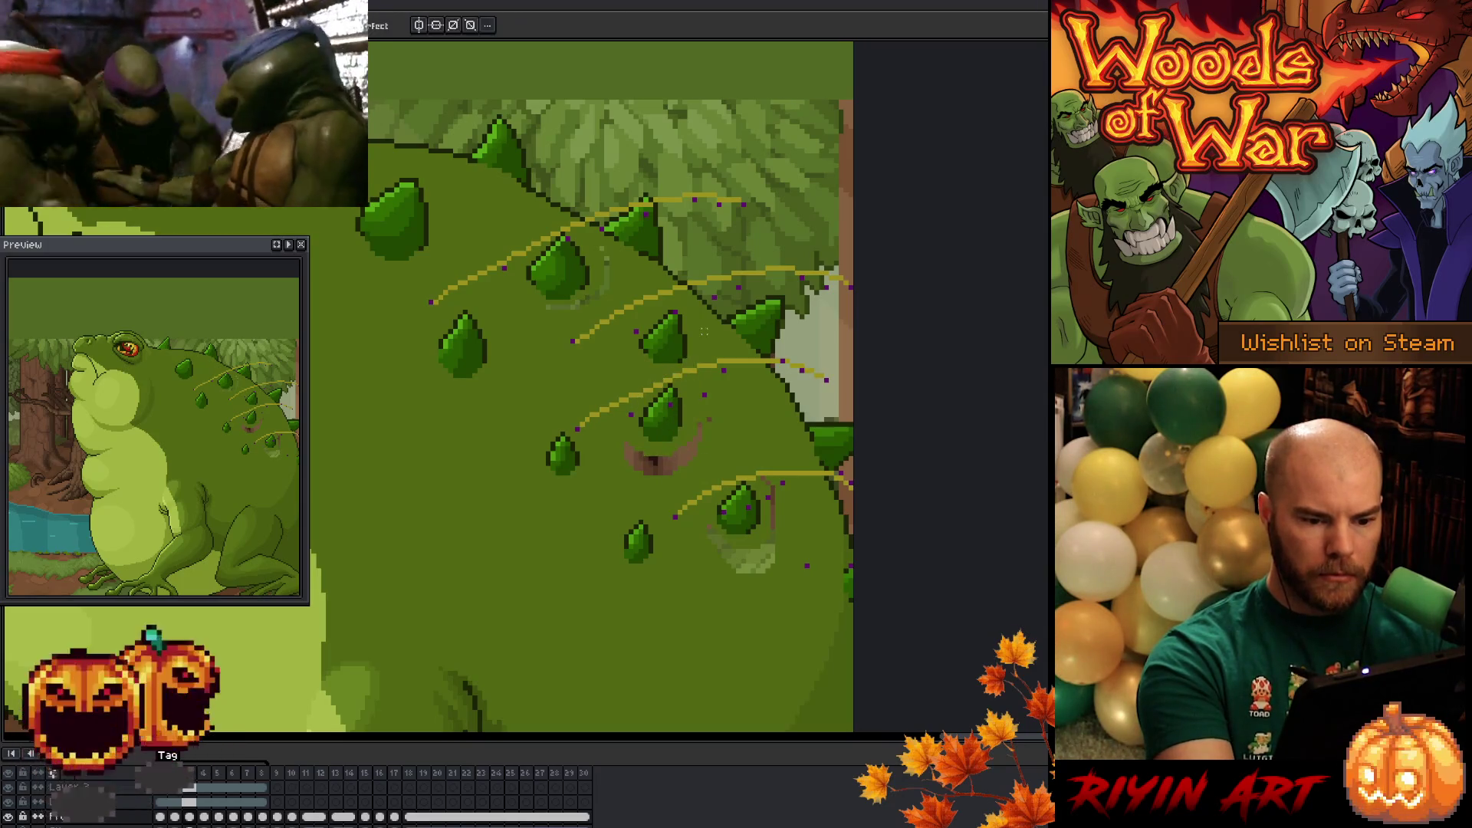
mouse_move(694, 359)
mouse_down()
mouse_move(651, 338)
mouse_move(659, 328)
mouse_move(682, 360)
mouse_move(685, 343)
mouse_up()
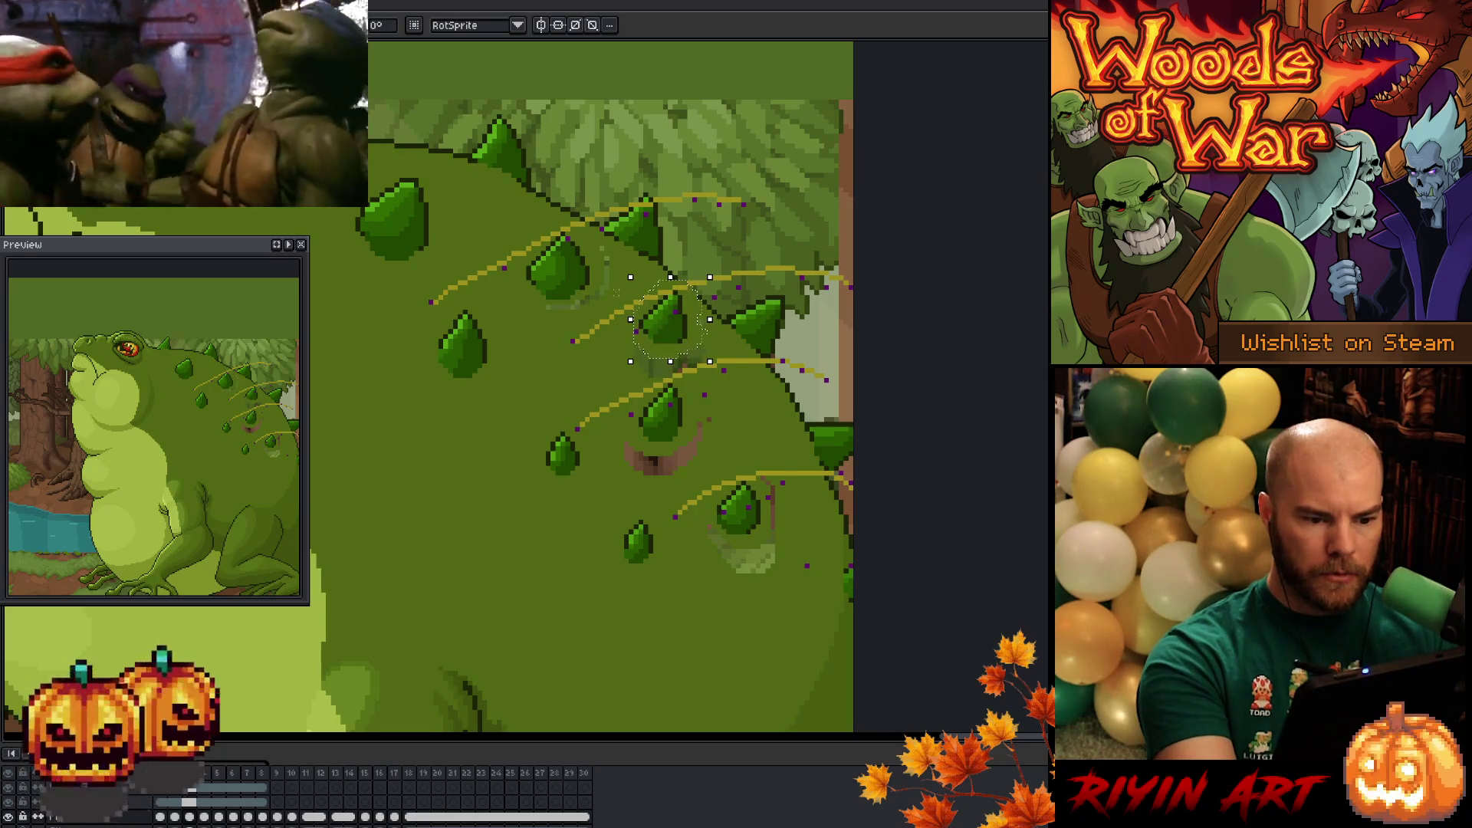
key(period)
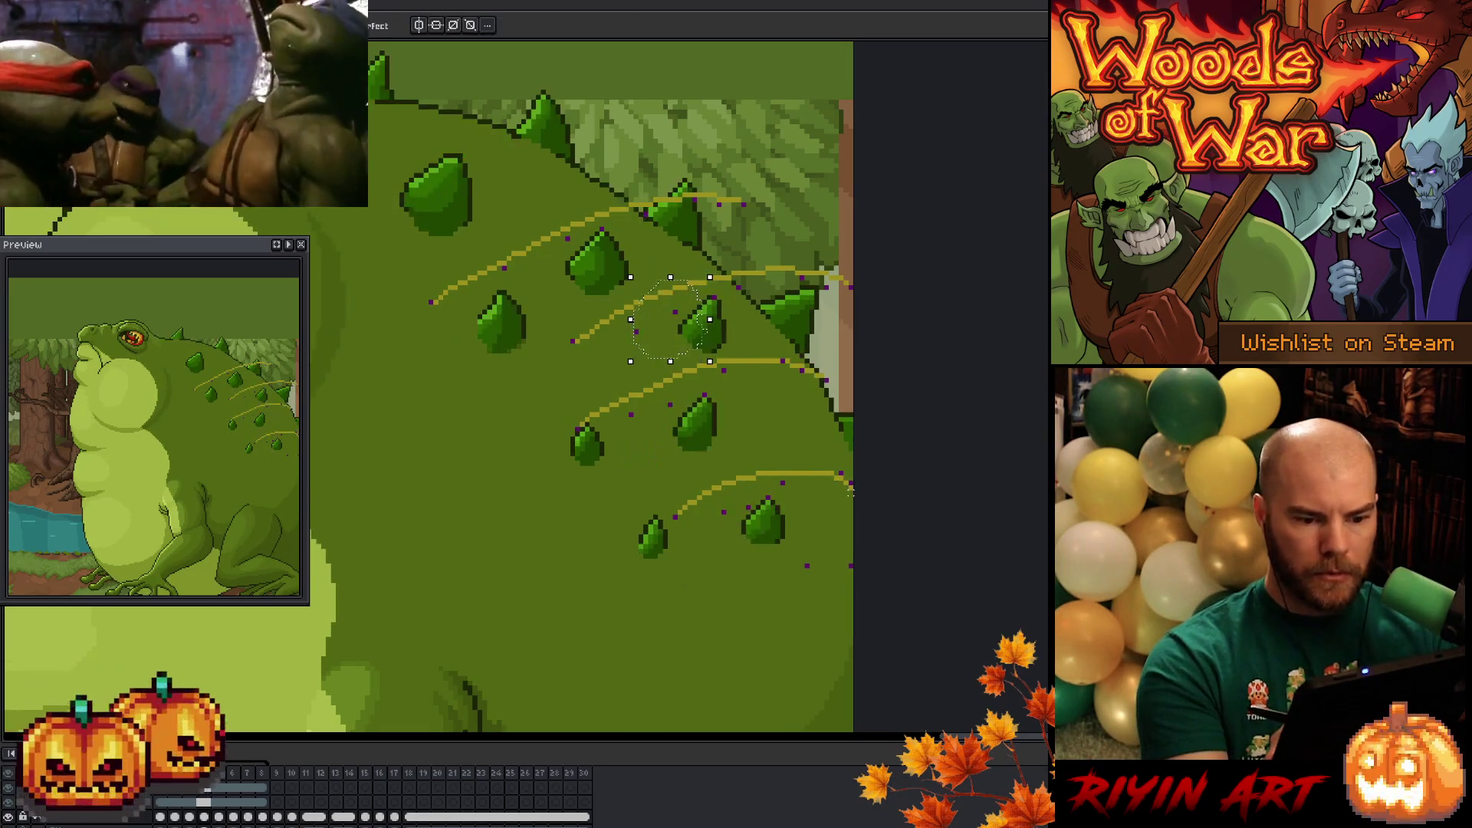
- On frame 5, move the lower-right spike up and right, comparing it against frame 4
mouse_move(783, 559)
mouse_down()
mouse_move(738, 546)
mouse_move(790, 540)
mouse_move(777, 522)
mouse_up()
key(comma)
key(period)
key(period)
key(comma)
key(period)
key(period)
key(period)
key(period)
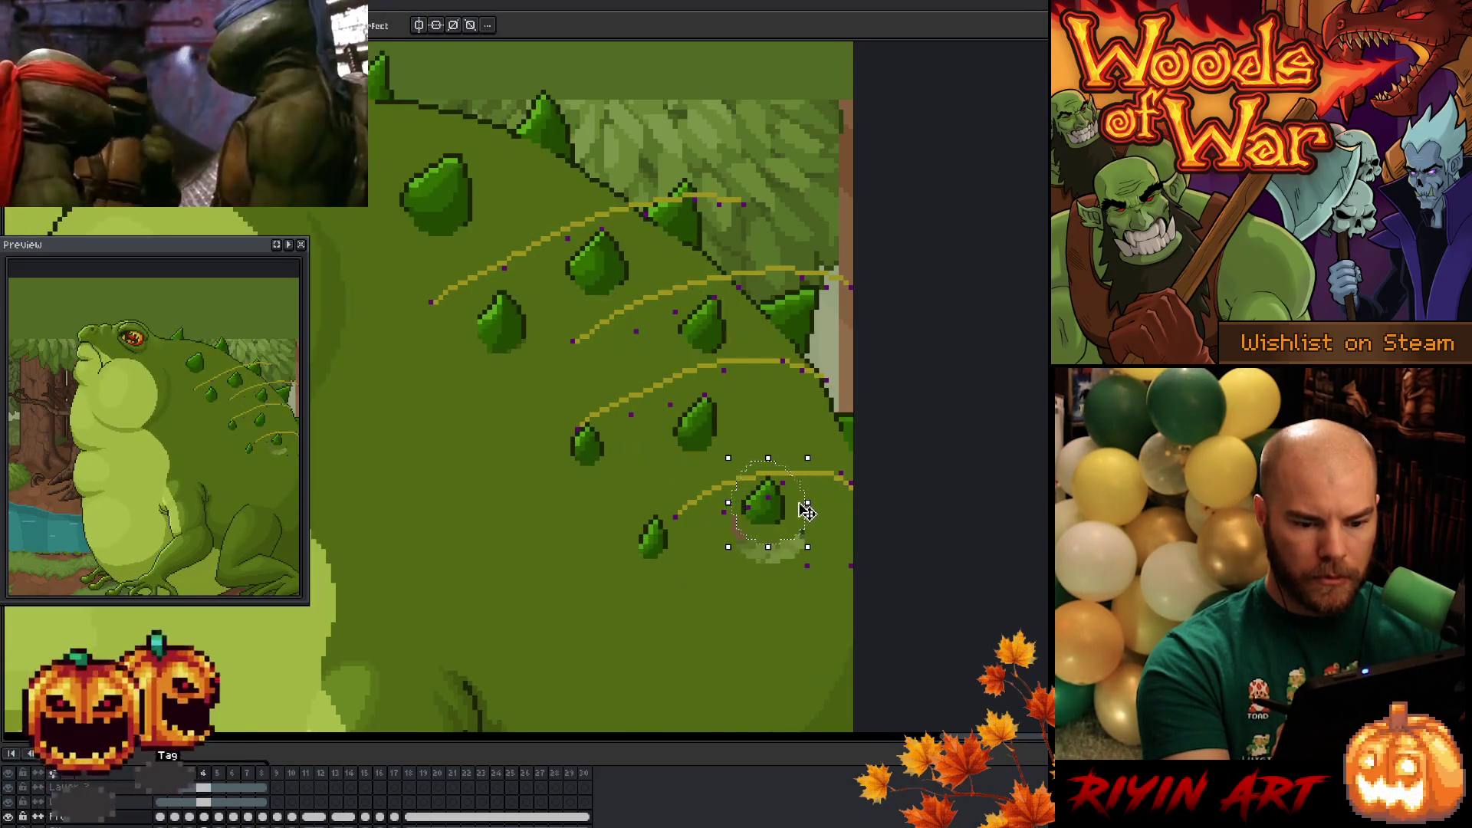
drag(783, 527, 794, 523)
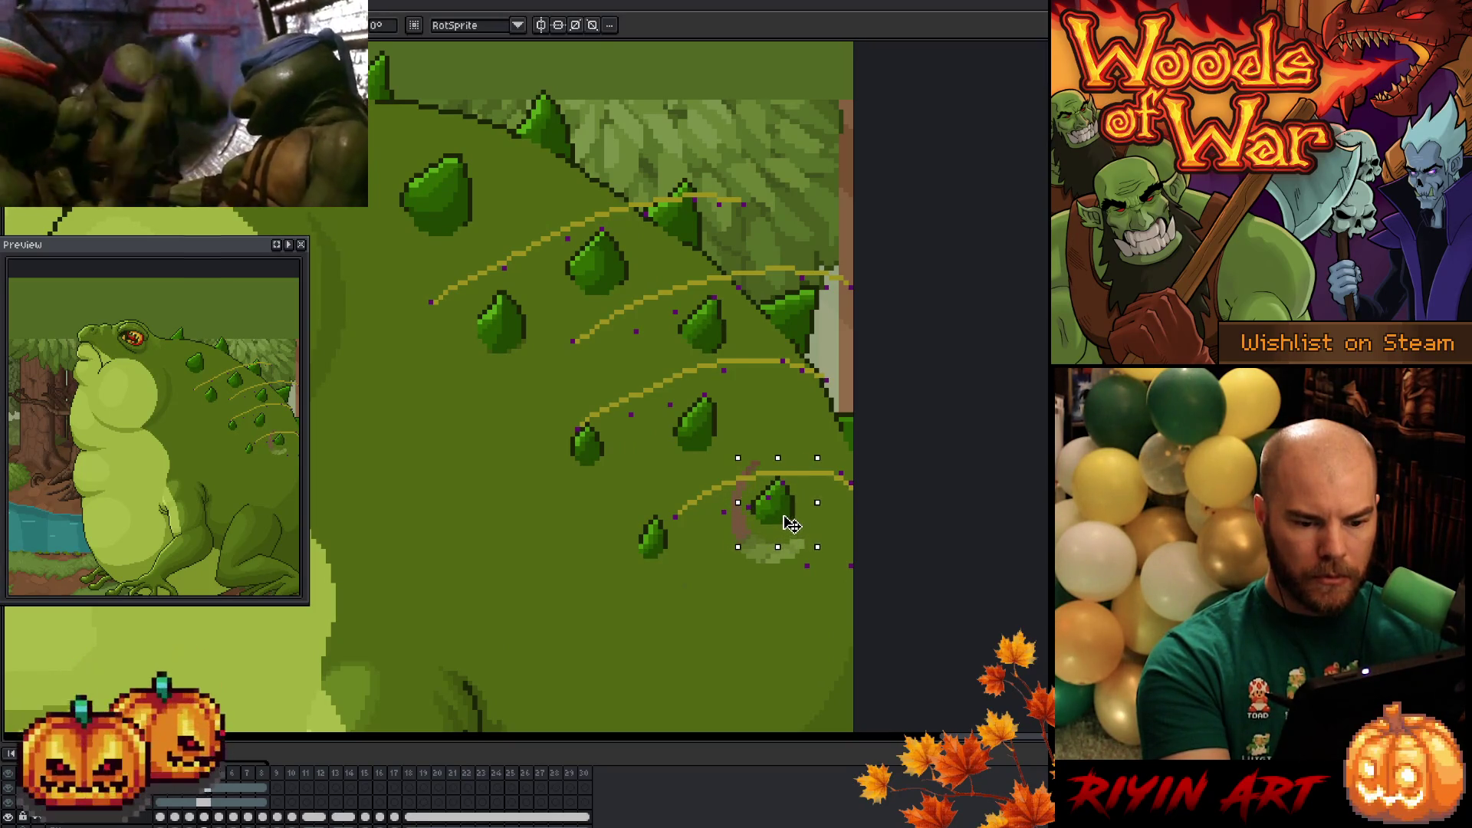
mouse_move(660, 427)
mouse_down()
mouse_move(735, 410)
mouse_move(663, 423)
mouse_move(713, 407)
mouse_up()
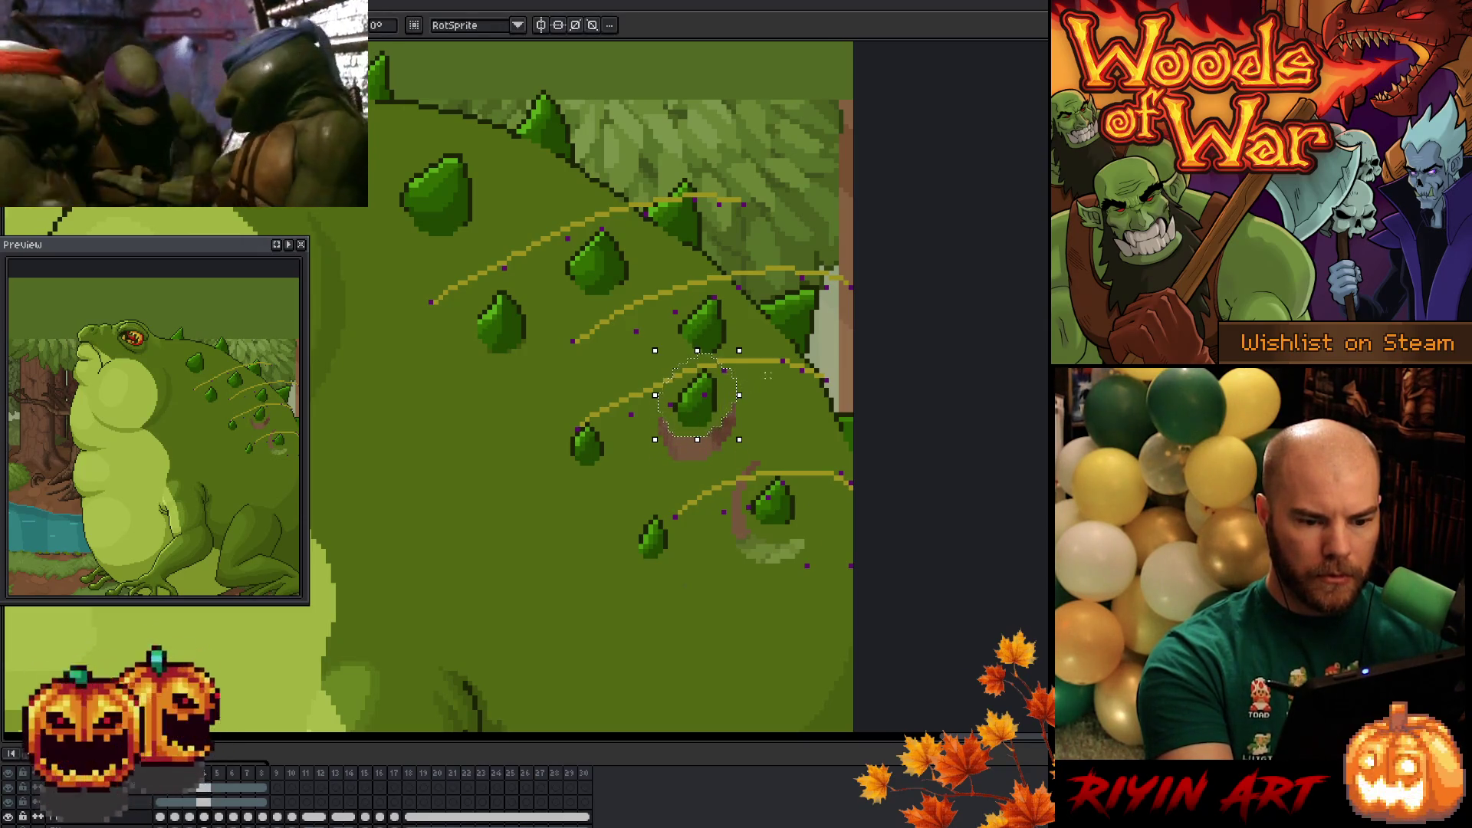
mouse_move(596, 220)
mouse_down()
mouse_move(635, 272)
mouse_move(596, 220)
mouse_up()
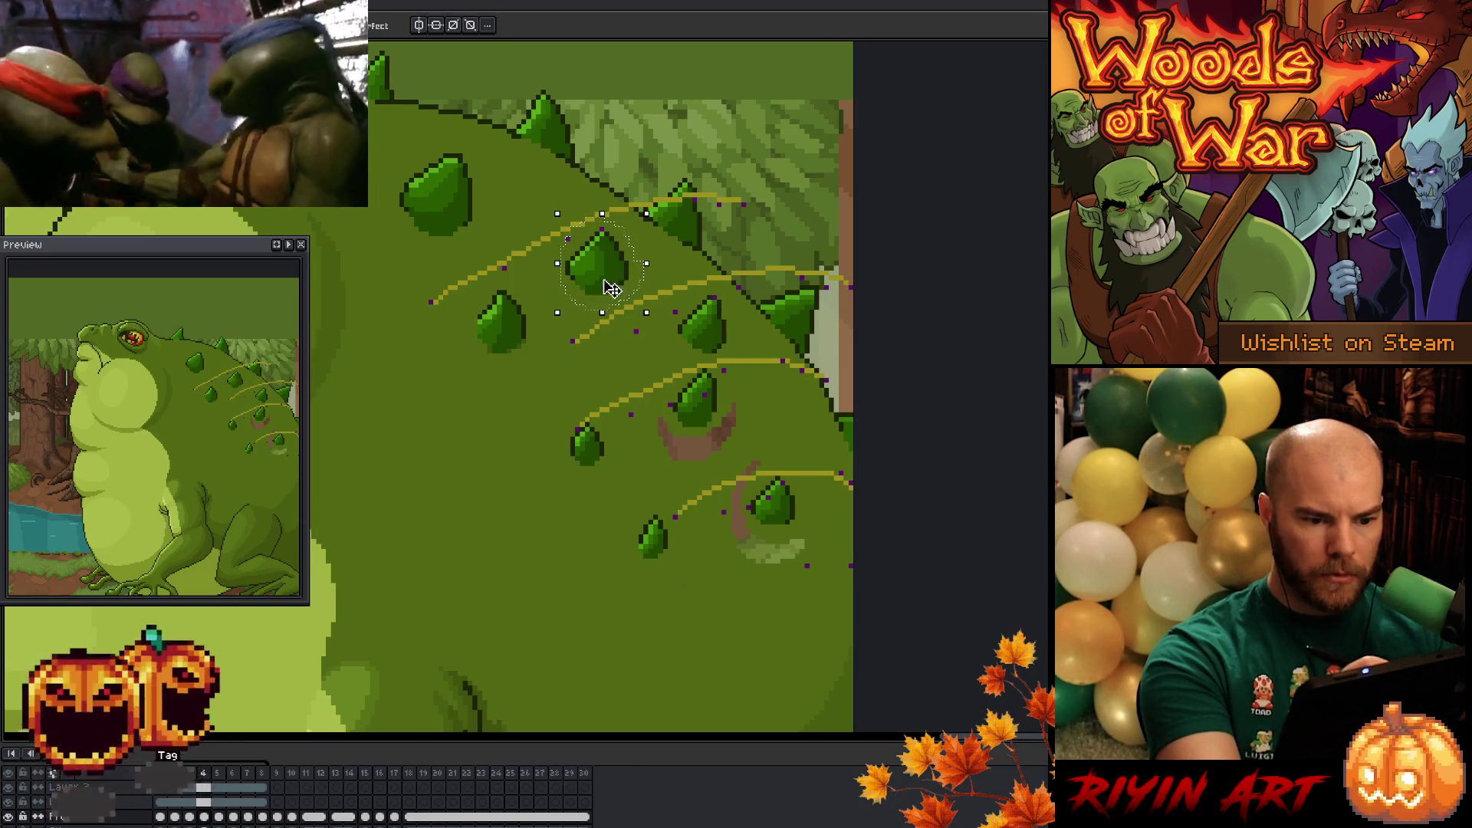
key(Left)
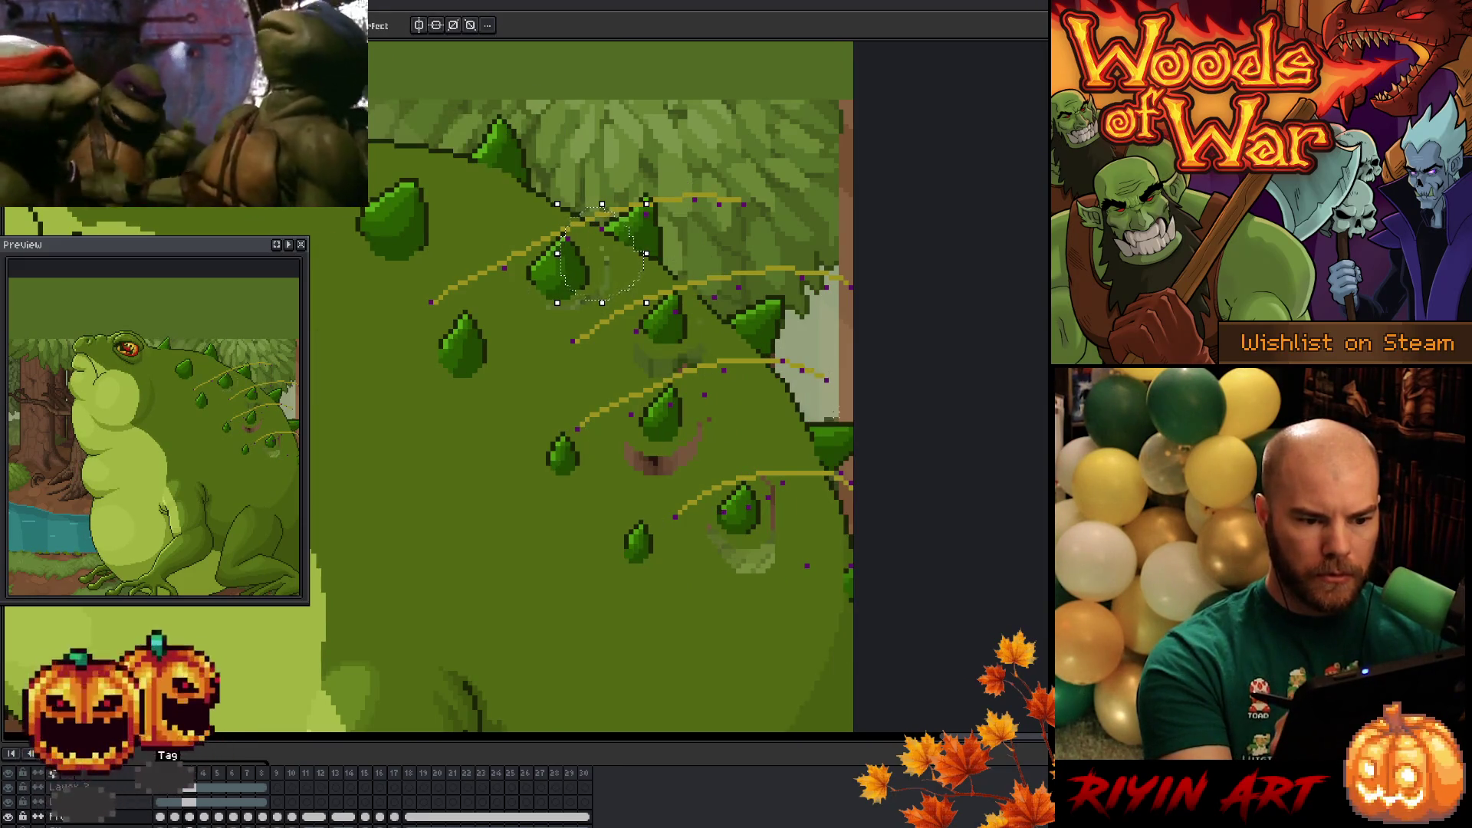
key(Right)
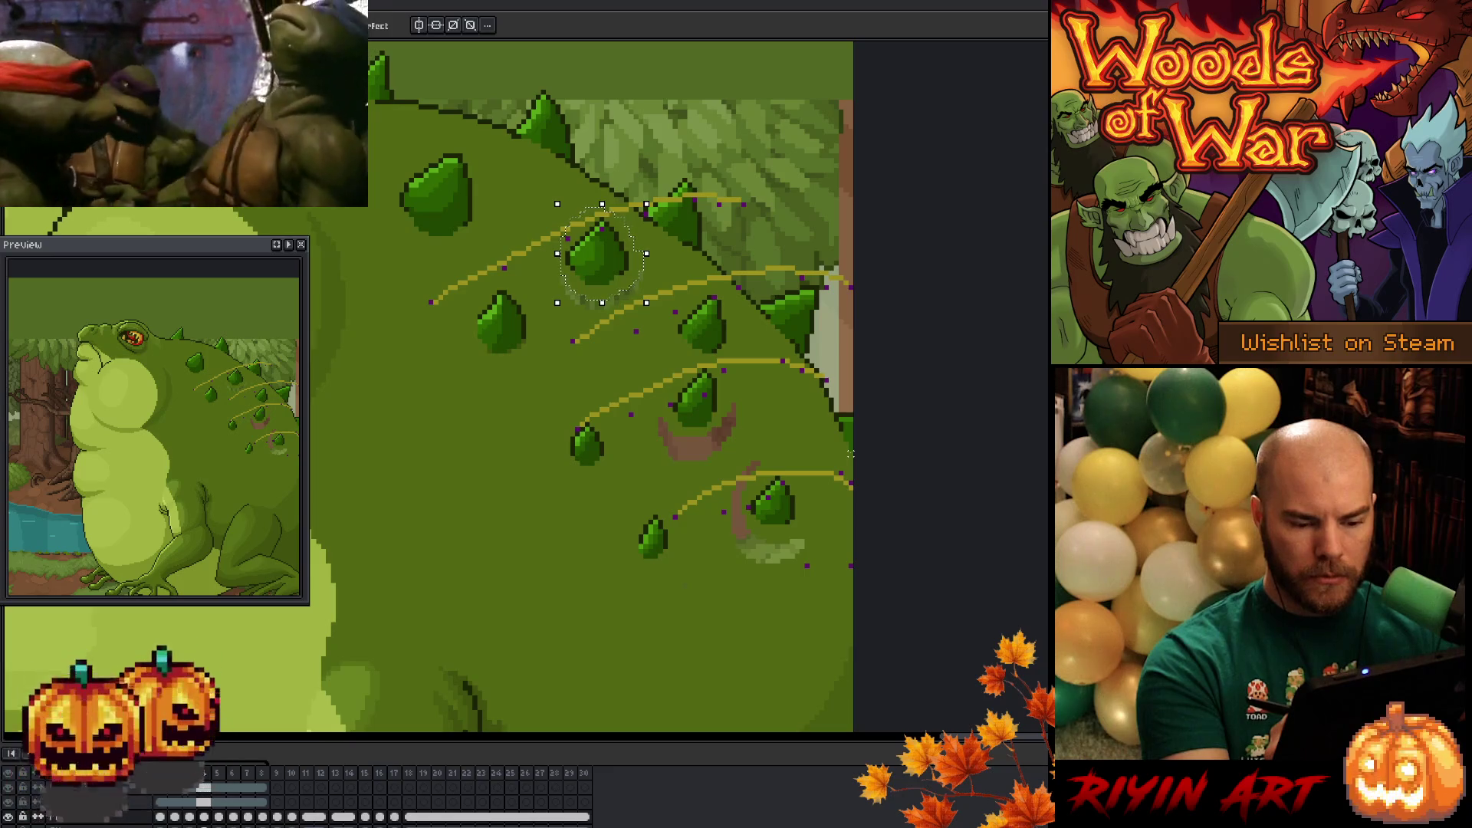
key(Right)
- Shift frame 5's lower-right spike right and nudge it up one pixel
mouse_move(795, 539)
mouse_down()
mouse_move(789, 509)
mouse_move(810, 516)
mouse_up()
key(Left)
key(Right)
key(Left)
key(Right)
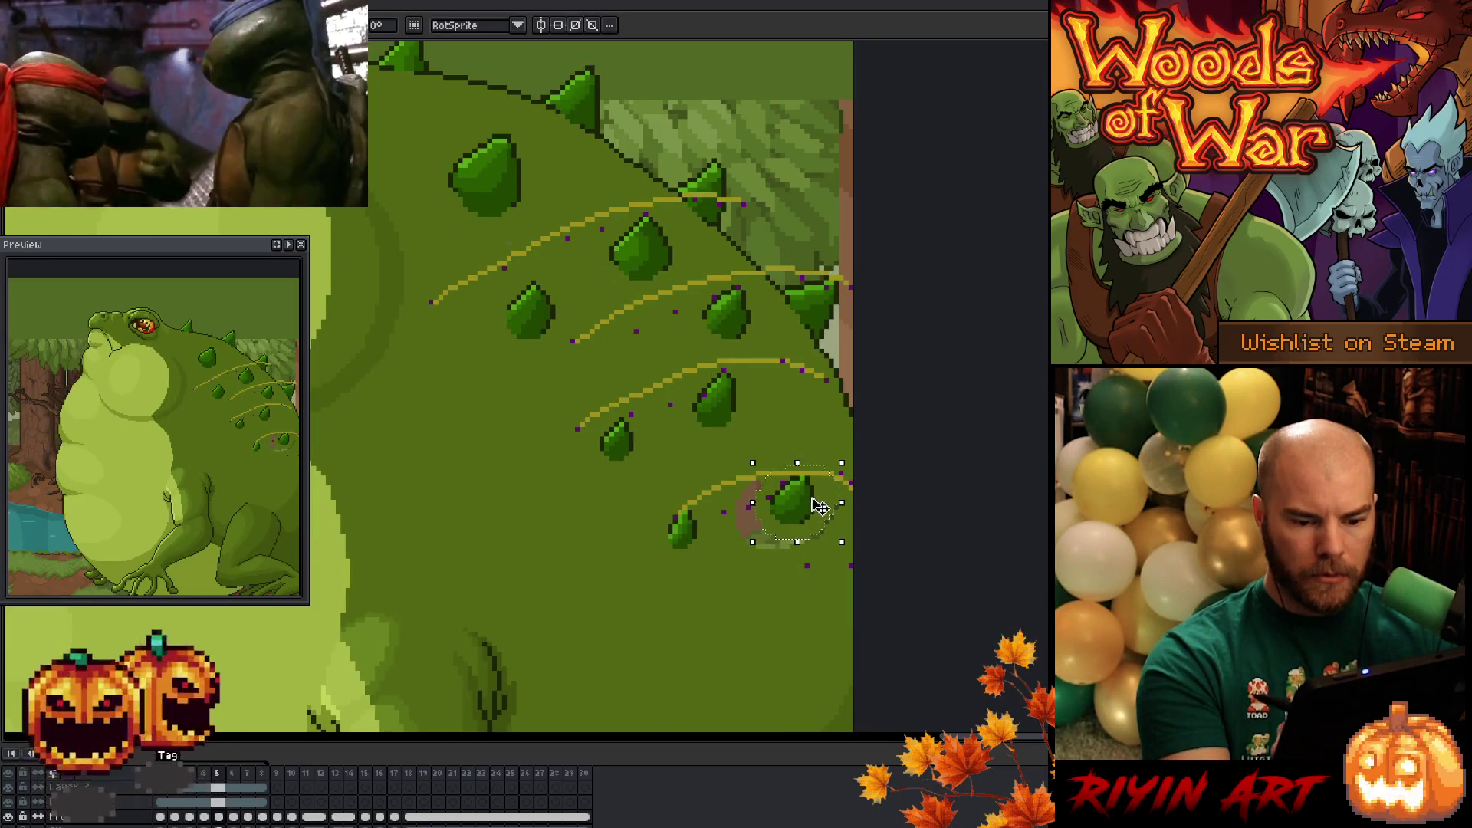
key(Up)
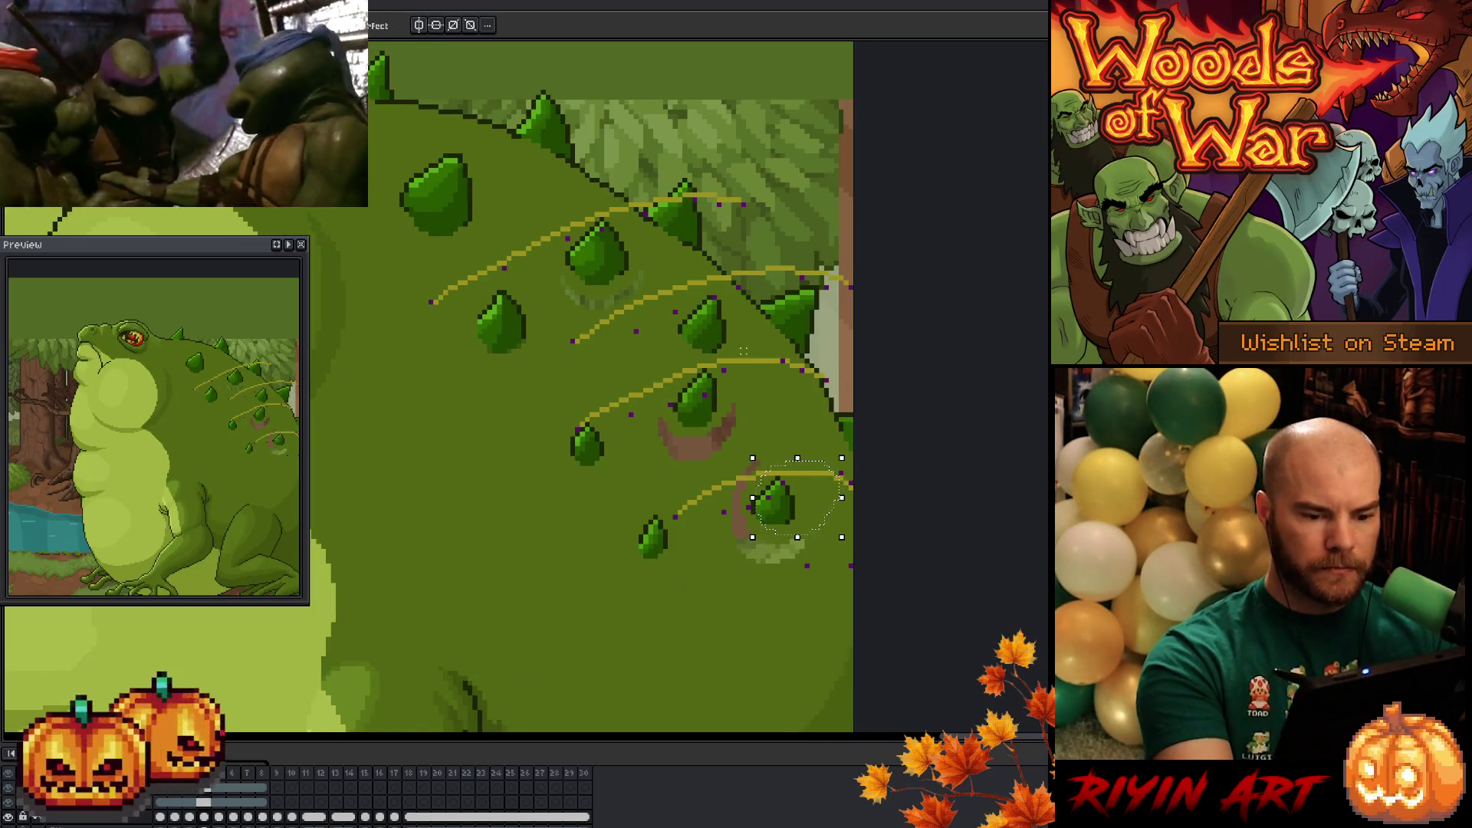
- Adjust the upper and upper-middle spikes on frame 5, checking them against frame 4
drag(740, 423, 742, 370)
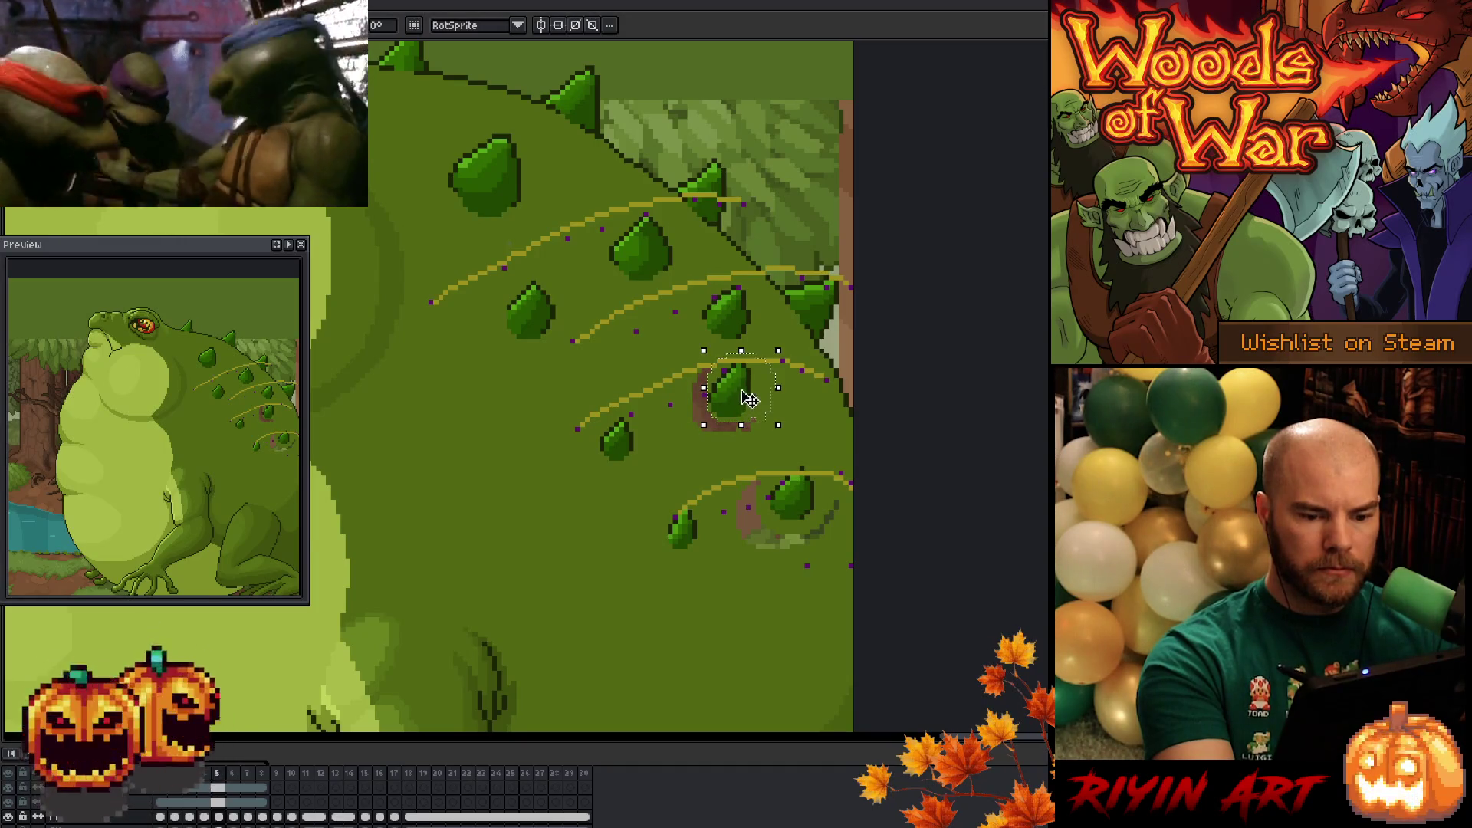
key(b)
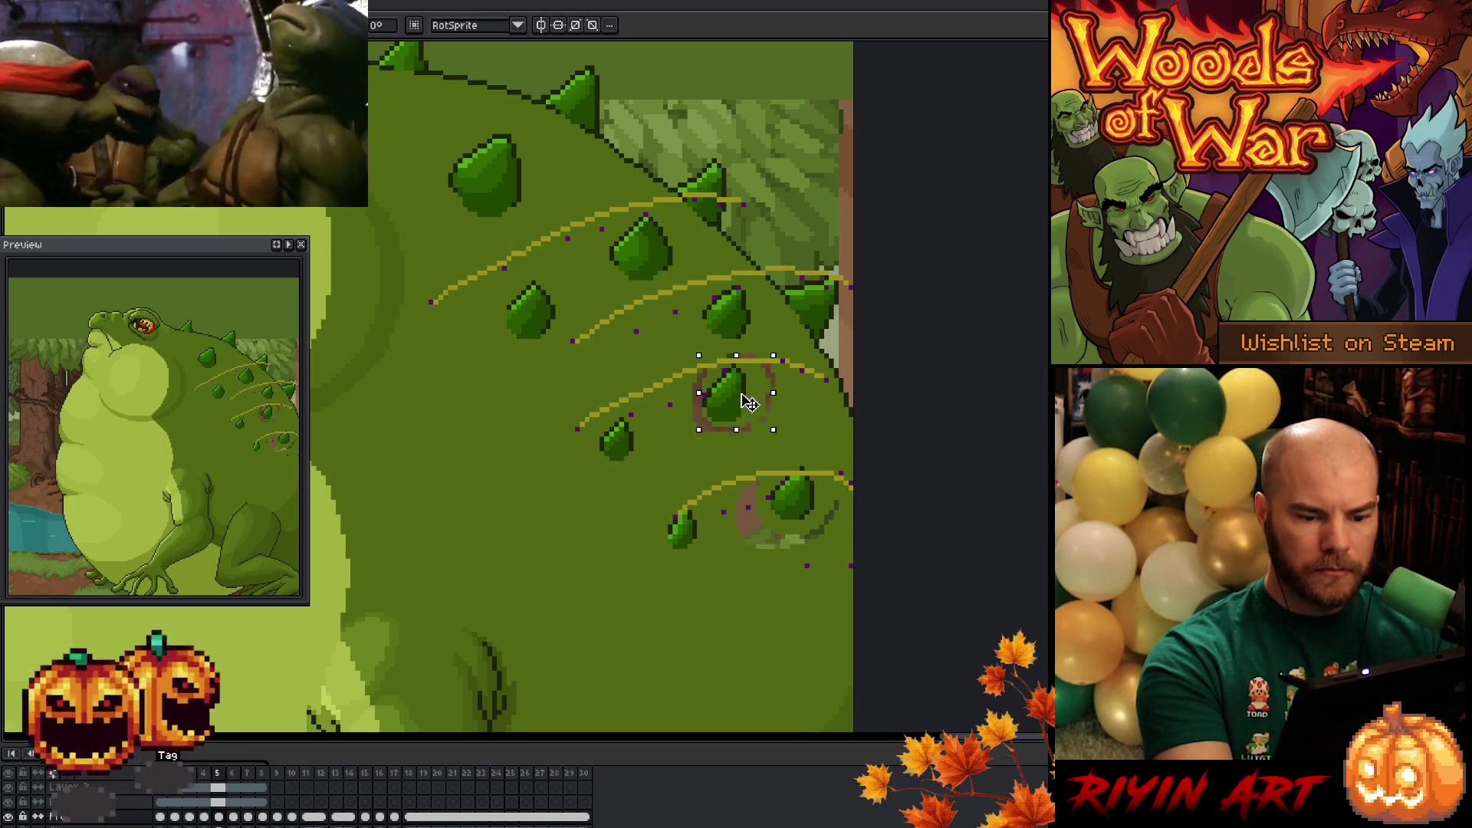
key(comma)
key(period)
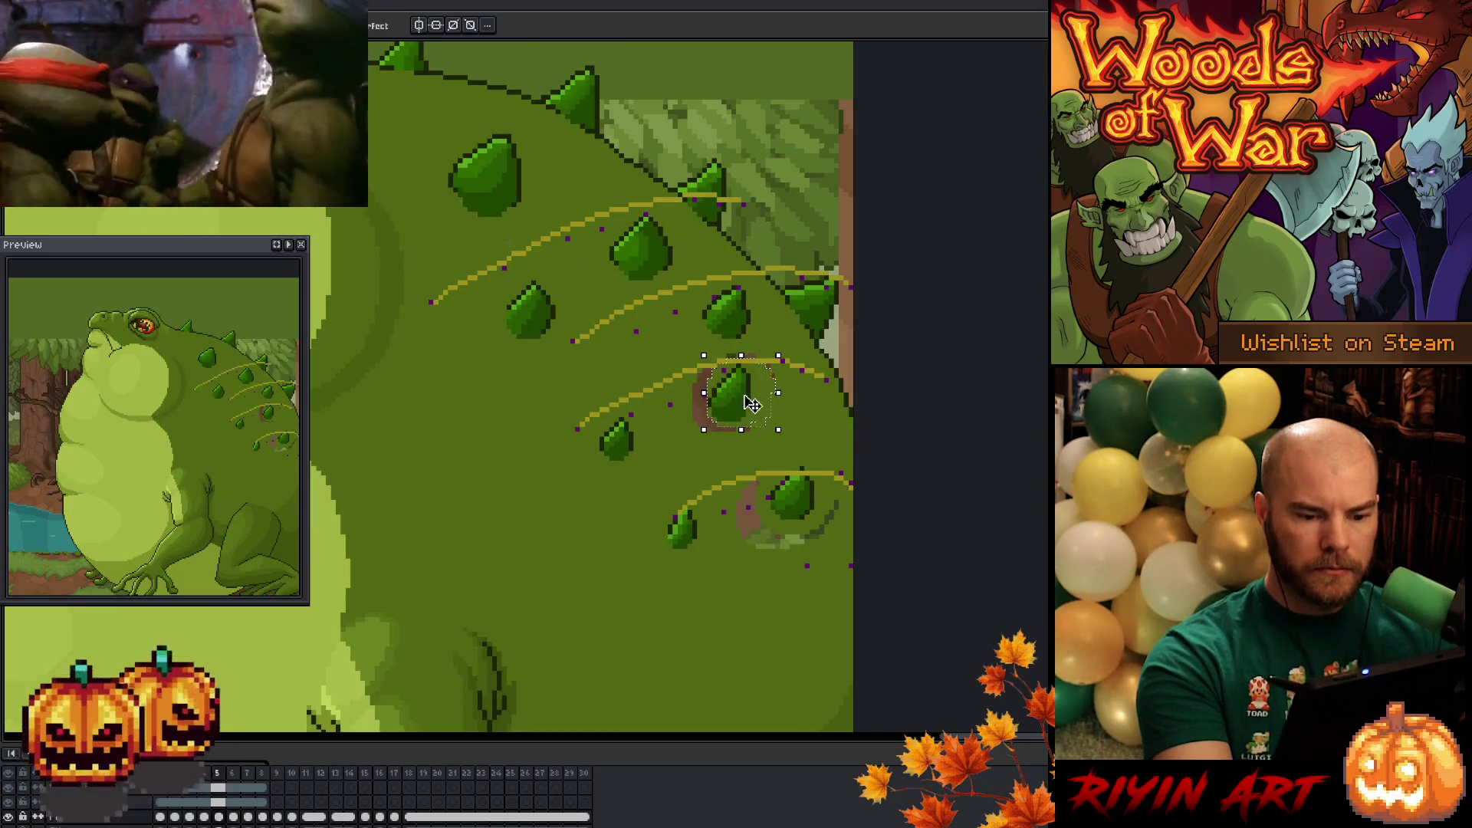
mouse_move(759, 341)
mouse_down()
mouse_move(702, 318)
mouse_move(751, 341)
mouse_move(748, 320)
mouse_up()
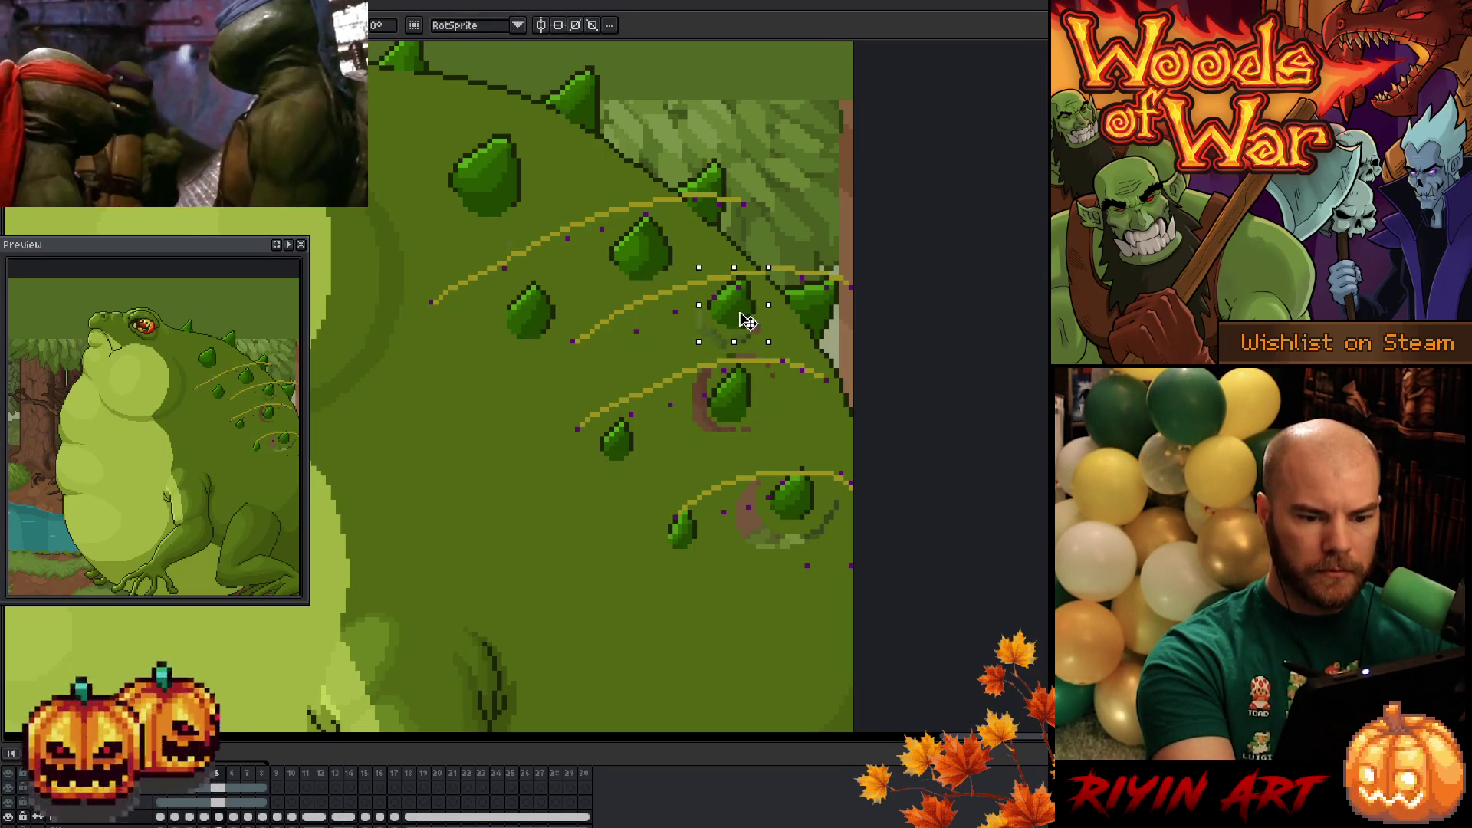
mouse_move(605, 264)
mouse_down()
mouse_move(670, 253)
mouse_move(614, 280)
mouse_up()
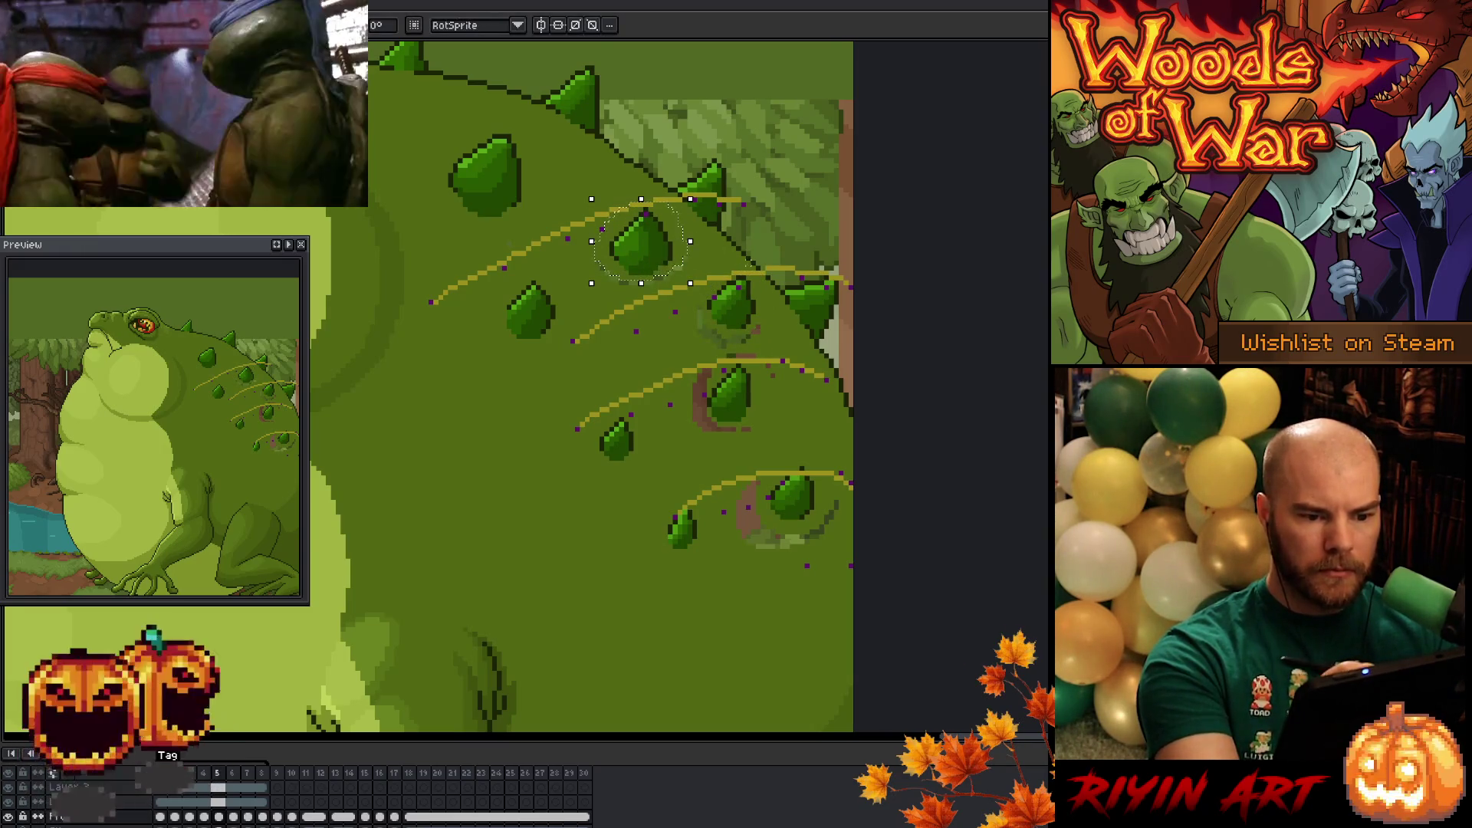
key(comma)
key(period)
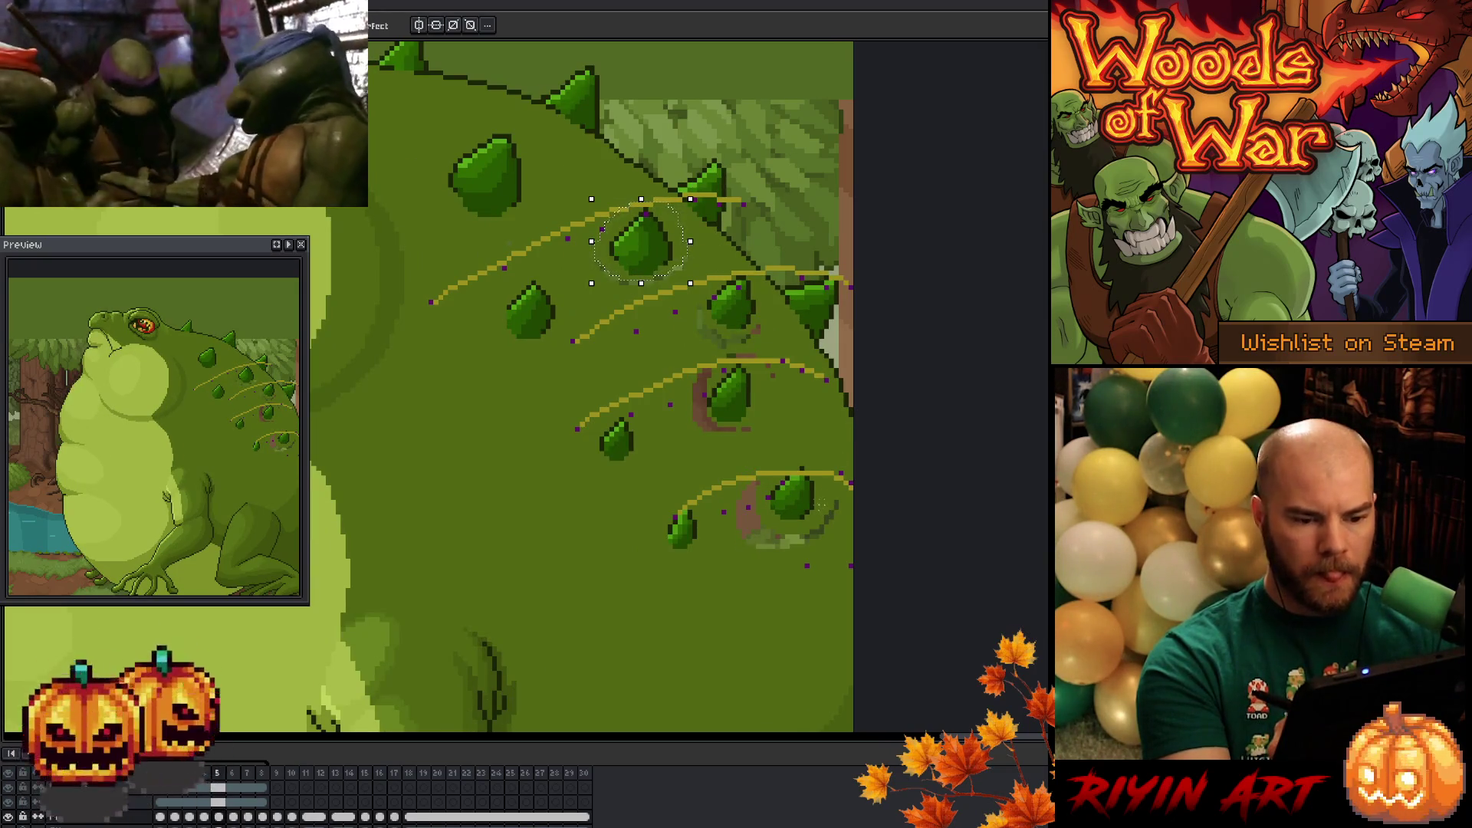
- Reposition two spikes on frame 6 and commit the move with Enter
key(period)
mouse_move(743, 240)
mouse_down()
mouse_move(656, 264)
mouse_move(738, 247)
mouse_move(766, 315)
mouse_move(797, 276)
mouse_up()
drag(798, 420, 790, 412)
click(791, 409)
key(Return)
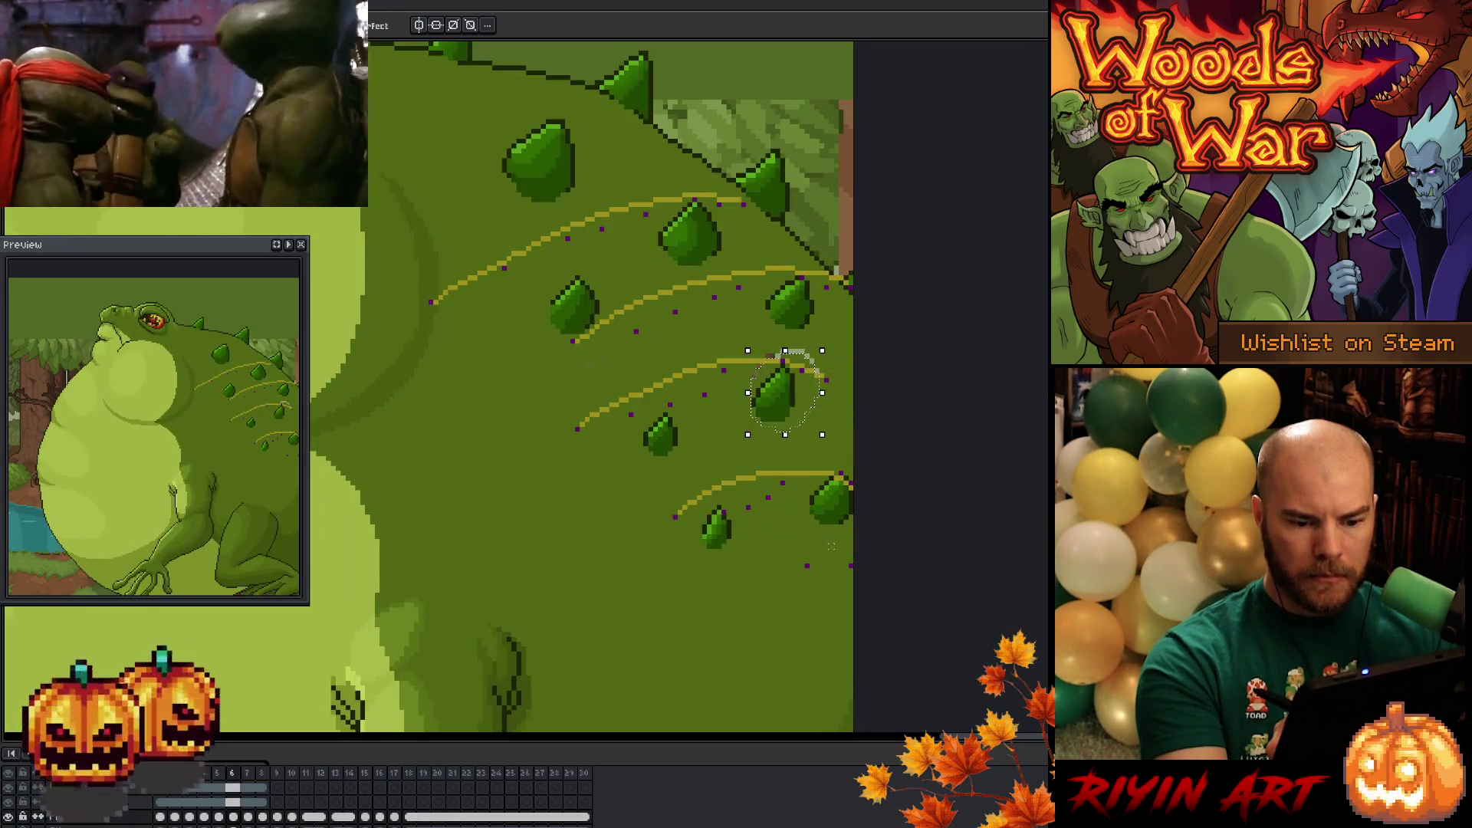
- Shift the lower-right spike on frame 6, then try selecting spikes on frame 7
mouse_move(874, 518)
mouse_down()
mouse_move(847, 498)
mouse_move(838, 521)
mouse_up()
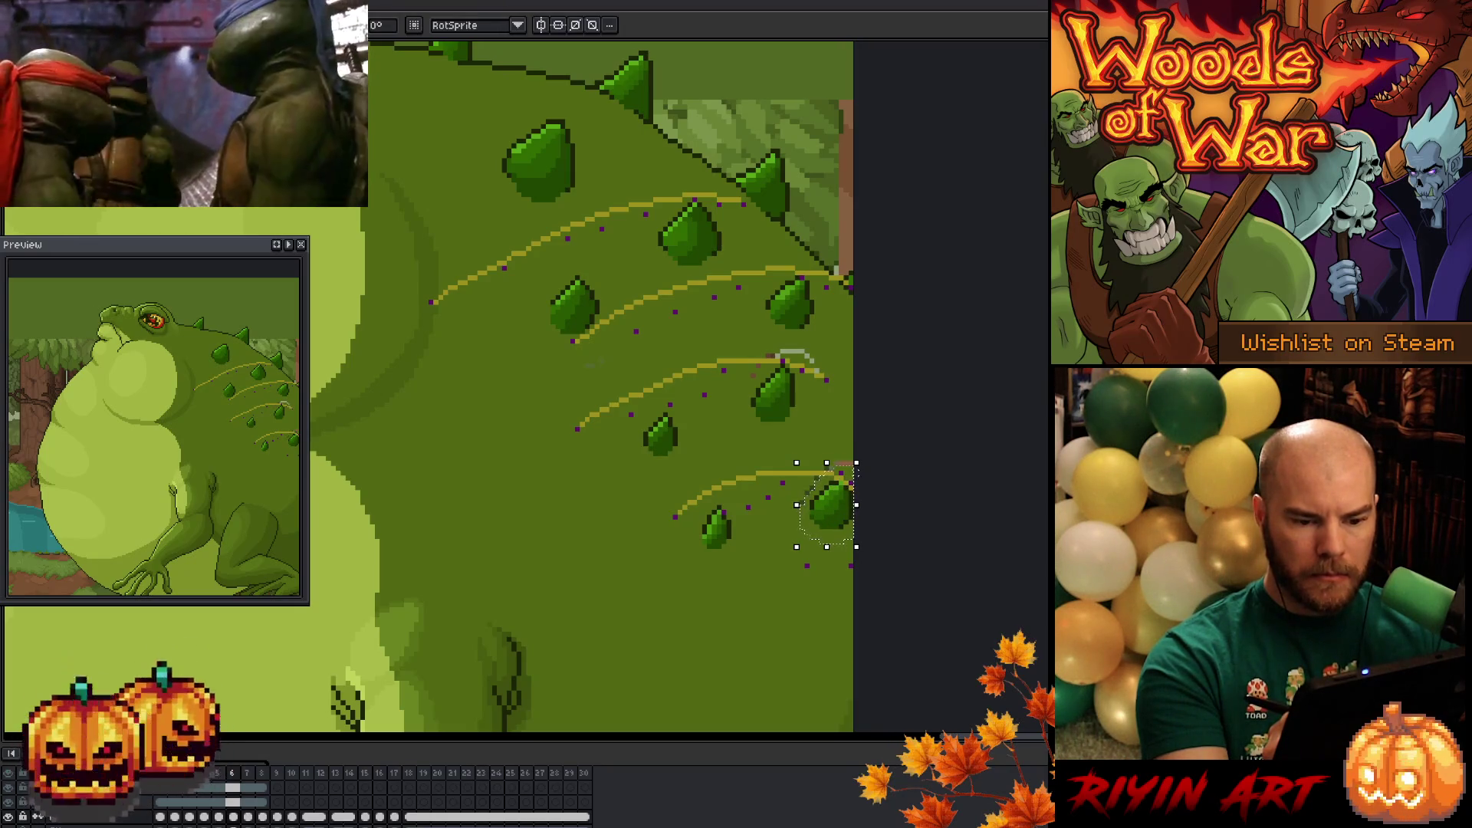
key(period)
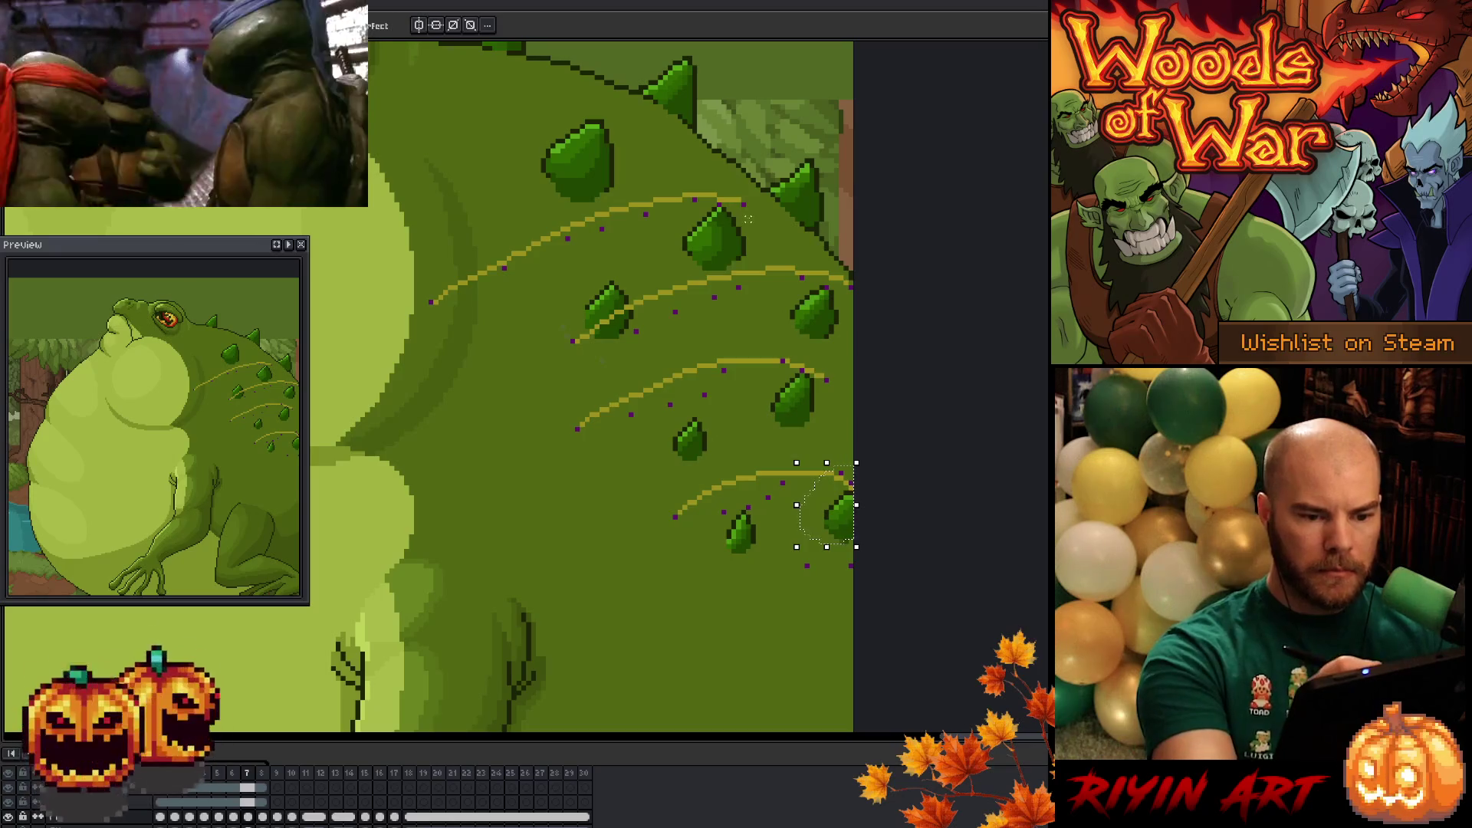
mouse_move(757, 244)
mouse_down()
mouse_move(678, 245)
mouse_move(761, 242)
mouse_move(763, 261)
mouse_up()
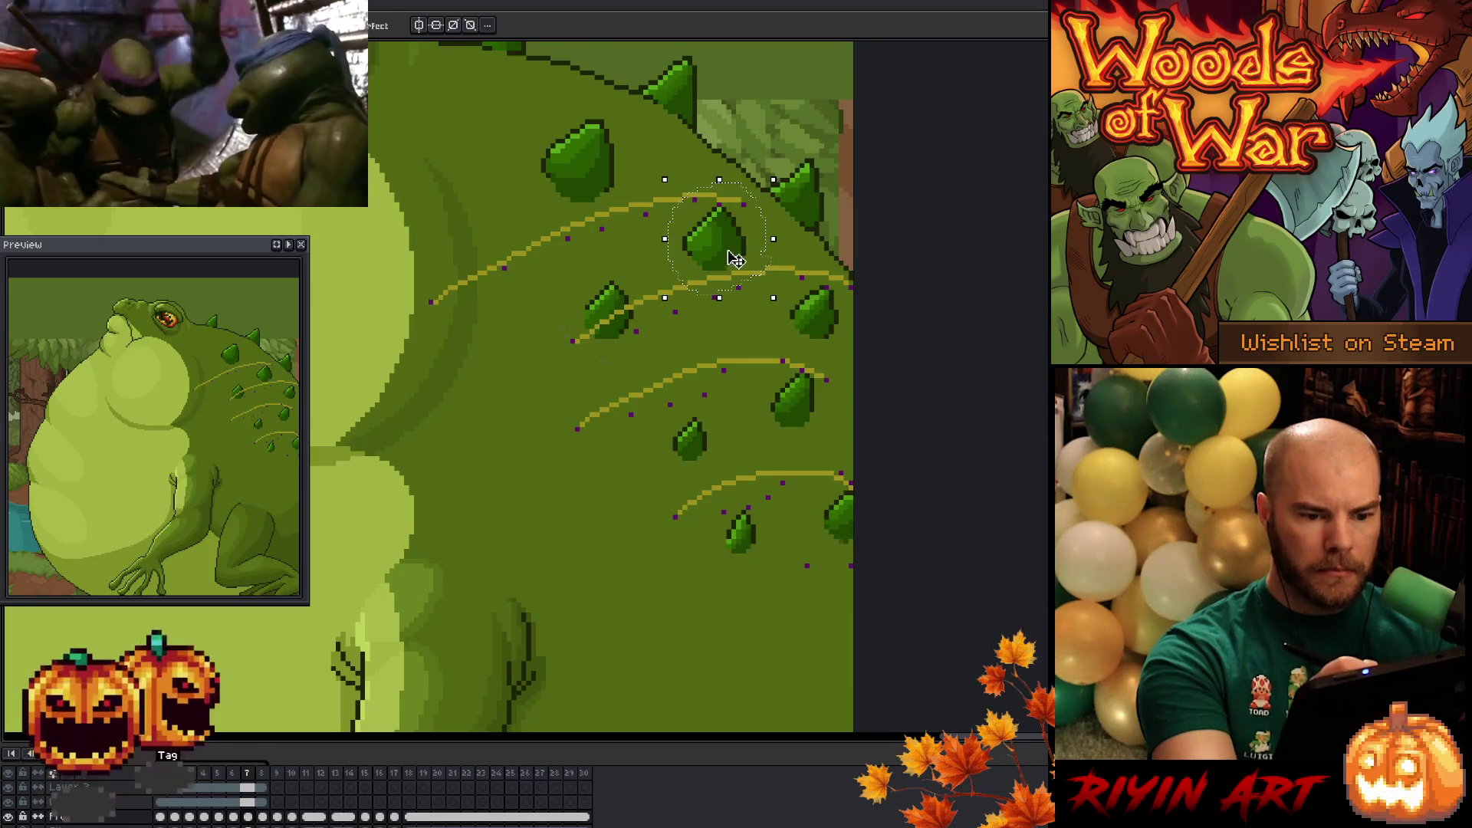
mouse_move(812, 329)
mouse_down()
mouse_move(833, 339)
mouse_move(821, 345)
mouse_move(821, 329)
mouse_up()
click(875, 307)
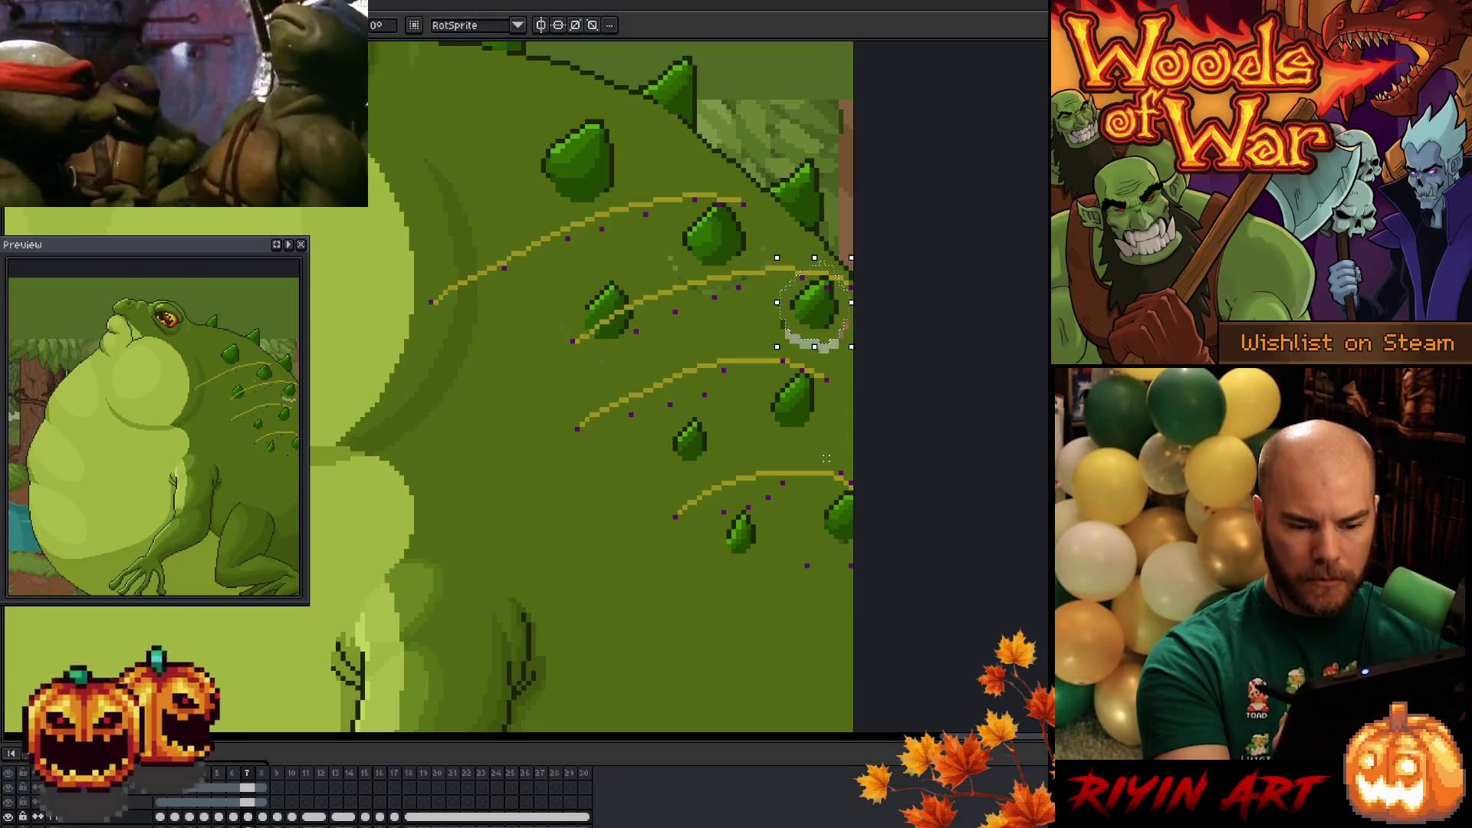
- Nudge frame 7's lower-right spike up one pixel, comparing it with frames 6 and 8
mouse_move(843, 479)
mouse_down()
mouse_move(816, 556)
mouse_move(855, 529)
mouse_up()
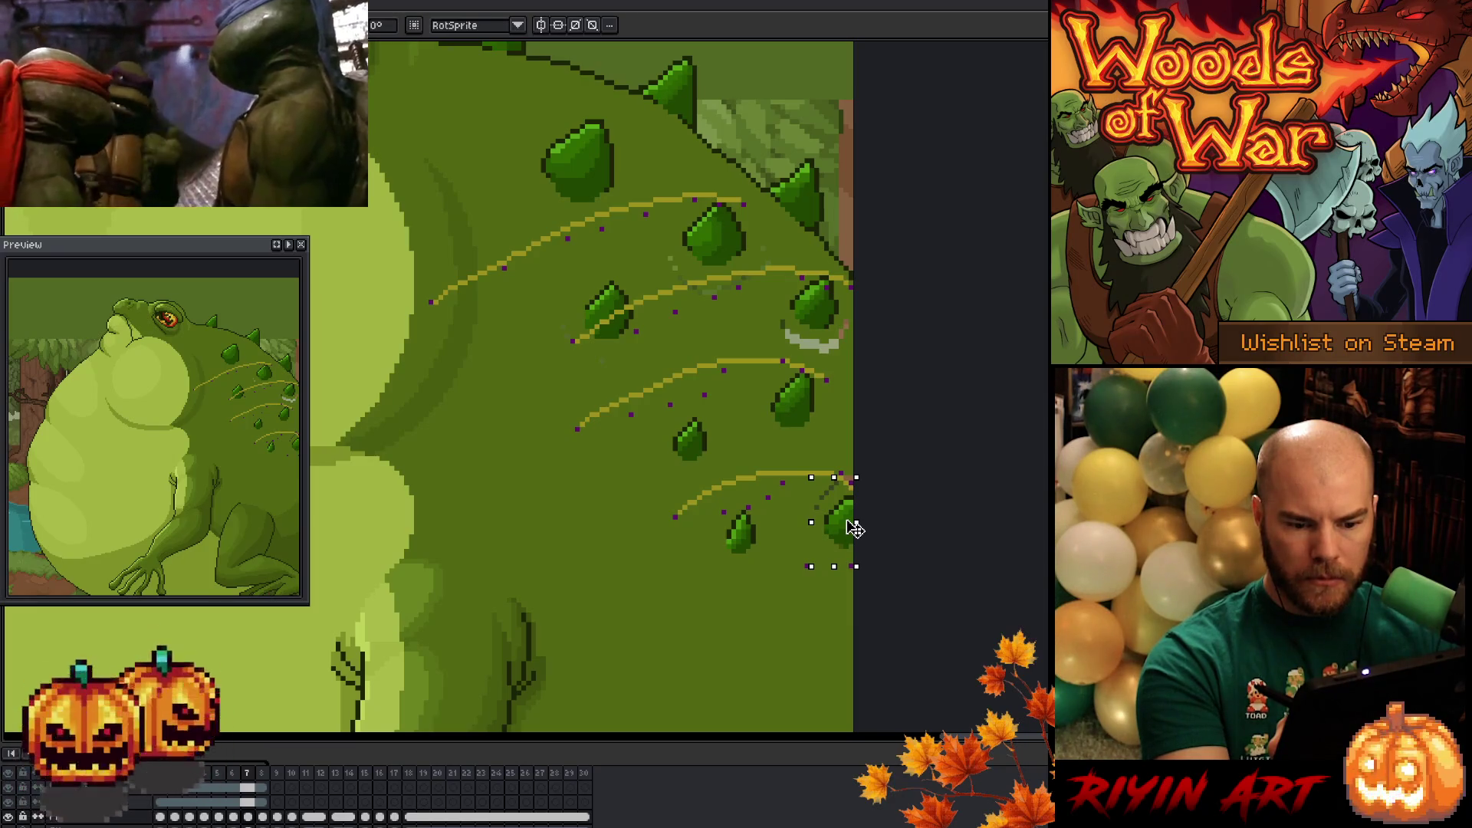
key(Up)
key(comma)
key(period)
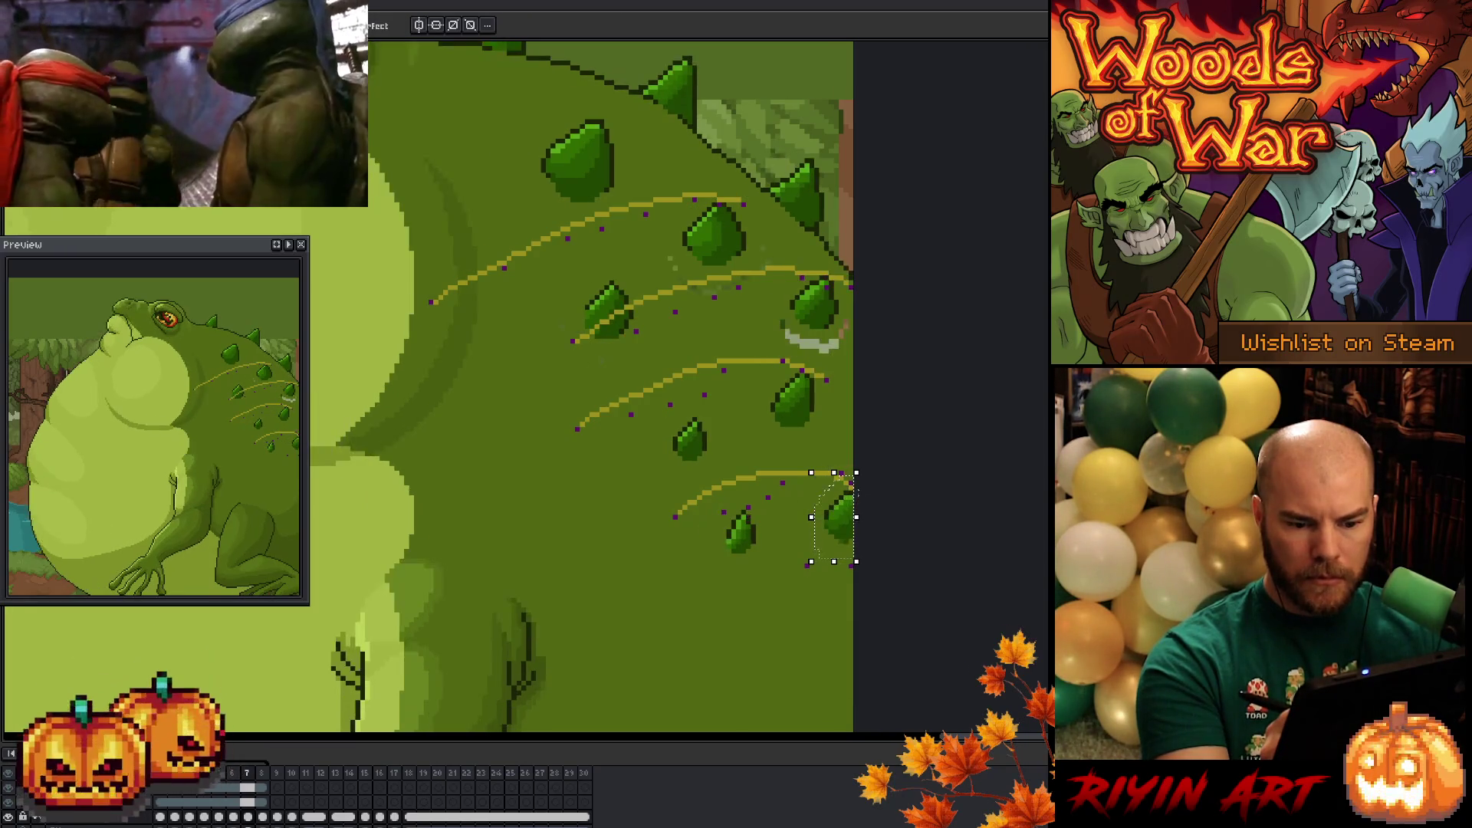
key(comma)
key(period)
key(comma)
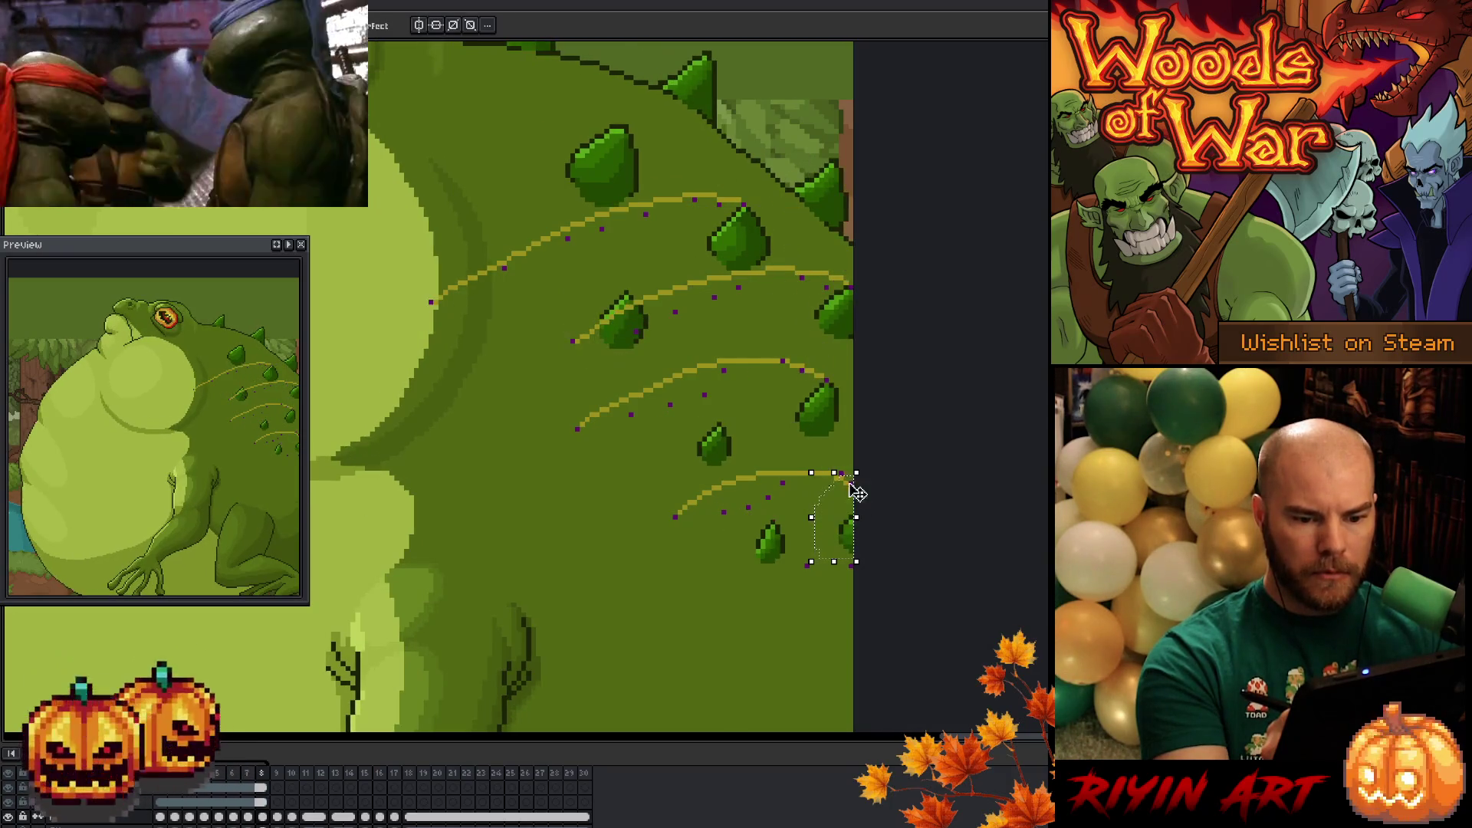
key(period)
key(comma)
key(period)
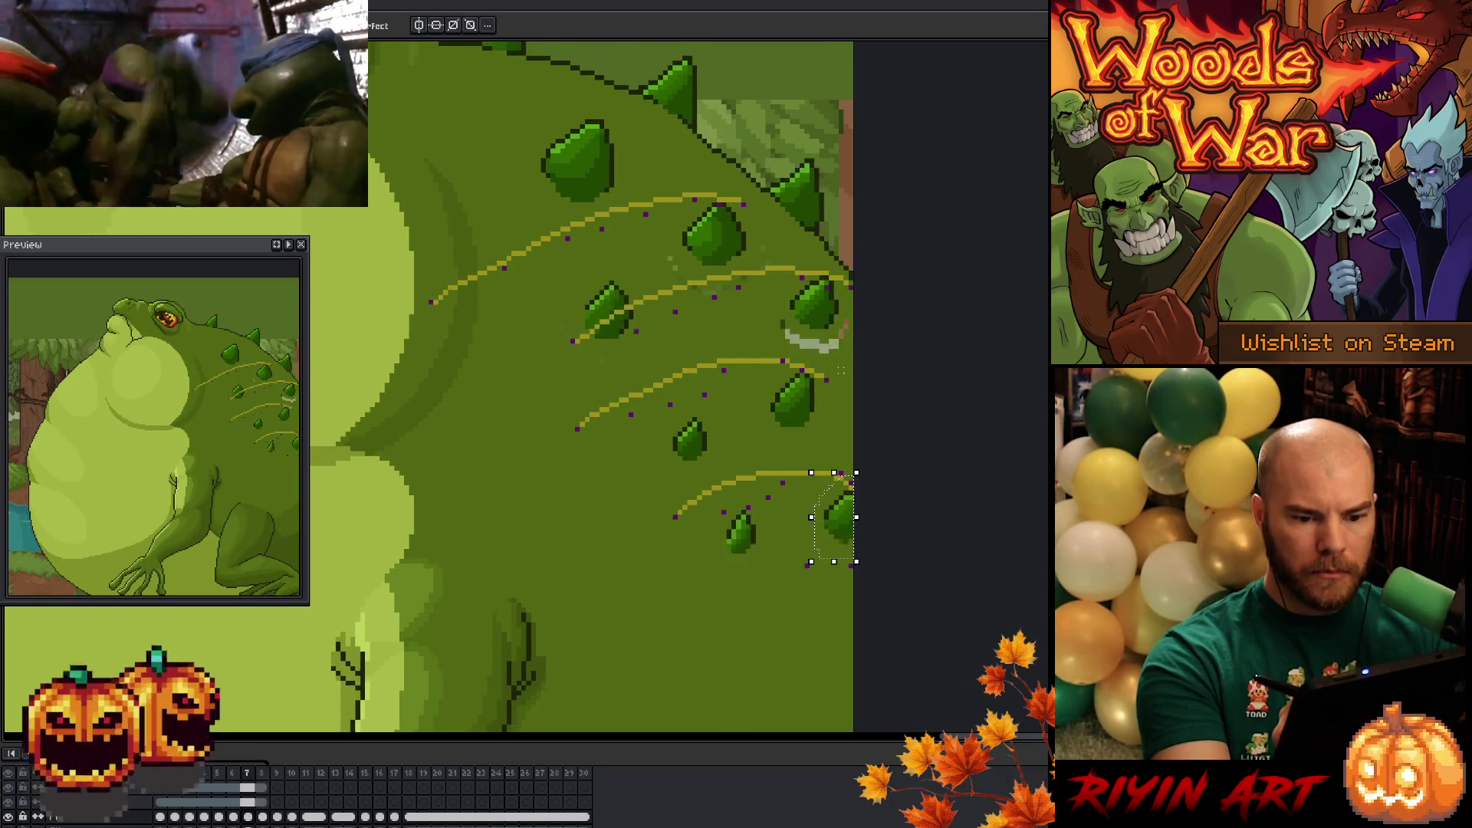
key(comma)
key(period)
key(period)
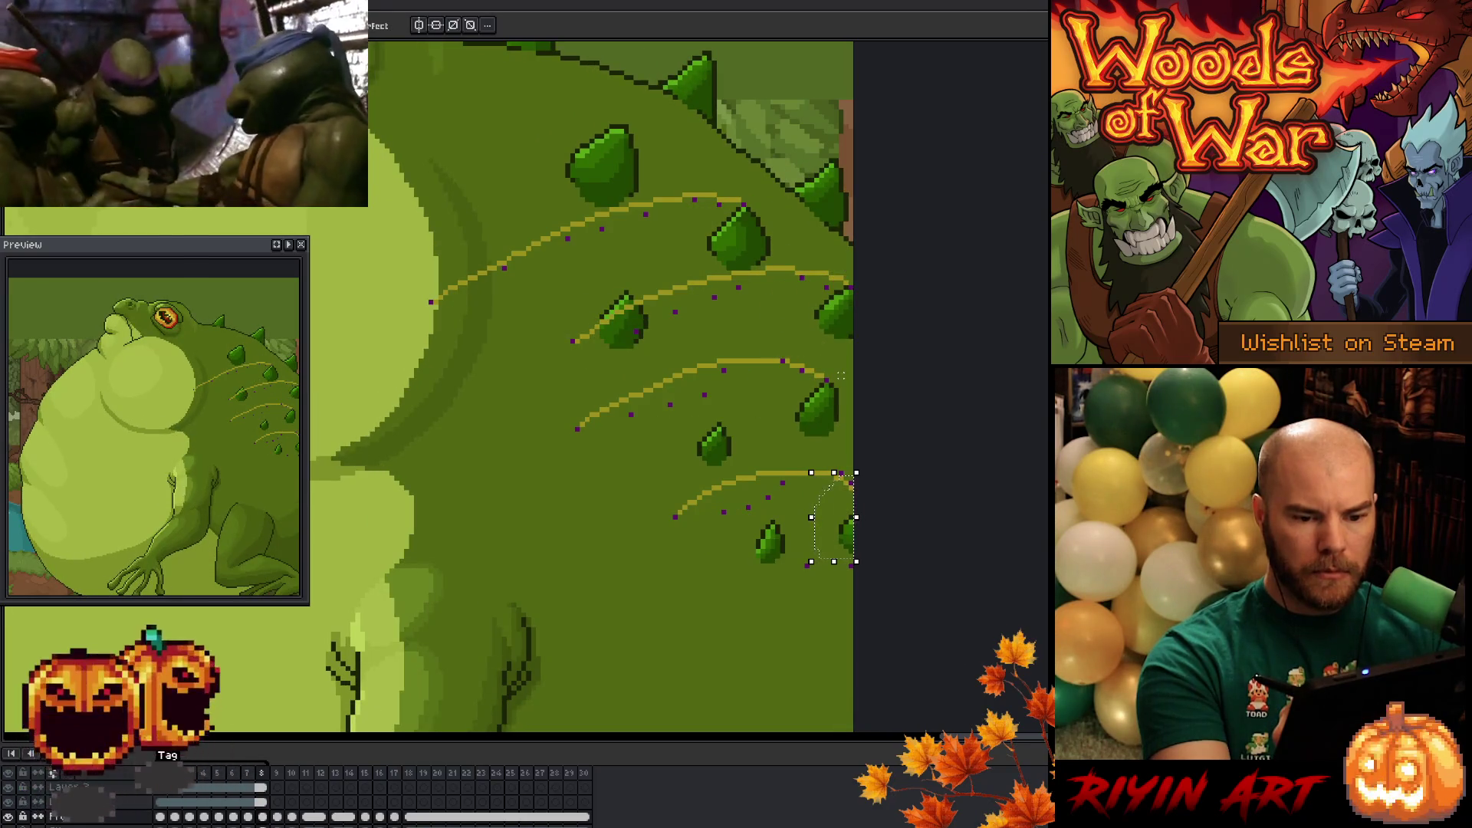
key(comma)
key(period)
key(comma)
key(period)
- Adjust the middle-right spike and check its alignment between frames 7 and 8
mouse_move(841, 347)
mouse_down()
mouse_move(821, 310)
mouse_move(850, 332)
mouse_up()
key(b)
key(comma)
key(period)
key(comma)
key(period)
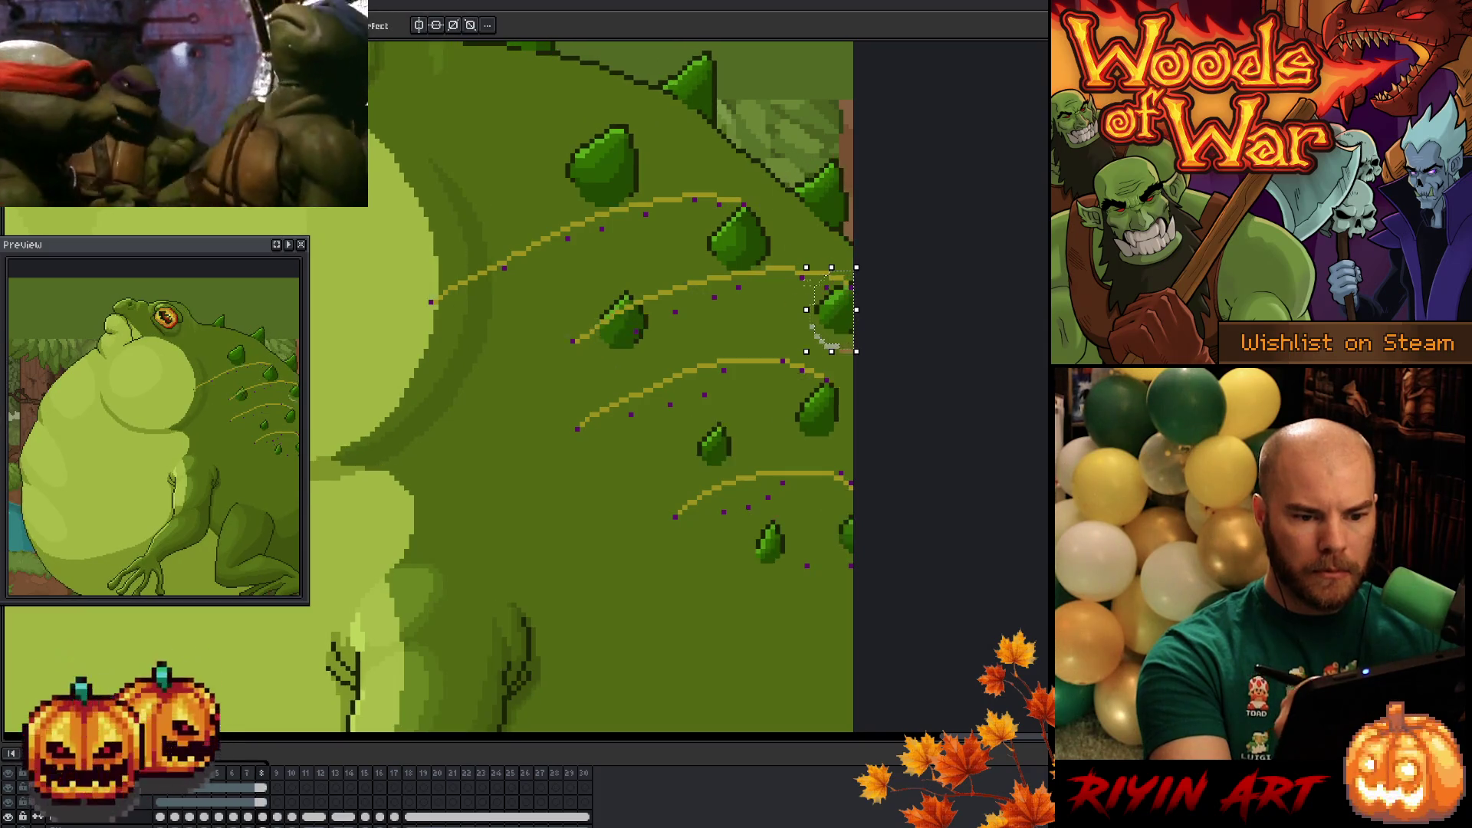
- Move the upper-middle spike onto the top guide arc, comparing its placement with frame 7
mouse_move(774, 265)
mouse_down()
mouse_move(735, 230)
mouse_move(756, 269)
mouse_up()
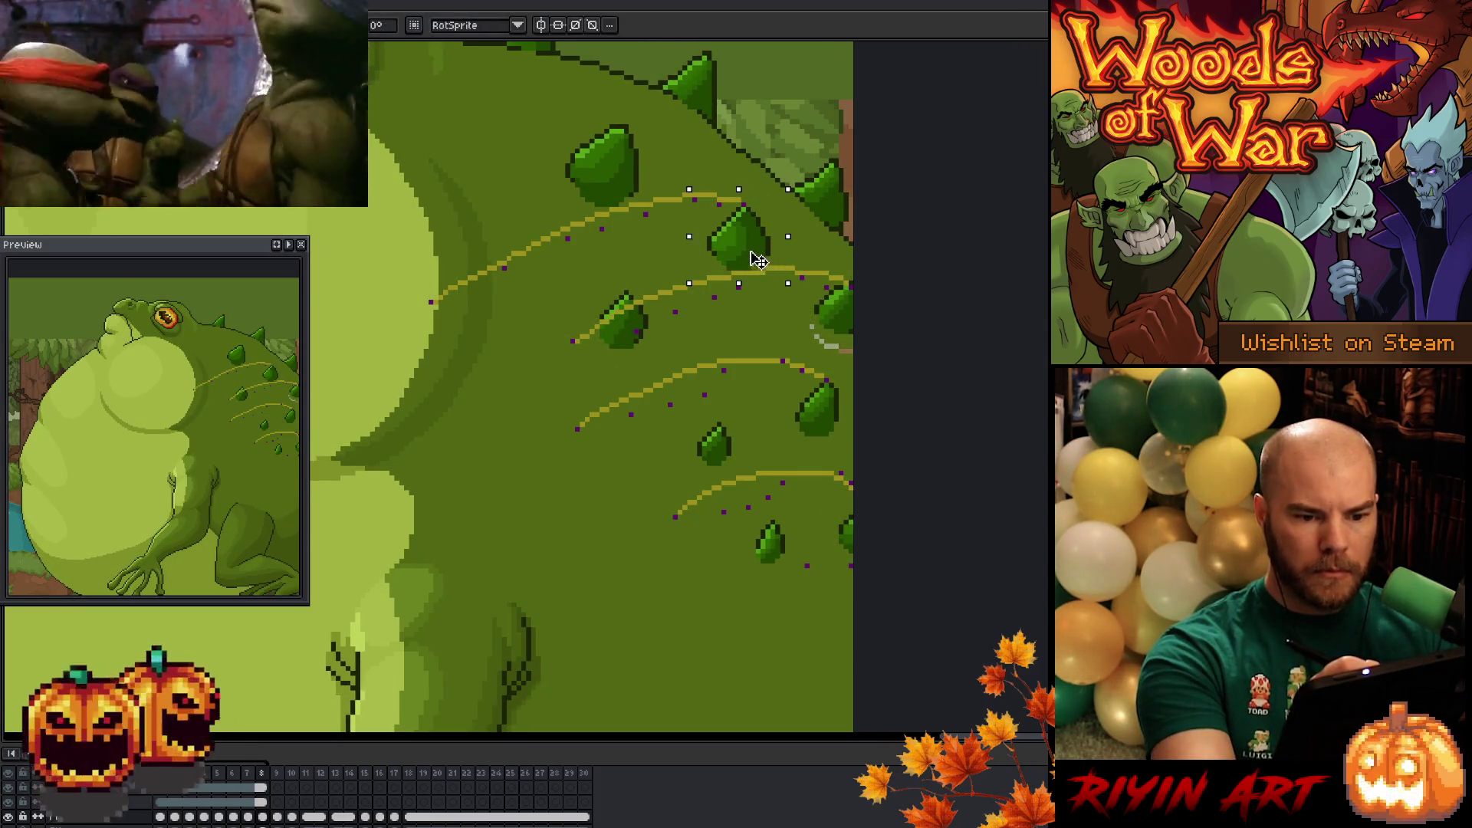
key(b)
key(comma)
key(period)
key(comma)
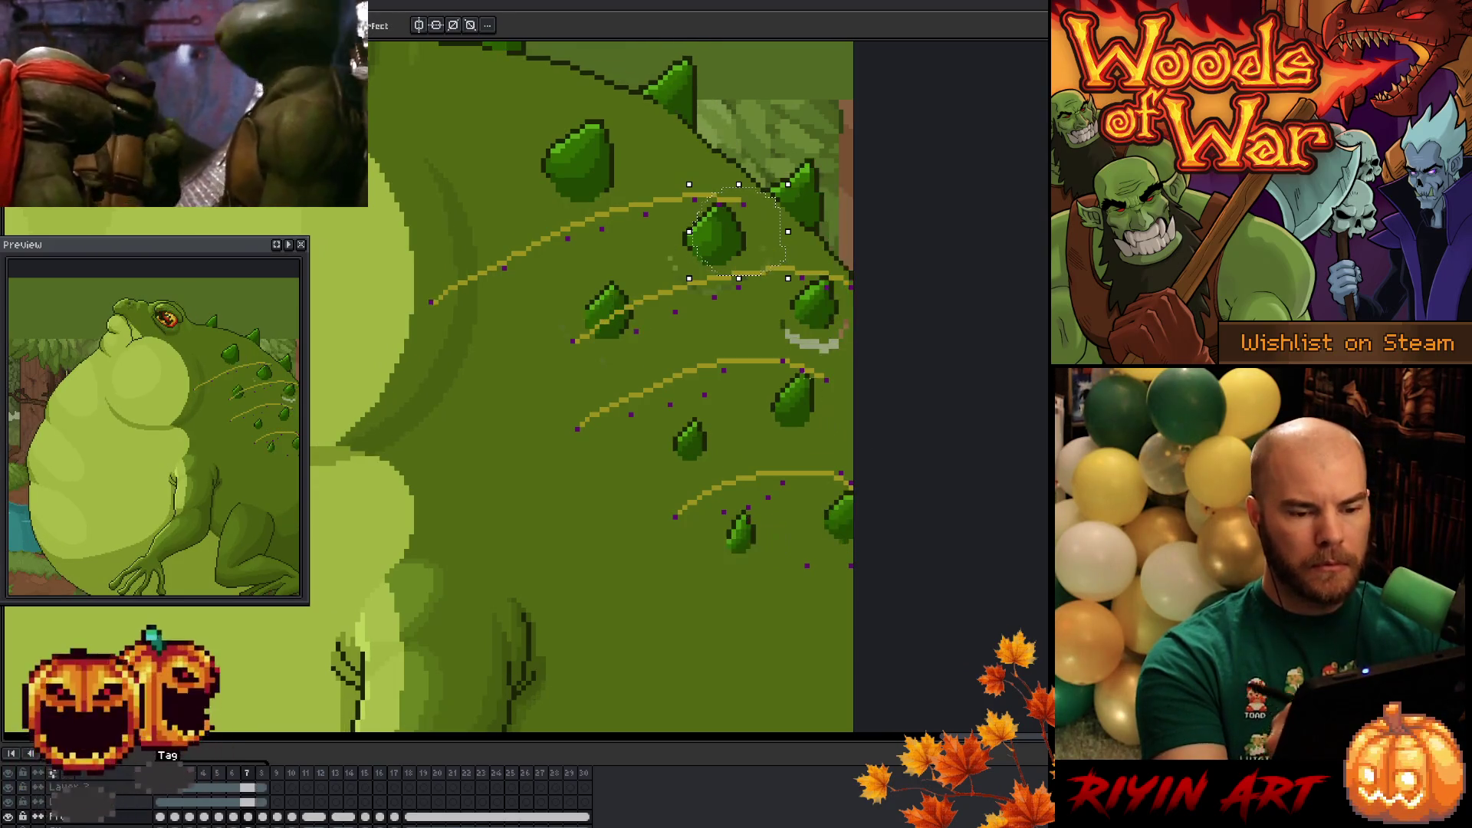
key(period)
key(comma)
key(period)
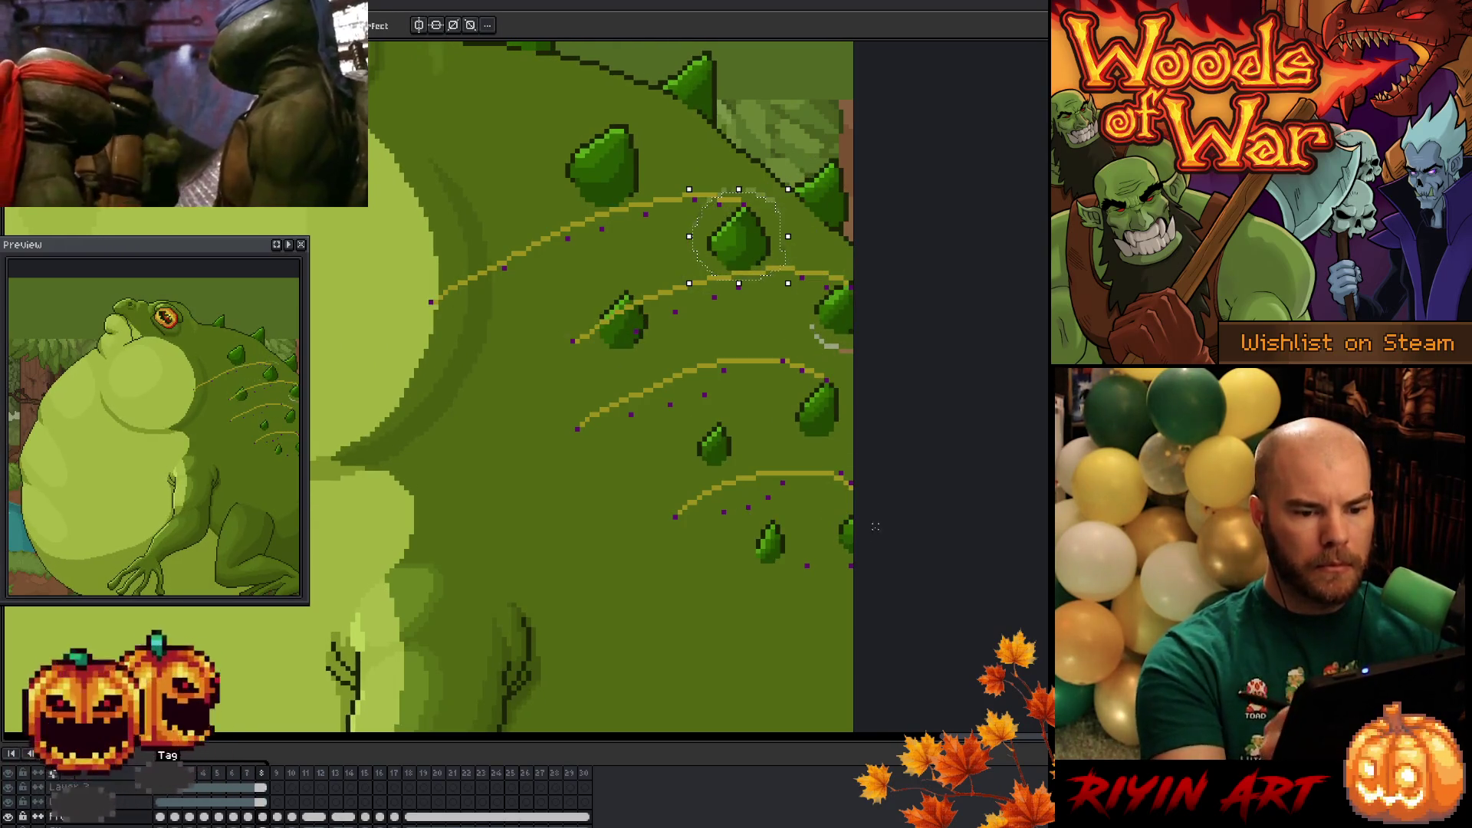
key(comma)
key(period)
key(comma)
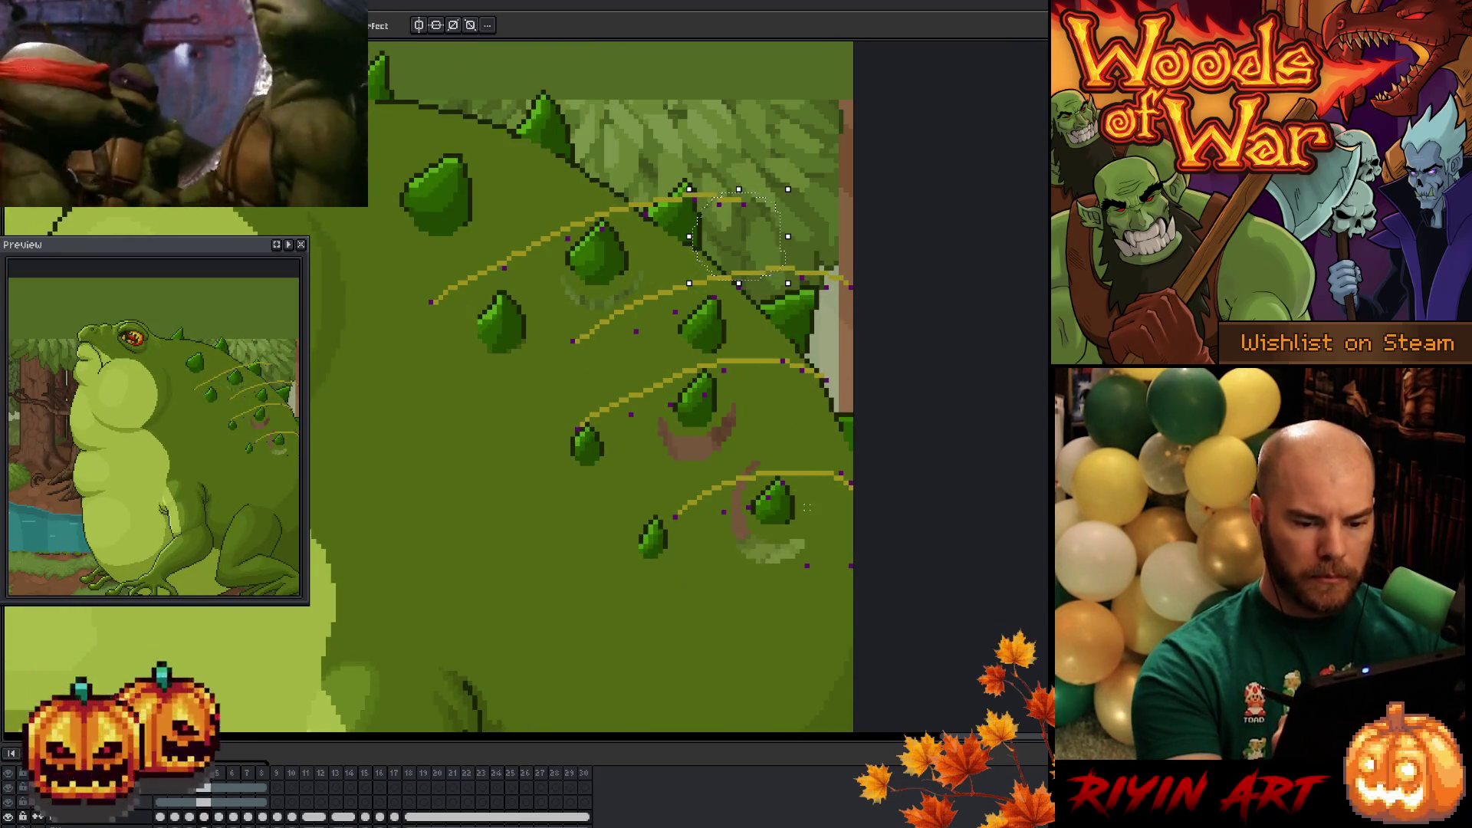
- Move two spikes up and right onto the guide curve, previewing the animation loop
click(793, 521)
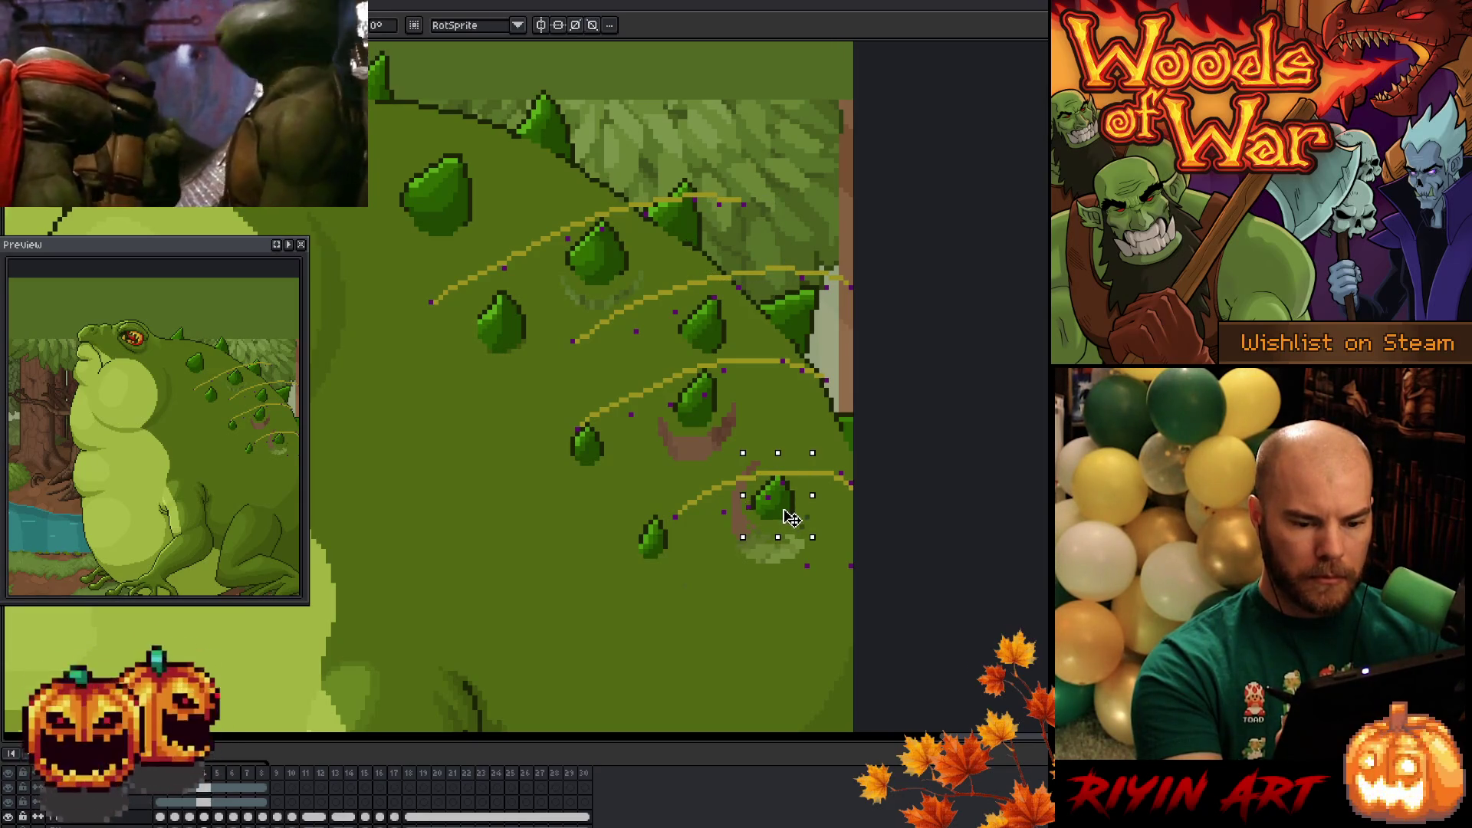
key(Return)
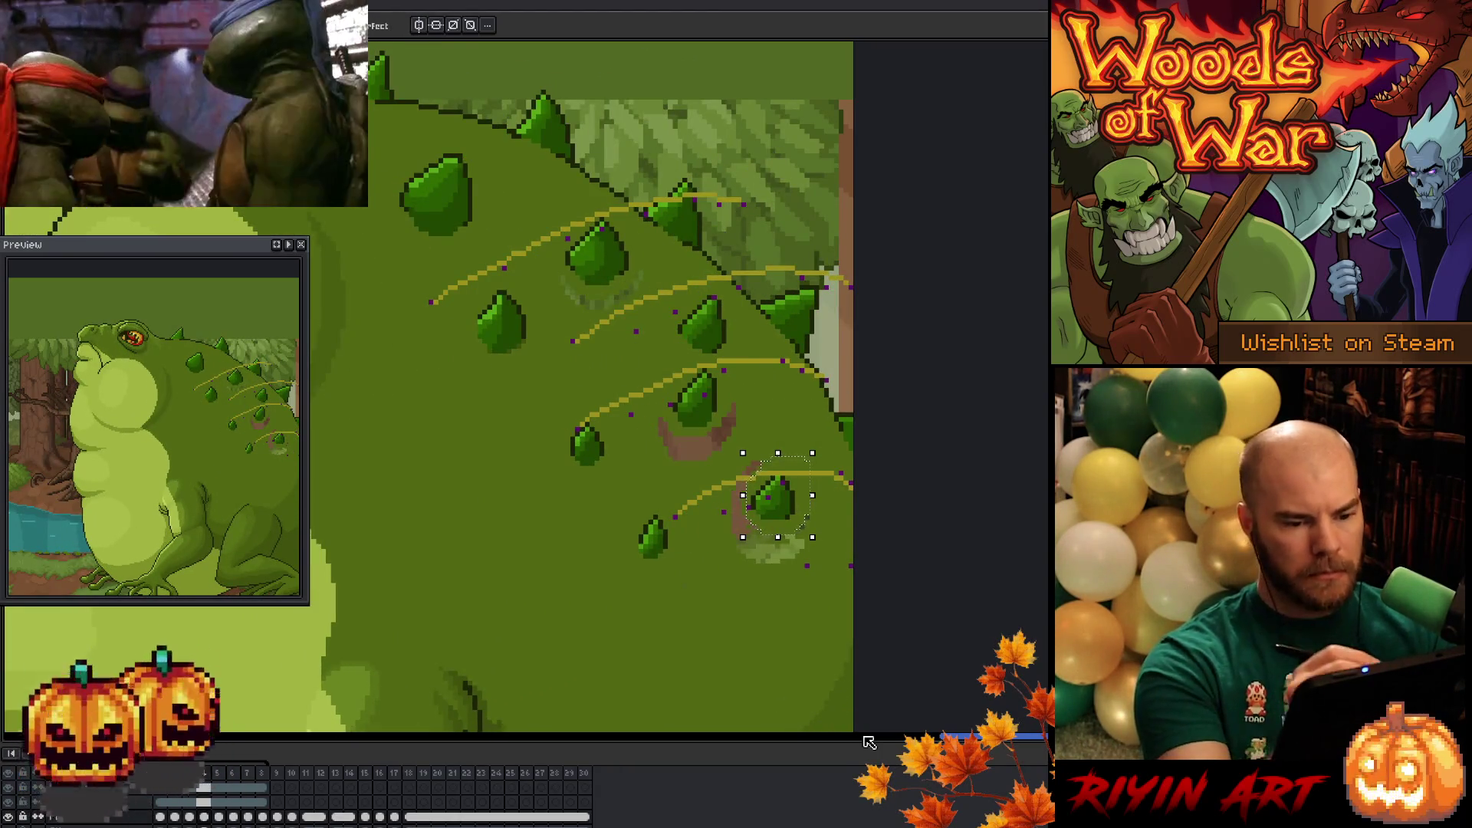
drag(743, 343, 740, 342)
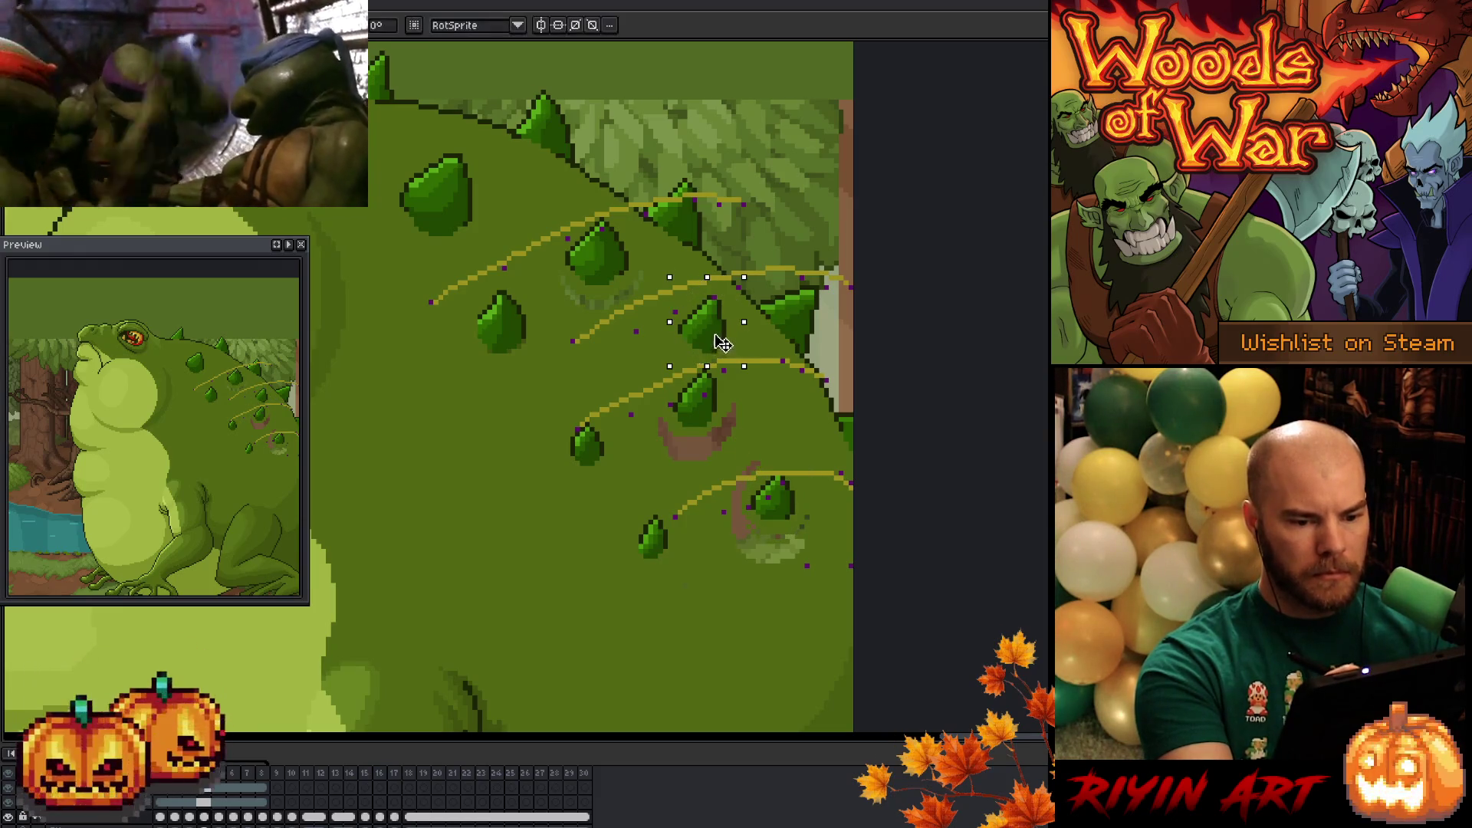
key(Return)
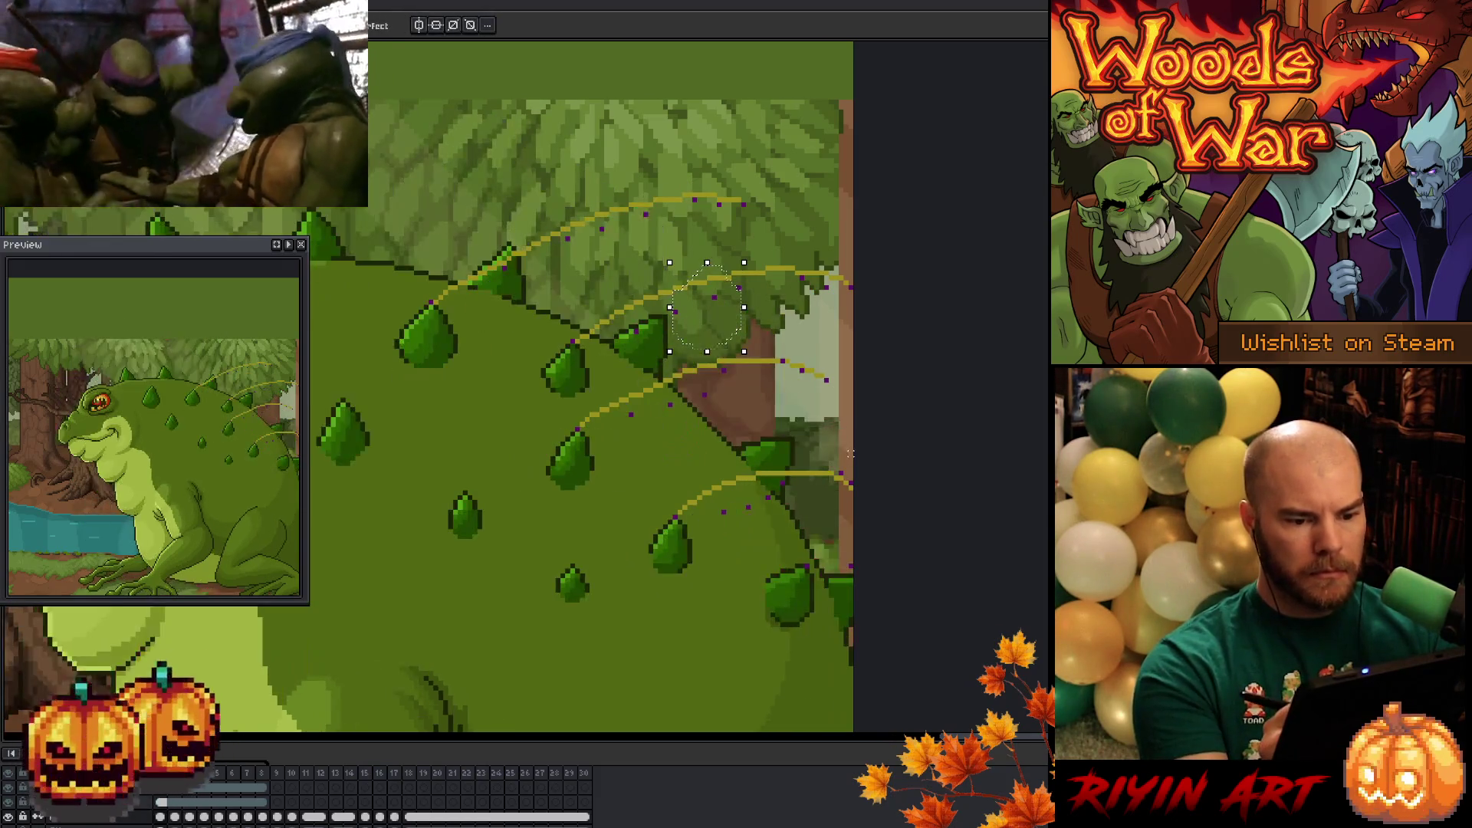
drag(711, 330, 715, 324)
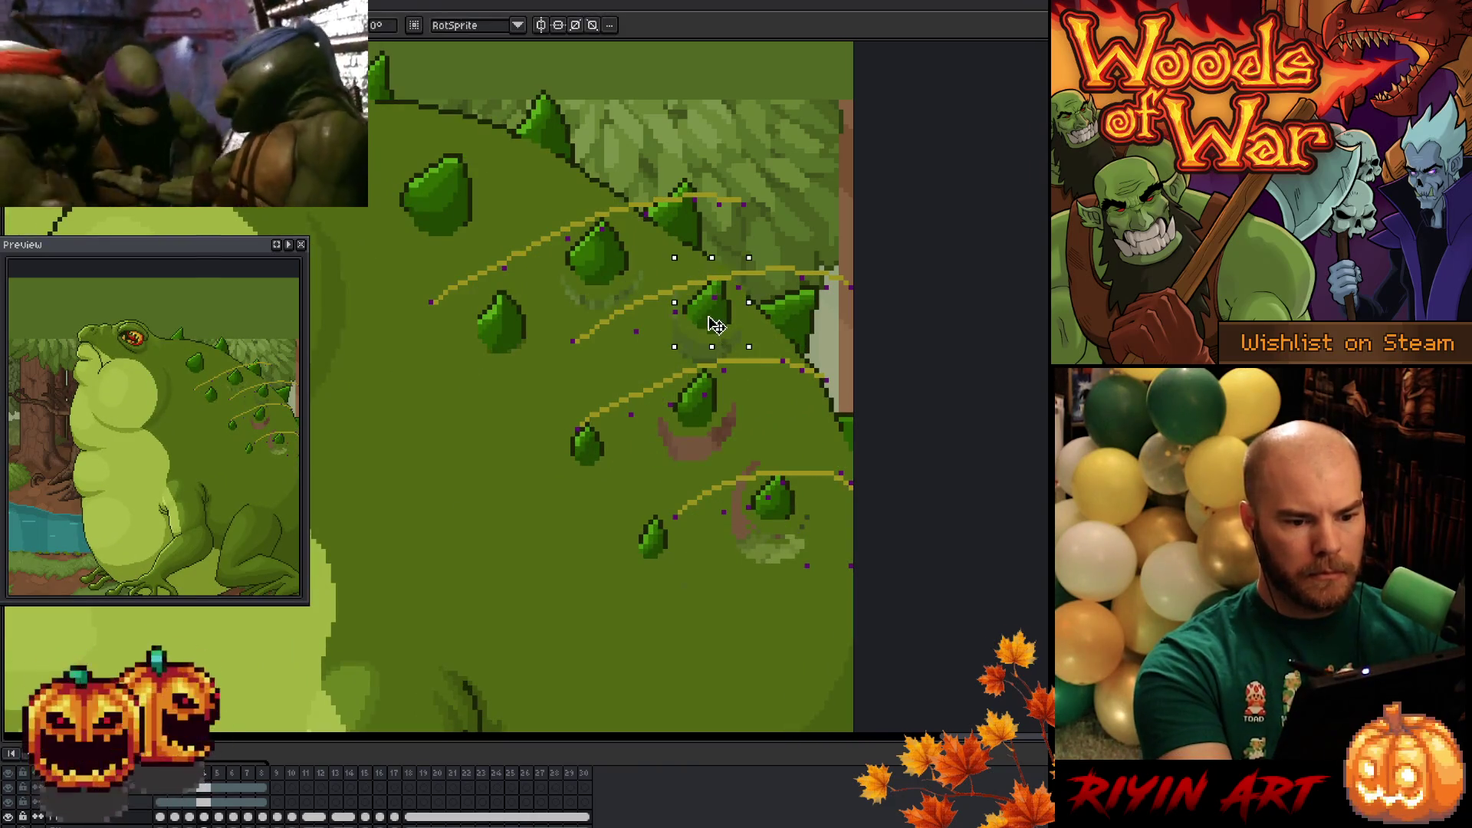
key(Return)
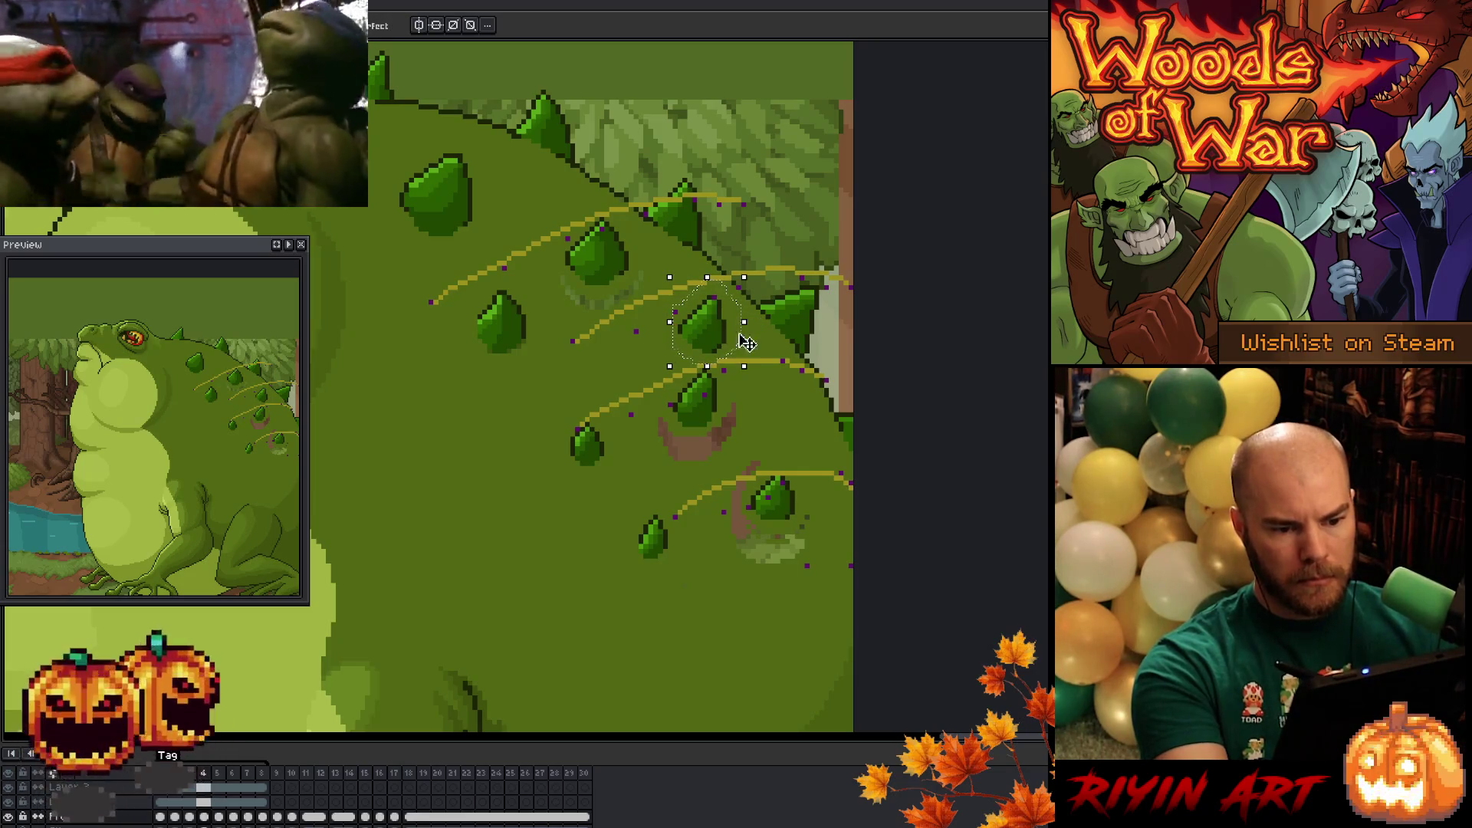
- Select a back spike with the Magic Wand and reposition it, comparing neighbouring frames
key(w)
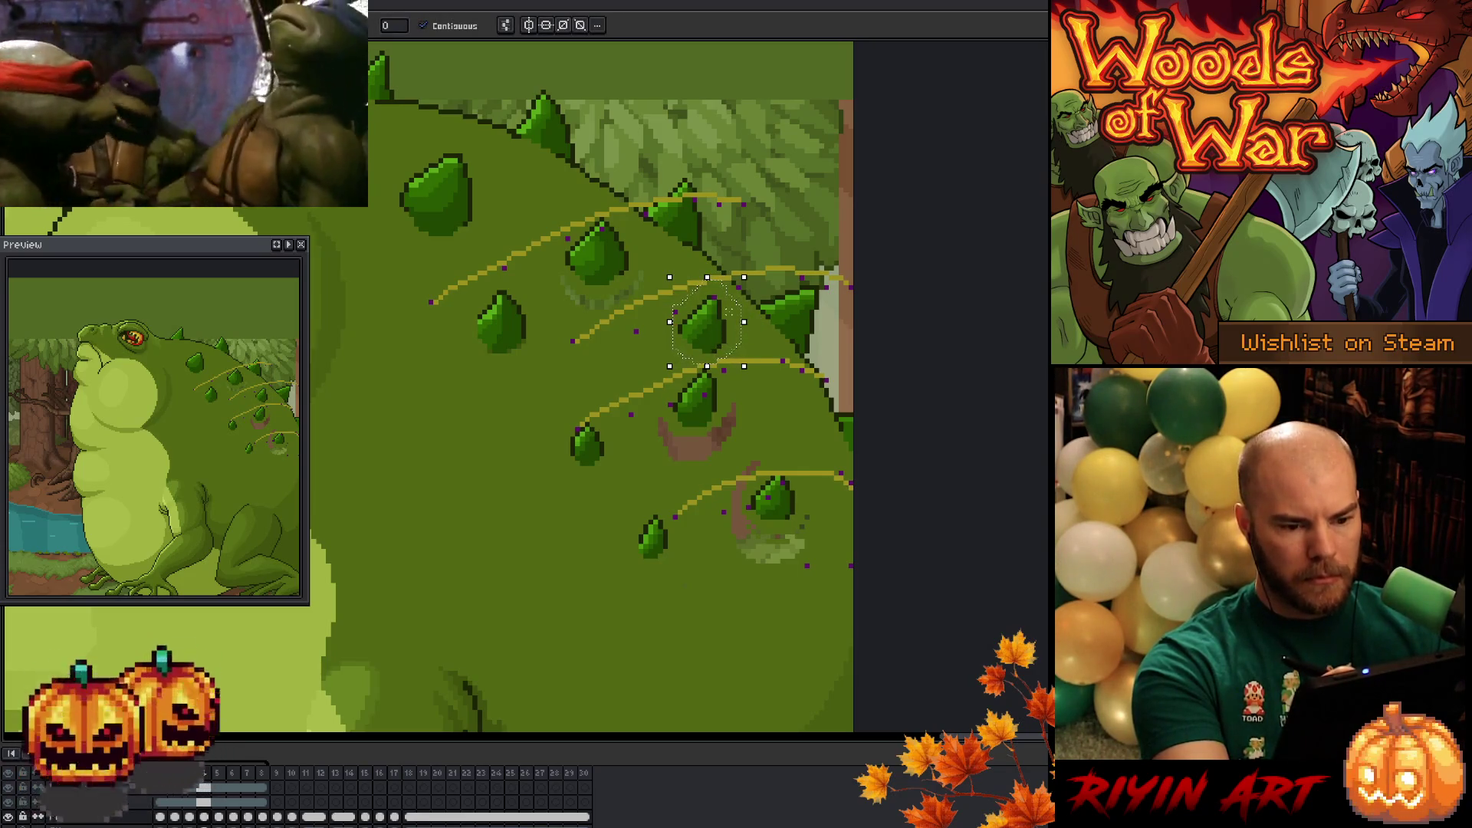
click(717, 337)
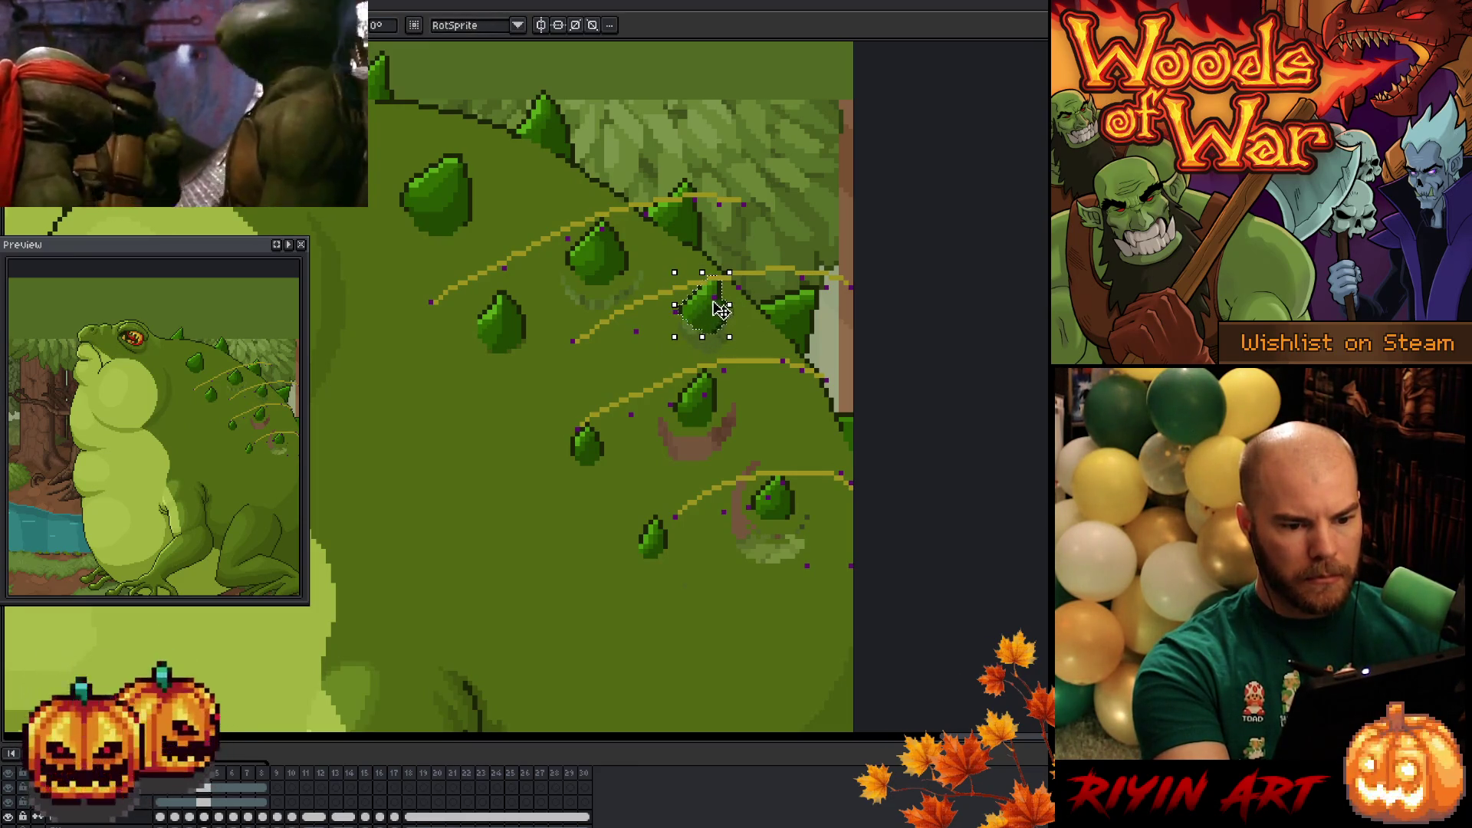
key(Right)
key(Left)
key(Right)
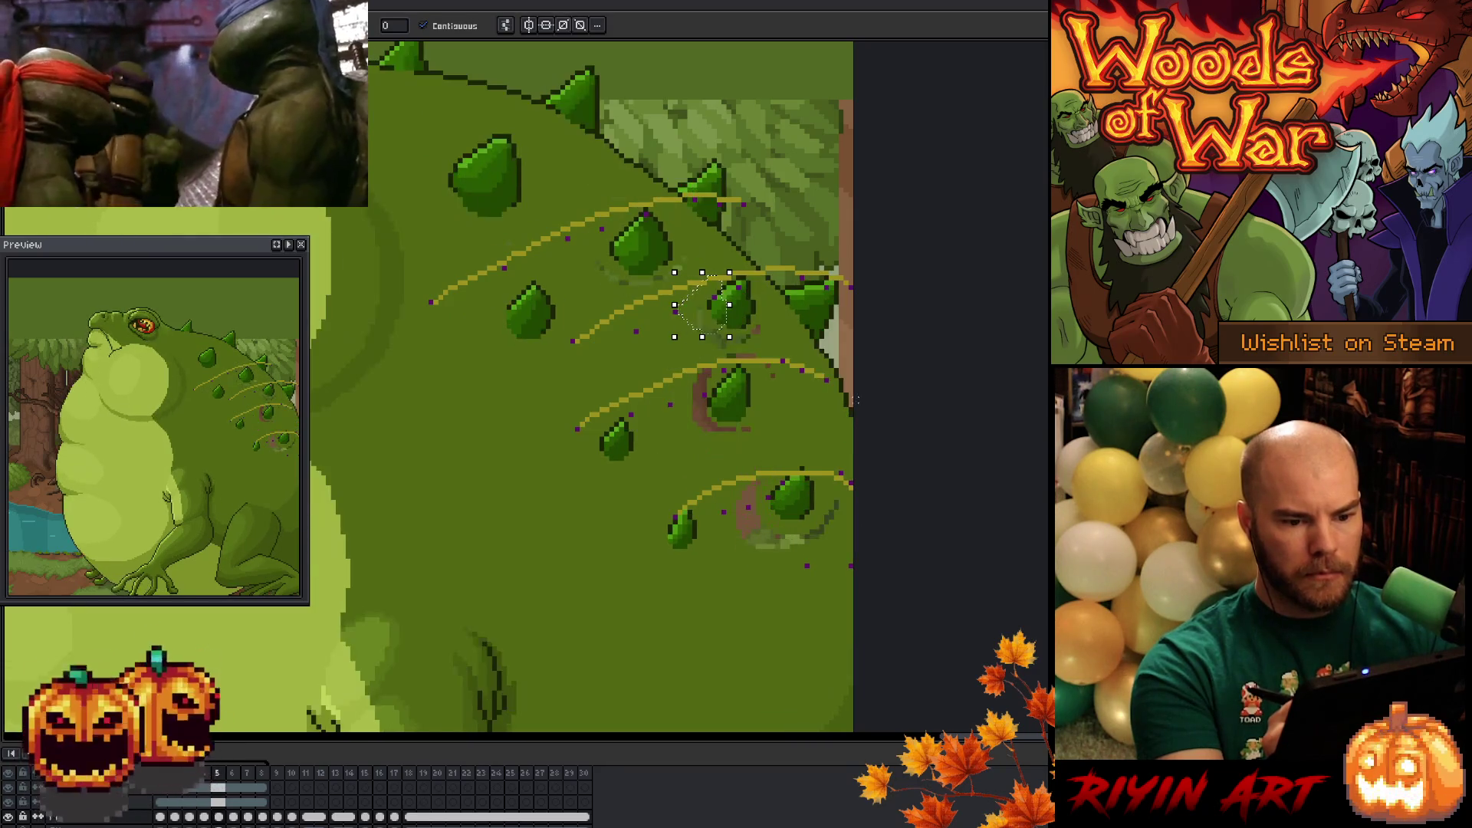
click(766, 319)
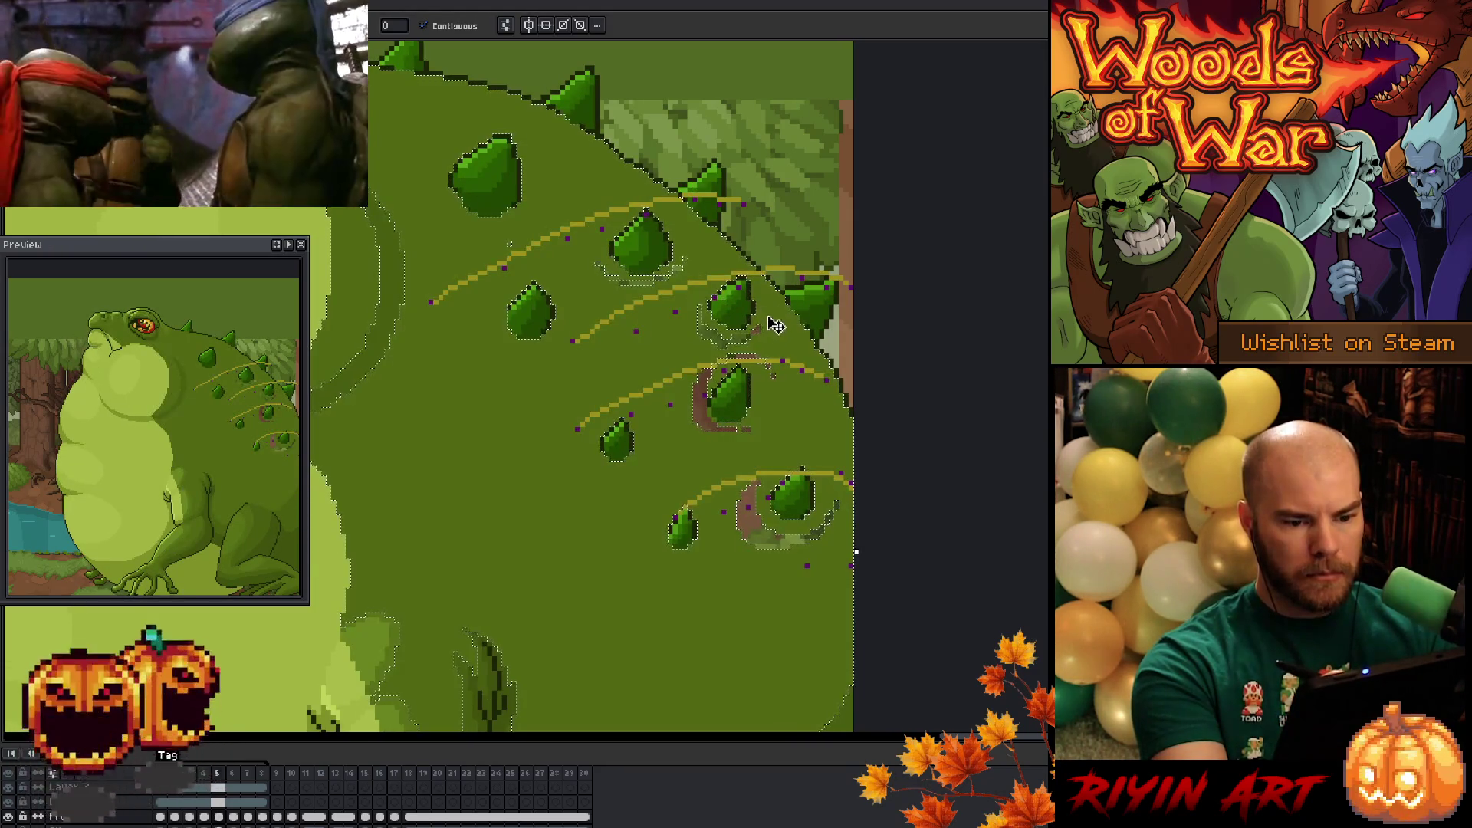
key(ctrl+d)
key(b)
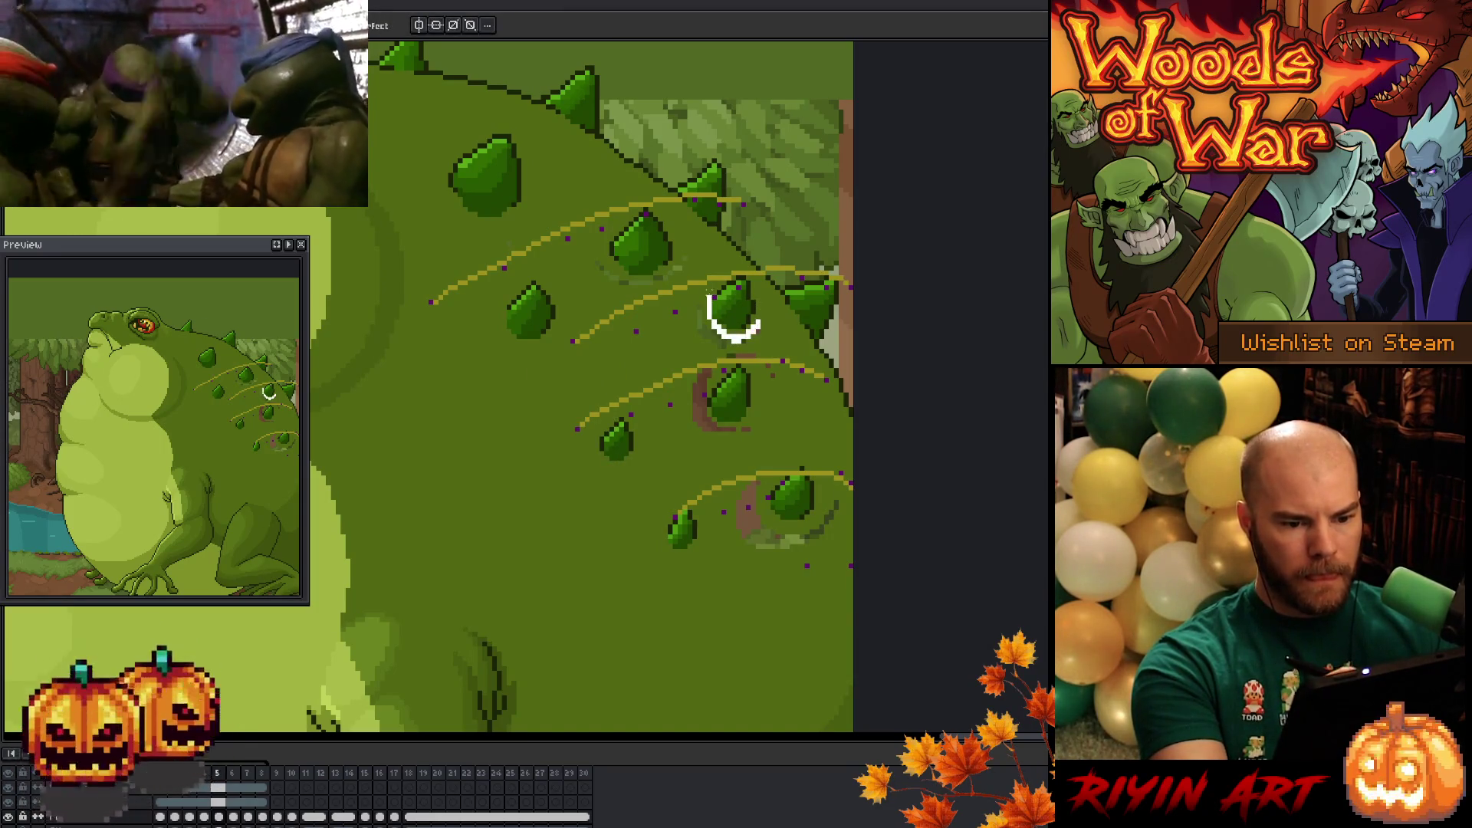
key(ctrl+v)
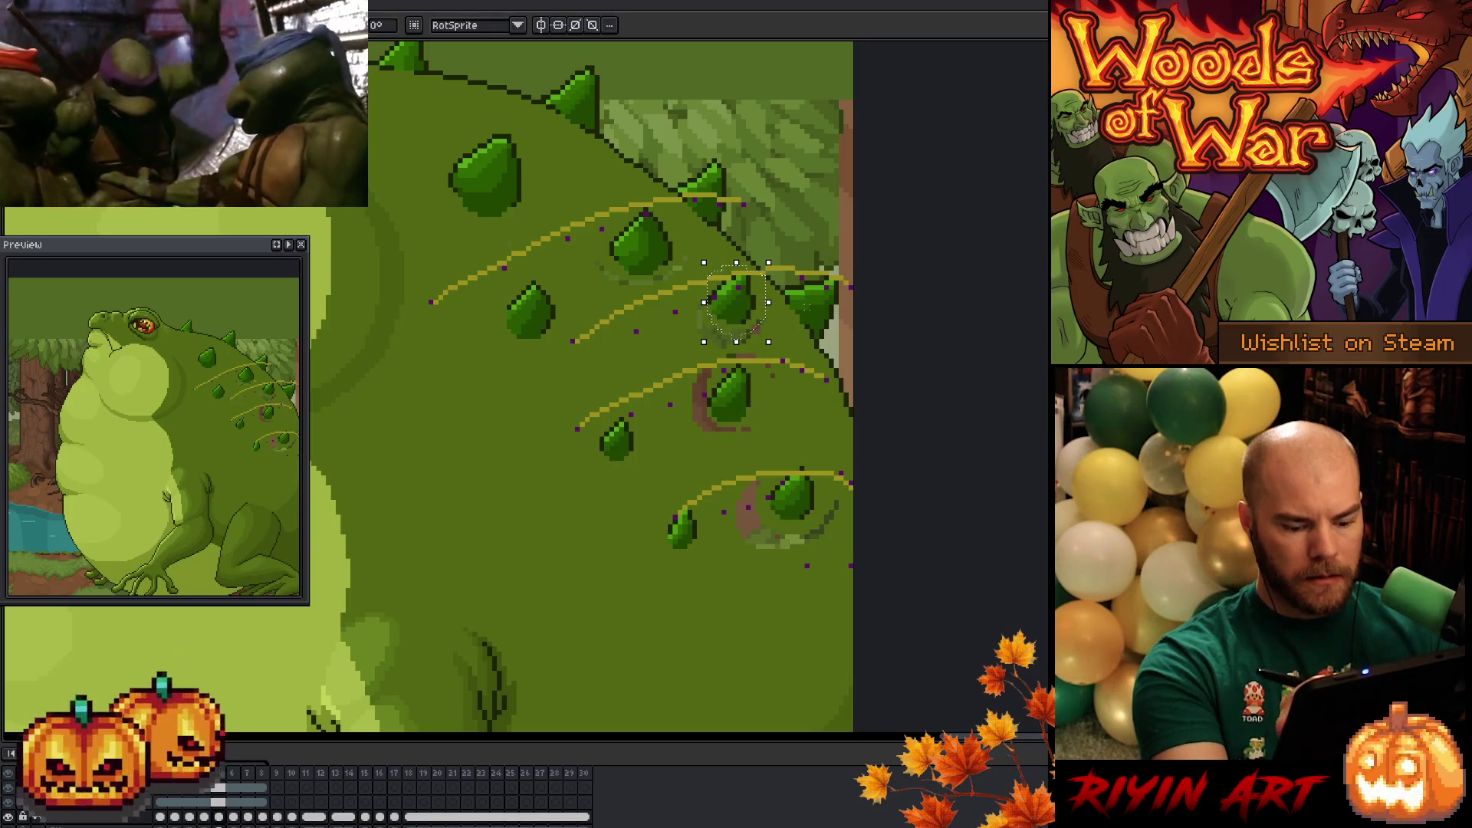
key(Return)
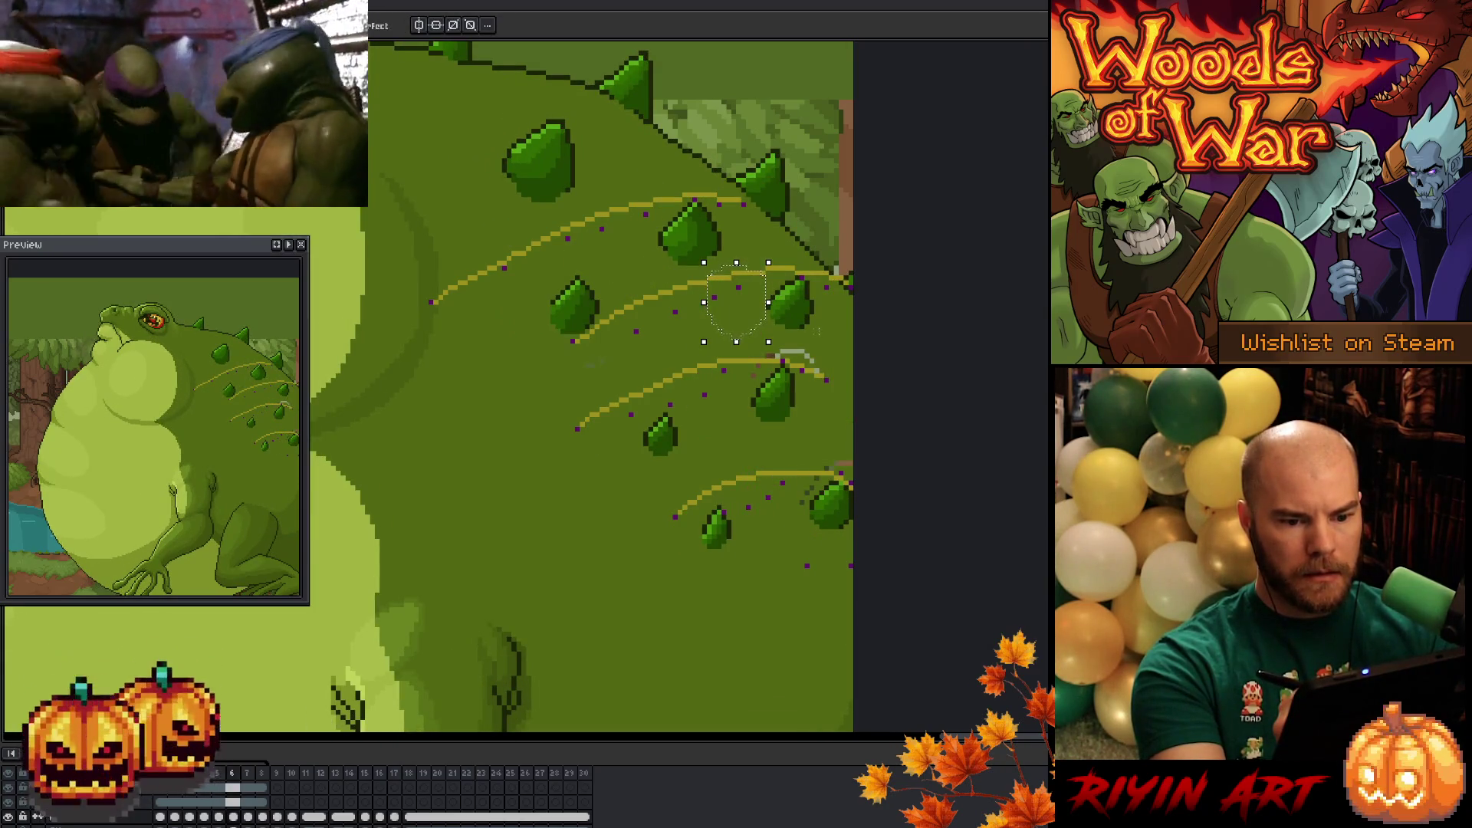
- Move the spike onto its guide curve and lasso the next spike to reposition
drag(789, 306, 810, 308)
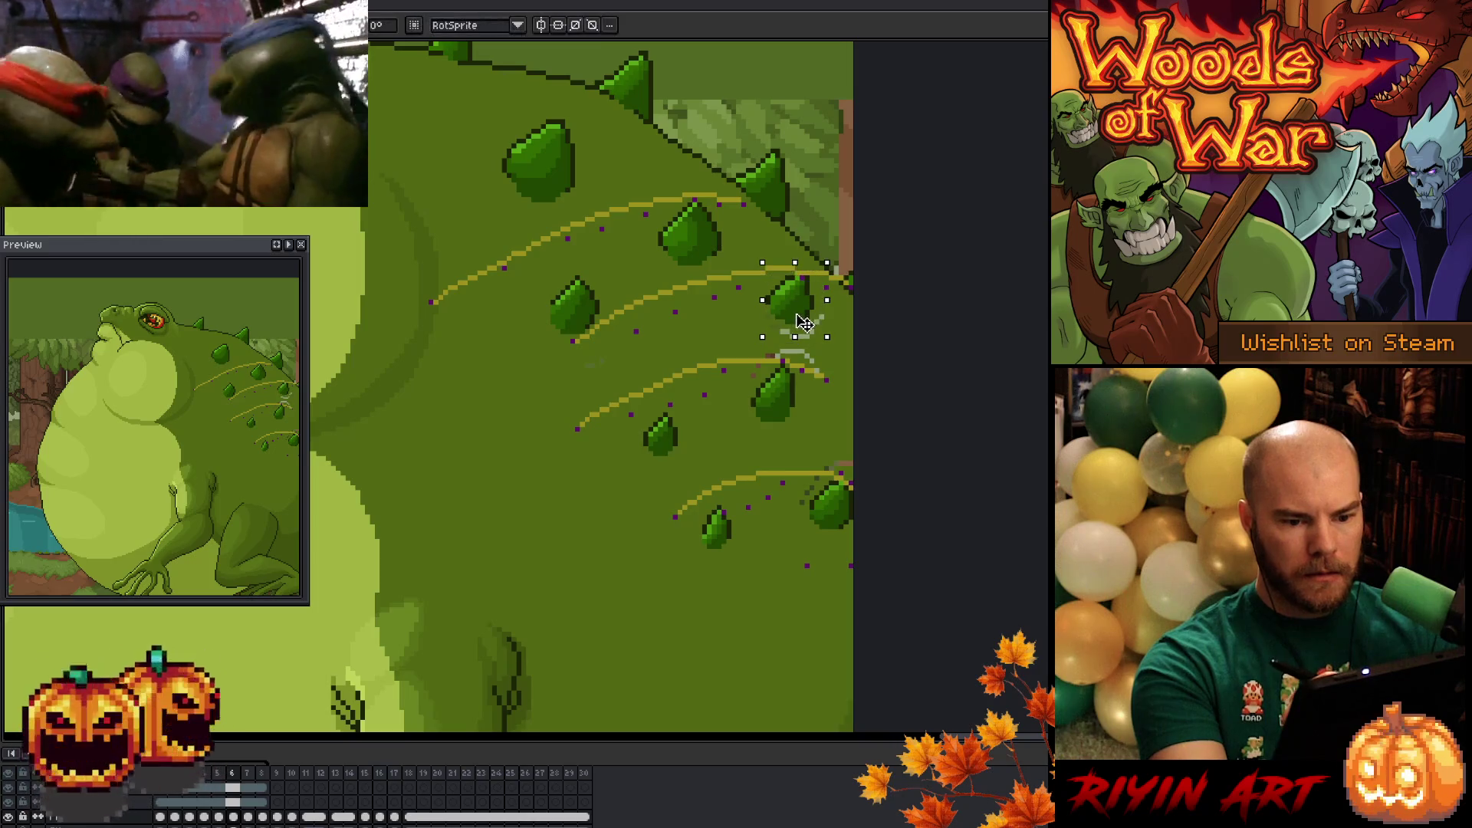
key(comma)
key(ctrl+d)
drag(763, 306, 743, 319)
key(Left)
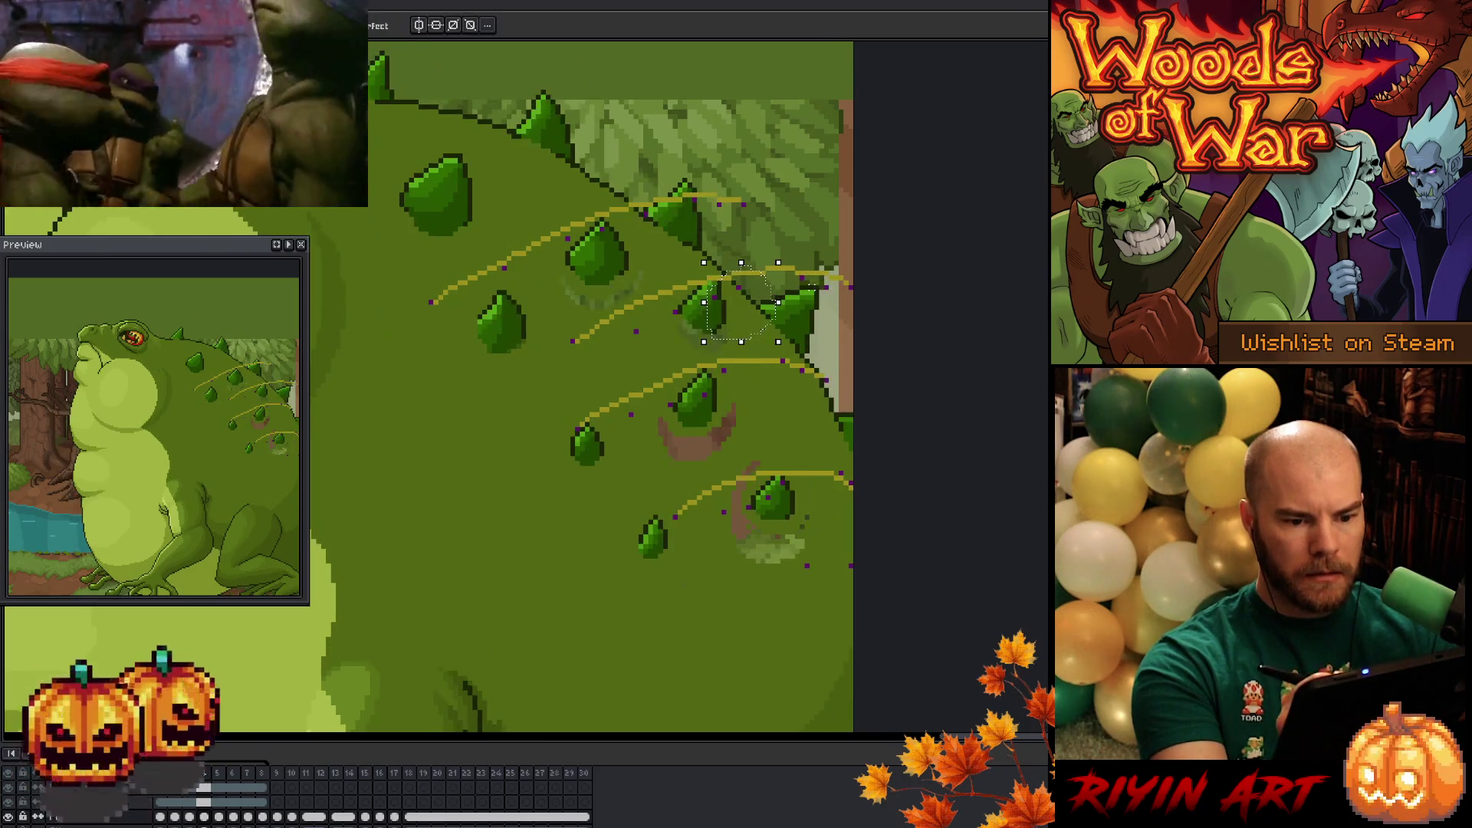
key(Right)
key(Right)
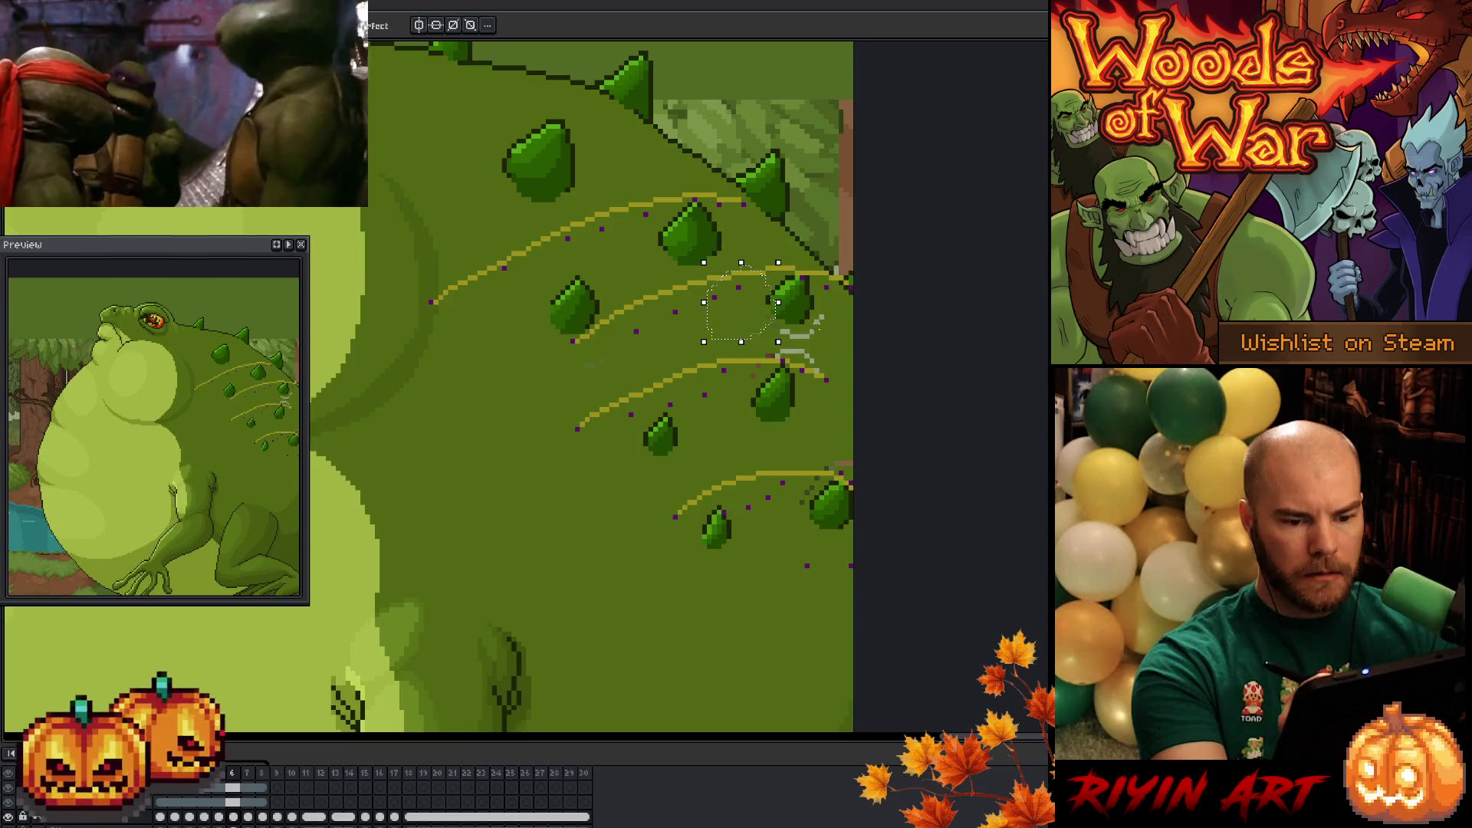
- Realign the spike on frame 6, then slightly rotate the spike on frame 8
drag(808, 329, 807, 311)
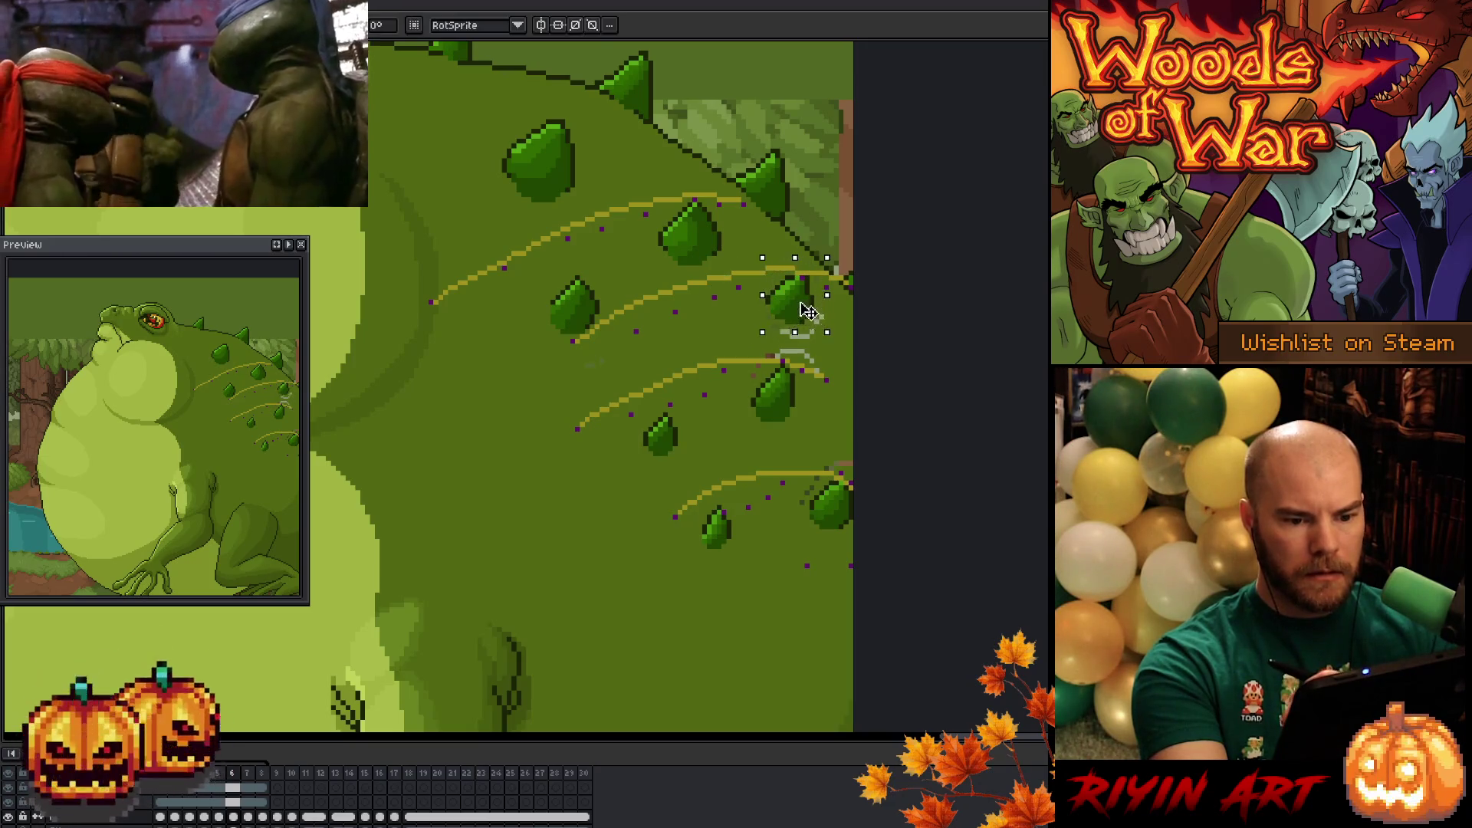
key(Left)
key(Right)
key(Right)
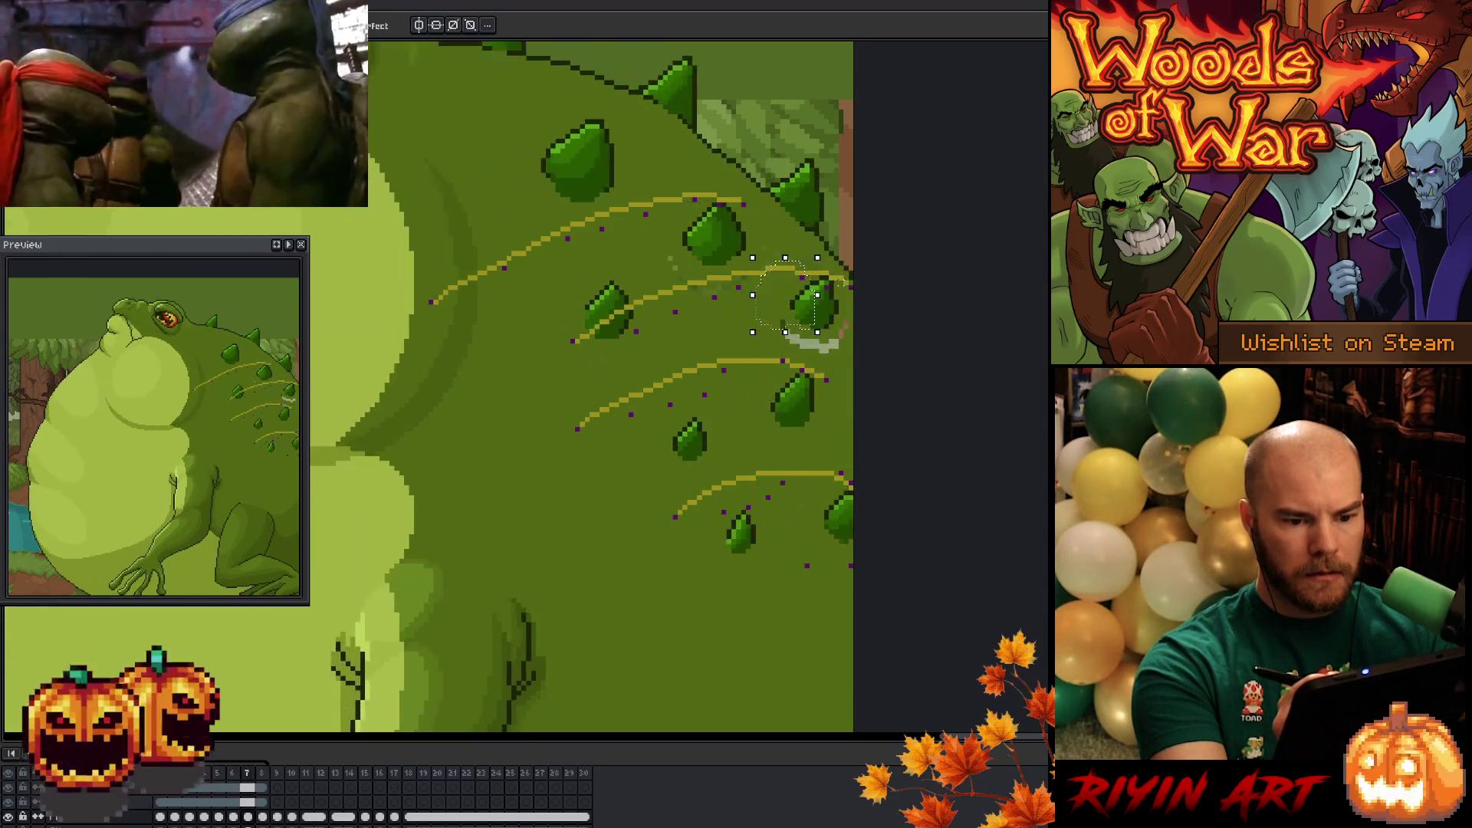
key(Right)
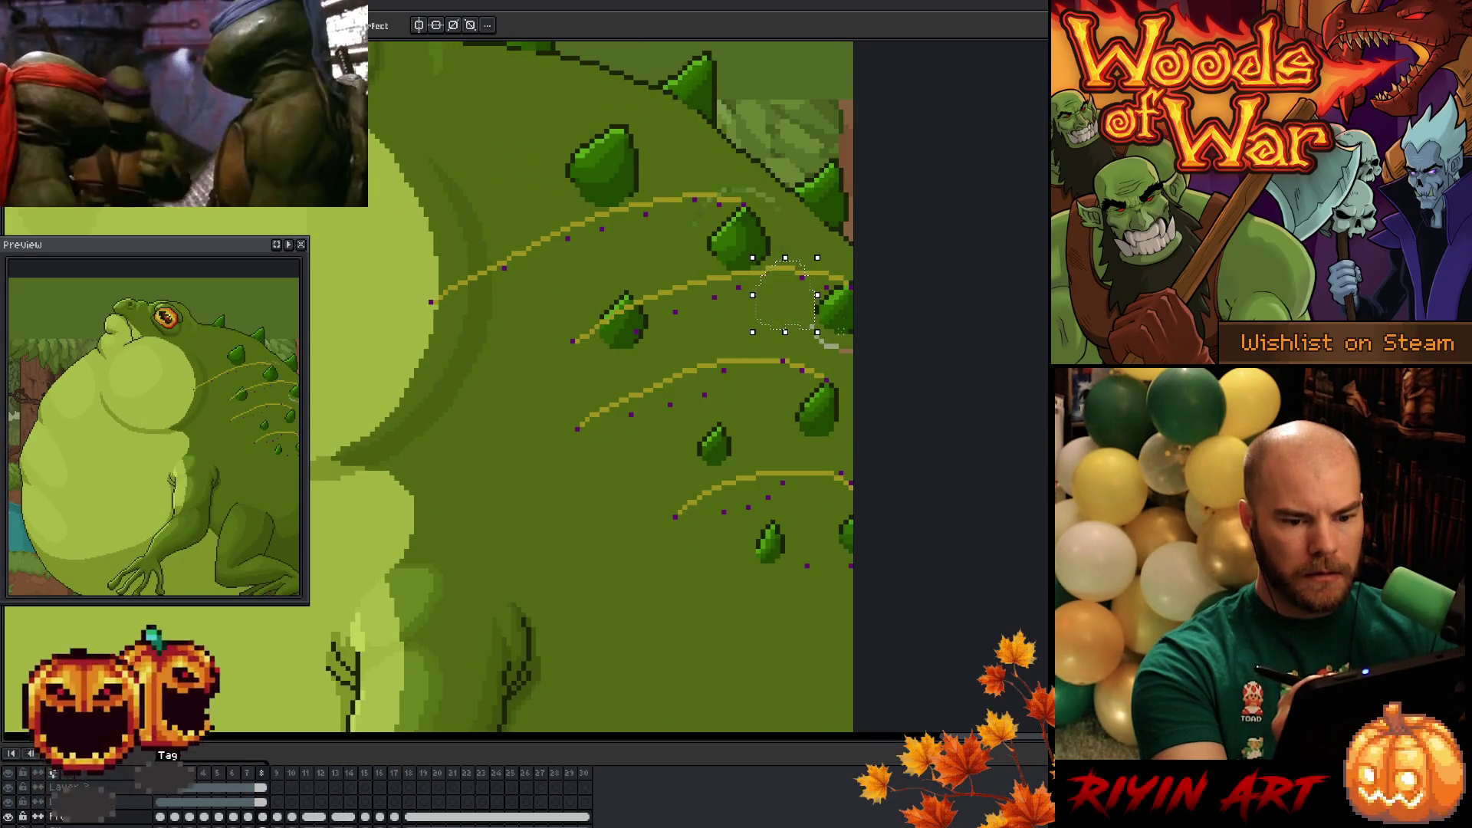
drag(826, 345, 828, 346)
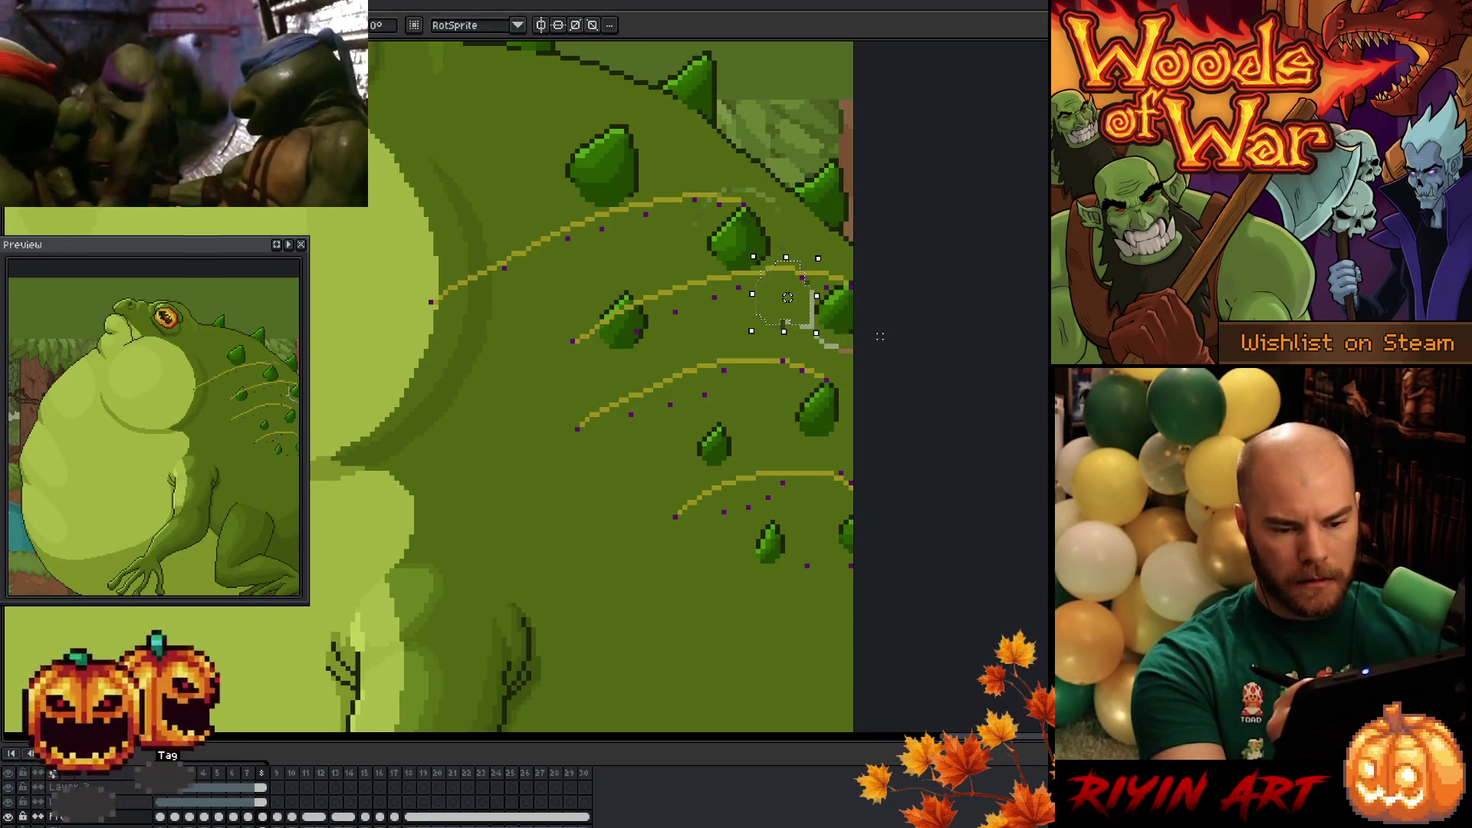
key(Return)
- Adjust one more spike, undo the last change, and hide the yellow guide lines
mouse_move(850, 354)
mouse_down()
mouse_move(856, 276)
mouse_move(797, 303)
mouse_up()
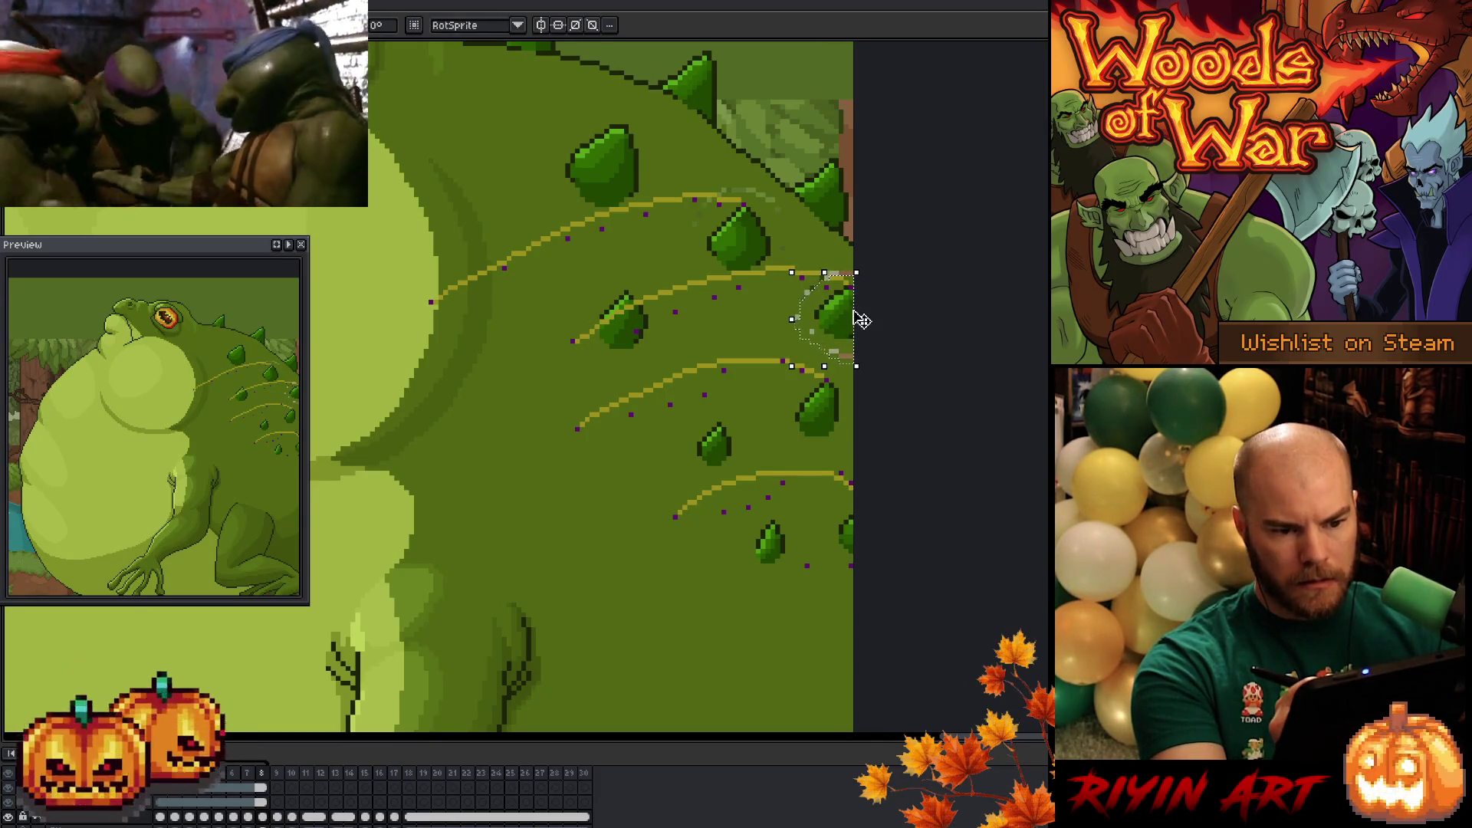
key(Return)
key(ctrl+z)
key(ctrl+z)
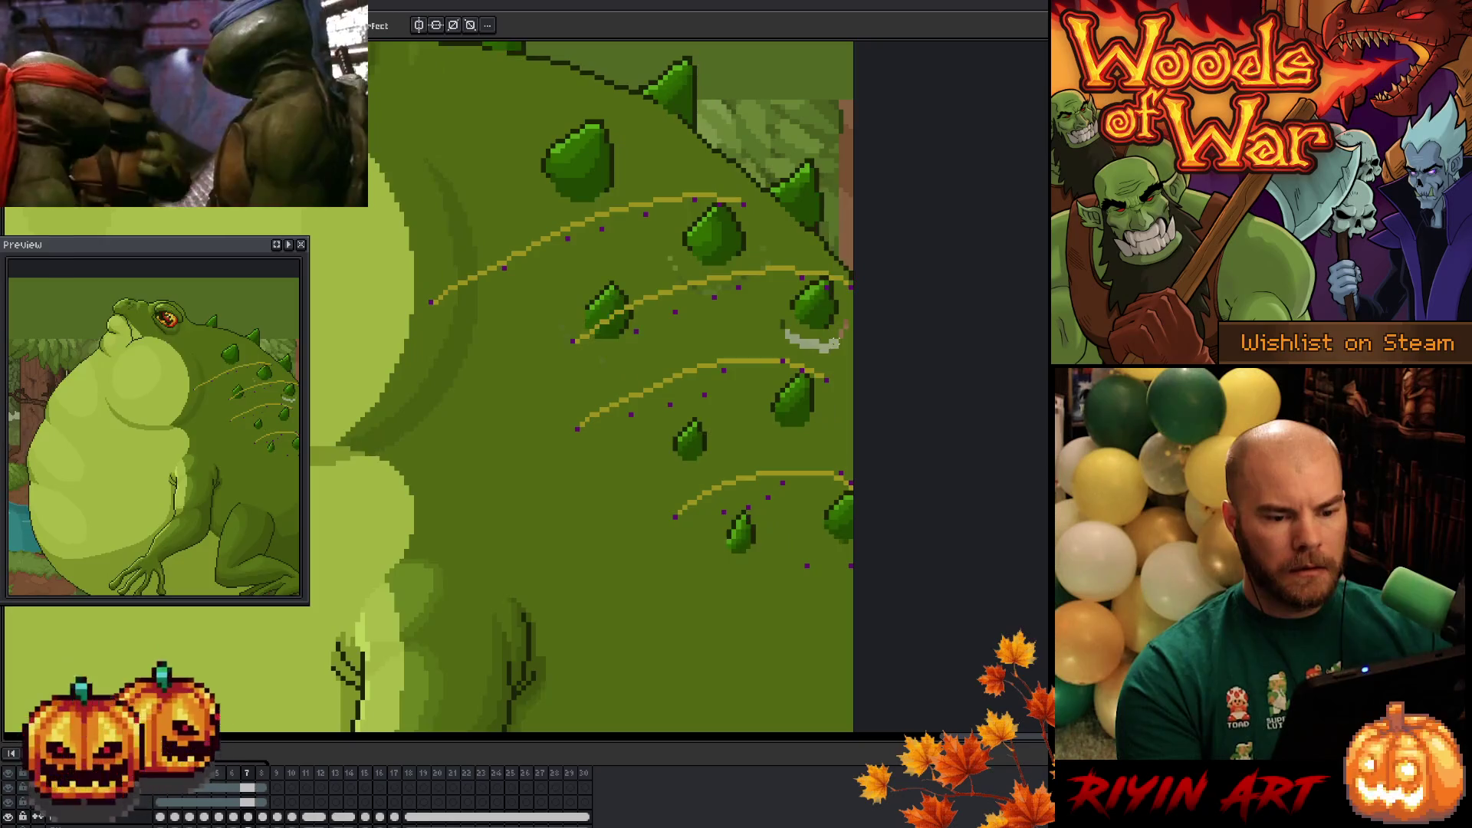
click(8, 801)
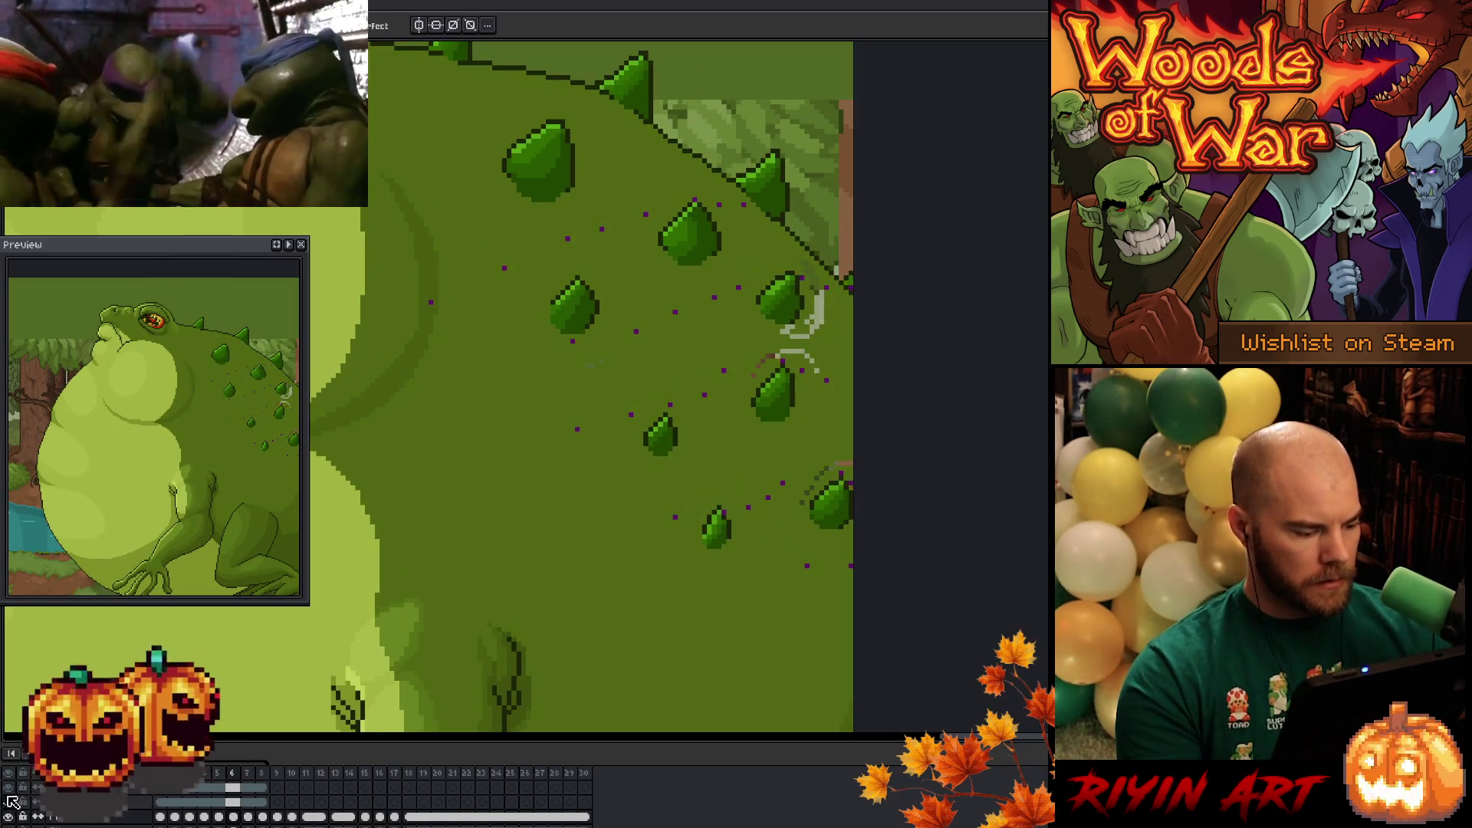
- Return to frame 1 and clear the faint reddish arc beside the spike on frame 2
click(161, 818)
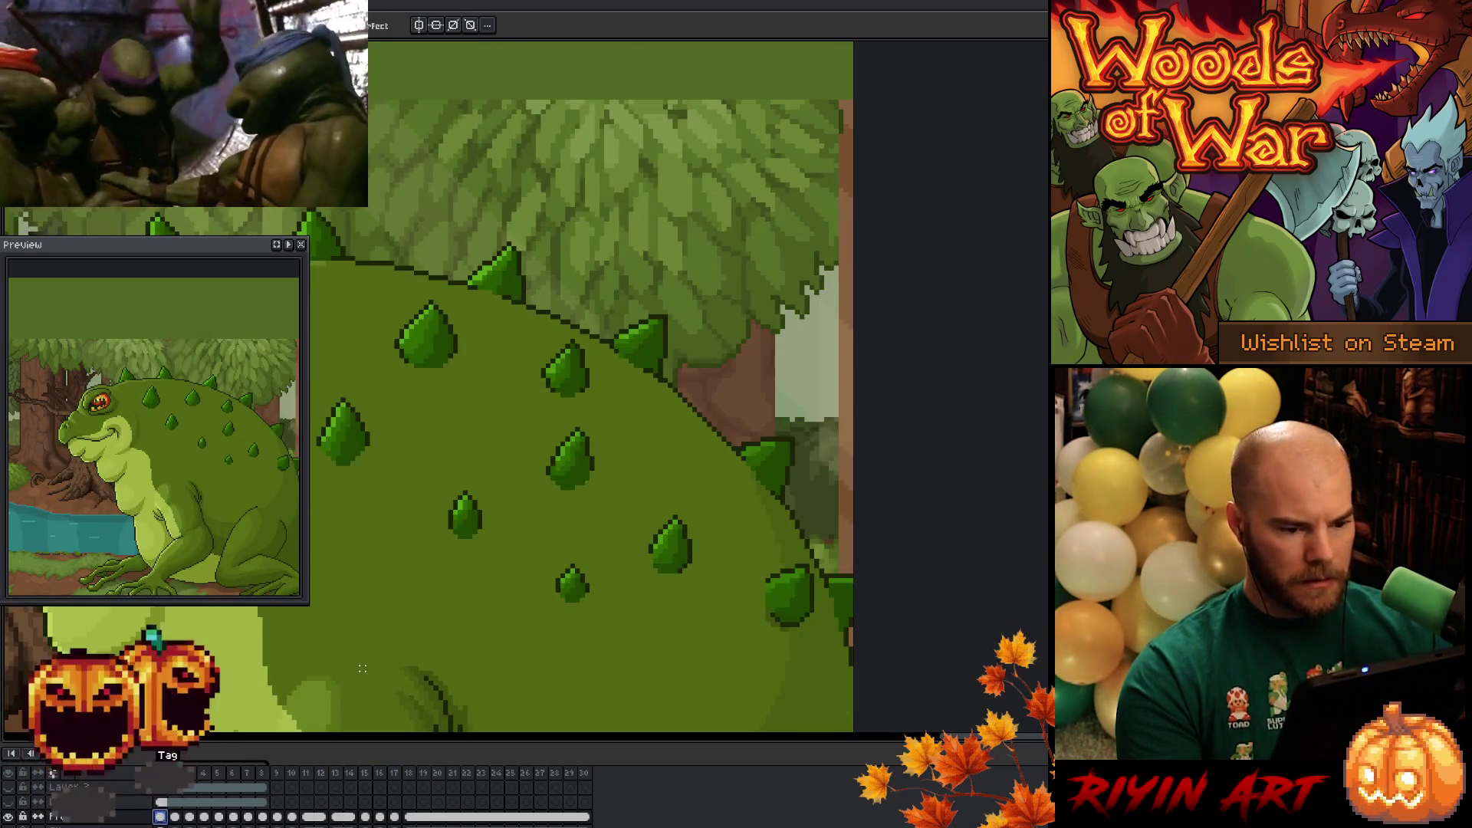
key(Return)
key(ctrl+z)
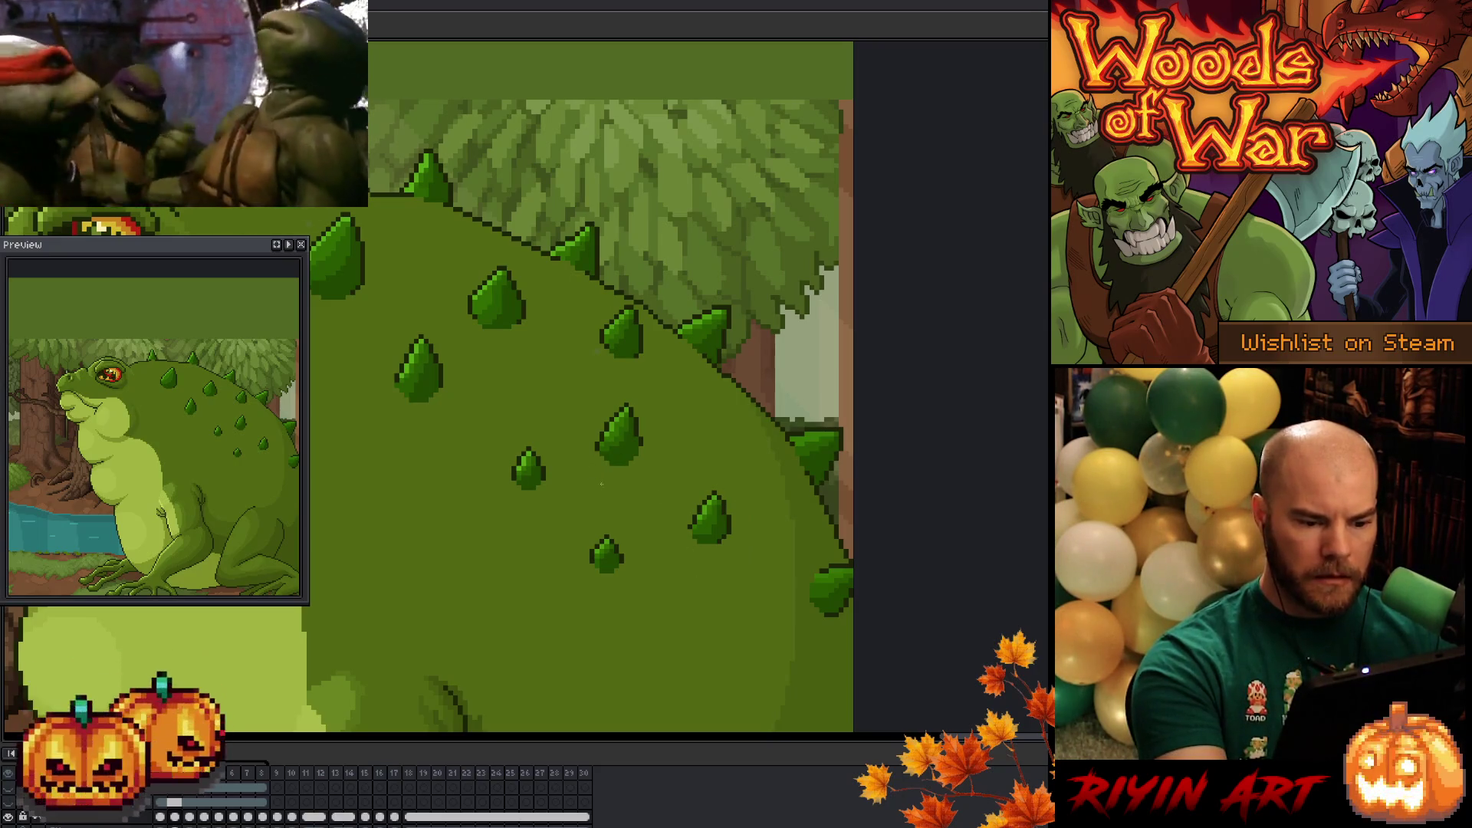
- Paint over the stray brown marks and grey smudges on the toad's back in frame 3
key(period)
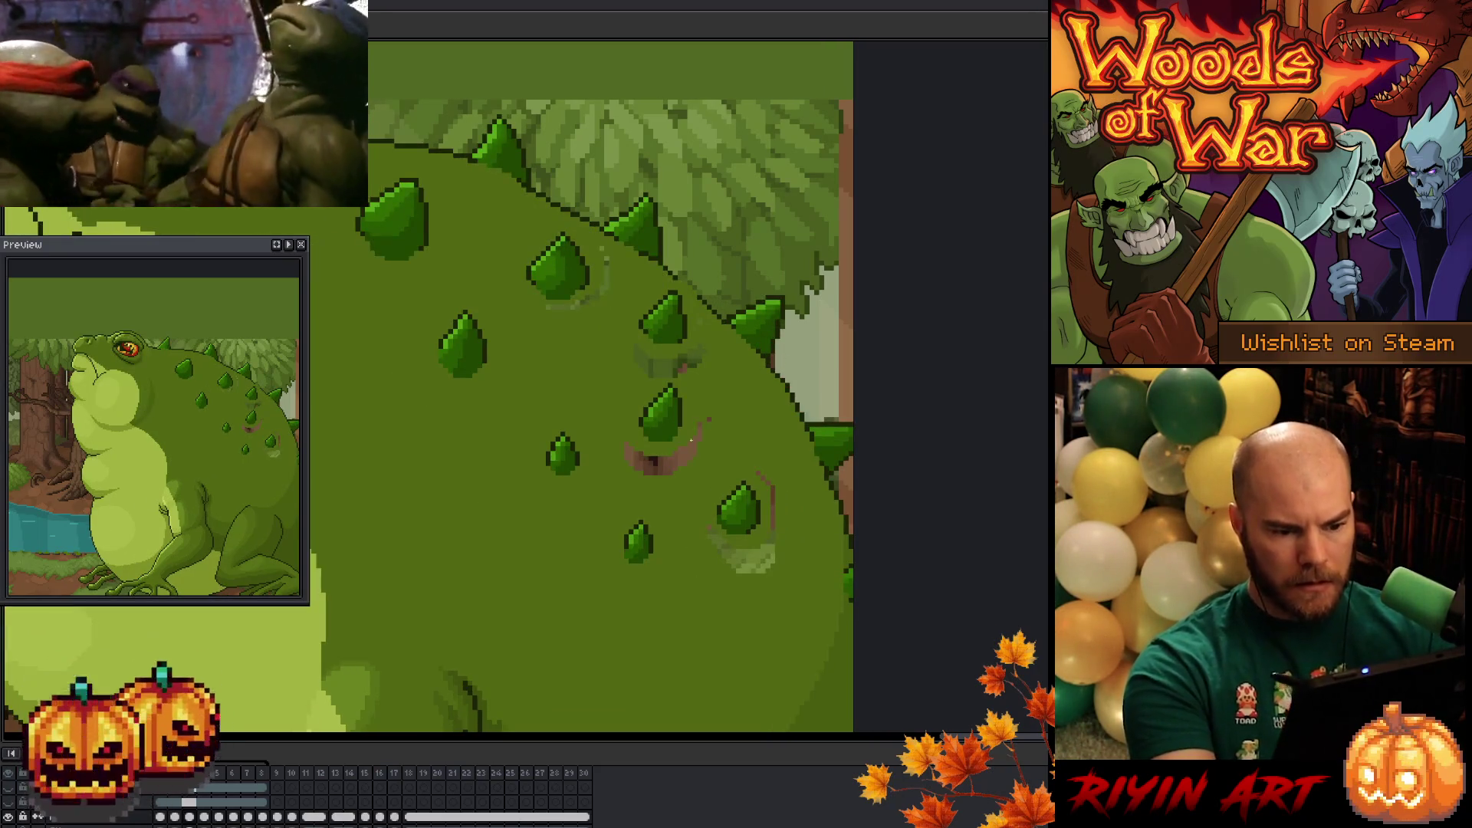
drag(637, 454, 673, 472)
drag(772, 488, 729, 568)
drag(696, 367, 650, 362)
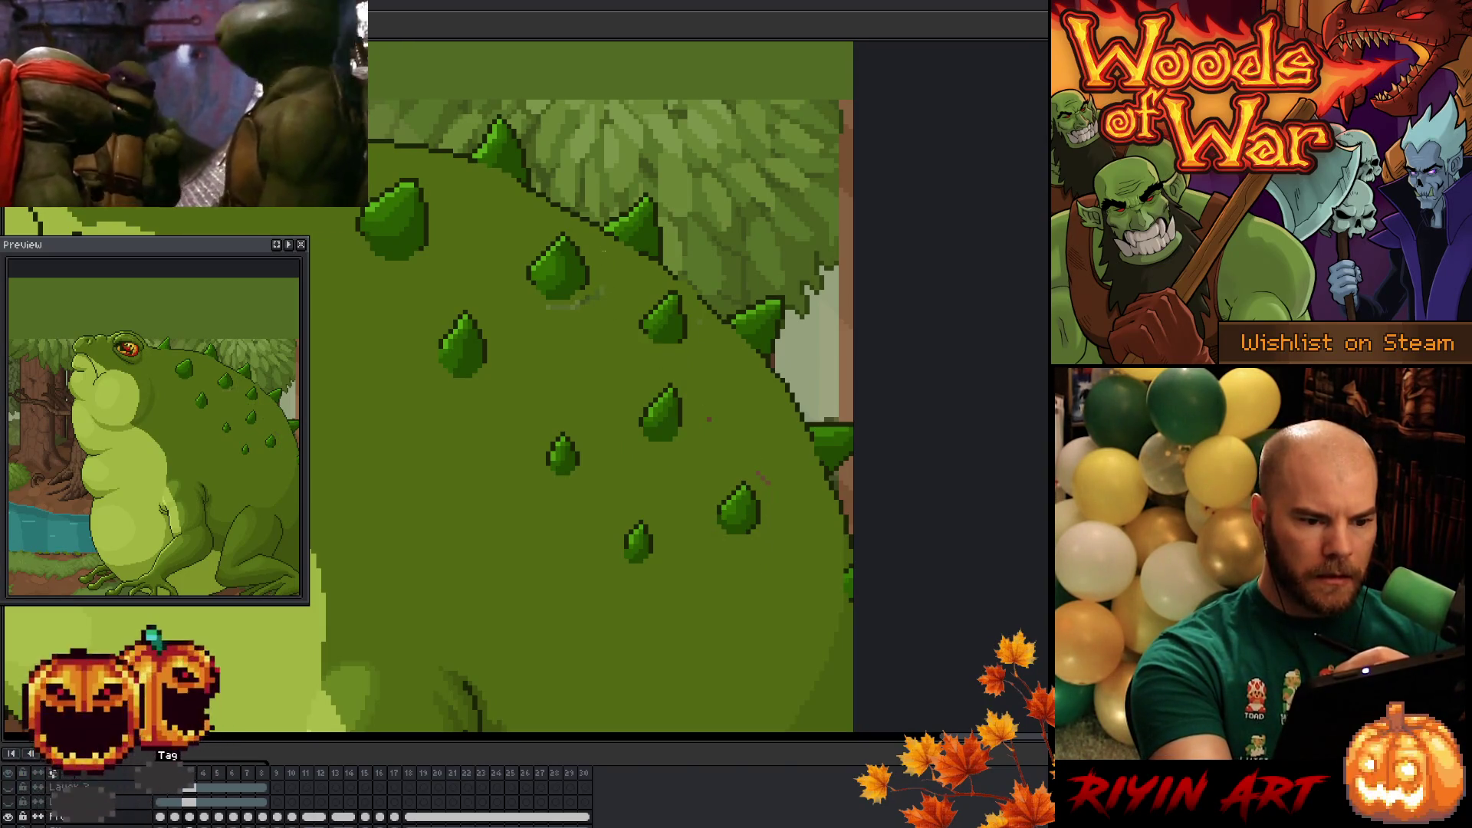
drag(580, 301, 570, 309)
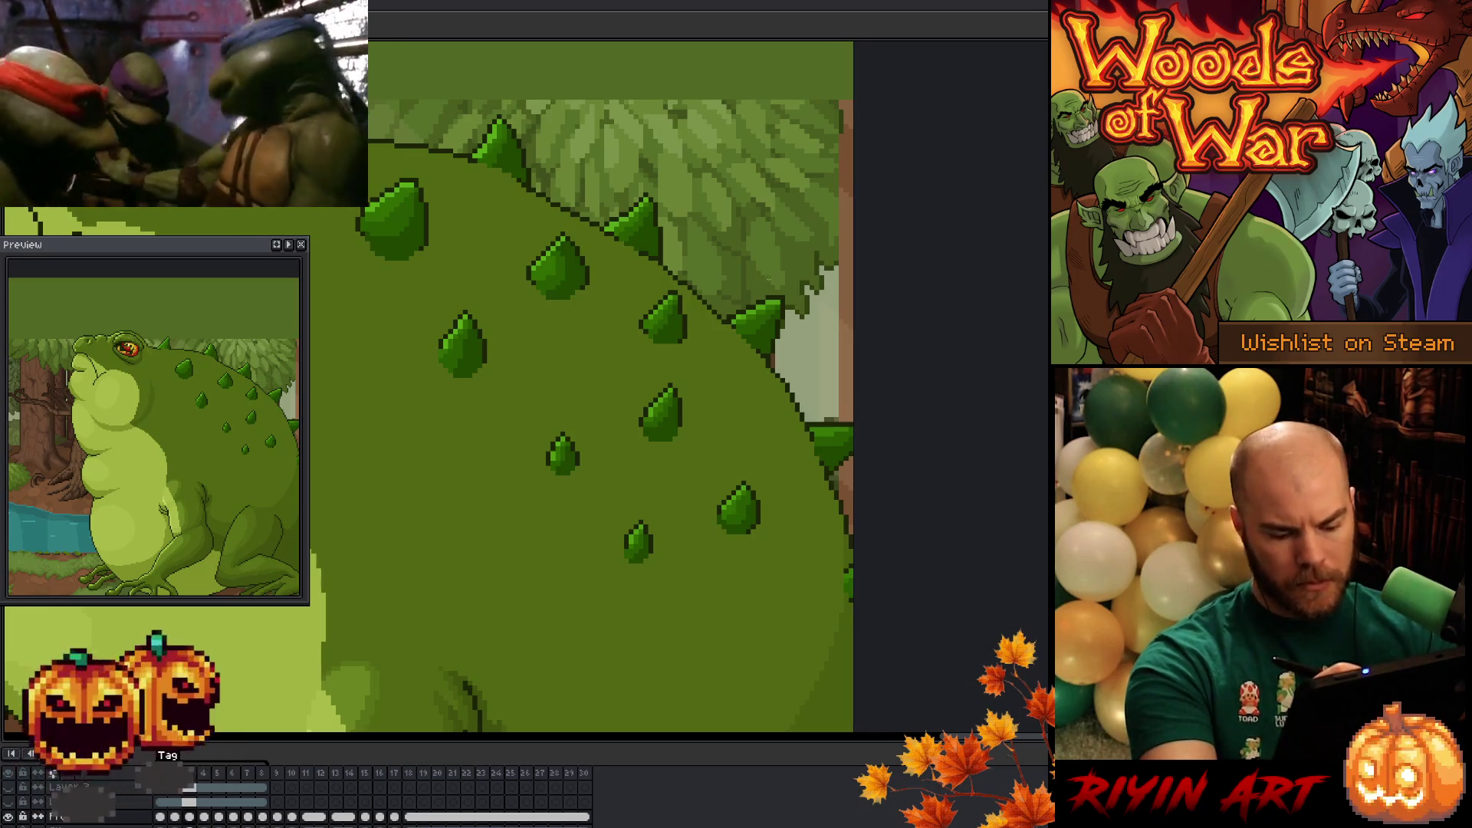
- Remove the brown marks around the spikes on frame 4
key(Right)
drag(693, 433, 728, 418)
drag(759, 548, 802, 469)
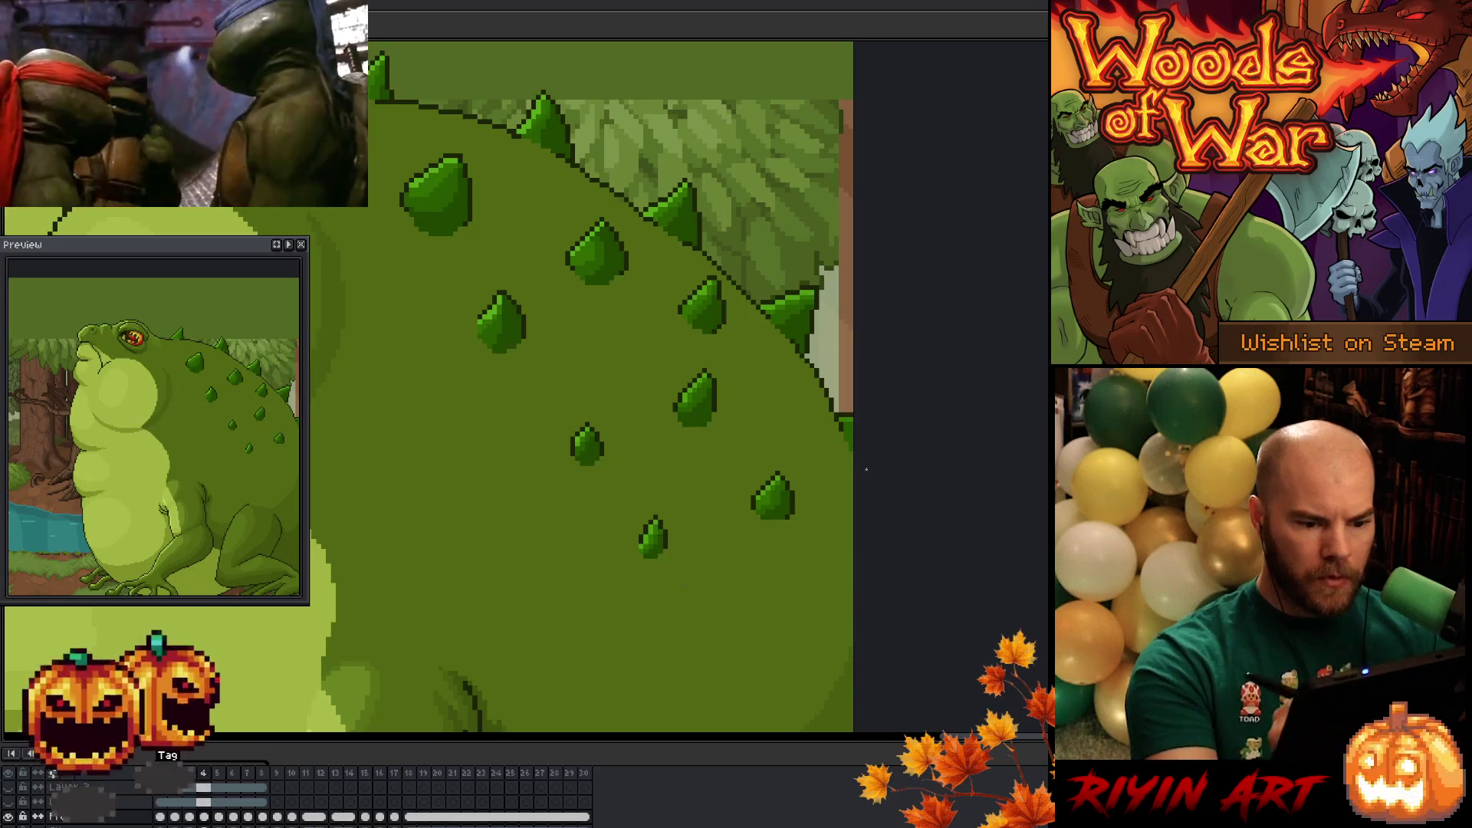
key(ctrl+z)
key(ctrl+y)
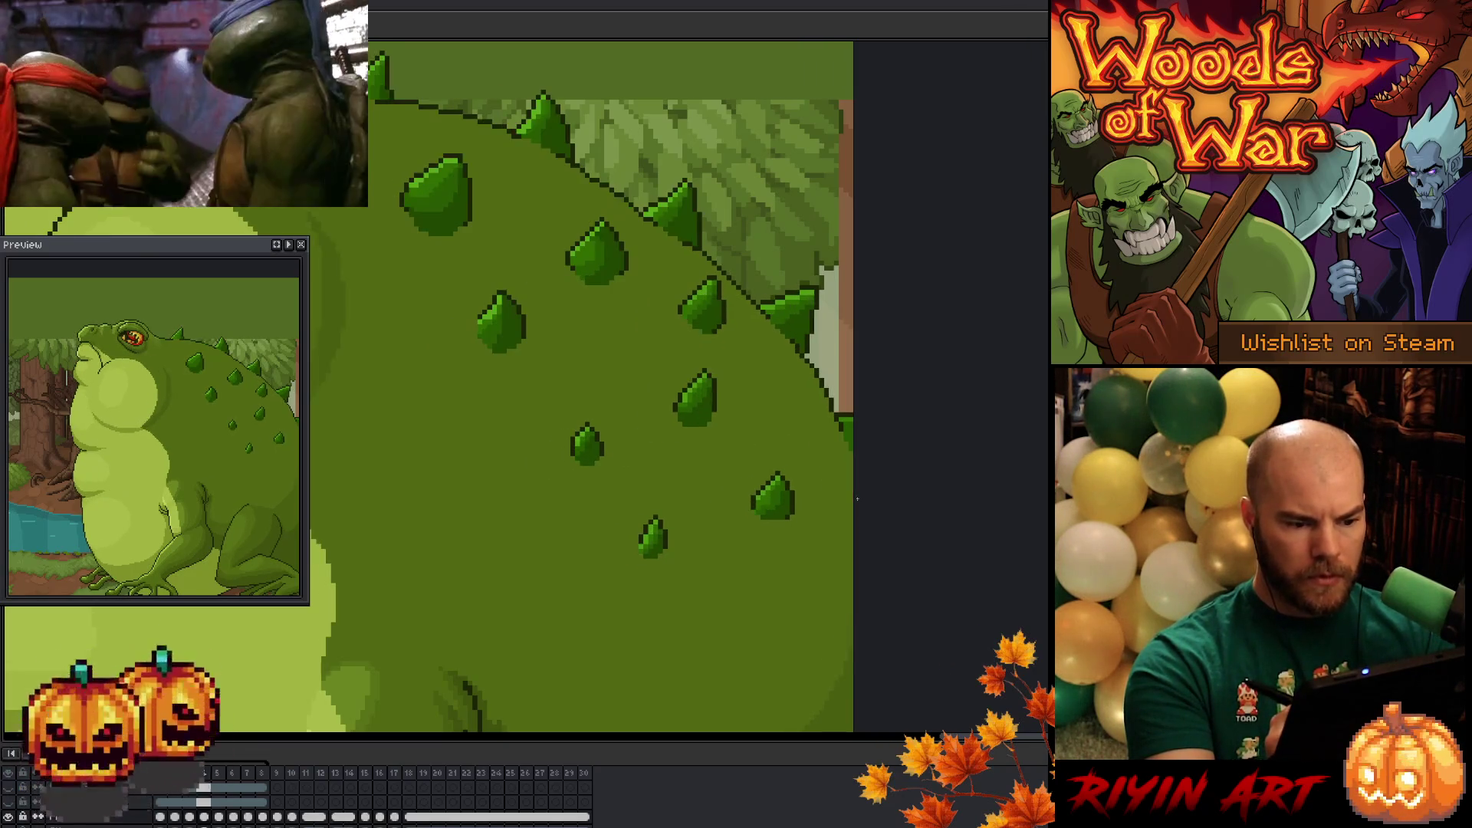
key(period)
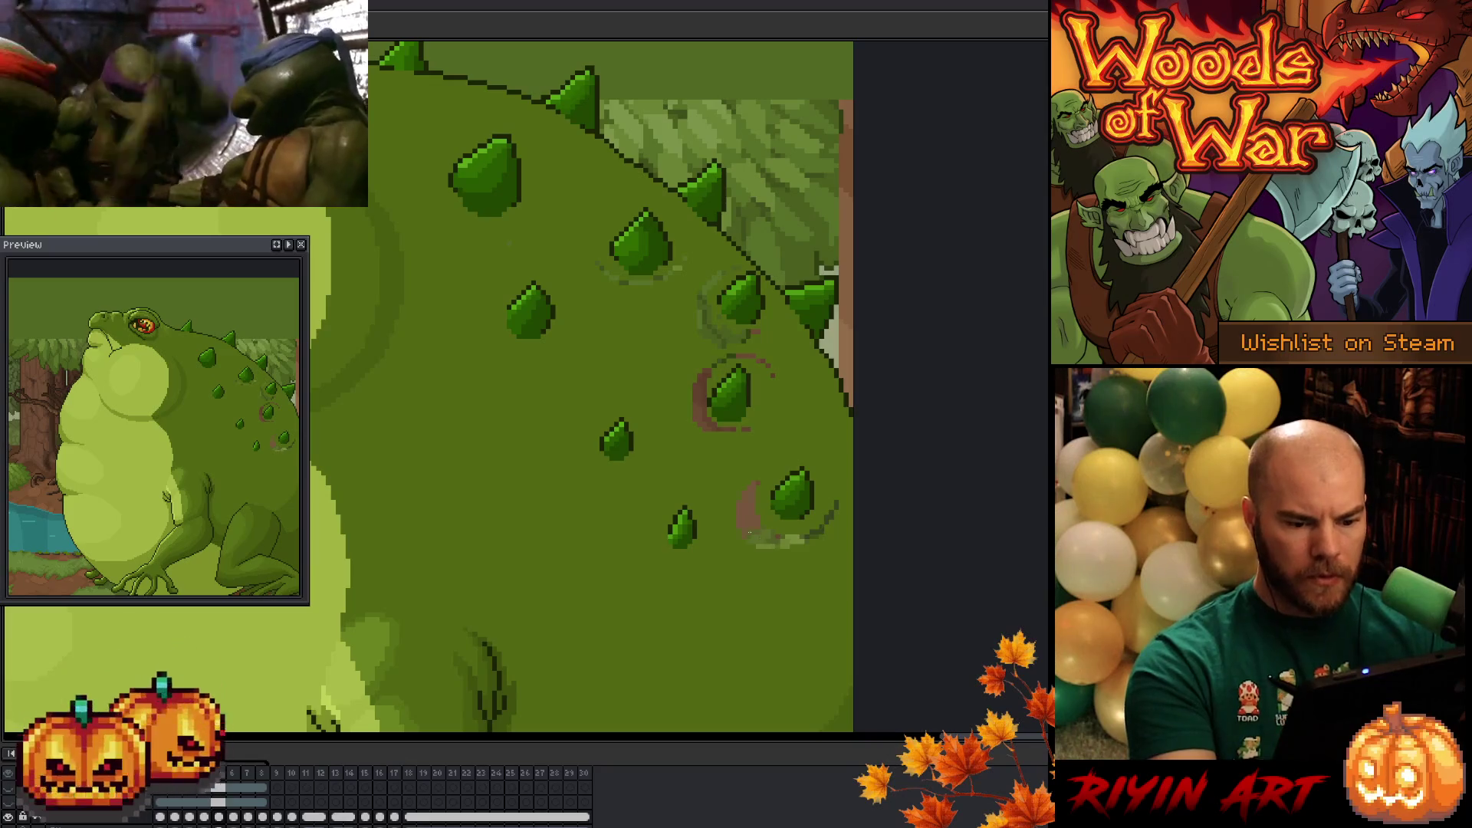
drag(751, 537, 824, 529)
drag(697, 372, 728, 429)
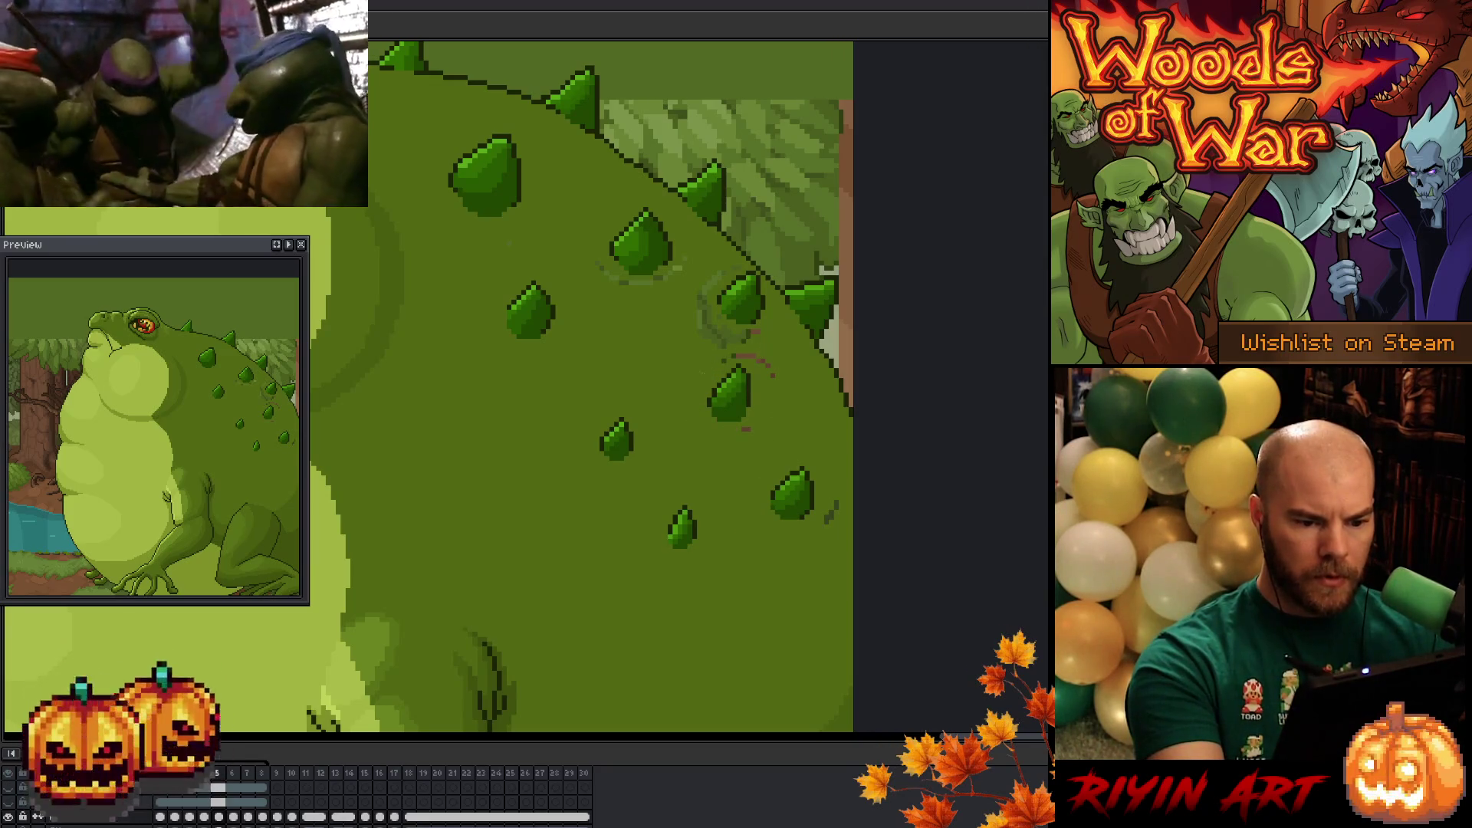
drag(702, 326, 732, 324)
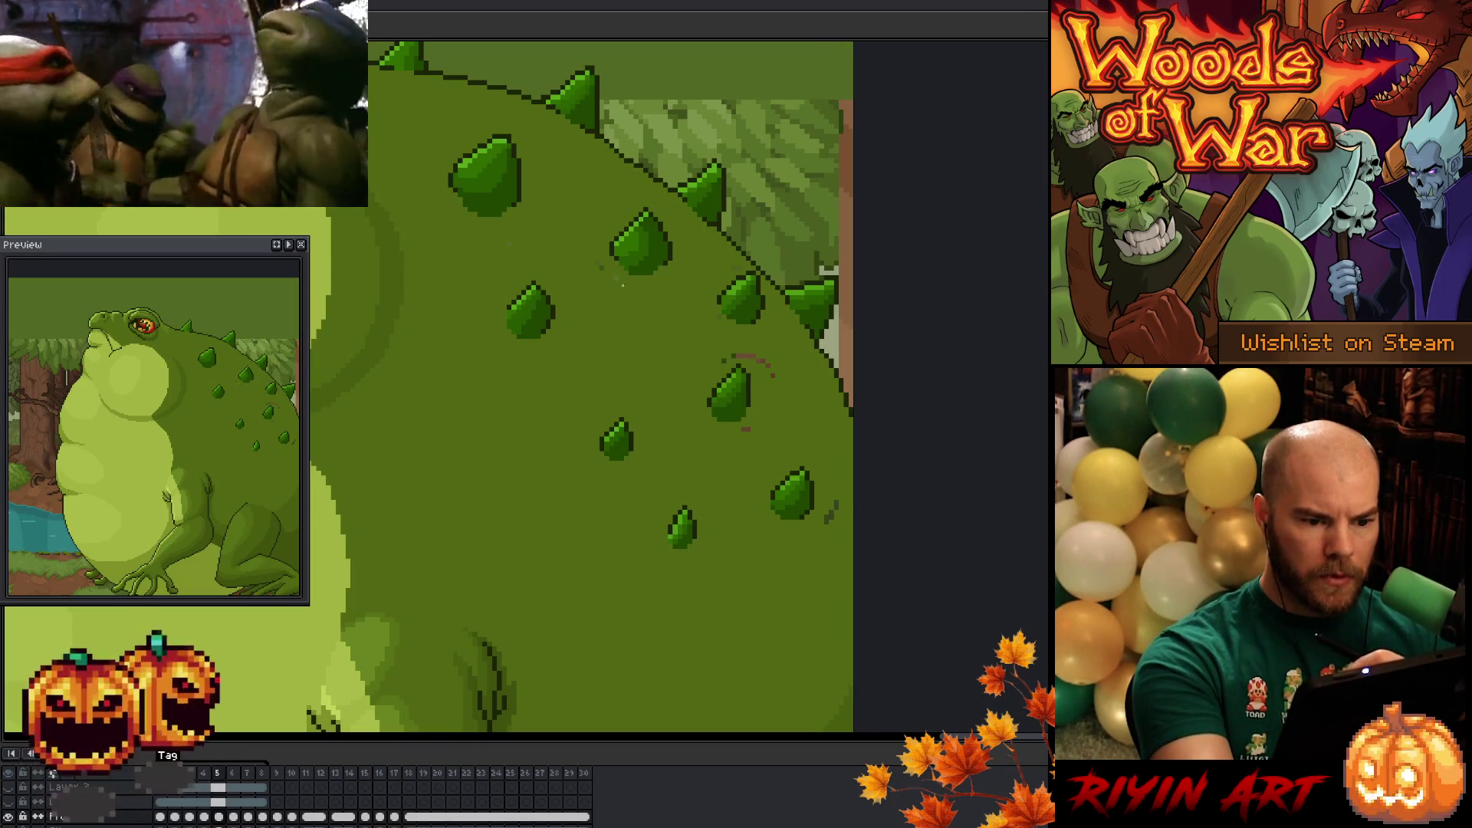
drag(732, 357, 755, 357)
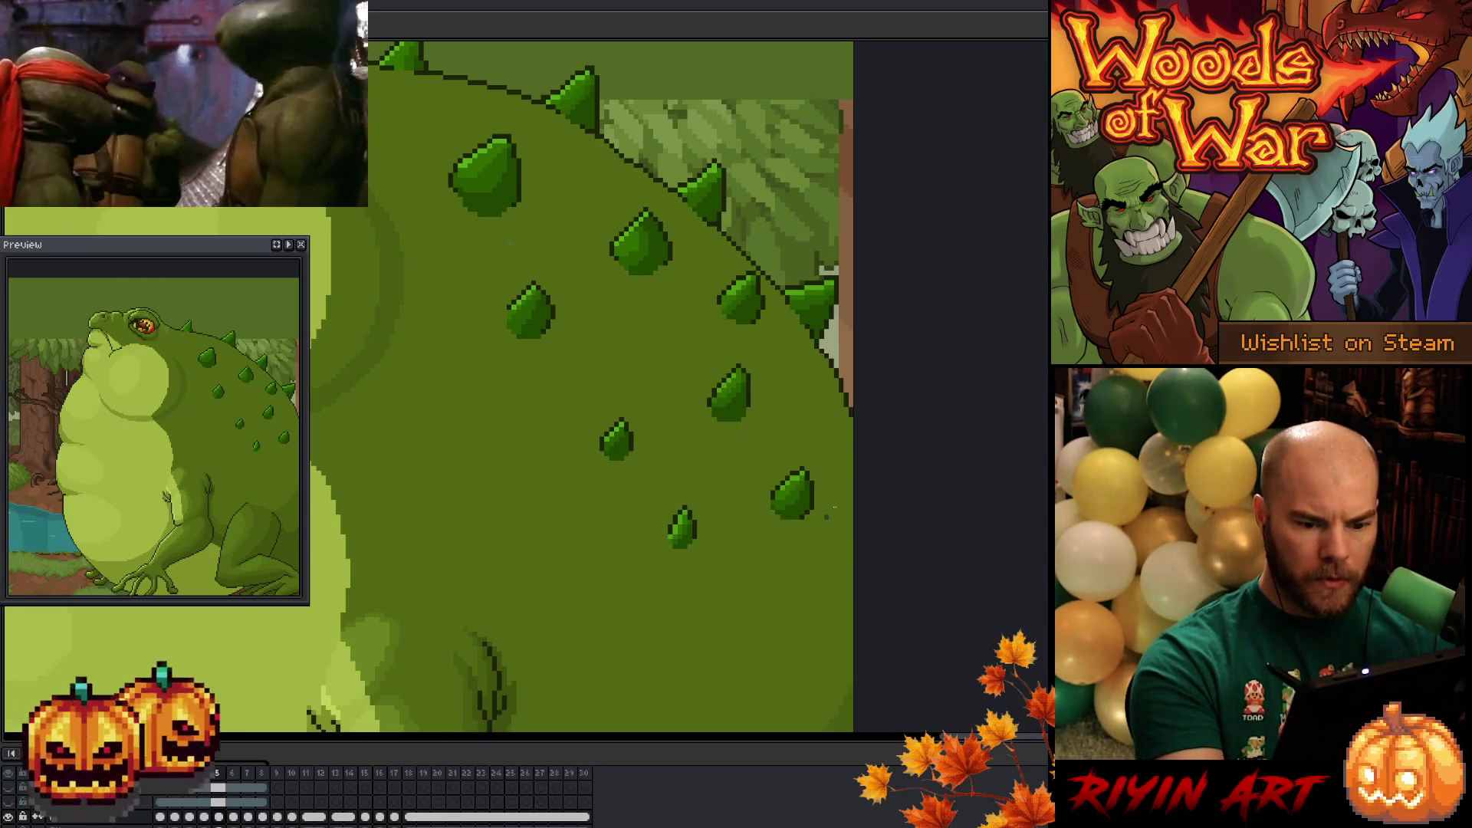
key(Right)
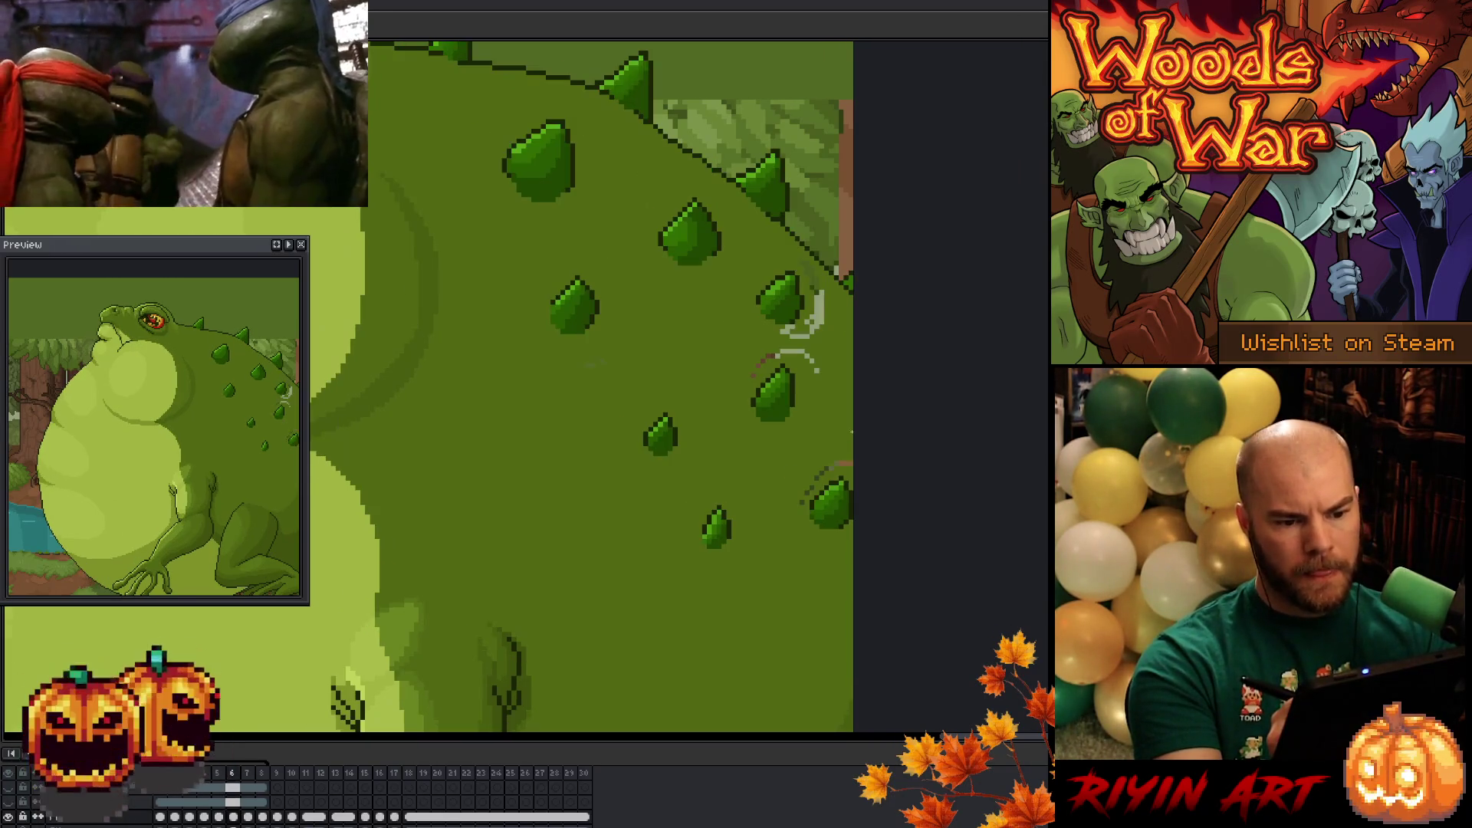
mouse_move(817, 291)
mouse_down()
mouse_move(819, 334)
mouse_move(790, 331)
mouse_move(813, 335)
mouse_move(797, 351)
mouse_up()
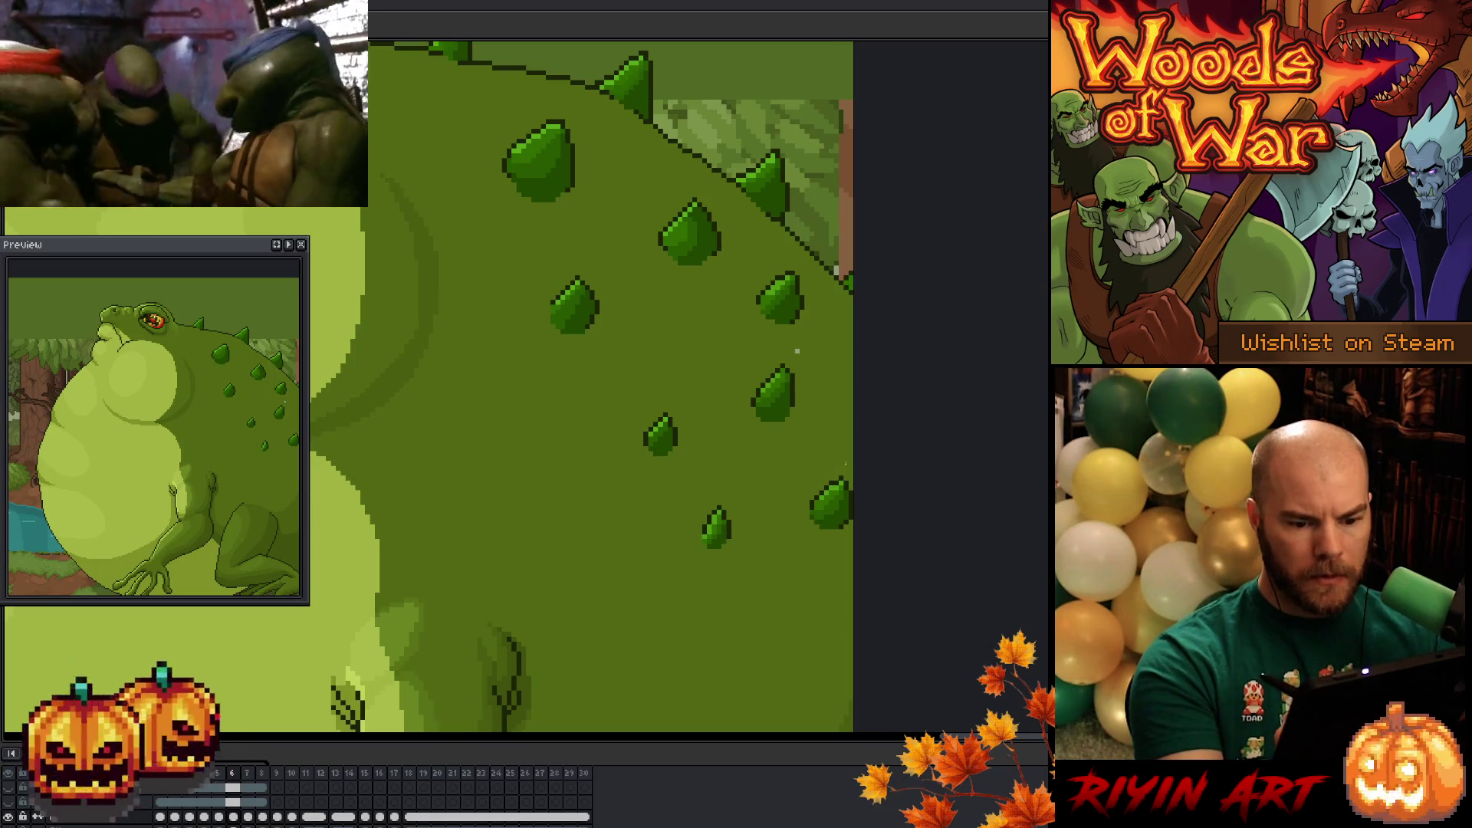
key(Right)
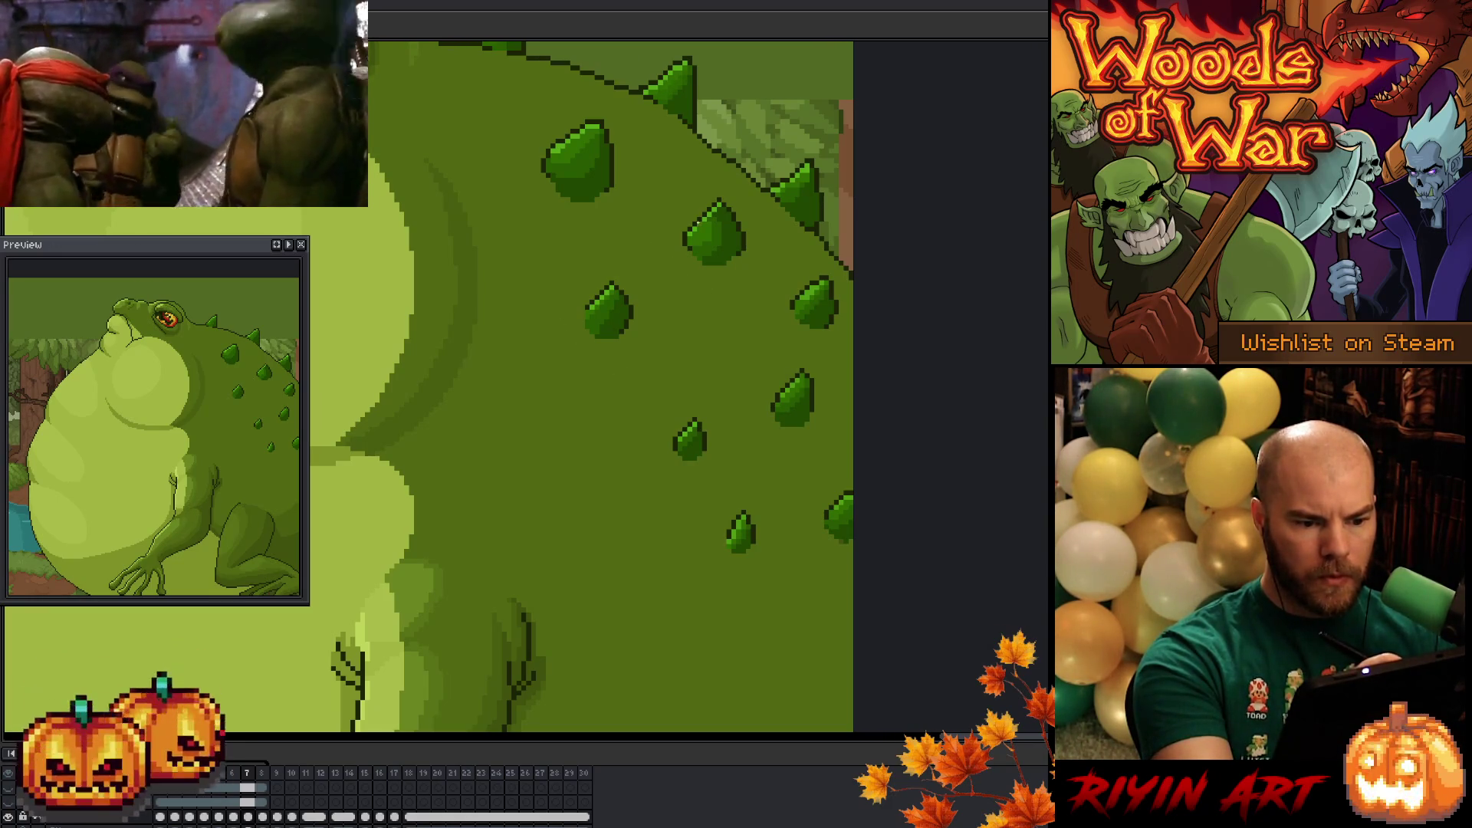
key(Right)
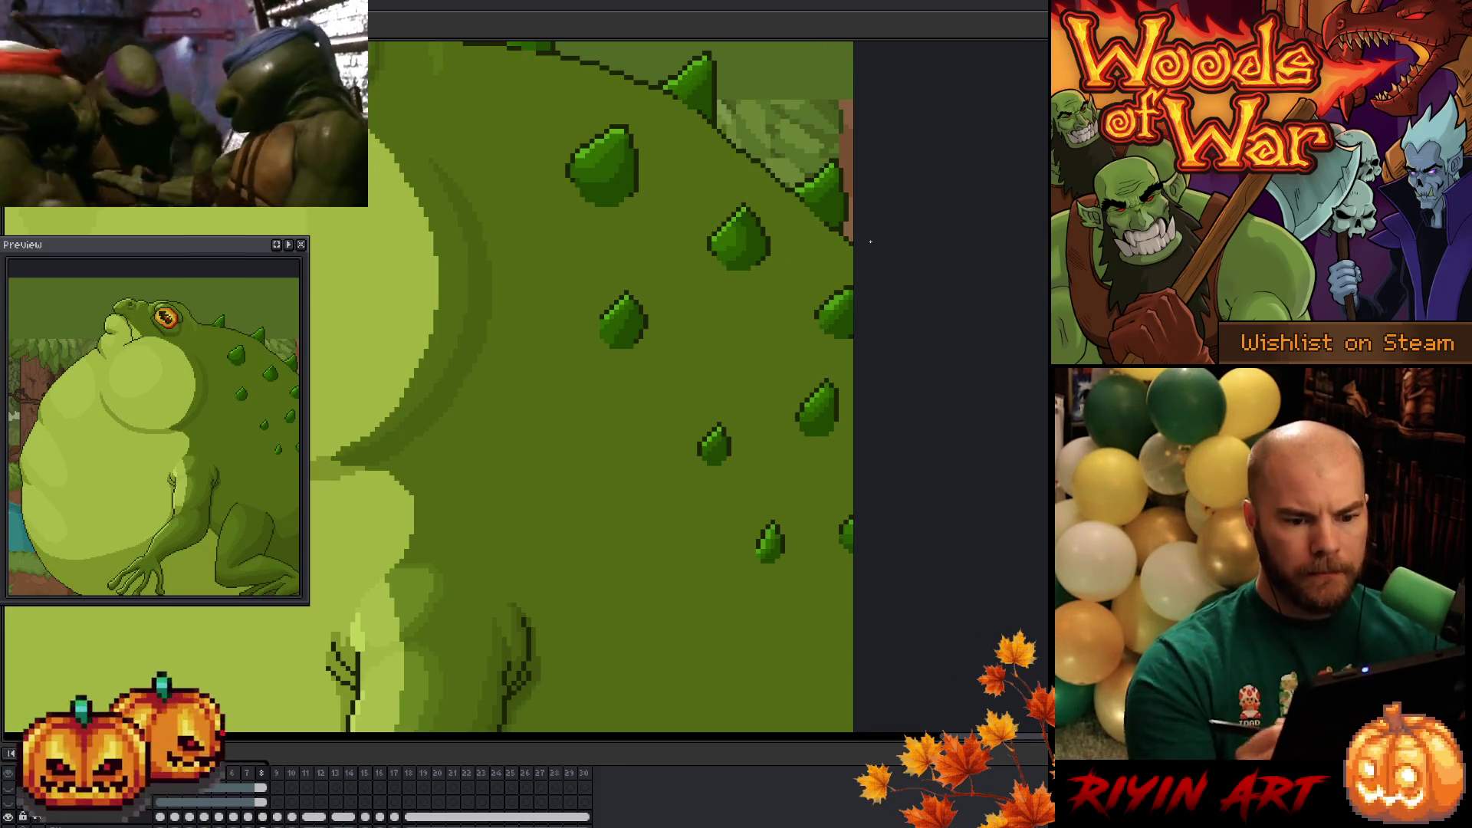
scroll(871, 242, down, 4)
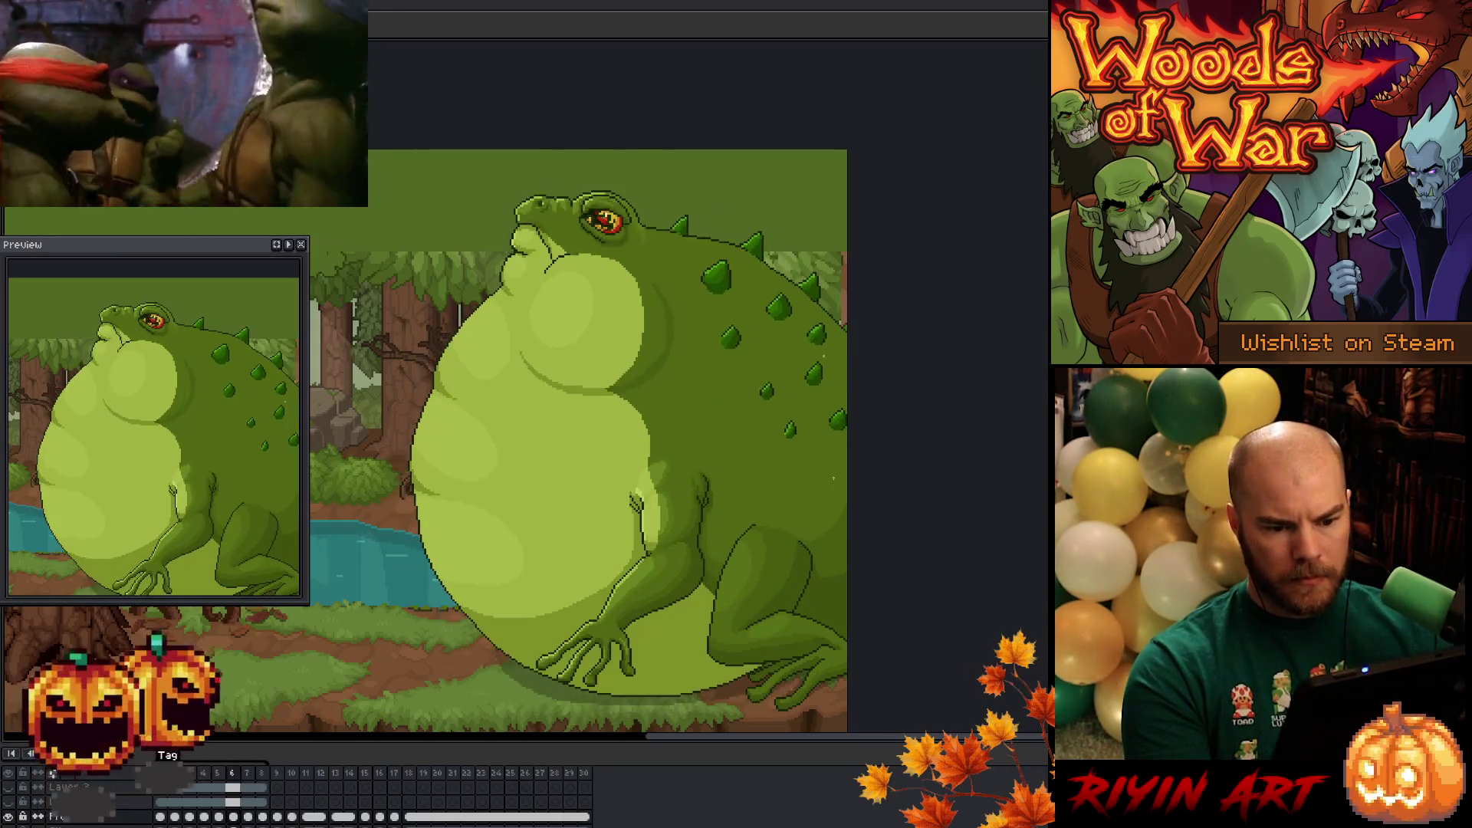
scroll(805, 324, up, 4)
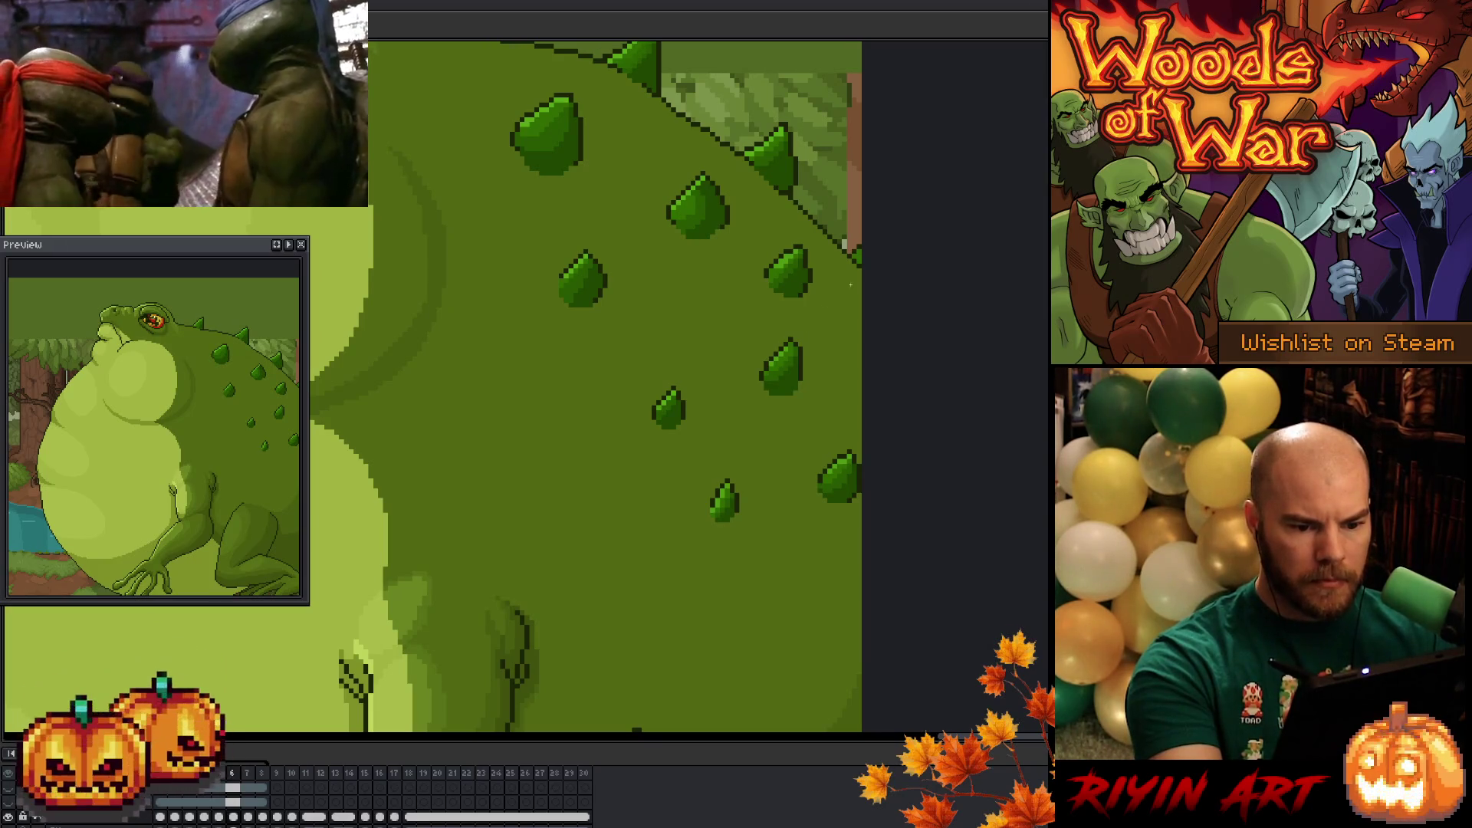
scroll(850, 285, down, 4)
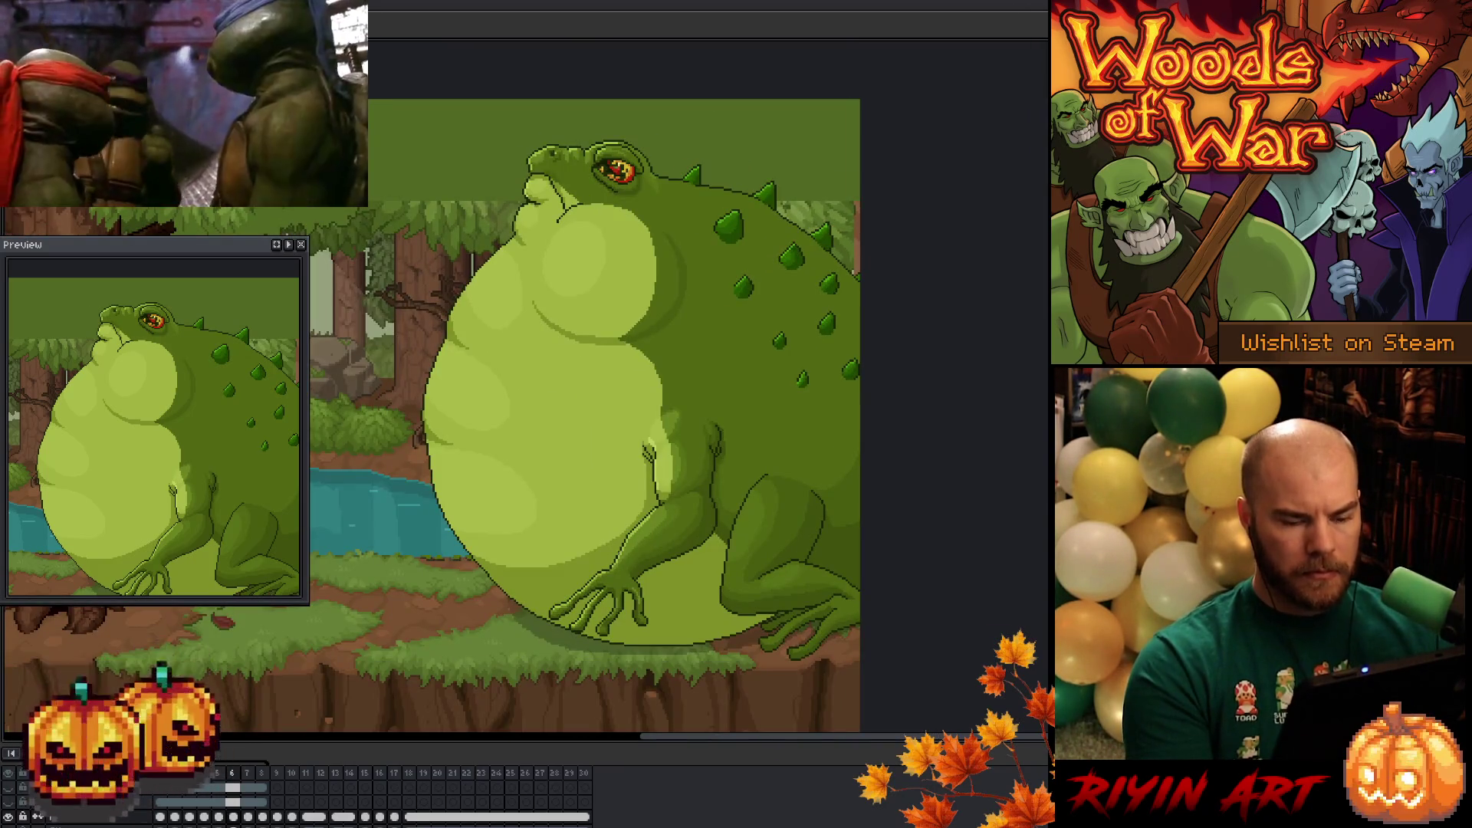
key(Return)
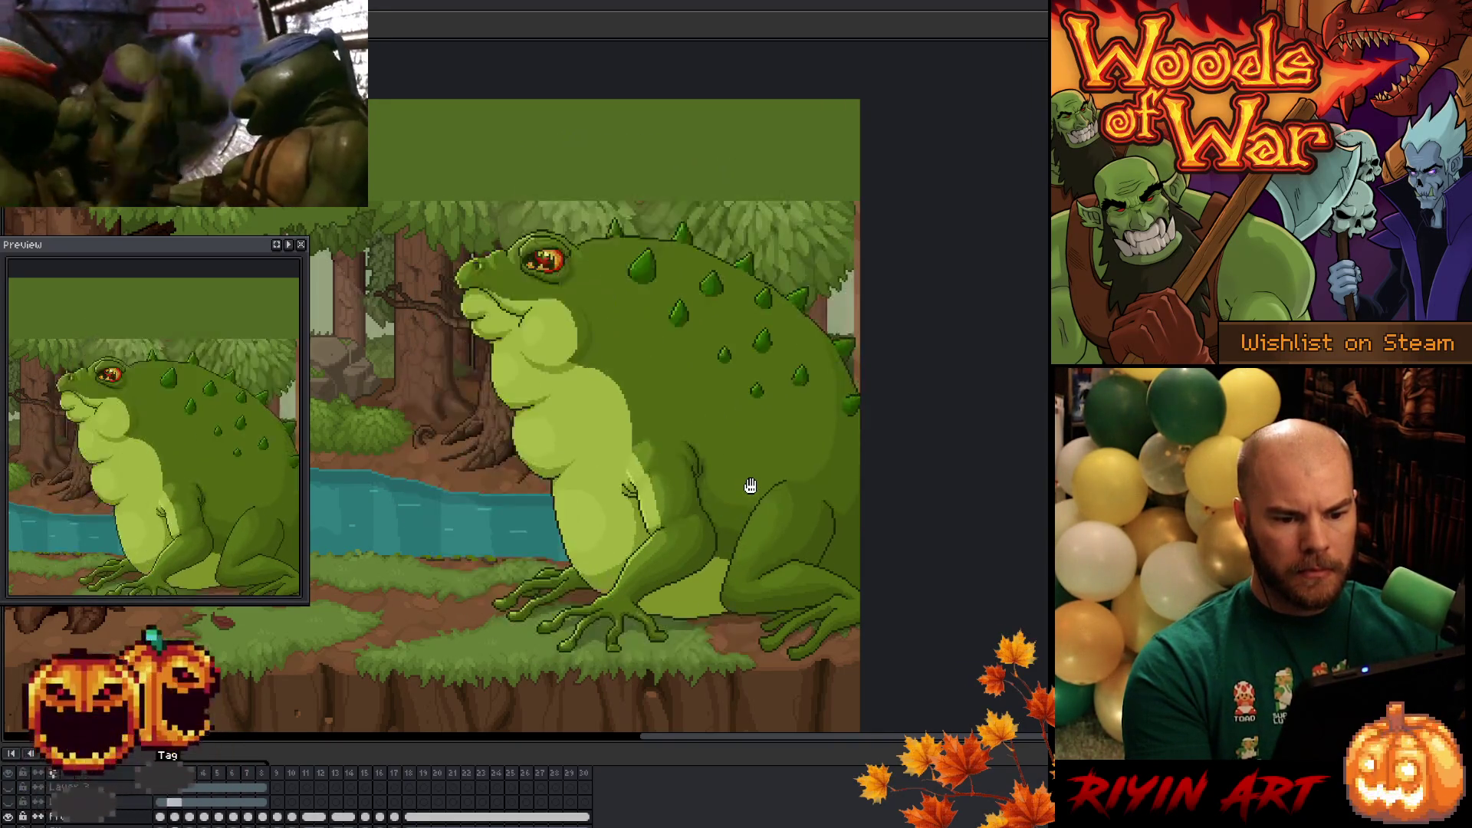
scroll(753, 469, up, 4)
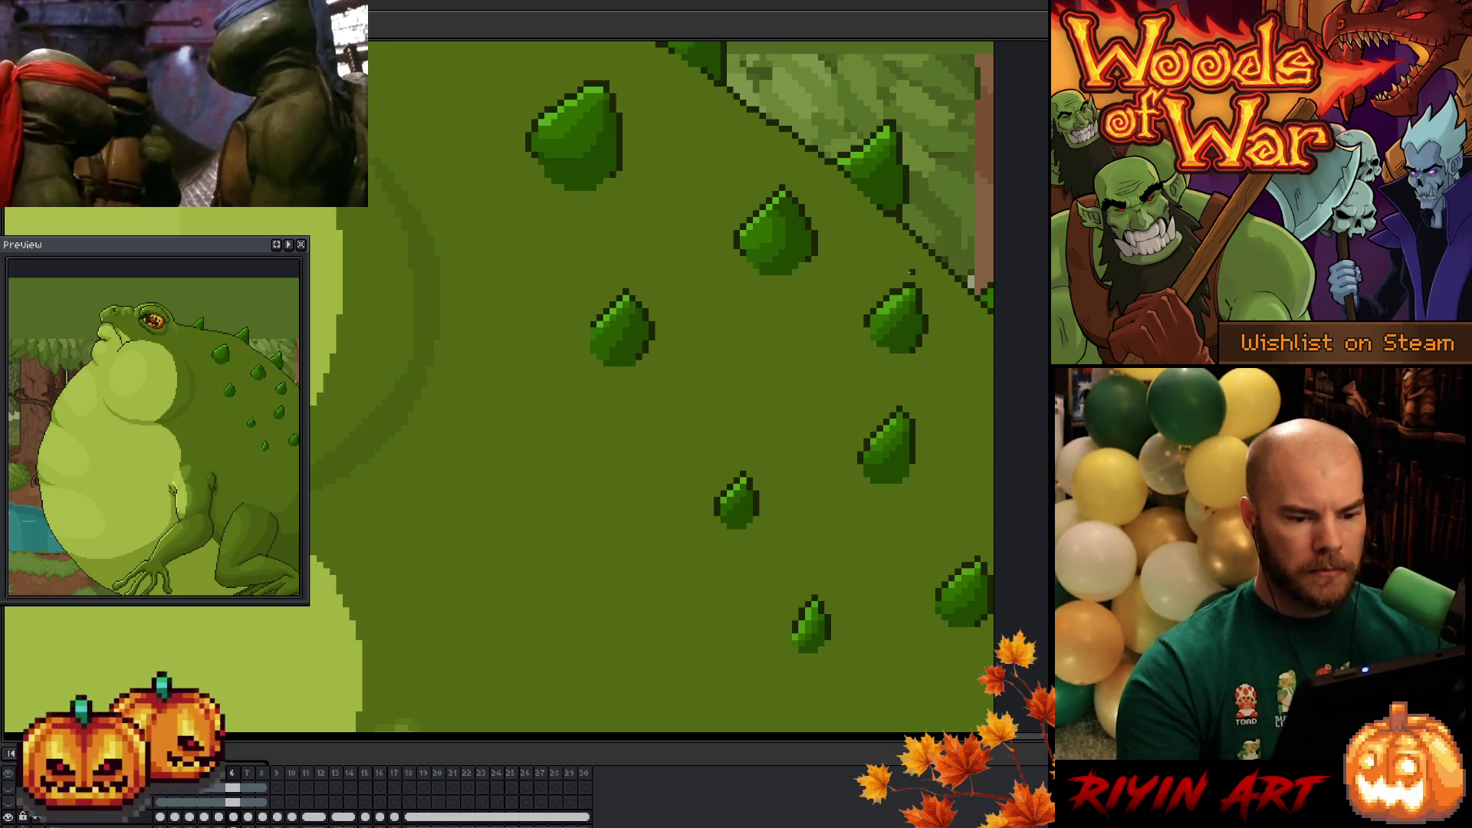
key(ctrl+0)
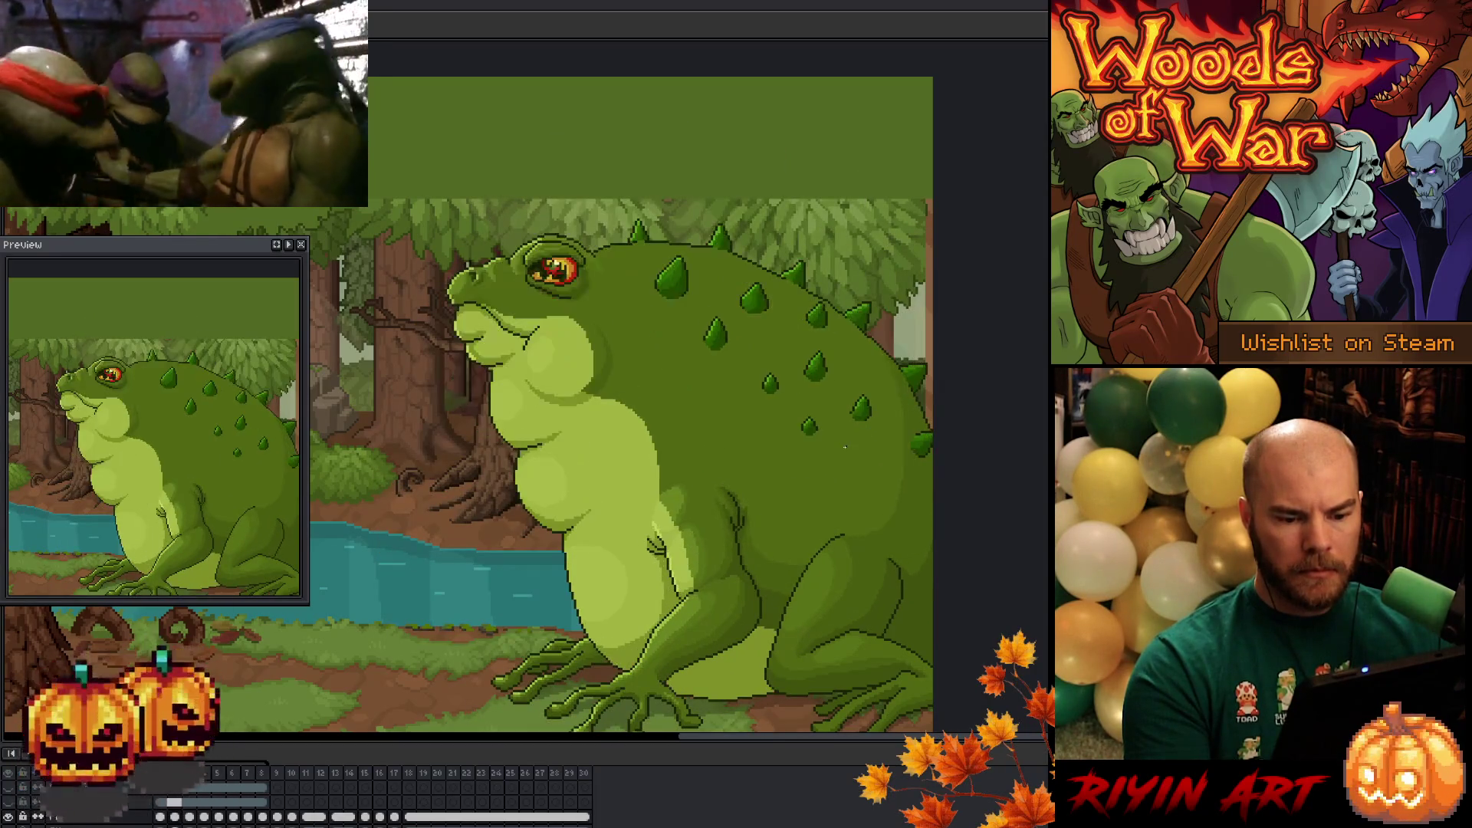
scroll(839, 436, up, 3)
scroll(840, 436, up, 1)
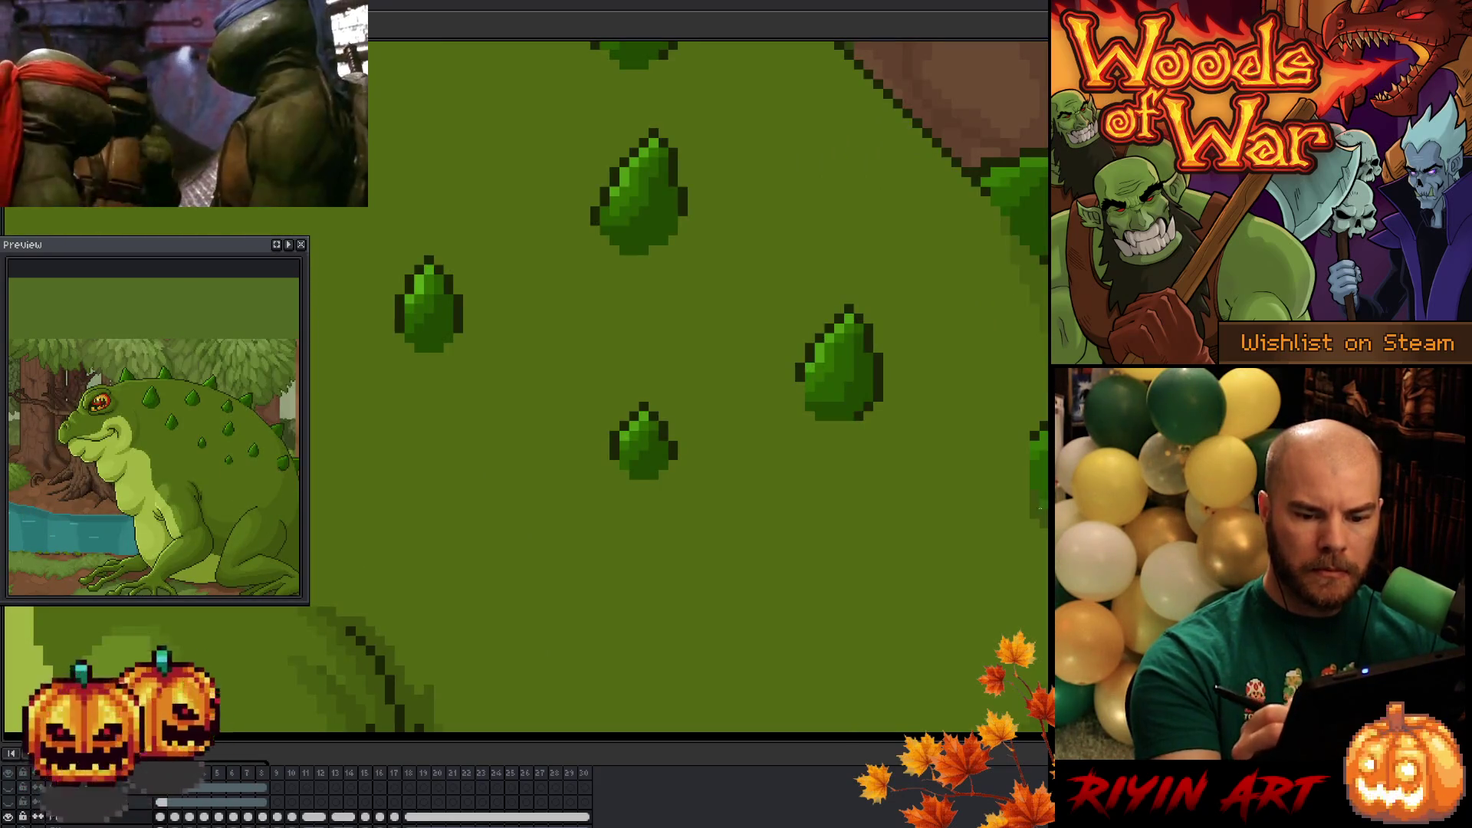
scroll(992, 553, down, 3)
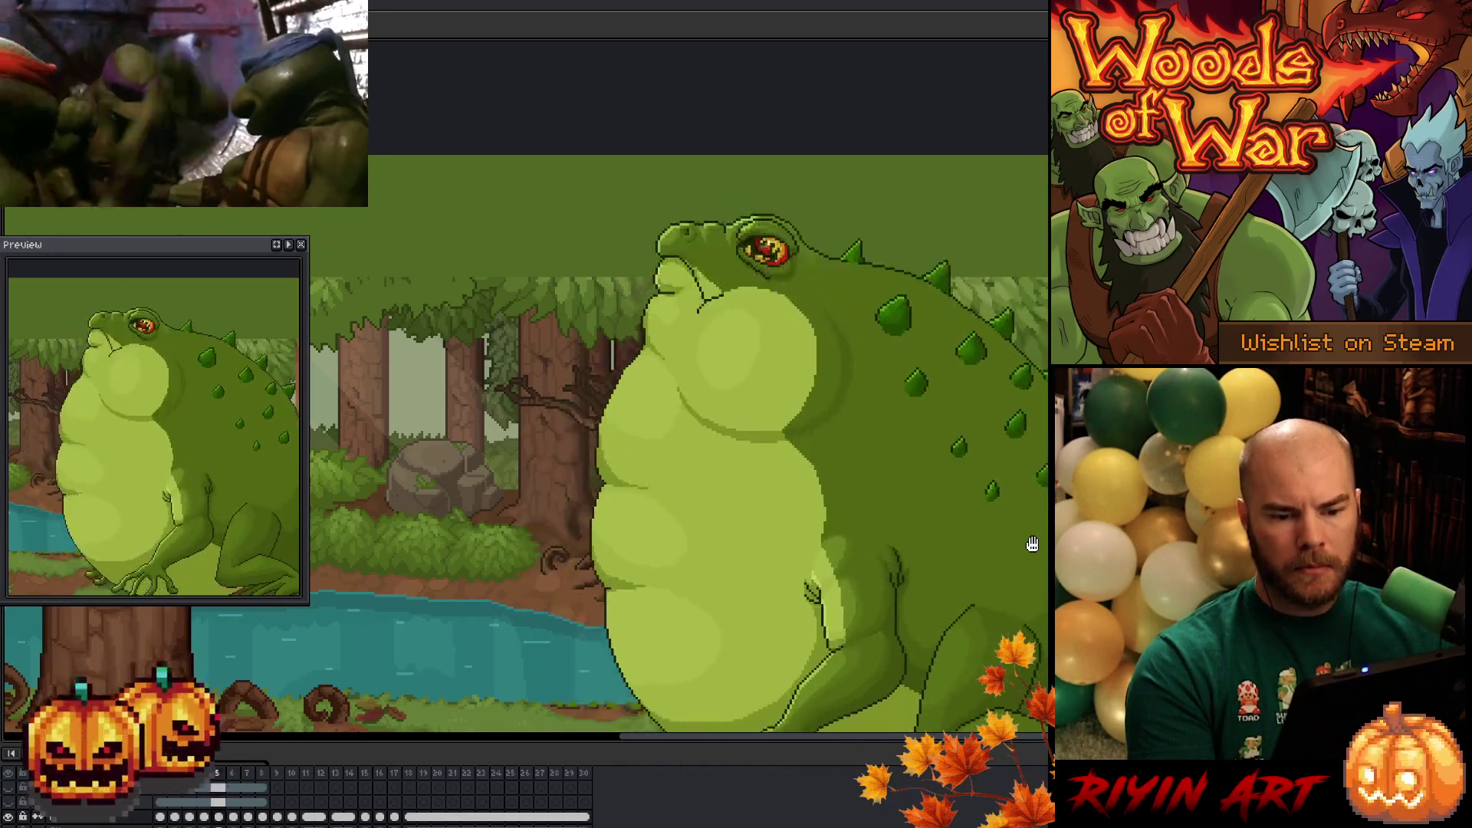
scroll(1016, 539, down, 1)
scroll(779, 470, down, 1)
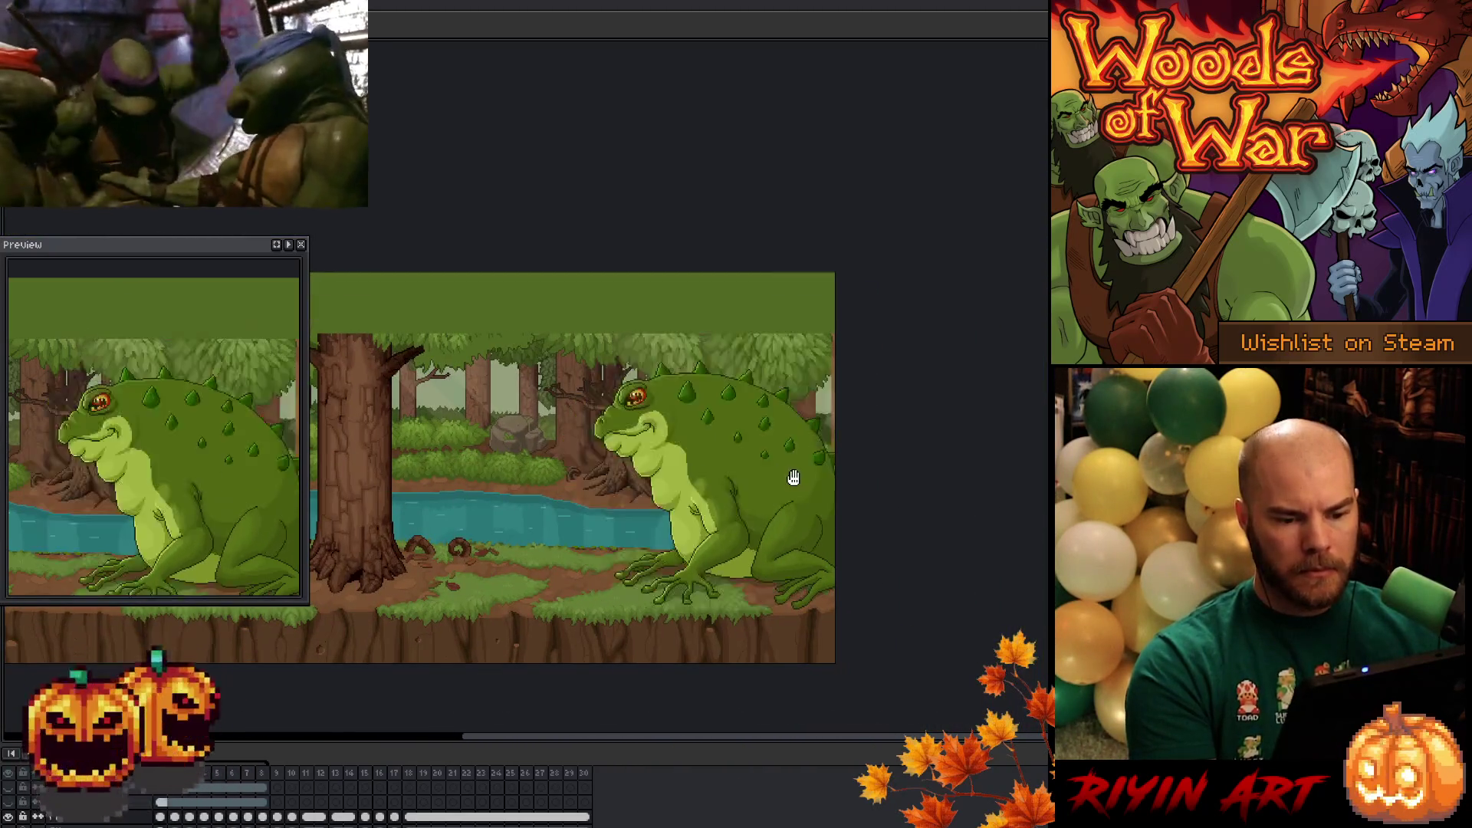
- Recenter the toad, select the bottom layer's frame 1 cel, and paint a stroke on its back
scroll(721, 491, up, 2)
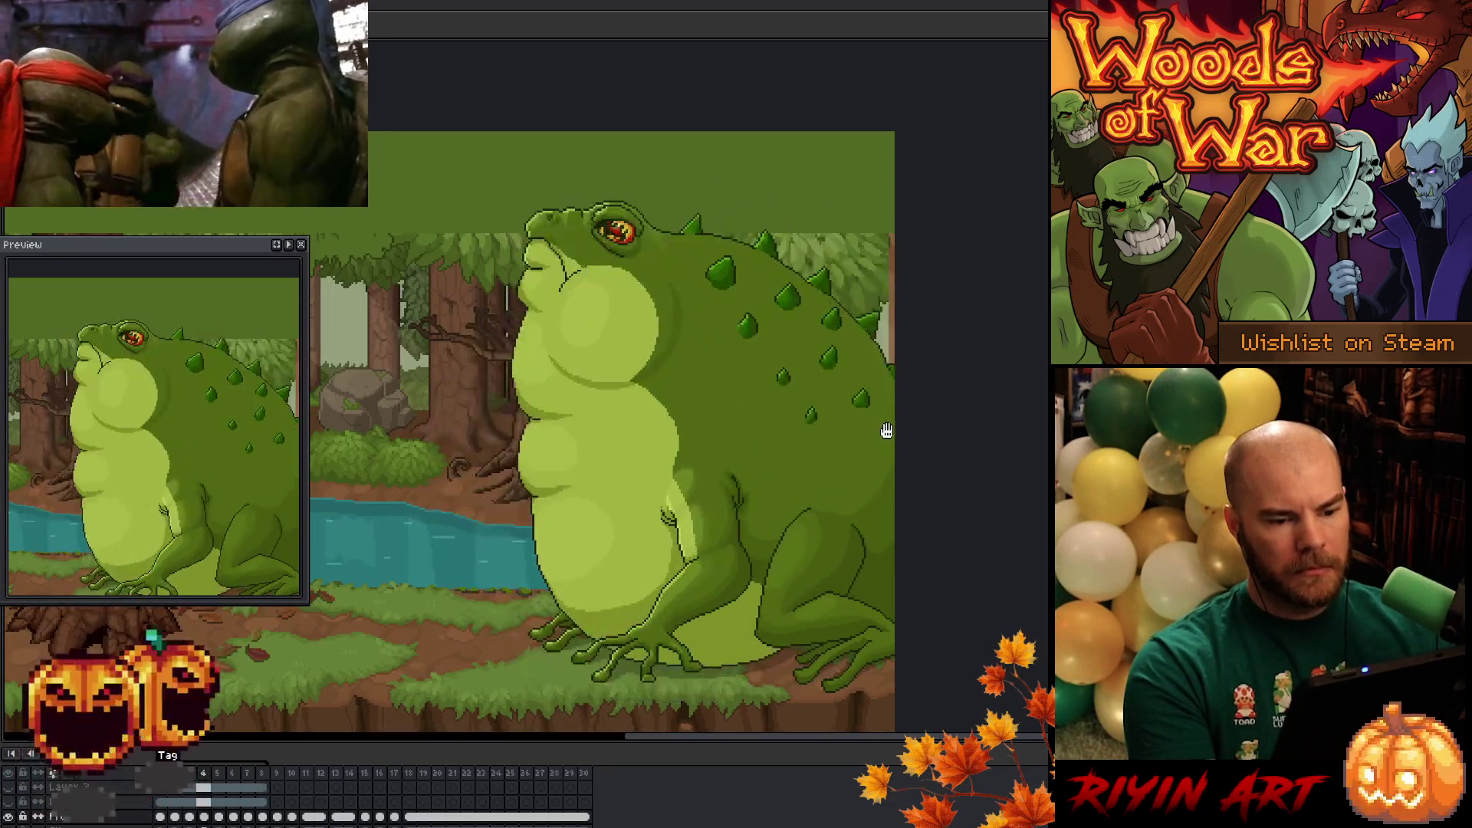
drag(881, 427, 692, 398)
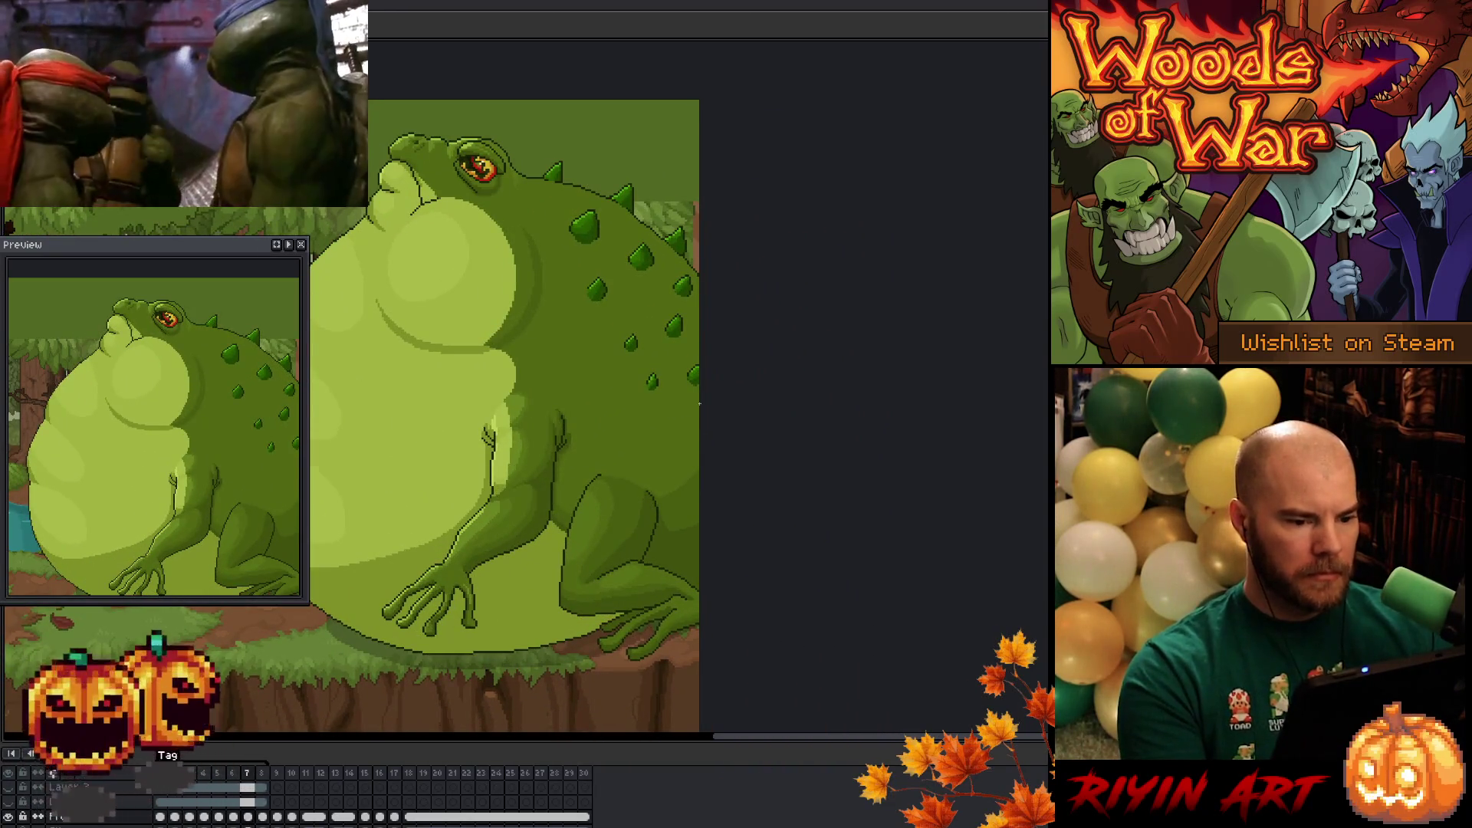
scroll(686, 245, up, 3)
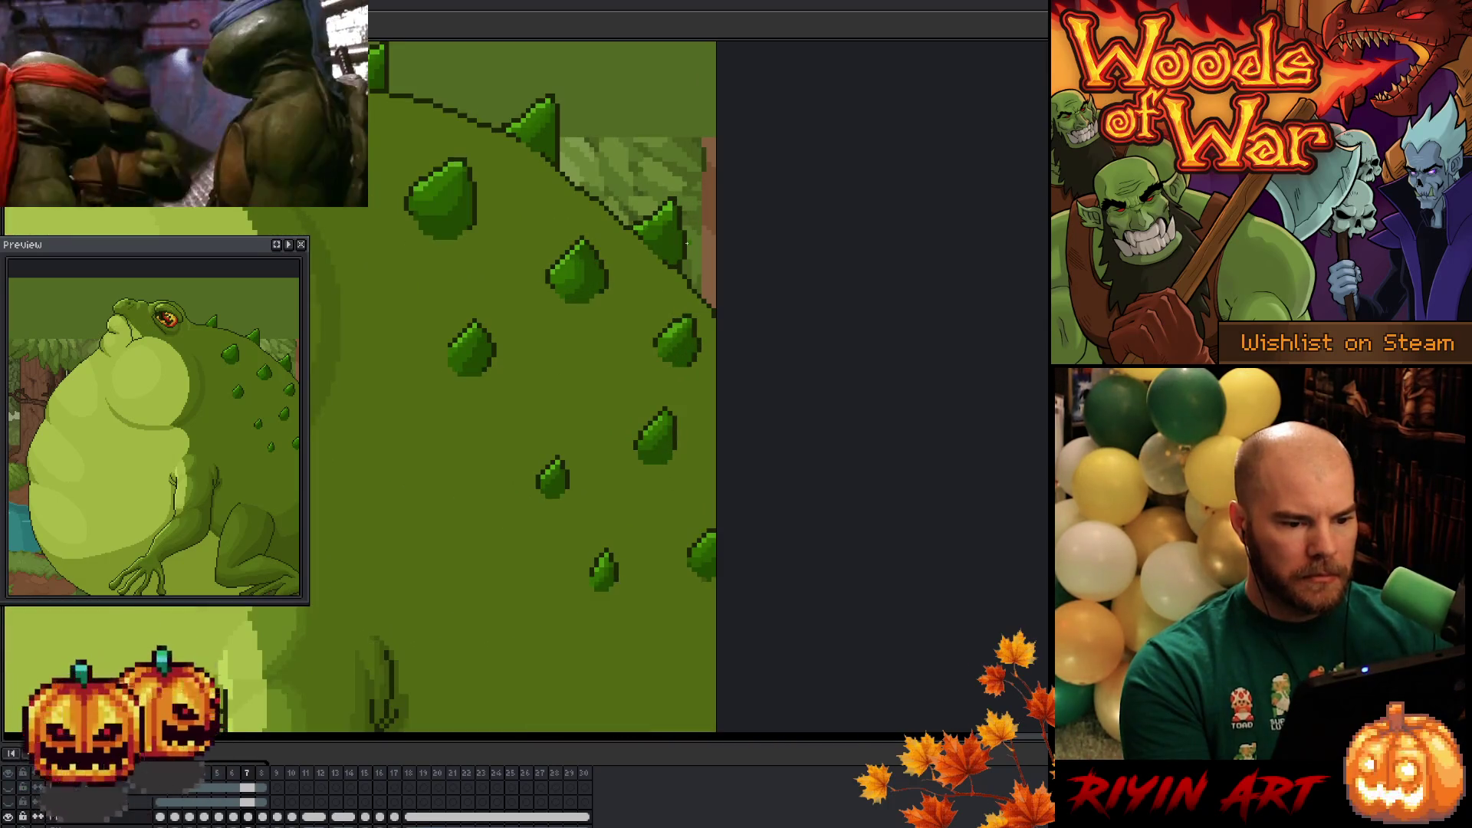
scroll(687, 244, down, 3)
drag(595, 305, 670, 365)
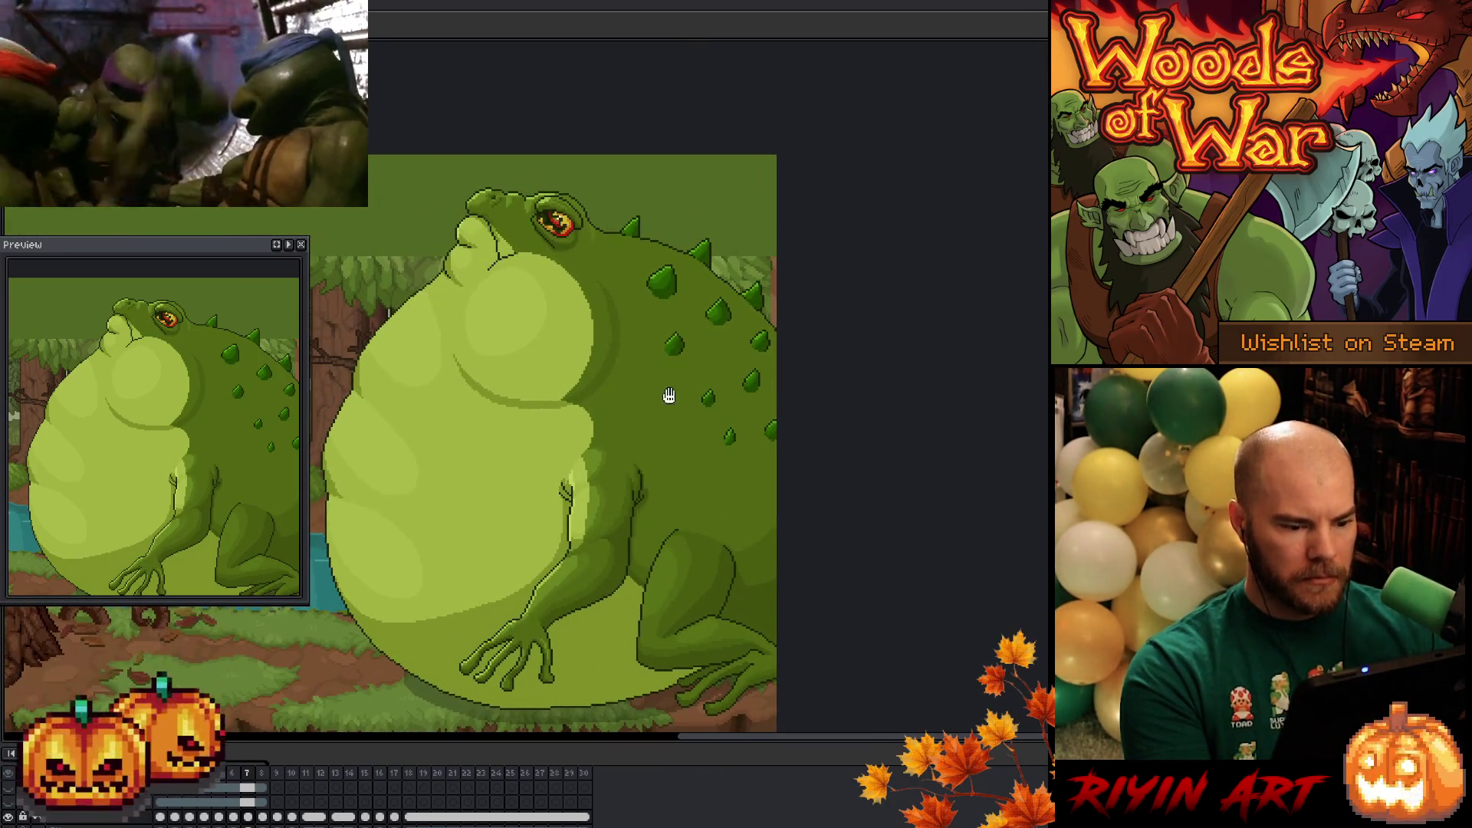
click(120, 818)
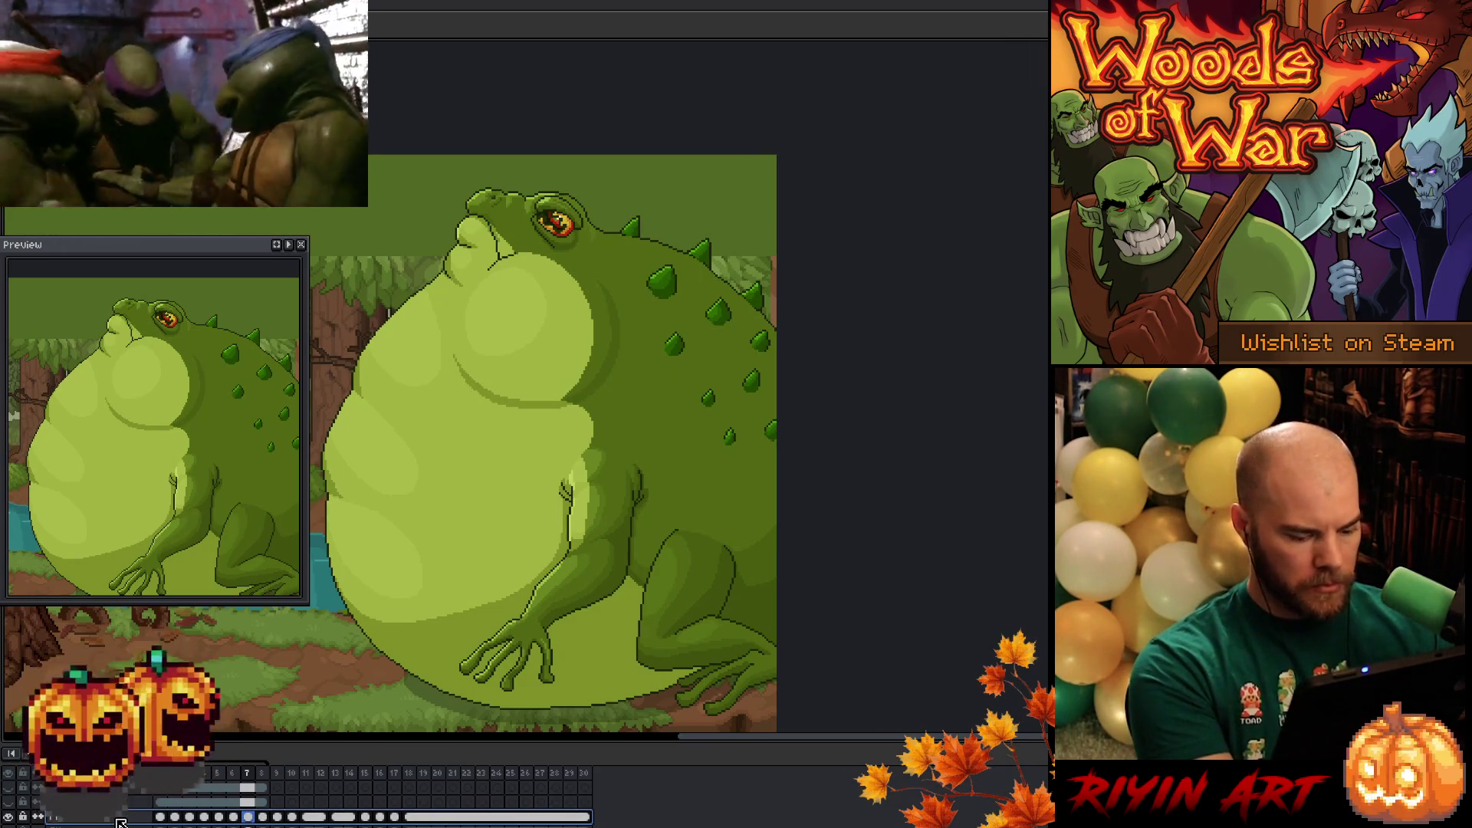
click(120, 822)
click(160, 819)
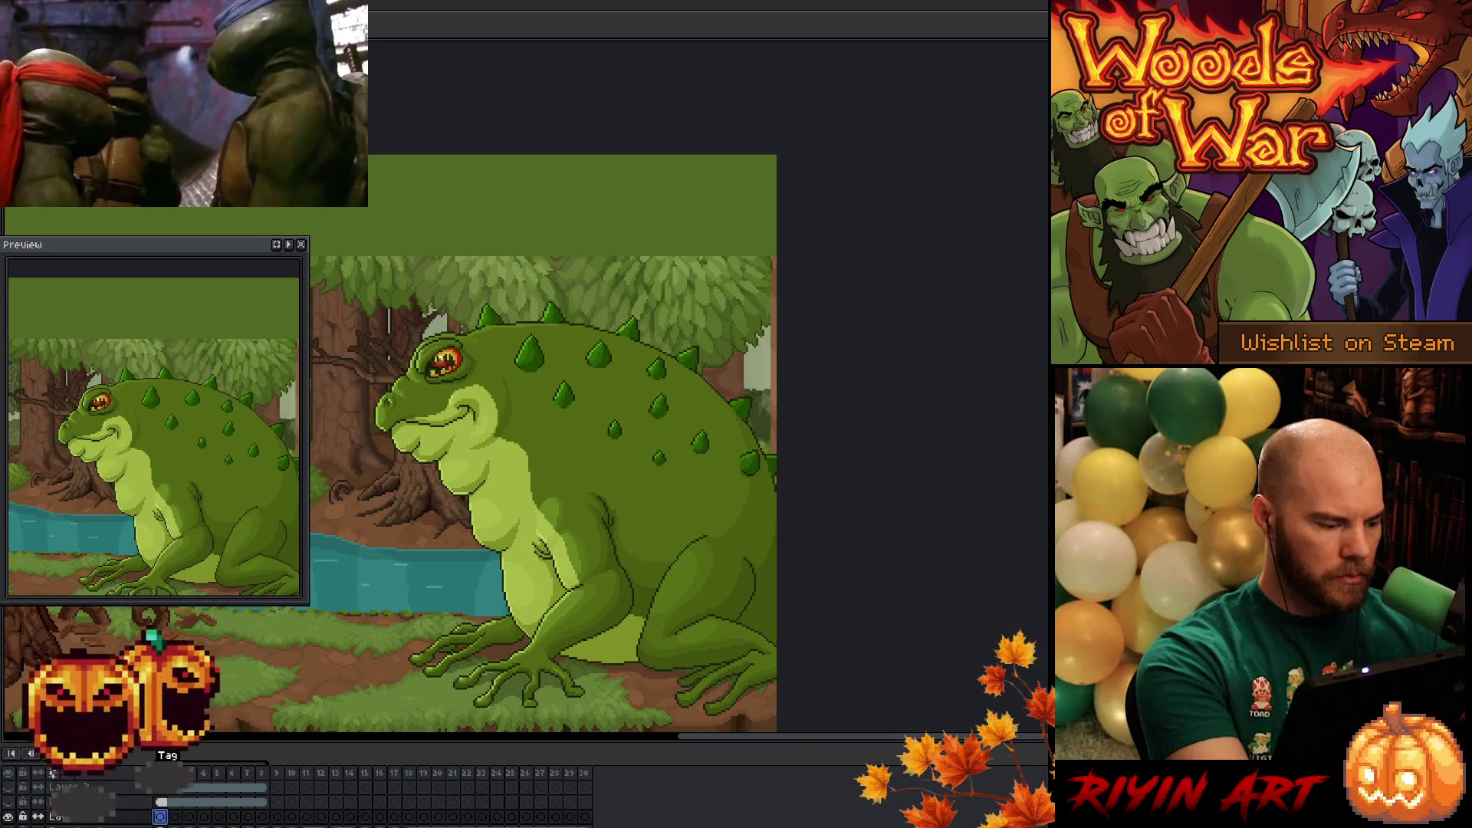
mouse_move(585, 426)
mouse_down()
mouse_move(600, 406)
mouse_move(608, 420)
mouse_up()
- Undo the stray stroke and dab three dark green spots onto the toad's back in frame 1
key(ctrl+z)
key(ctrl+z)
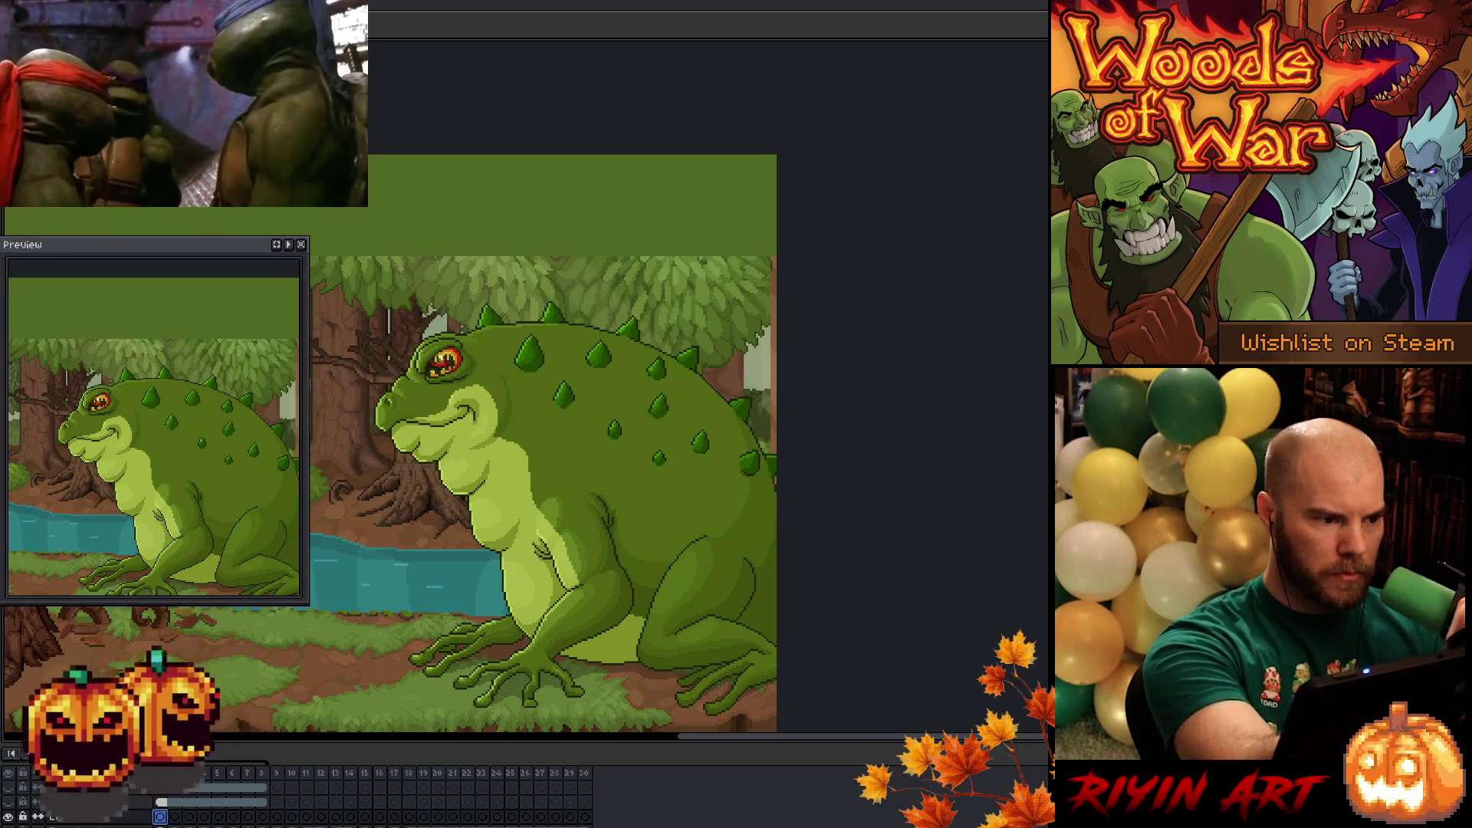
click(558, 357)
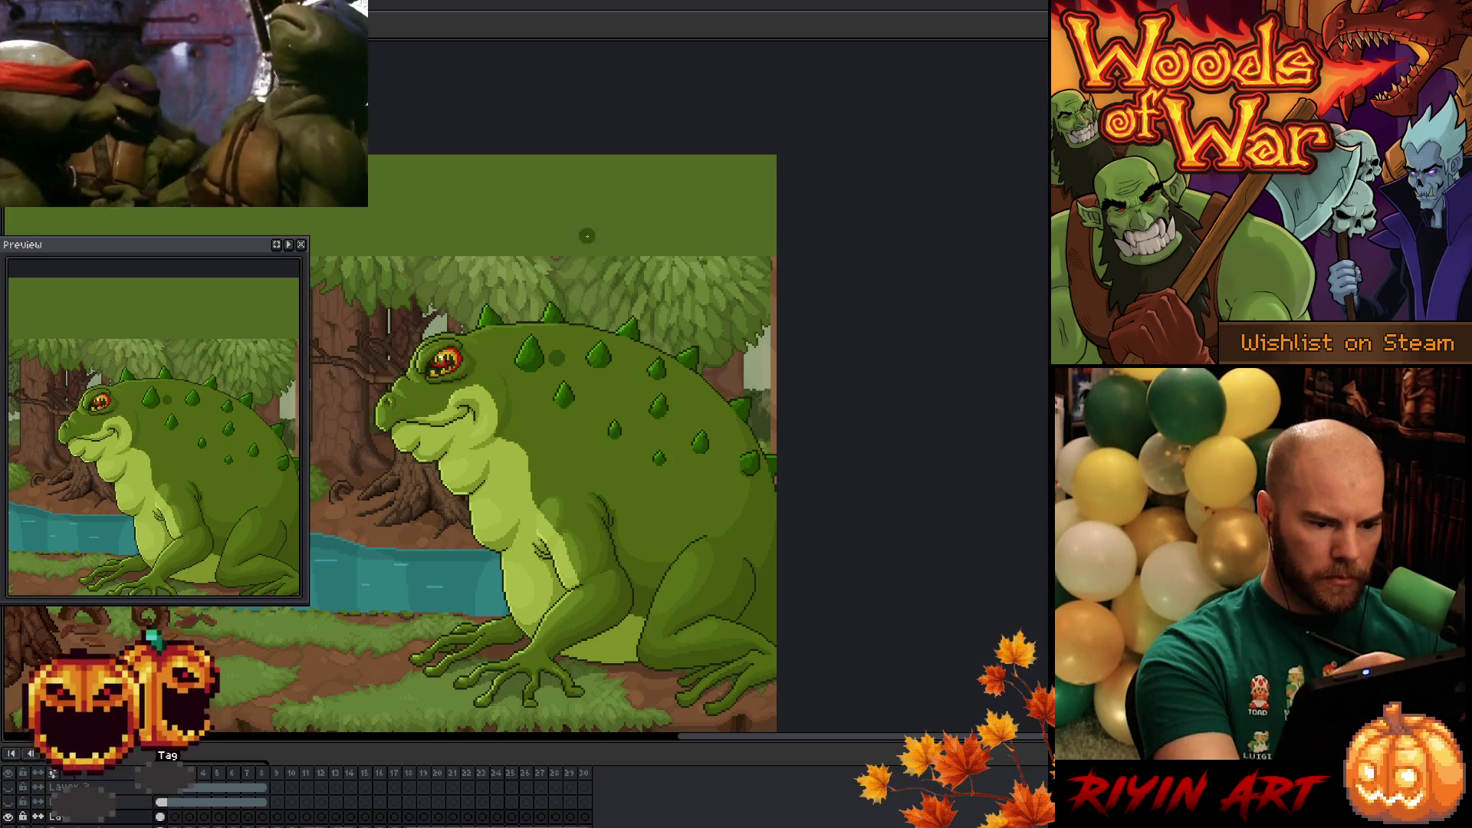
click(584, 376)
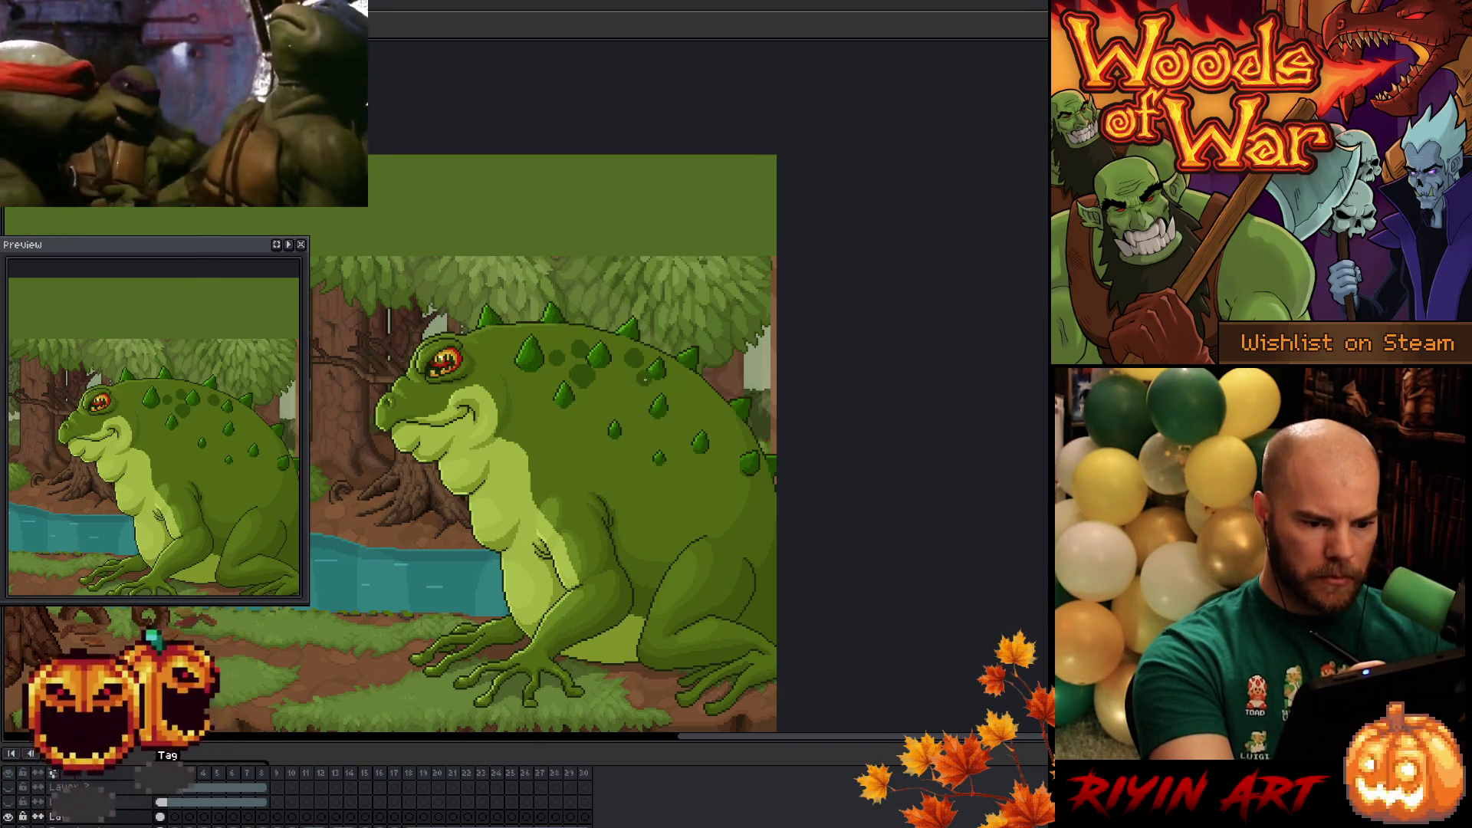
drag(671, 387, 678, 394)
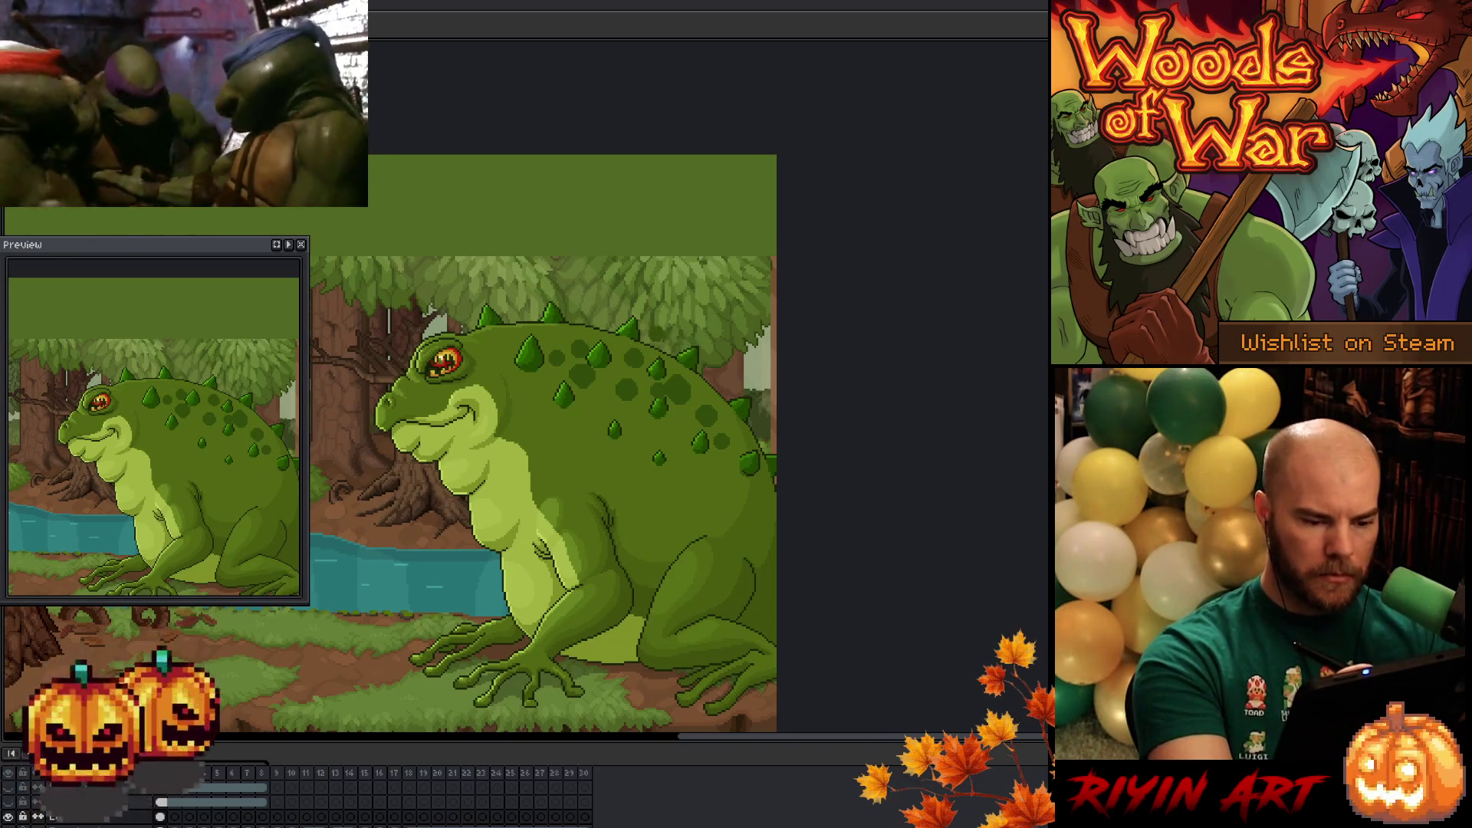
- Advance two frames and paint matching dark spots on the toad's back
key(Right)
key(Right)
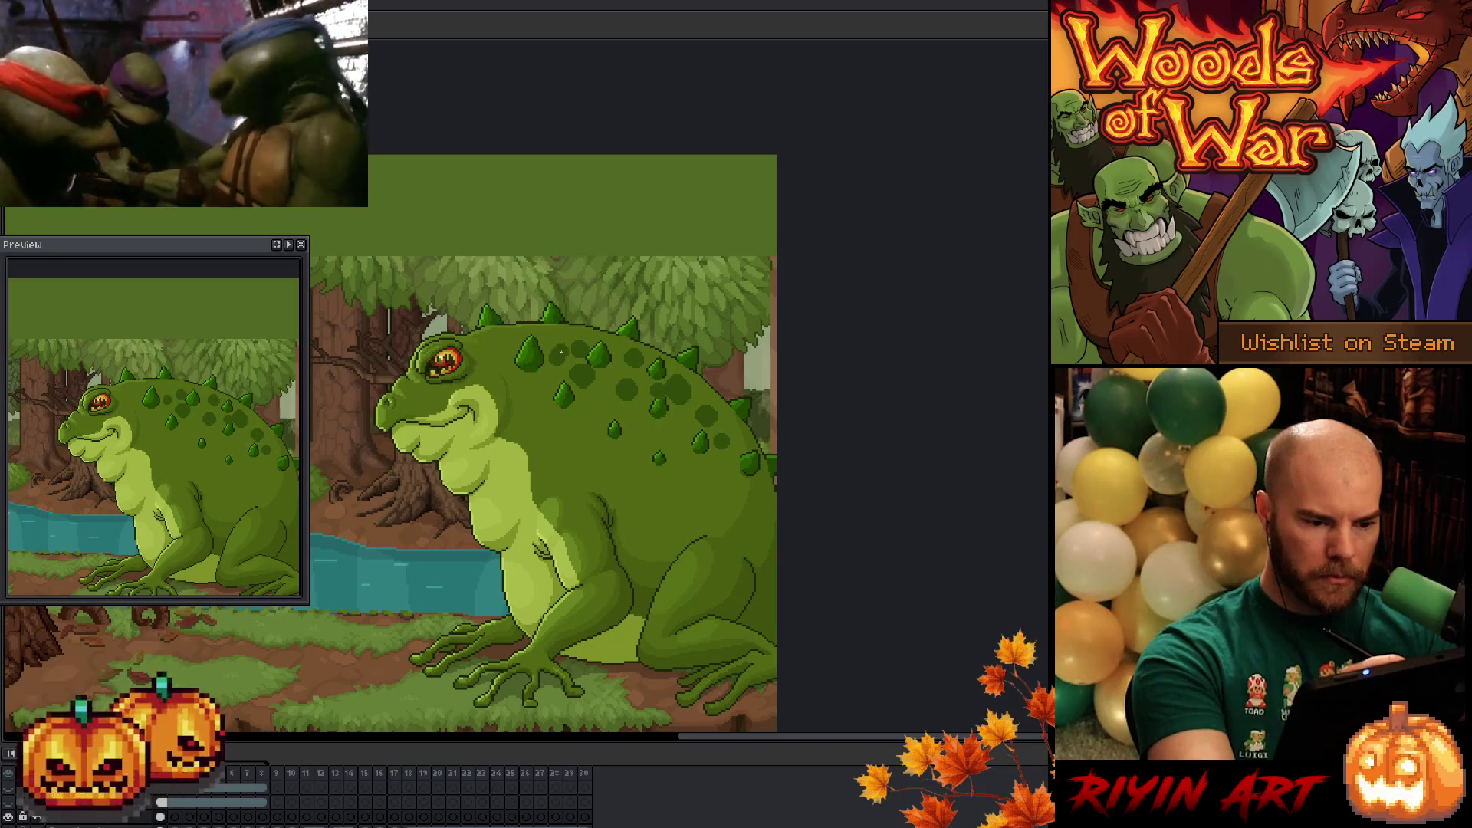
key(Right)
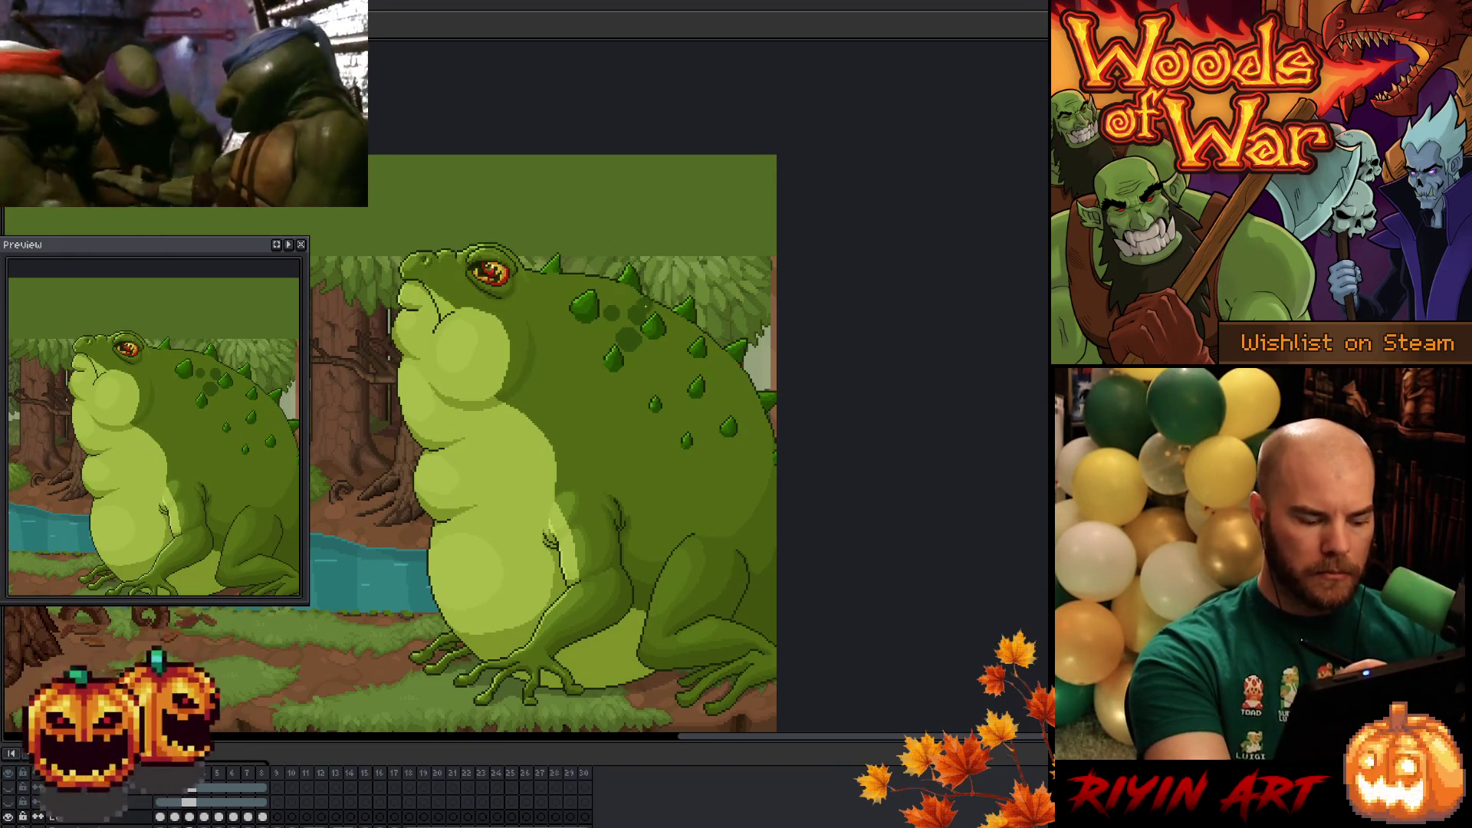
drag(627, 342, 648, 330)
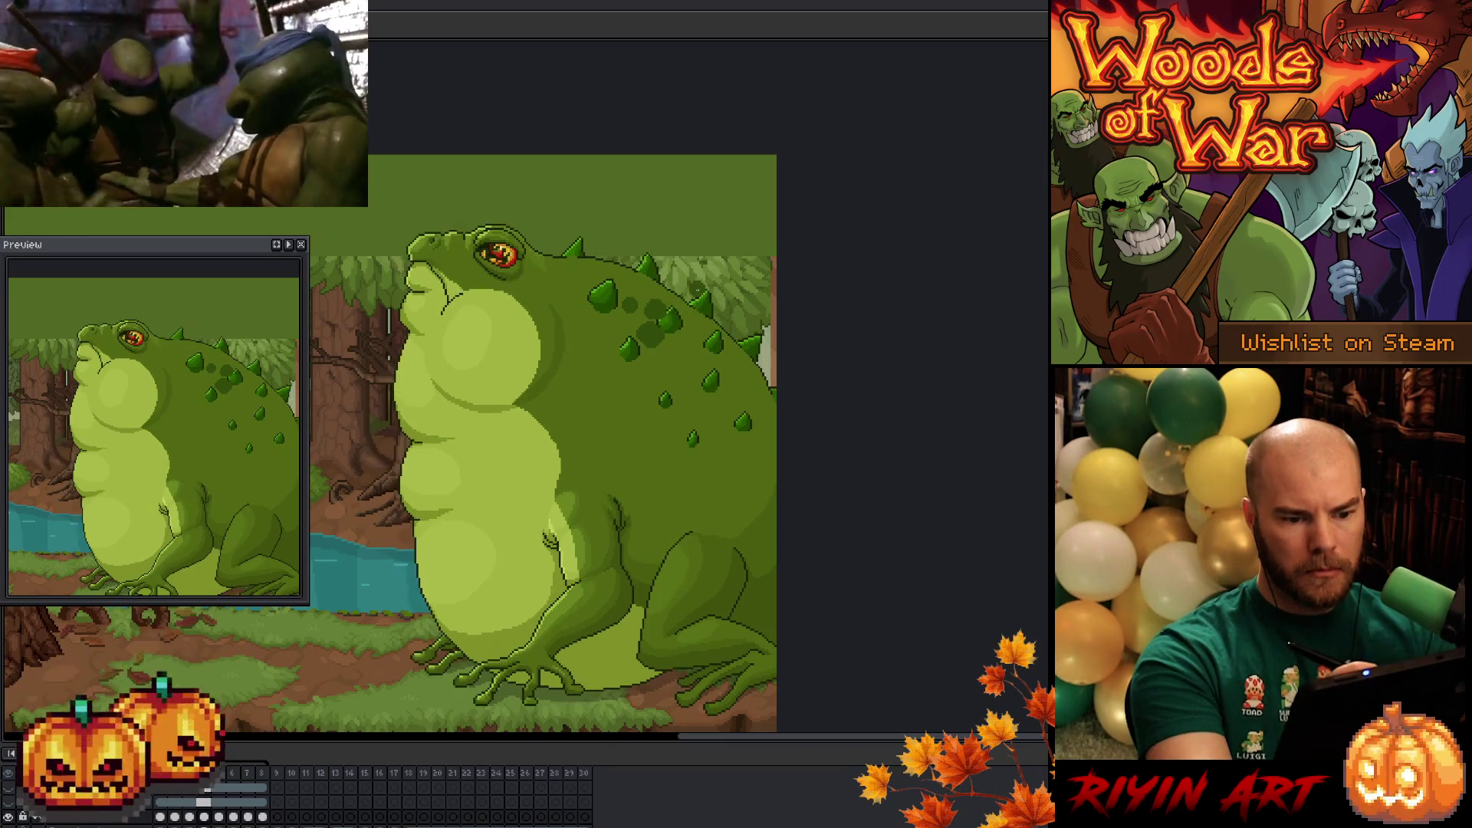
click(680, 326)
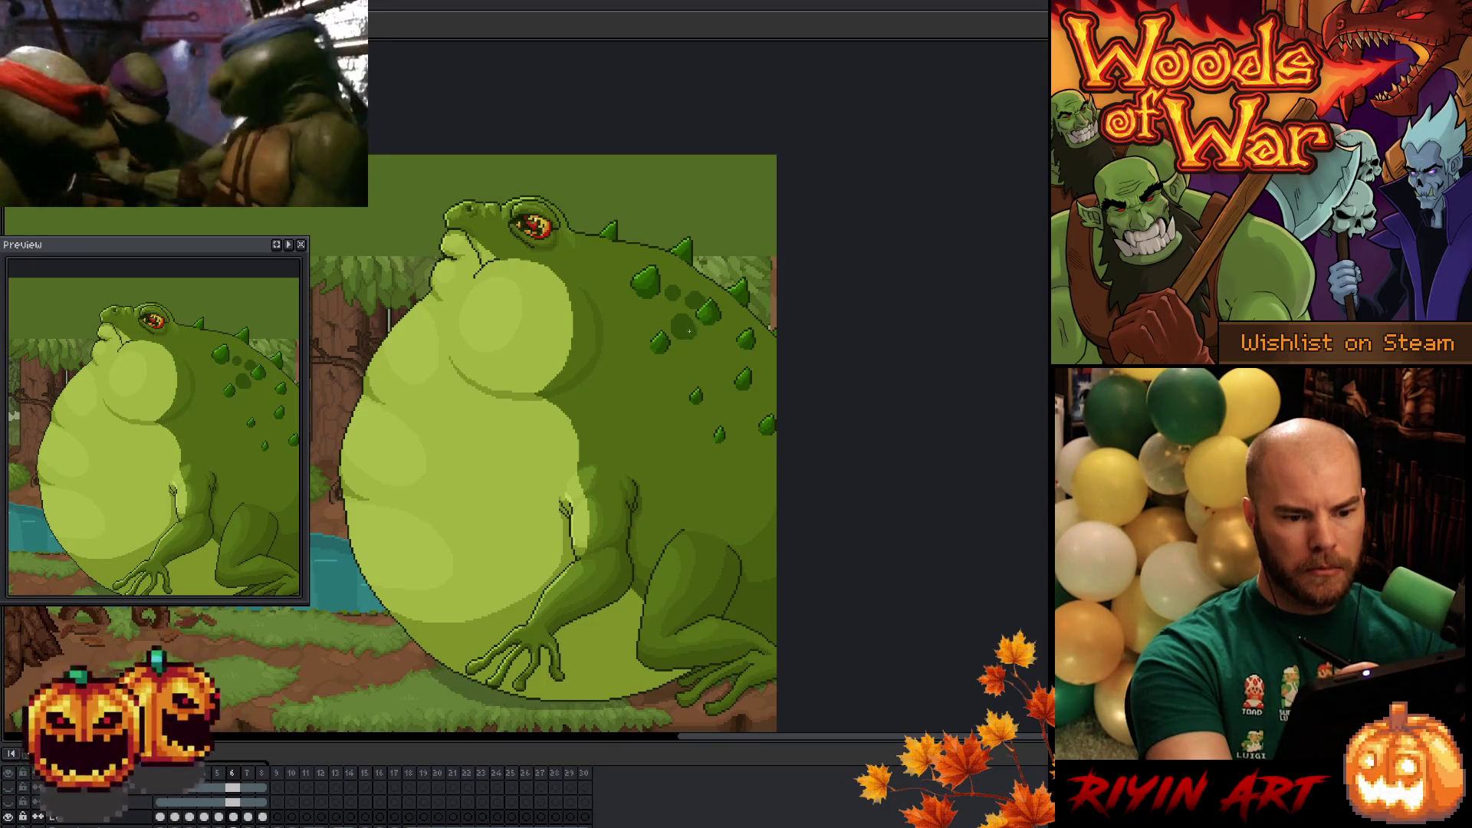
key(Left)
key(Right)
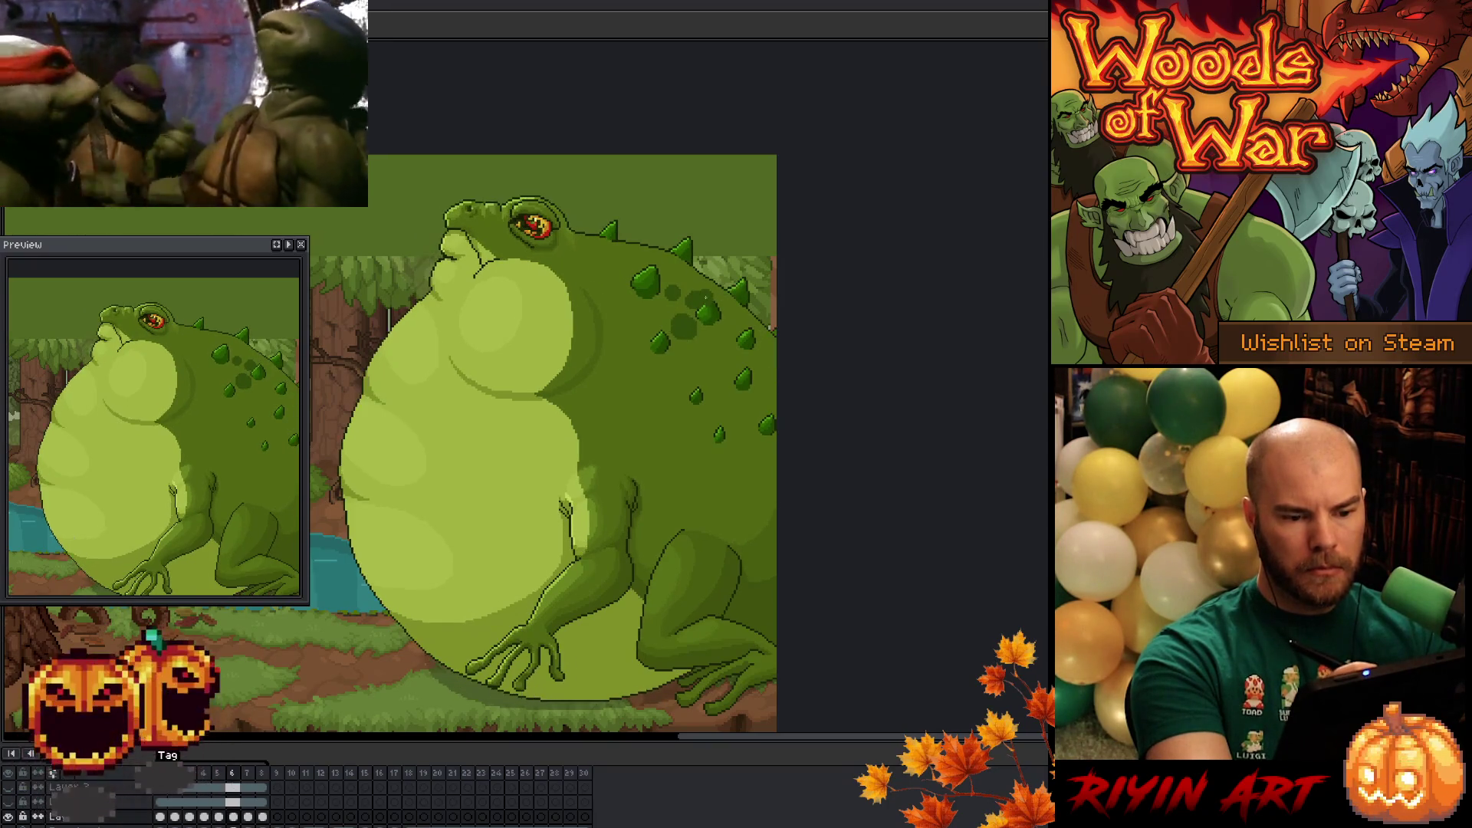
- Magic Wand-select one back spot, shift it slightly up-left, then compare neighbouring frames
key(ctrl+v)
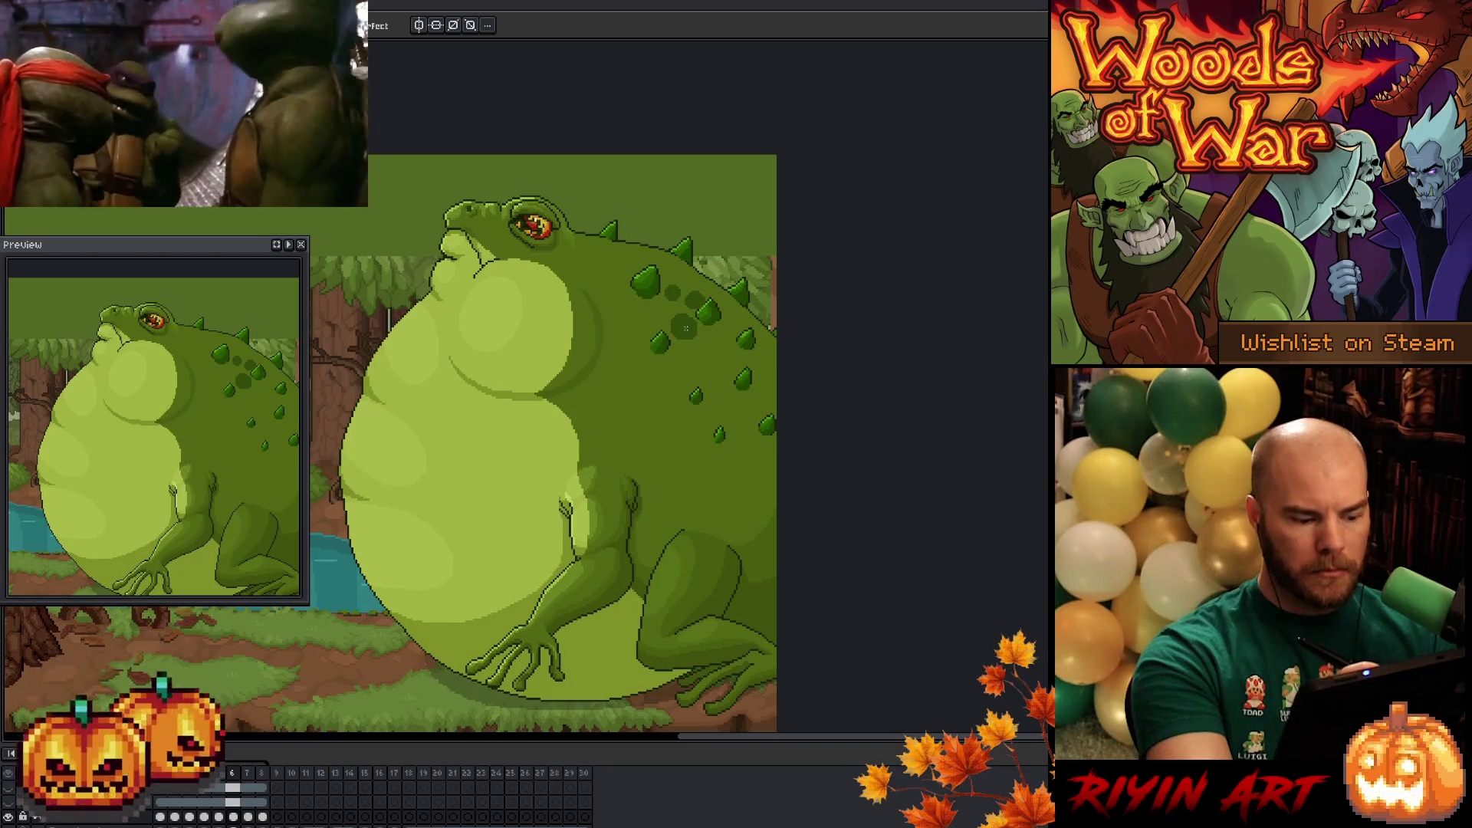
key(w)
click(688, 332)
drag(692, 339, 690, 335)
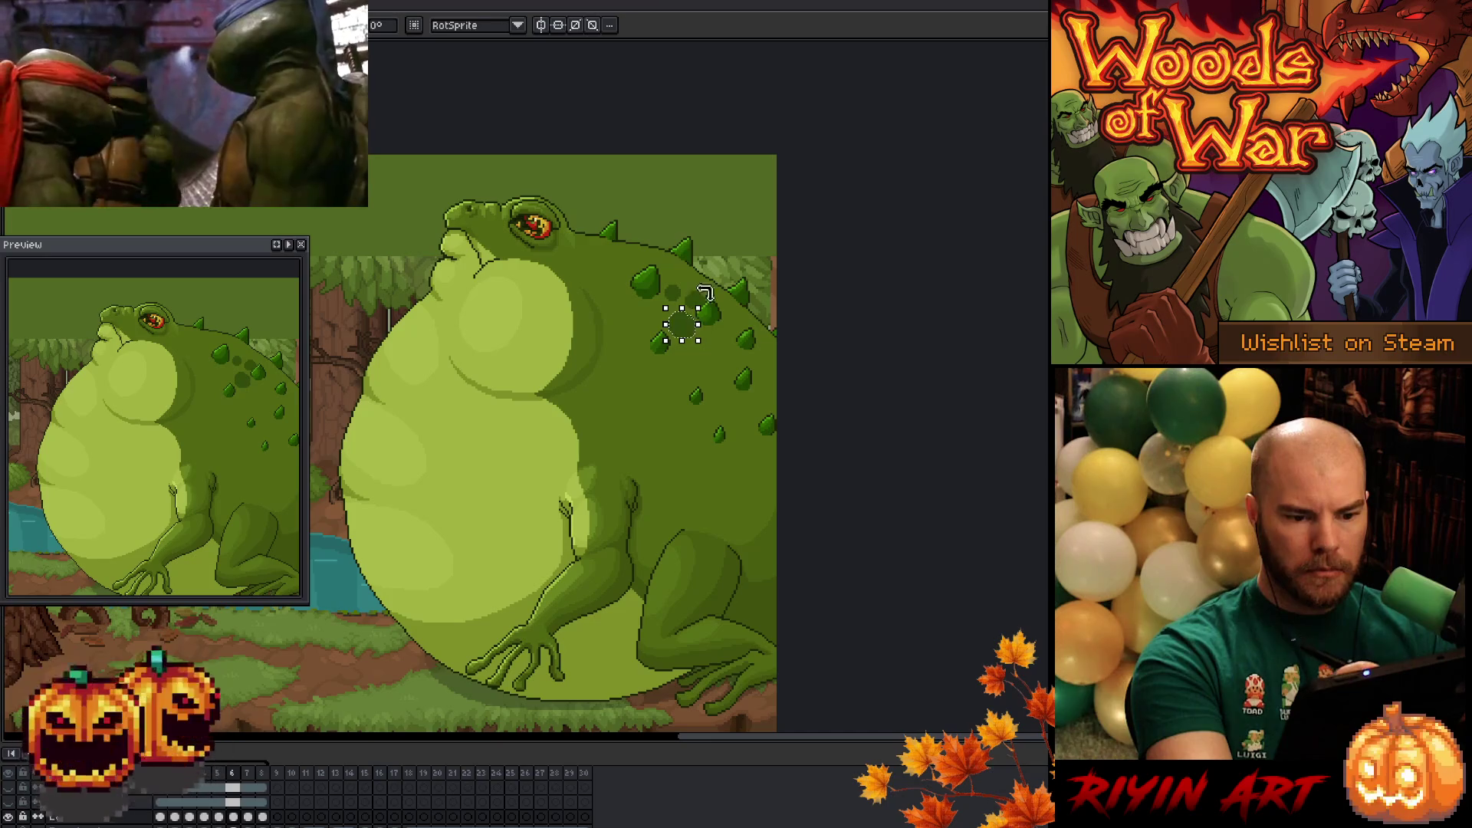
key(Return)
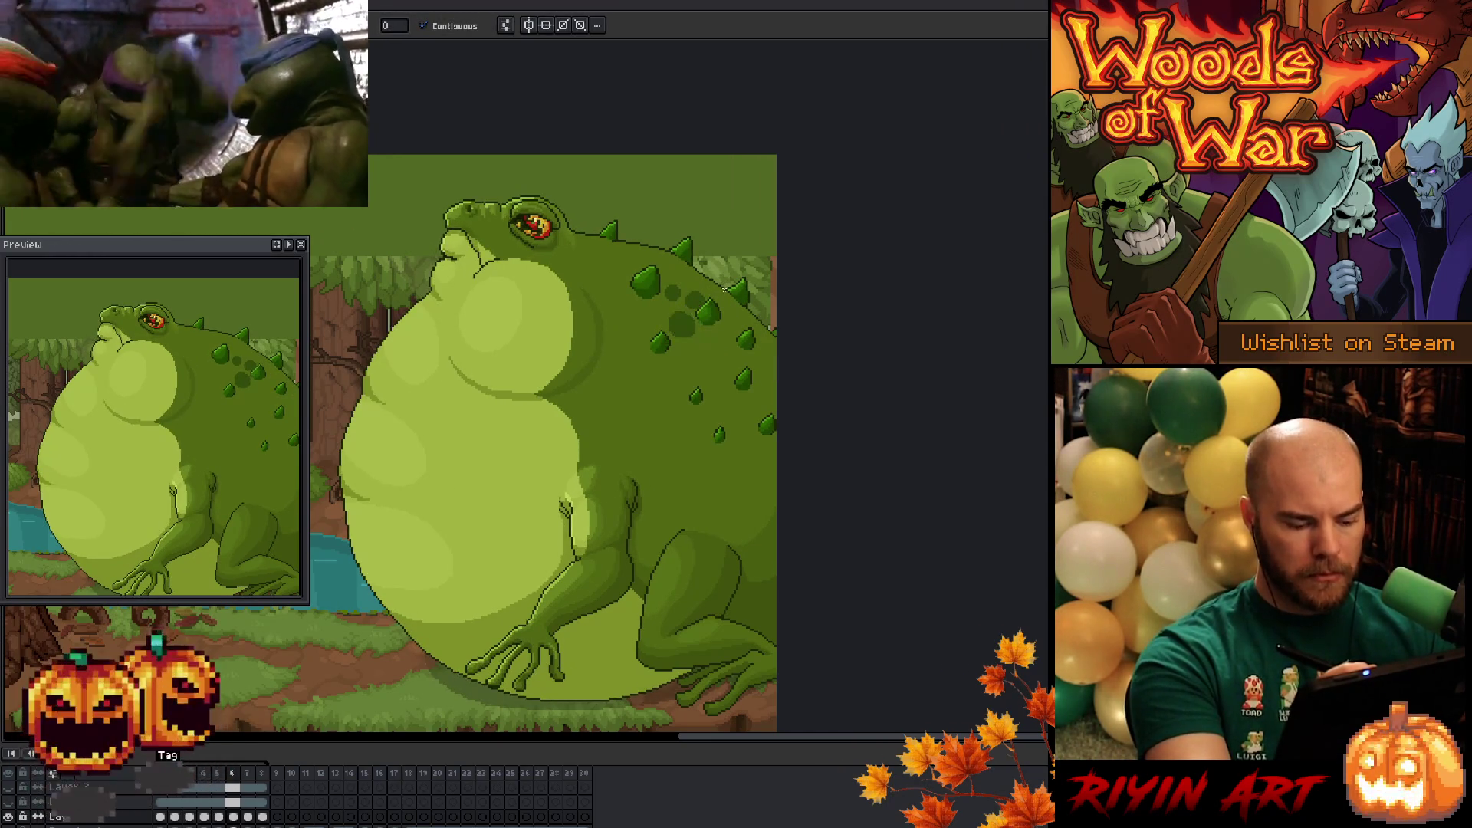
key(ctrl+d)
key(Right)
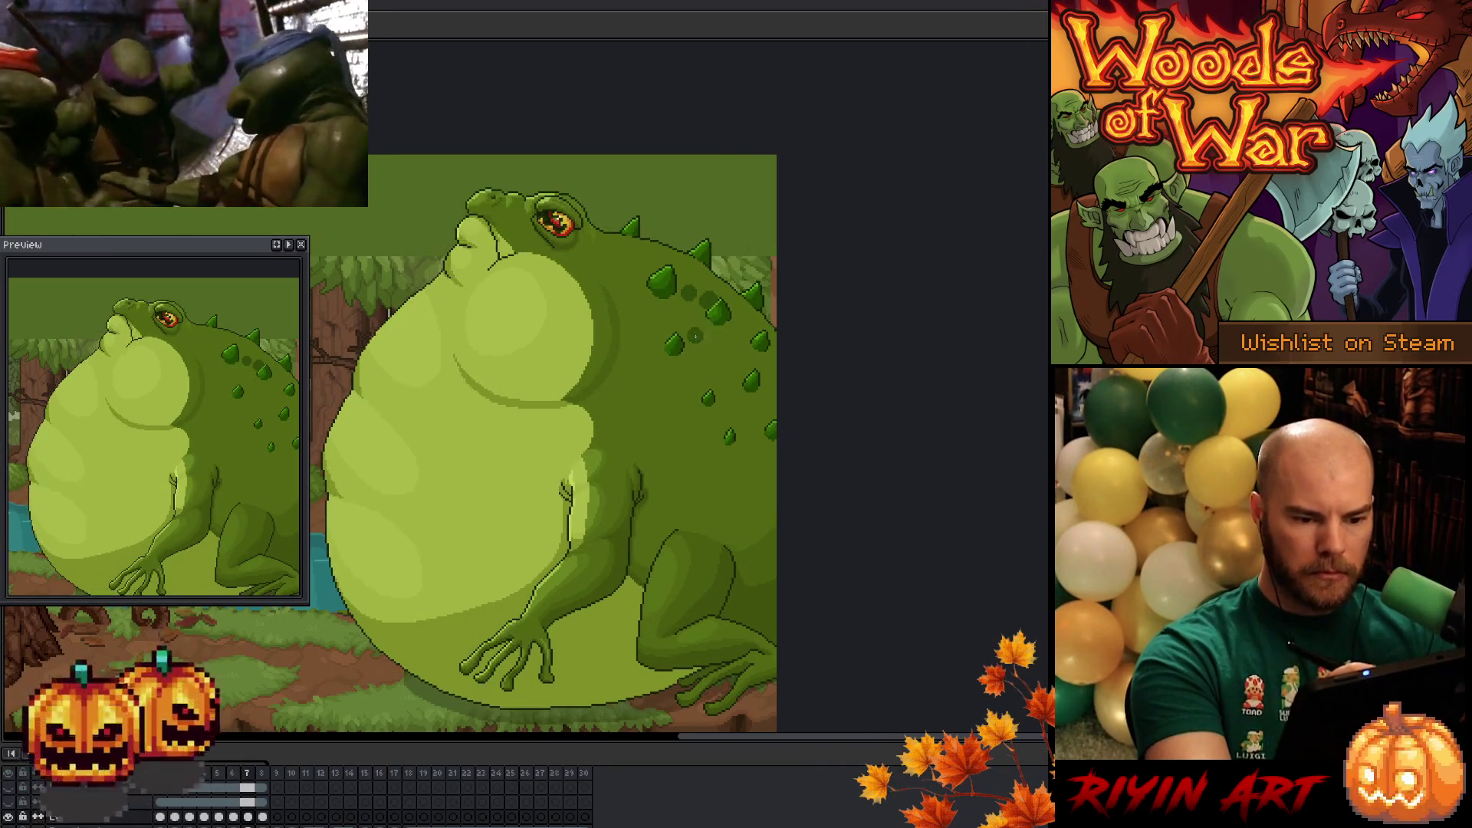
key(Left)
key(Right)
key(Right)
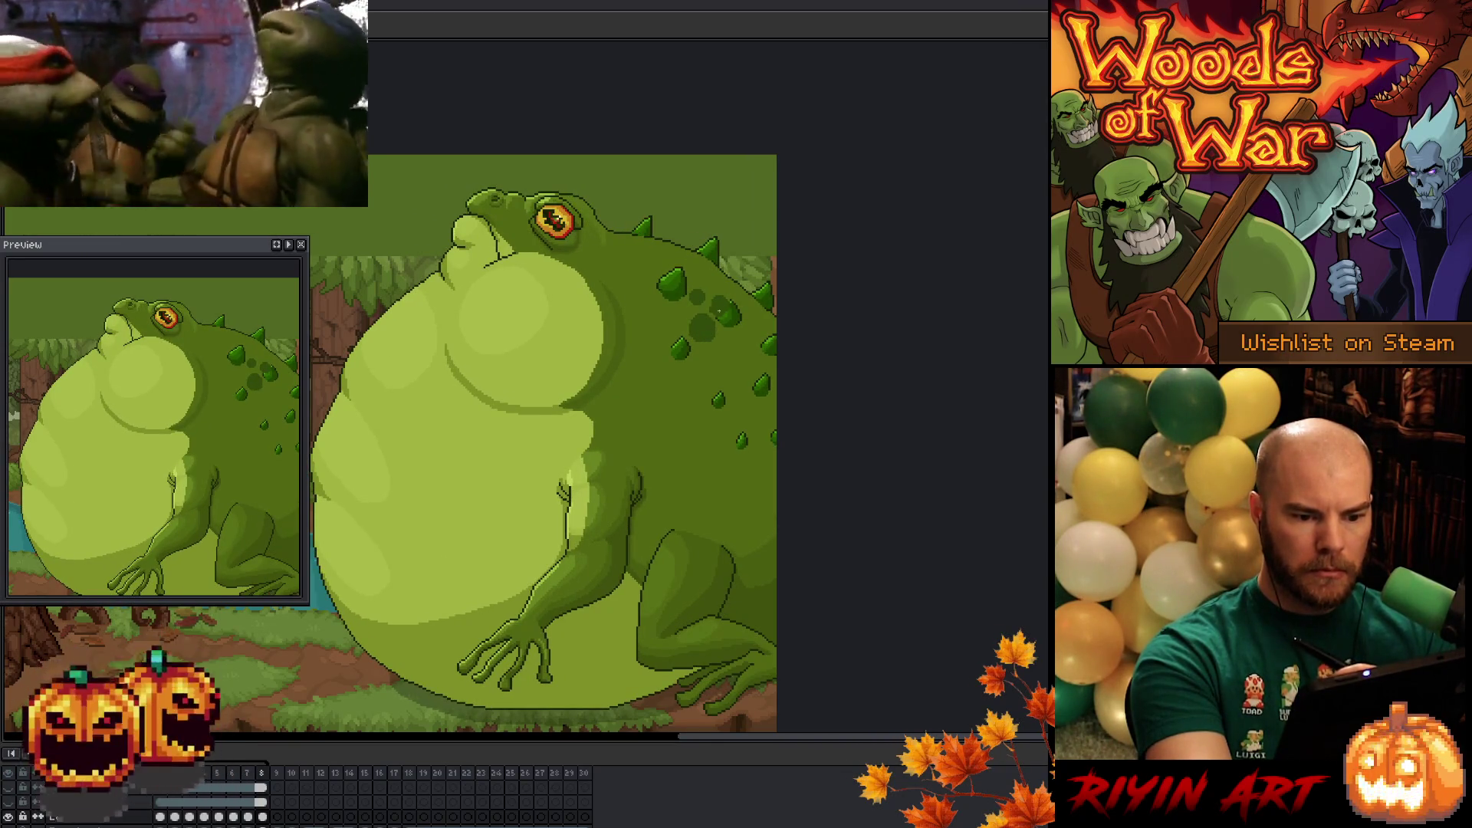
- On frame 8, Magic Wand-select a back spot and nudge it one pixel up and left
key(Left)
key(Right)
key(w)
click(706, 326)
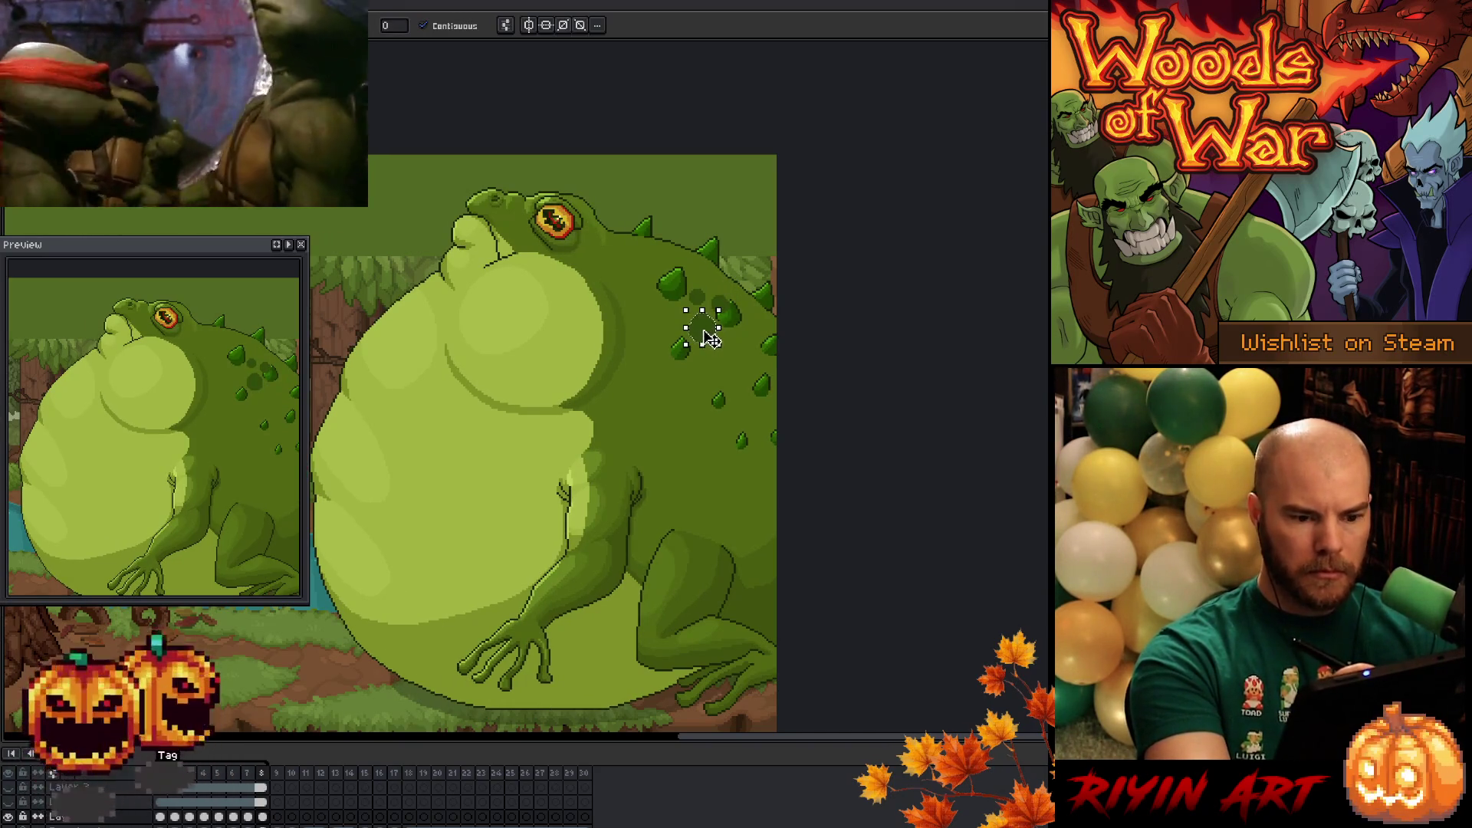
key(Up)
key(Left)
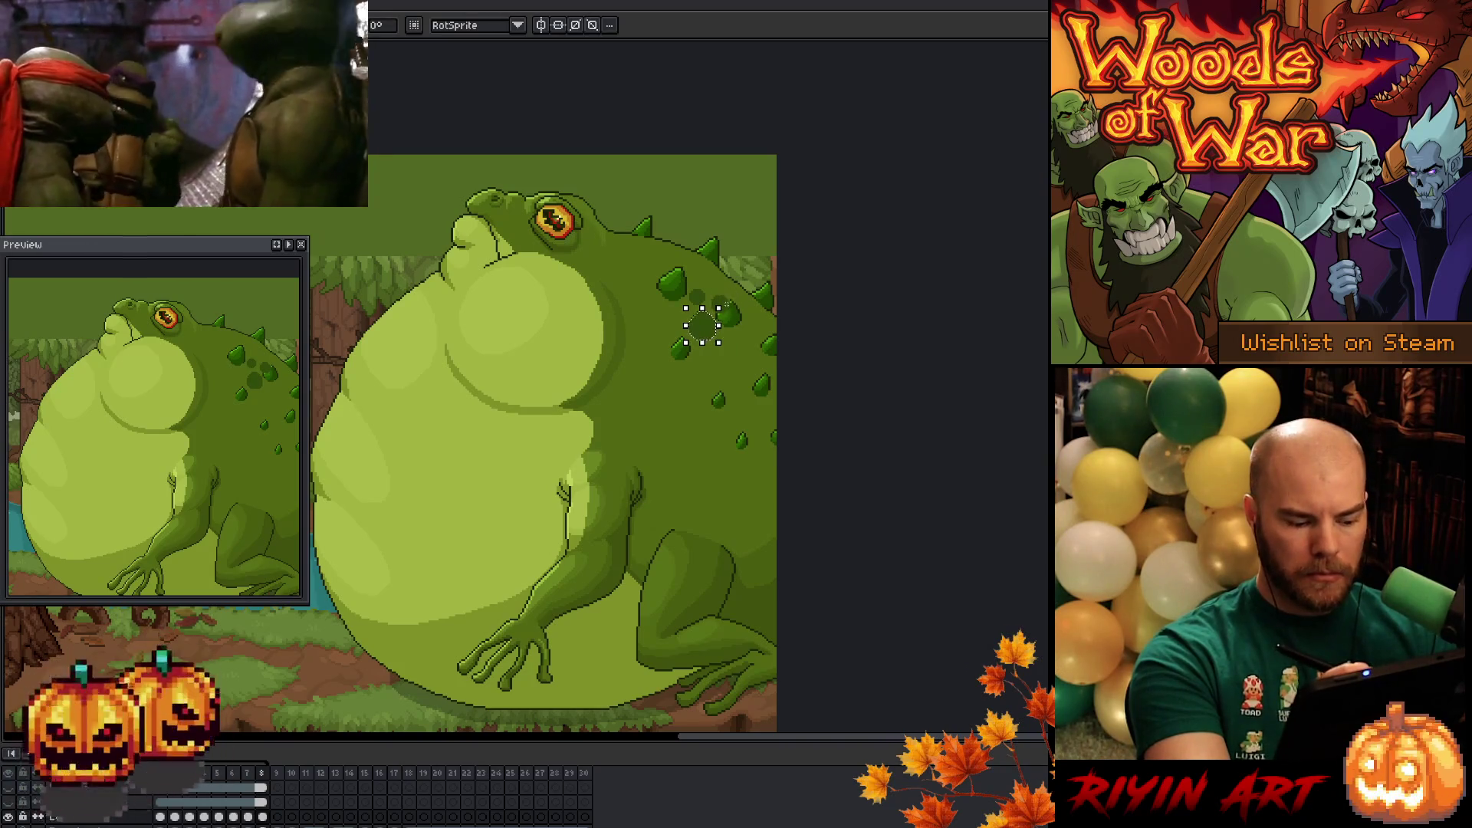
key(ctrl+d)
- Step back and forth through the frames to compare the back spots
key(Left)
key(Right)
key(Left)
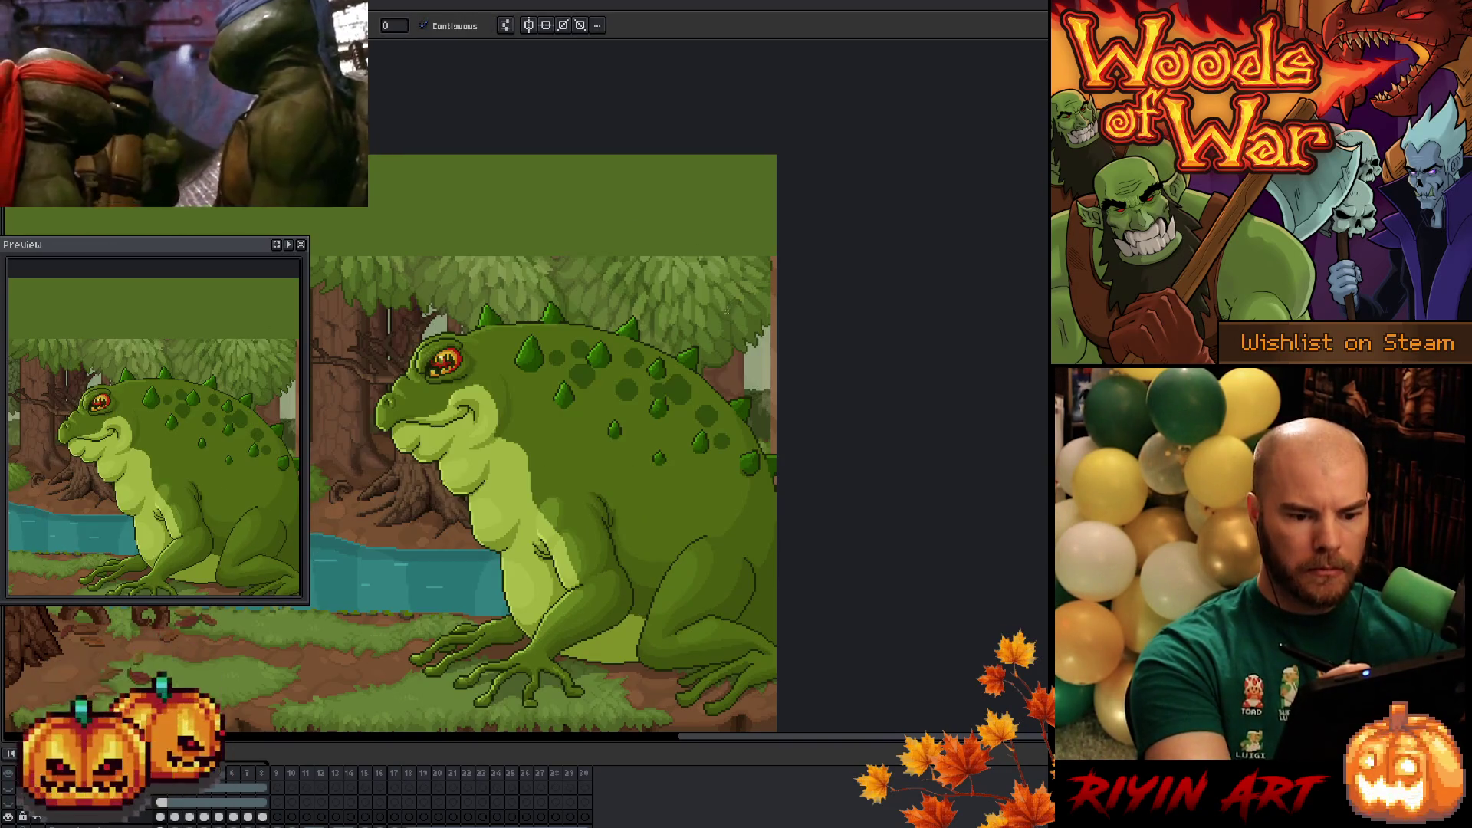
key(Left)
key(Left)
key(Return)
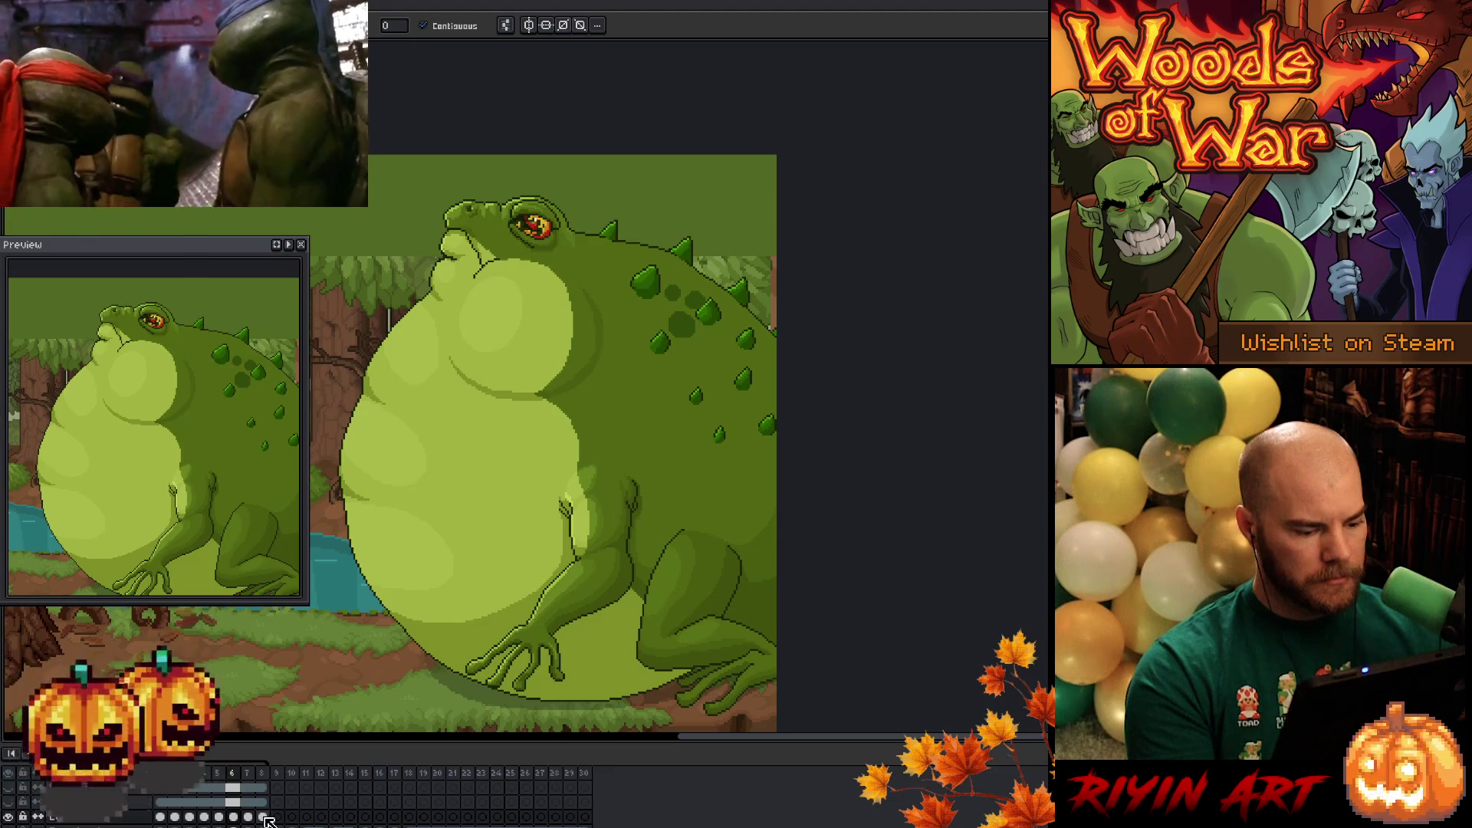
- Select timeline frames 1–8, return to frame 1 and box-select the toad's back spots
drag(267, 821, 169, 820)
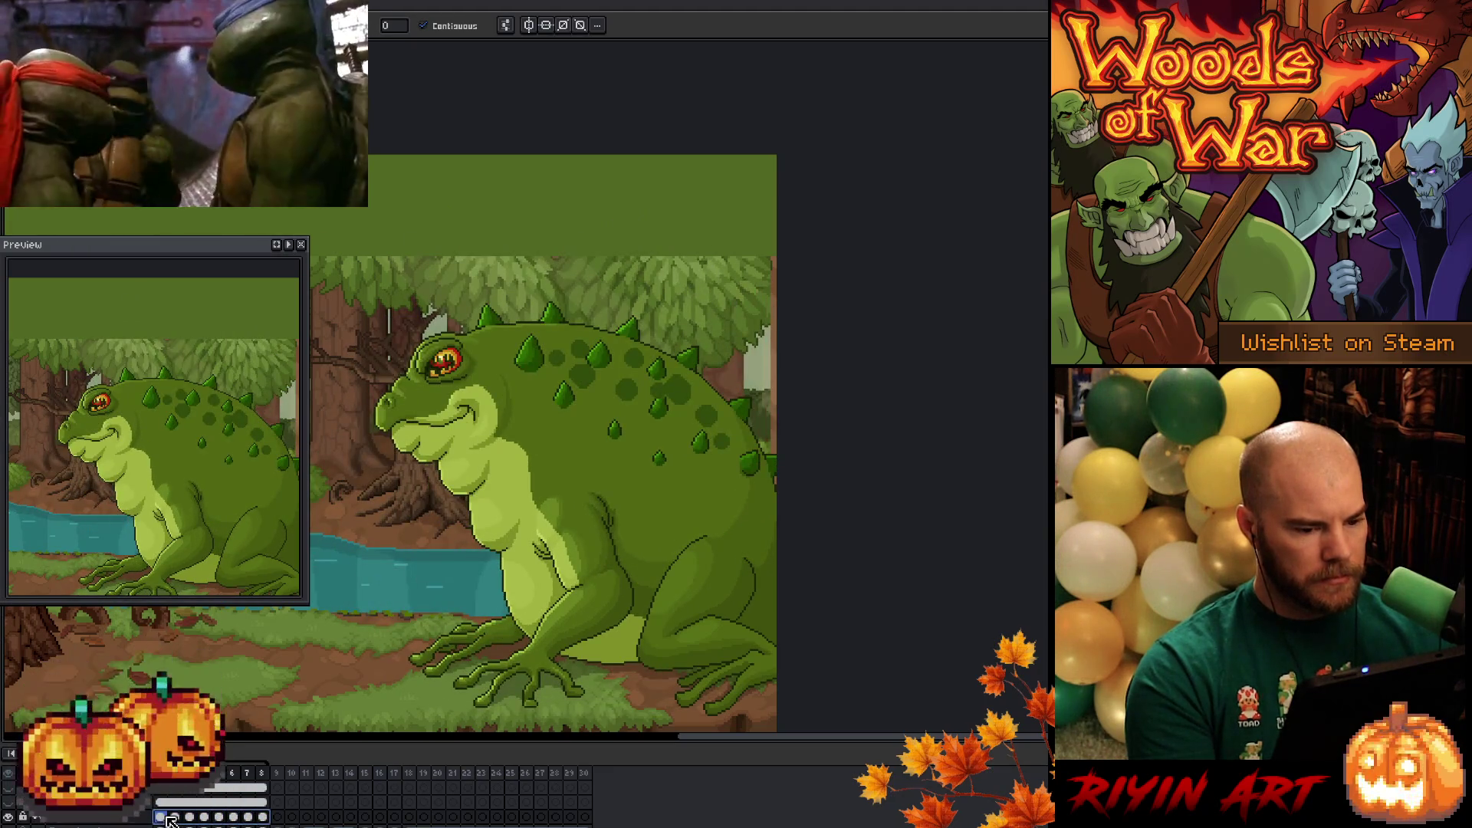
click(175, 818)
drag(267, 817, 175, 820)
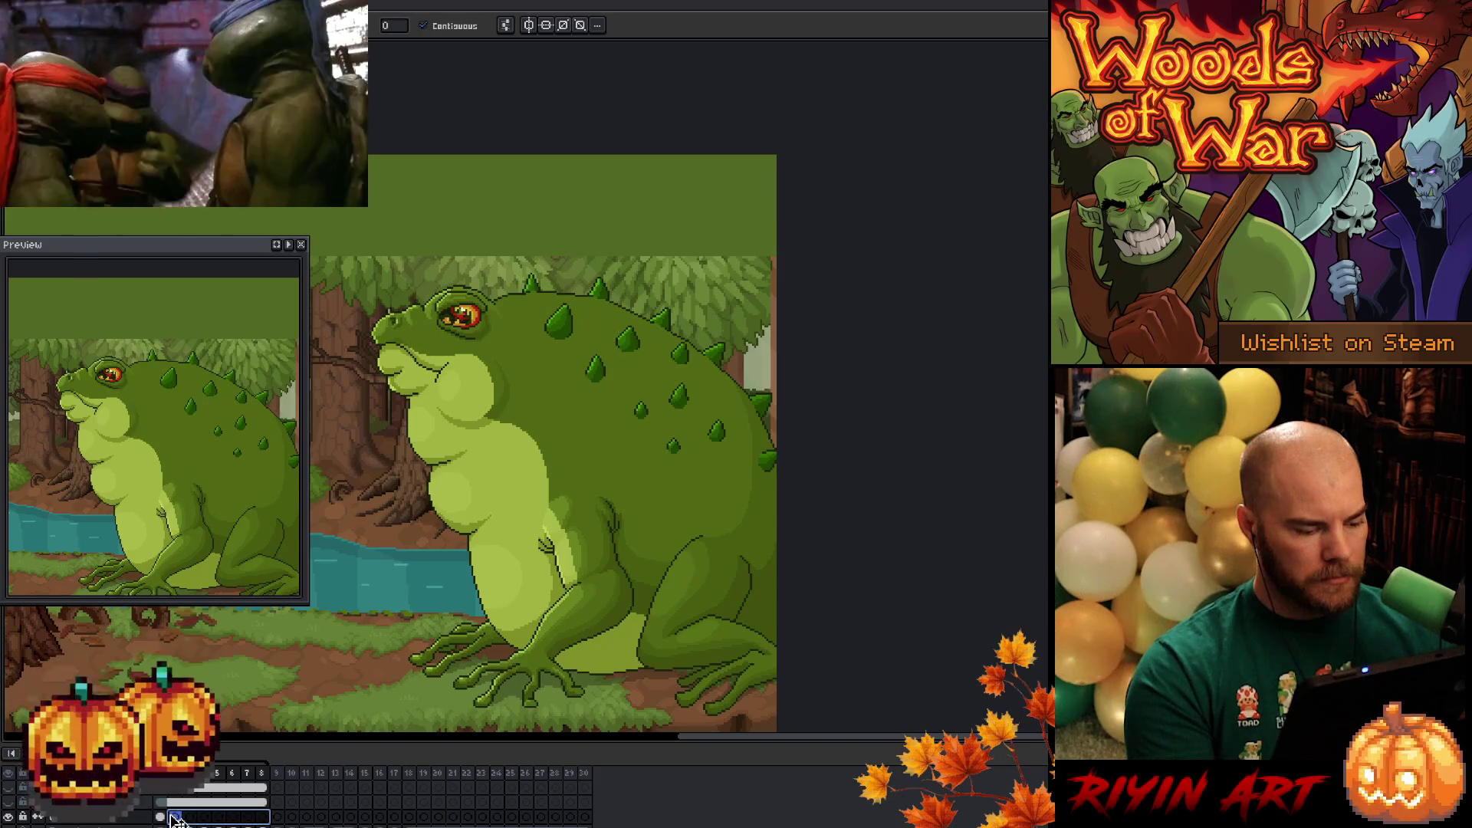
click(161, 818)
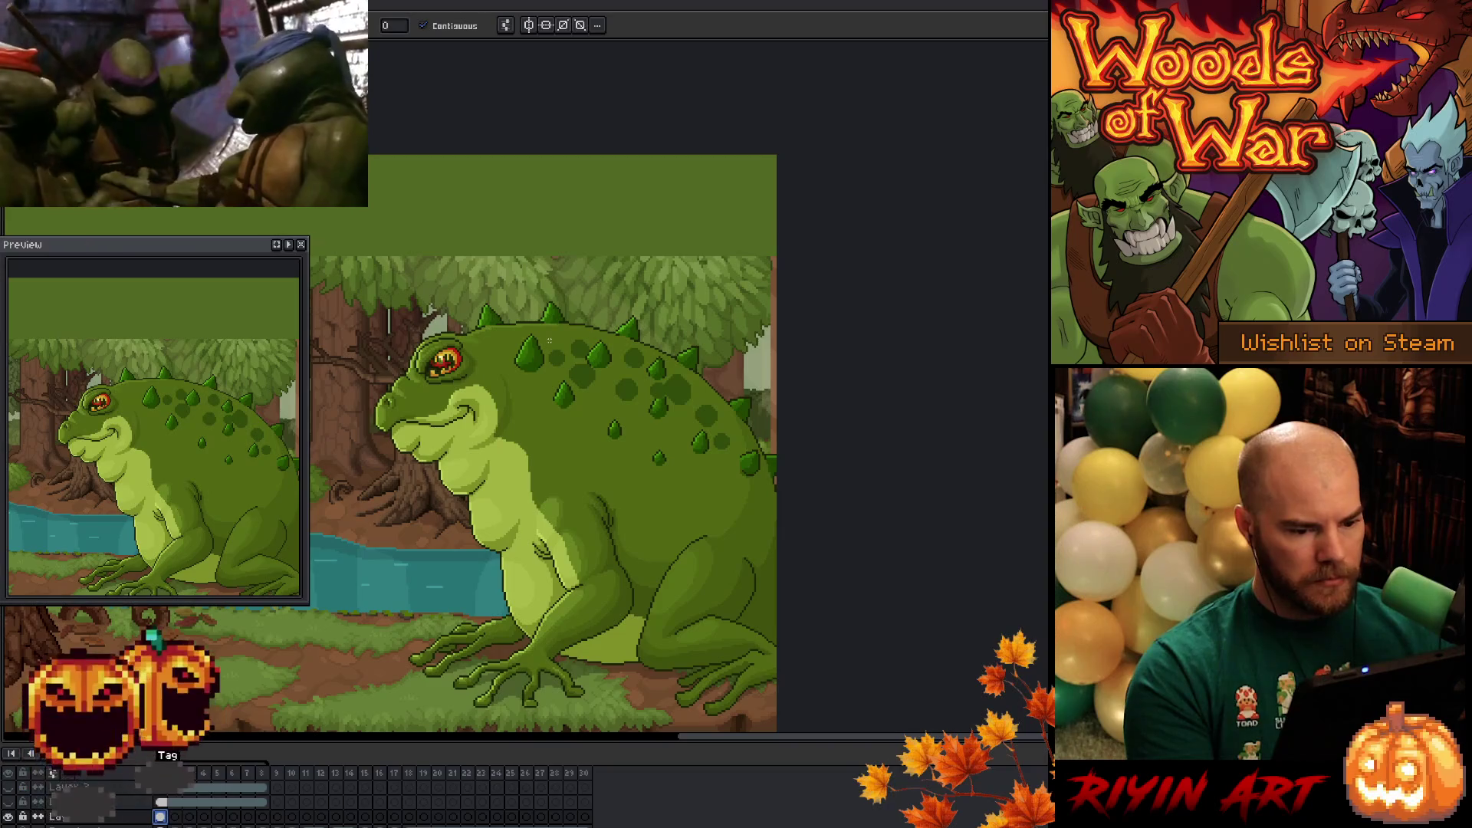
drag(497, 302, 610, 408)
- On the head-raised frame, lasso the back spots and drop them in a new position
click(205, 816)
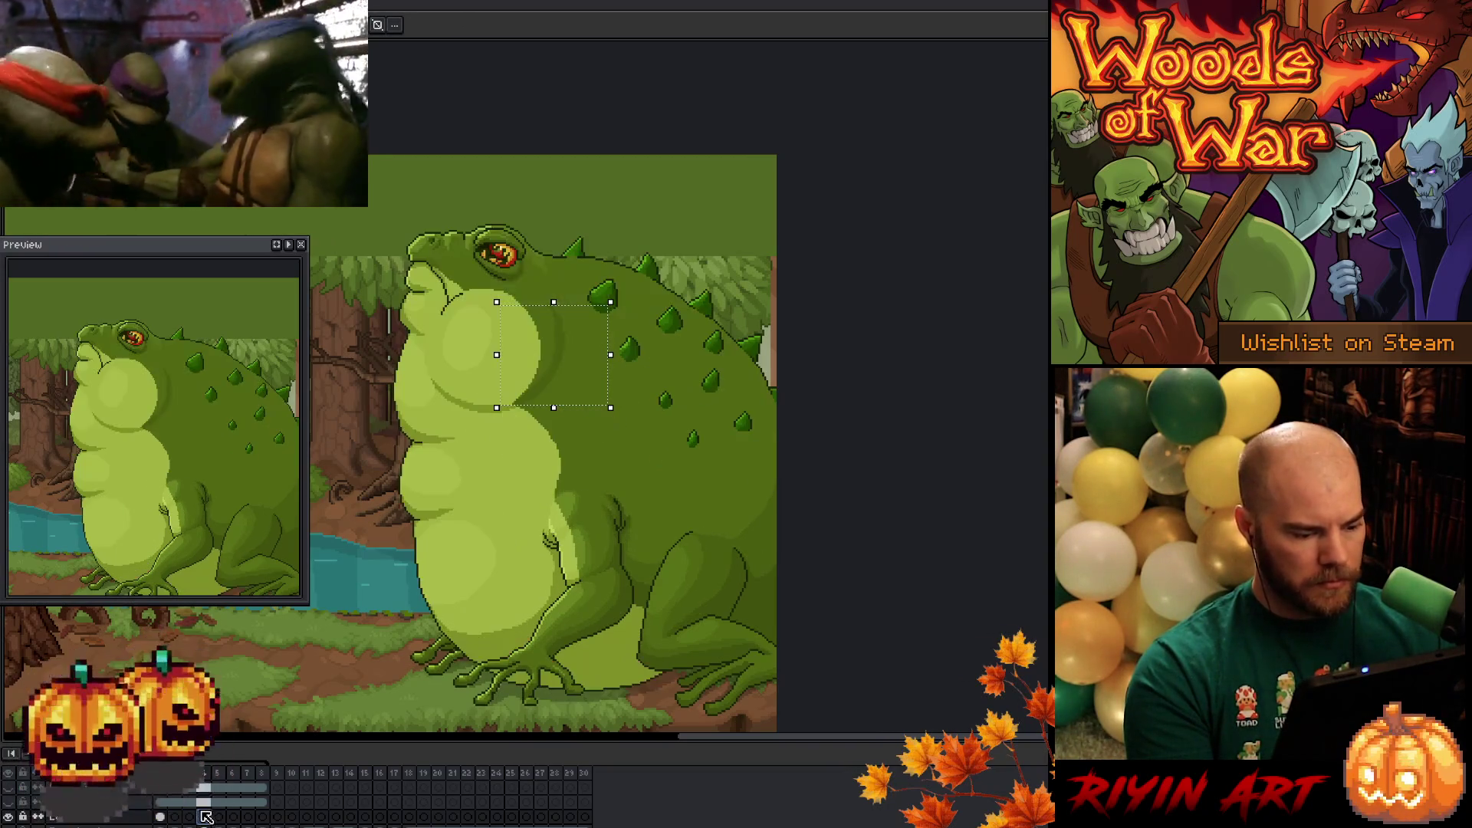
click(161, 817)
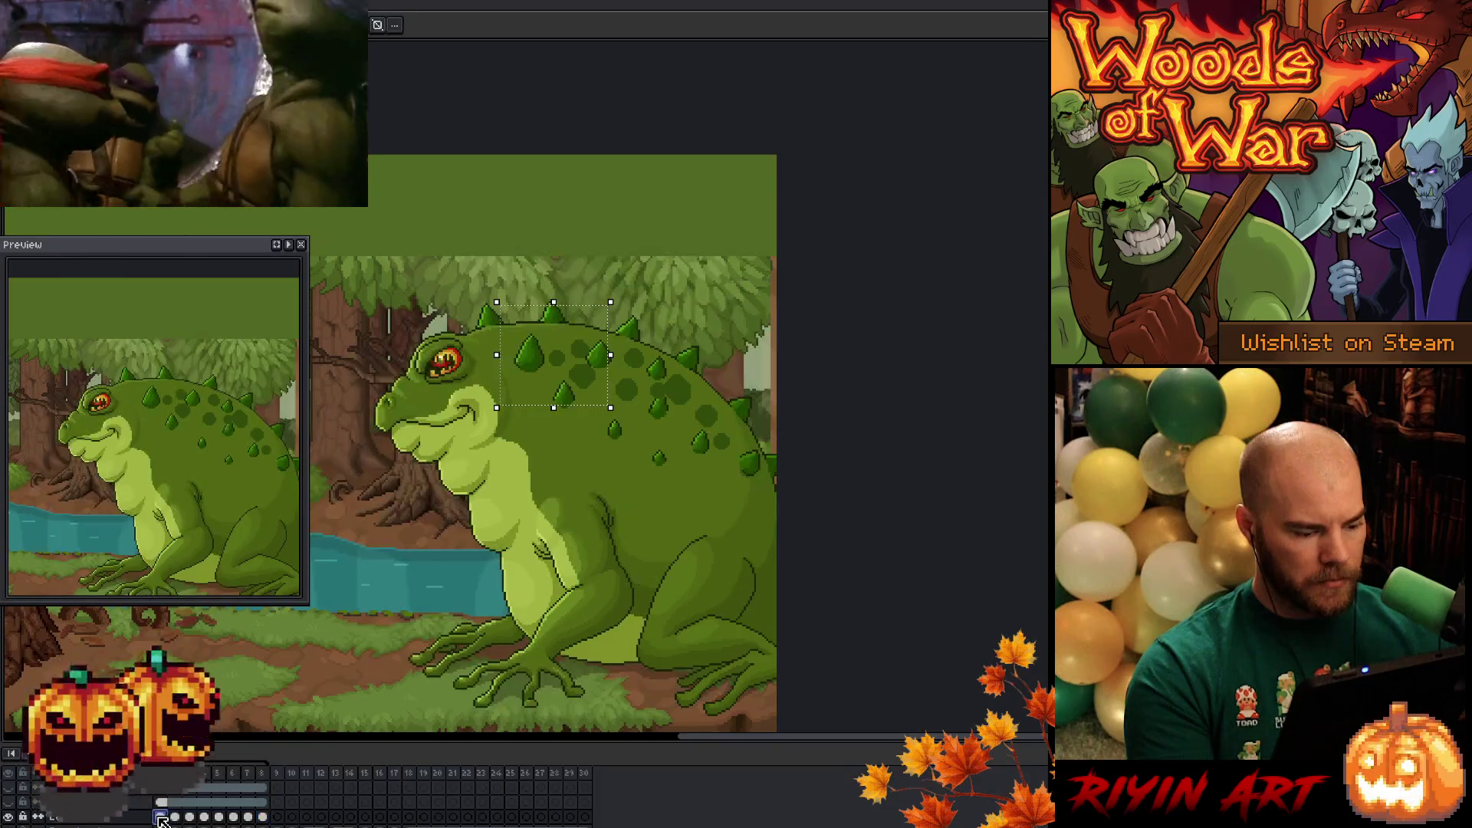
click(176, 817)
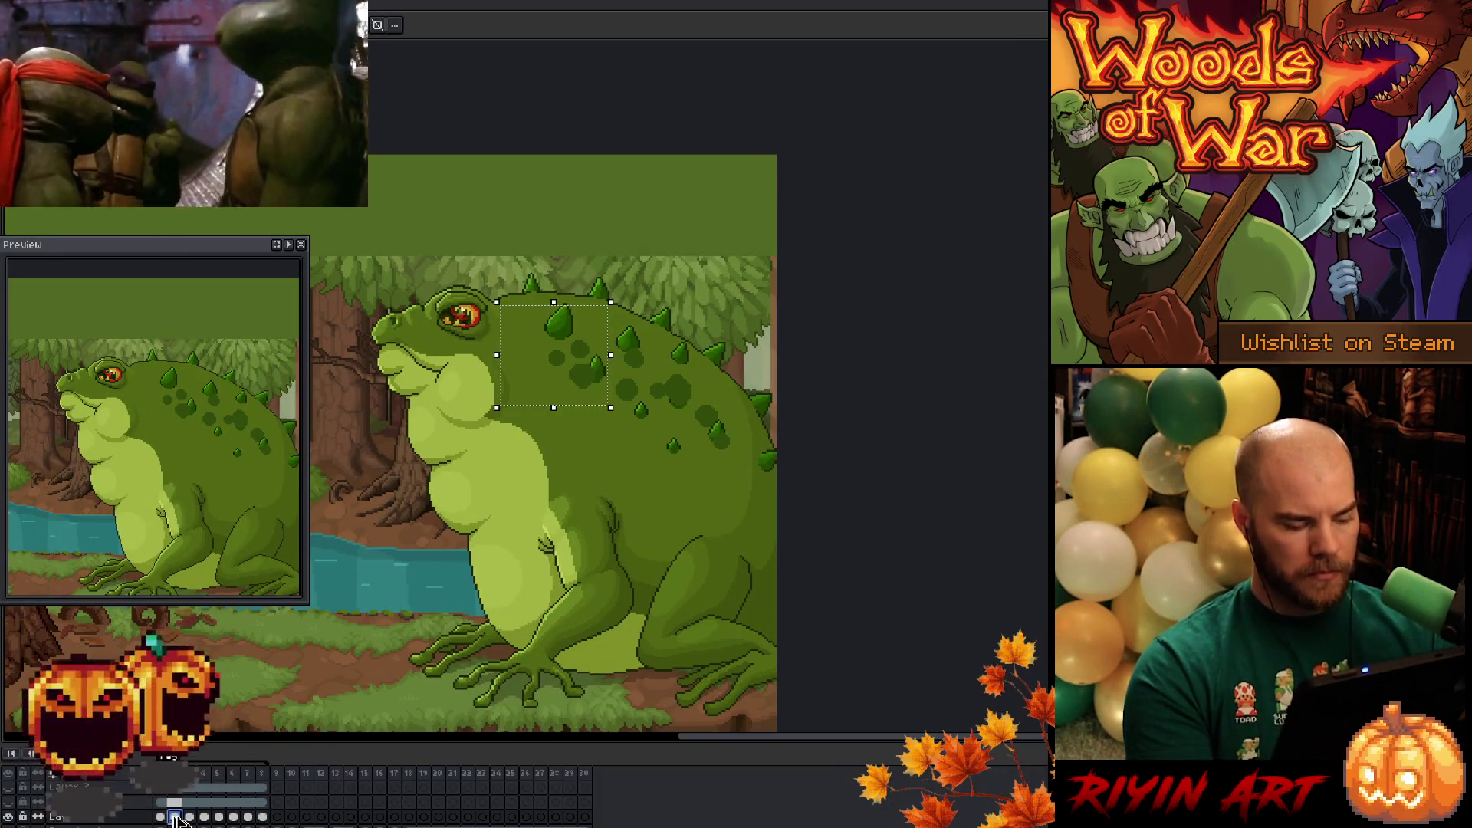
key(m)
mouse_move(538, 315)
mouse_down()
mouse_move(608, 408)
mouse_move(615, 364)
mouse_up()
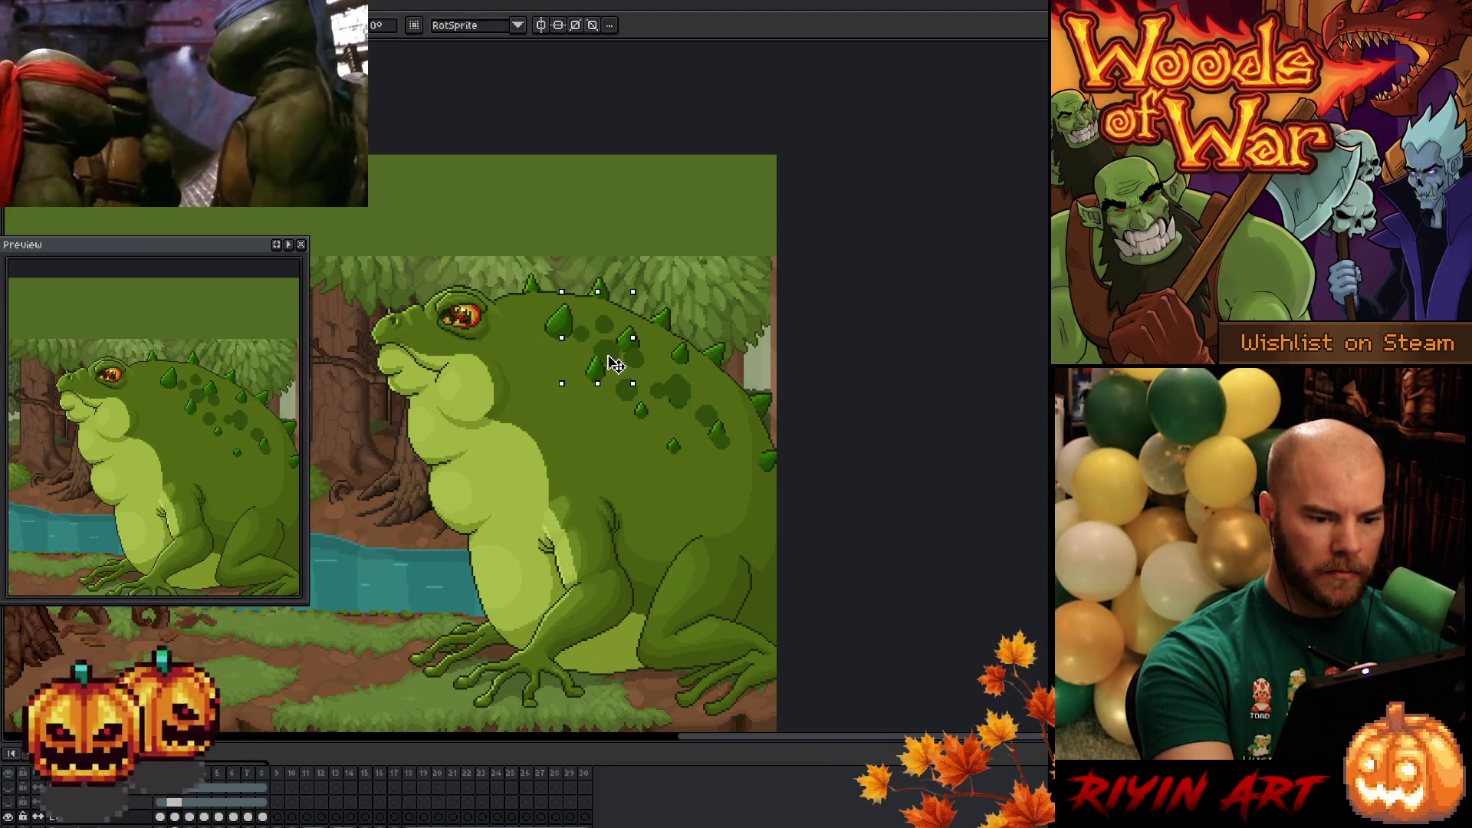
click(660, 349)
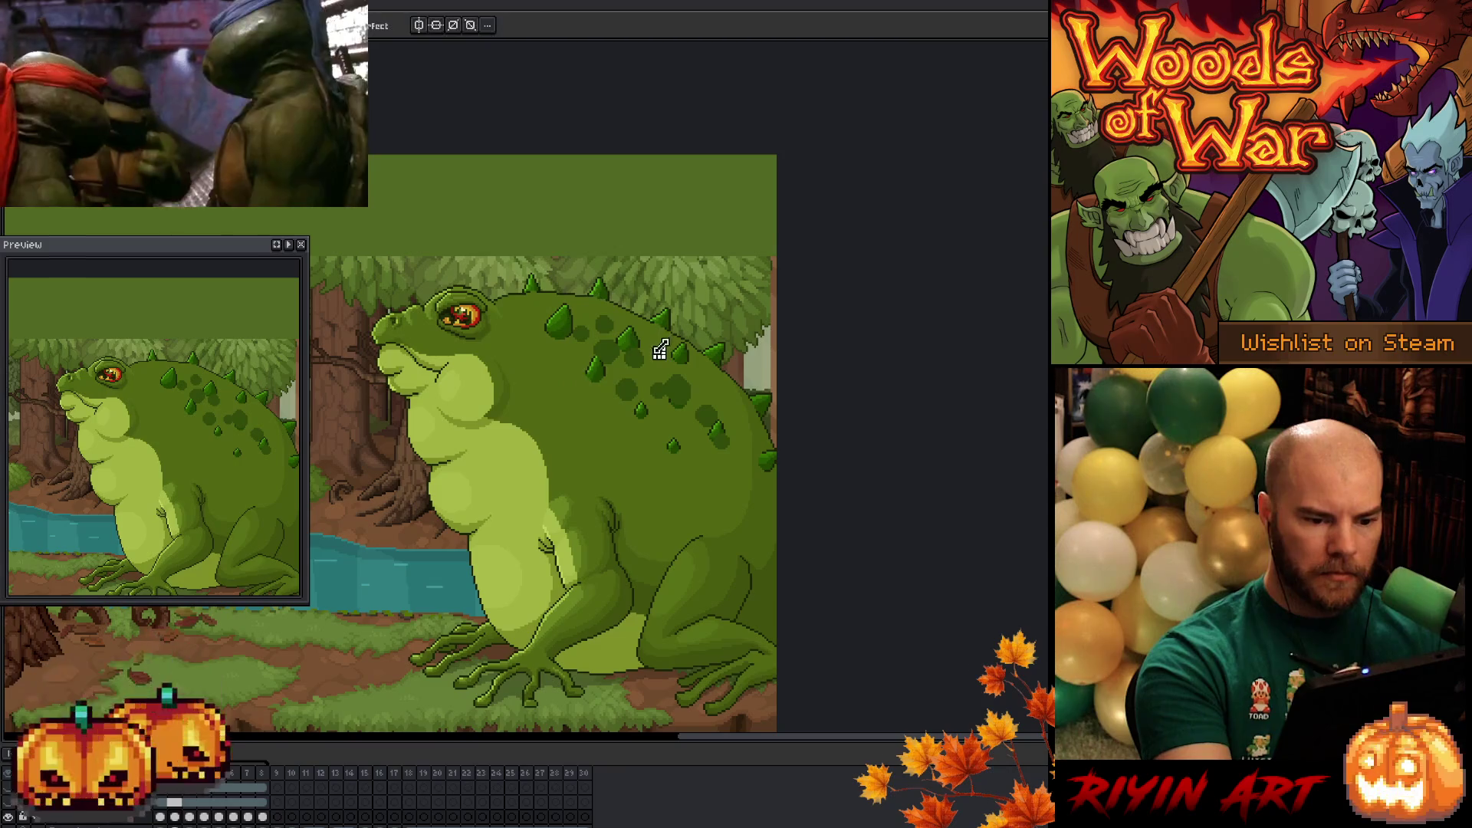
- On the smiling frame, move the lassoed back spots up and right, comparing with the head-raised frame
key(Right)
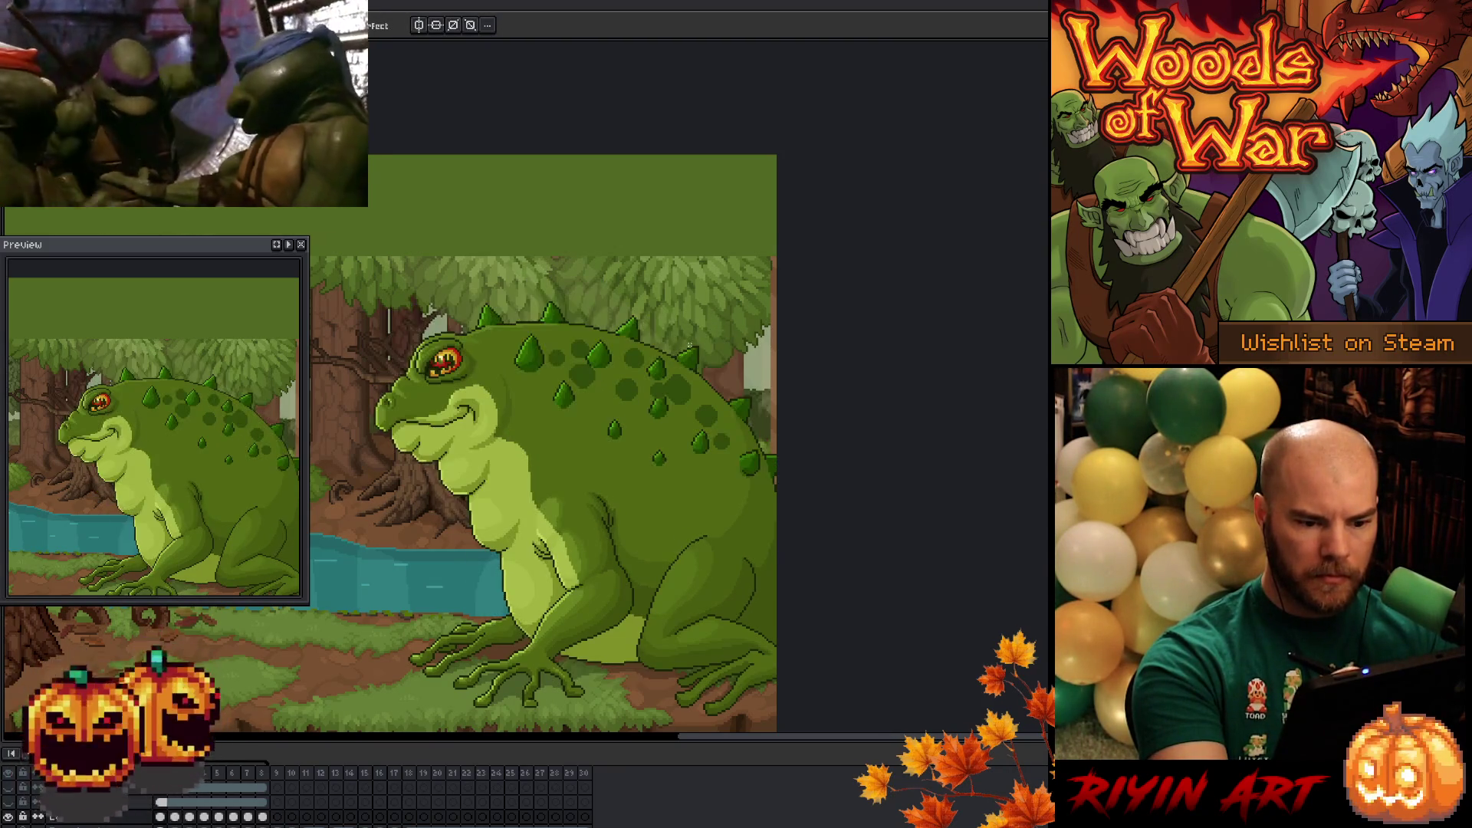
mouse_move(698, 383)
mouse_down()
mouse_move(617, 414)
mouse_move(636, 337)
mouse_up()
drag(688, 396, 712, 384)
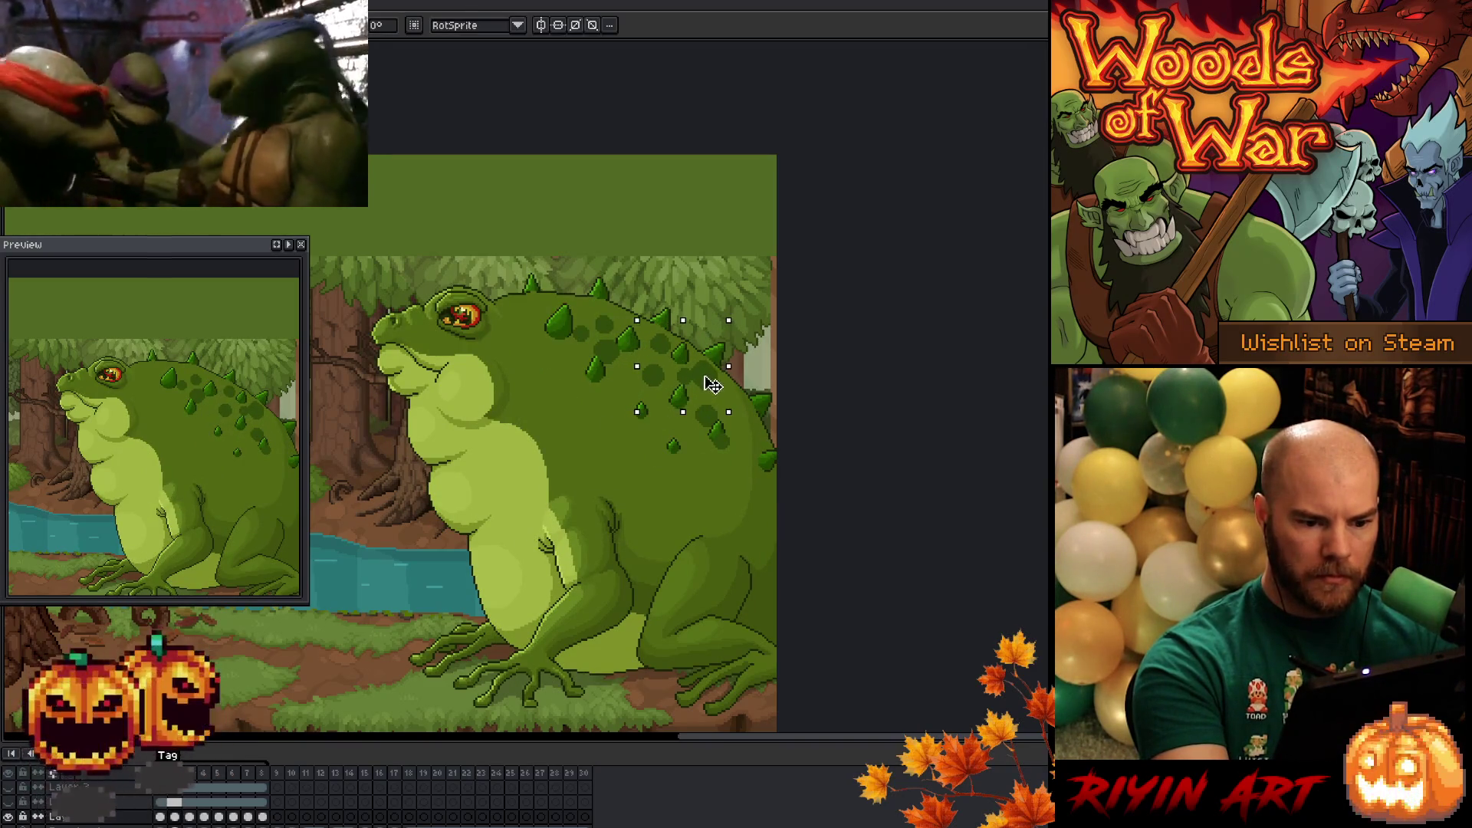
key(Right)
key(Left)
key(Right)
key(Left)
key(Right)
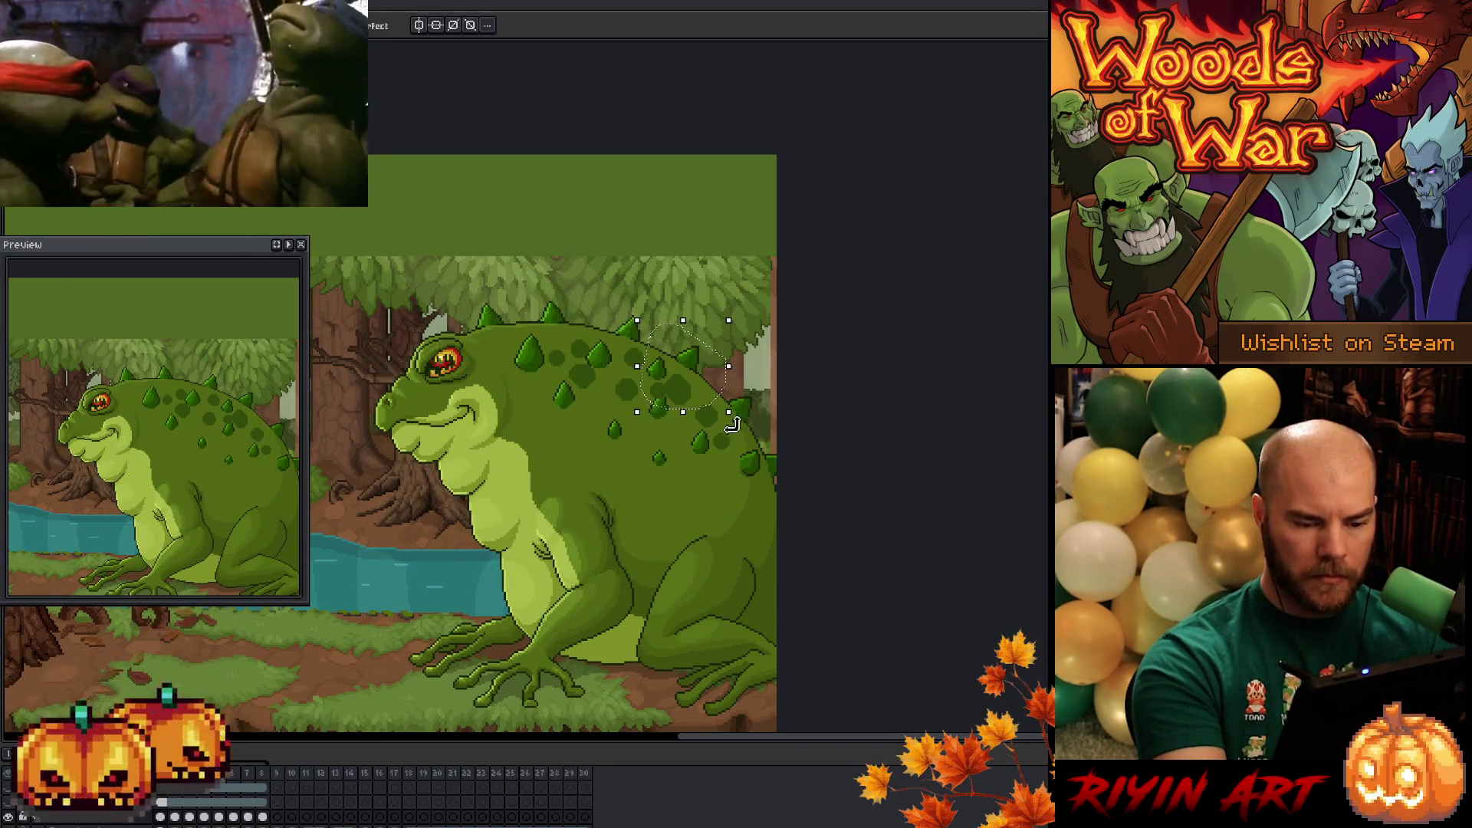
- Lasso the lower back spots and shift them about 11 px right
mouse_move(734, 463)
mouse_down()
mouse_move(686, 425)
mouse_move(736, 406)
mouse_up()
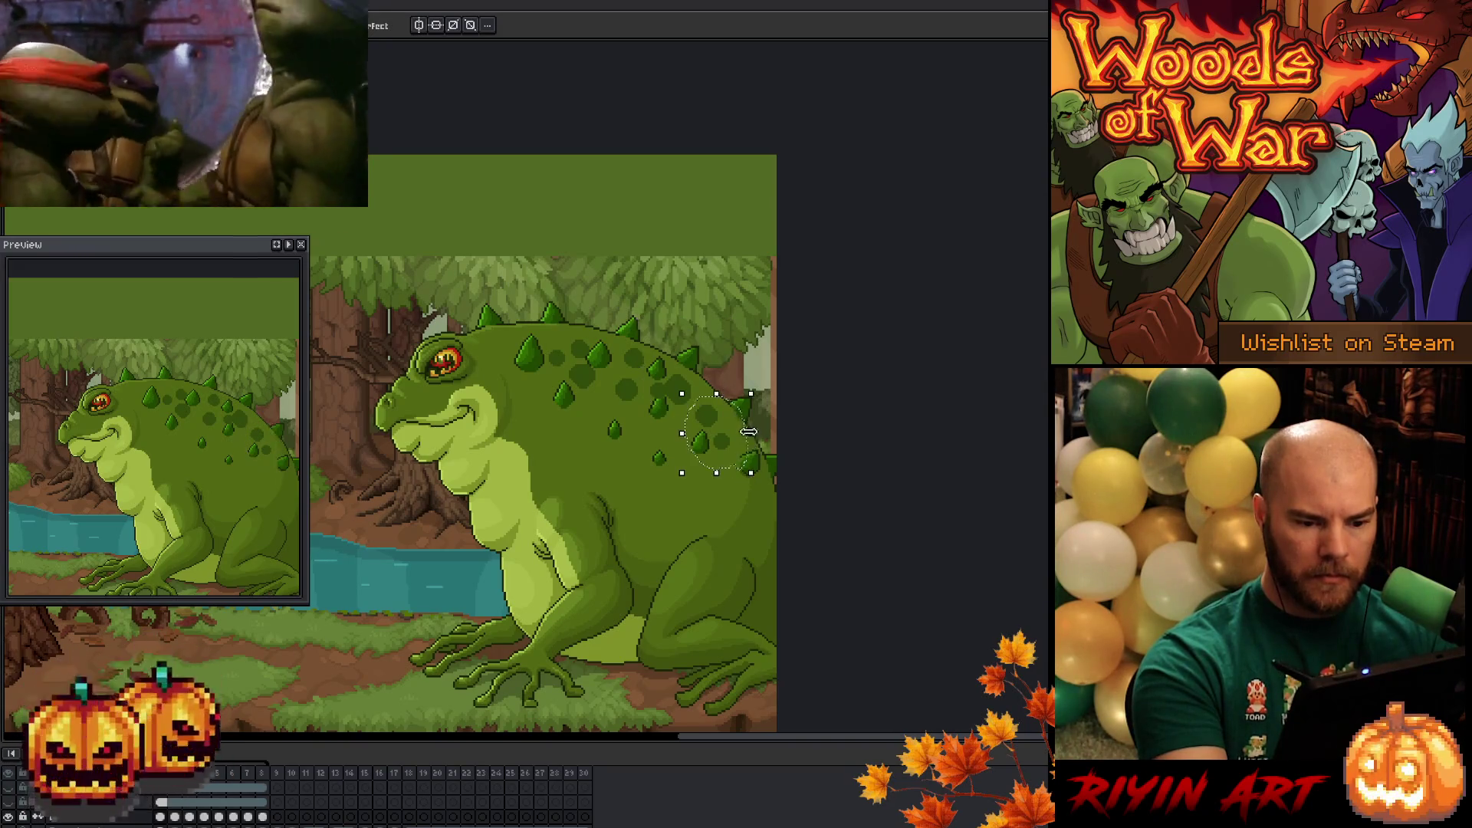
key(Left)
key(Right)
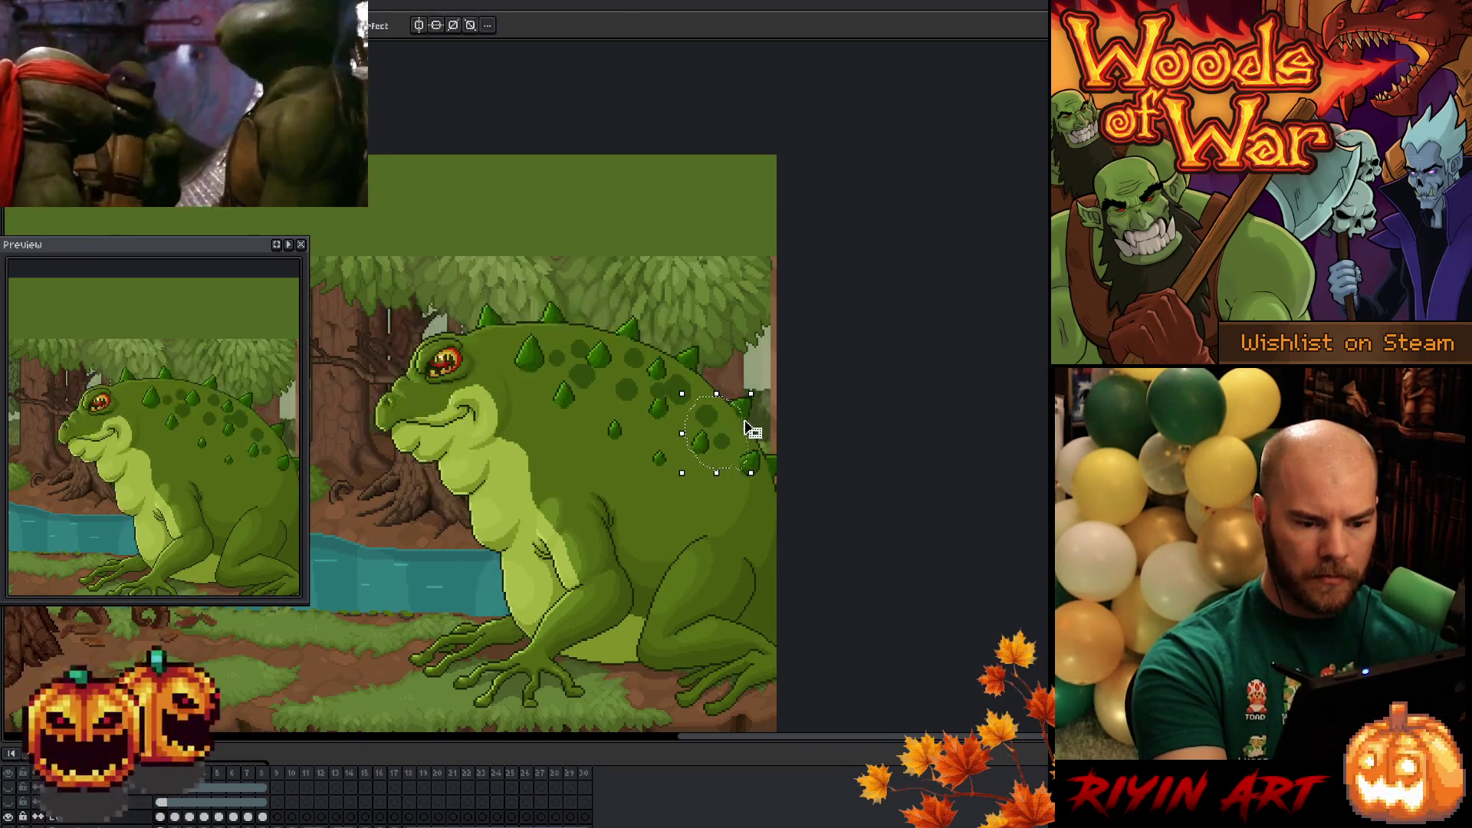
key(Left)
drag(733, 451, 740, 434)
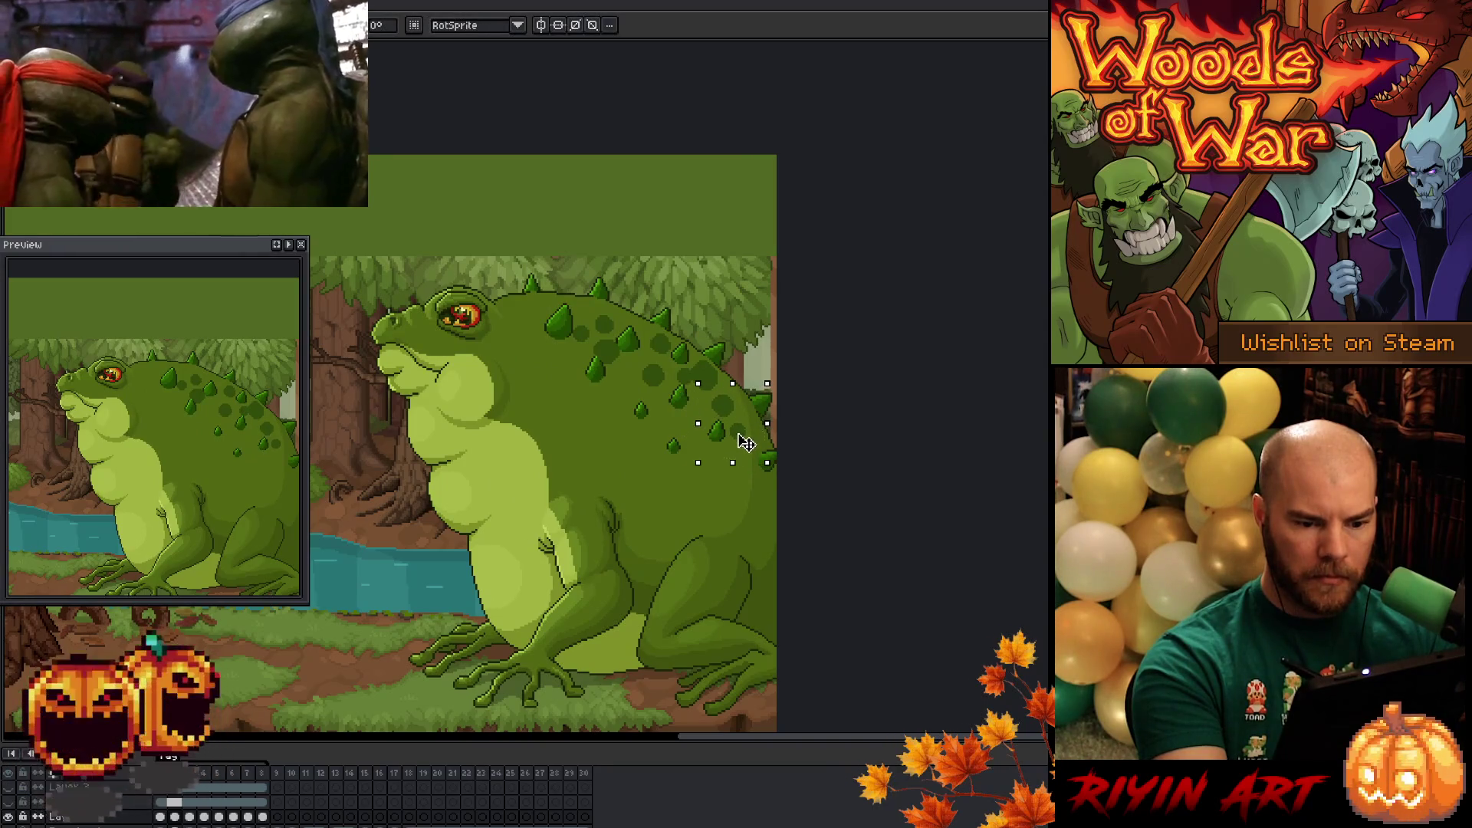
key(Right)
key(Left)
key(Right)
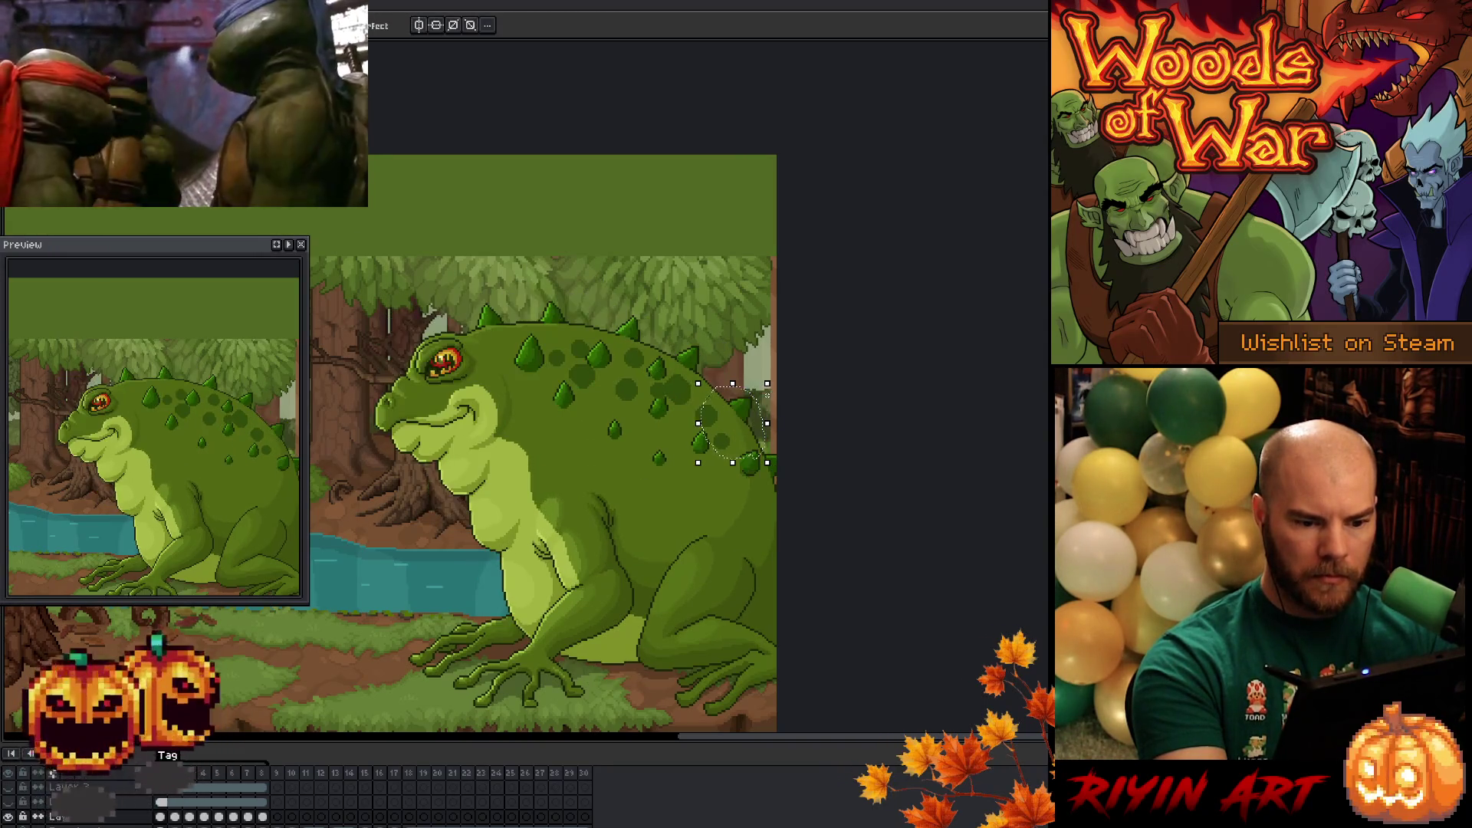
- Step through the following frames, then return to frames 2 and 3 to compare
key(Right)
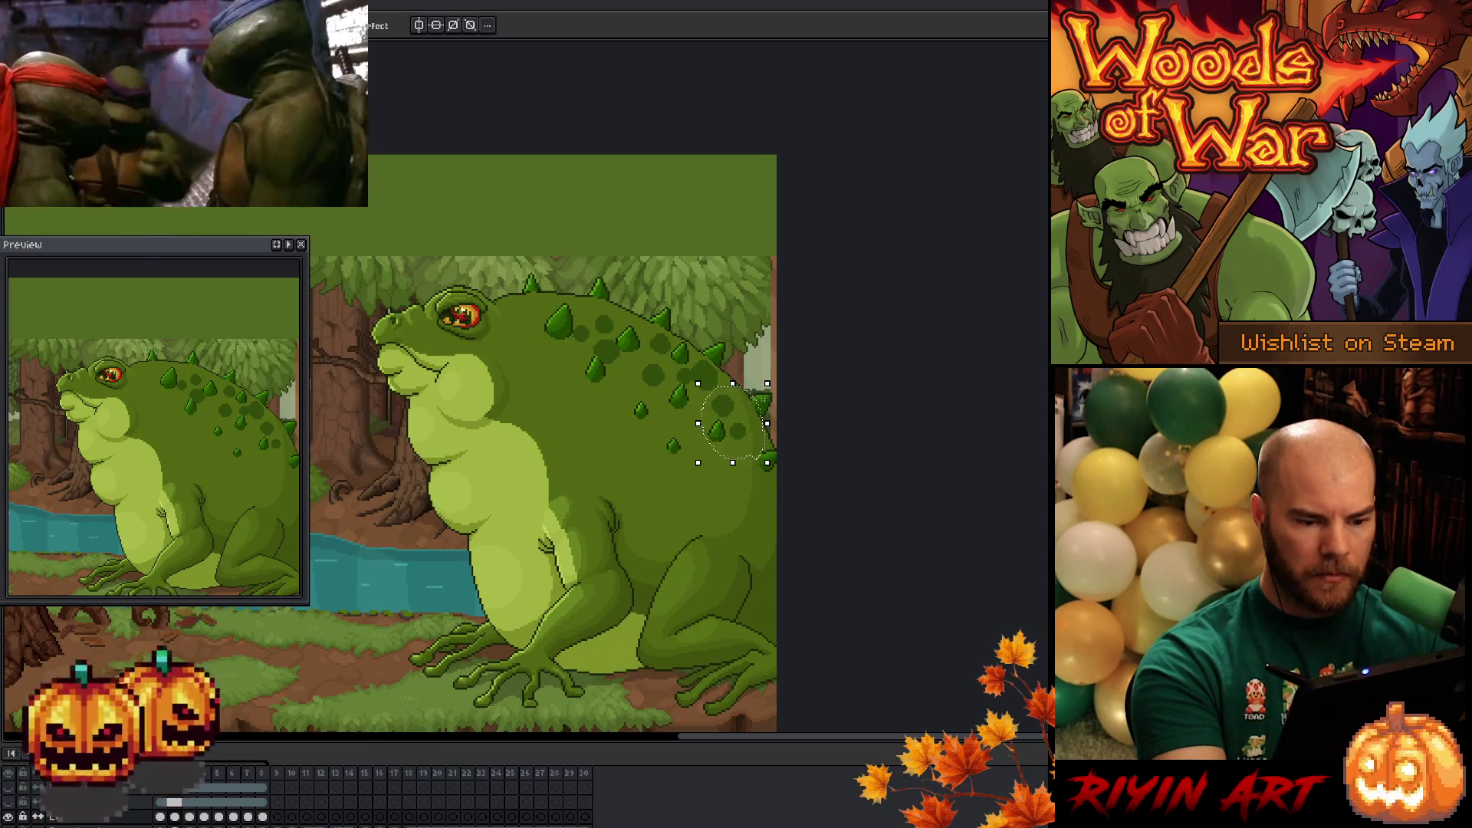
key(Right)
key(Right)
key(Right)
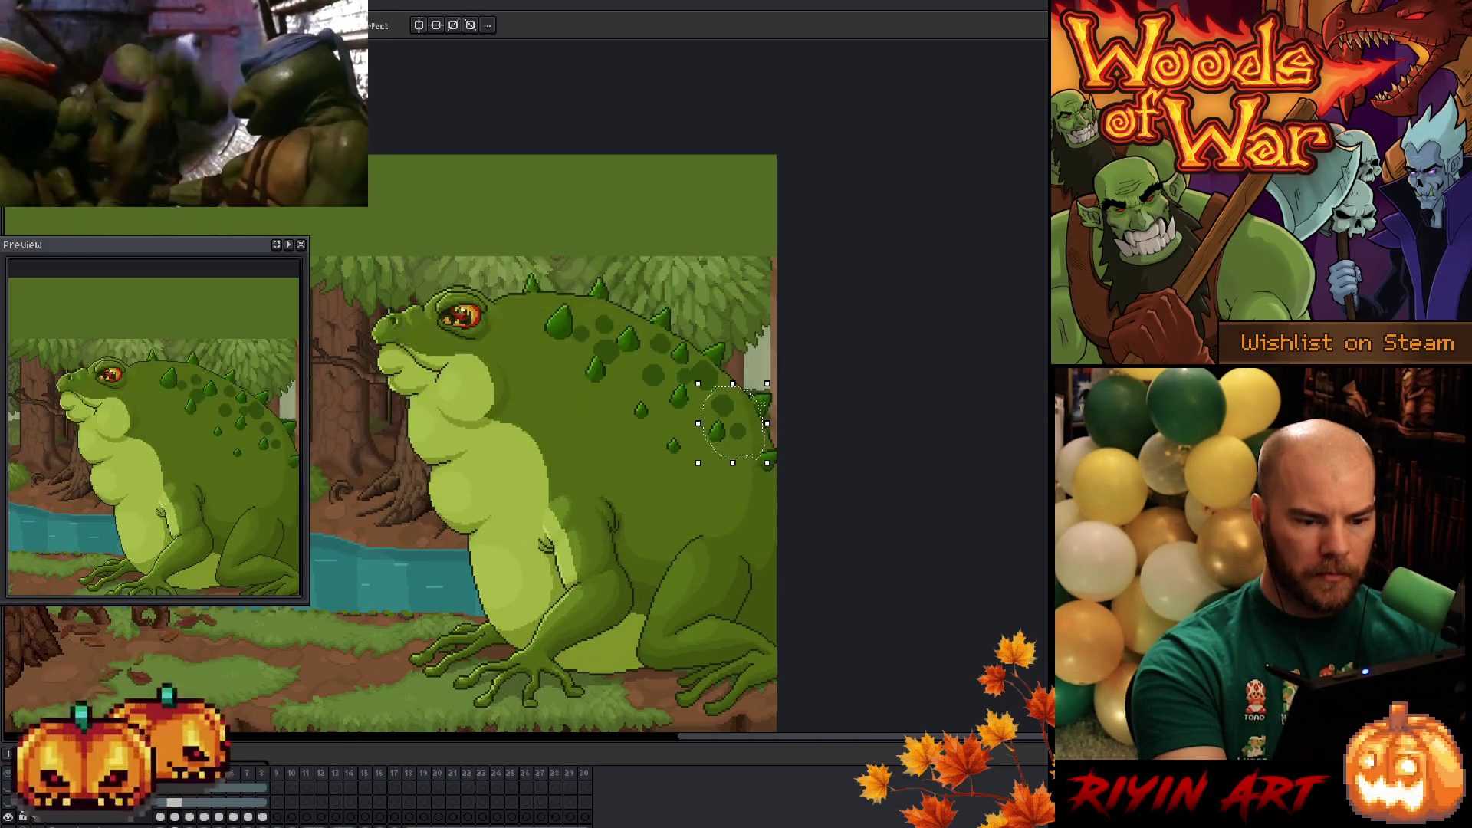
key(Right)
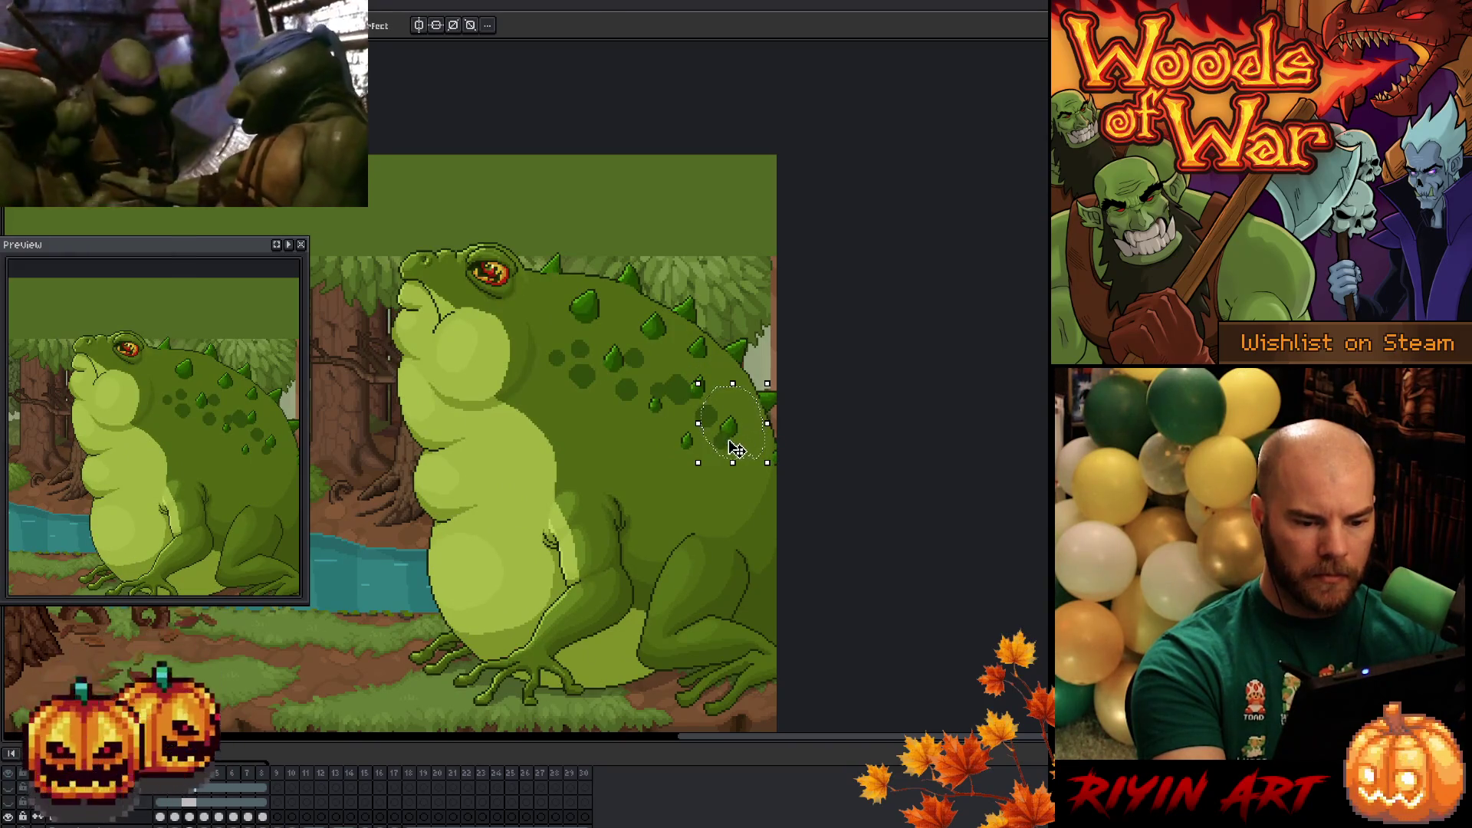
click(174, 817)
click(195, 817)
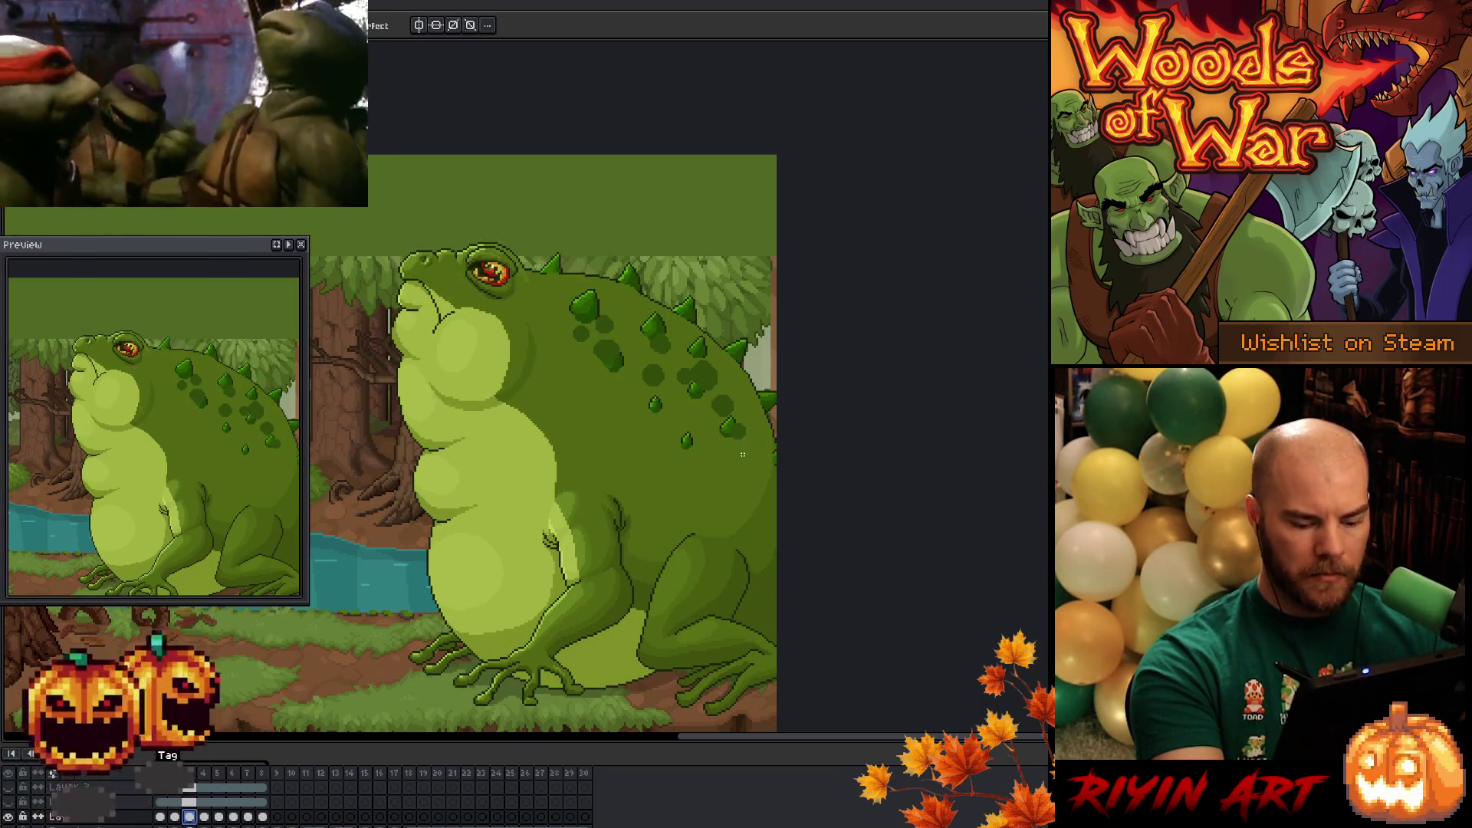
key(Return)
- Select the upper back spots, shift them slightly left and commit the placement
mouse_move(613, 376)
mouse_down()
mouse_move(601, 329)
mouse_move(611, 368)
mouse_move(636, 345)
mouse_up()
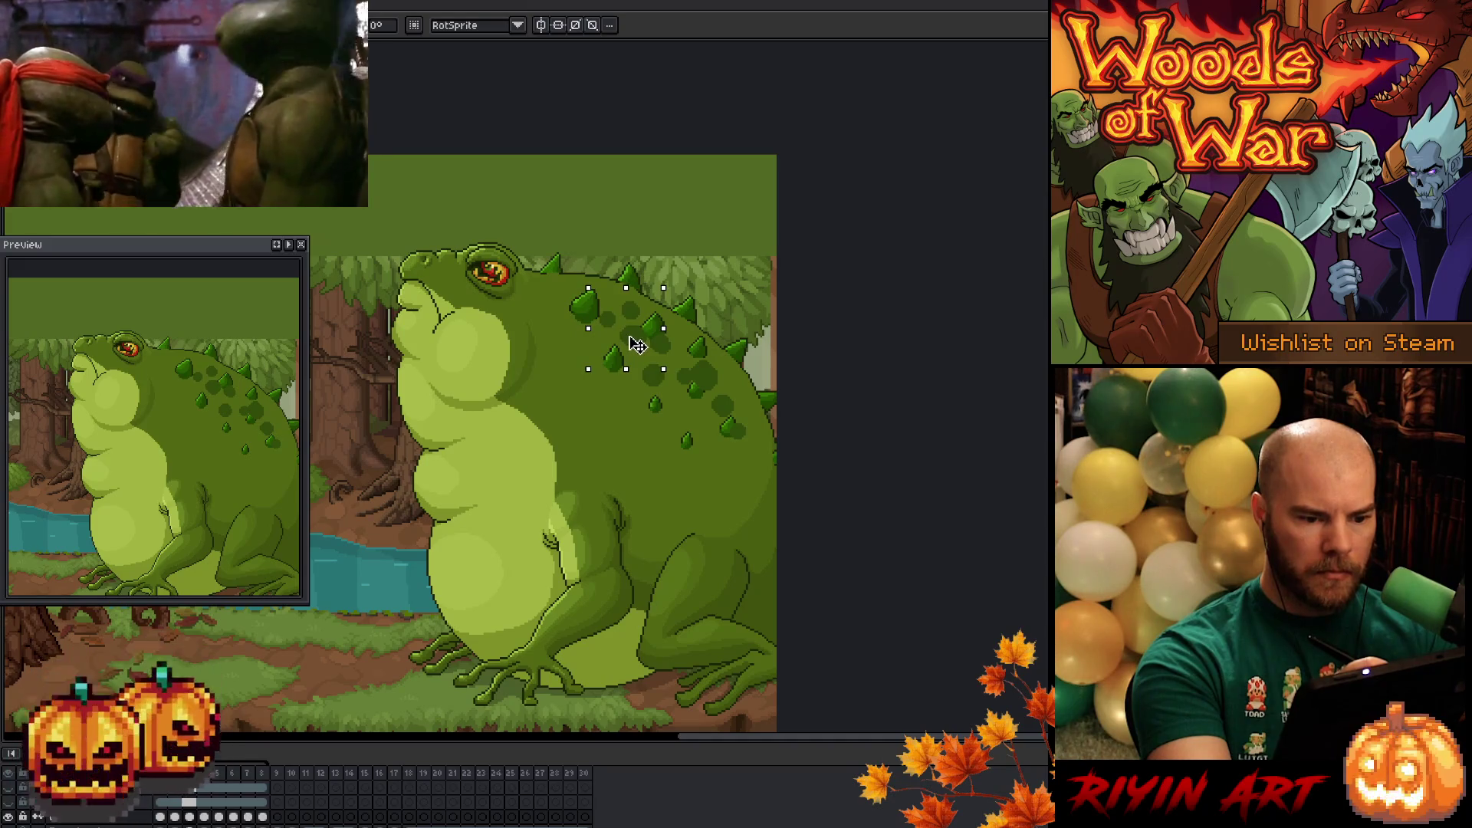
key(Left)
key(Right)
drag(641, 346, 639, 347)
key(Left)
key(Right)
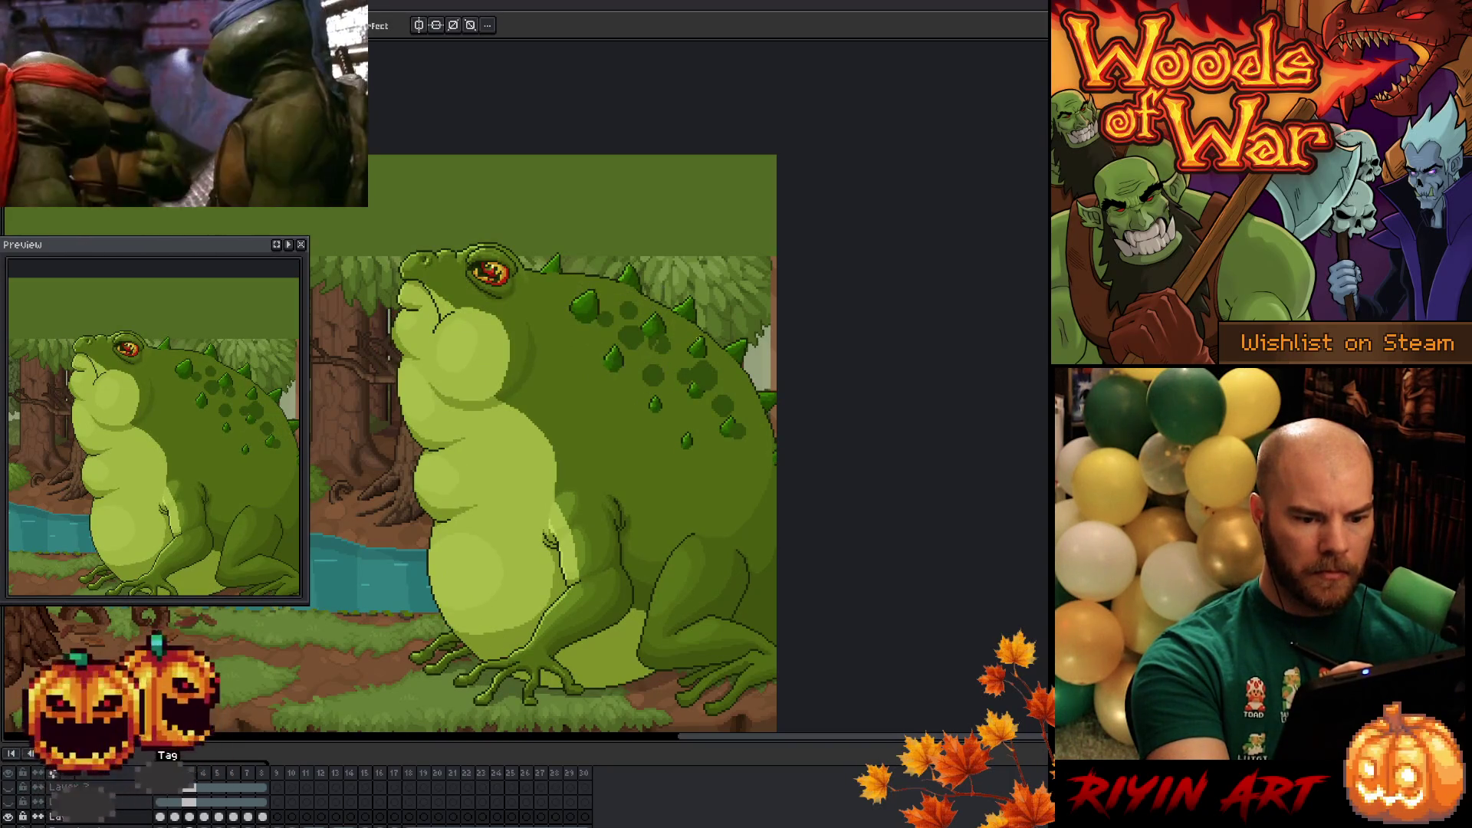
mouse_move(588, 287)
mouse_down()
mouse_move(663, 368)
mouse_move(663, 408)
mouse_move(631, 374)
mouse_move(730, 373)
mouse_up()
key(Return)
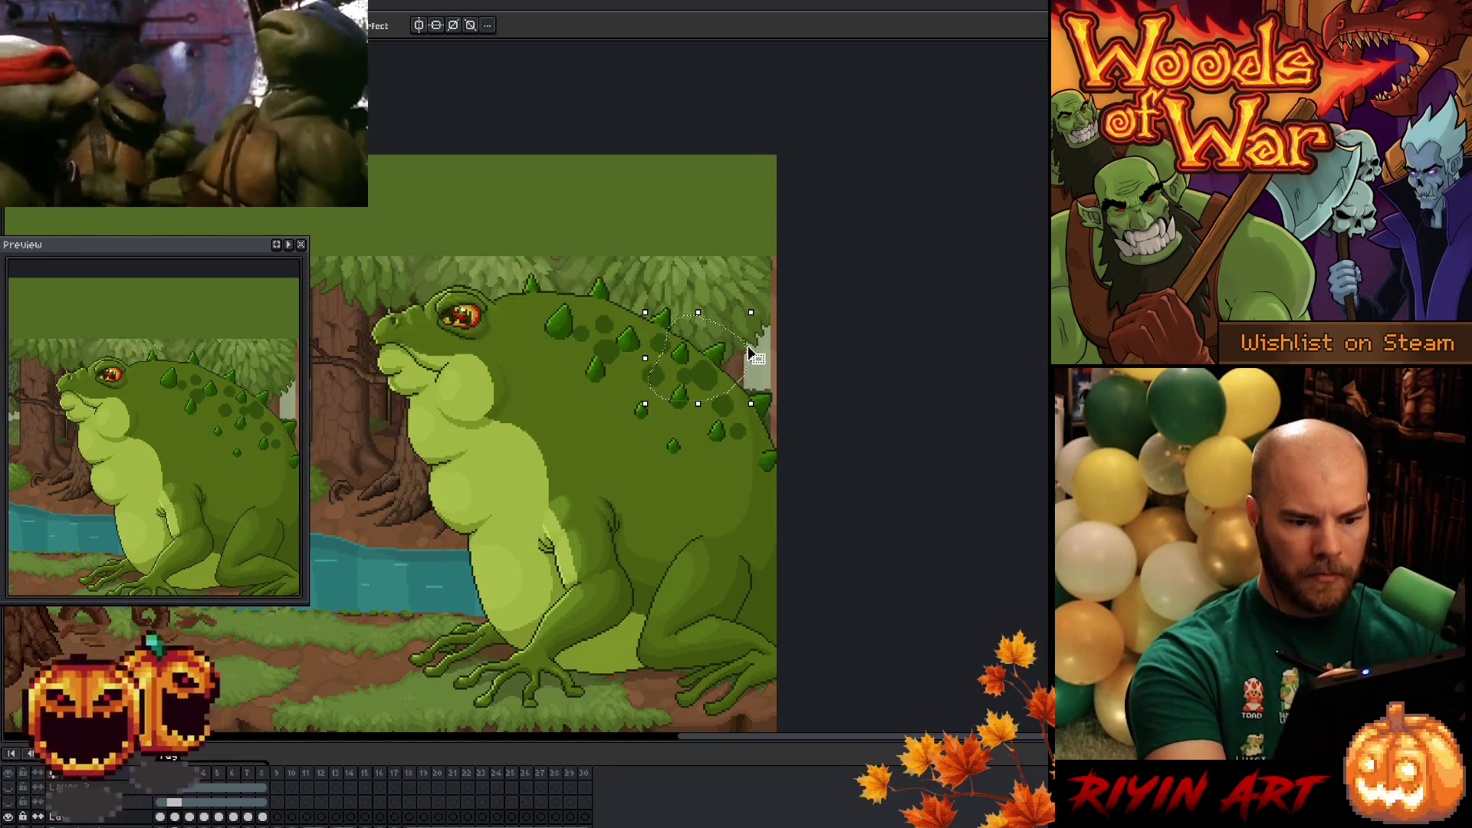
- Lasso the right-side back spots, nudge them one pixel up and left, commit and deselect
drag(747, 455, 703, 394)
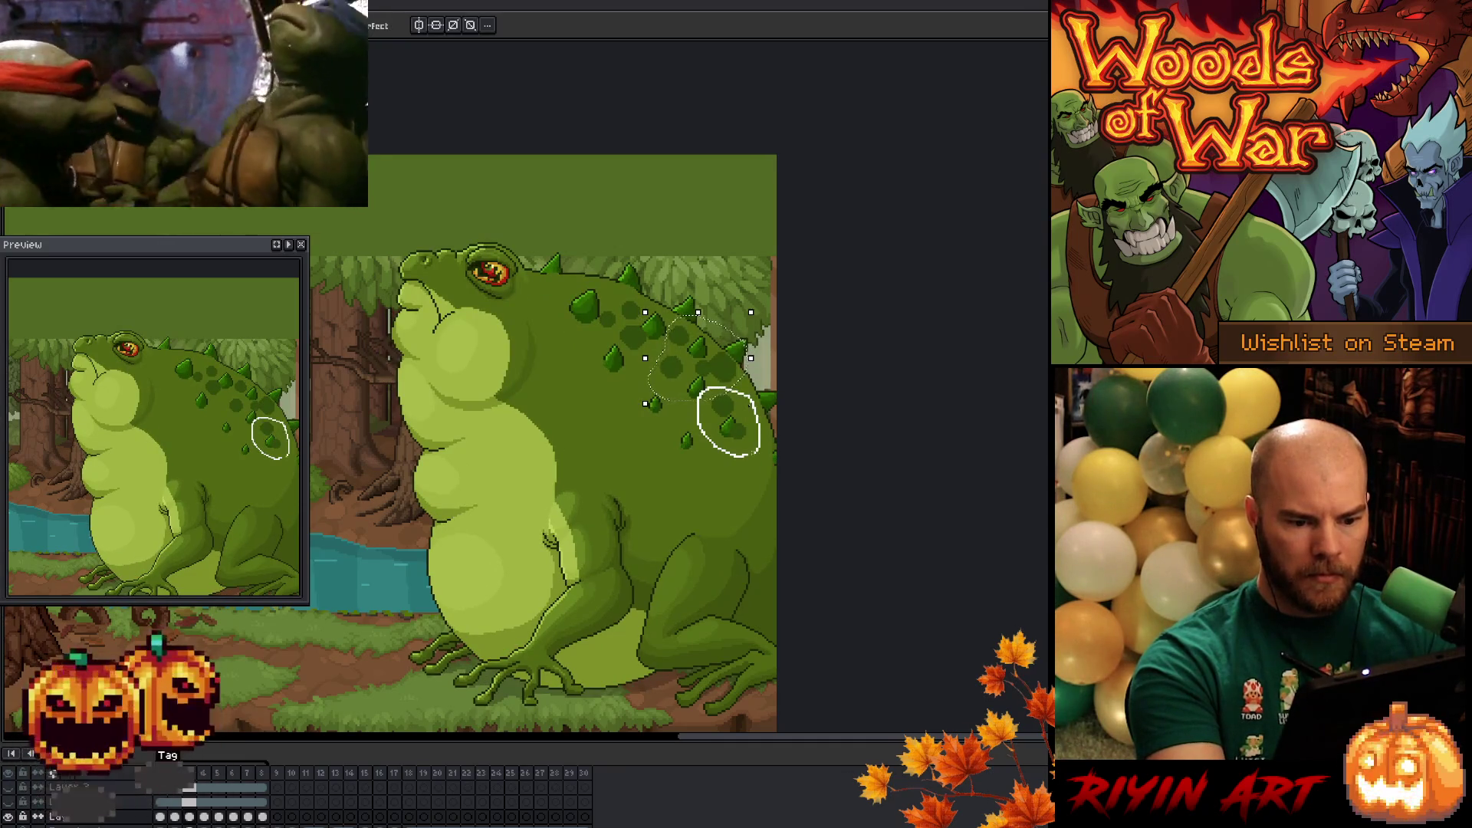
click(755, 435)
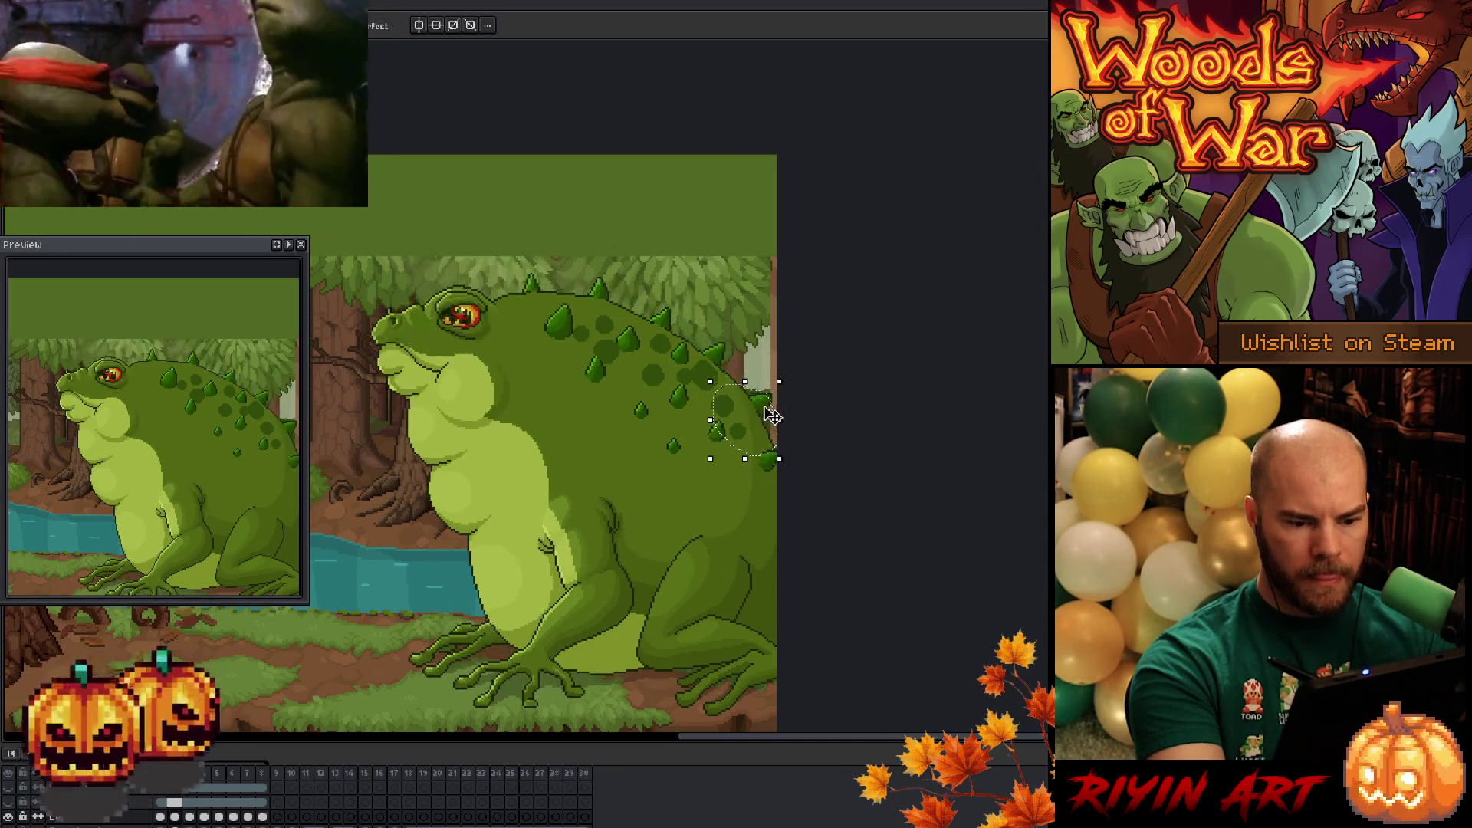
key(Left)
key(Up)
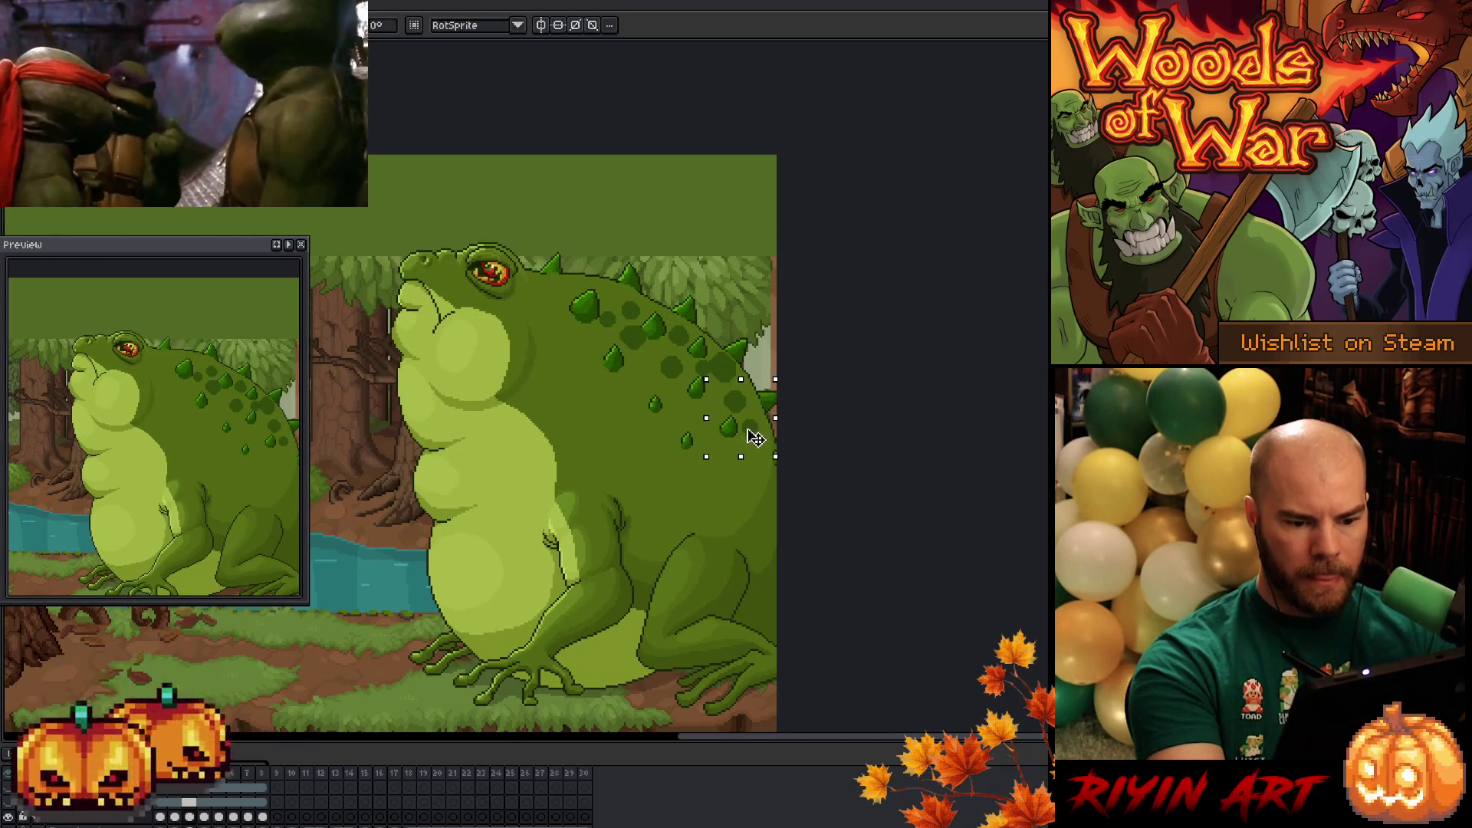
key(Return)
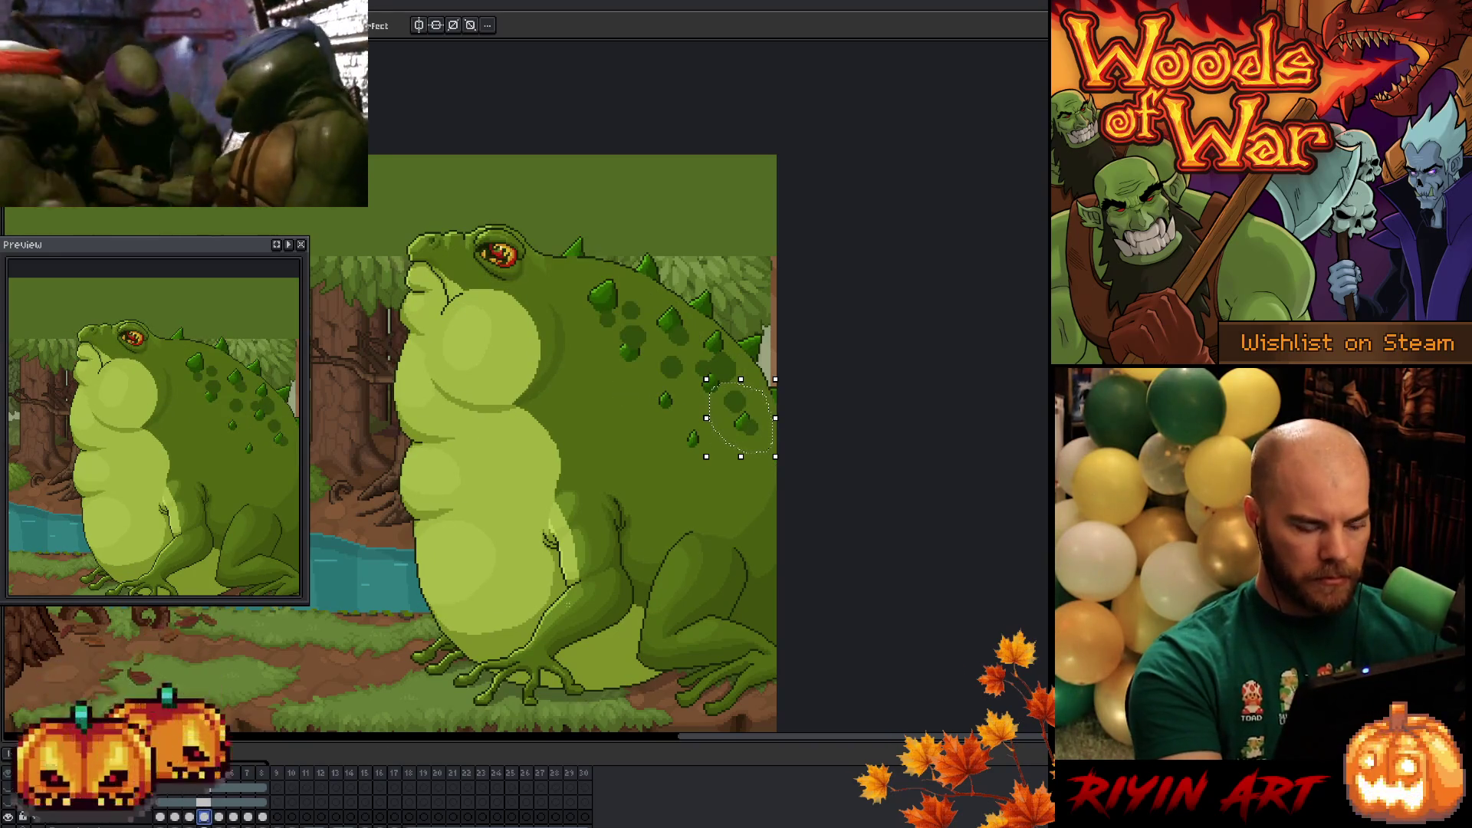
key(ctrl+d)
- On frame 4, lasso the lower rear back spots, shift them slightly right, then show frame 5
mouse_move(650, 325)
mouse_down()
mouse_move(652, 298)
mouse_move(622, 287)
mouse_up()
click(650, 337)
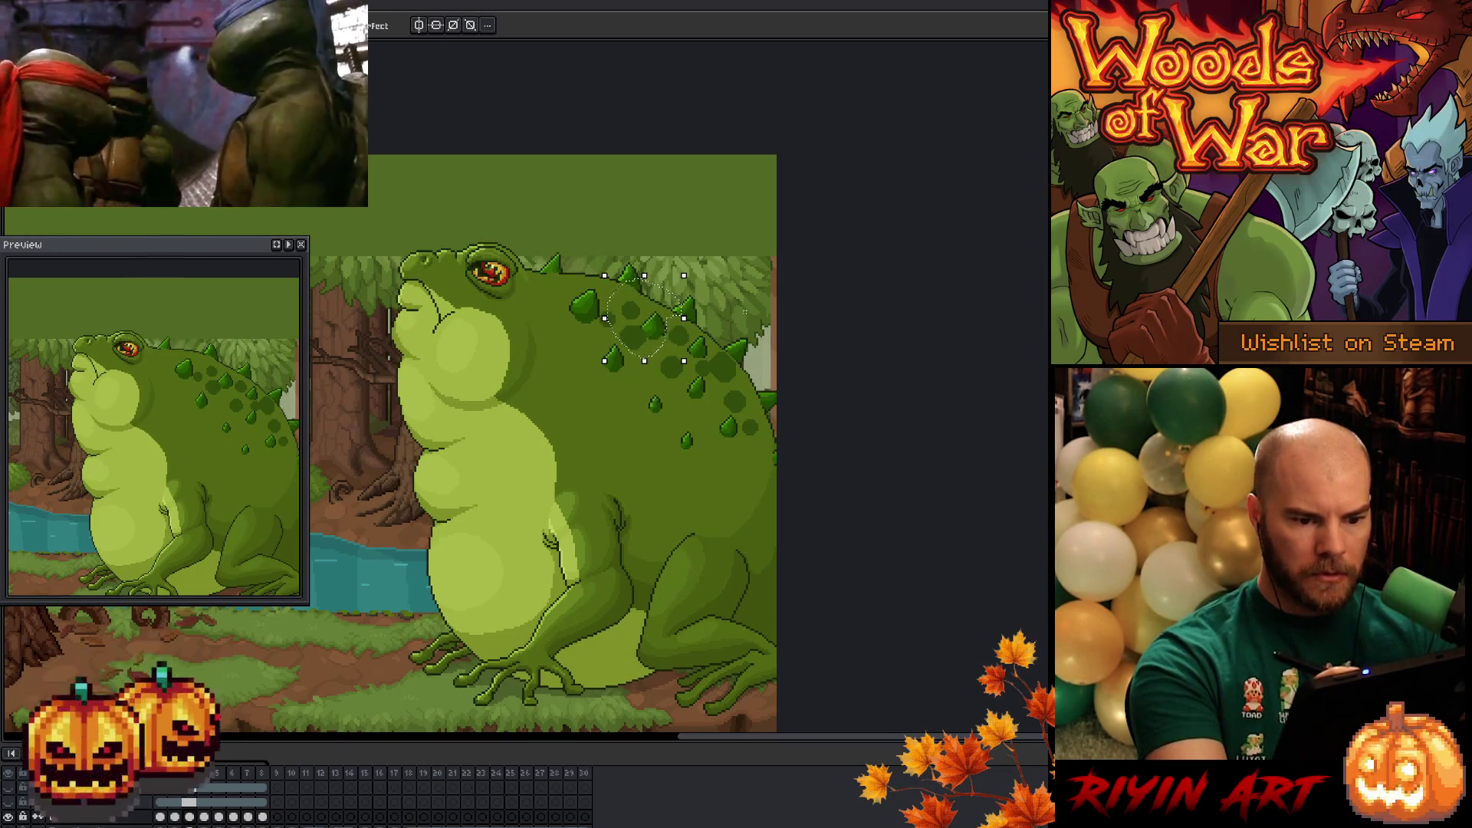
mouse_move(749, 351)
mouse_down()
mouse_move(738, 381)
mouse_move(685, 400)
mouse_up()
drag(666, 341, 728, 337)
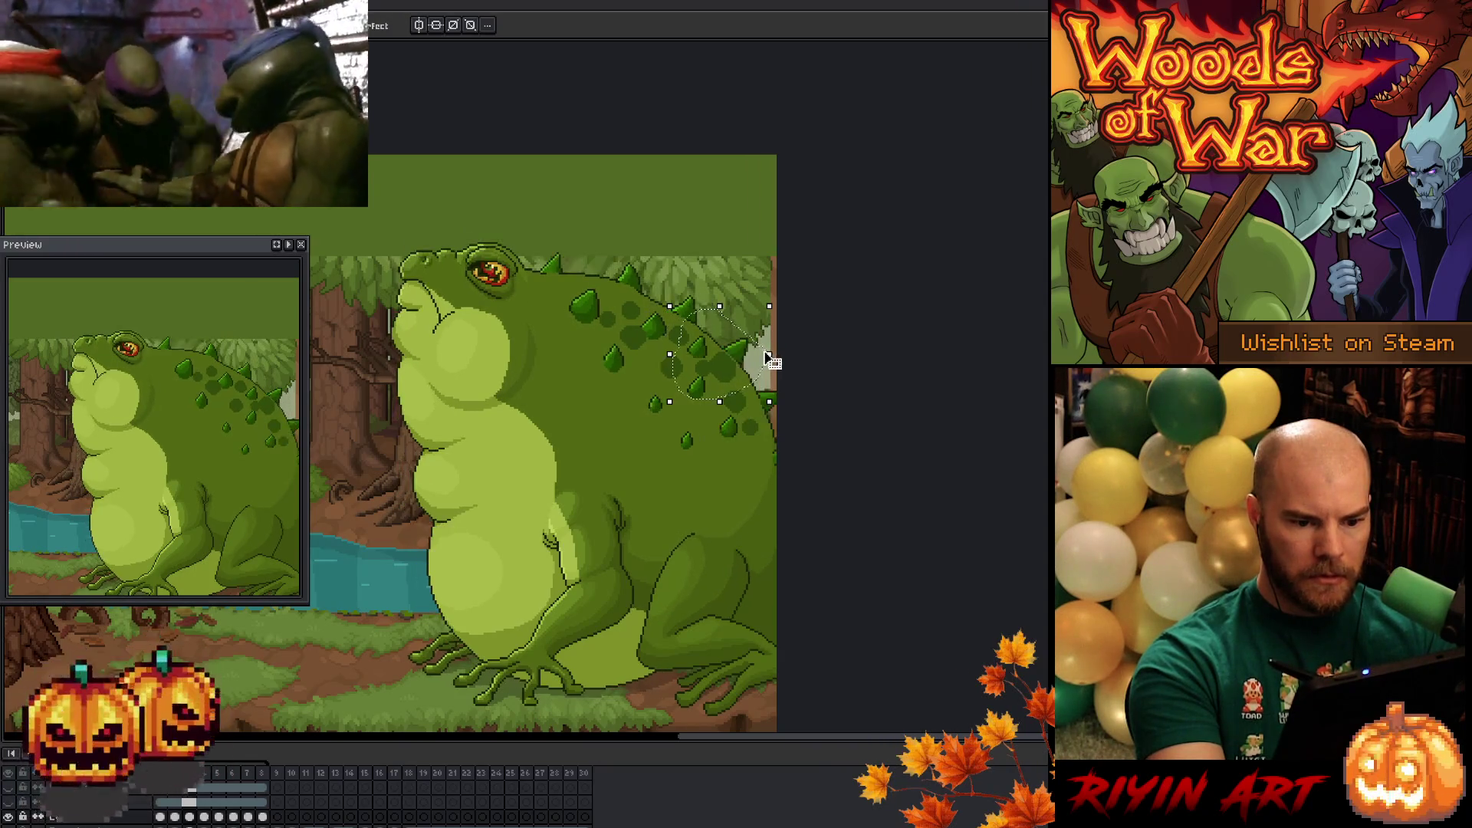
drag(764, 454, 724, 382)
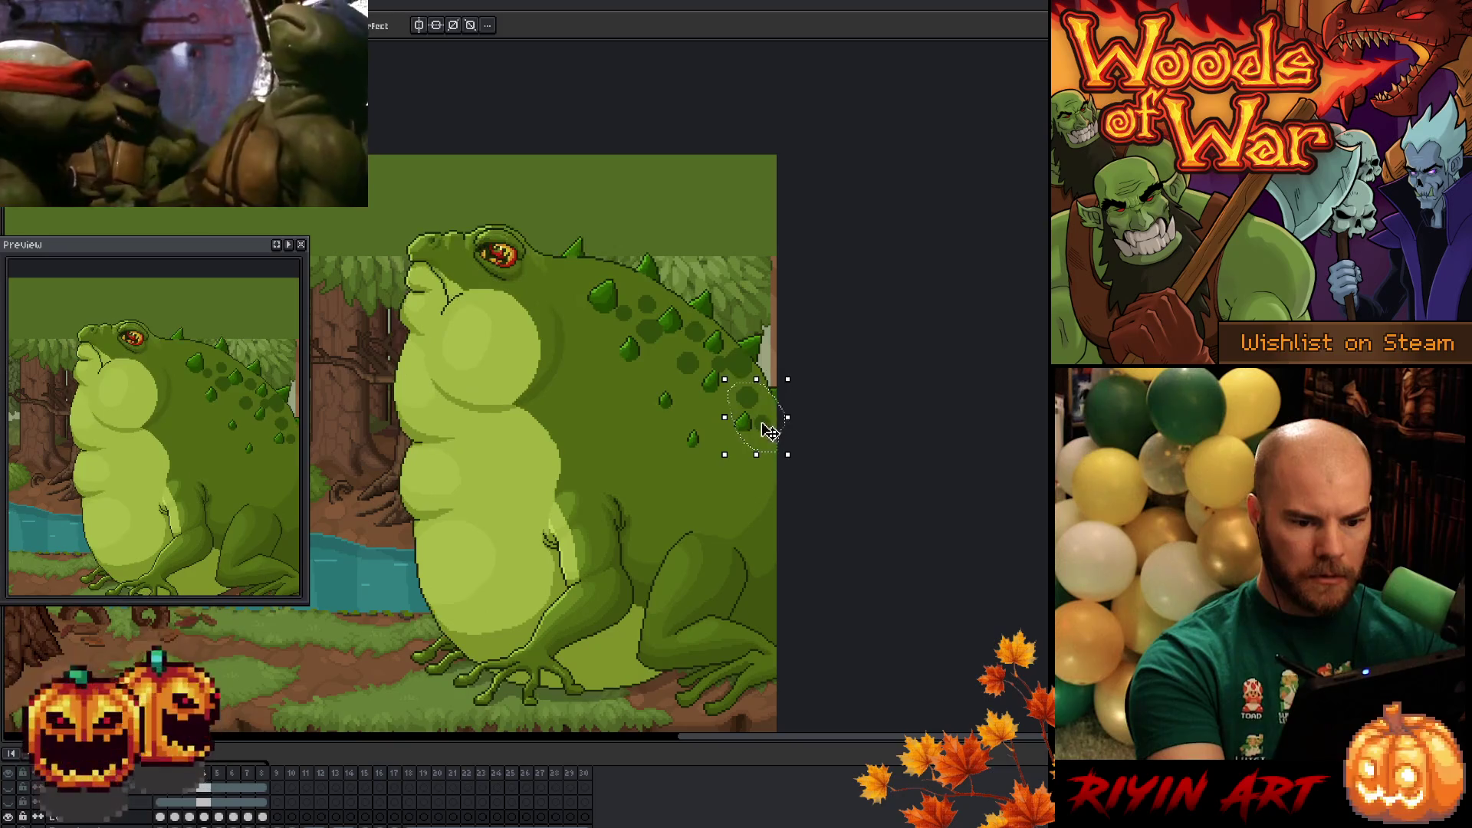
click(770, 430)
click(783, 405)
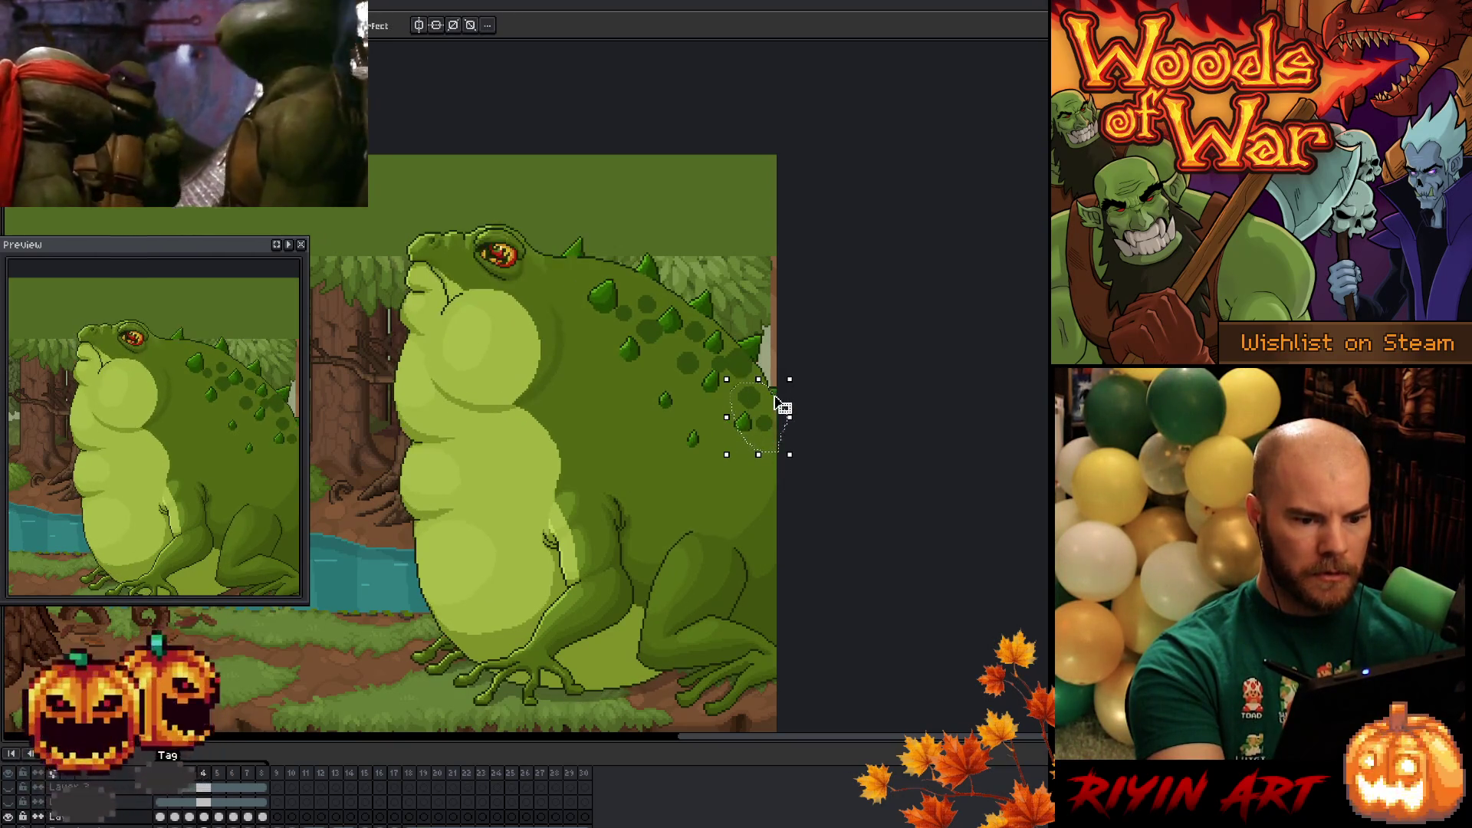
click(205, 817)
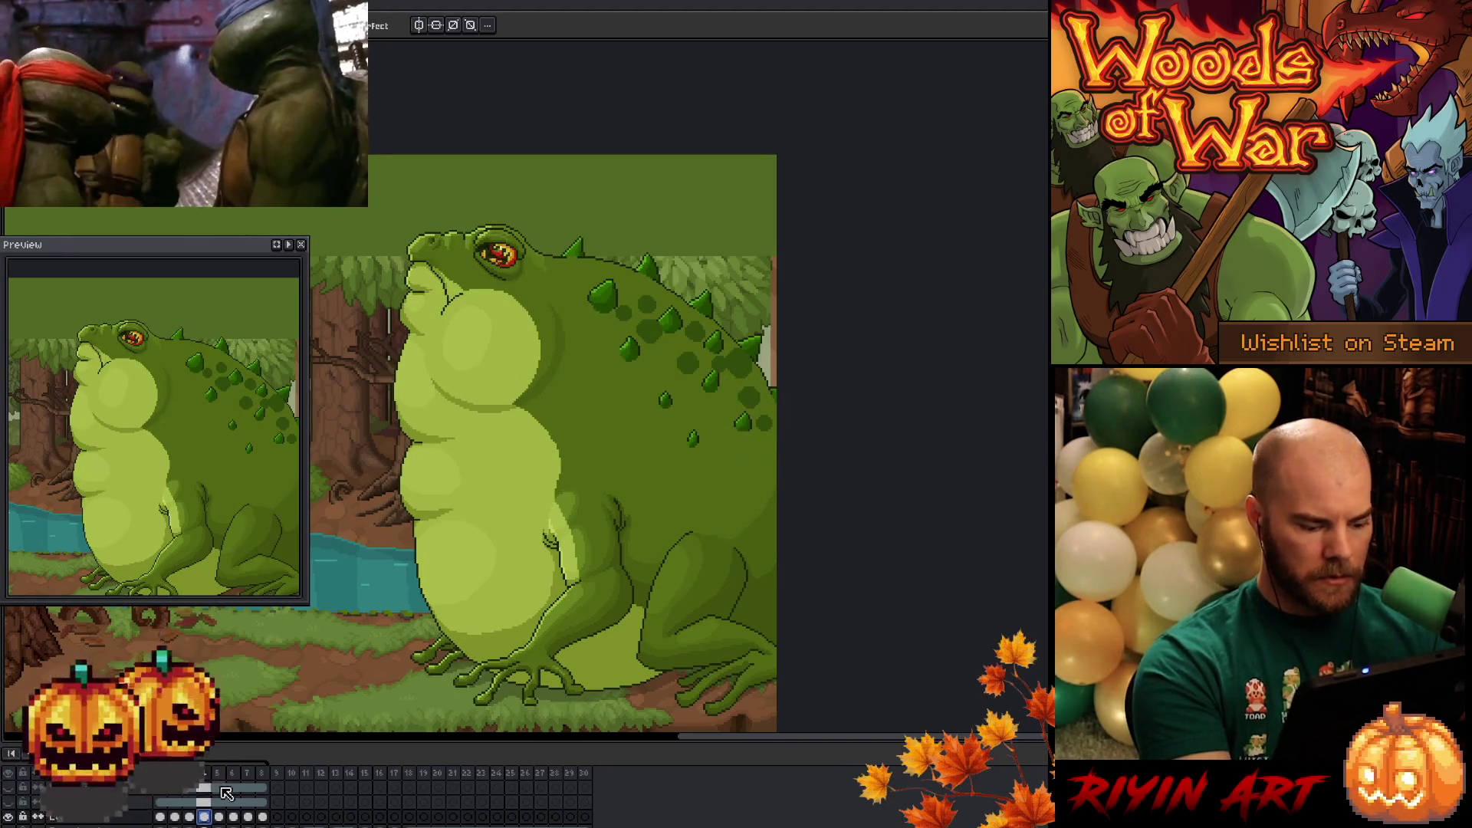
click(220, 817)
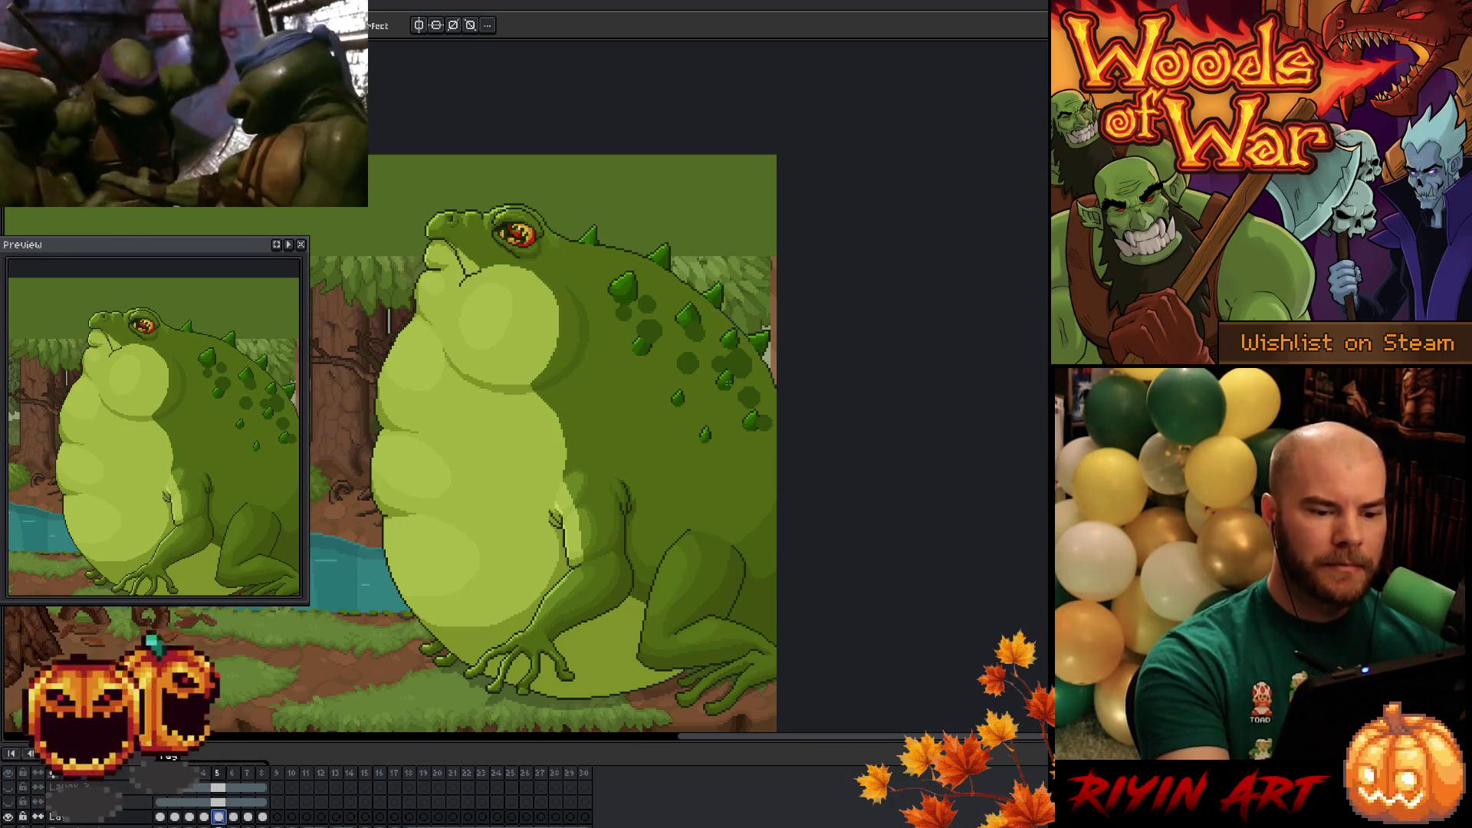
- On frame 5, move the lassoed upper back spots right, comparing with the adjacent frame
drag(606, 275, 673, 357)
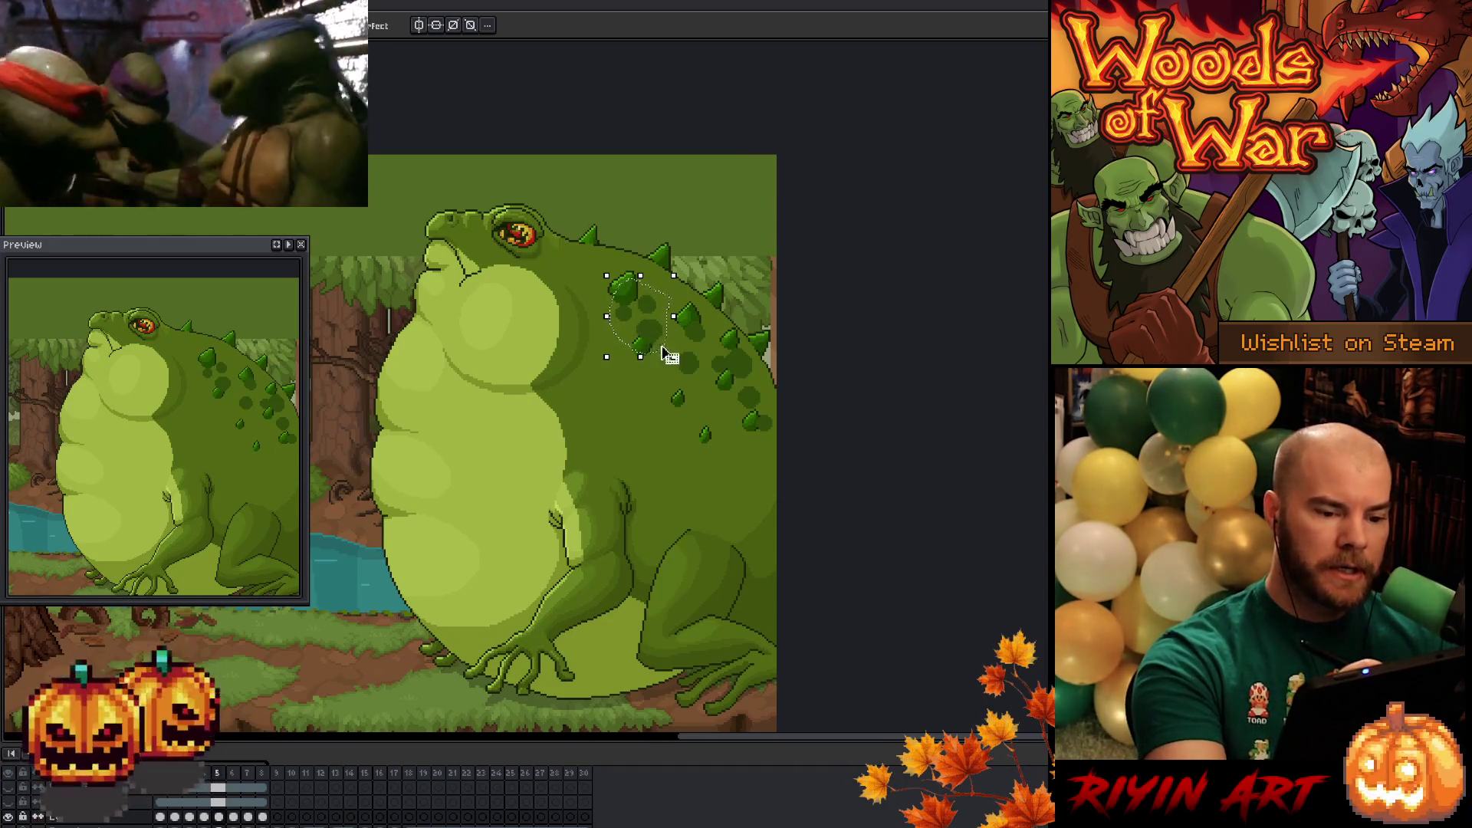
drag(652, 334, 669, 334)
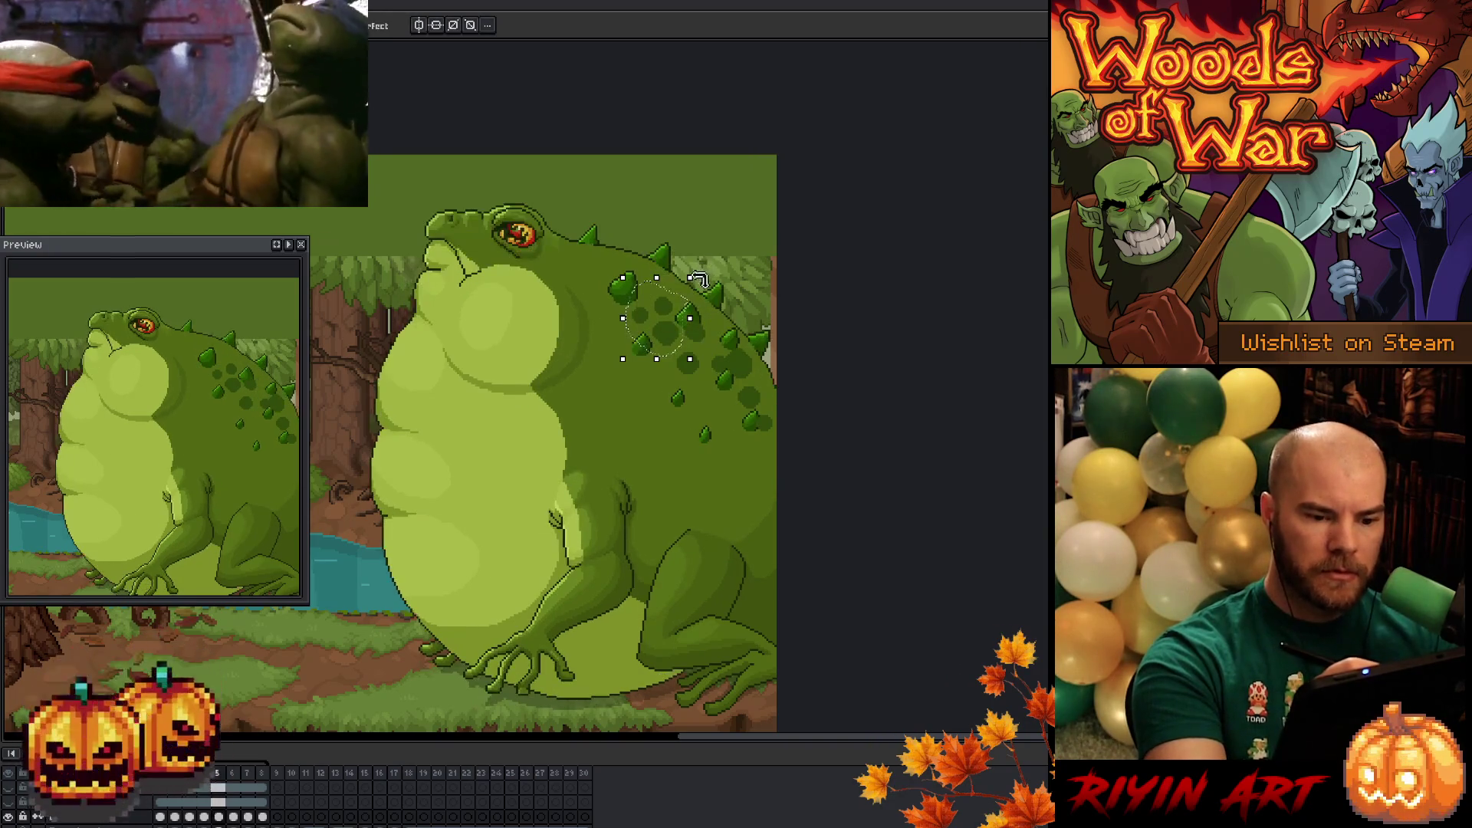
drag(677, 341, 677, 336)
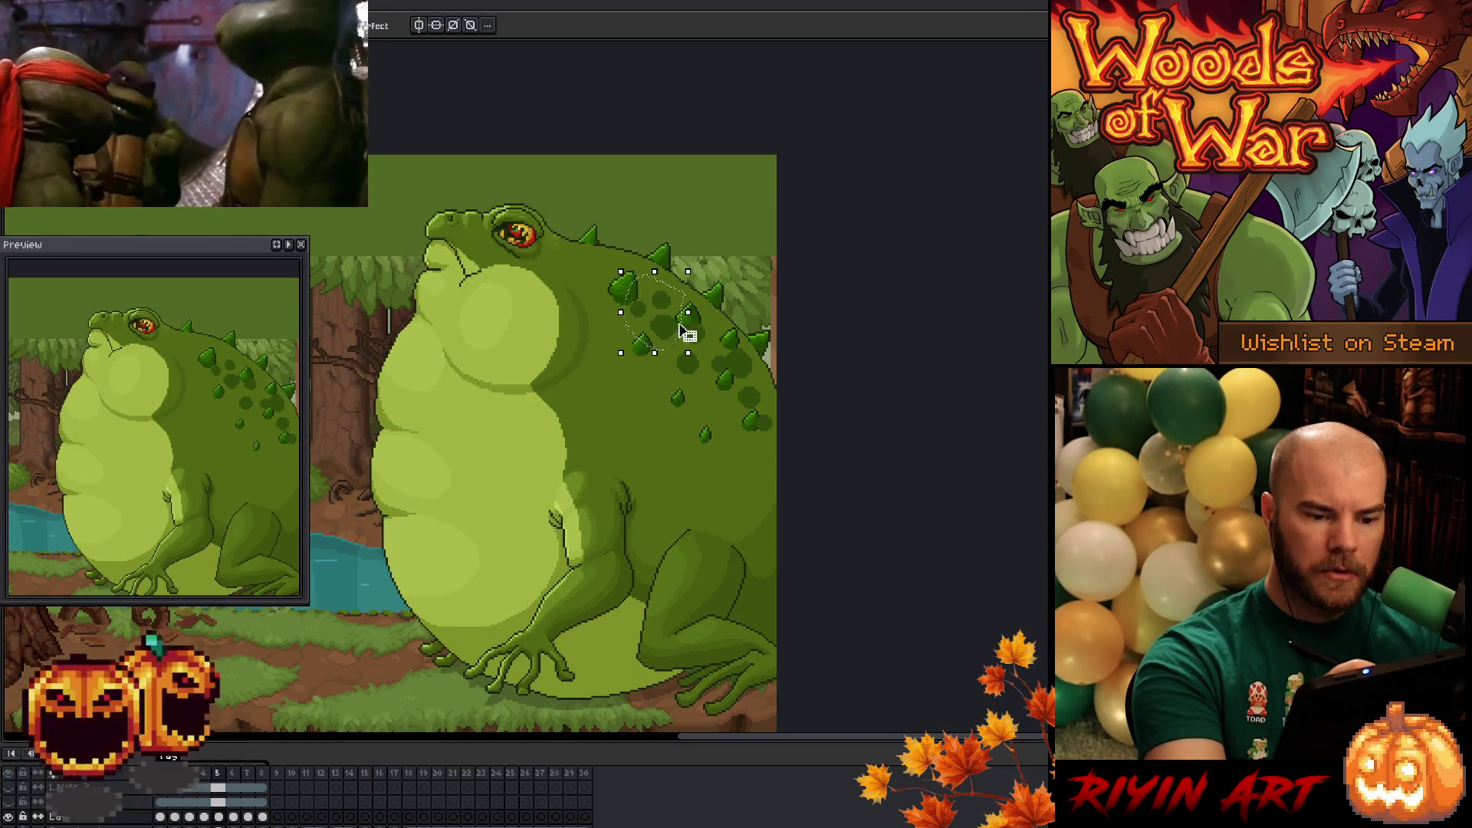
key(ctrl+z)
key(comma)
key(period)
key(comma)
key(period)
key(ctrl+d)
- Reselect the rear back spots and nudge them one pixel right
mouse_move(755, 379)
mouse_down()
mouse_move(674, 383)
mouse_move(701, 307)
mouse_move(775, 337)
mouse_move(756, 364)
mouse_up()
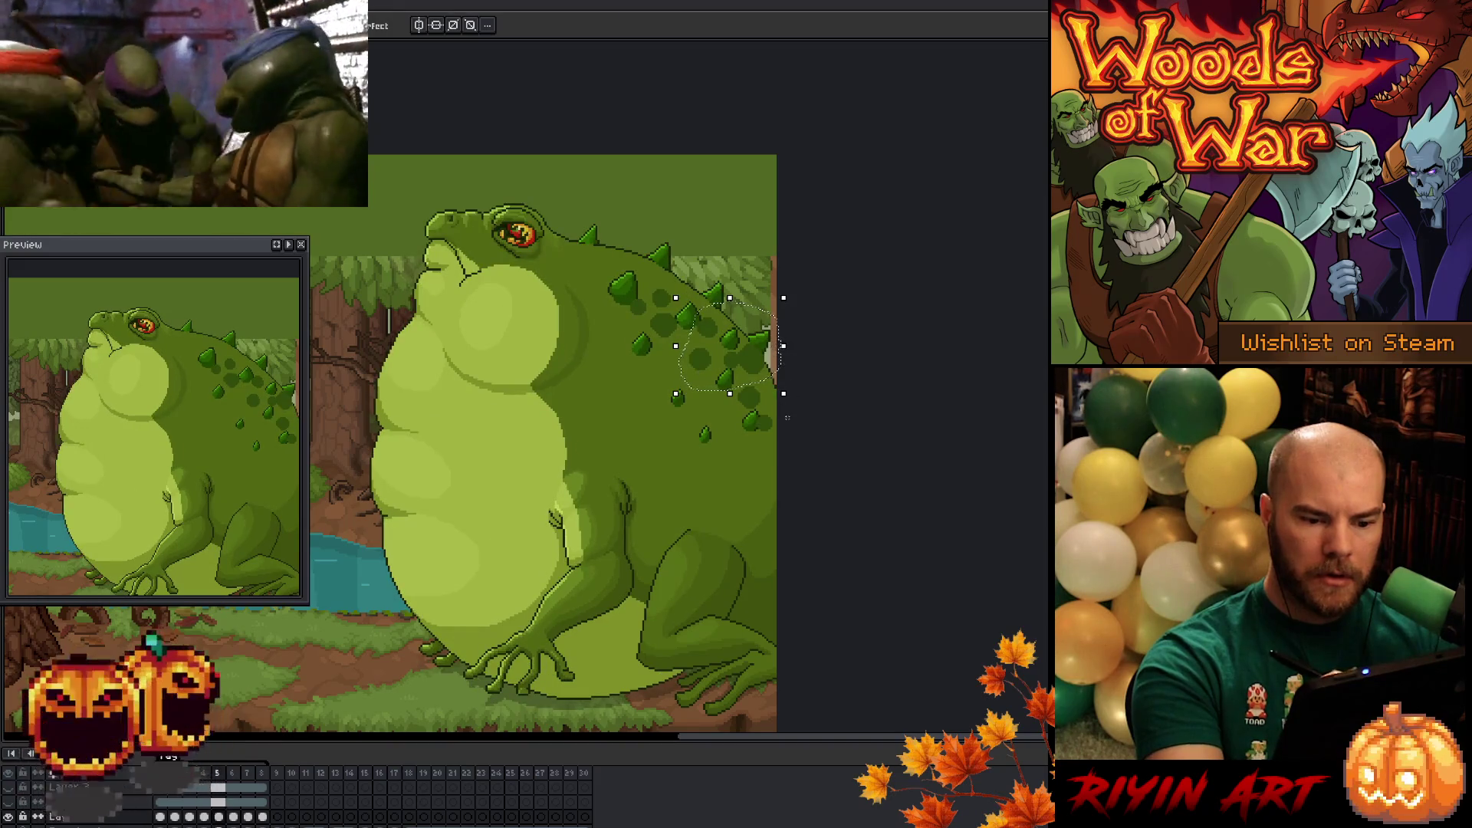
key(b)
key(m)
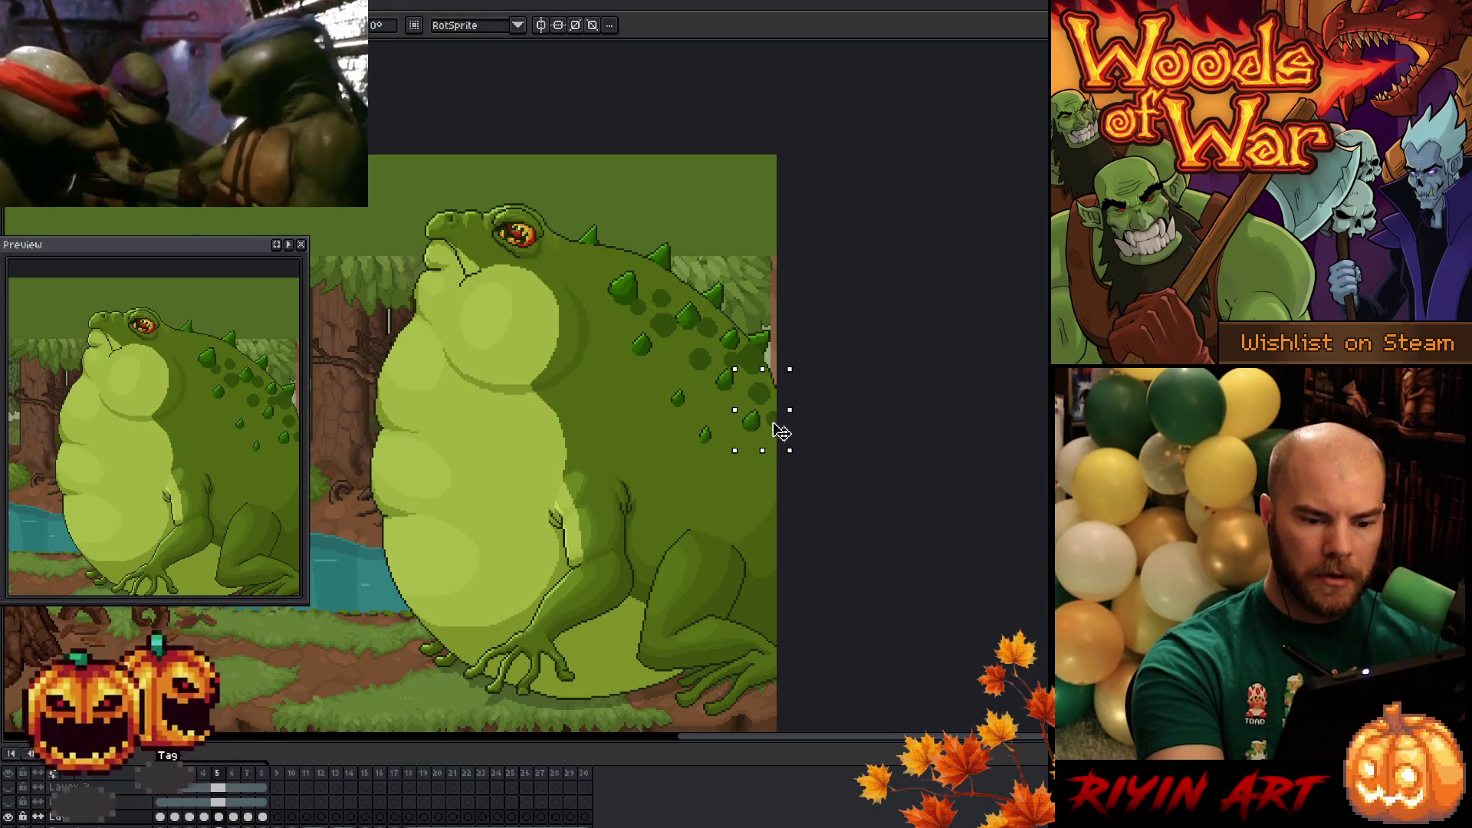
key(Right)
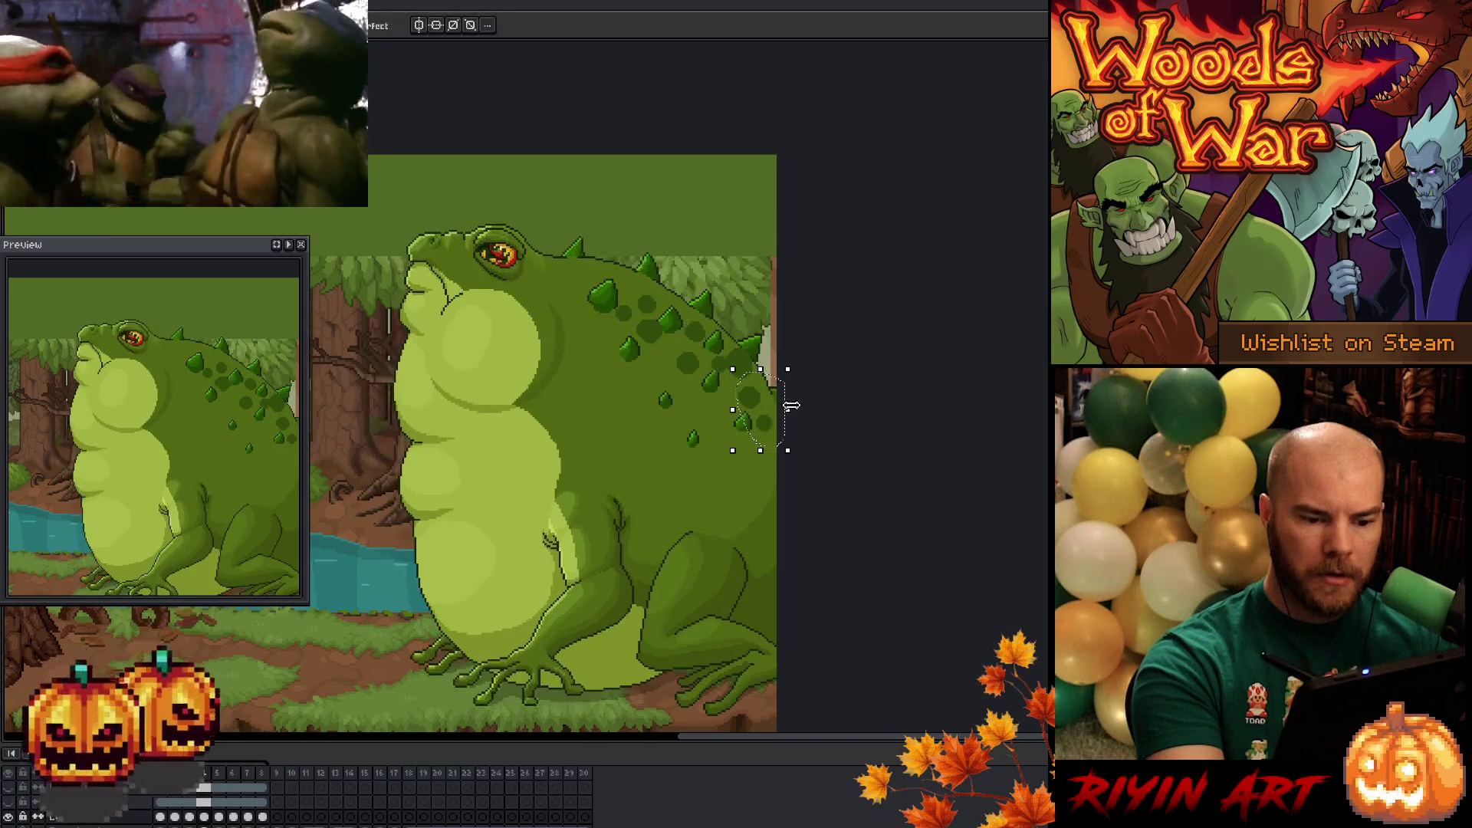
- On frame 6, move the selected back spots right and up, comparing with frame 5
click(232, 814)
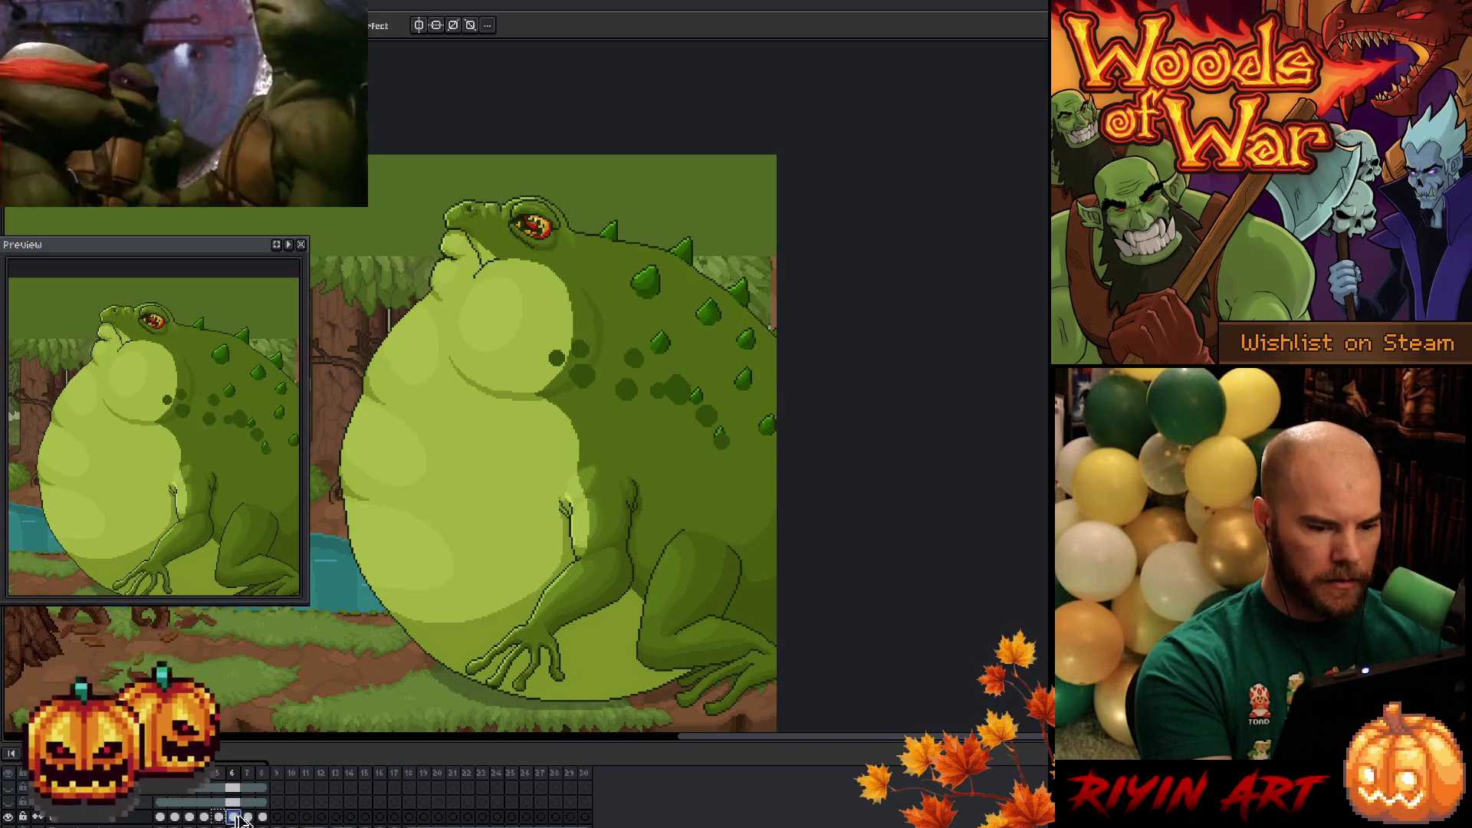
drag(615, 350, 692, 269)
drag(674, 335, 699, 326)
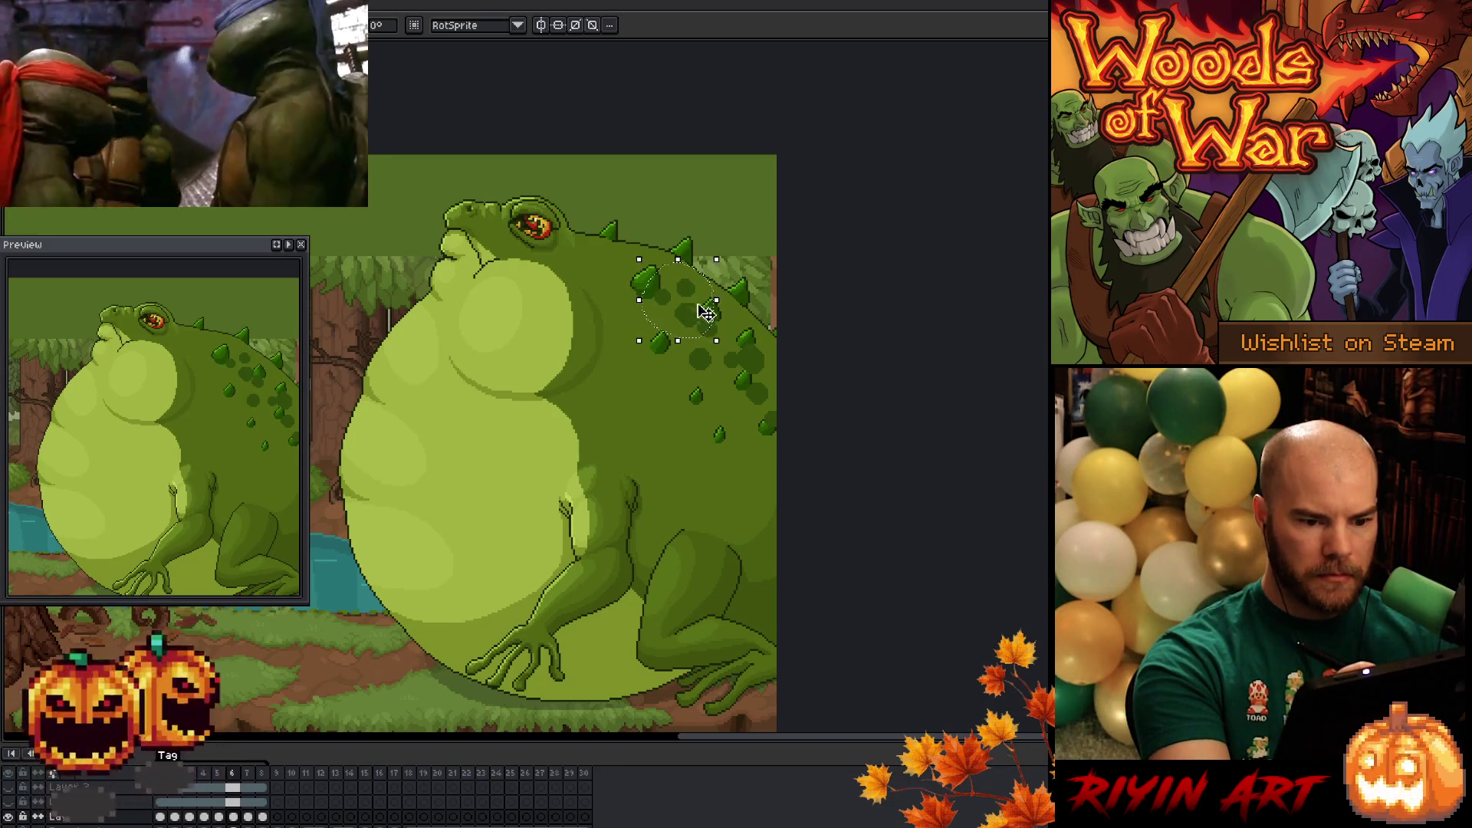
key(comma)
key(period)
key(comma)
key(period)
- Lasso the lower back spikes, nudge them one pixel down and commit
mouse_move(786, 360)
mouse_down()
mouse_move(747, 381)
mouse_move(694, 328)
mouse_up()
drag(776, 371, 782, 365)
key(Down)
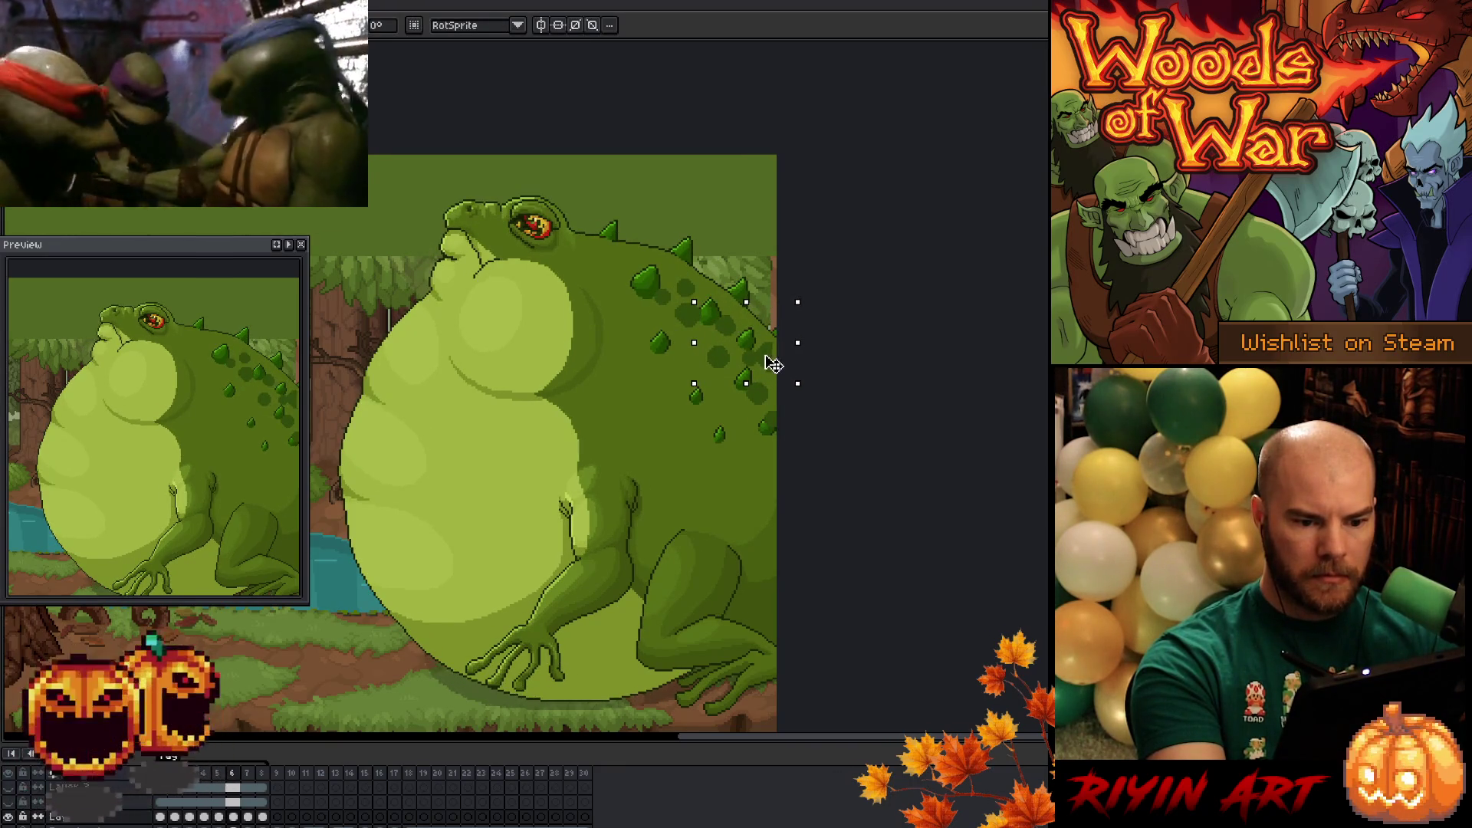
key(Return)
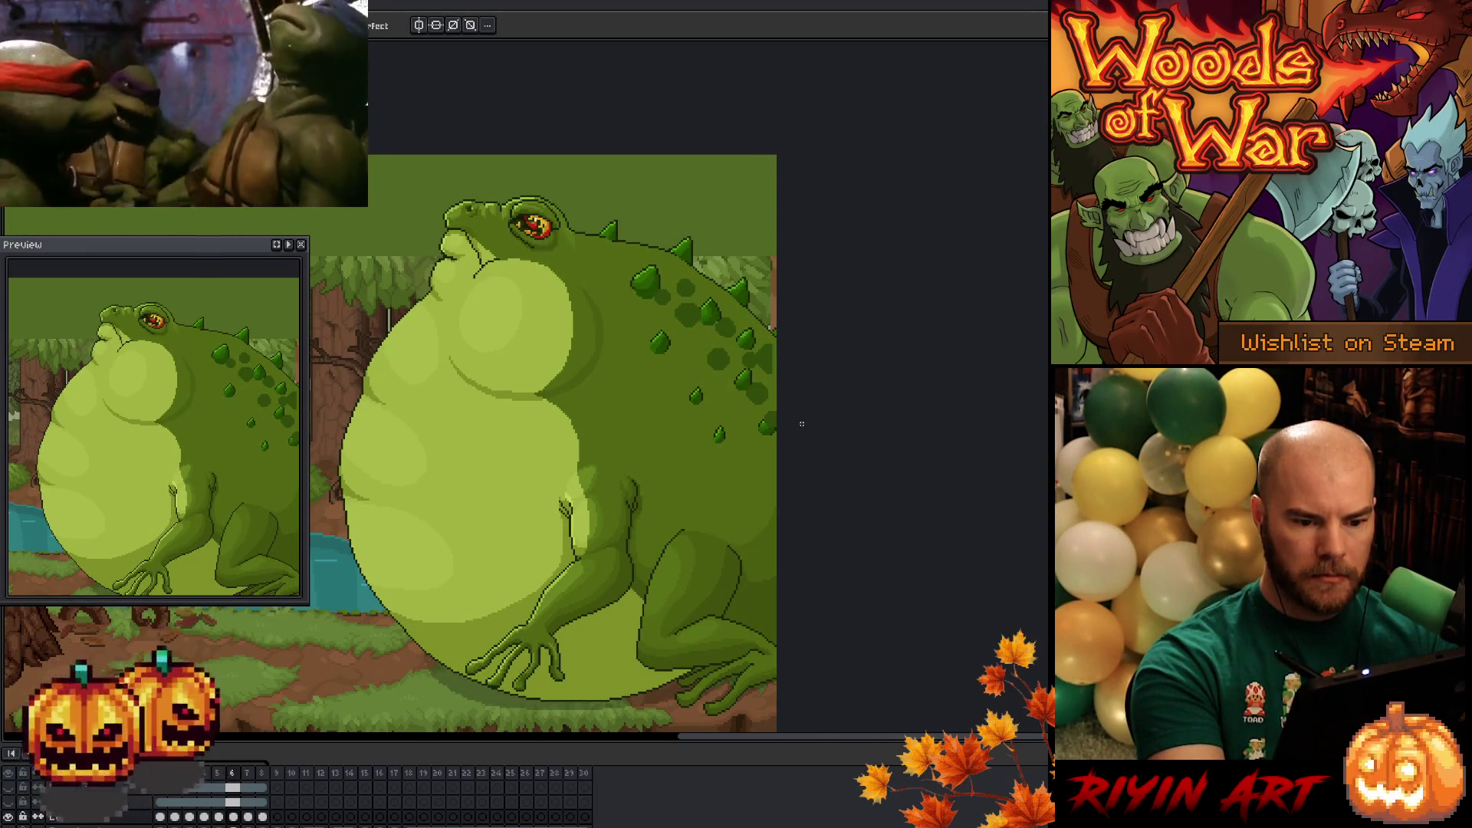
key(comma)
key(period)
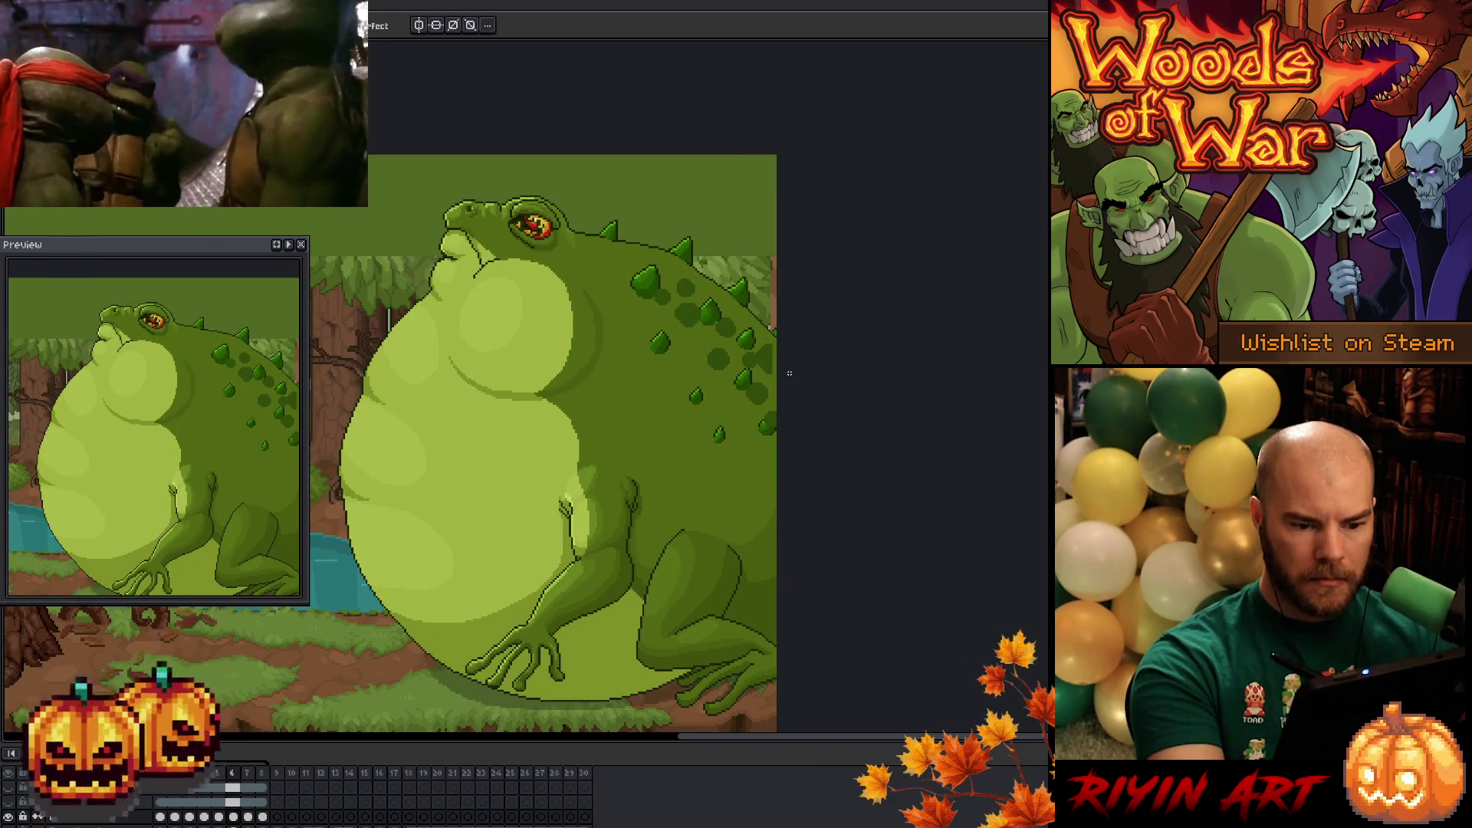
- Reselect the rear back spots and shift them slightly left, checking against frame 5
drag(789, 372, 763, 357)
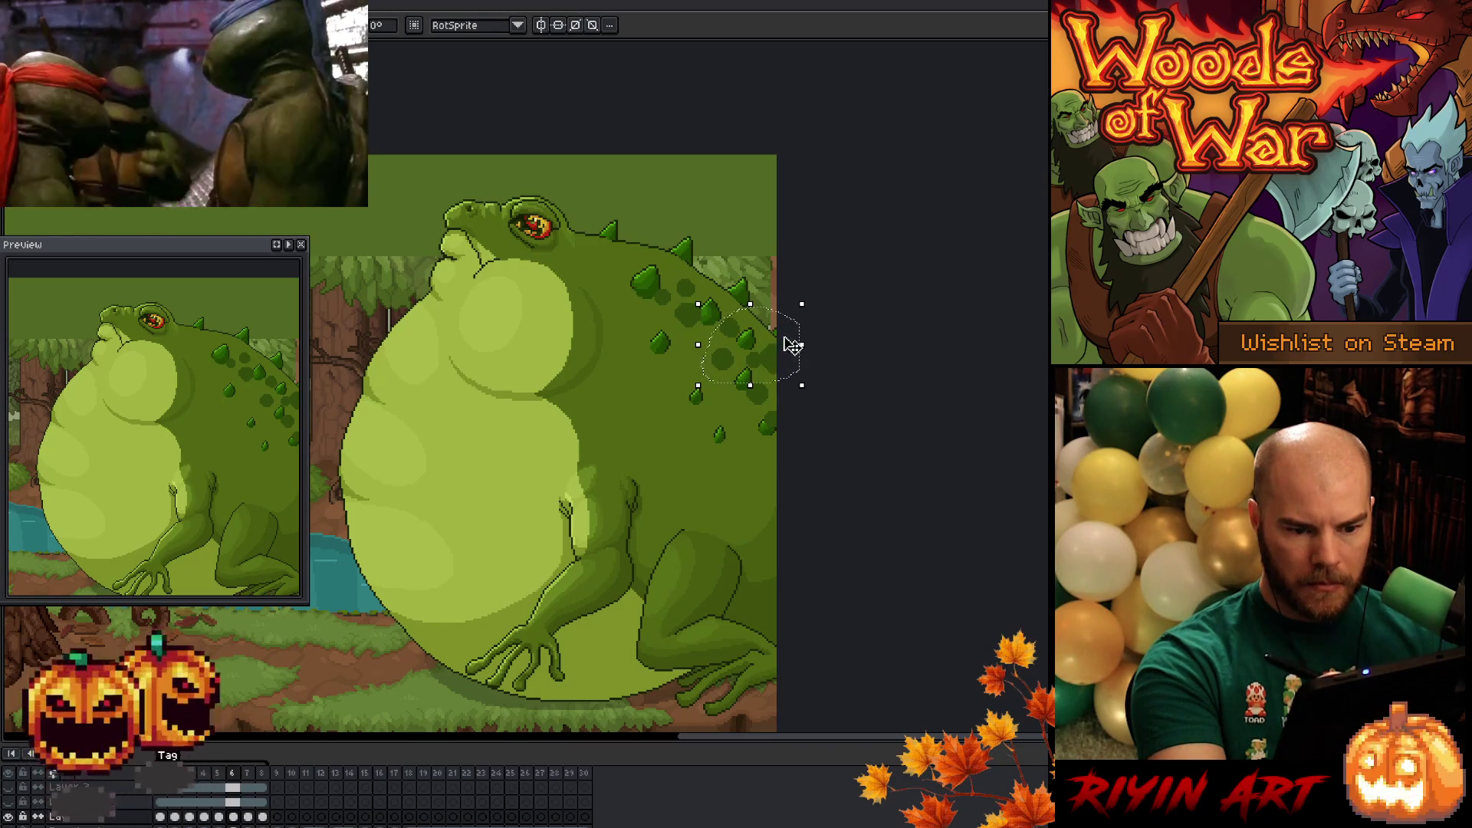
key(Return)
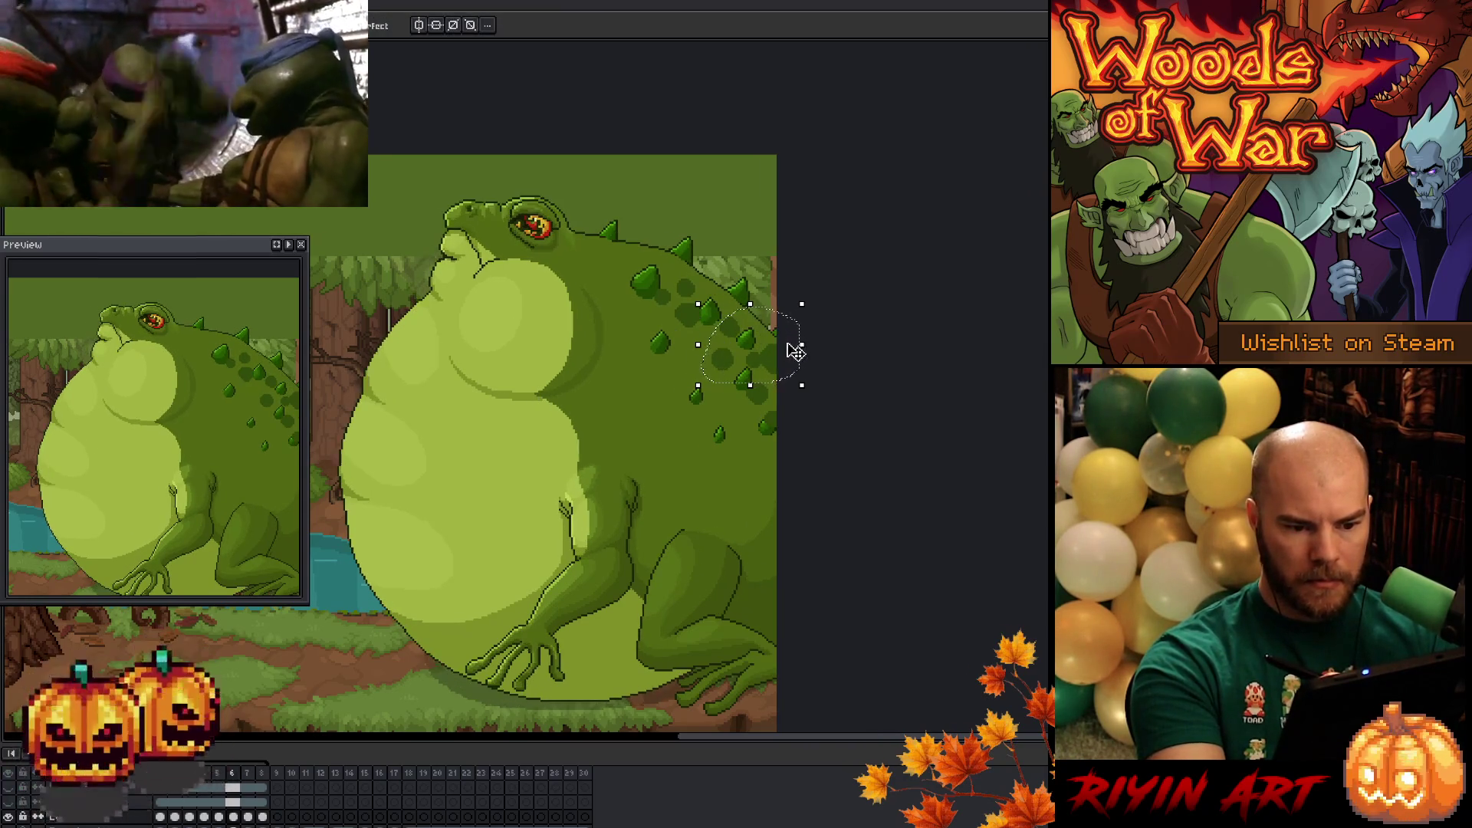
key(Left)
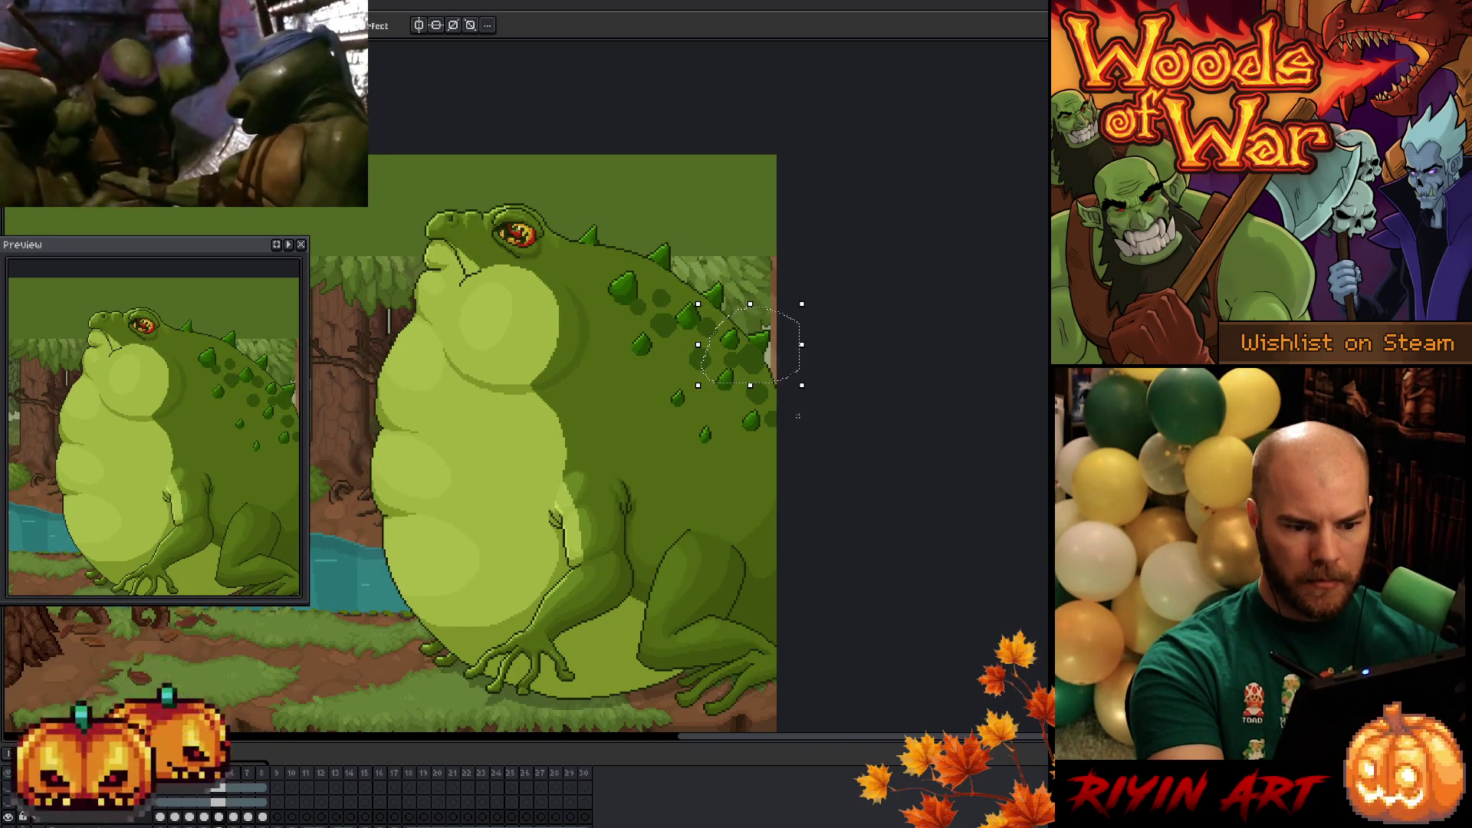
key(Right)
mouse_move(777, 366)
mouse_down()
mouse_move(755, 364)
mouse_move(774, 365)
mouse_up()
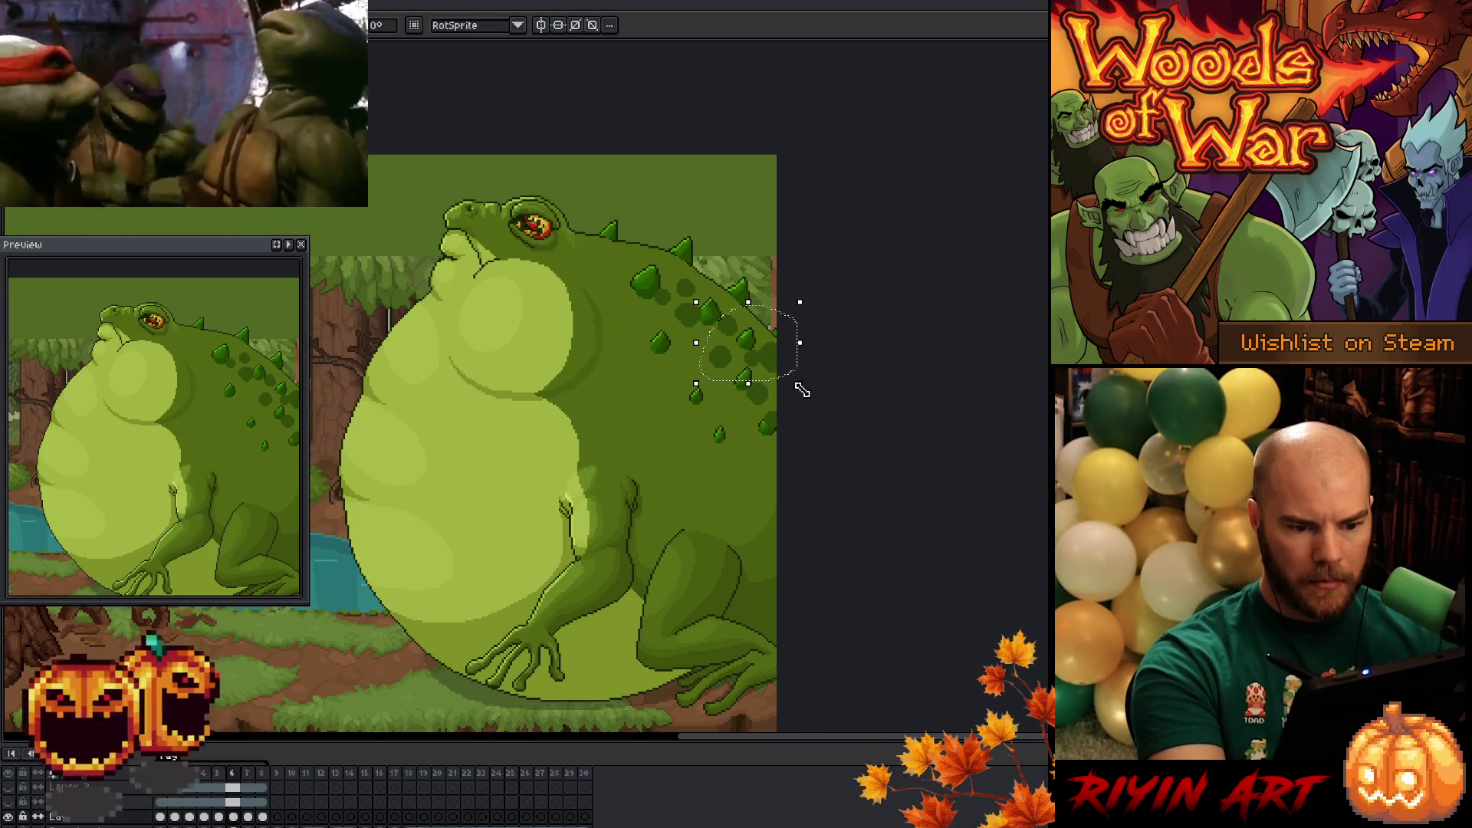
key(Left)
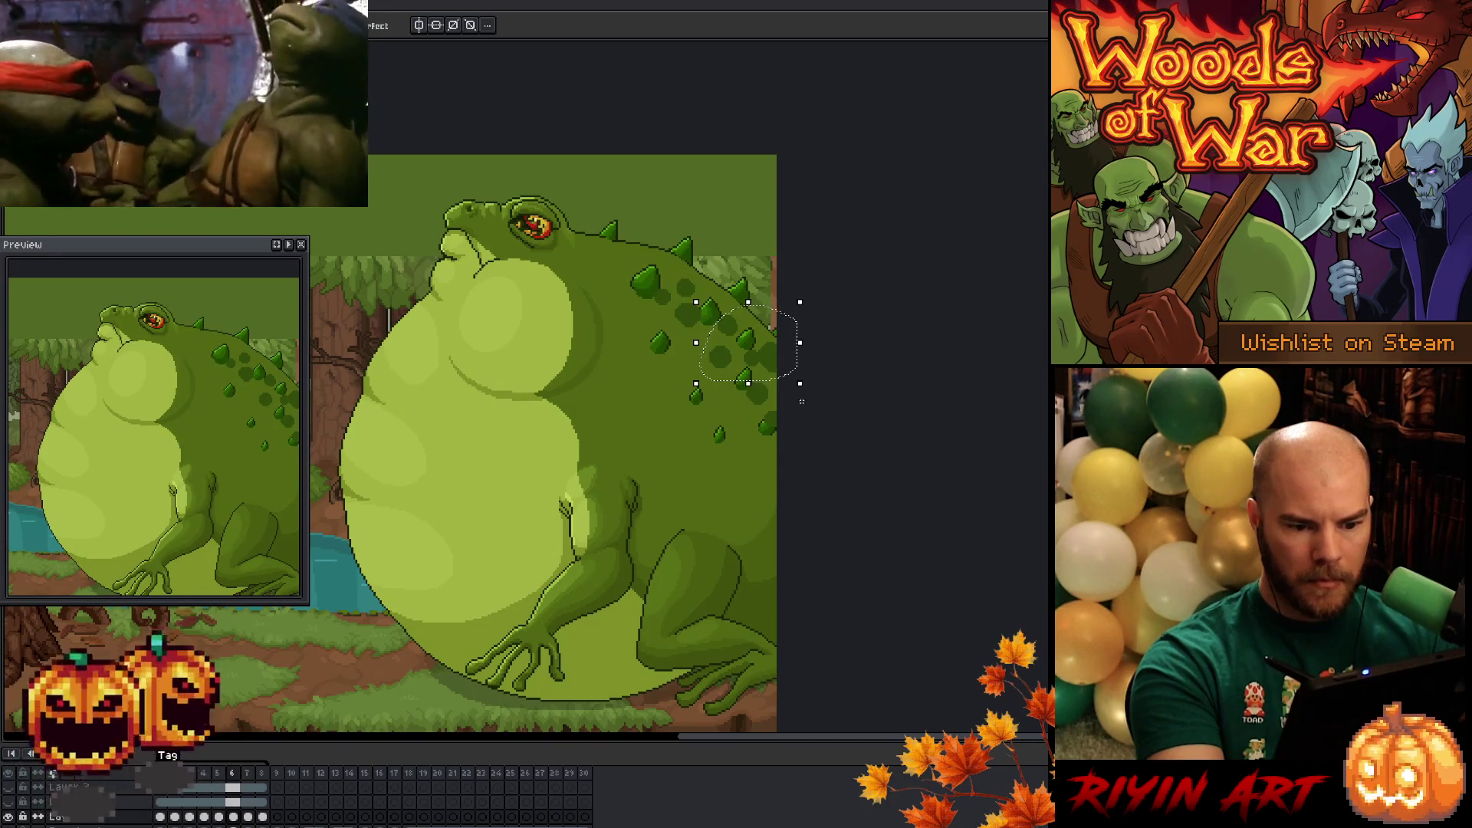
key(ctrl+z)
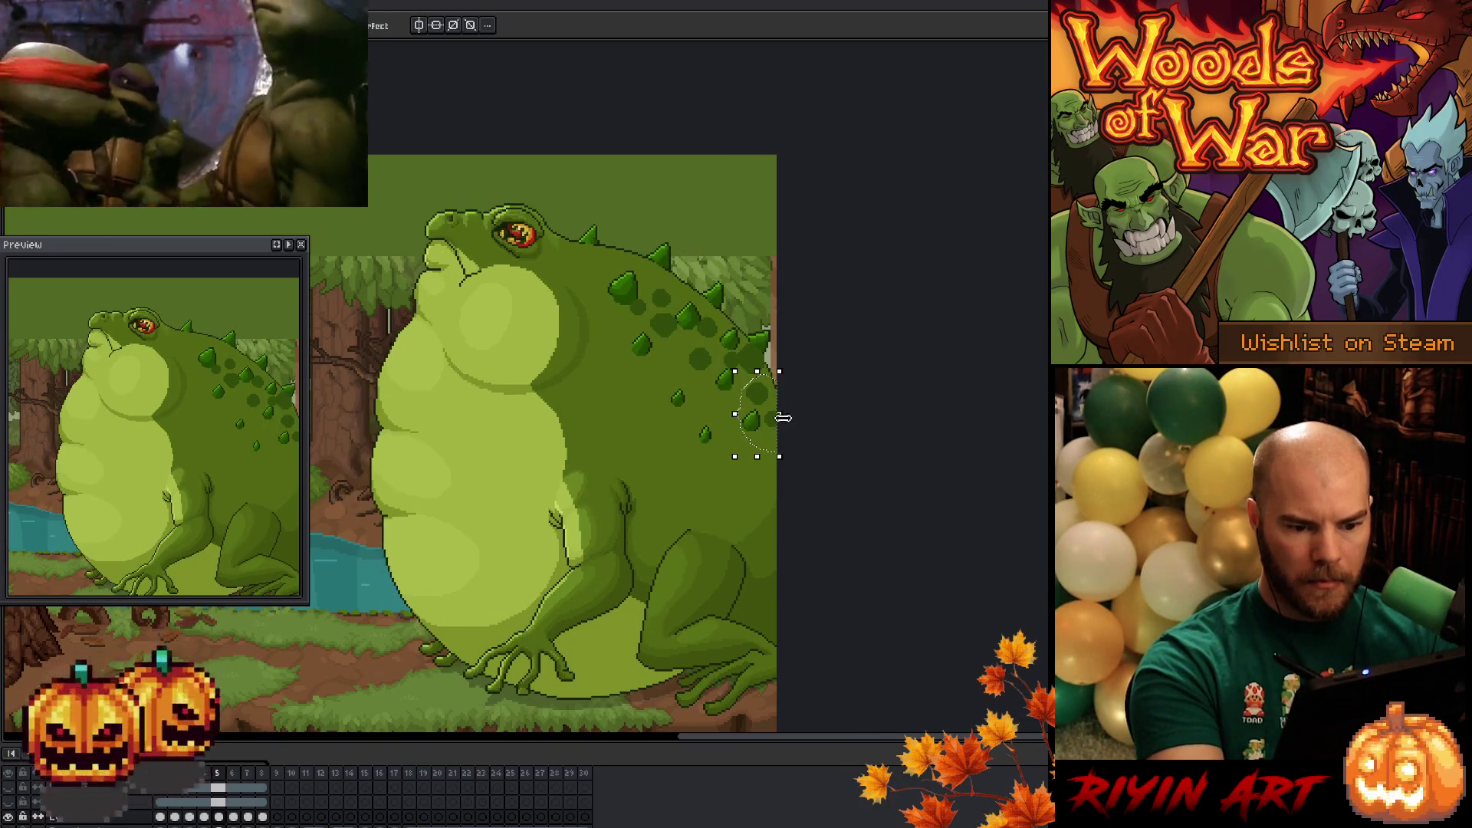
key(Right)
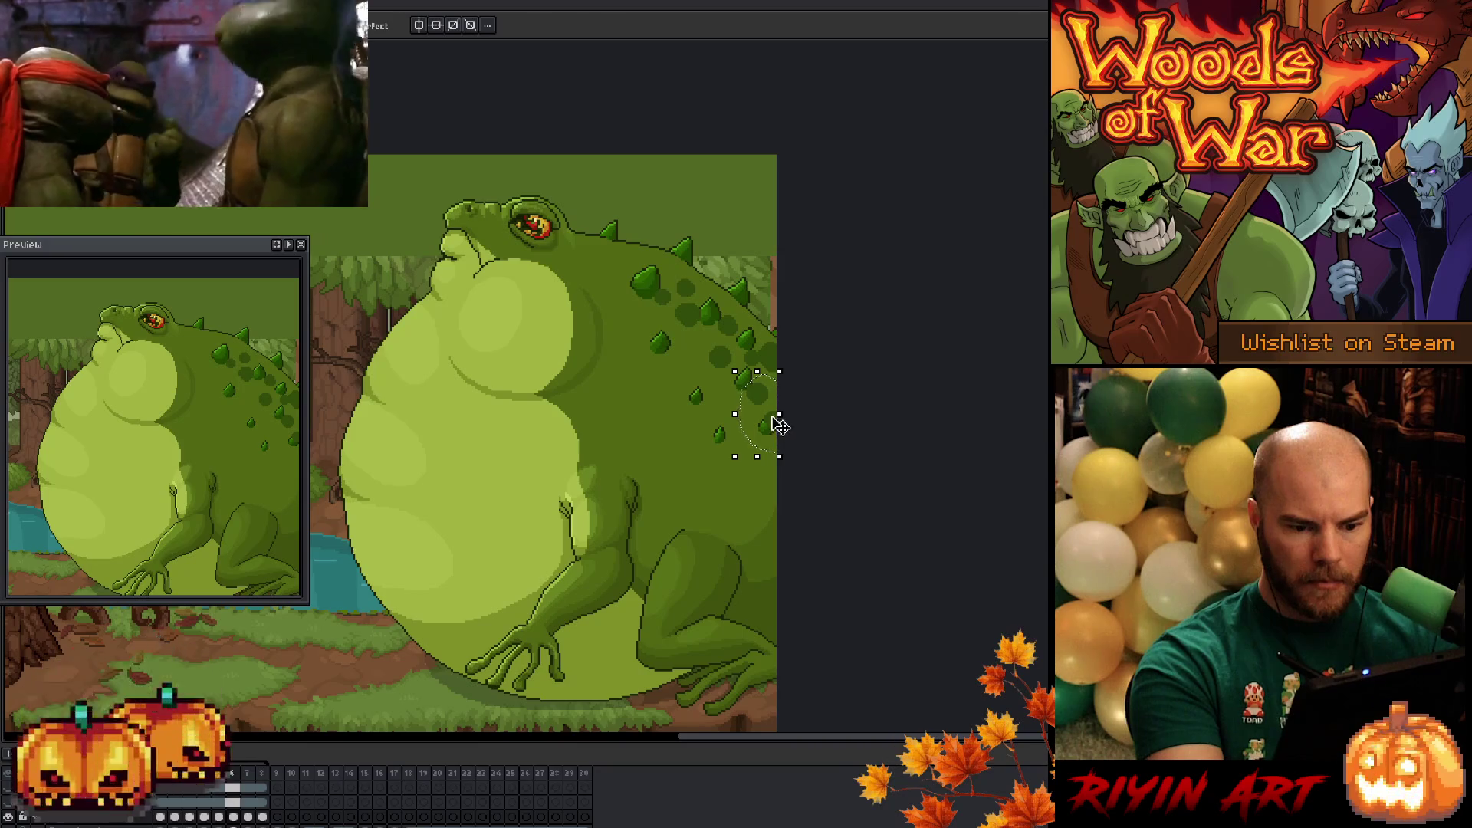
- Shift the selected spikes right and down and recheck against frame 5
drag(779, 426, 796, 428)
key(Left)
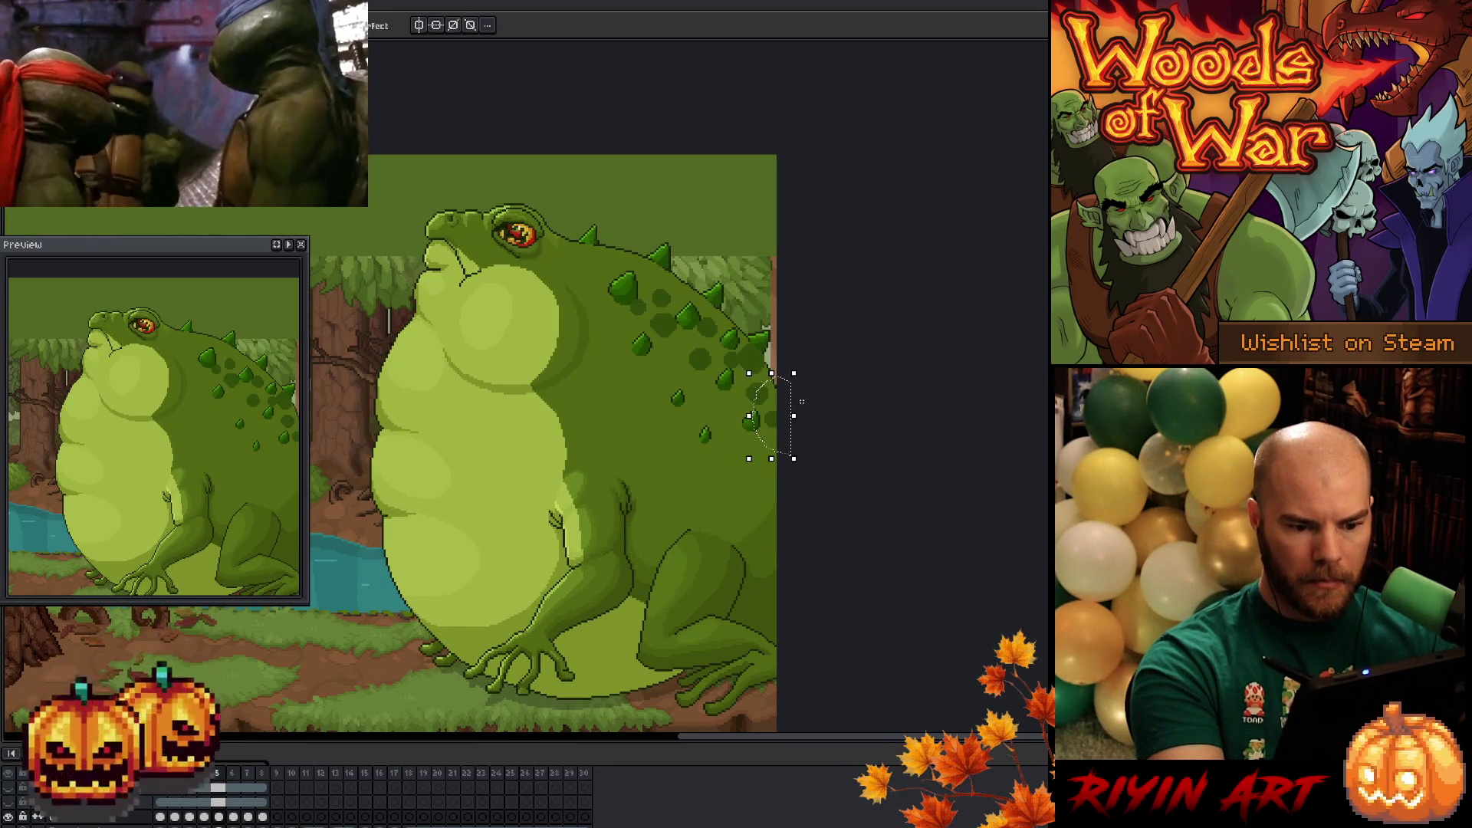
key(Right)
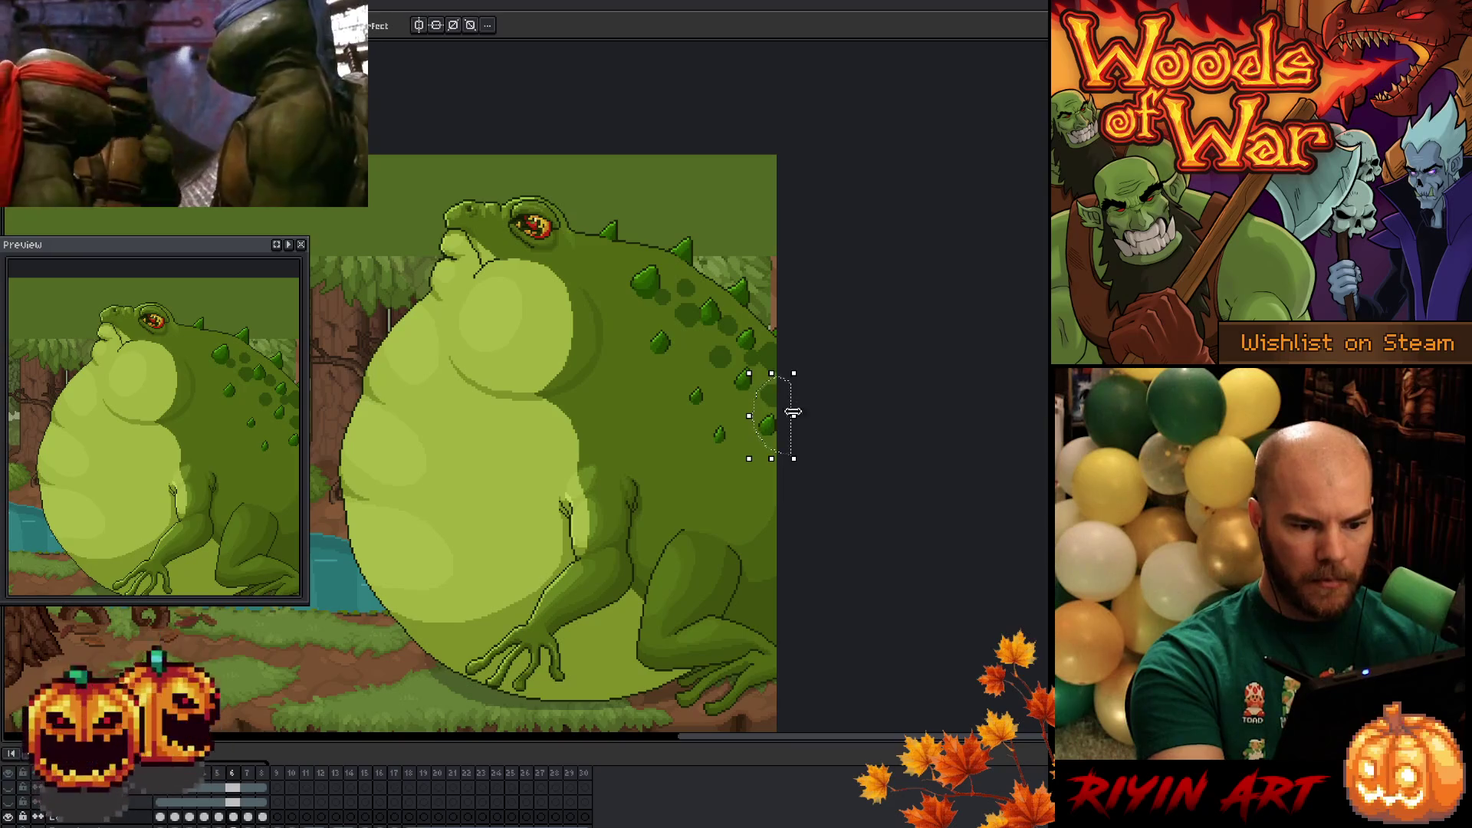
click(247, 798)
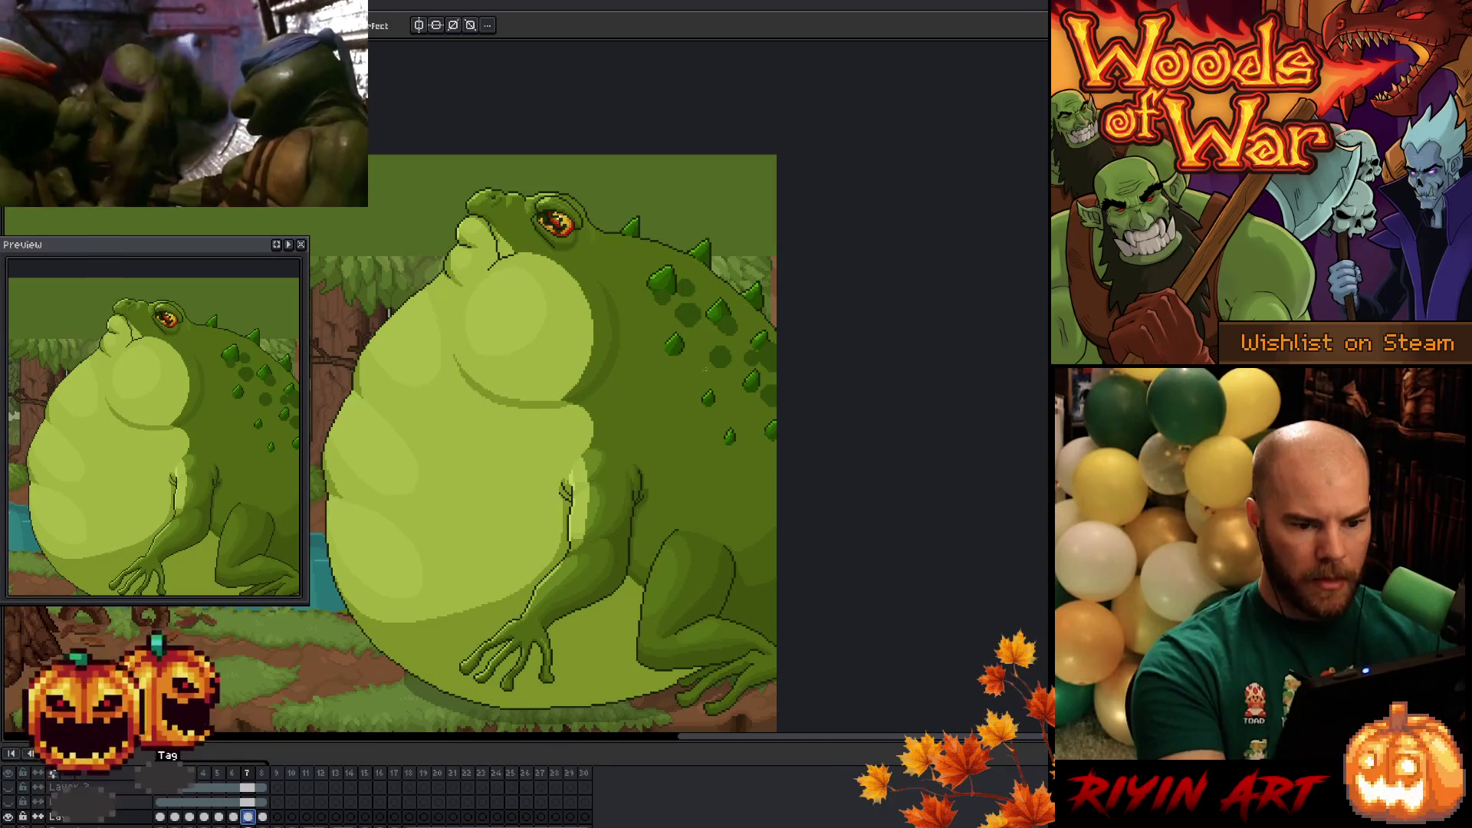
- Lasso the right-side spikes and upper back spots, then commit the move
drag(718, 344, 637, 263)
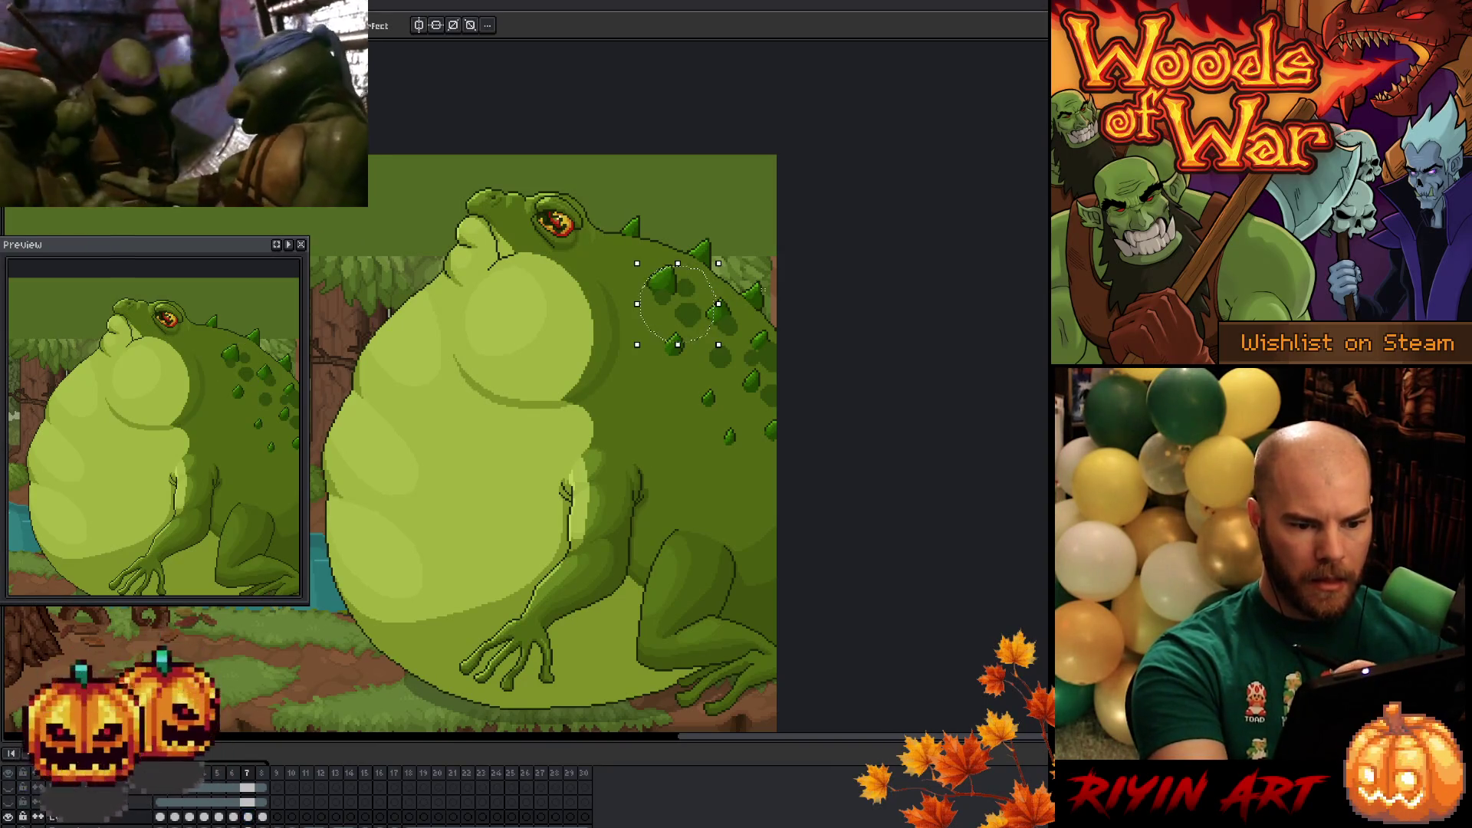
drag(778, 452, 730, 318)
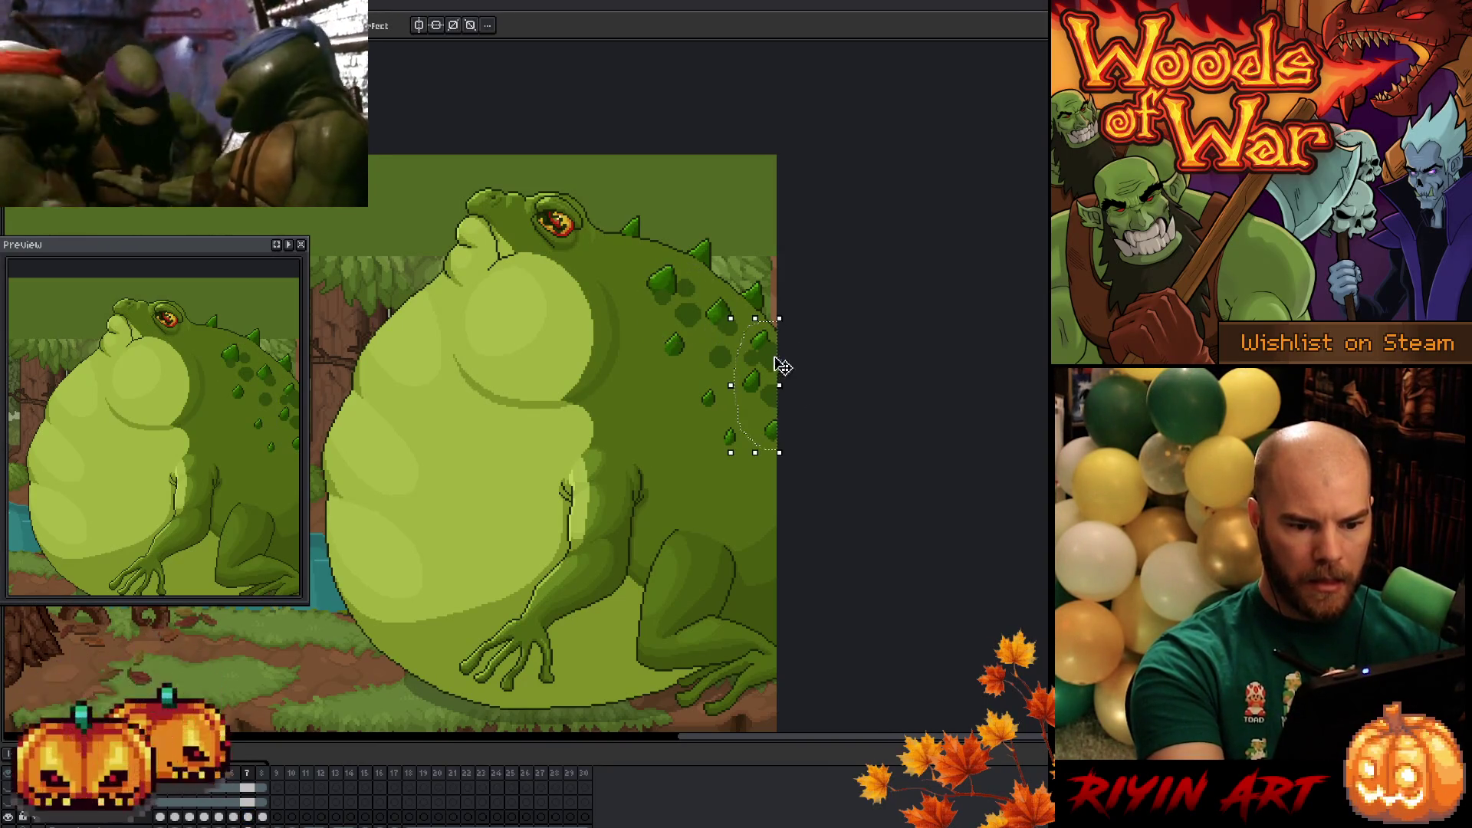
click(815, 379)
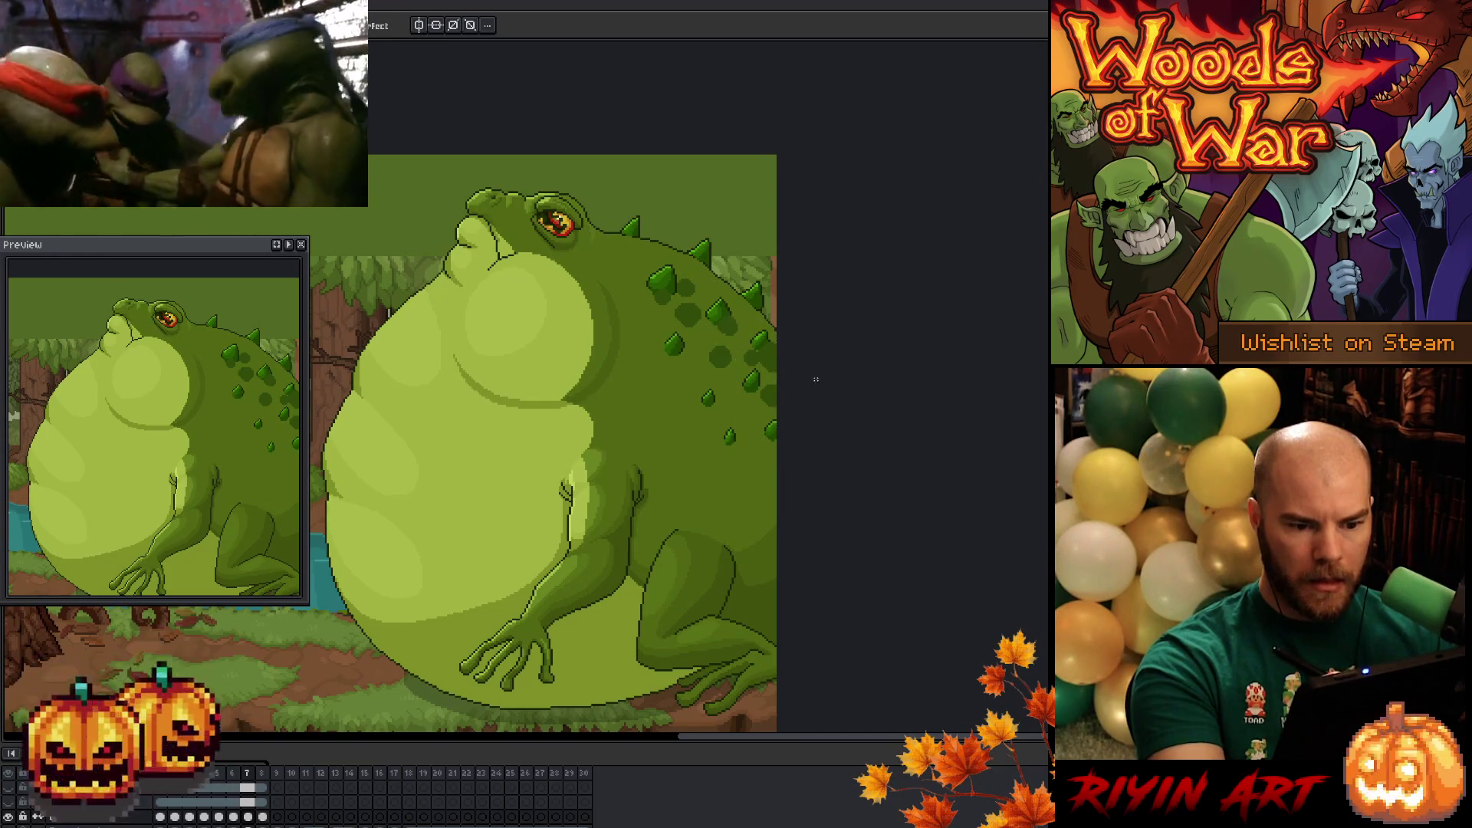
mouse_move(782, 432)
mouse_down()
mouse_move(725, 418)
mouse_move(701, 367)
mouse_move(747, 295)
mouse_move(782, 322)
mouse_move(786, 368)
mouse_up()
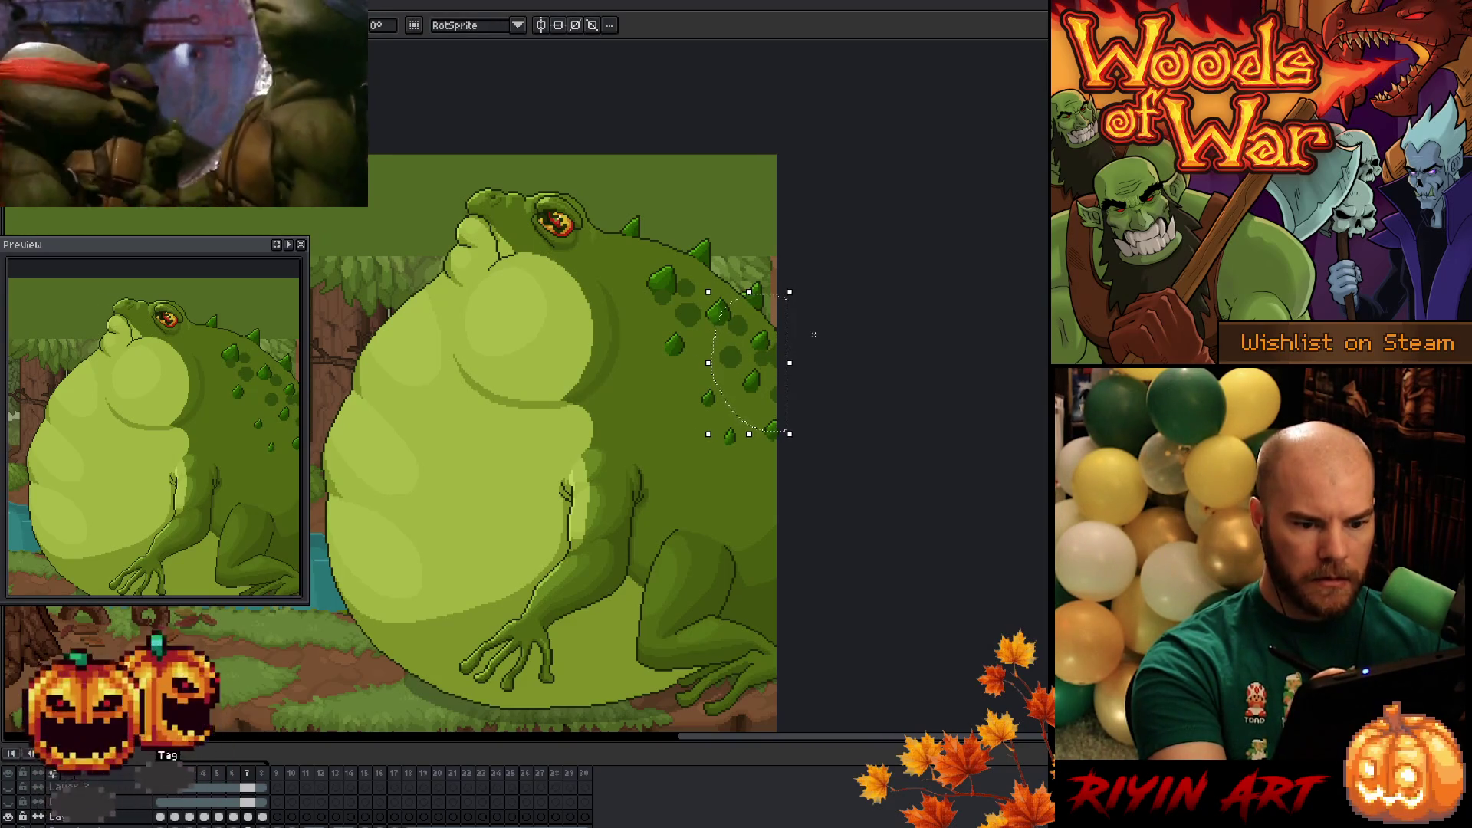
mouse_move(728, 263)
mouse_down()
mouse_move(658, 314)
mouse_move(725, 355)
mouse_up()
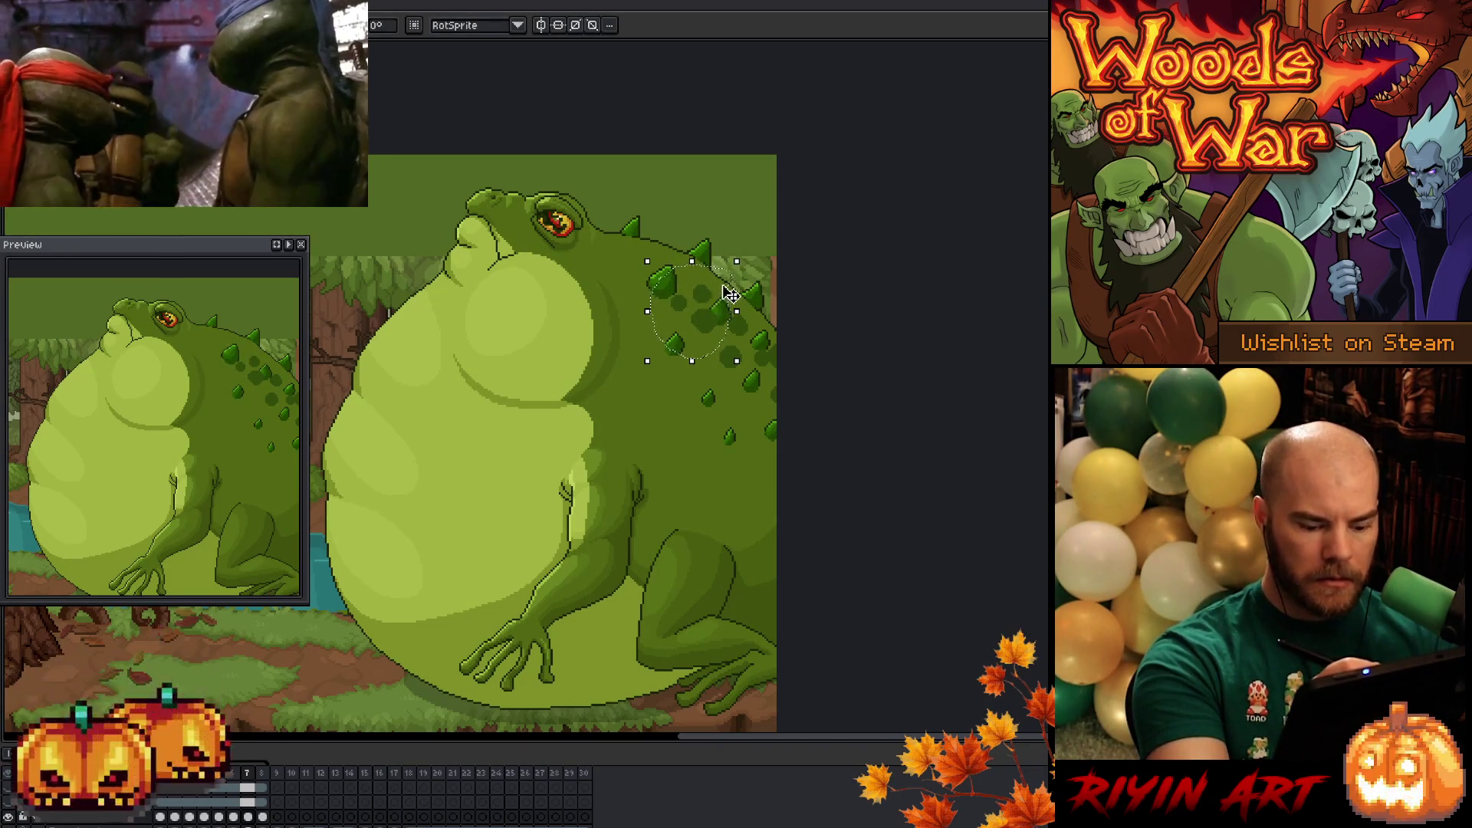
key(Return)
- Try nudging the floating back selection up and right, undo it, and drop the selection
click(712, 325)
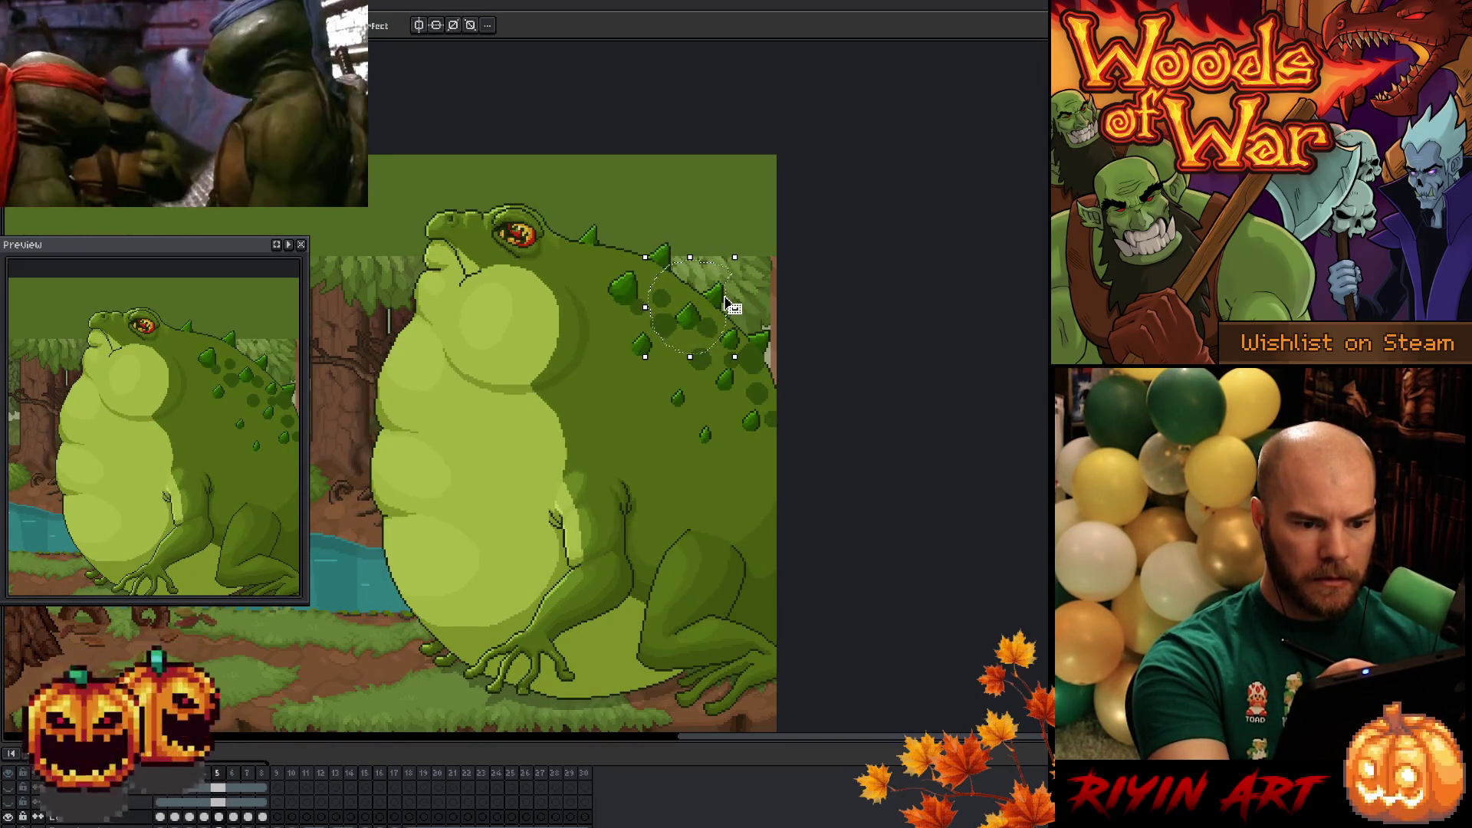
key(period)
click(704, 320)
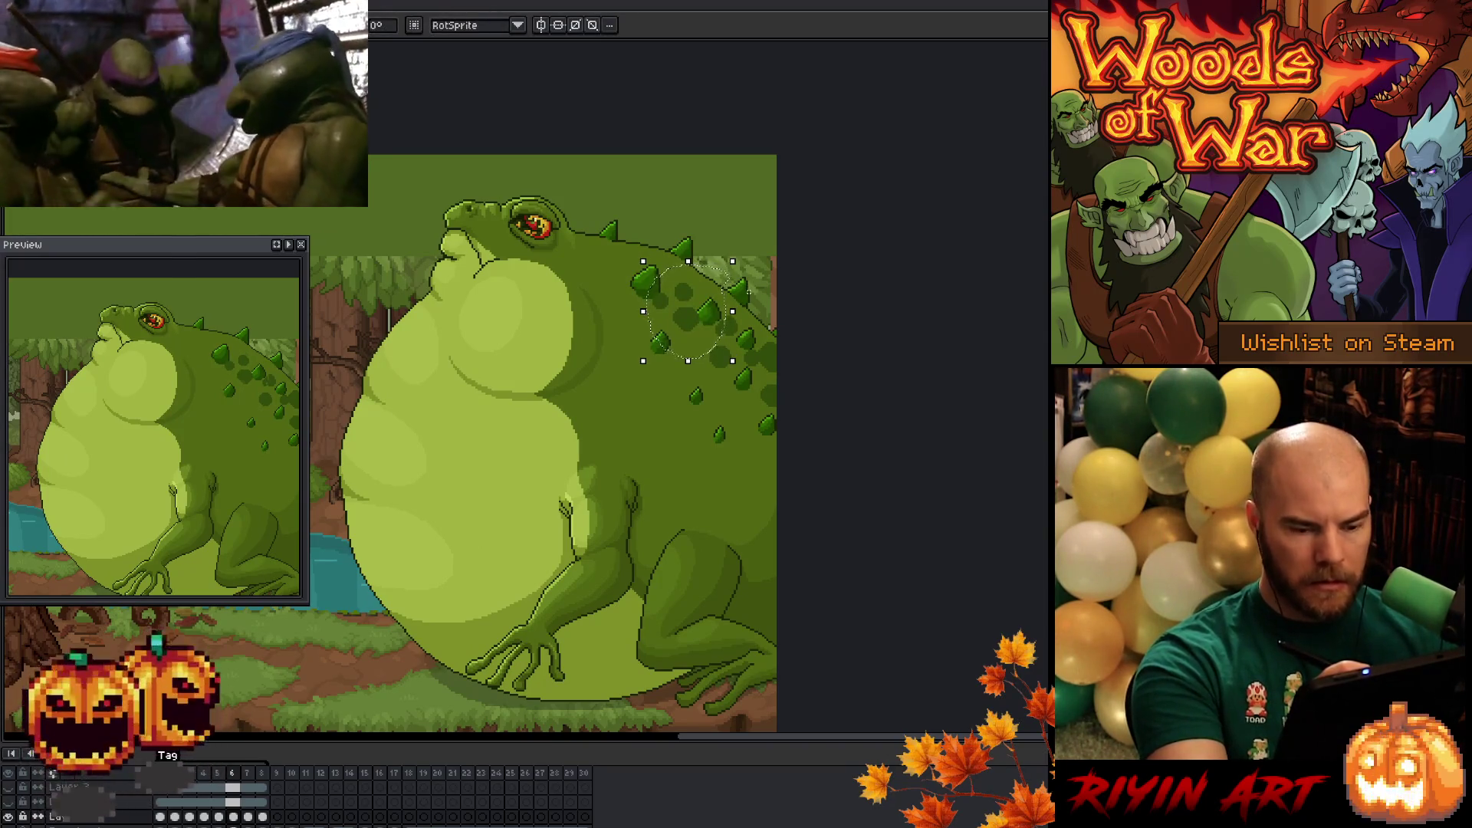
key(Right)
key(Up)
key(Up)
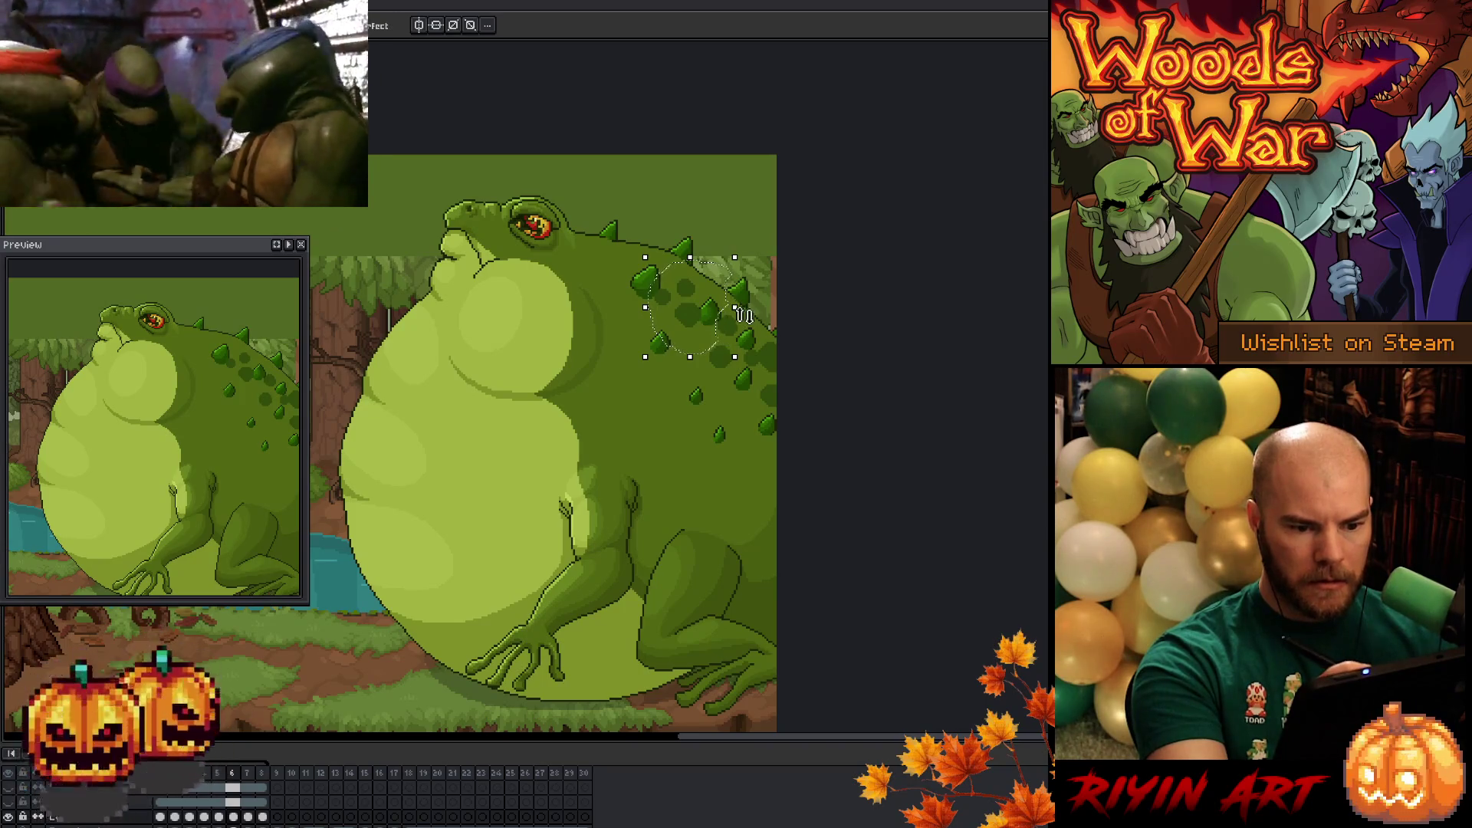
key(ctrl+z)
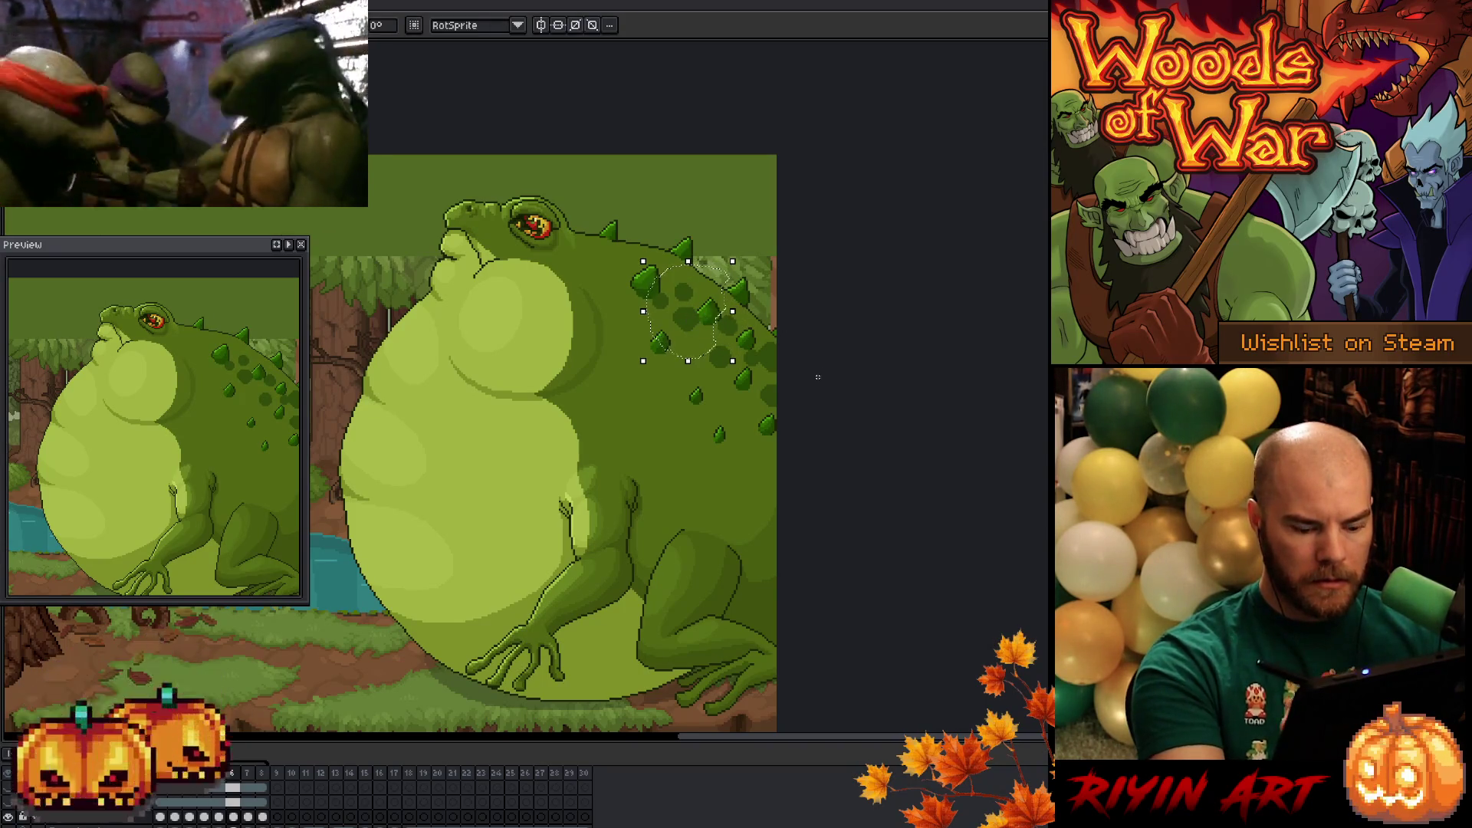
key(b)
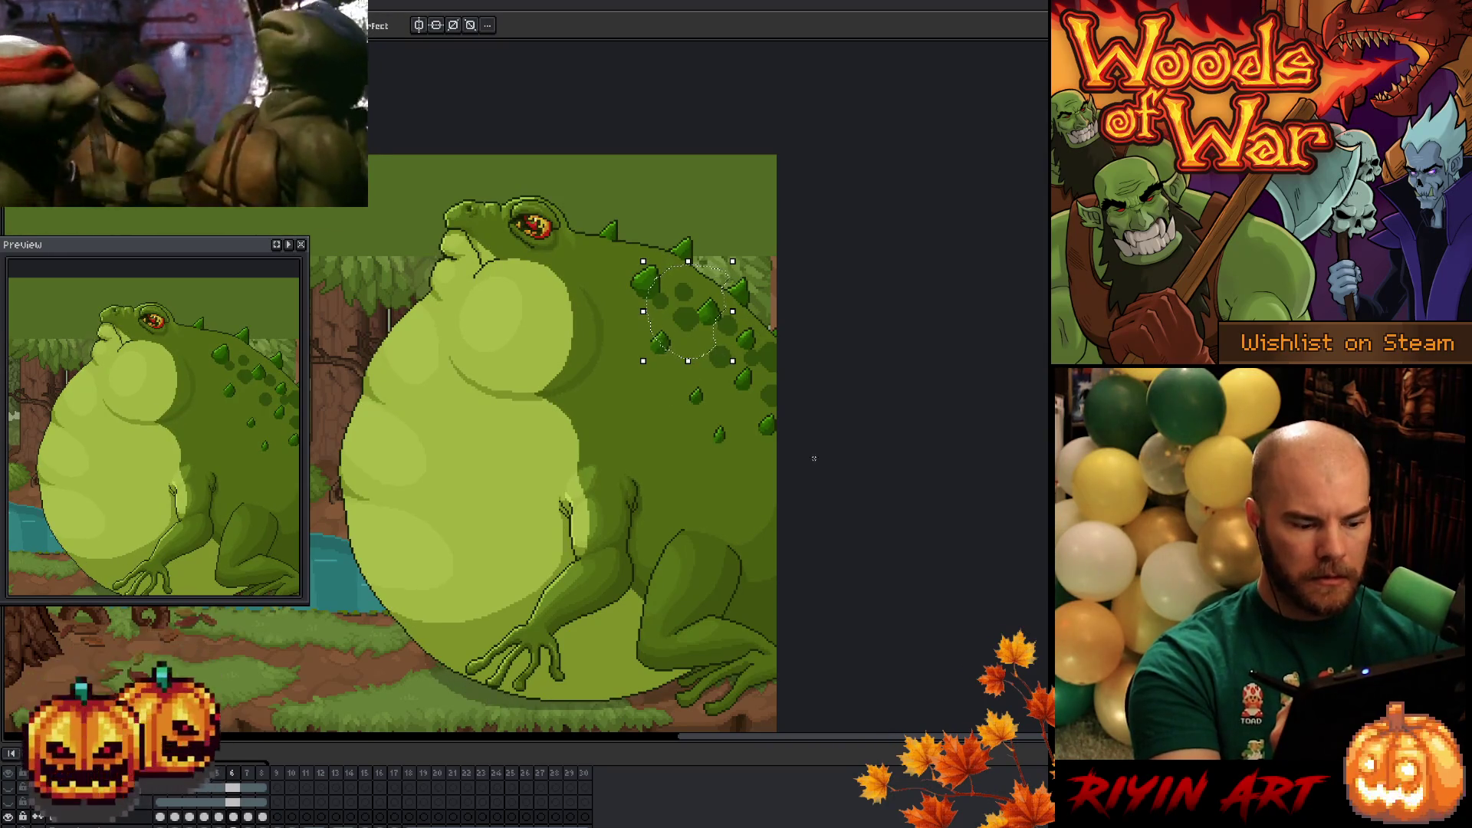
- On frame 7, select and reposition the back spots and spikes, then deselect
click(247, 816)
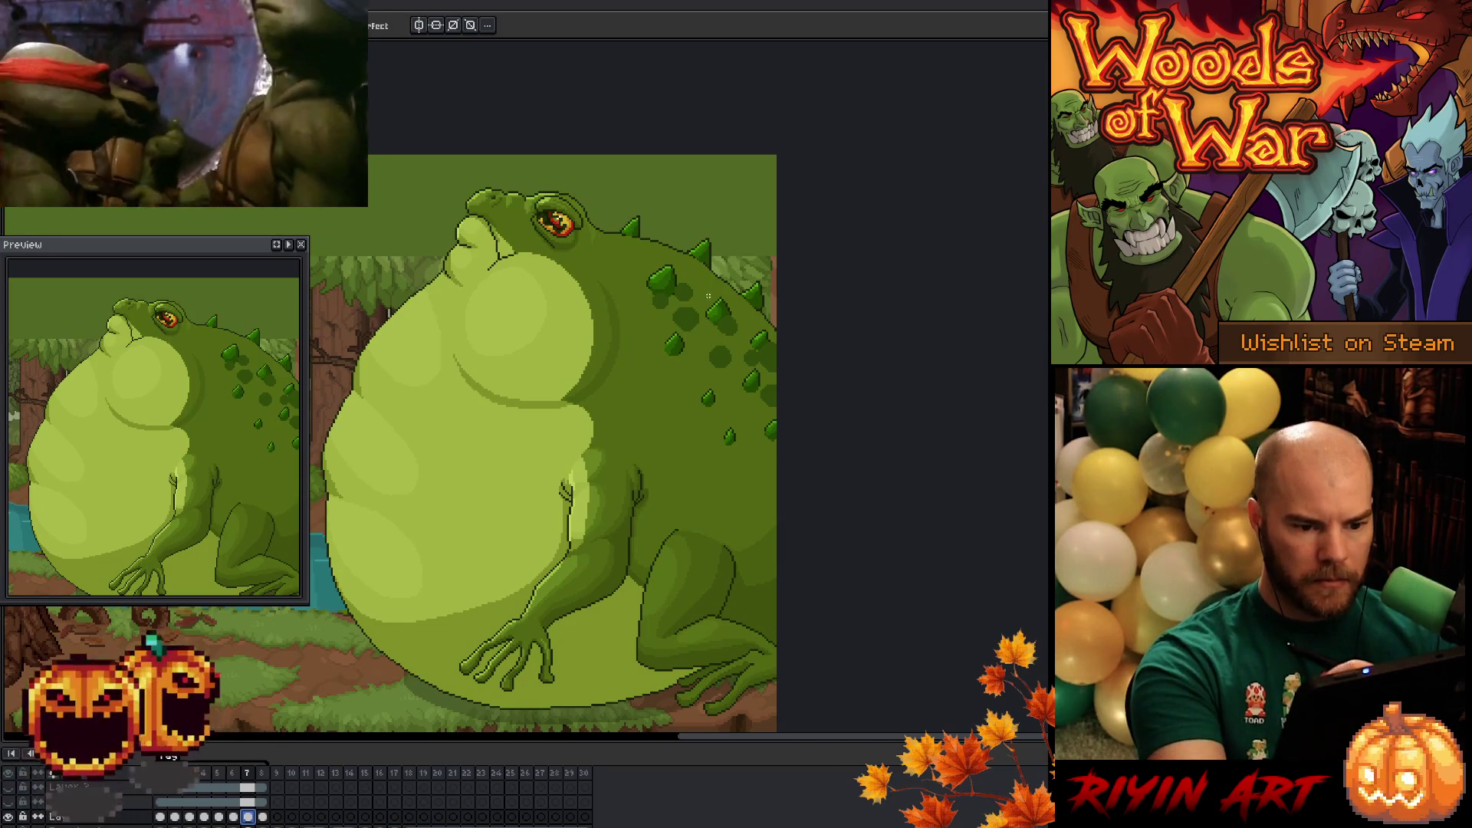
drag(671, 337, 660, 270)
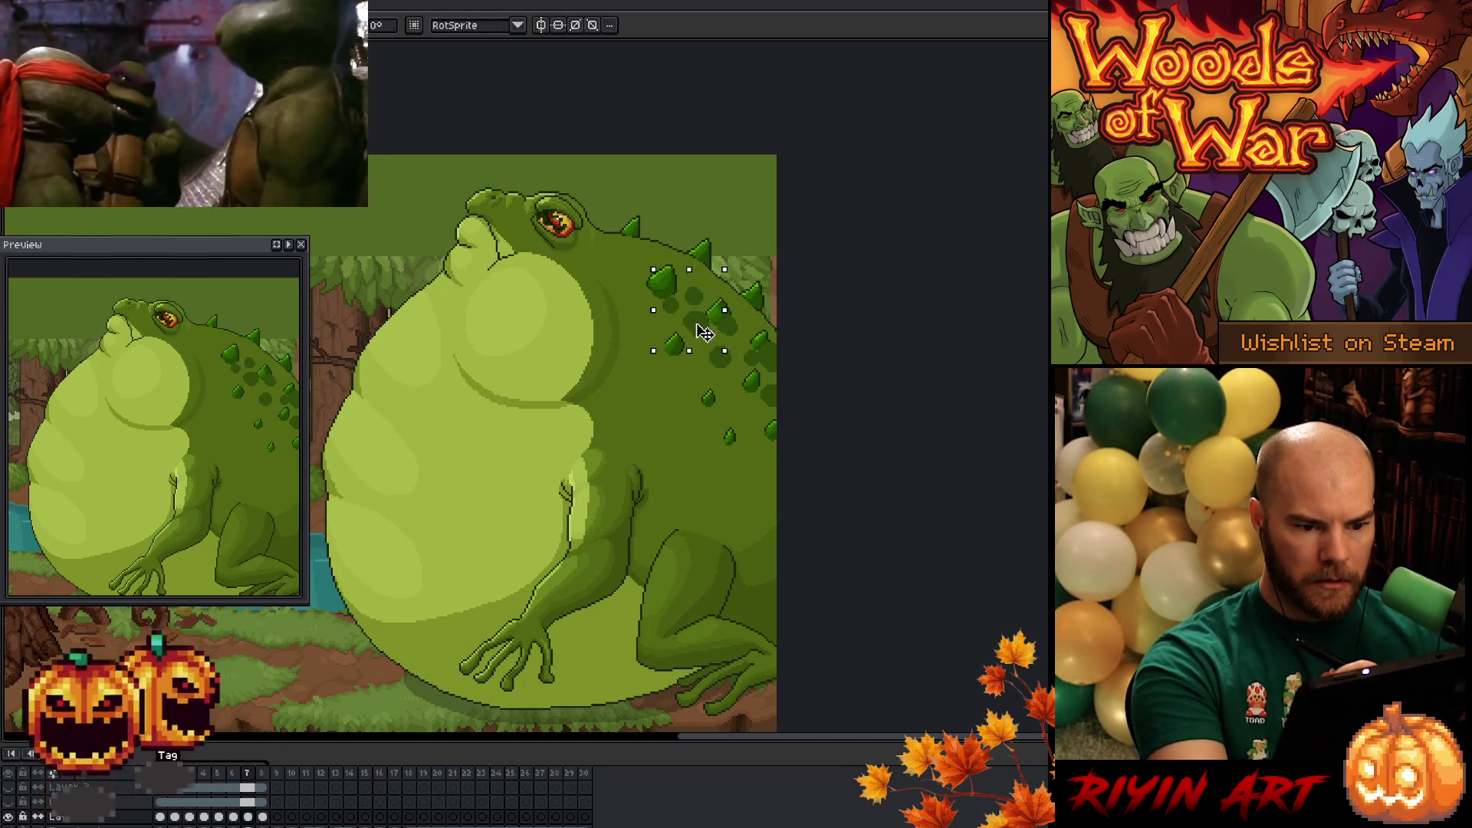
key(ctrl+b)
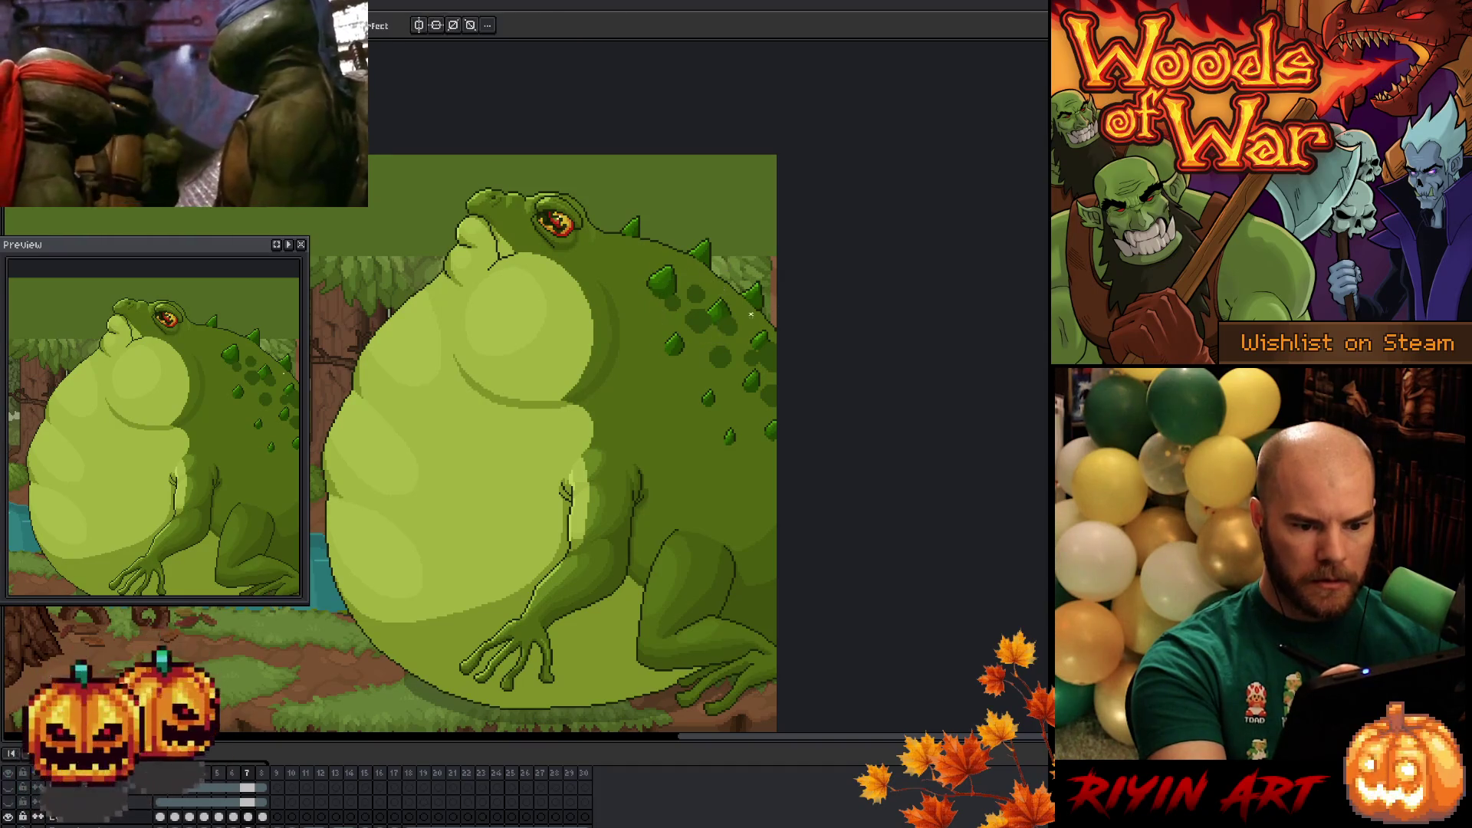
click(736, 308)
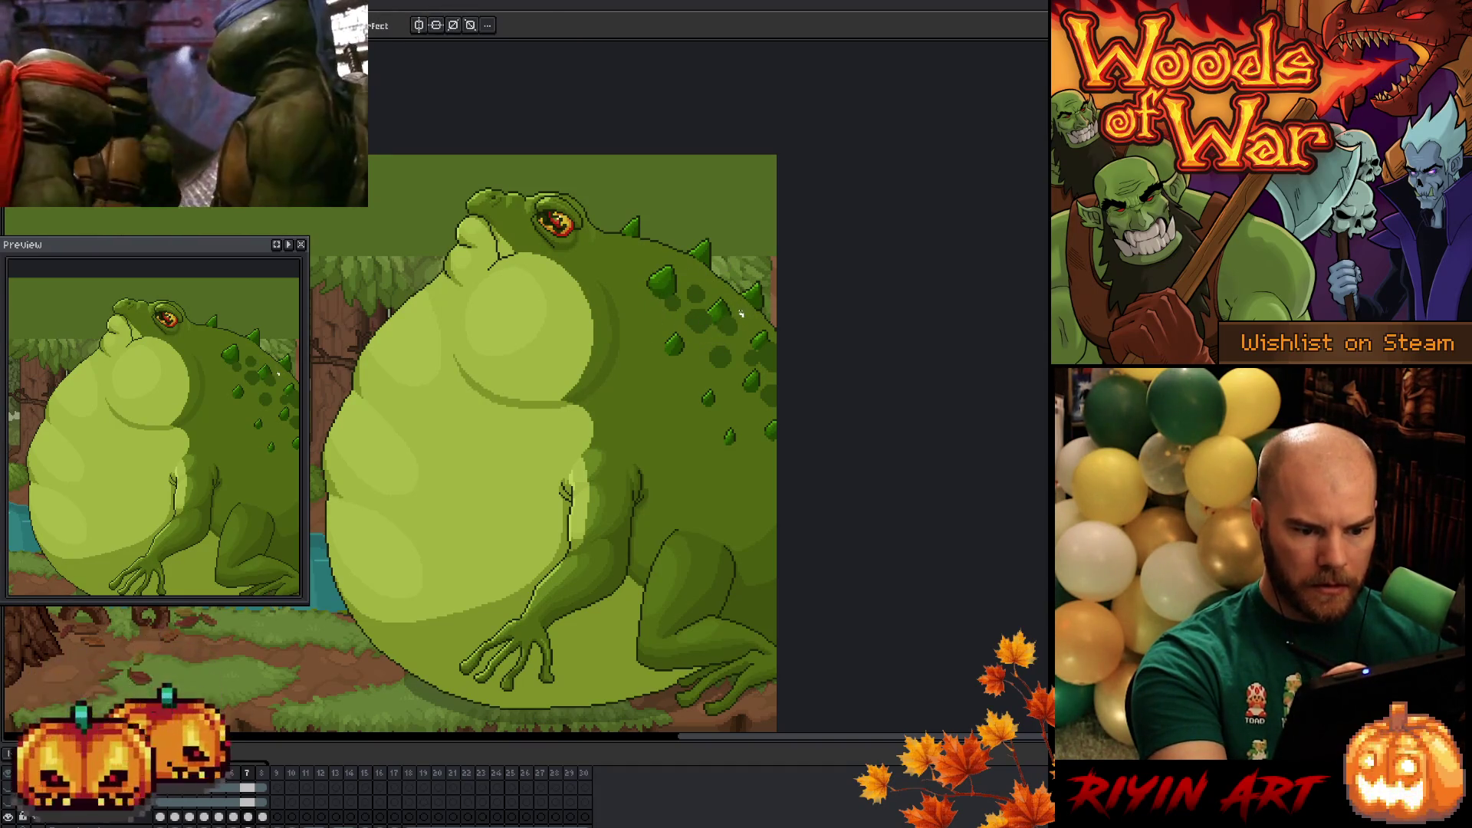
mouse_move(701, 352)
mouse_down()
mouse_move(758, 433)
mouse_move(820, 354)
mouse_move(783, 362)
mouse_up()
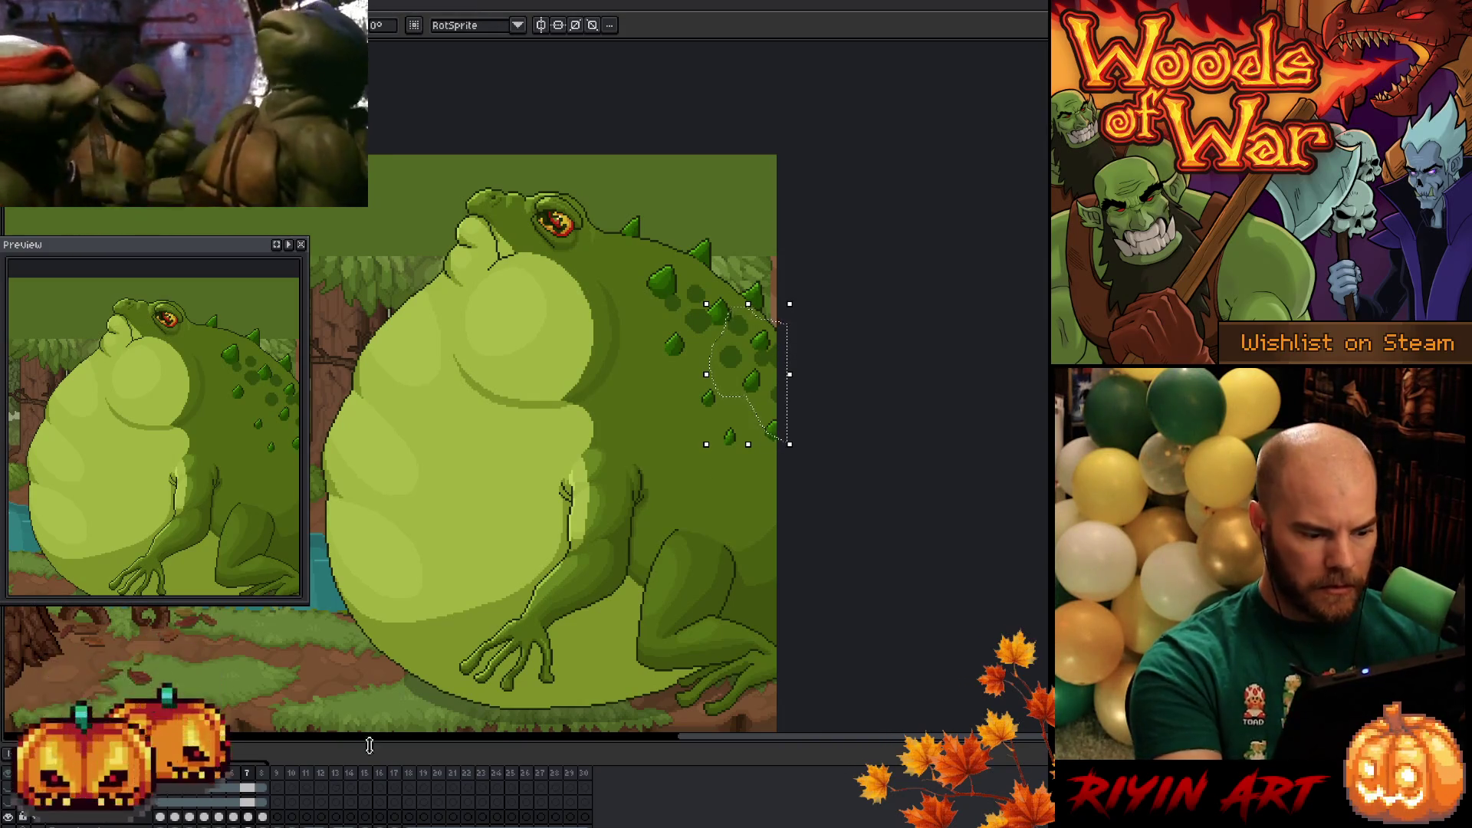
key(ctrl+d)
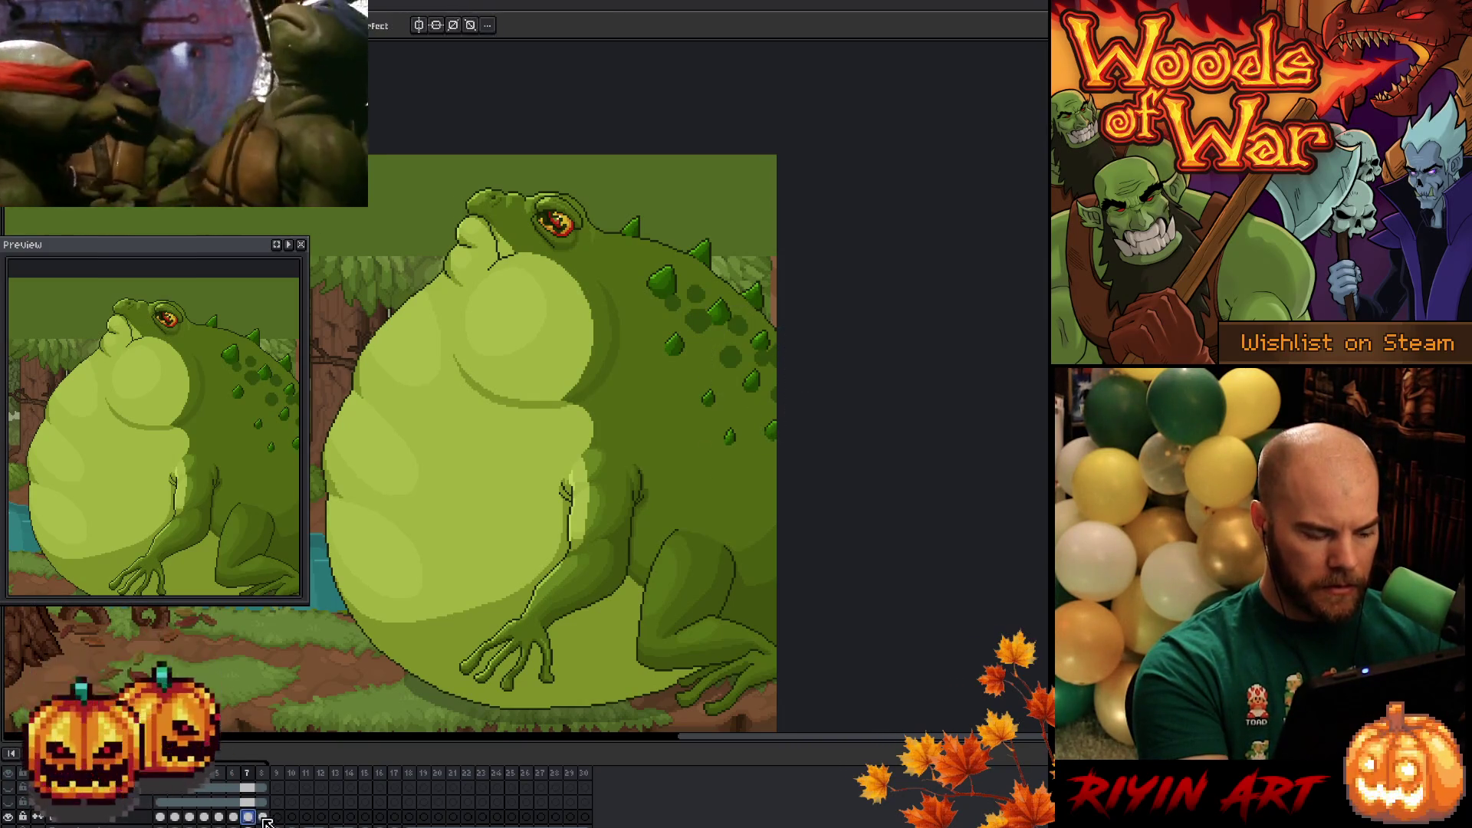
- On frame 8, lasso the toad's back spots and spikes and shift them about 8 px right
click(263, 816)
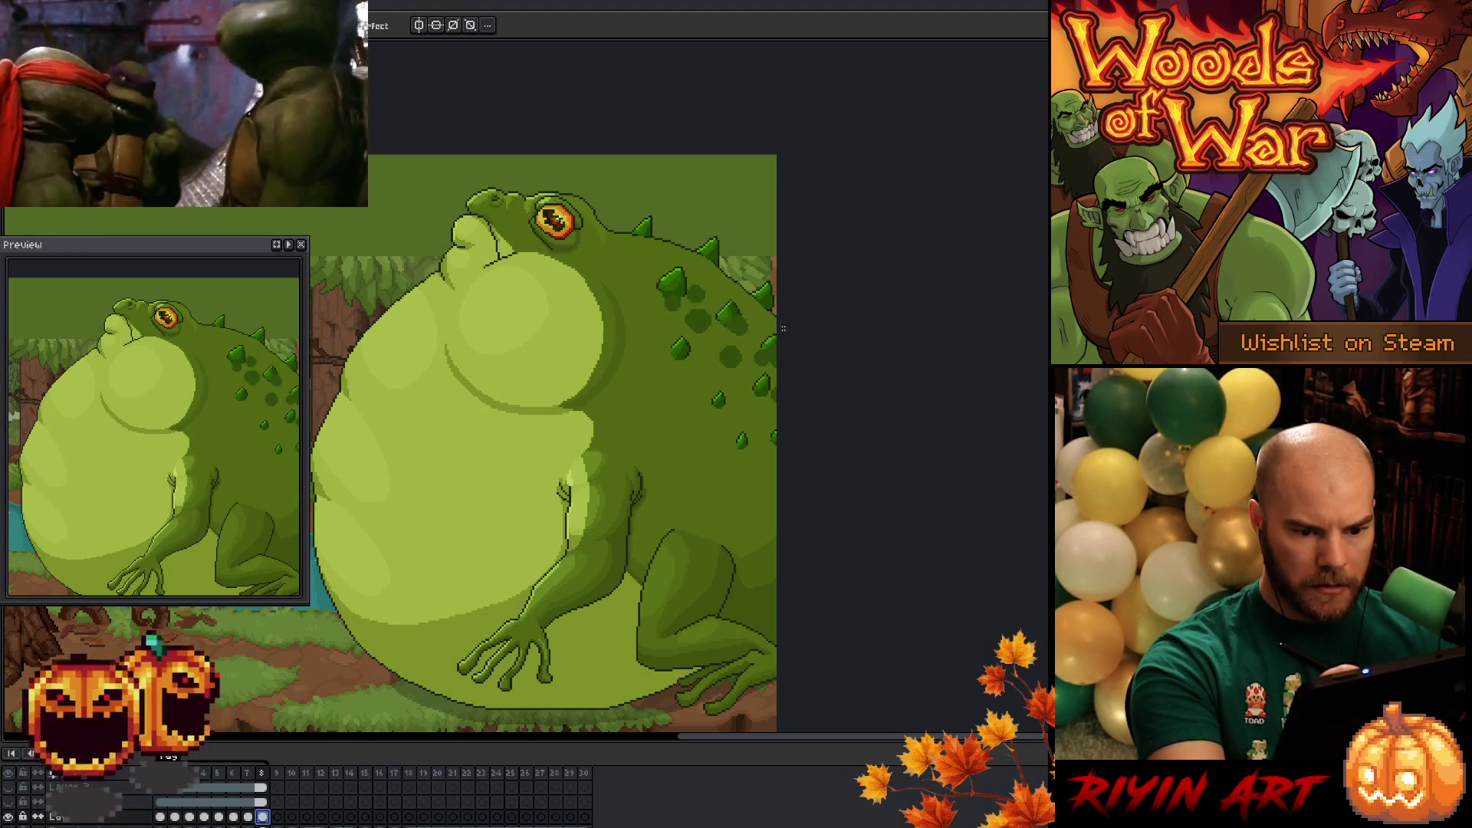
mouse_move(778, 464)
mouse_down()
mouse_move(648, 299)
mouse_move(781, 260)
mouse_up()
drag(709, 330, 715, 329)
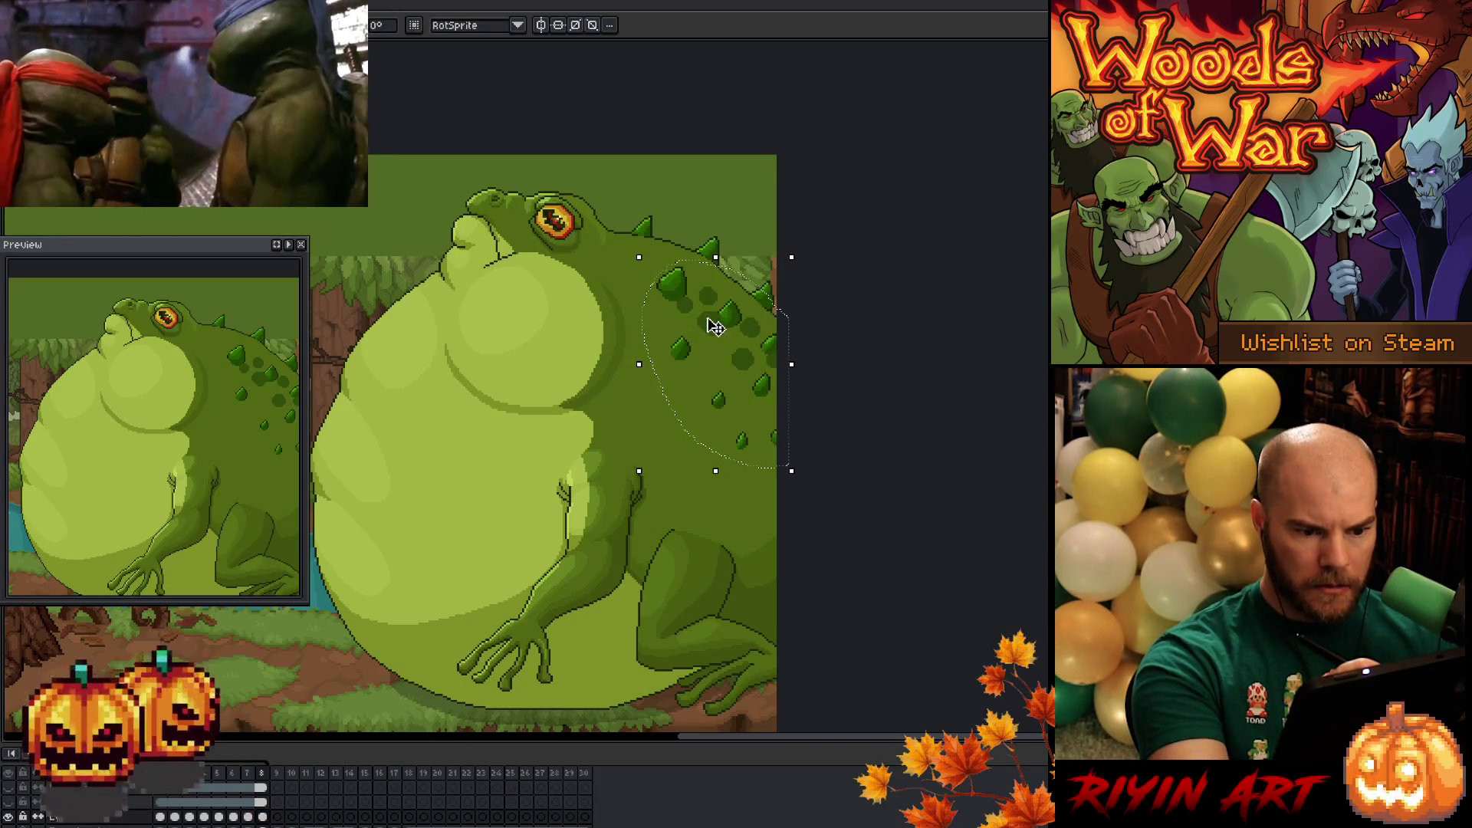
key(ctrl+d)
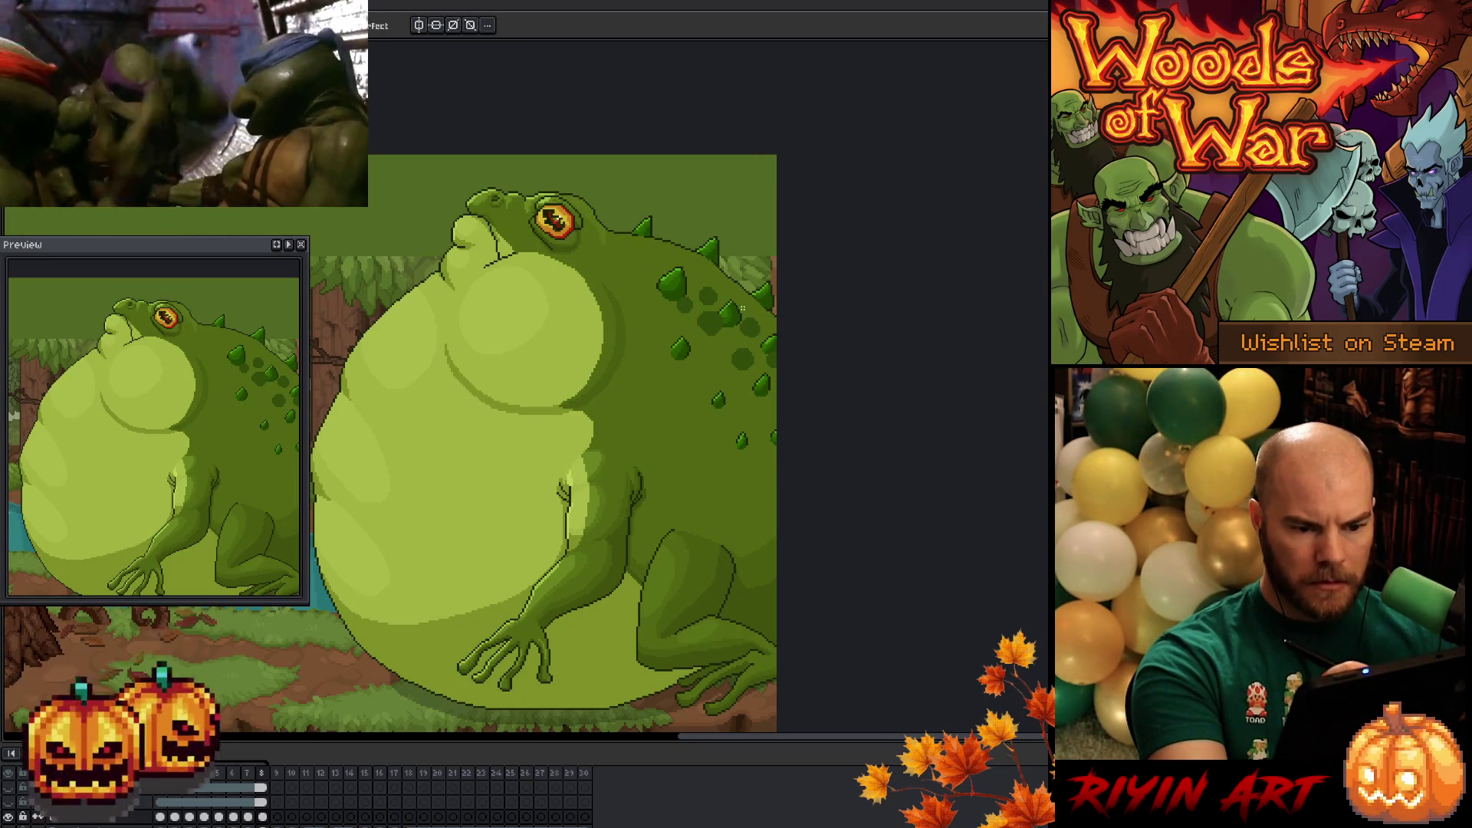
- Nudge individual back spots left and down so they match frame 7
key(q)
mouse_move(701, 343)
mouse_down()
mouse_move(700, 311)
mouse_move(729, 338)
mouse_up()
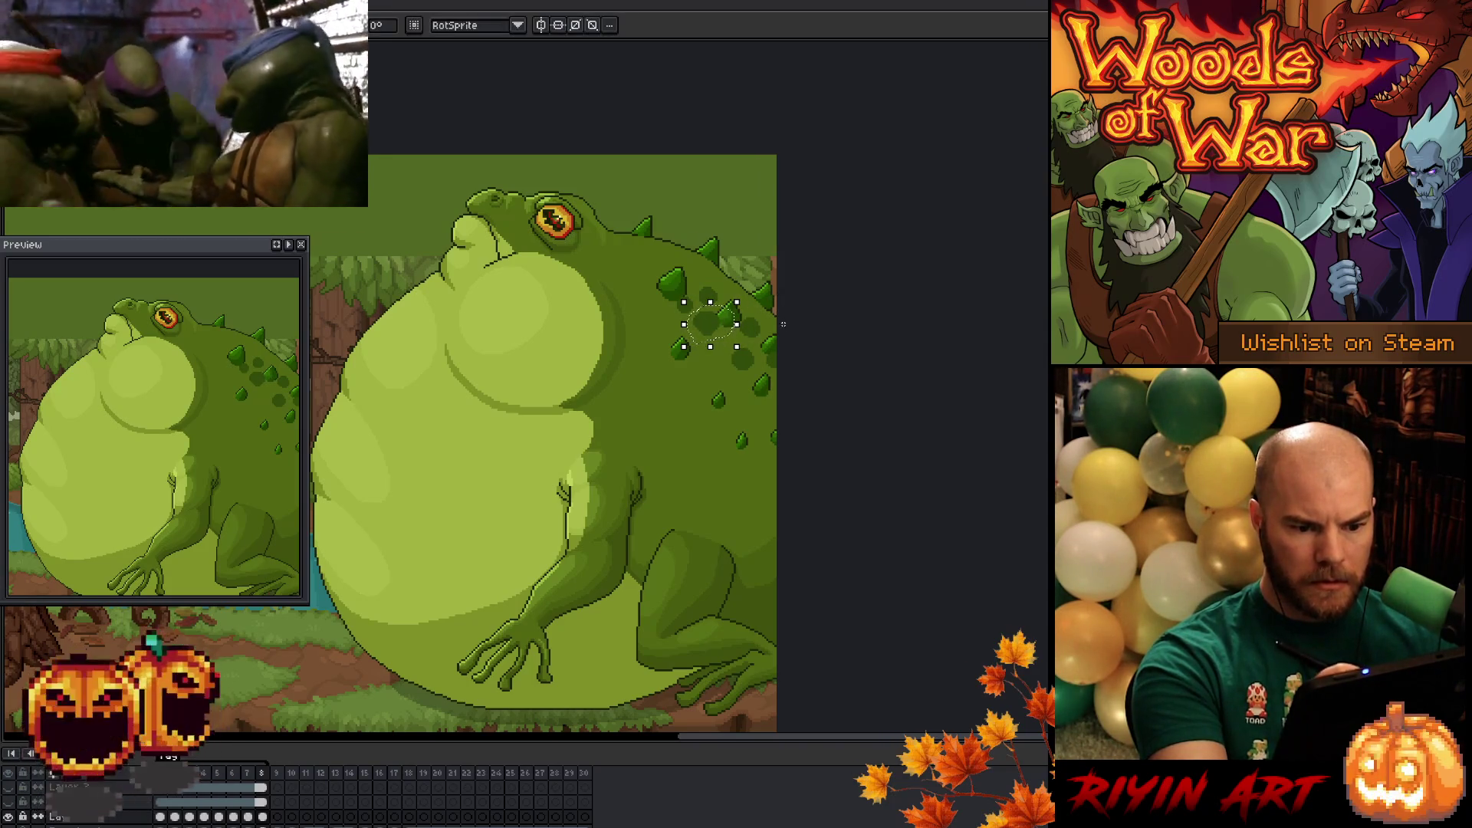
key(ctrl+d)
mouse_move(786, 360)
mouse_down()
mouse_move(755, 395)
mouse_move(779, 329)
mouse_move(780, 341)
mouse_up()
key(Left)
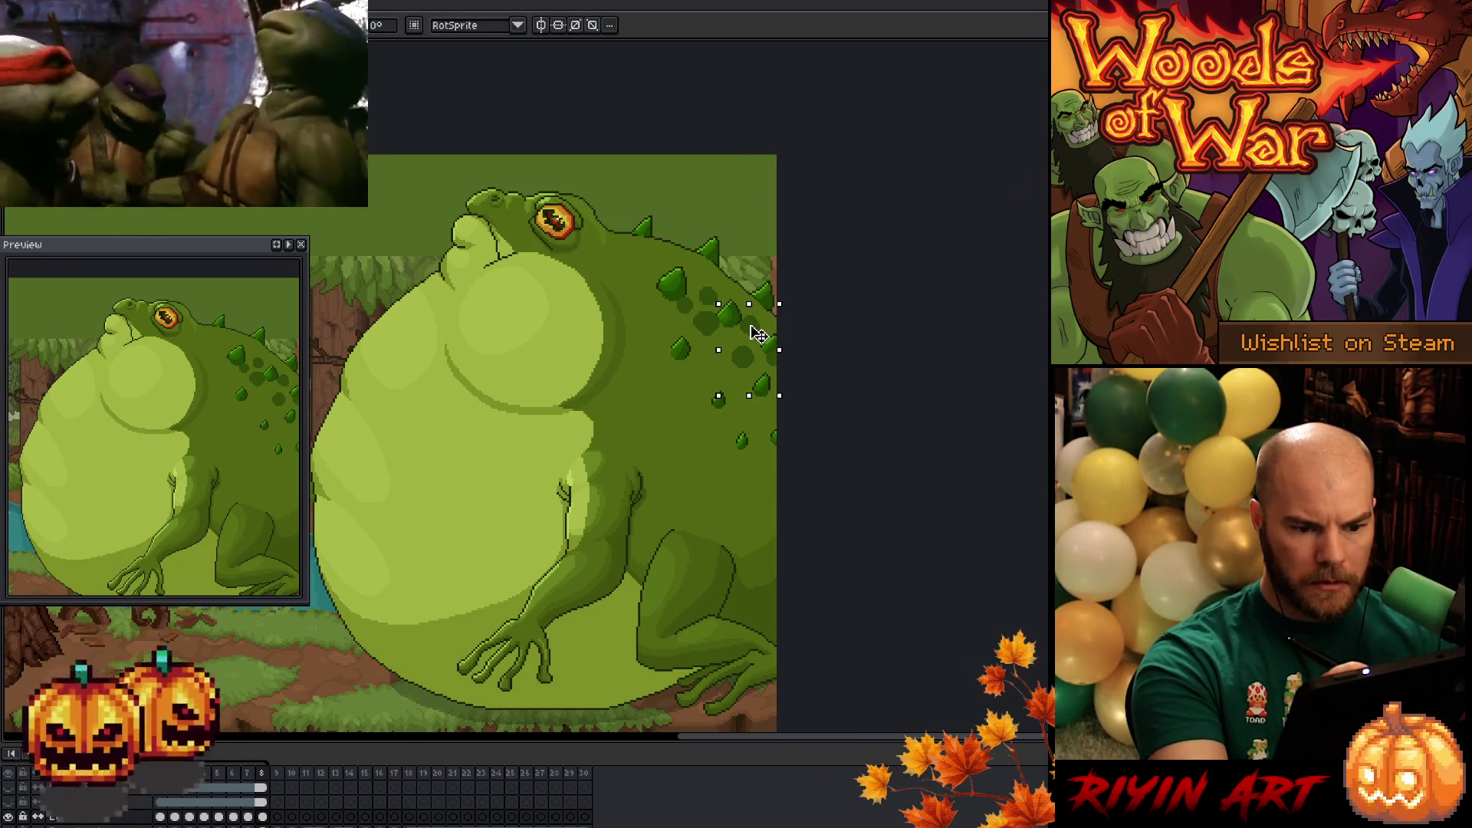
drag(757, 334, 755, 336)
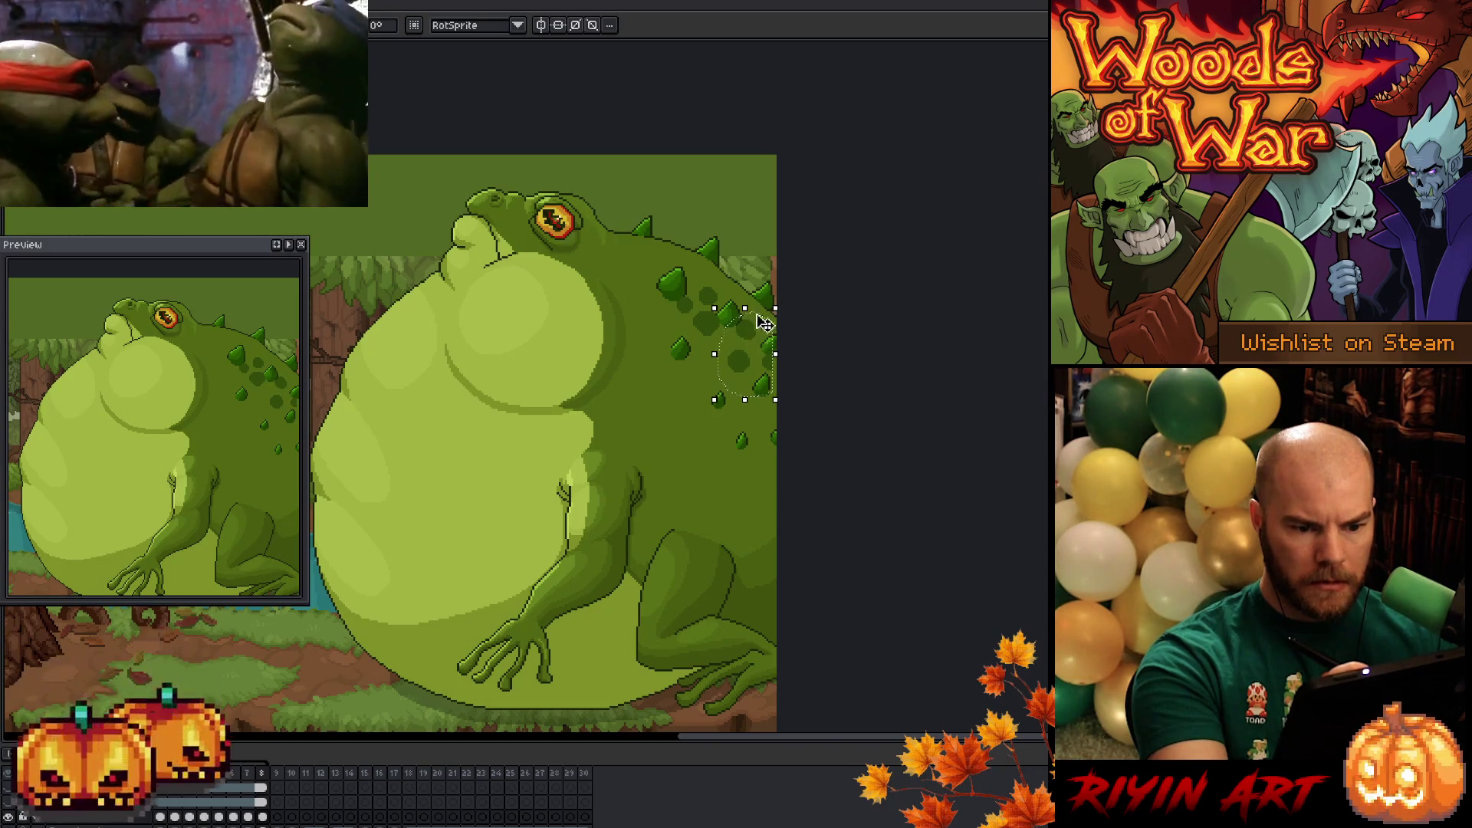
key(comma)
key(period)
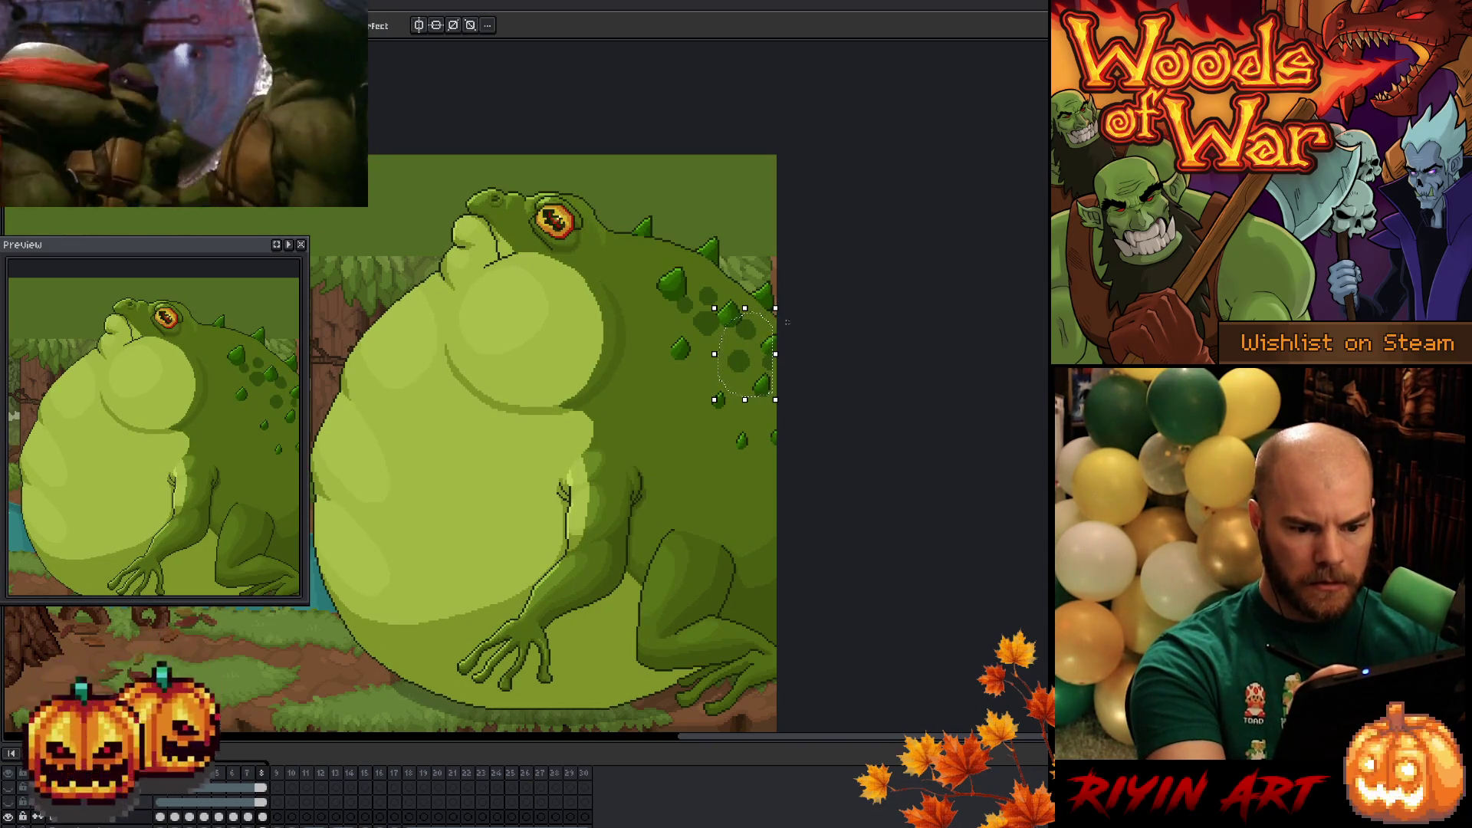
key(ctrl+d)
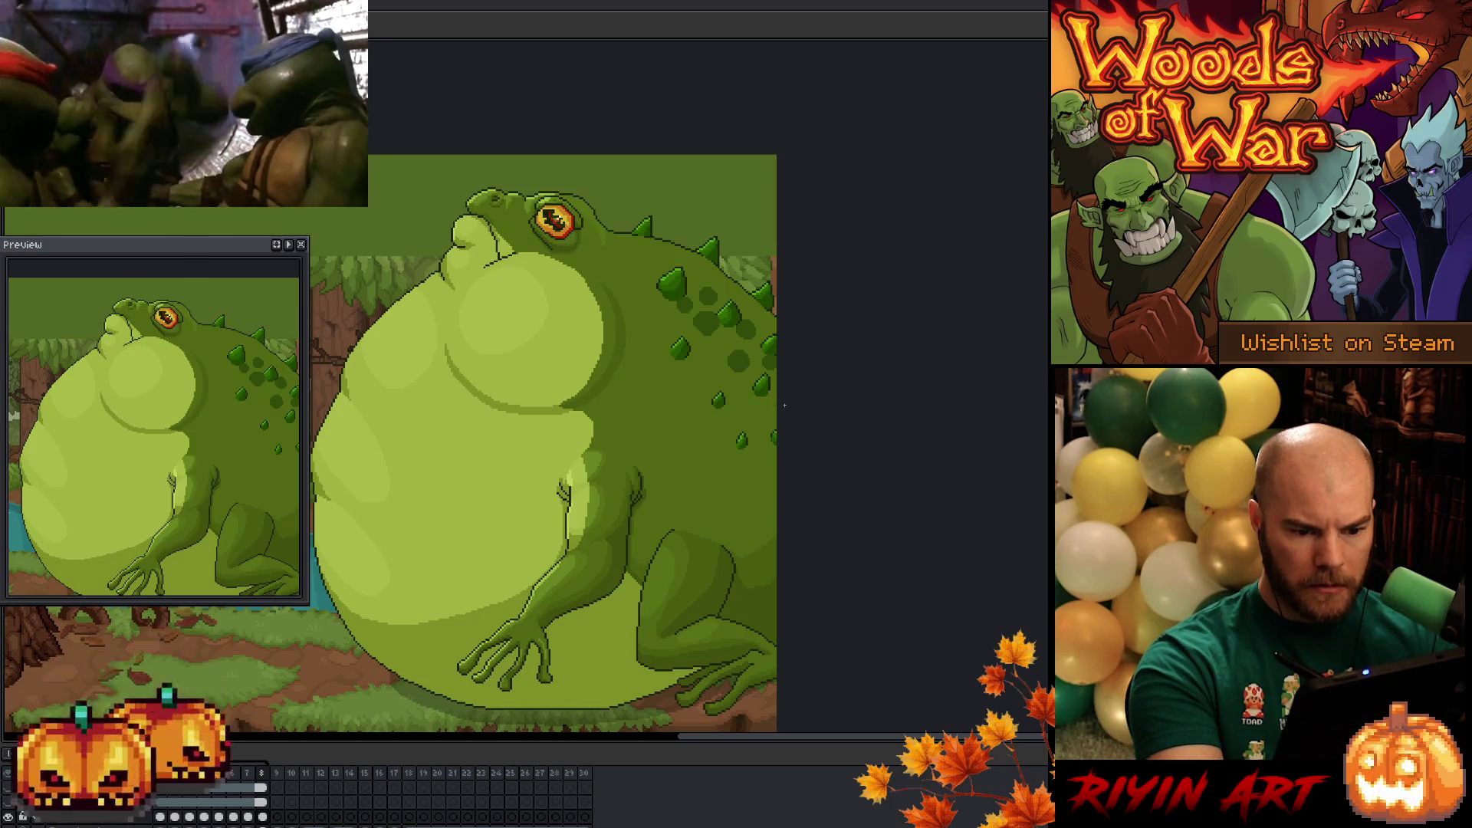
- Flip between frames 7 and 8 to check the spot and spike alignment
key(Left)
key(Right)
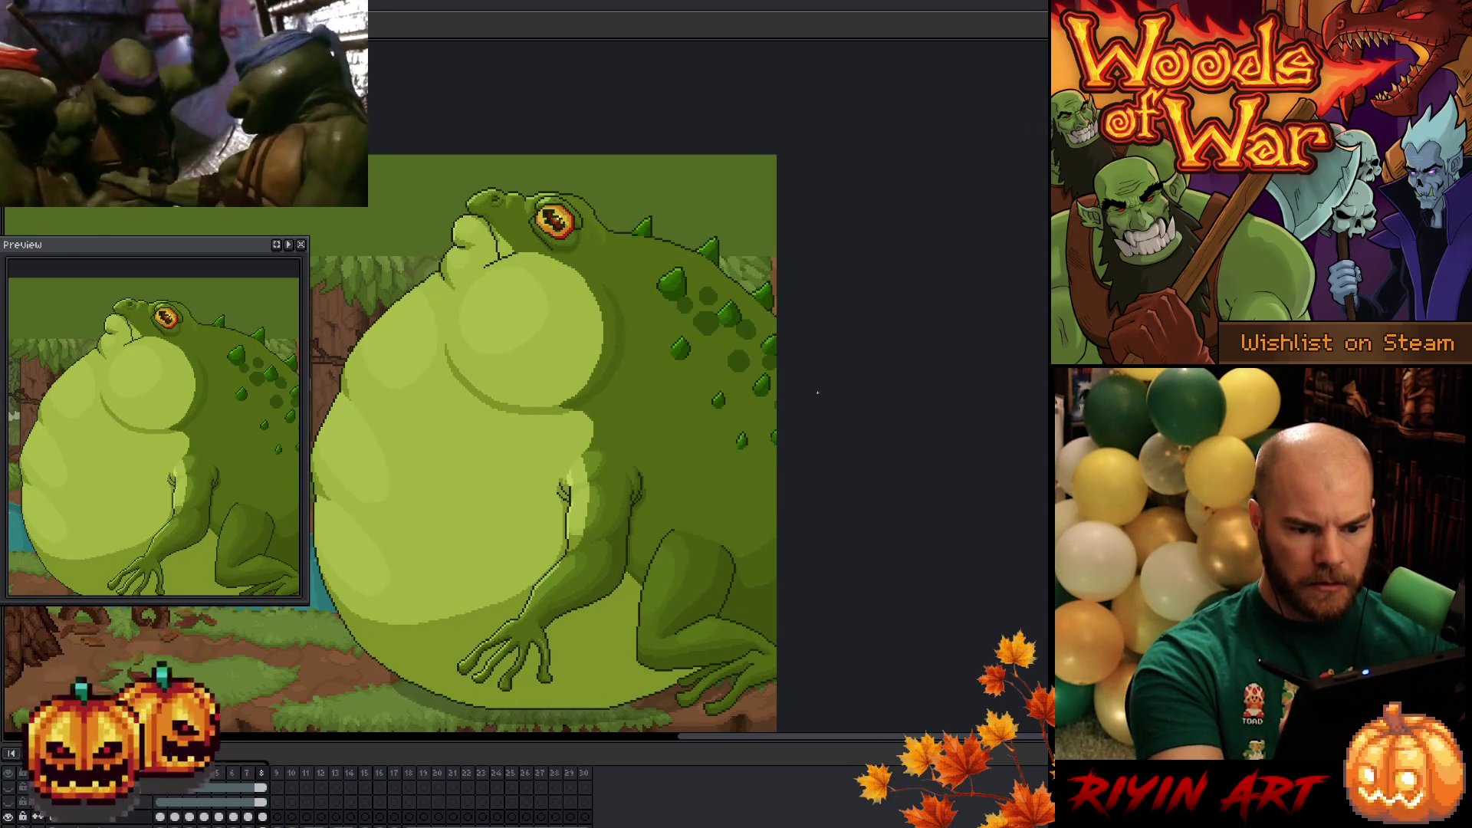
key(Left)
key(Right)
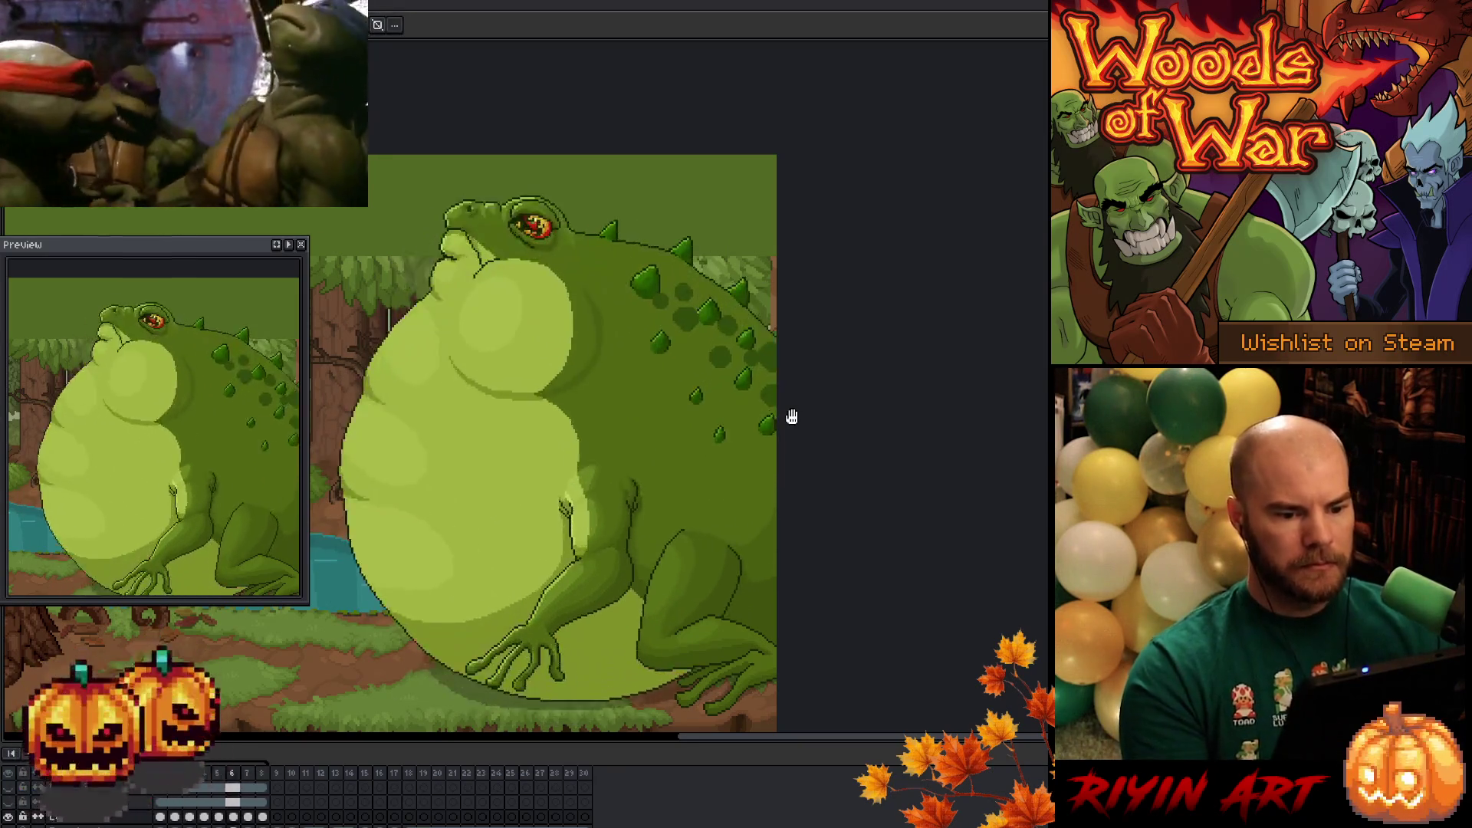
- Zoom the canvas out and back in, then display frame 1 with the toad's head raised
scroll(788, 402, down, 3)
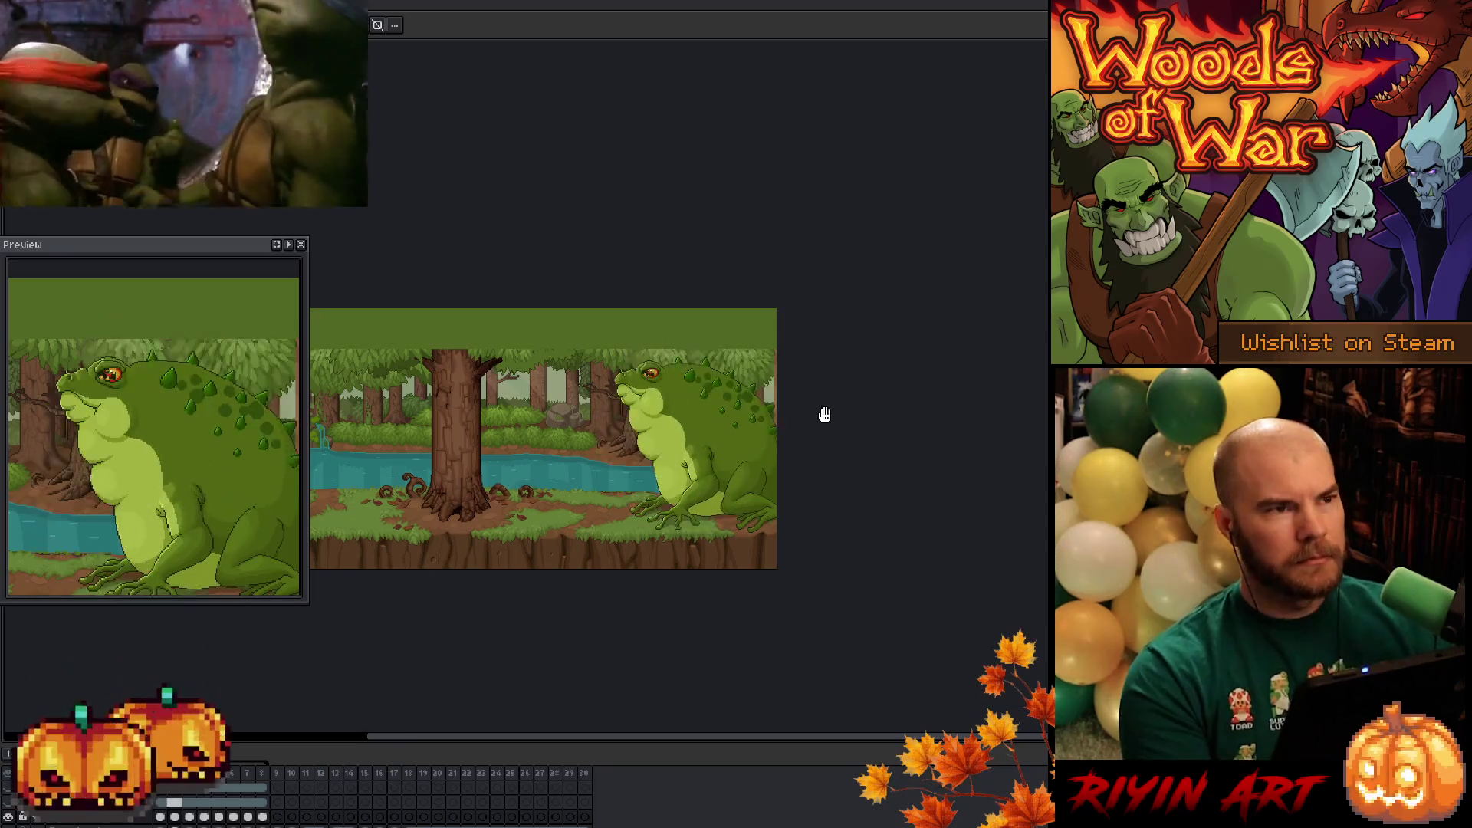
scroll(824, 414, up, 3)
scroll(824, 414, down, 3)
scroll(825, 414, up, 1)
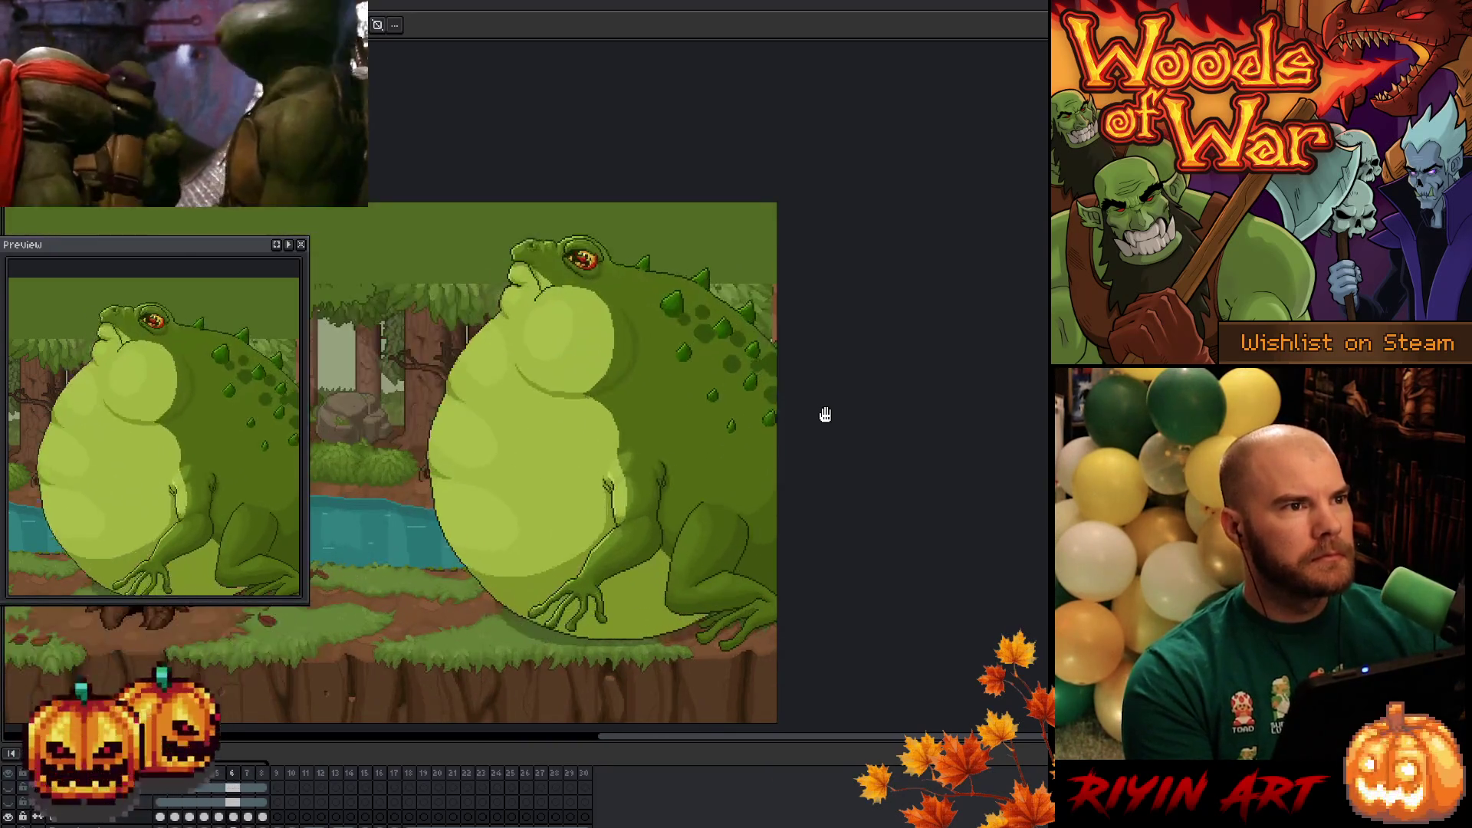
scroll(824, 414, up, 1)
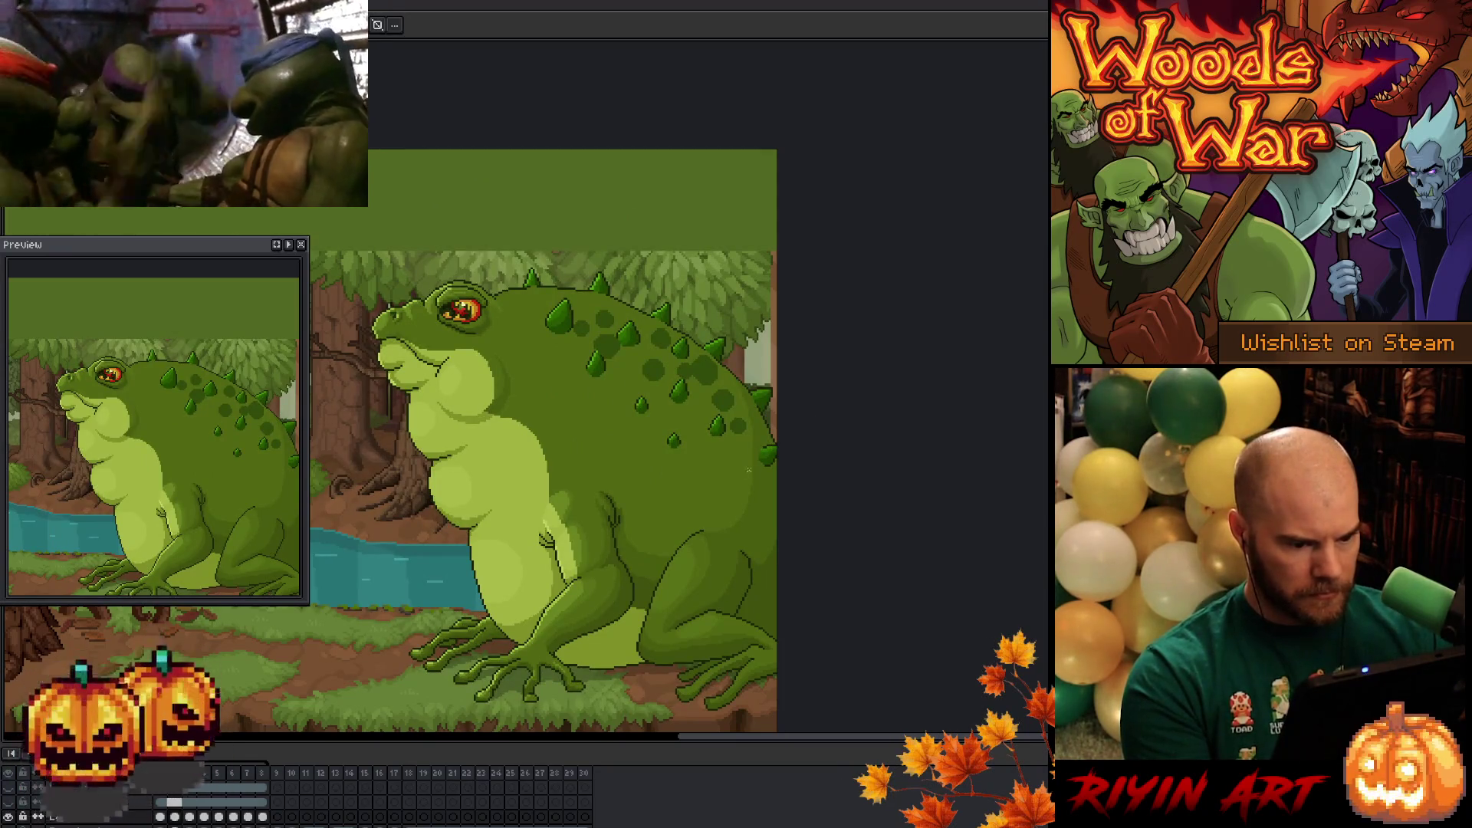
scroll(690, 458, up, 1)
scroll(651, 399, up, 1)
scroll(614, 357, up, 1)
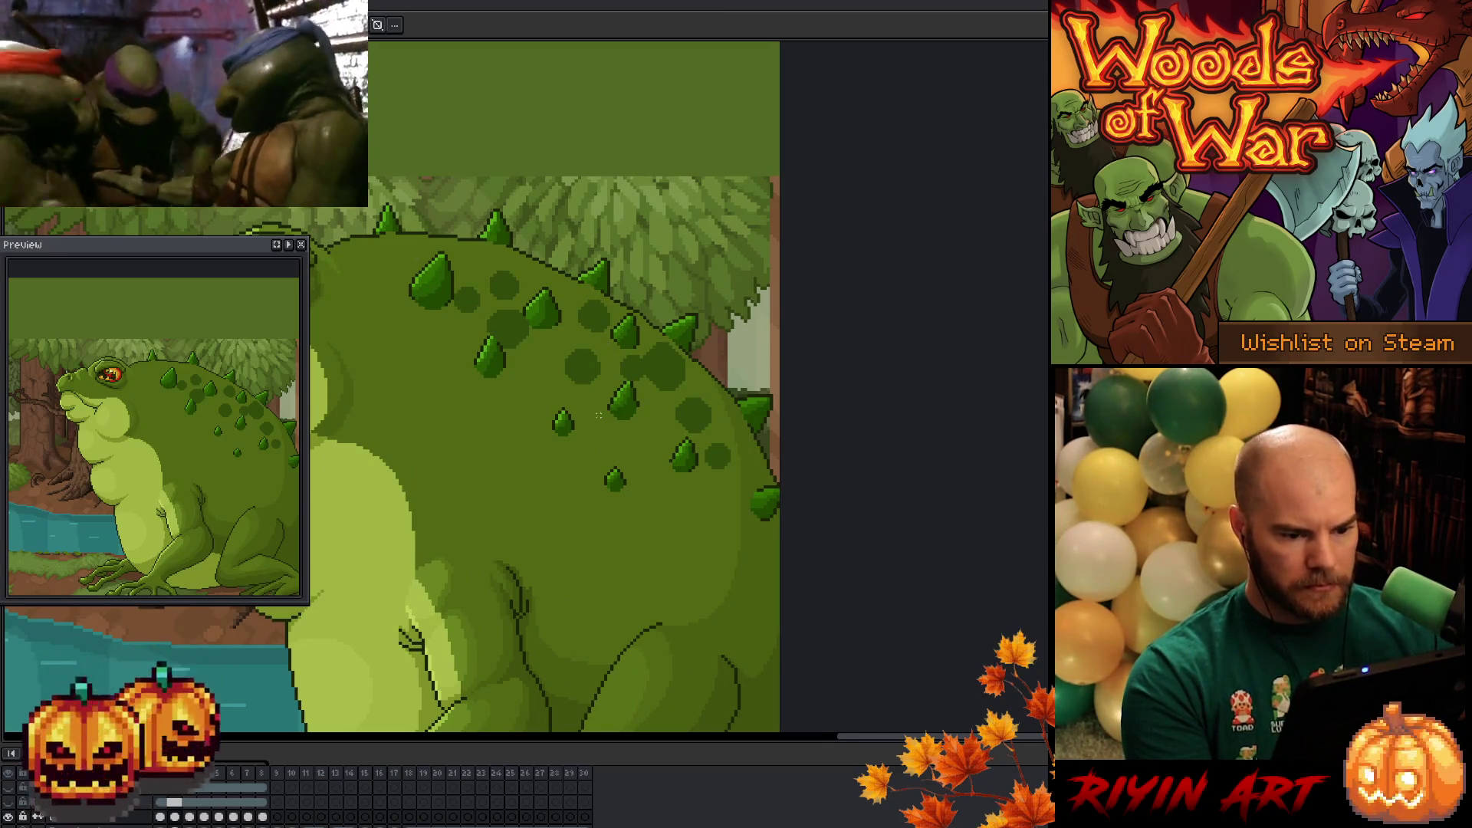
scroll(599, 415, down, 3)
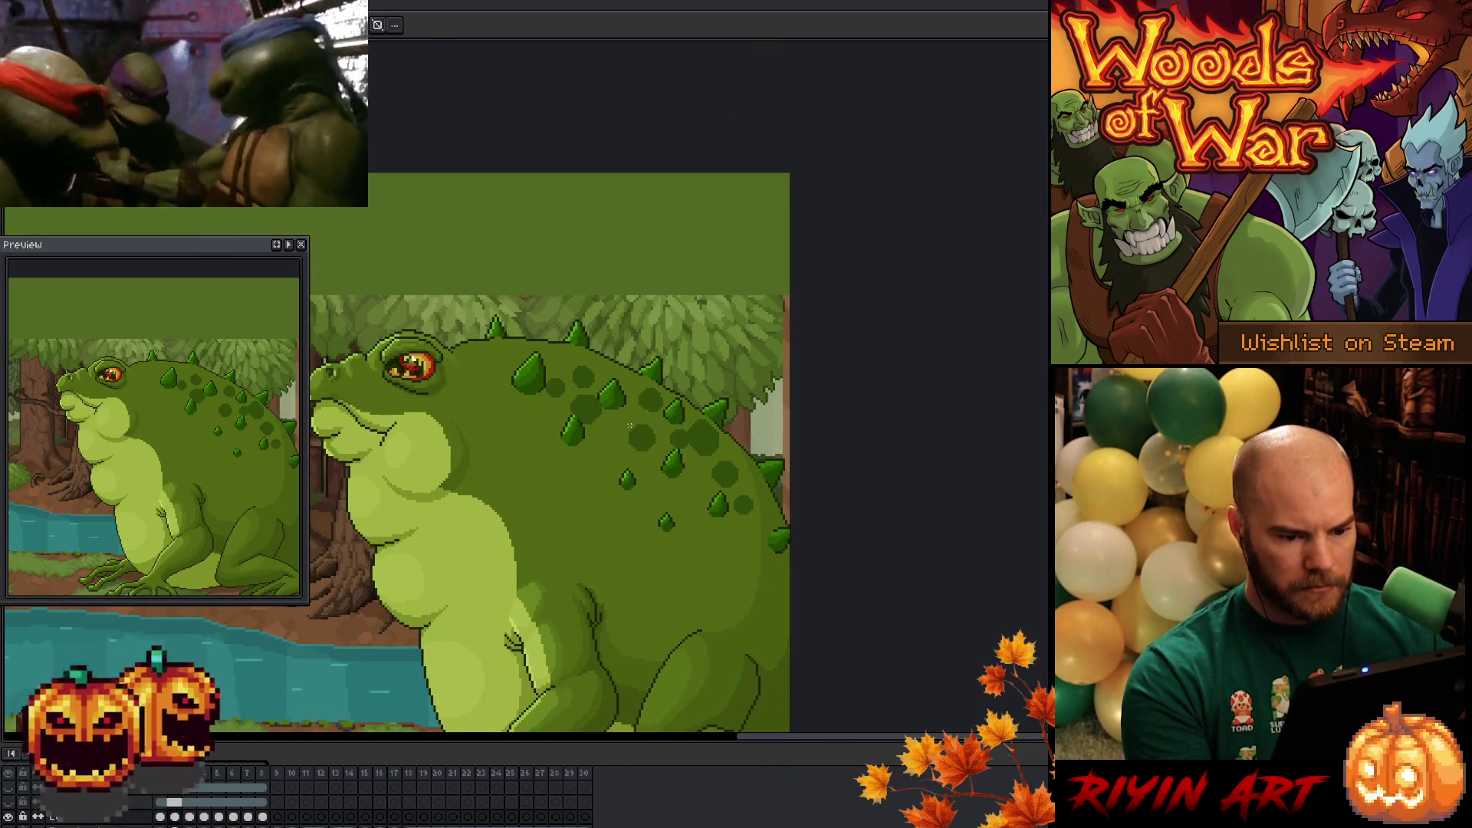
click(161, 817)
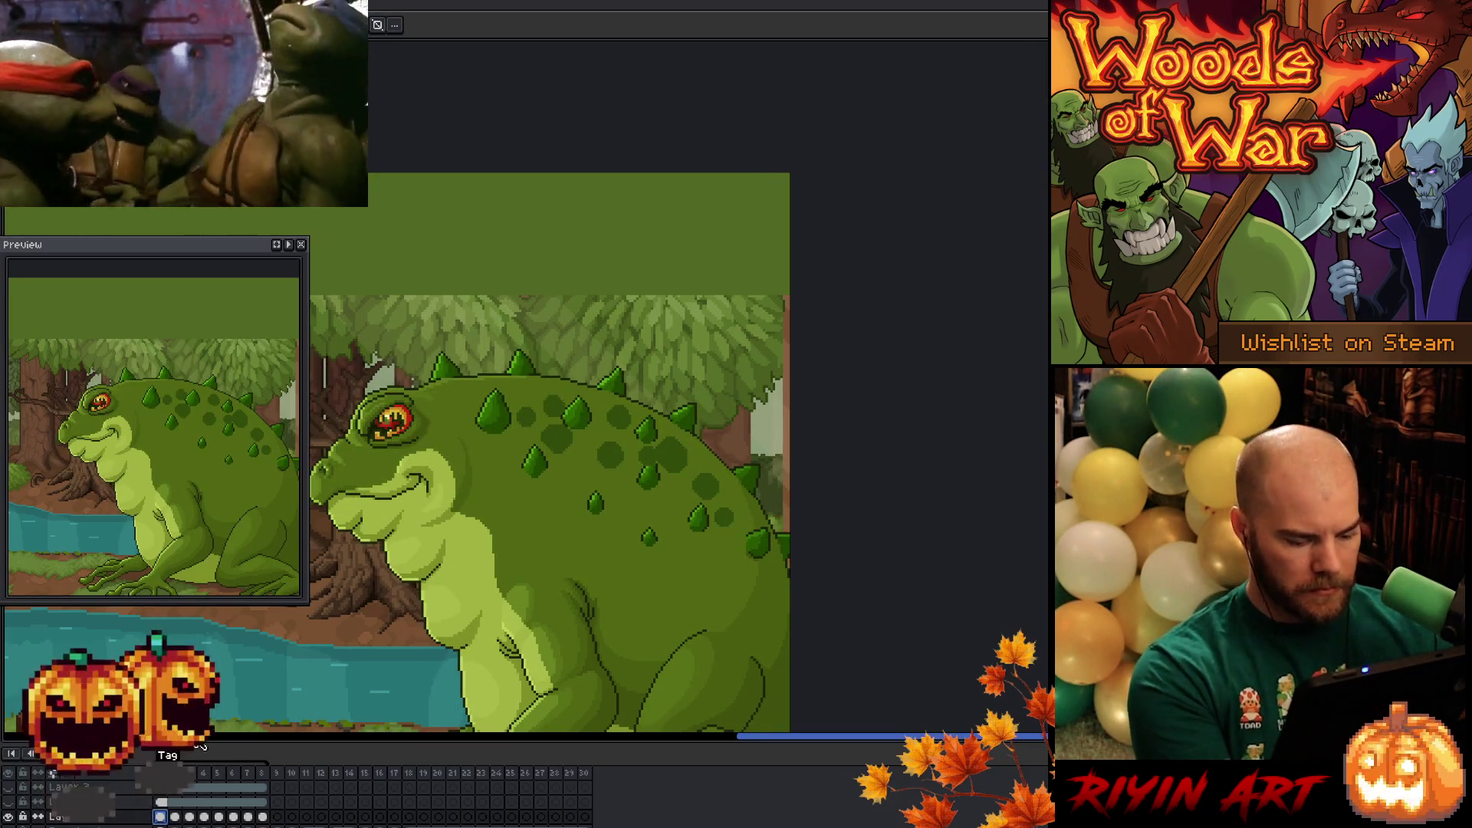
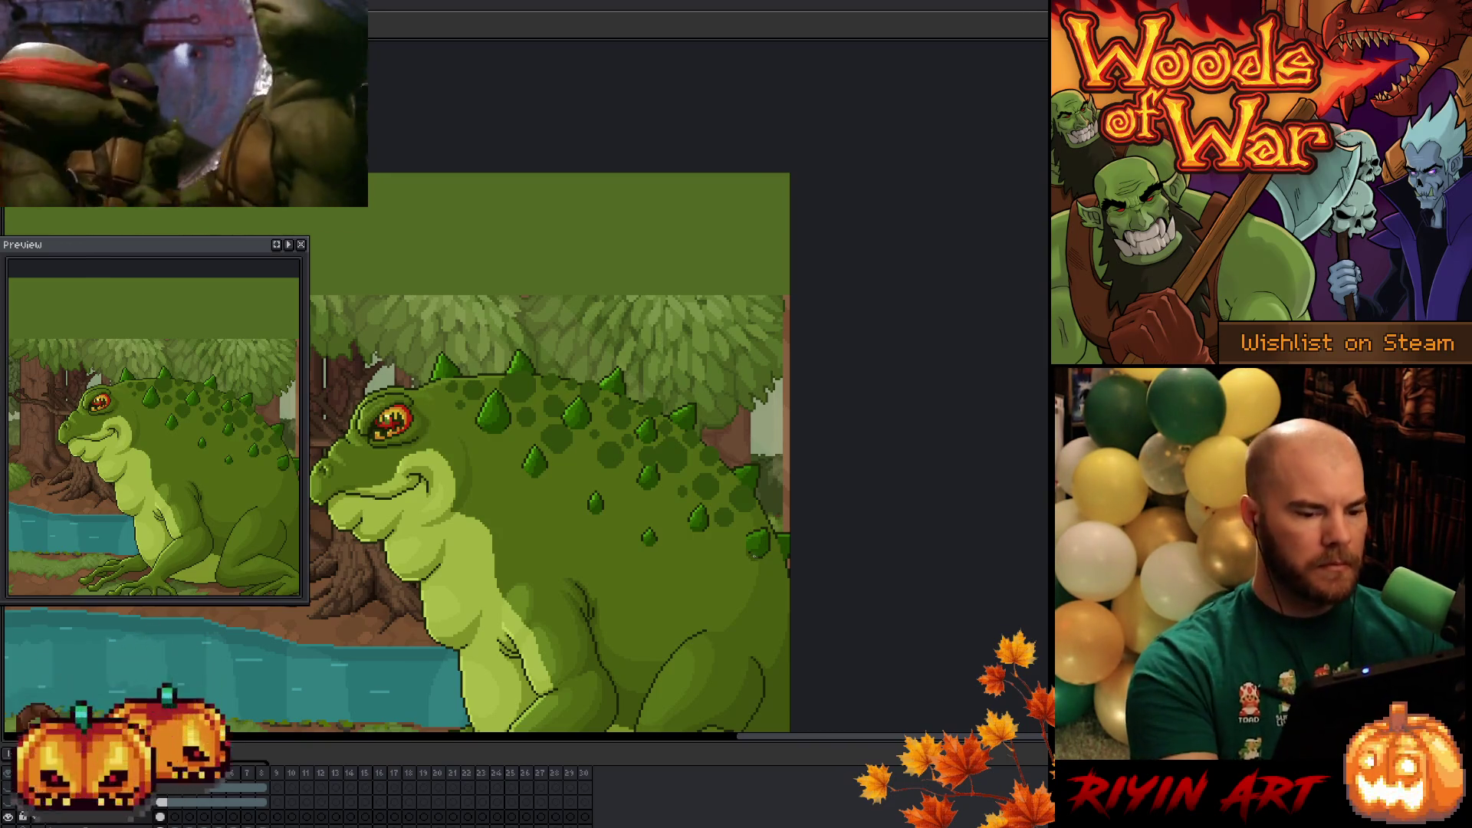
- Select the cels of frames 4–8, link them, then unlink them so they stay separate
key(ctrl)
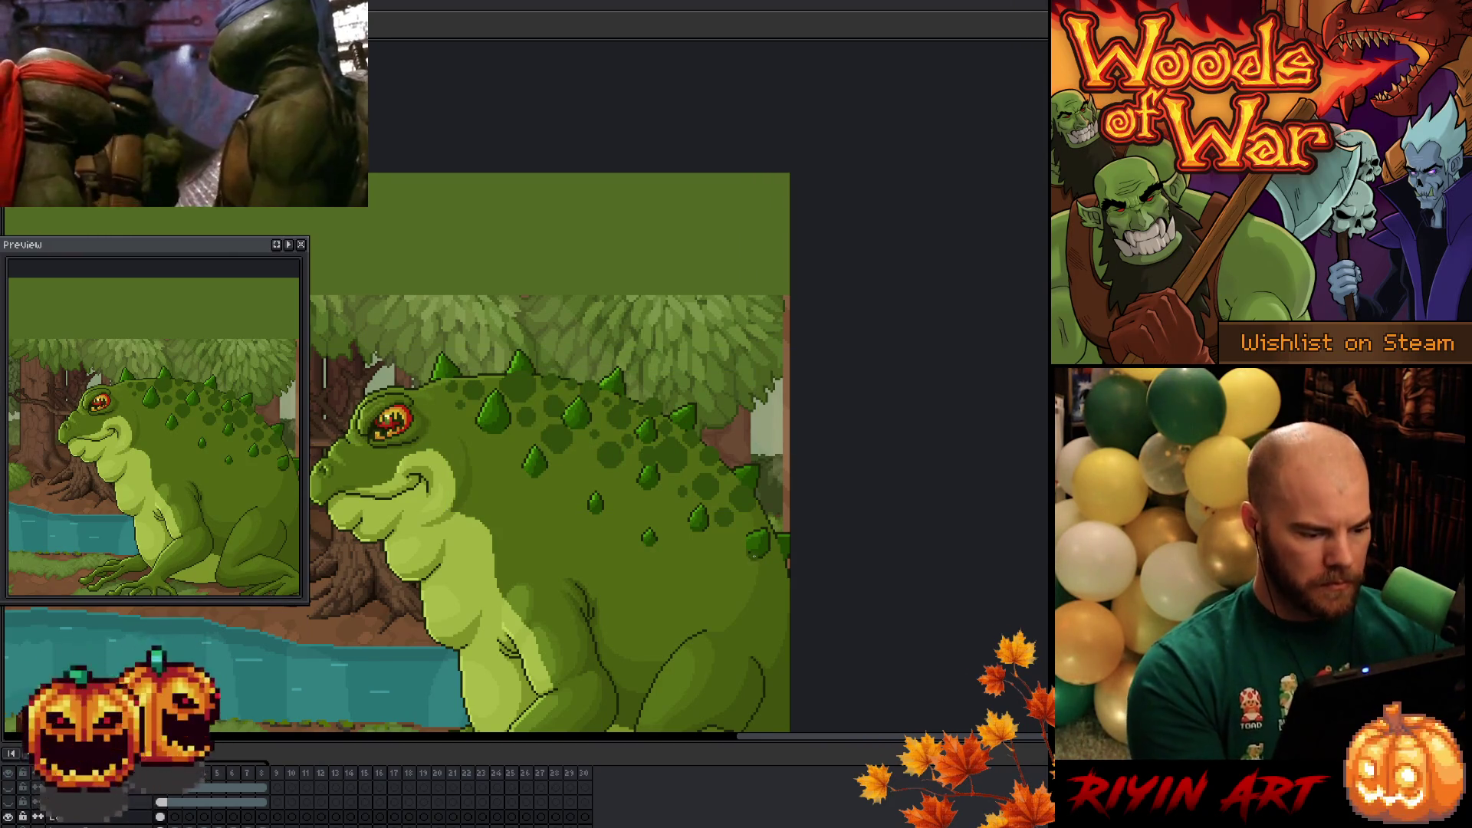
click(204, 817)
drag(220, 822, 262, 819)
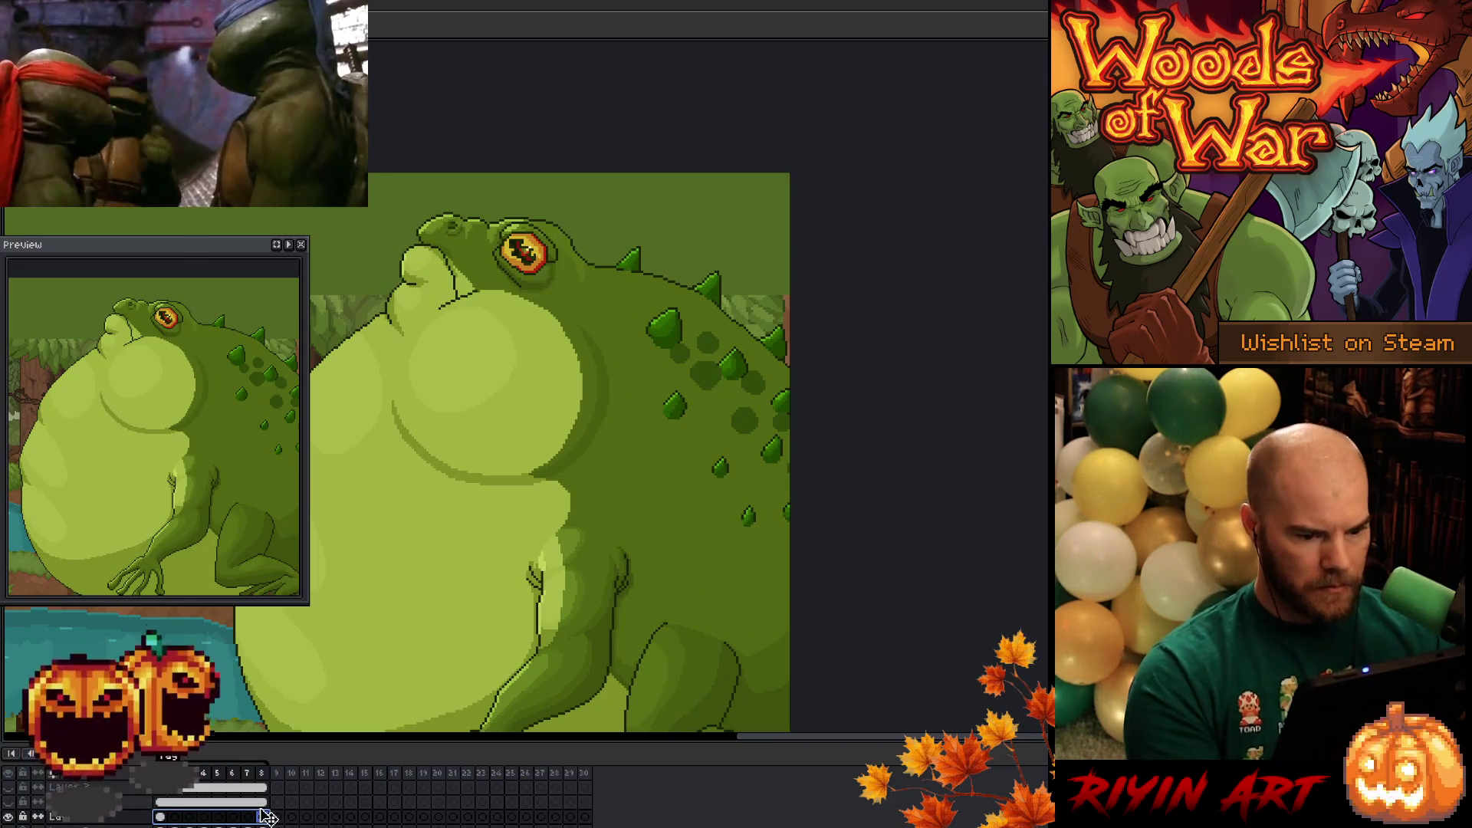
right_click(268, 820)
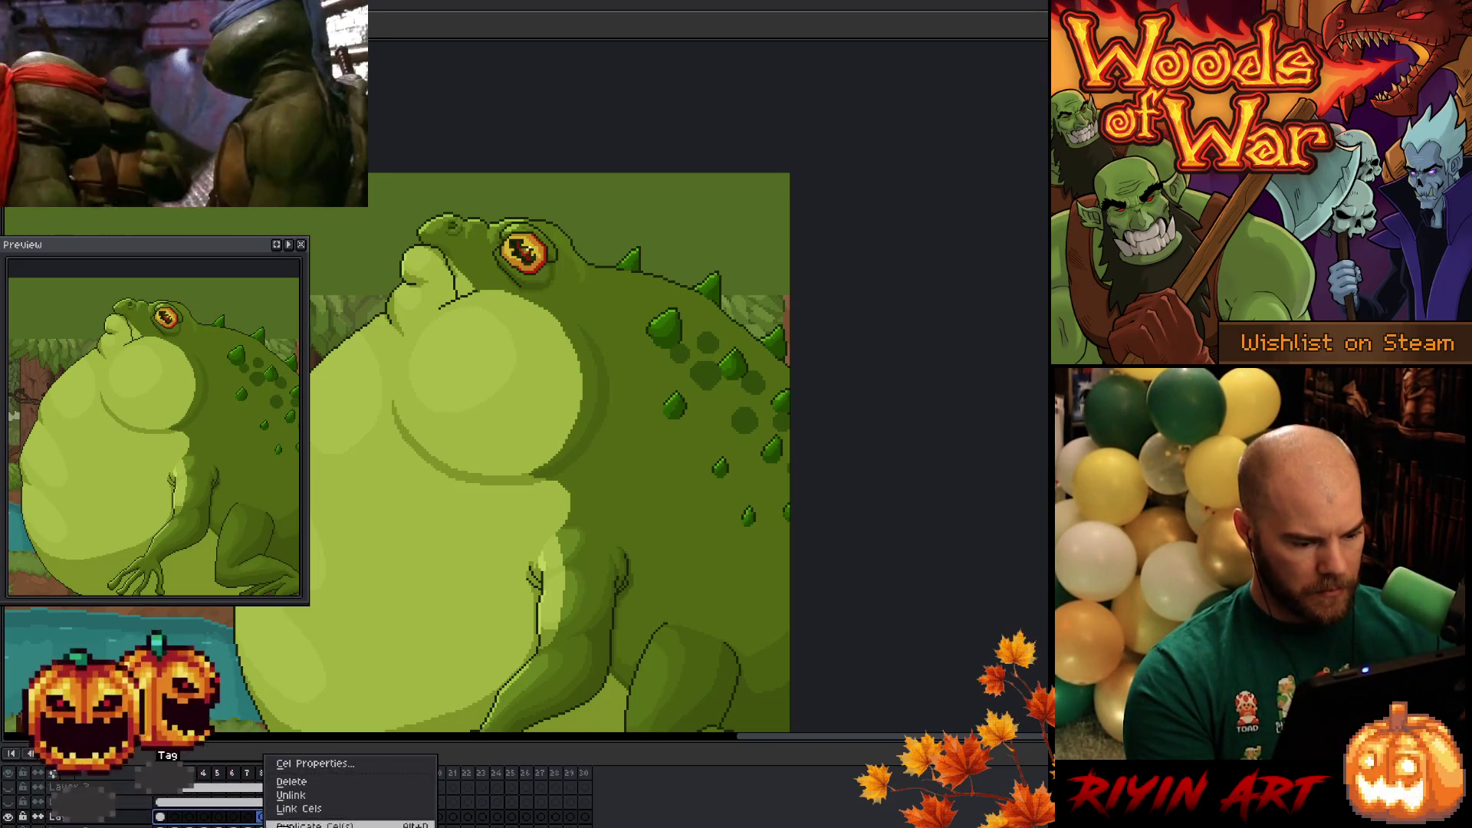
click(299, 814)
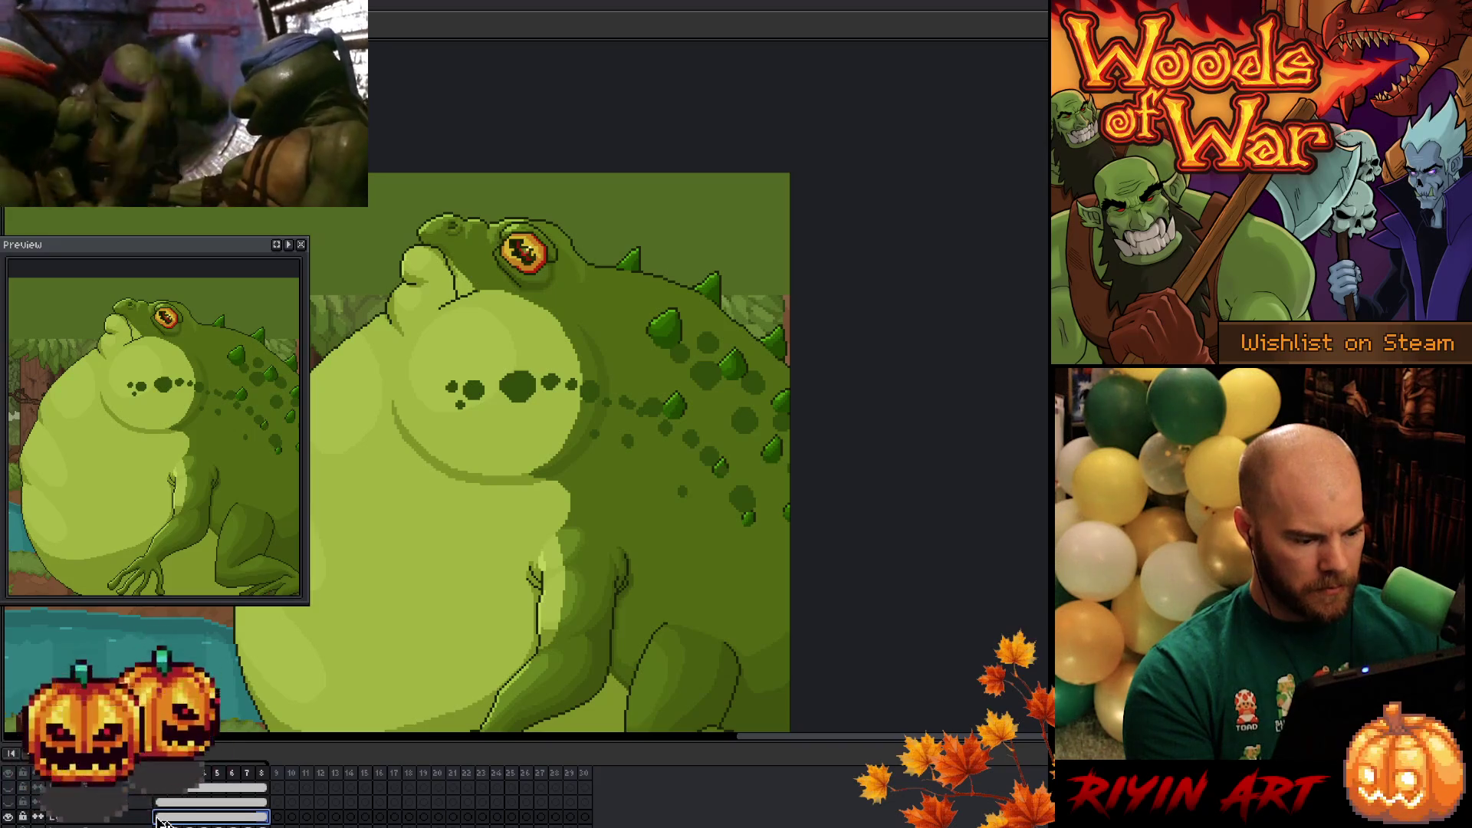
key(Escape)
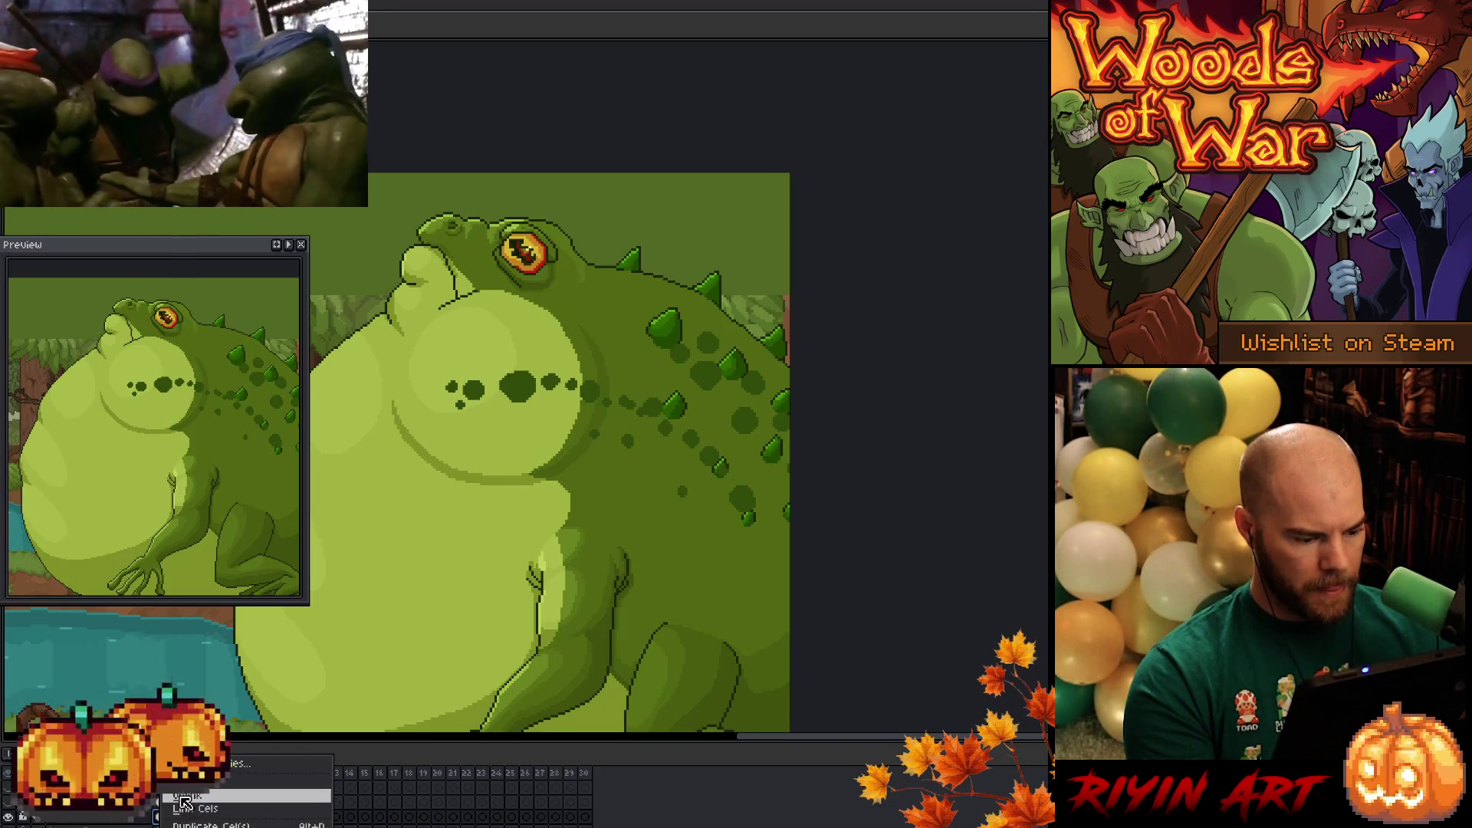
- Bring up the toad's second animation frame with the pencil tool ready
click(162, 817)
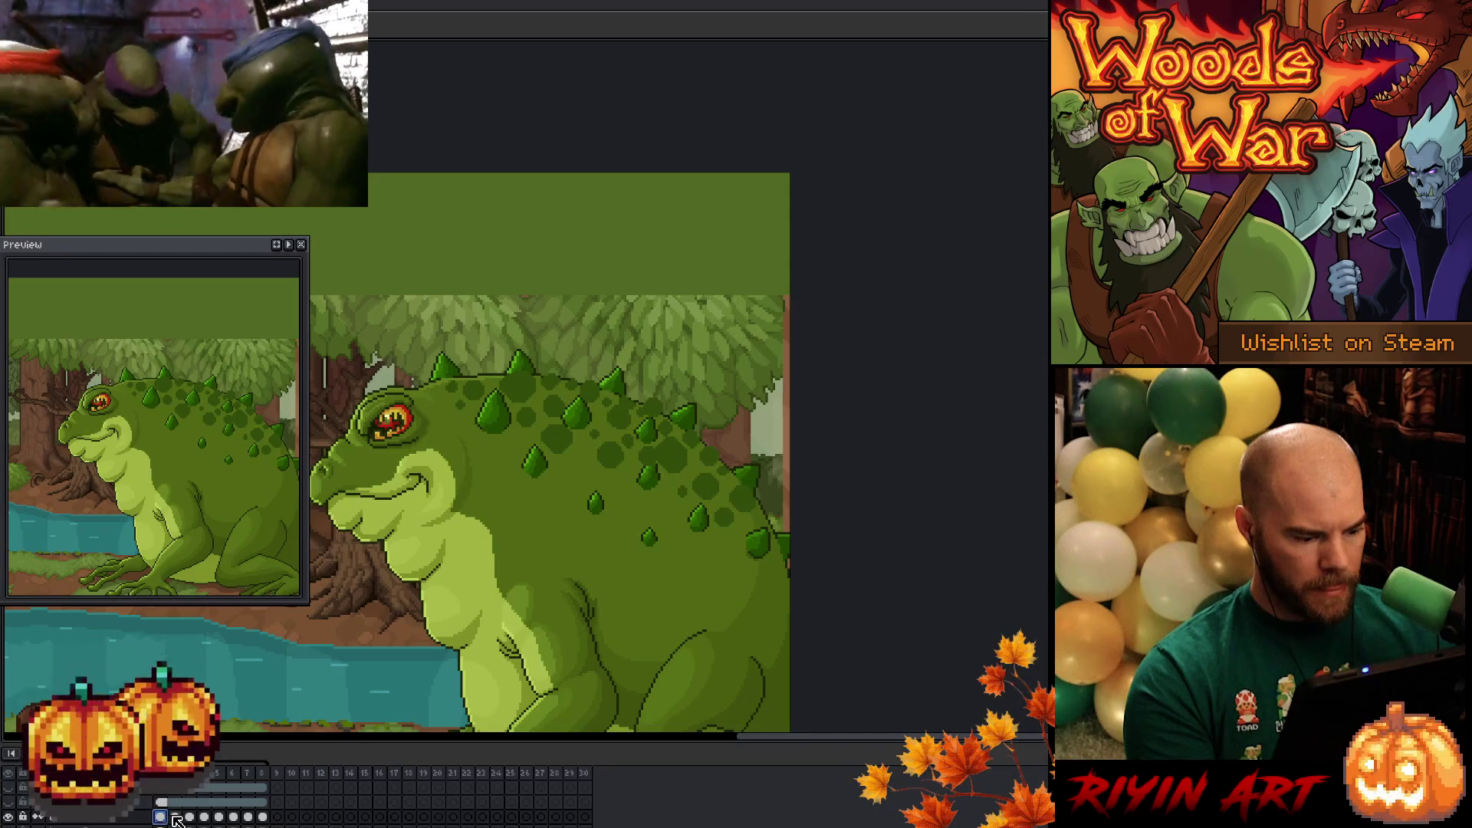
click(175, 817)
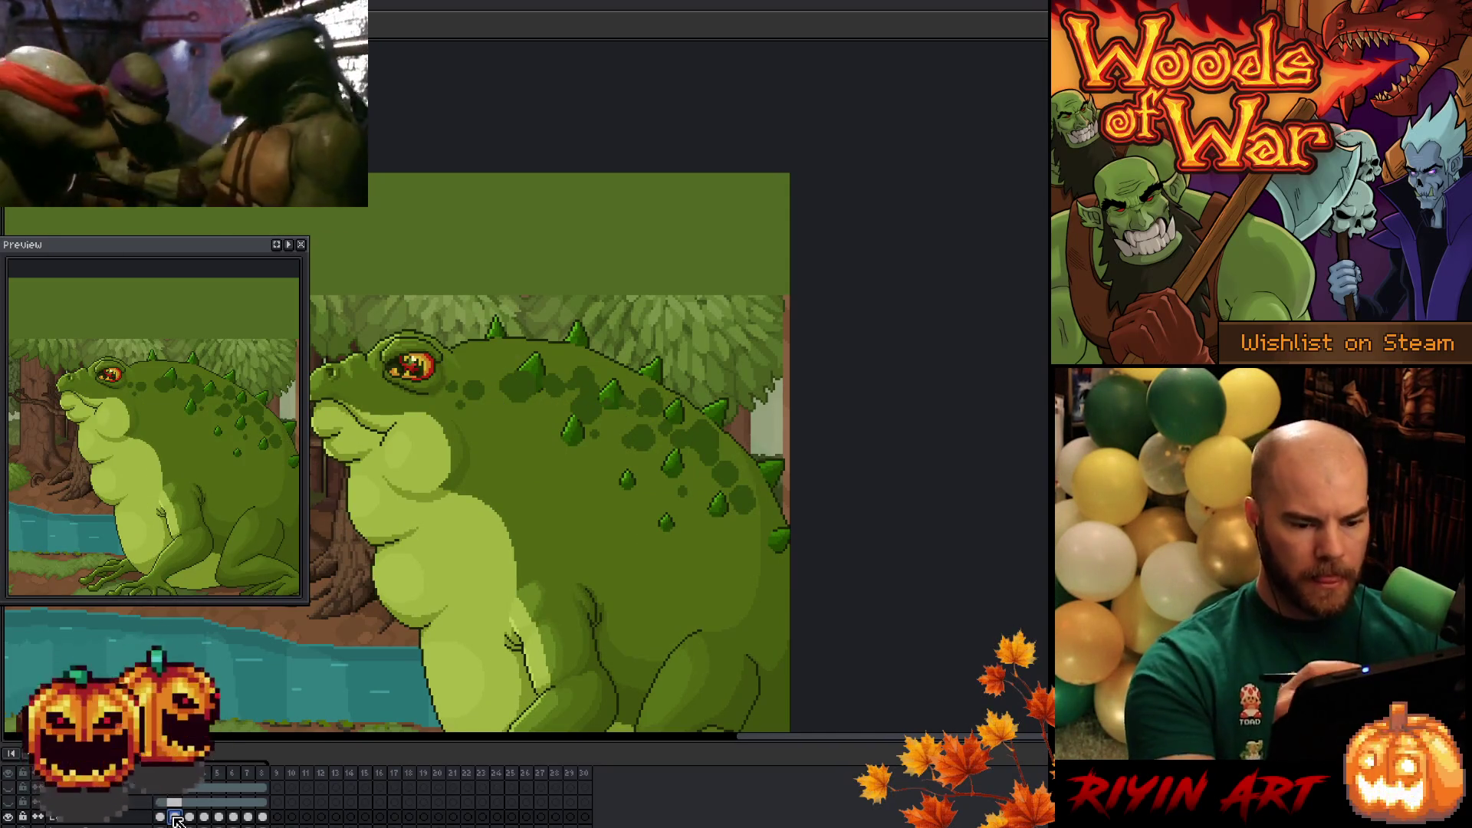
key(b)
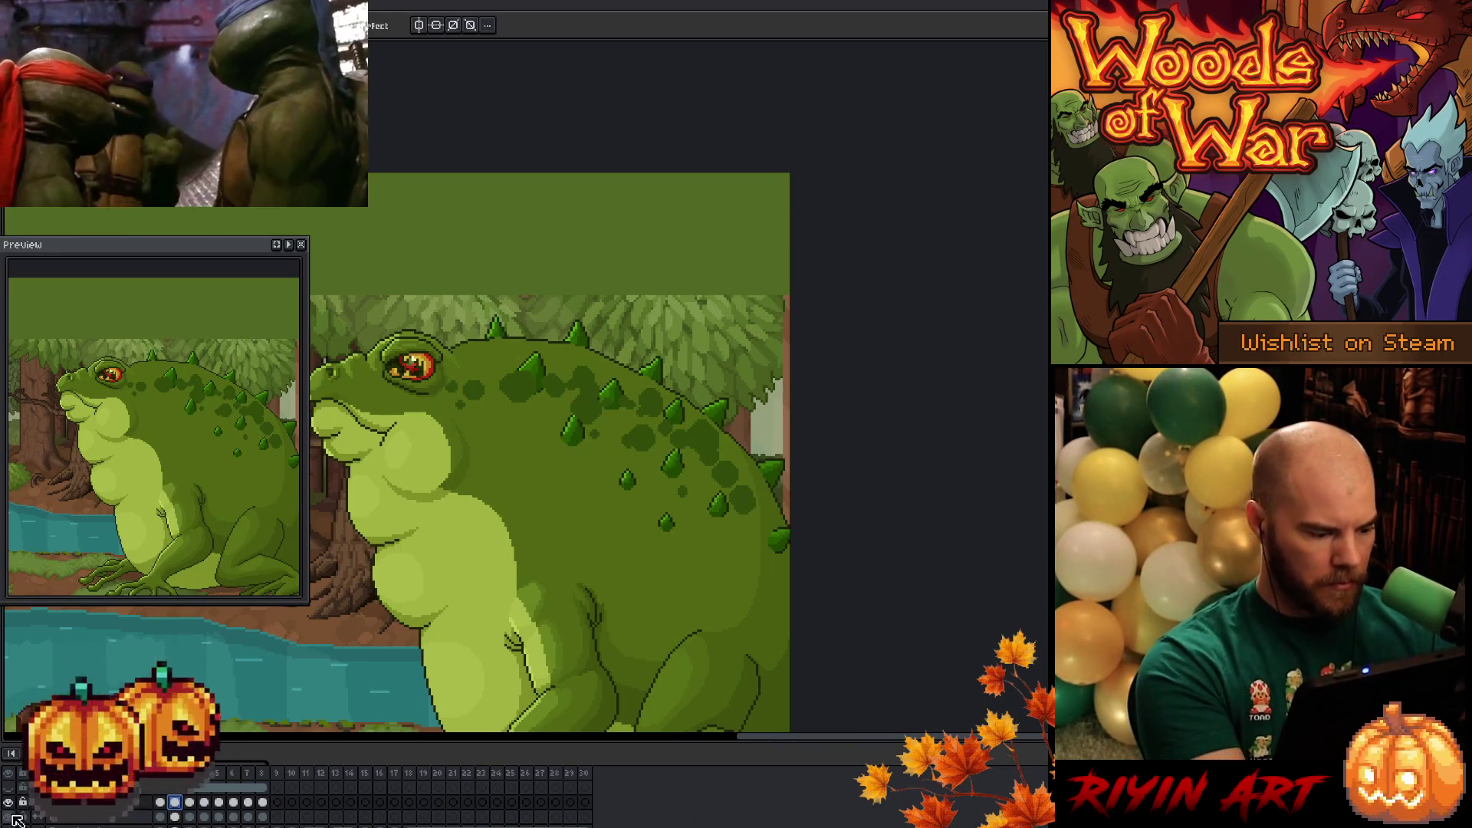
- Lasso the toad's spiky back and move it up and to the right
scroll(10, 822, down, 1)
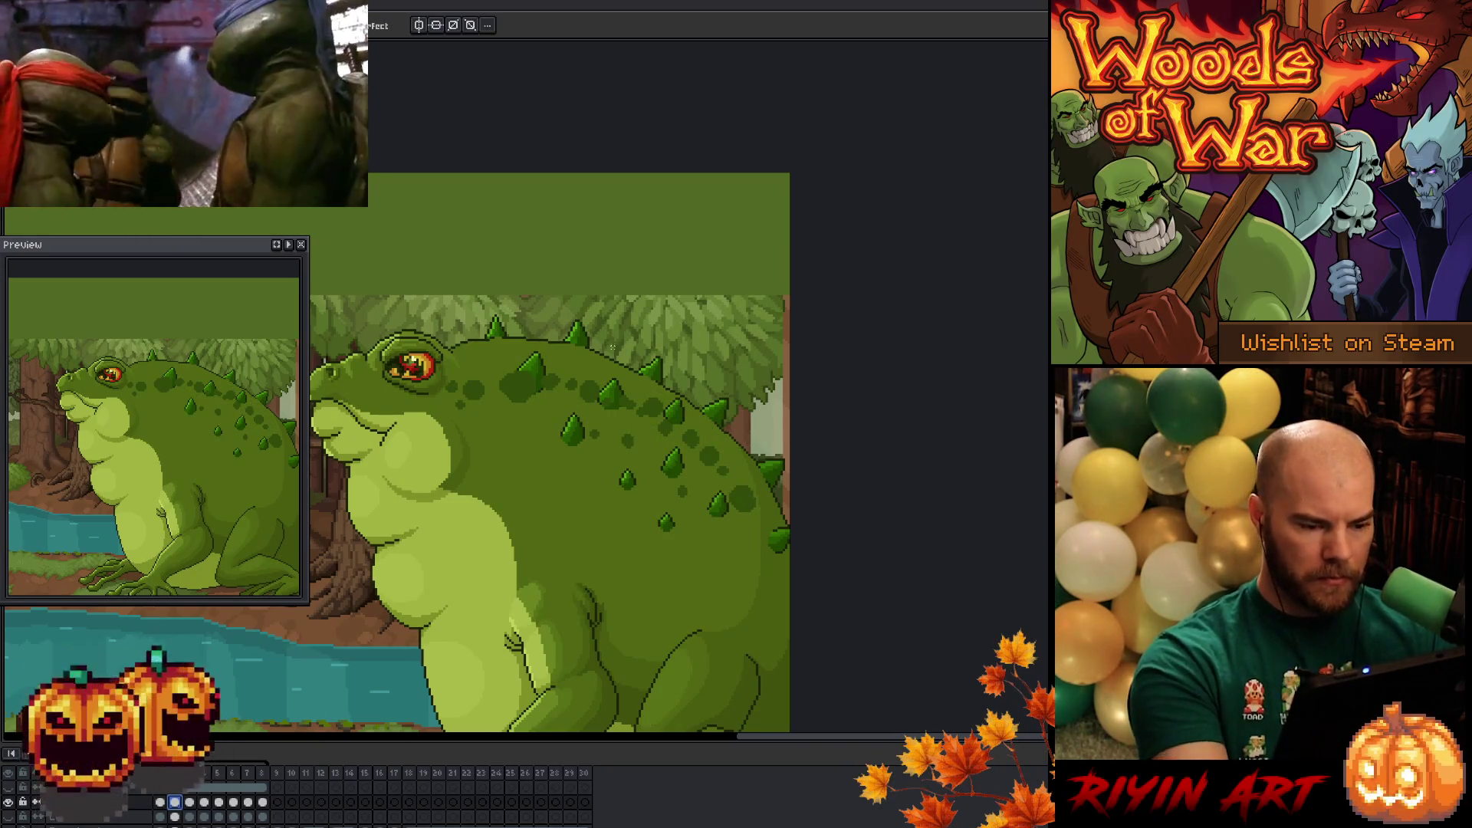
key(Return)
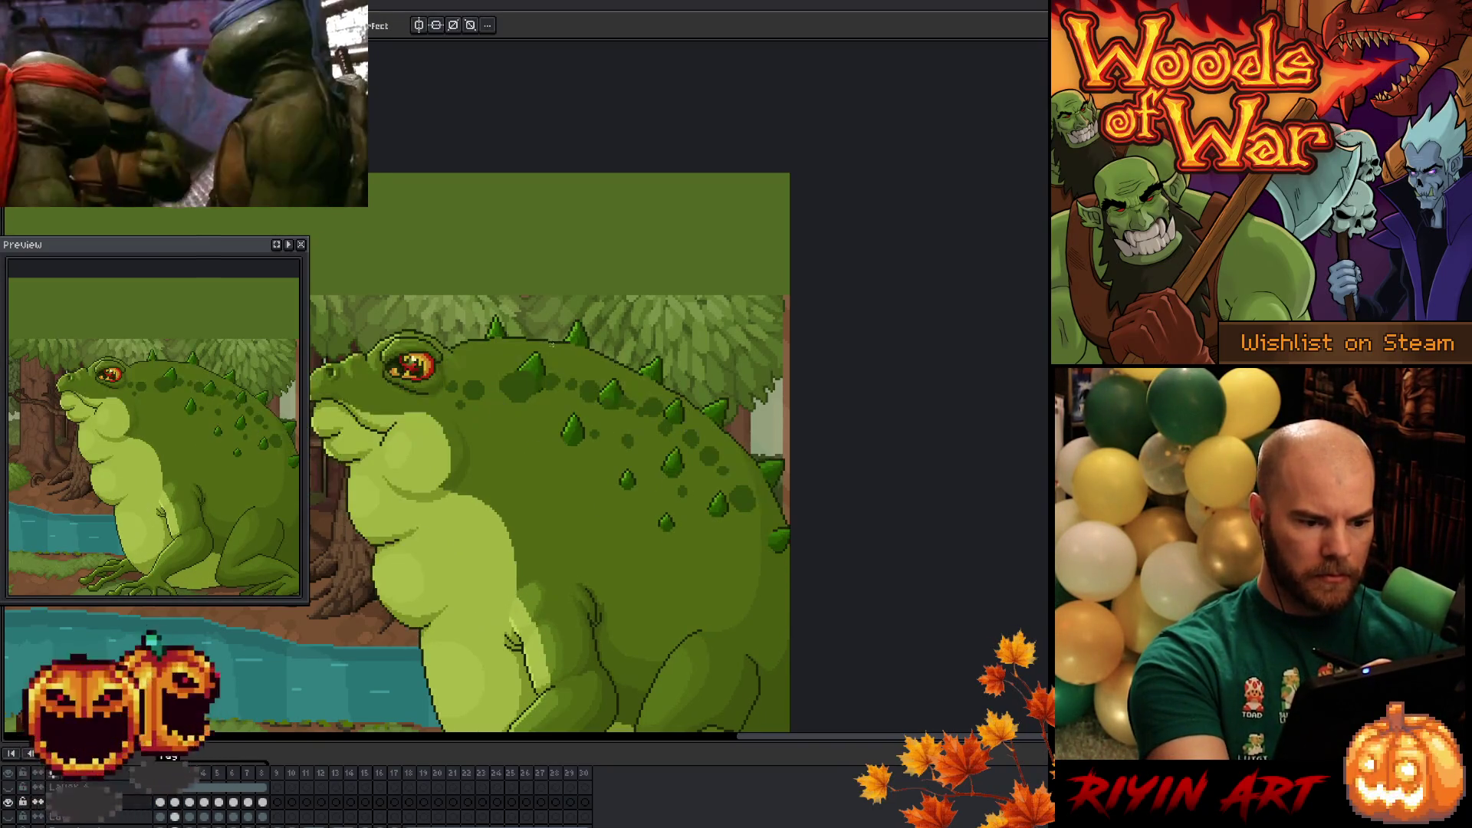
mouse_move(792, 495)
mouse_down()
mouse_move(544, 563)
mouse_move(552, 306)
mouse_move(786, 460)
mouse_up()
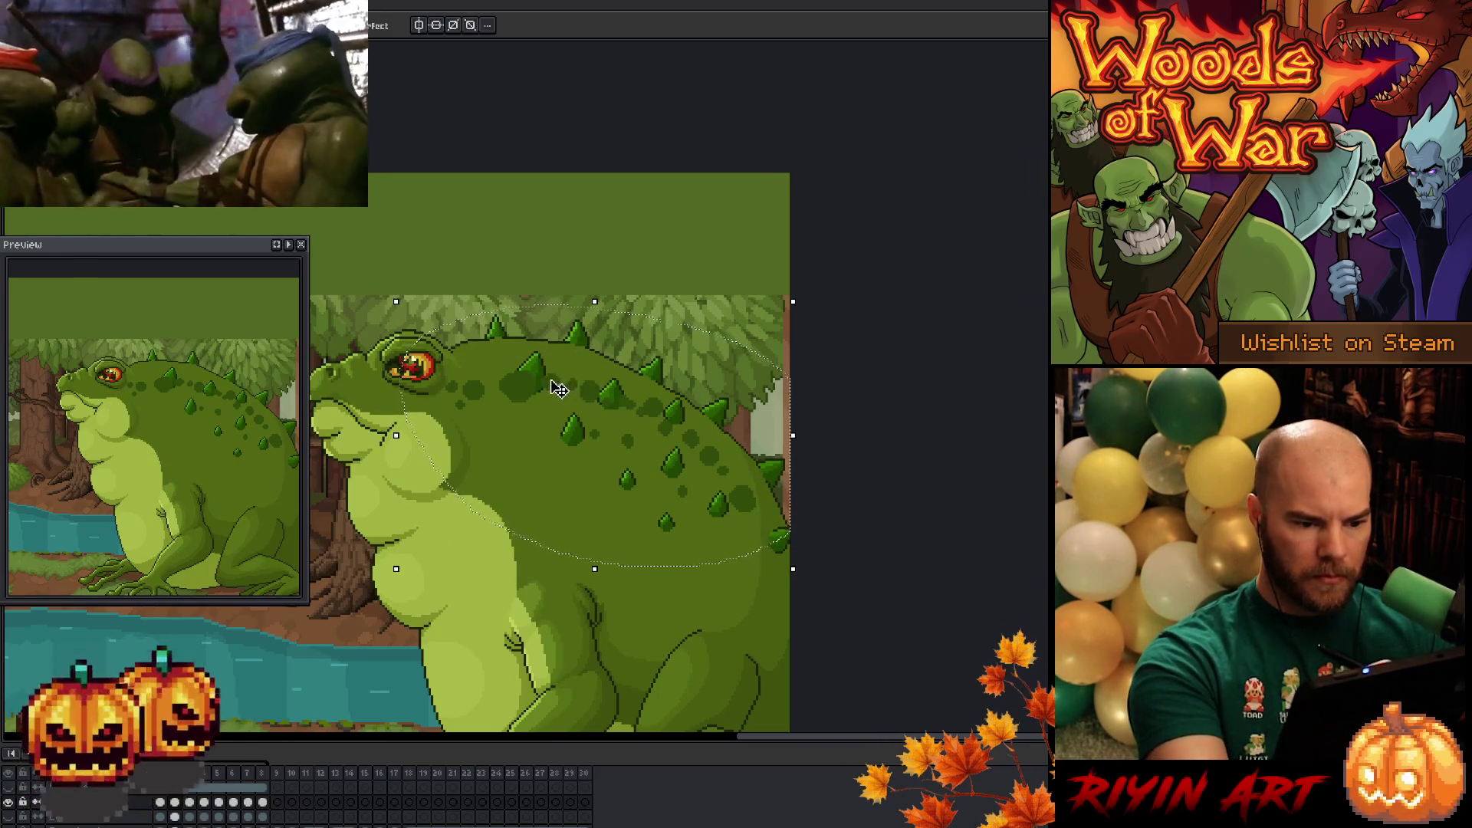
mouse_move(716, 459)
mouse_down()
mouse_move(719, 437)
mouse_move(734, 449)
mouse_up()
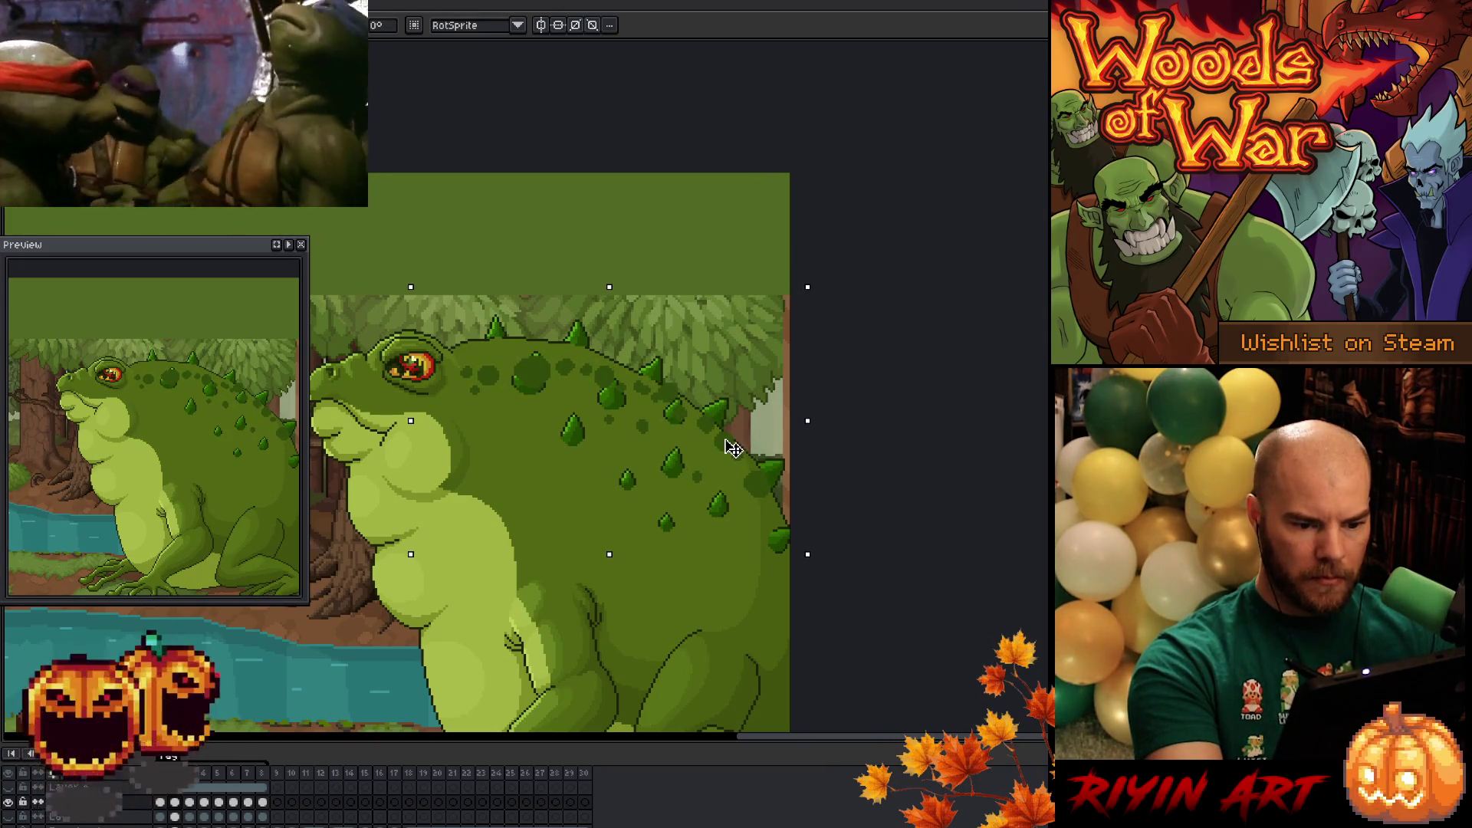
key(Return)
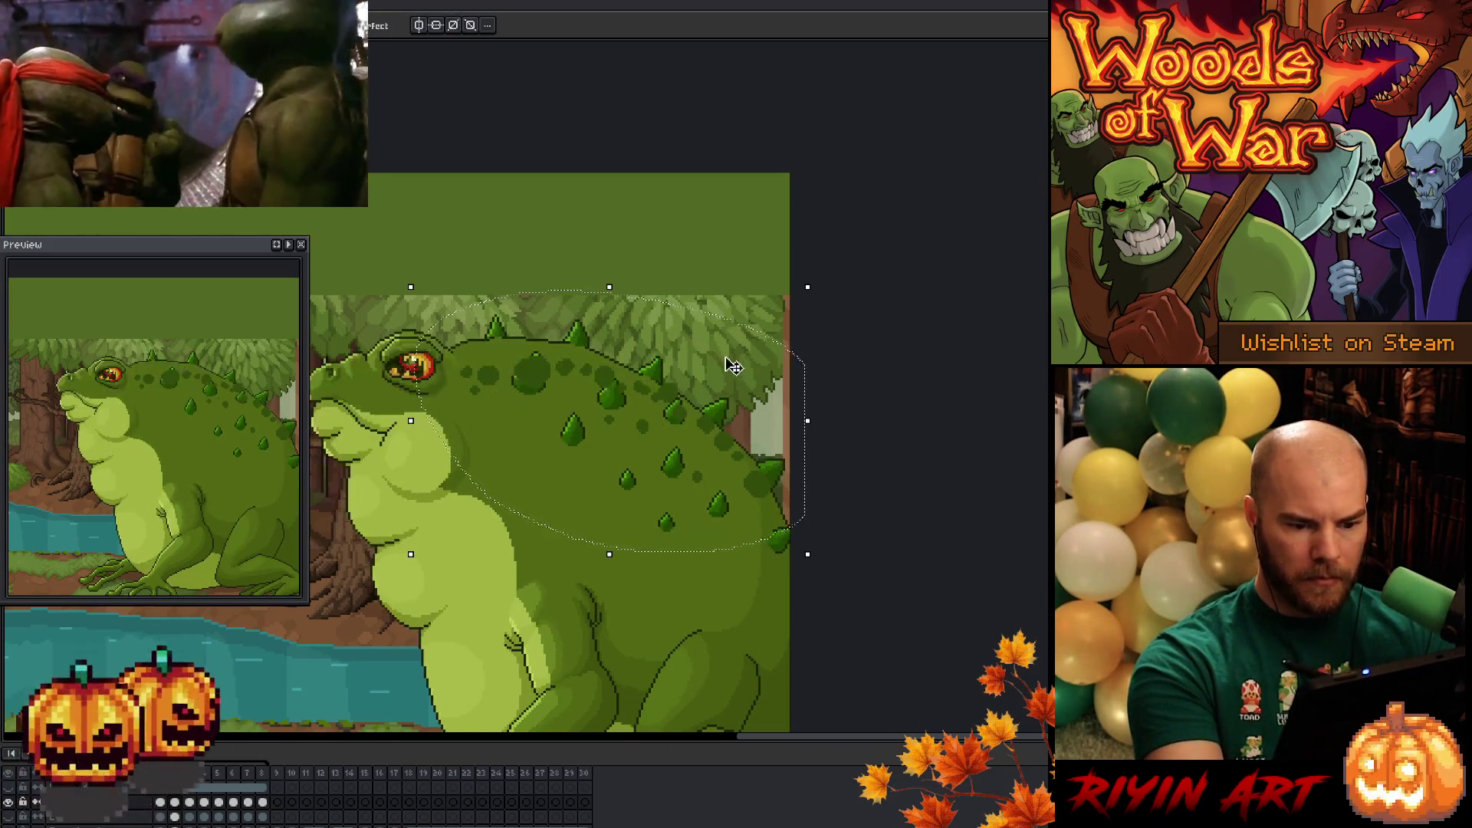
- Rotate the back to tilt upward, nudge it right, and commit
mouse_move(814, 276)
mouse_down()
mouse_move(841, 315)
mouse_move(819, 311)
mouse_up()
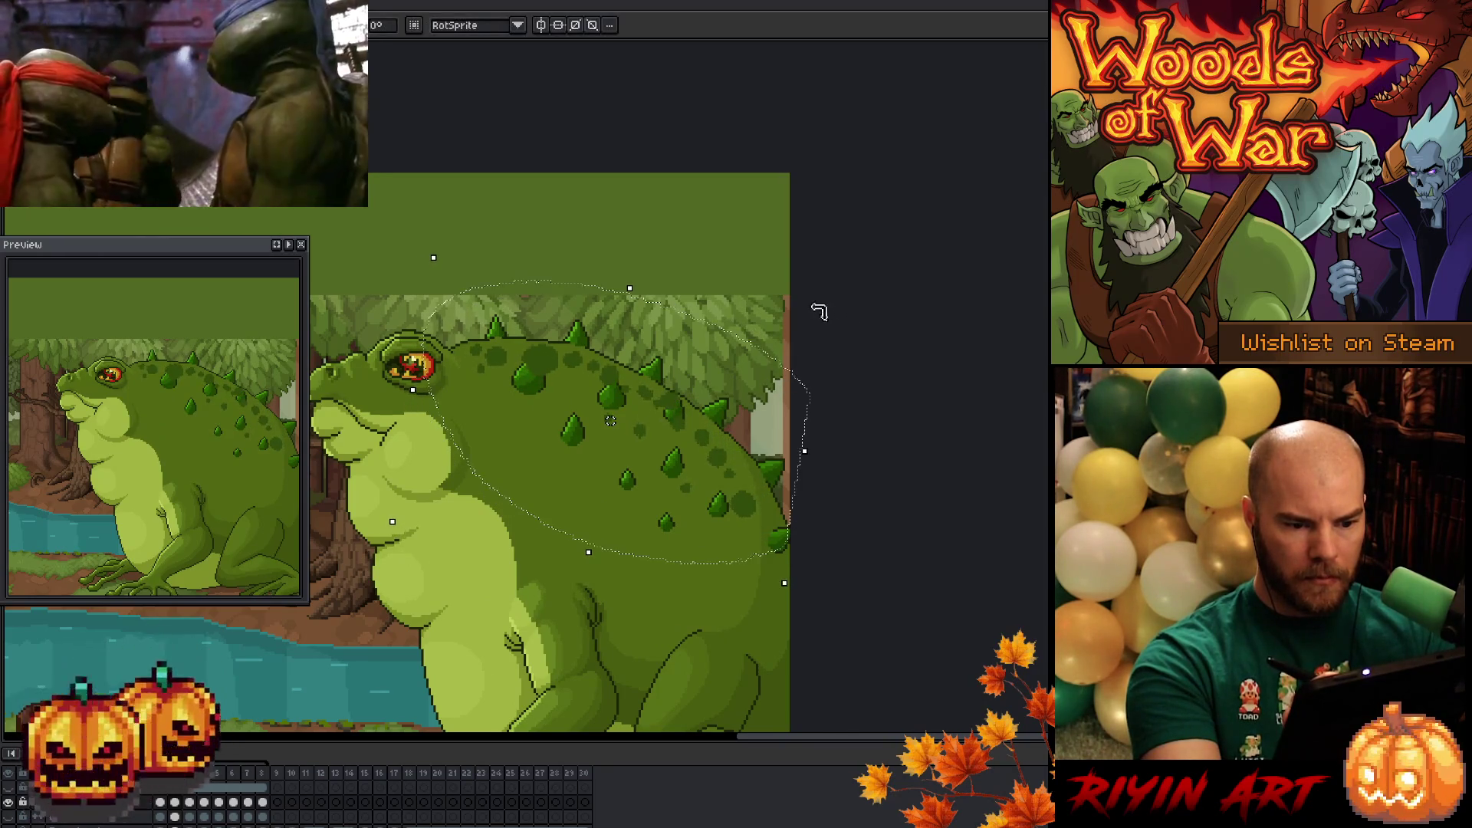
drag(679, 407, 696, 405)
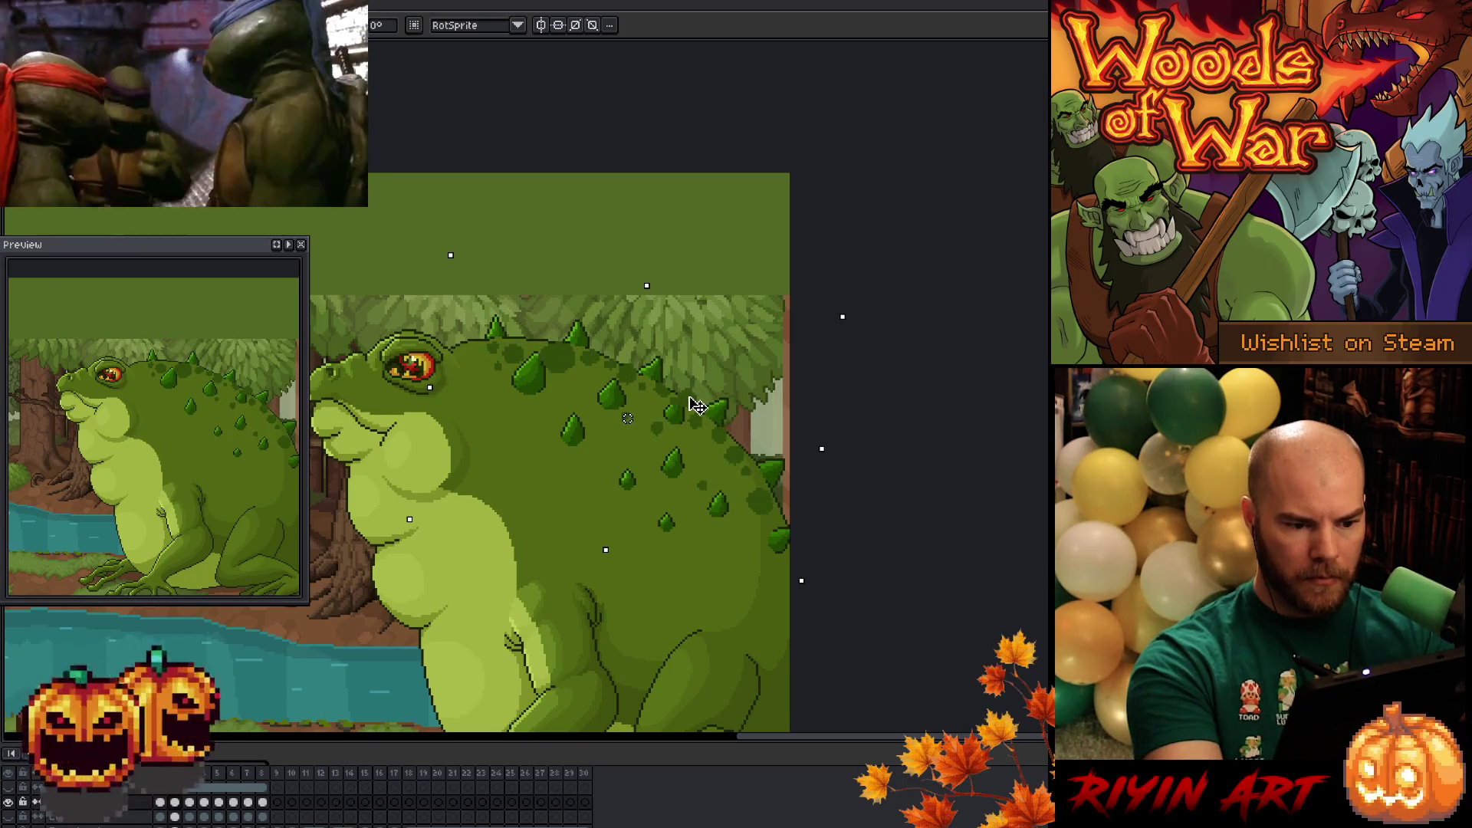
key(Return)
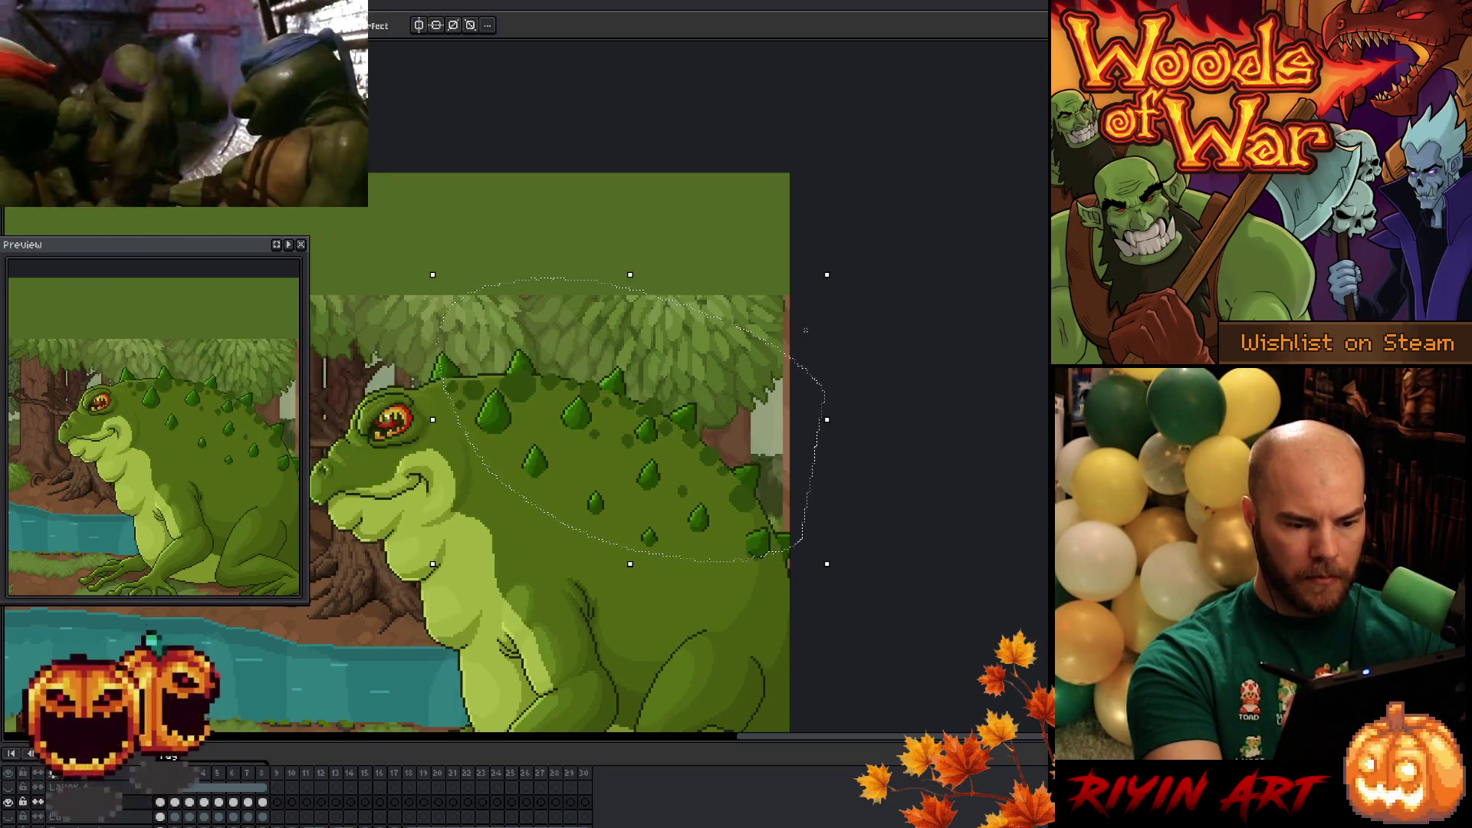
- Nudge the rotated back about 3 px left and compare it with the earlier pose
key(ctrl+z)
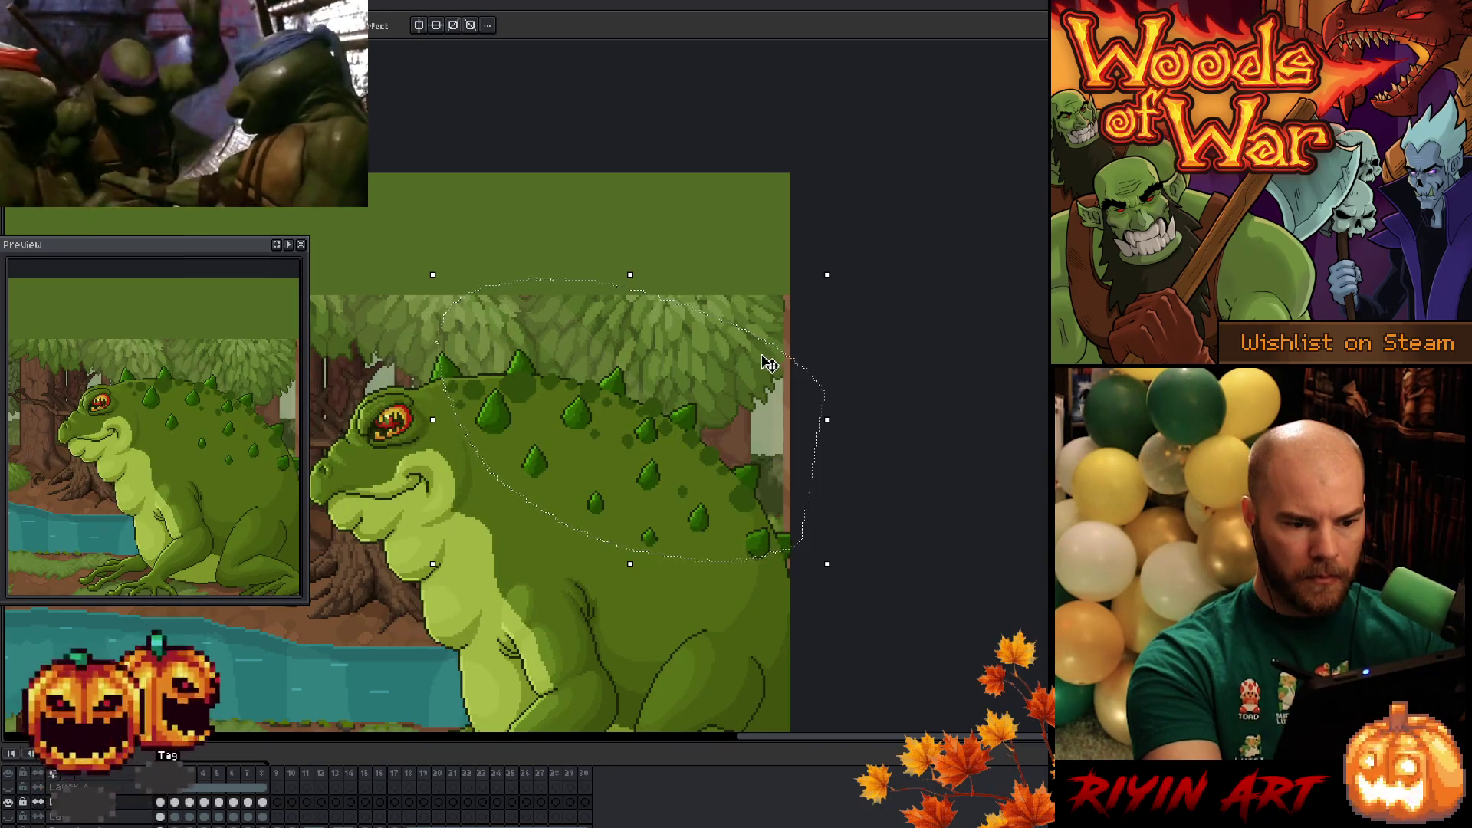
key(ctrl+z)
click(641, 379)
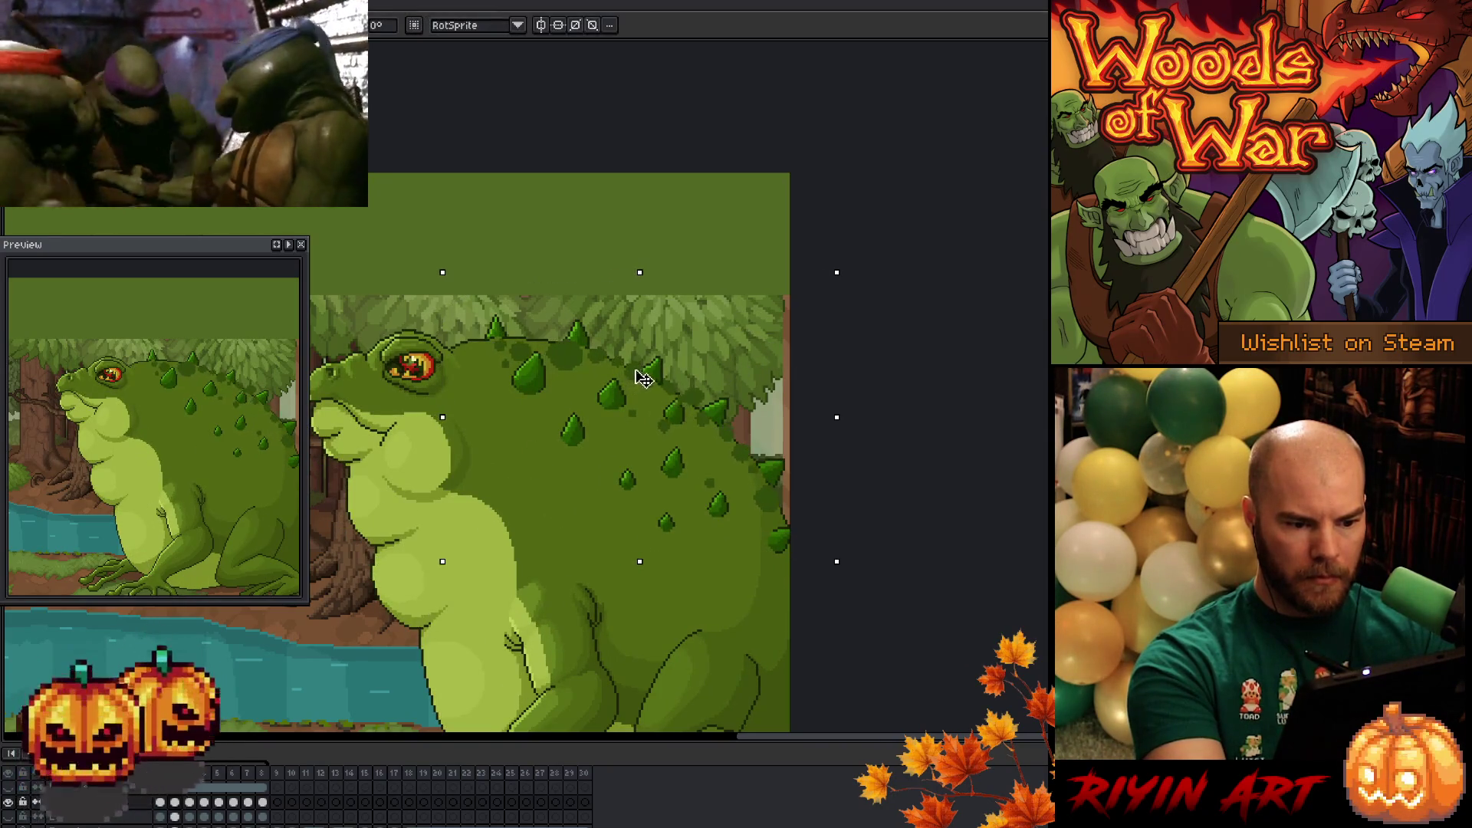
drag(640, 378, 639, 378)
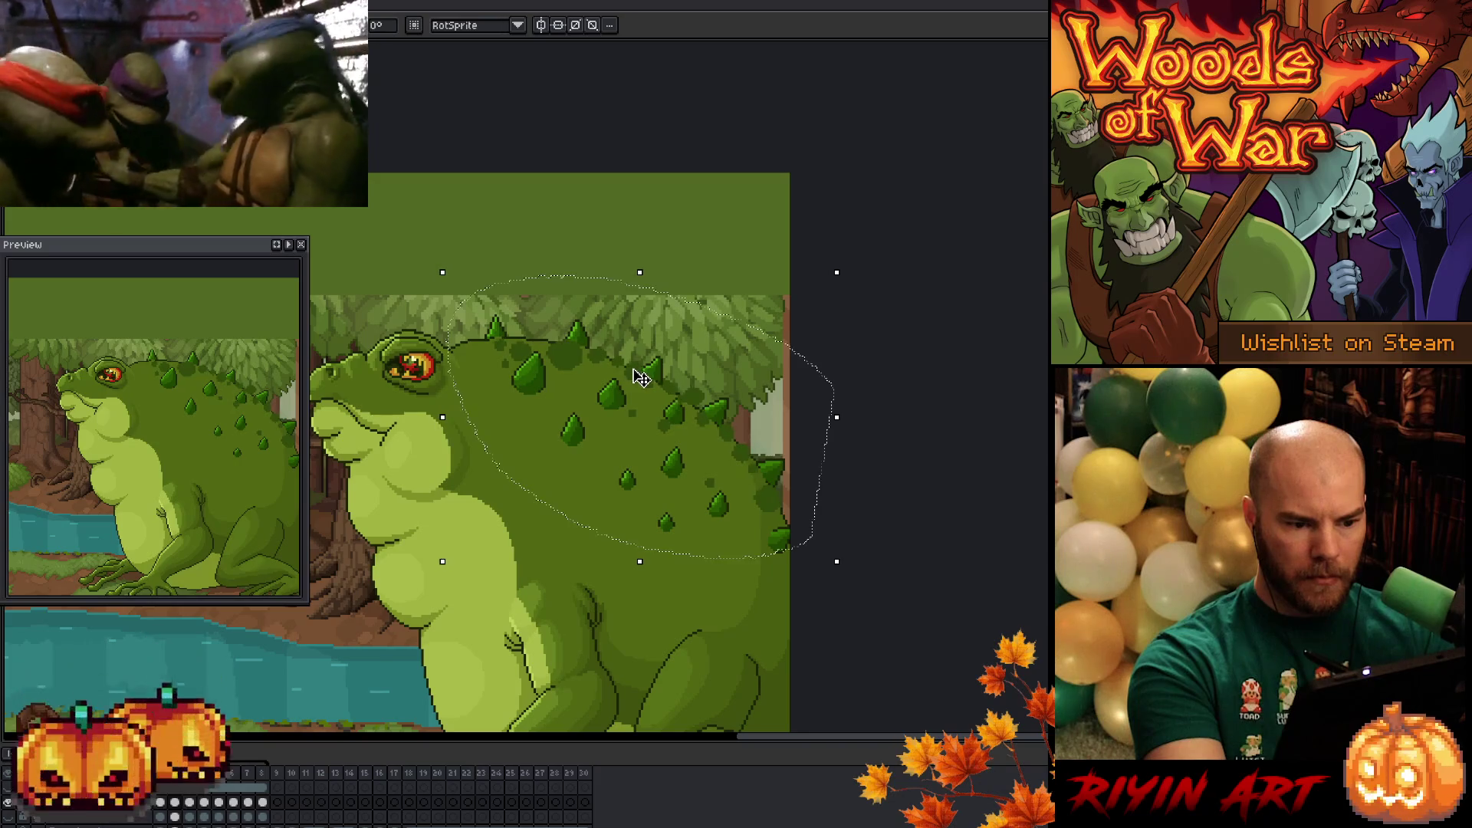
key(ctrl+z)
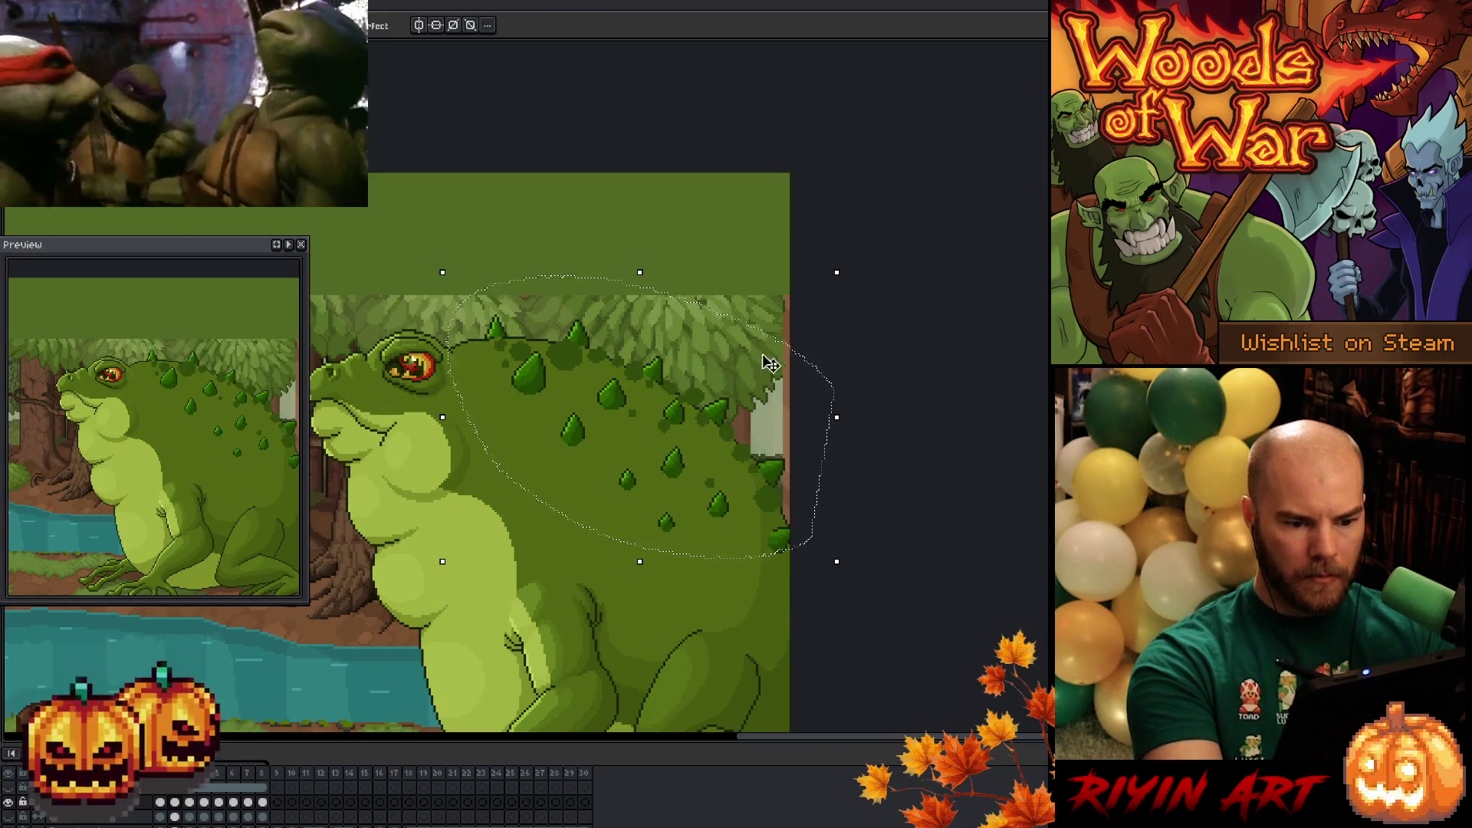
key(ctrl+y)
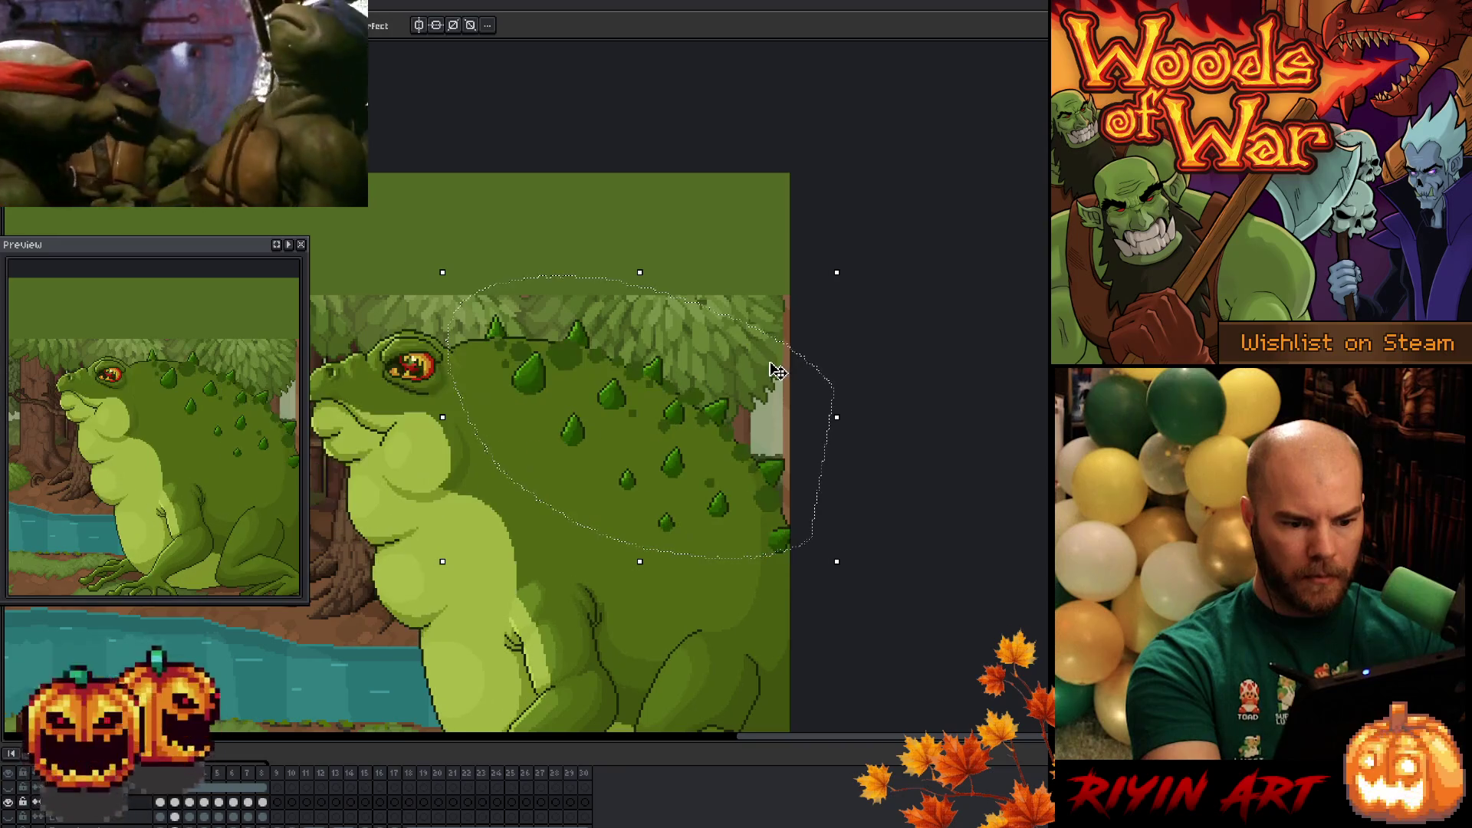
- Flip between the two back poses several more times, keeping the upward-tilted version
key(ctrl+z)
key(ctrl+y)
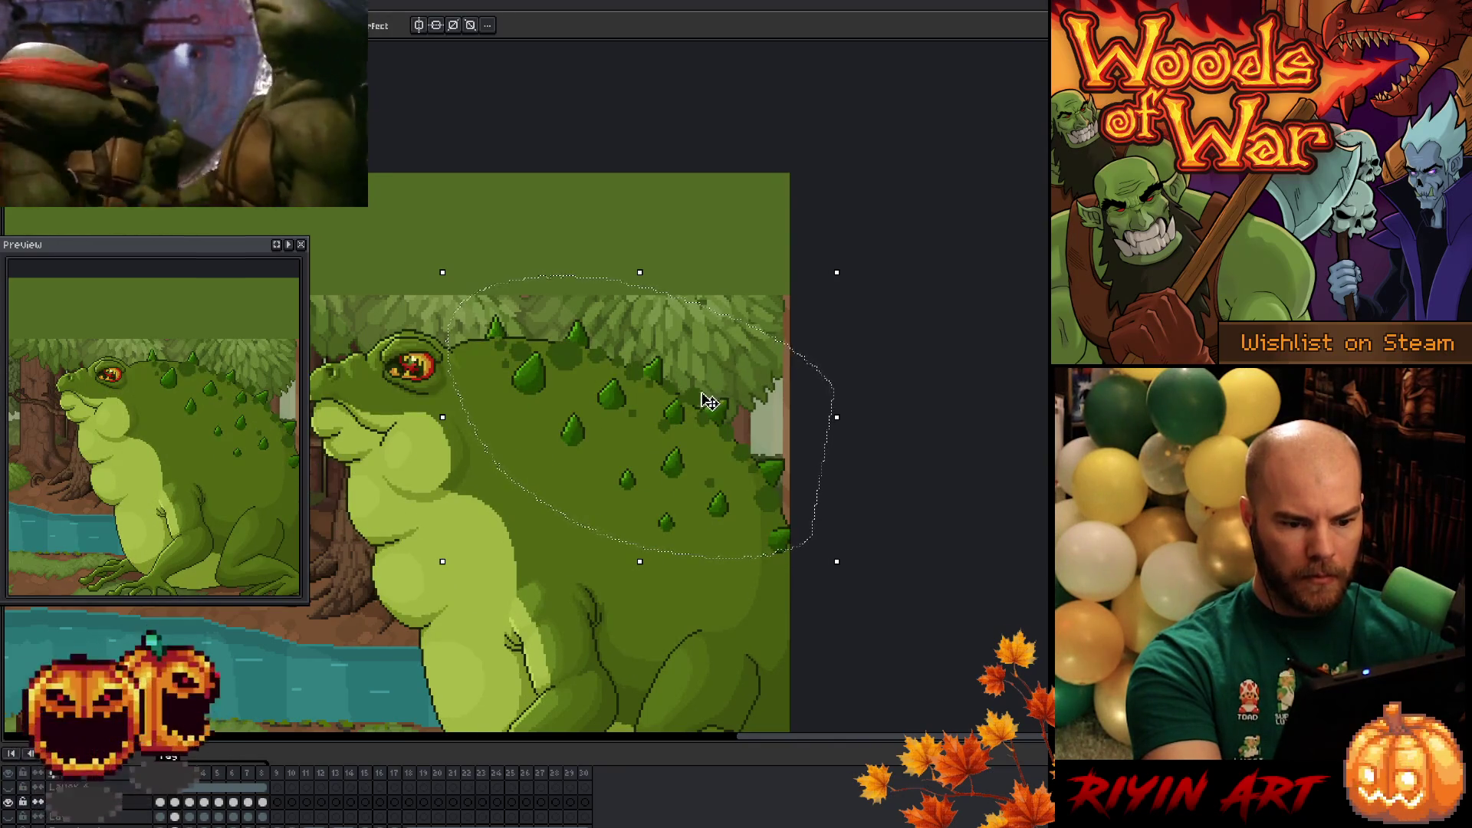
click(703, 404)
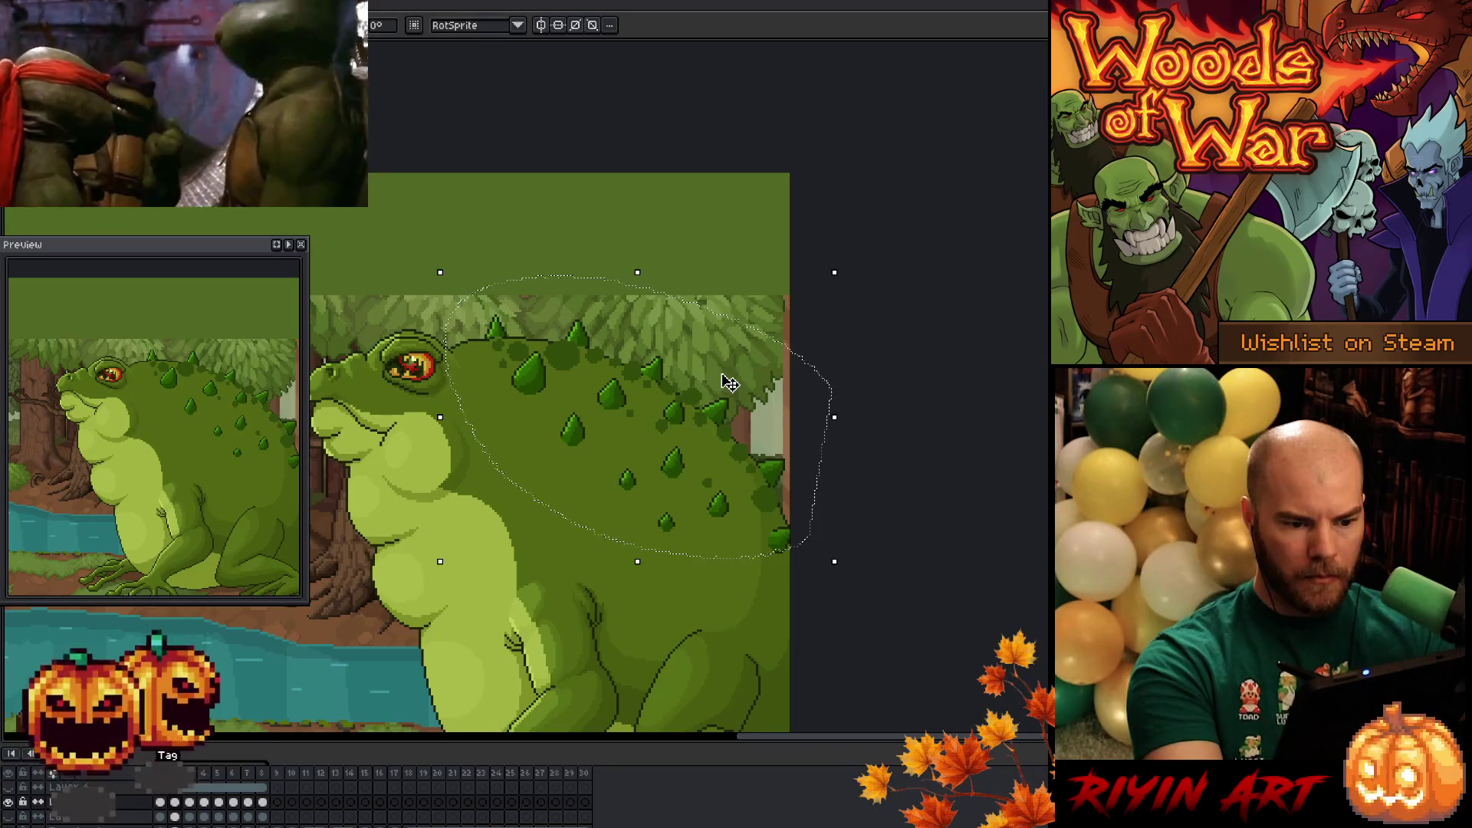
key(ctrl+z)
key(ctrl+y)
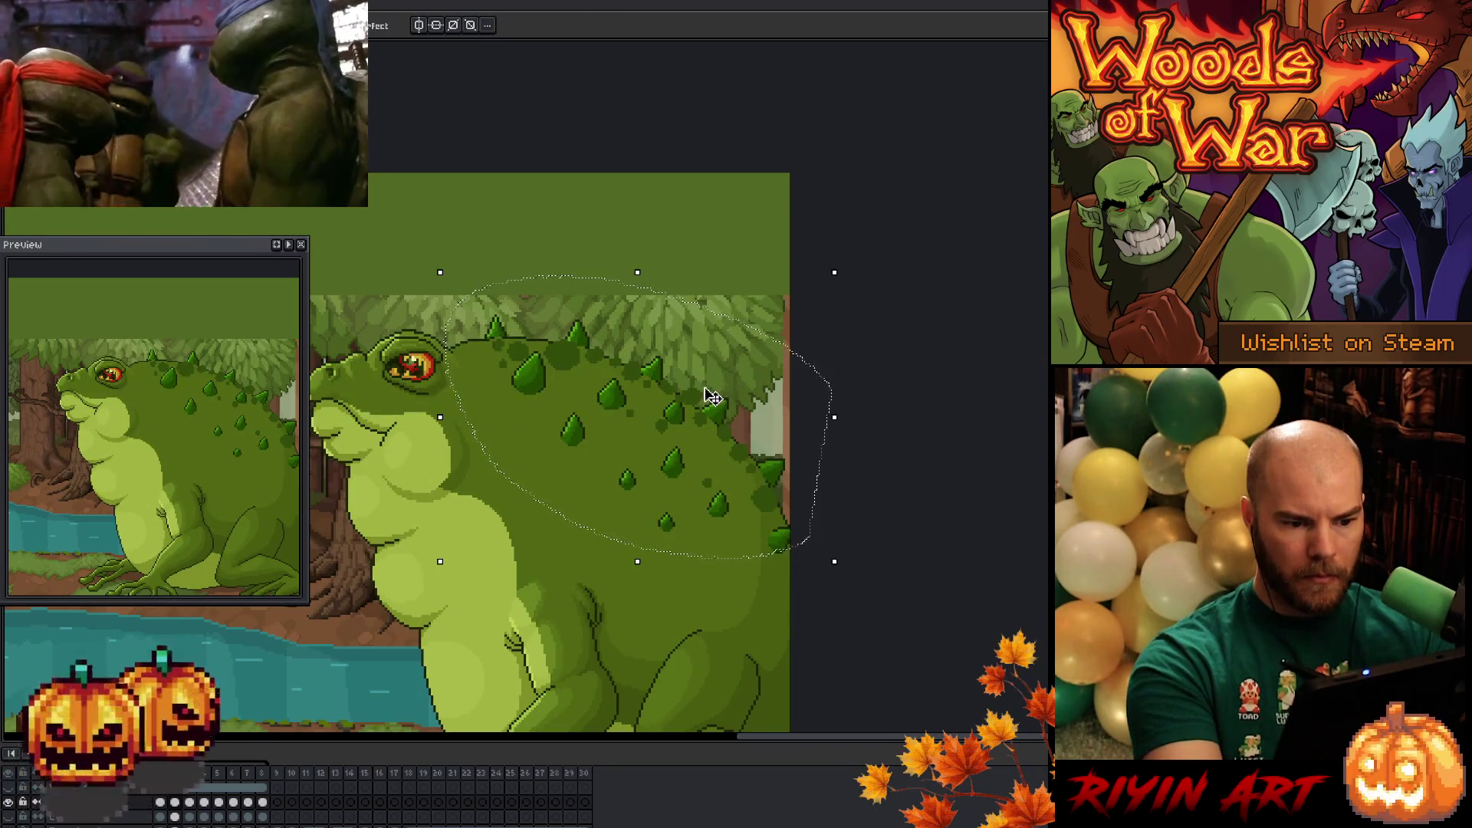
click(700, 405)
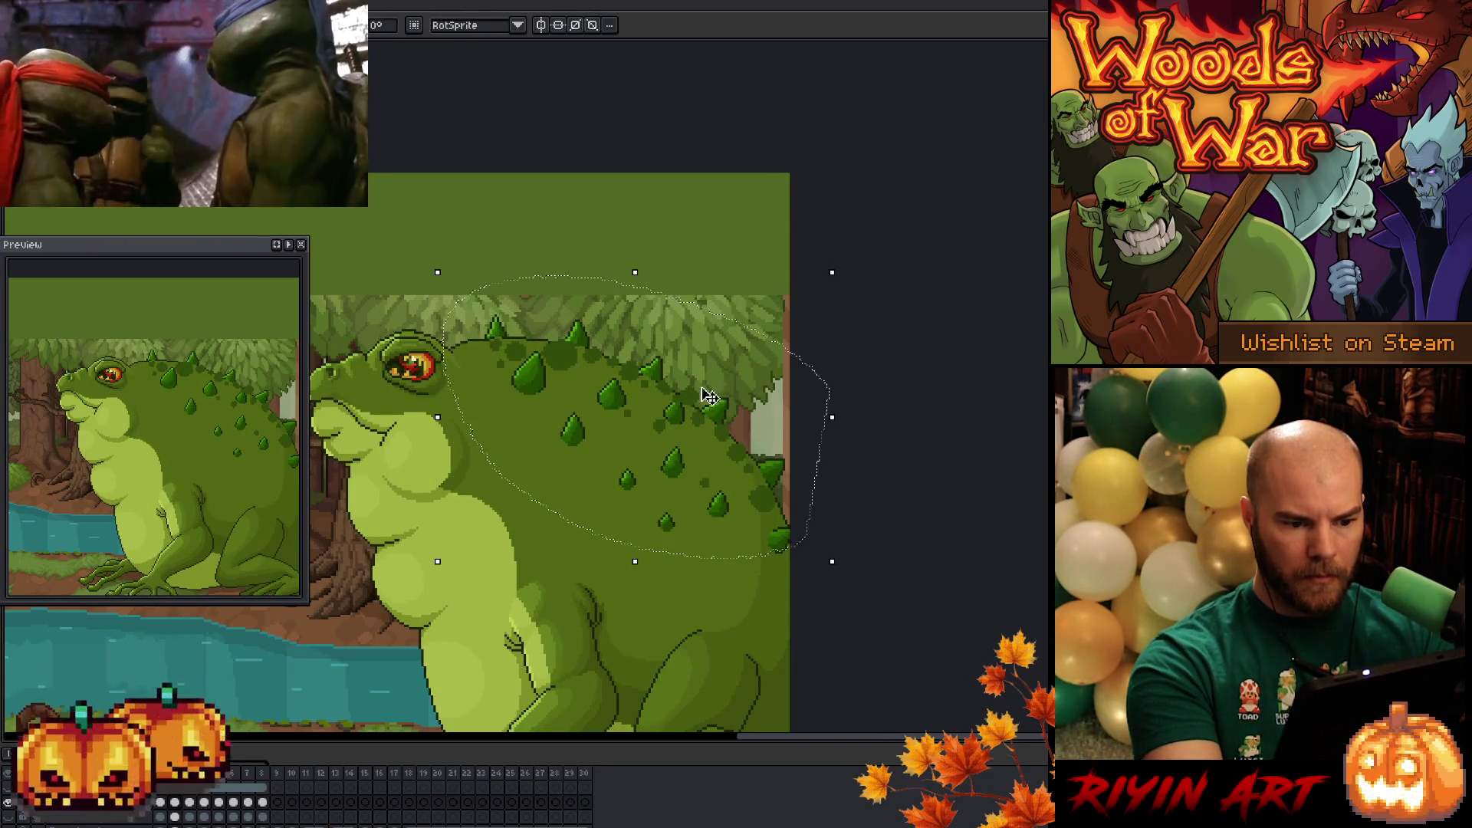
key(ctrl+z)
key(ctrl+y)
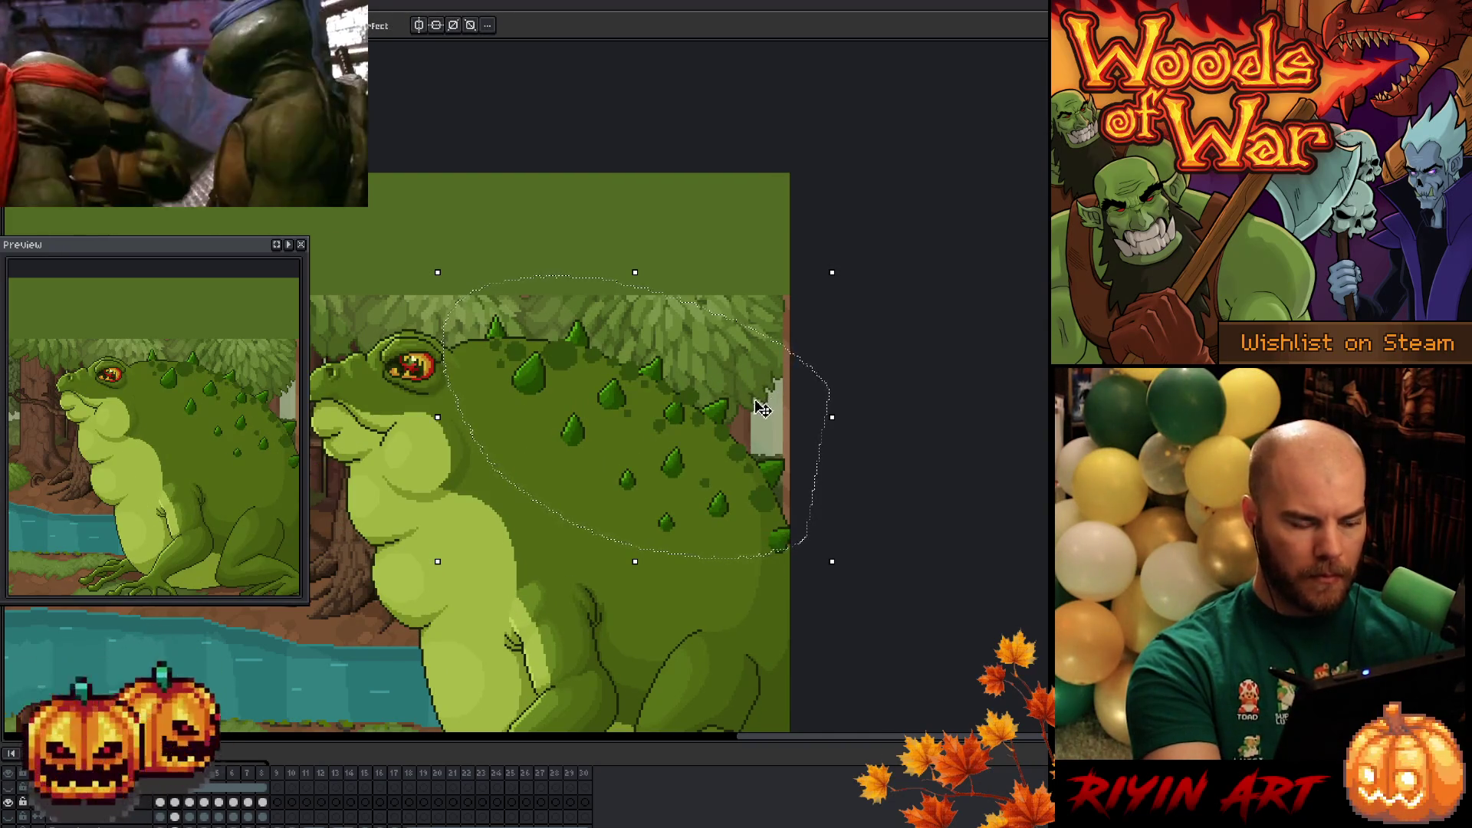
- On the next frame, rotate the toad's back clockwise, lift it up-right, commit, and deselect
click(190, 803)
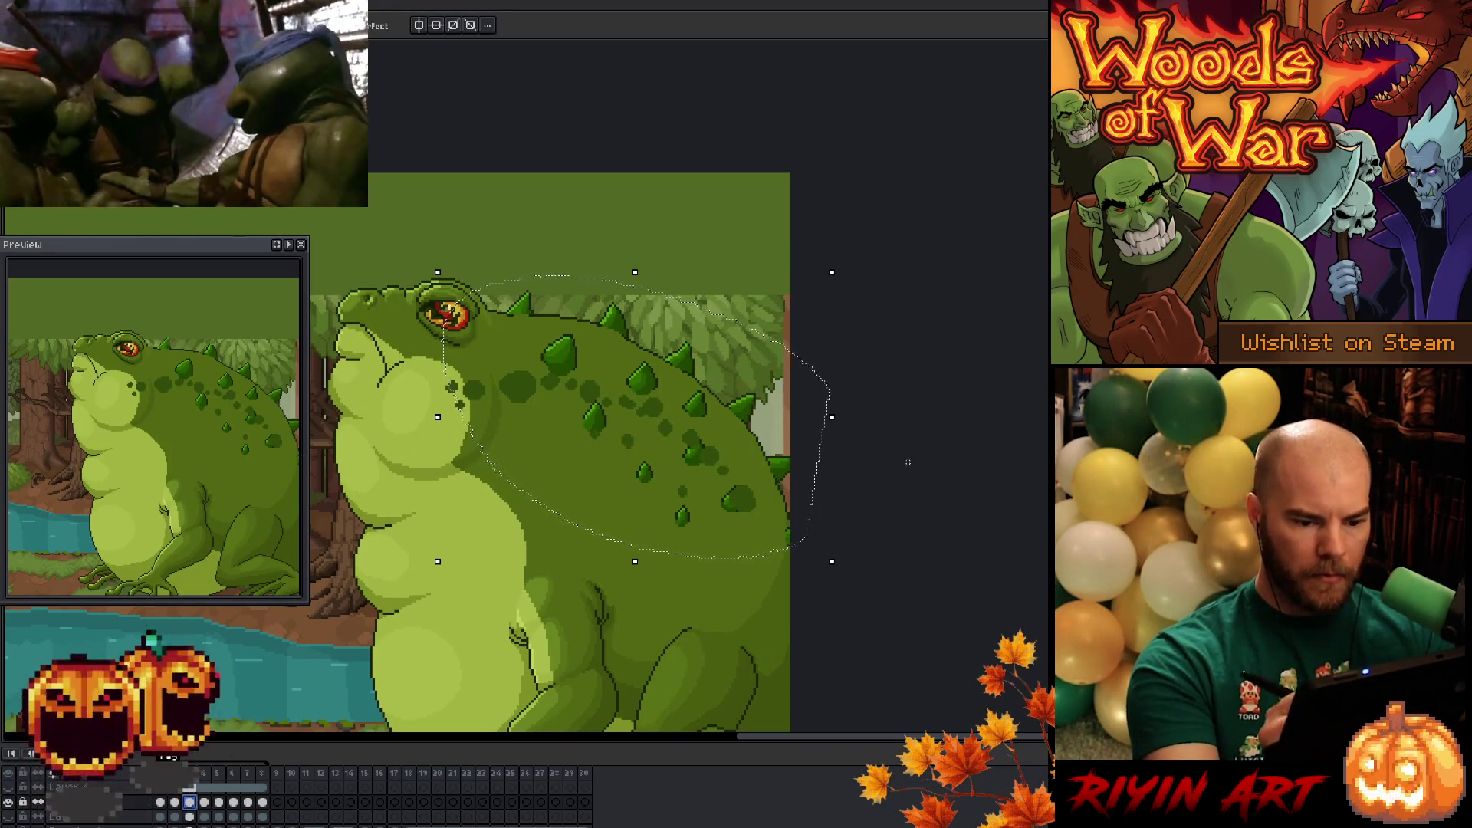
mouse_move(384, 326)
mouse_down()
mouse_move(789, 575)
mouse_move(792, 610)
mouse_up()
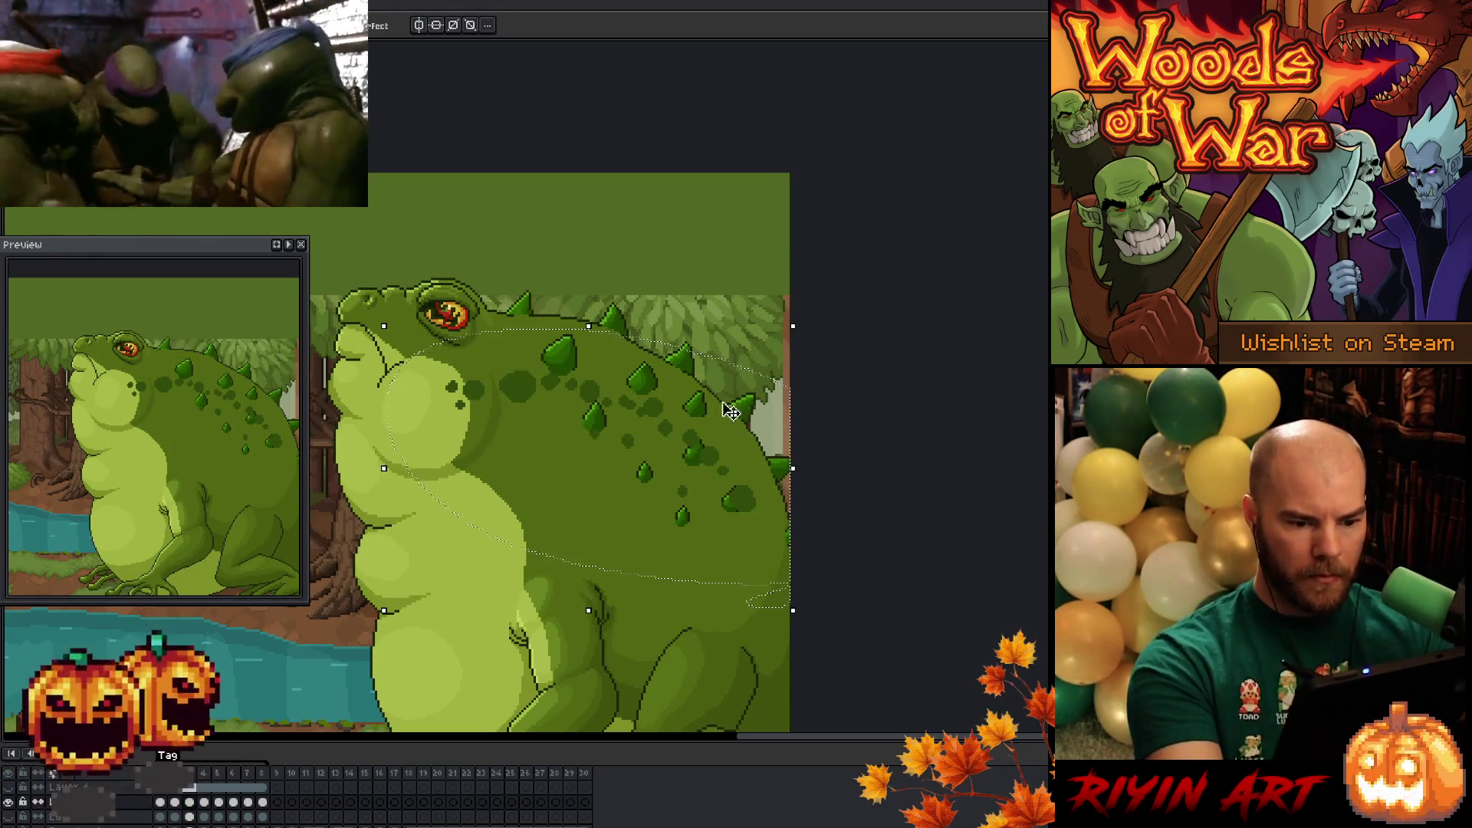
drag(798, 319, 847, 372)
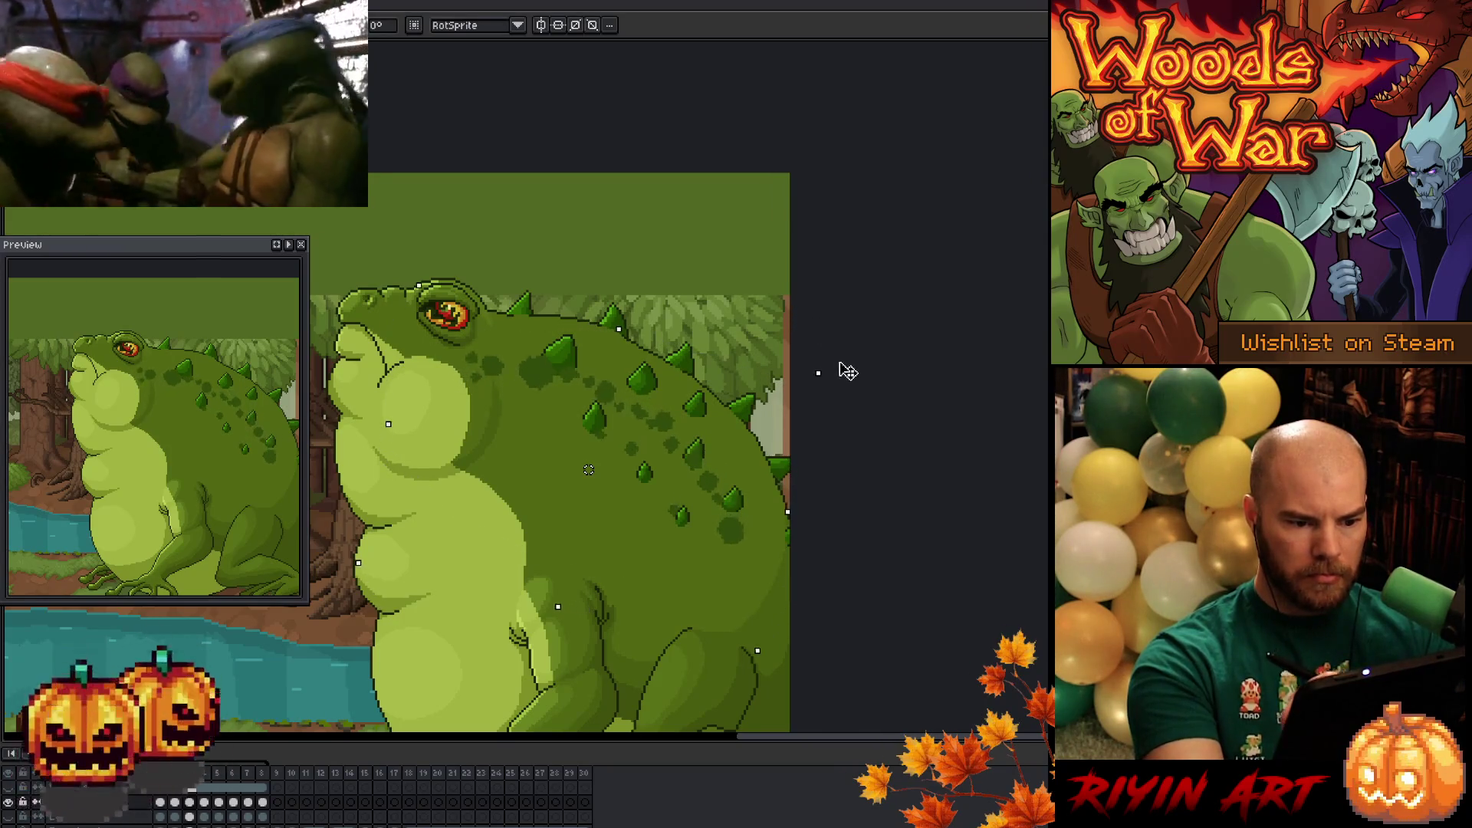
mouse_move(637, 417)
mouse_down()
mouse_move(674, 371)
mouse_move(688, 381)
mouse_up()
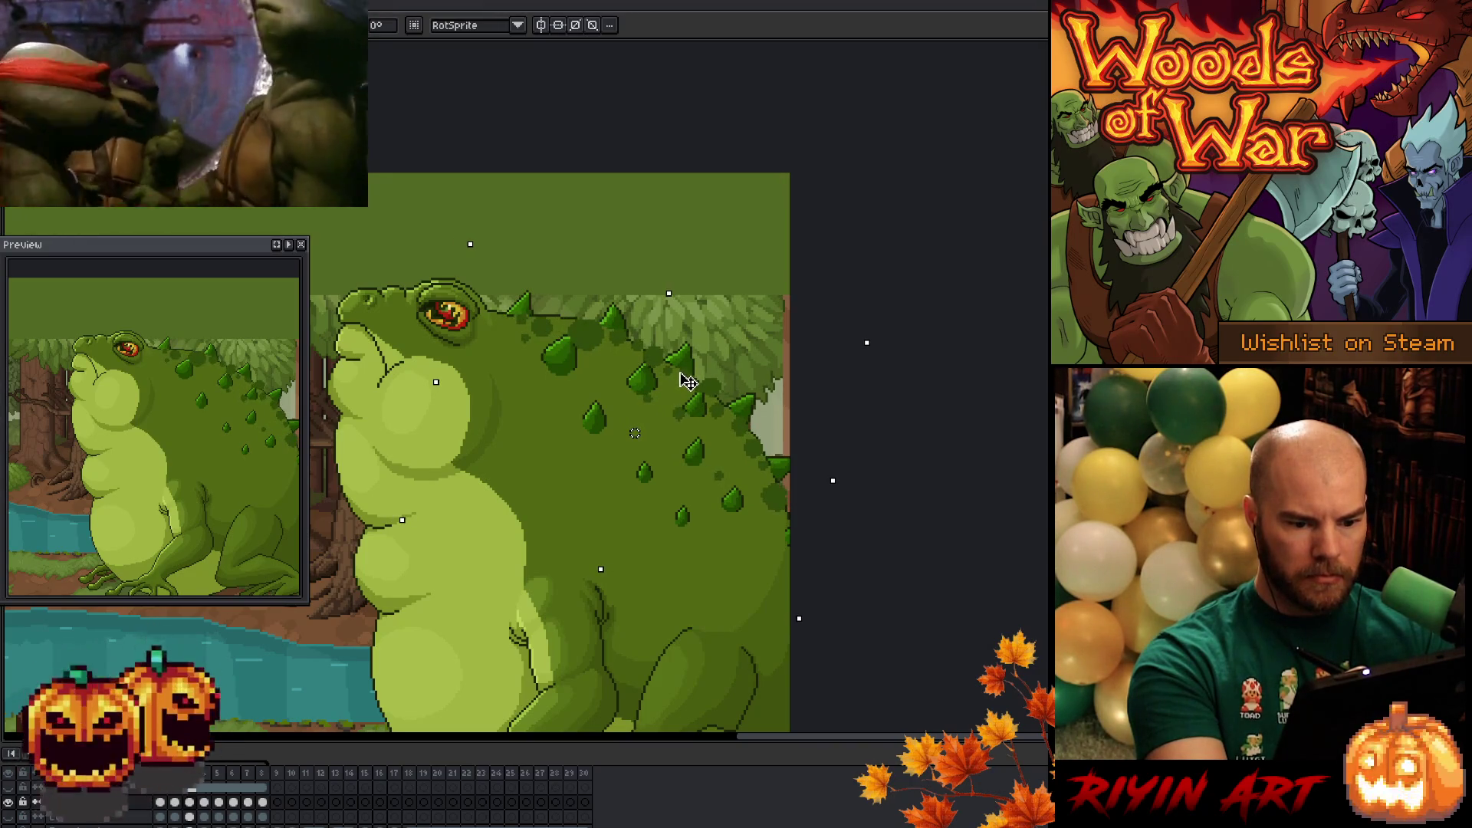
key(Return)
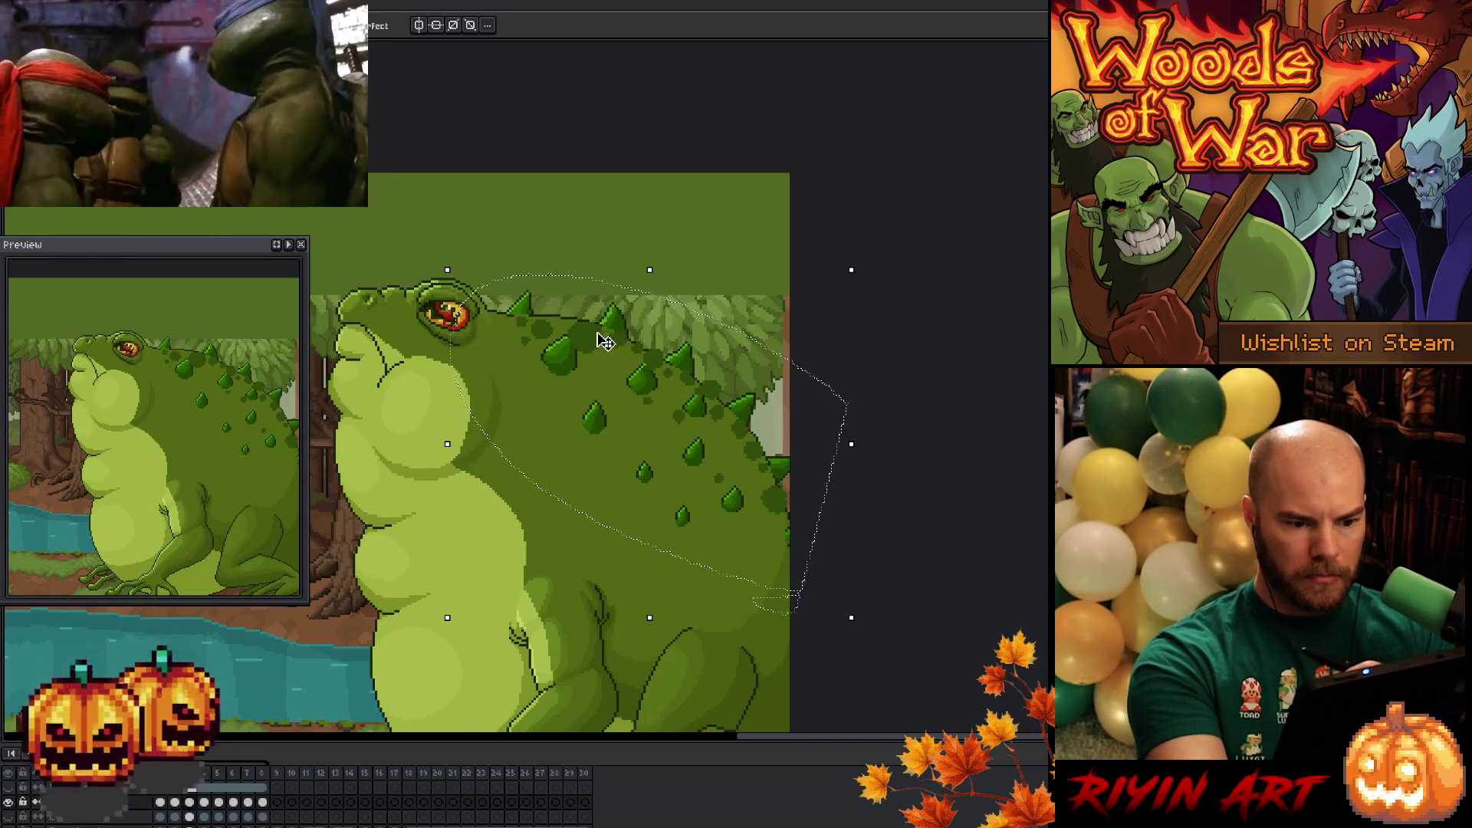
drag(601, 344, 605, 342)
drag(475, 284, 463, 329)
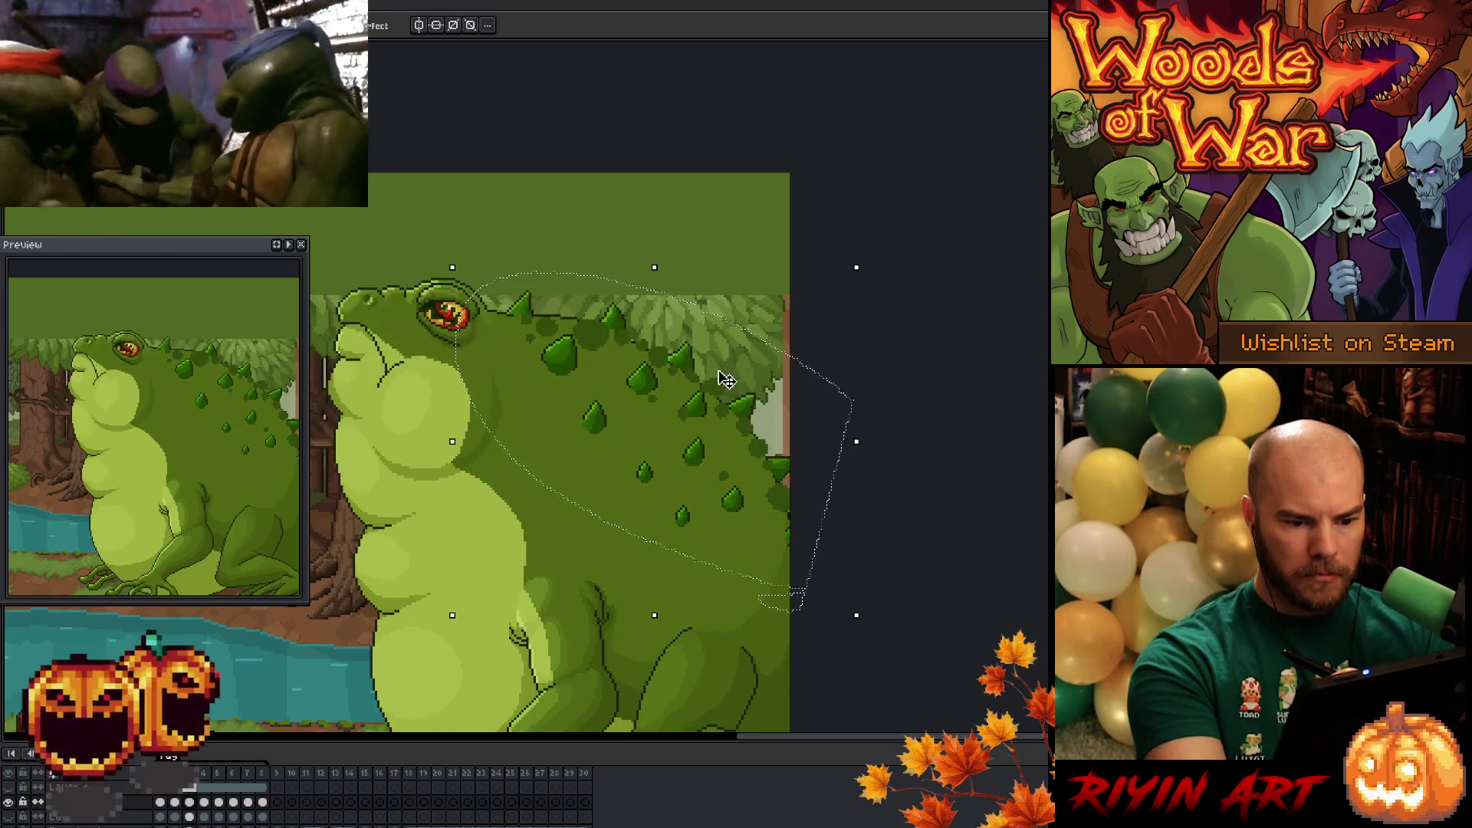
key(ctrl+d)
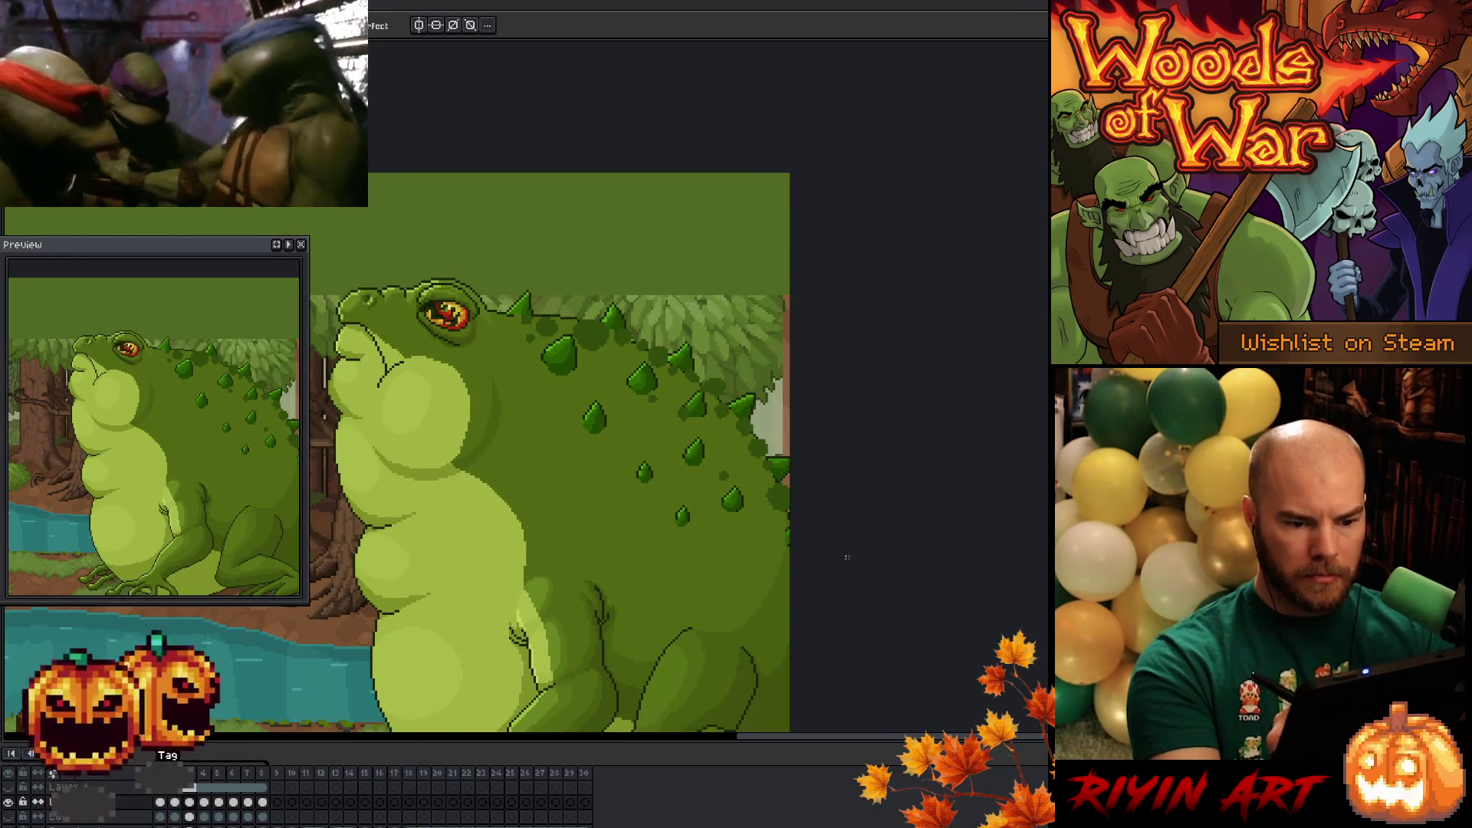
- Copy the back region, paste it on frame 4, rotate it slightly clockwise, and nudge it up-right
mouse_move(717, 371)
mouse_down()
mouse_move(783, 387)
mouse_move(674, 552)
mouse_move(667, 399)
mouse_up()
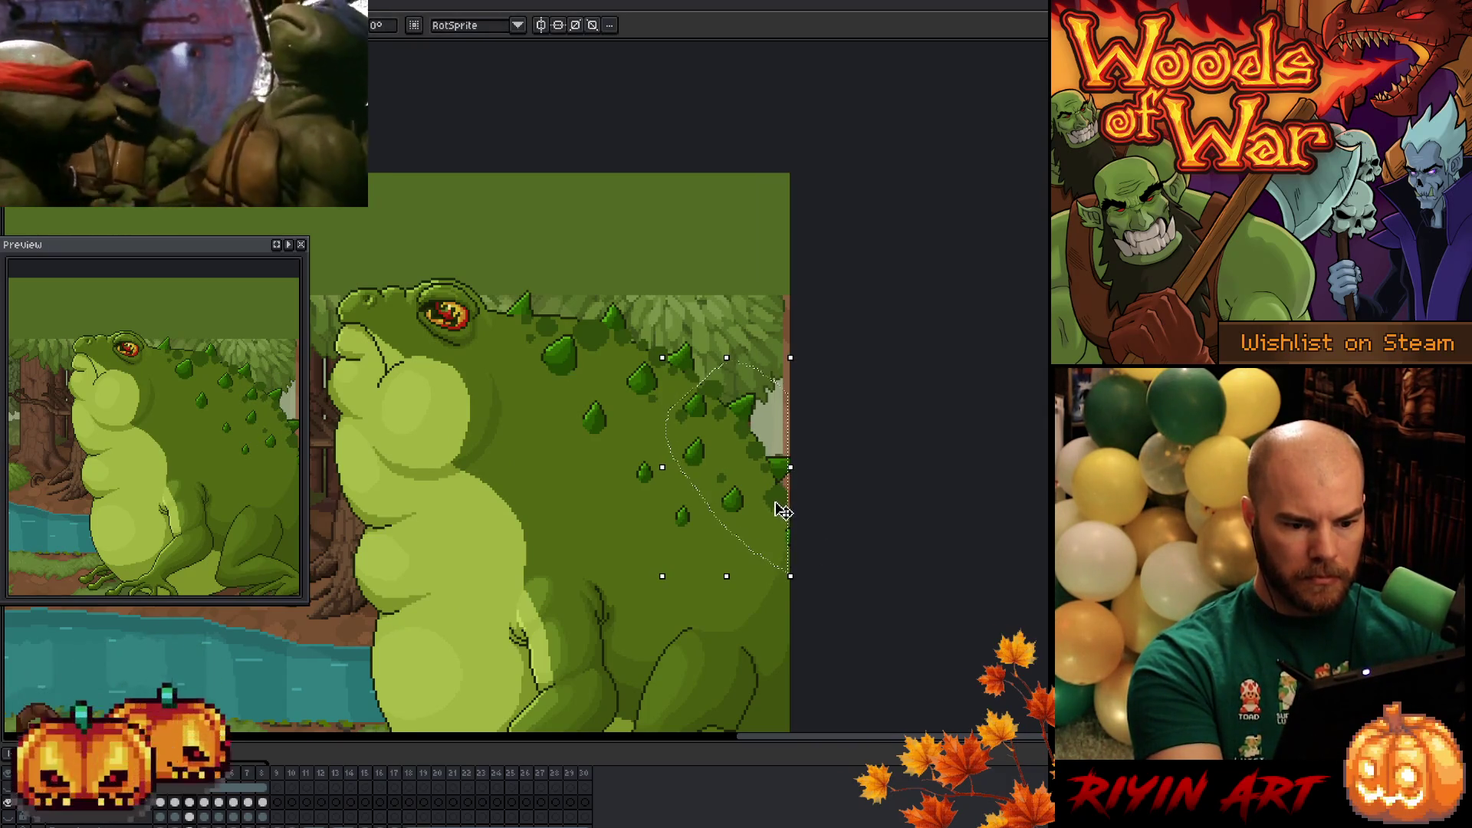
key(Down)
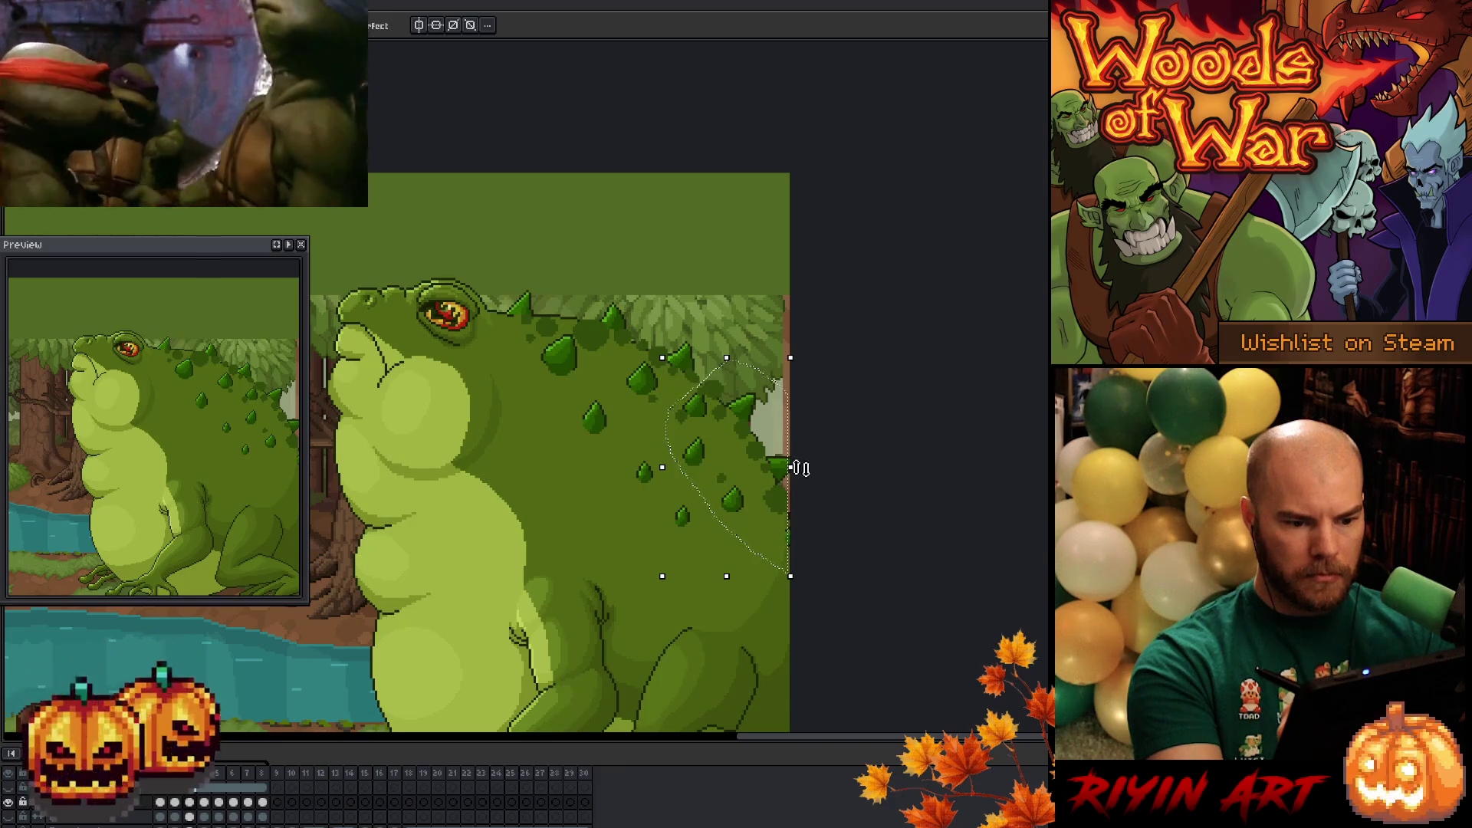
click(205, 801)
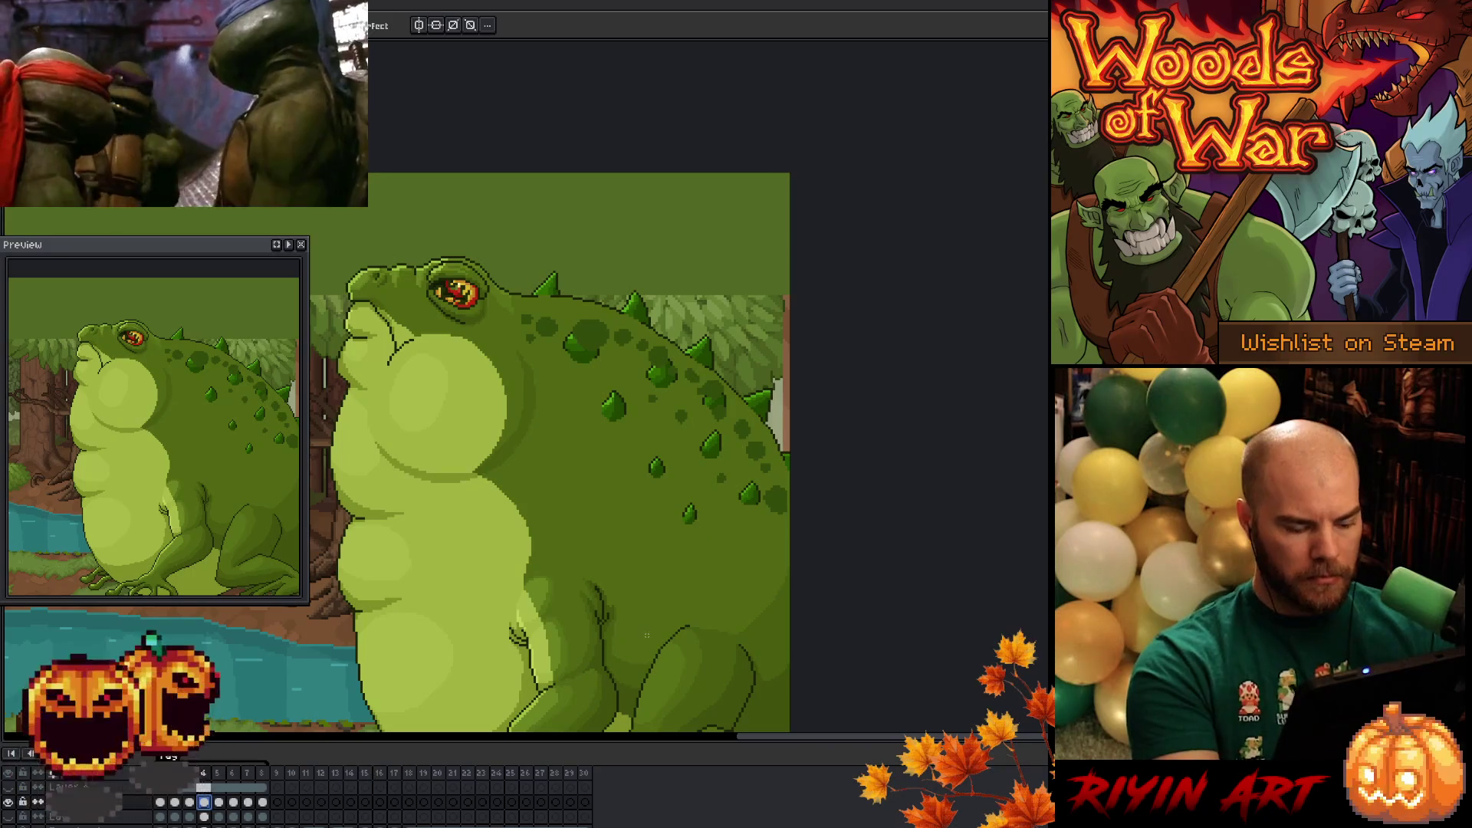
key(ctrl+v)
drag(510, 301, 519, 295)
drag(607, 337, 623, 327)
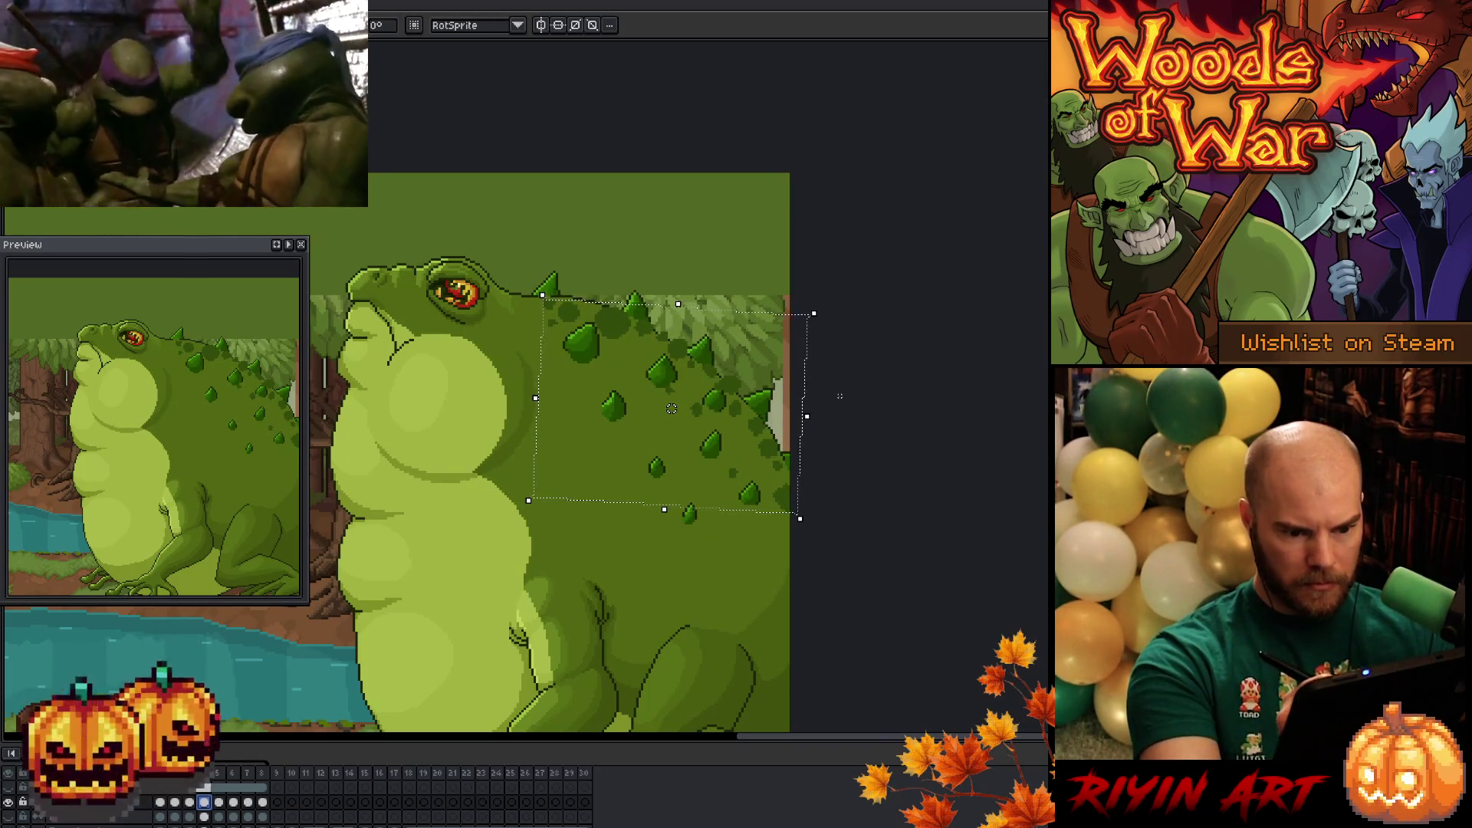
key(Return)
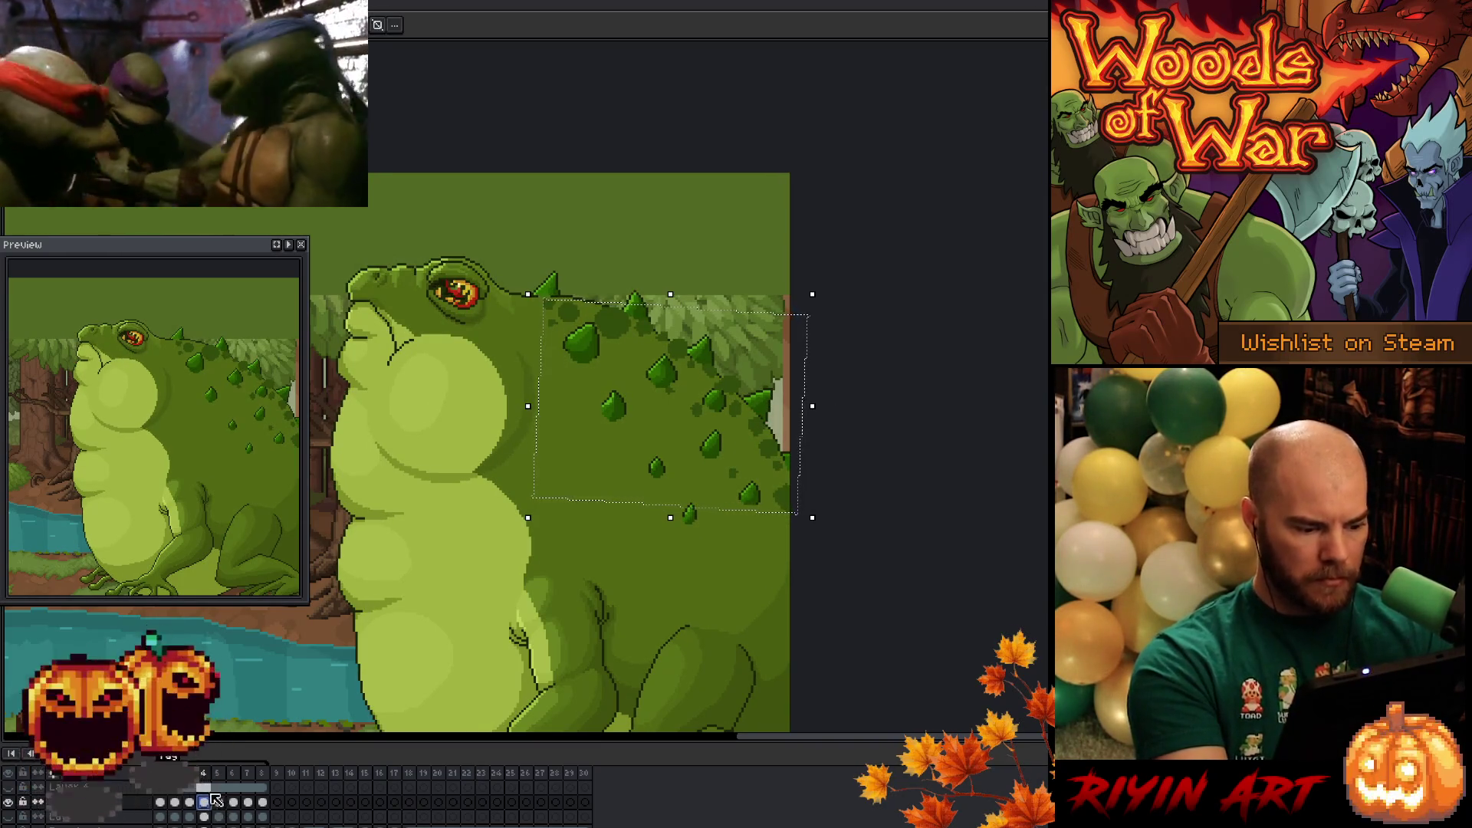
- Place the back region on frame 5, rotated and nudged up-right, then deselect
click(220, 803)
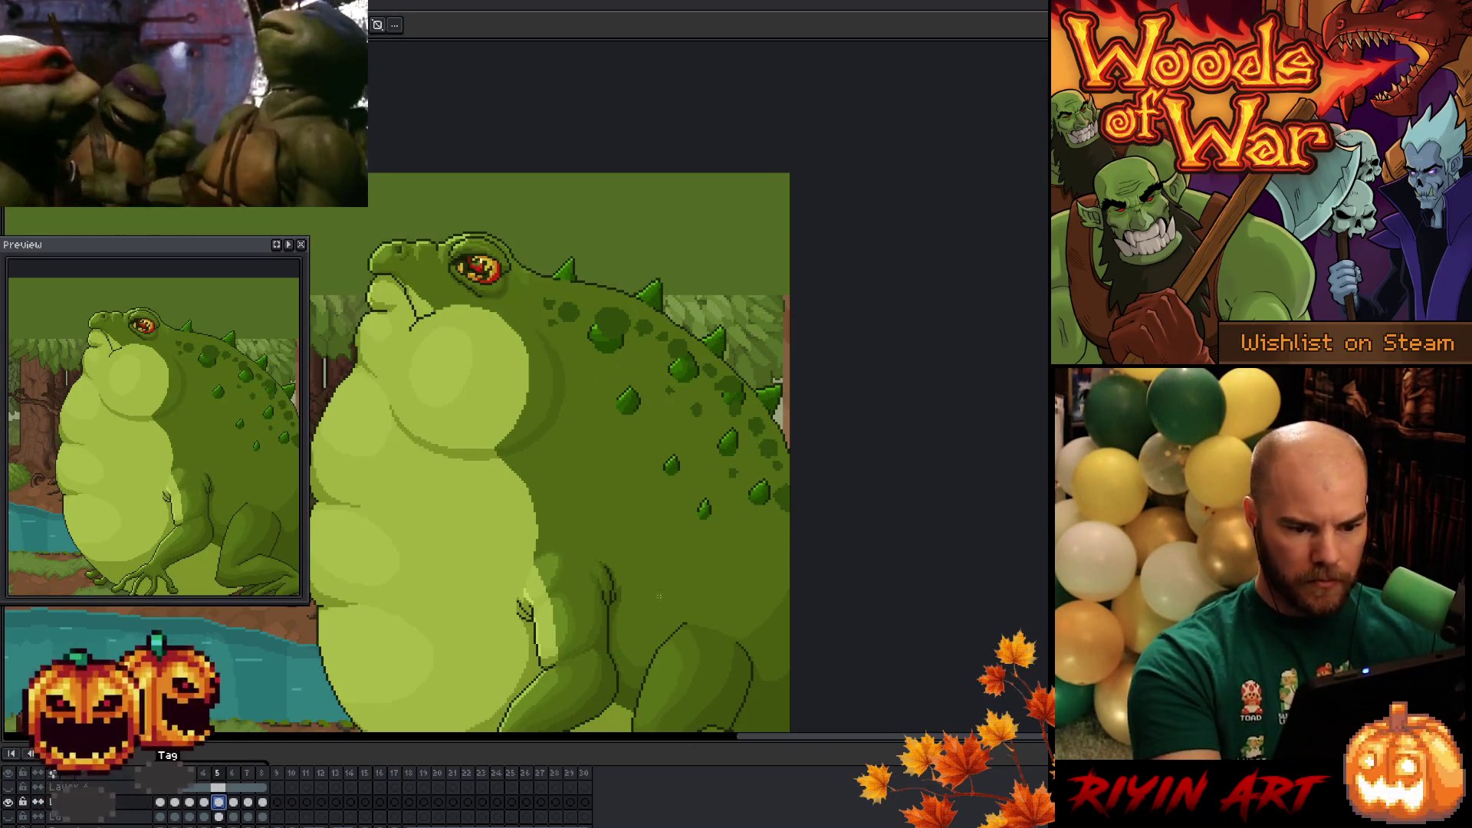
key(ctrl+shift+d)
mouse_move(798, 286)
mouse_down()
mouse_move(815, 302)
mouse_move(797, 318)
mouse_up()
drag(689, 359, 703, 353)
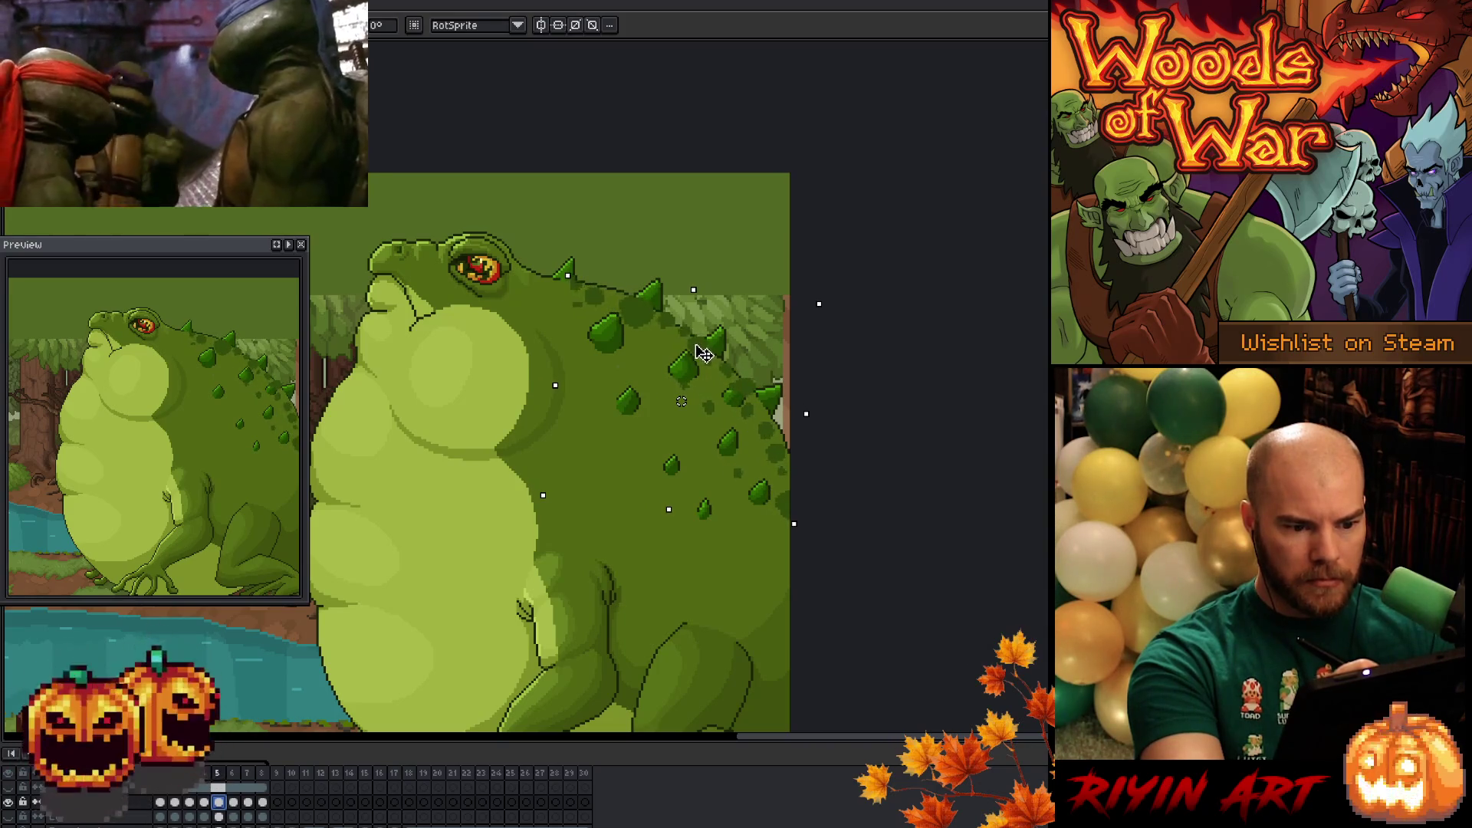
key(Return)
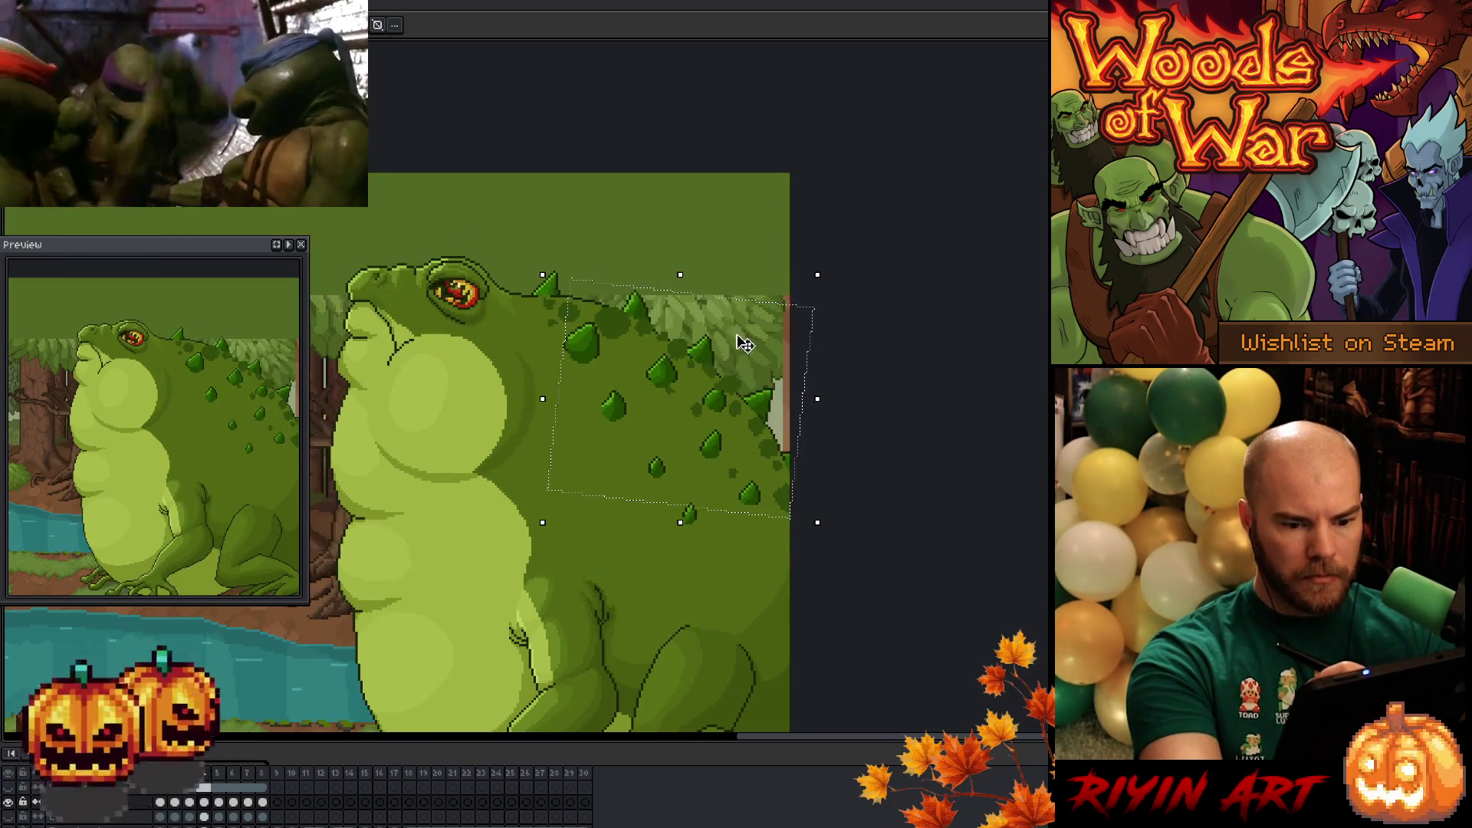
key(ctrl+d)
- Tidy the rear spikes along the toad's back using rectangular selections
mouse_move(793, 401)
mouse_down()
mouse_move(779, 528)
mouse_move(725, 534)
mouse_up()
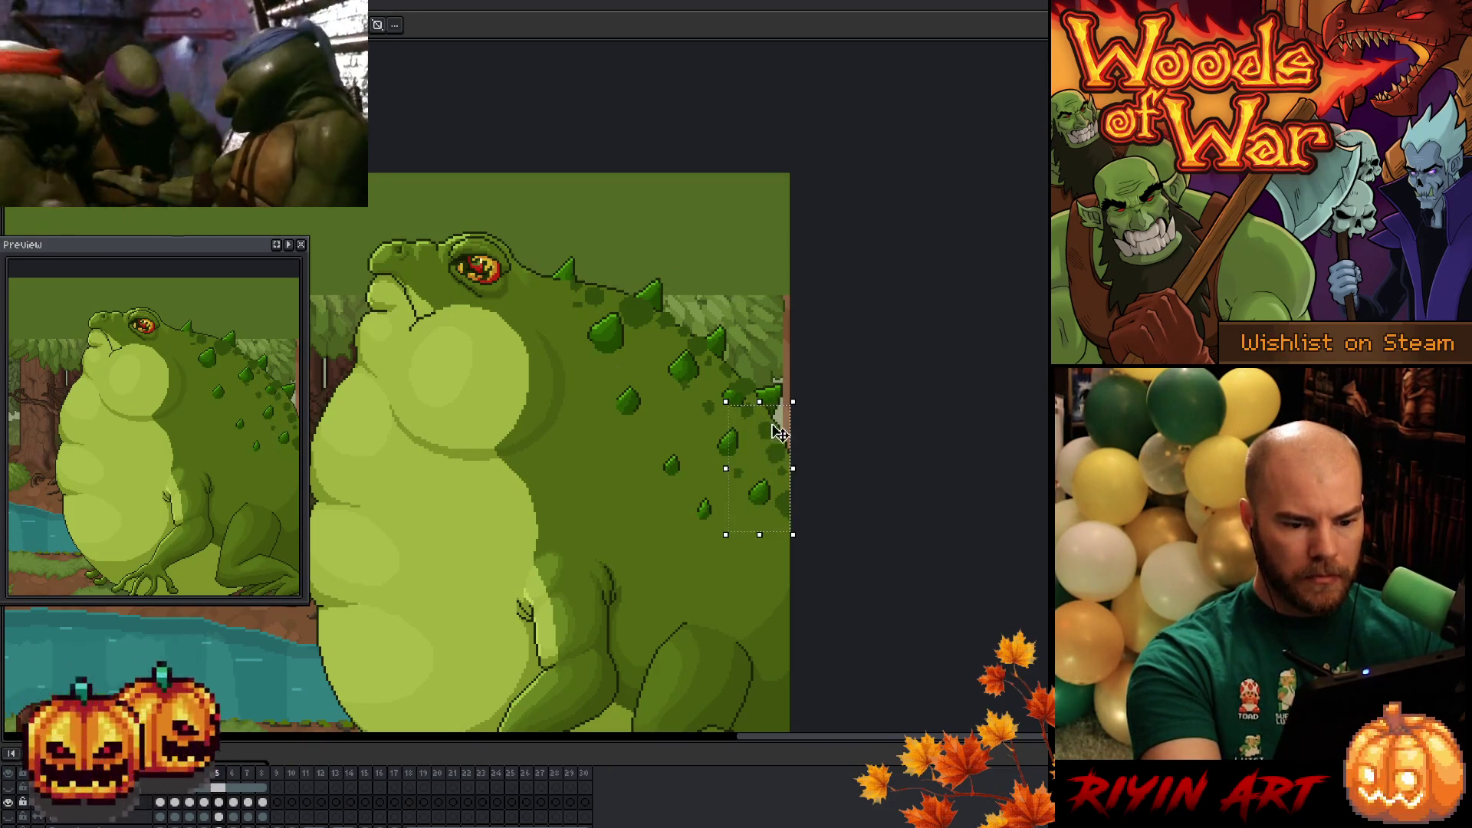
key(ctrl+d)
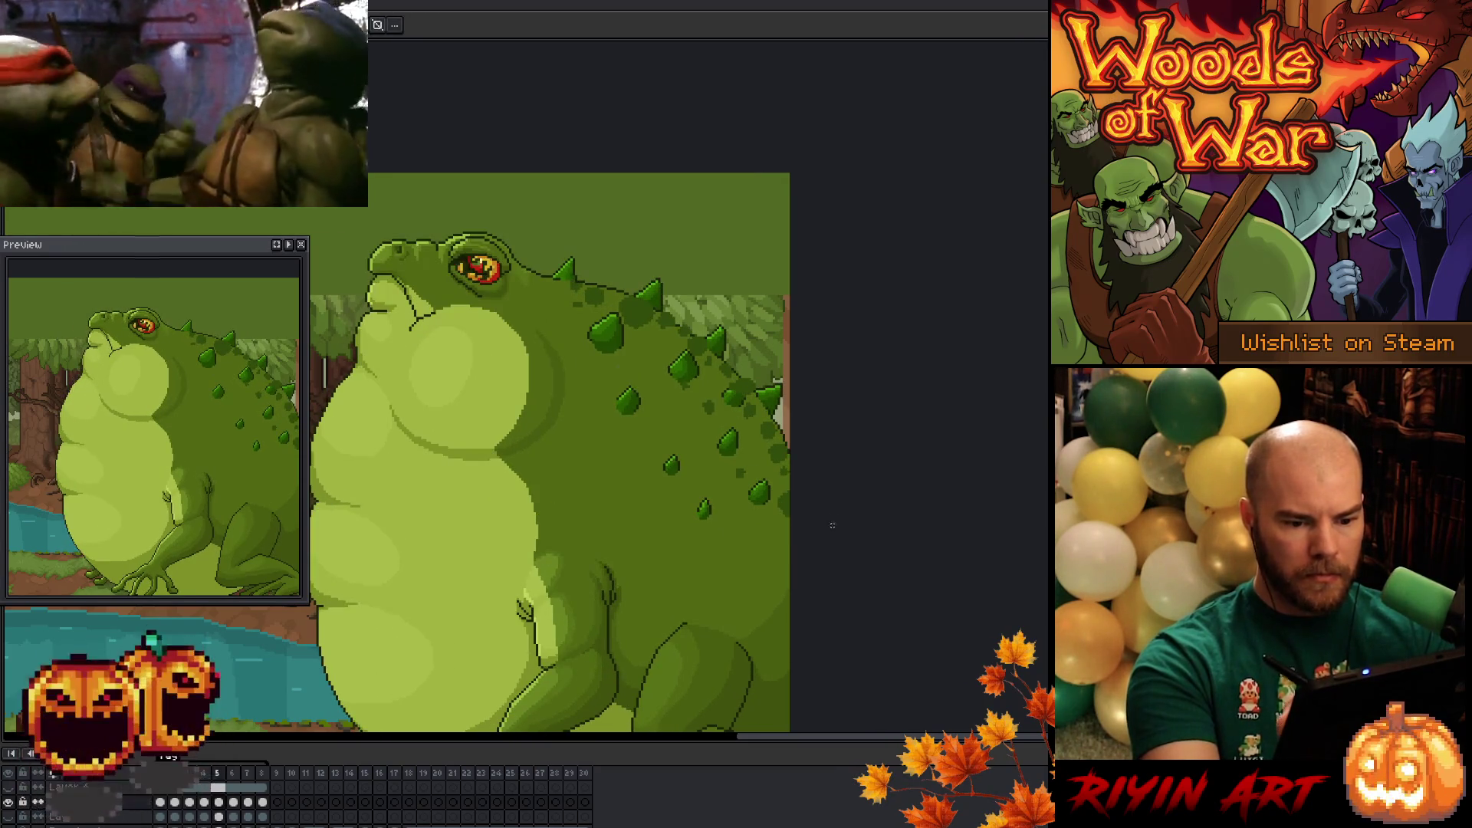
key(b)
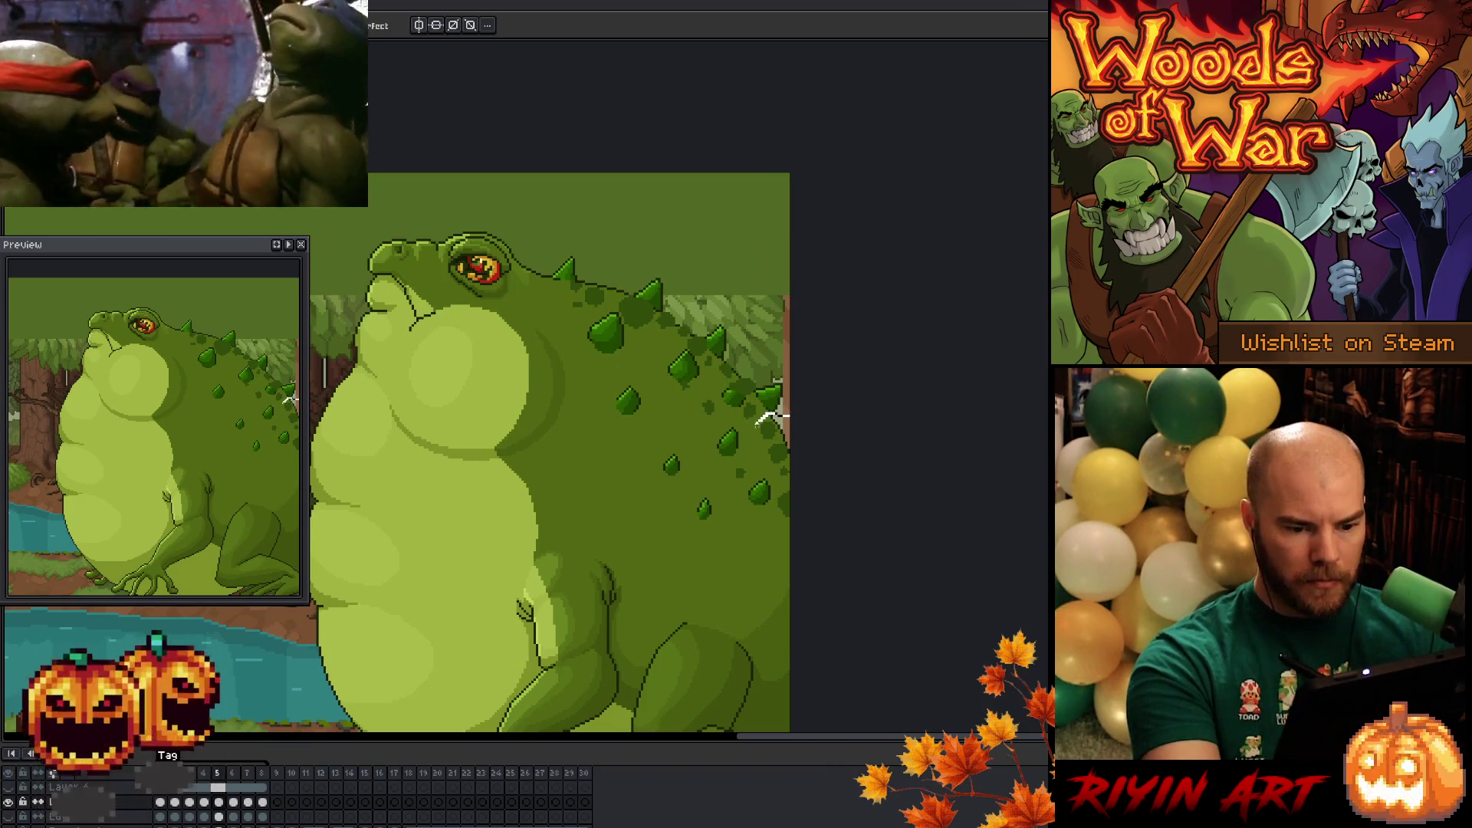
drag(774, 414, 752, 546)
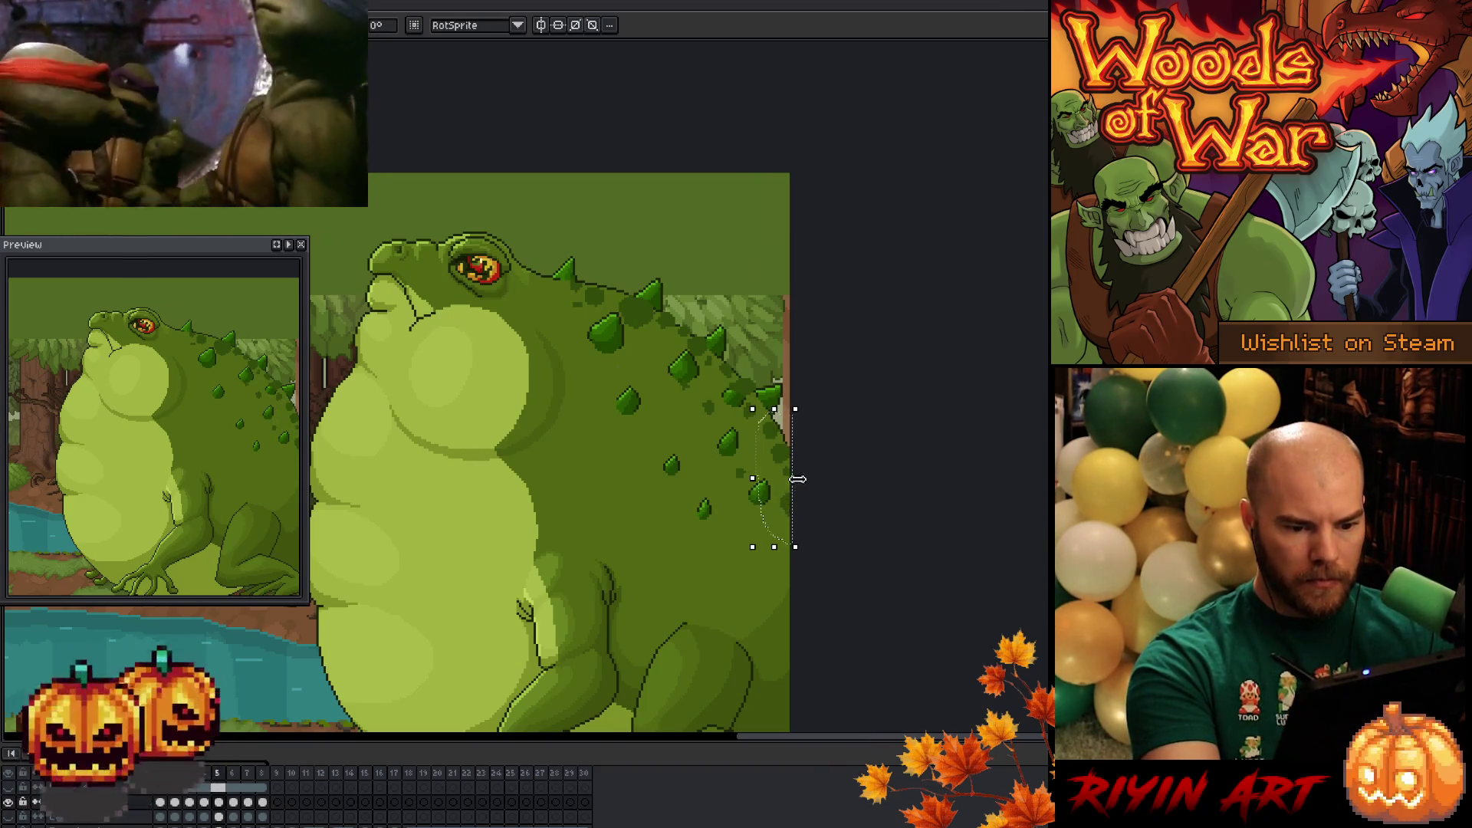
key(ctrl+d)
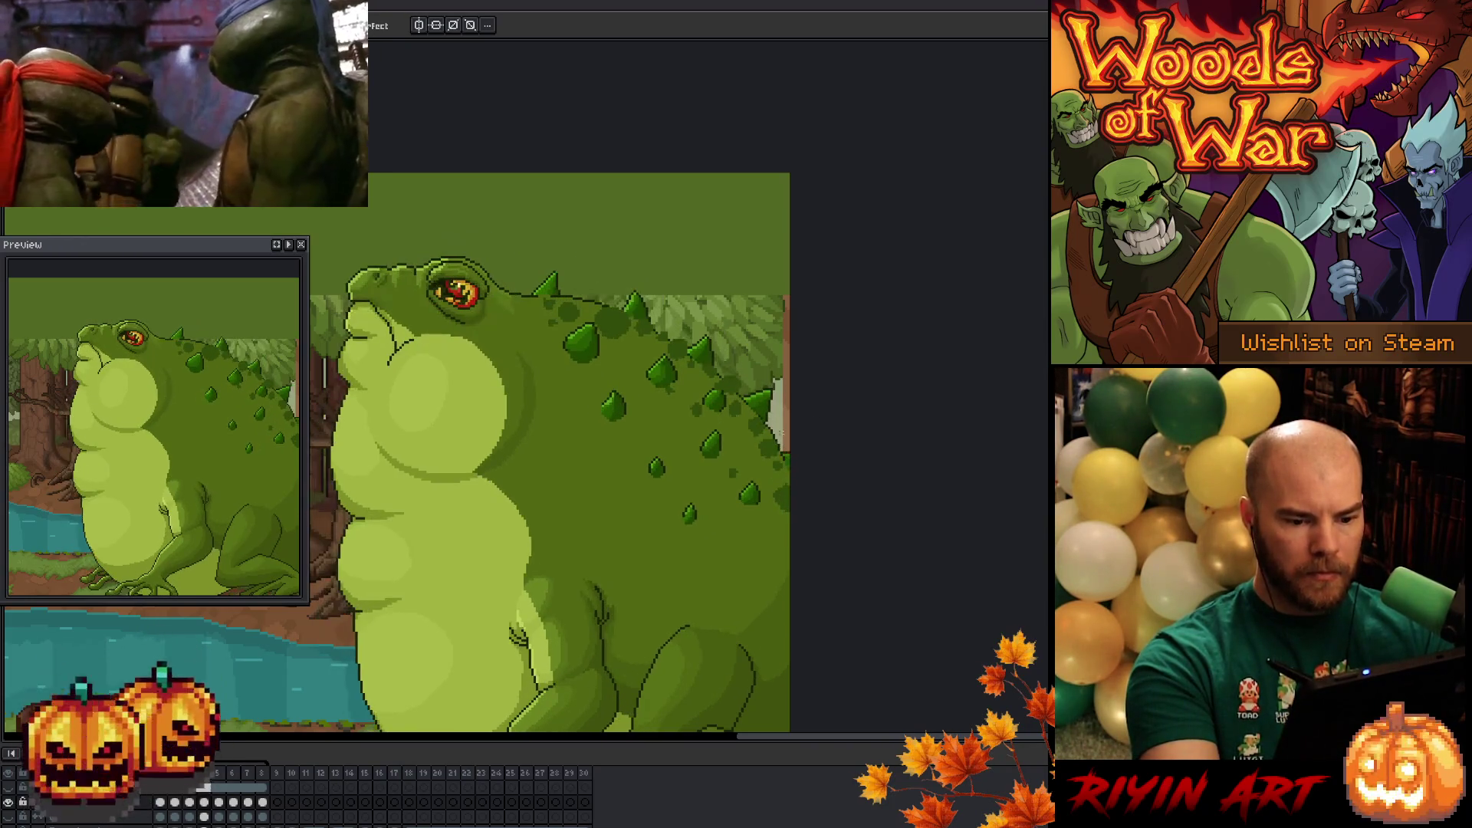
drag(718, 428, 726, 414)
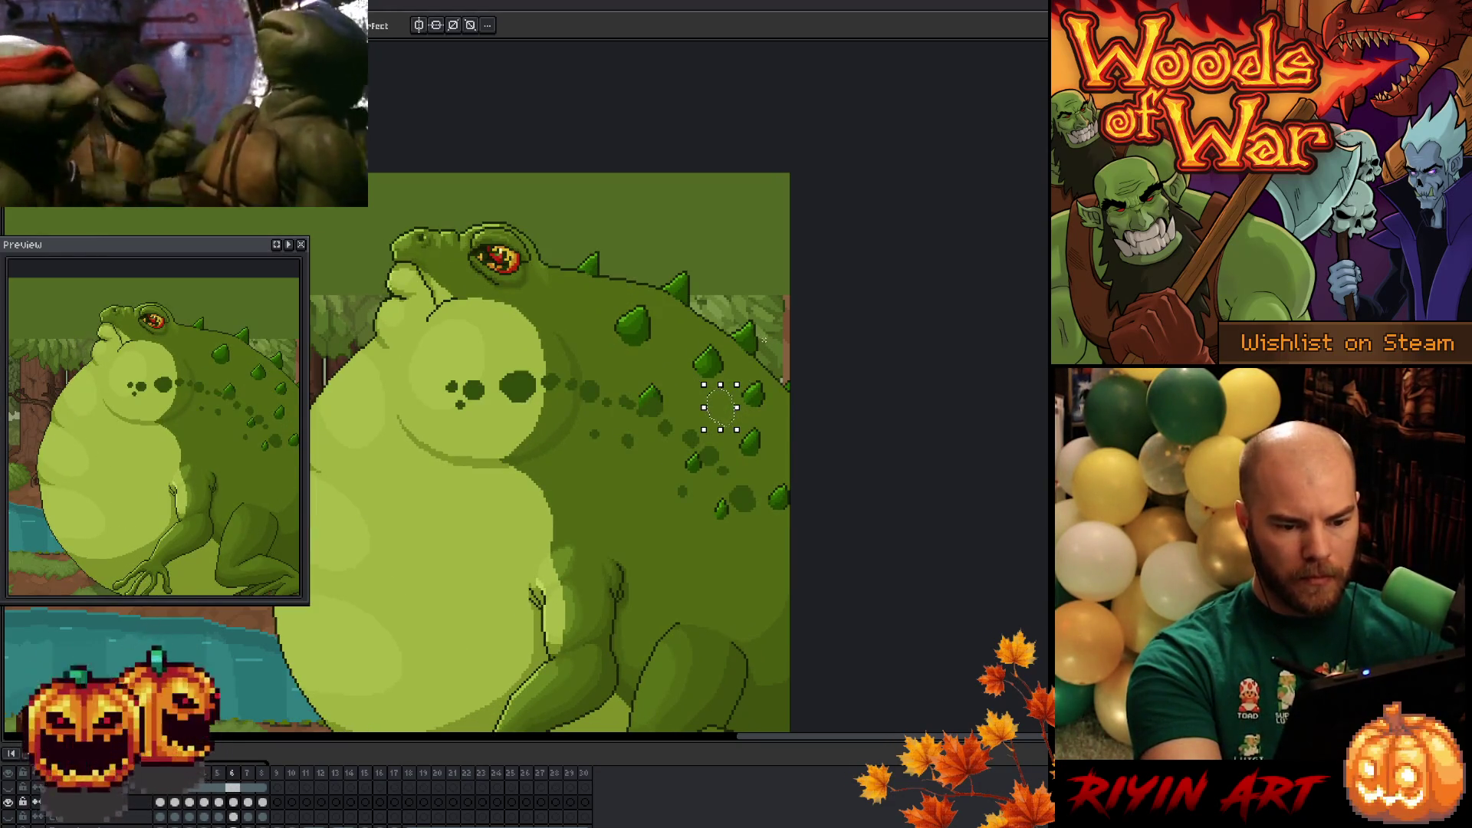
- On frame 6, nudge the selected back region, then rotate it clockwise and commit
drag(728, 411, 695, 400)
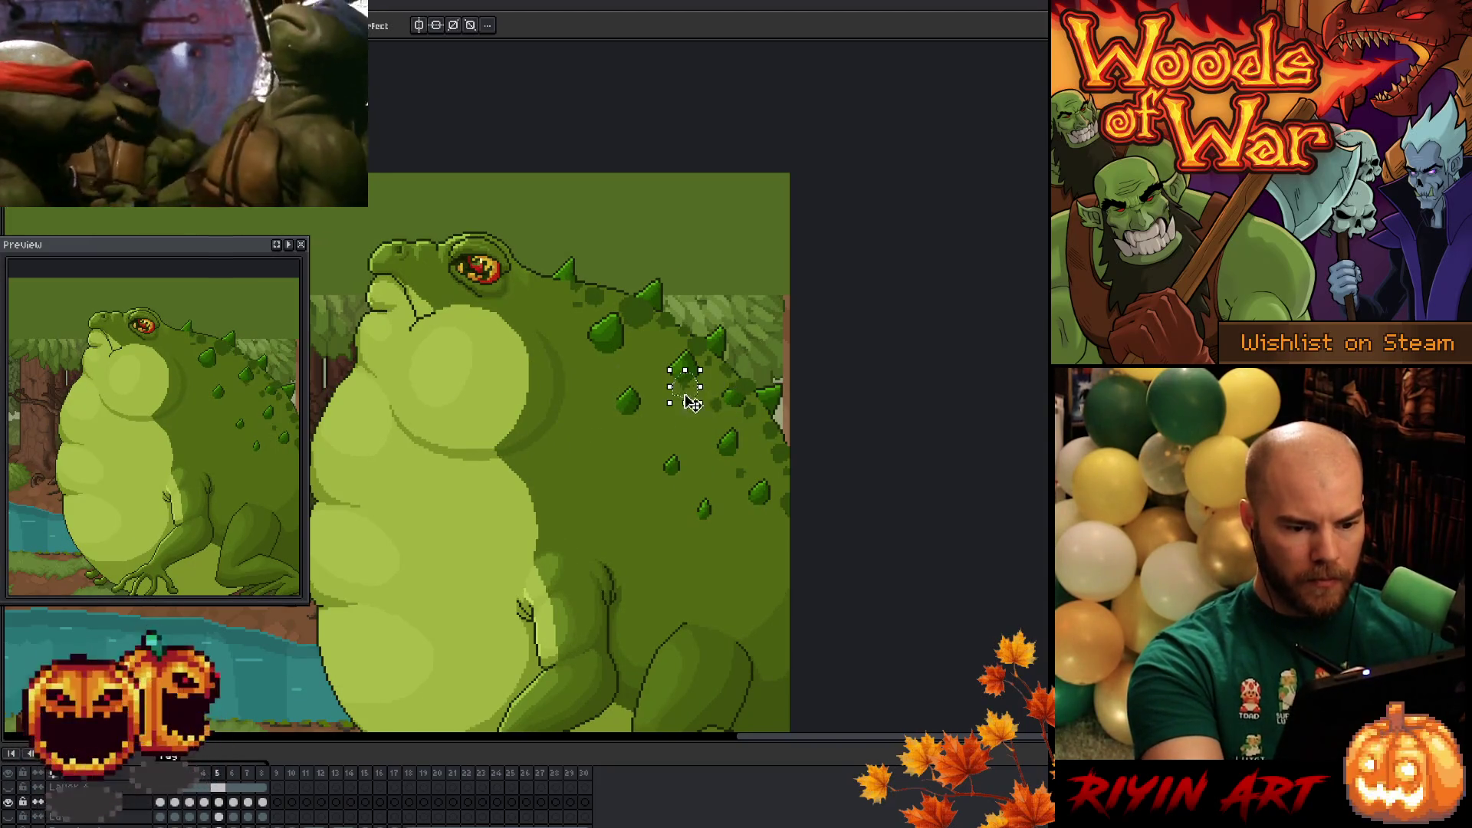
key(Down)
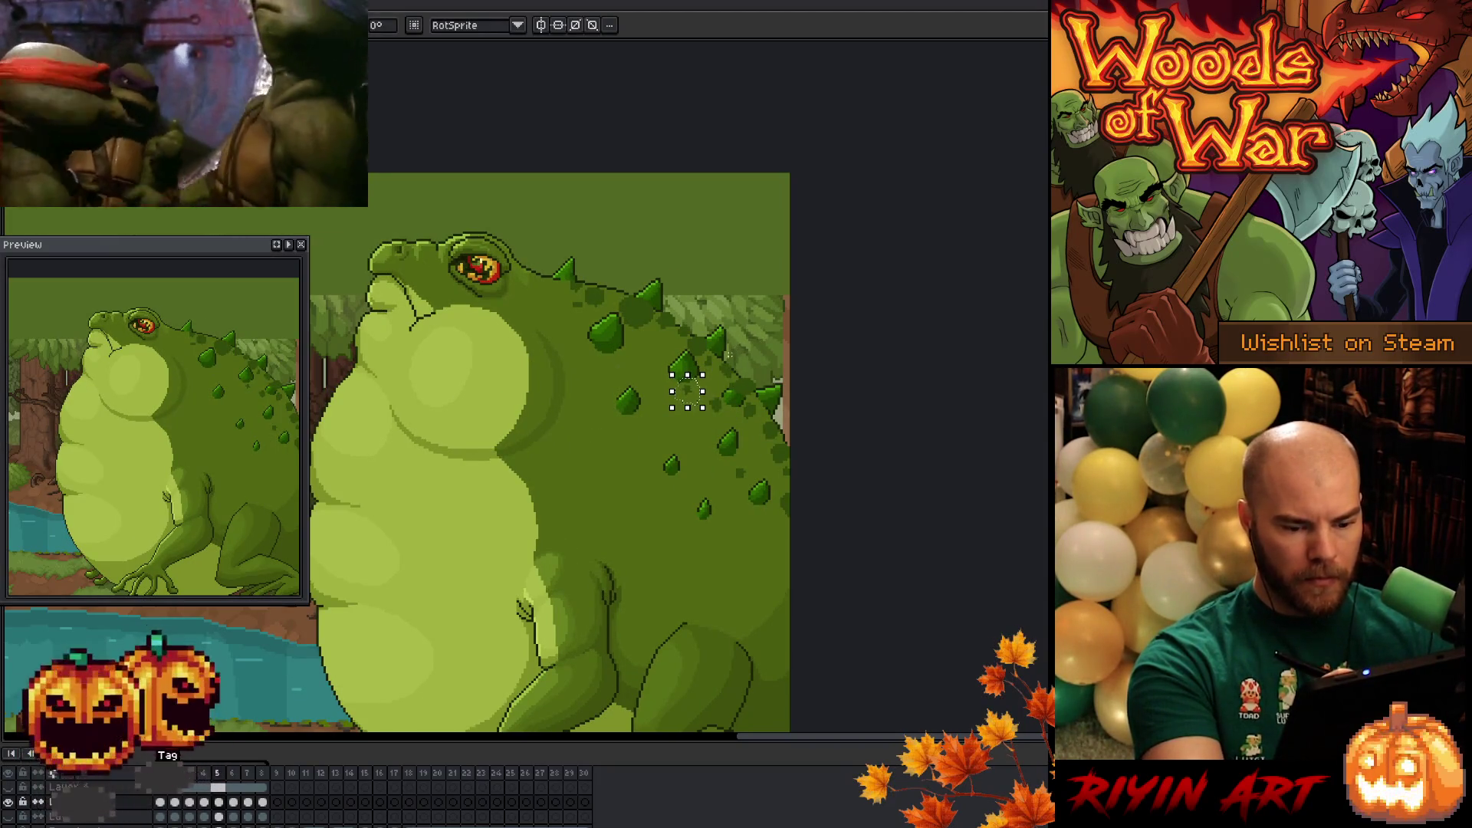
key(b)
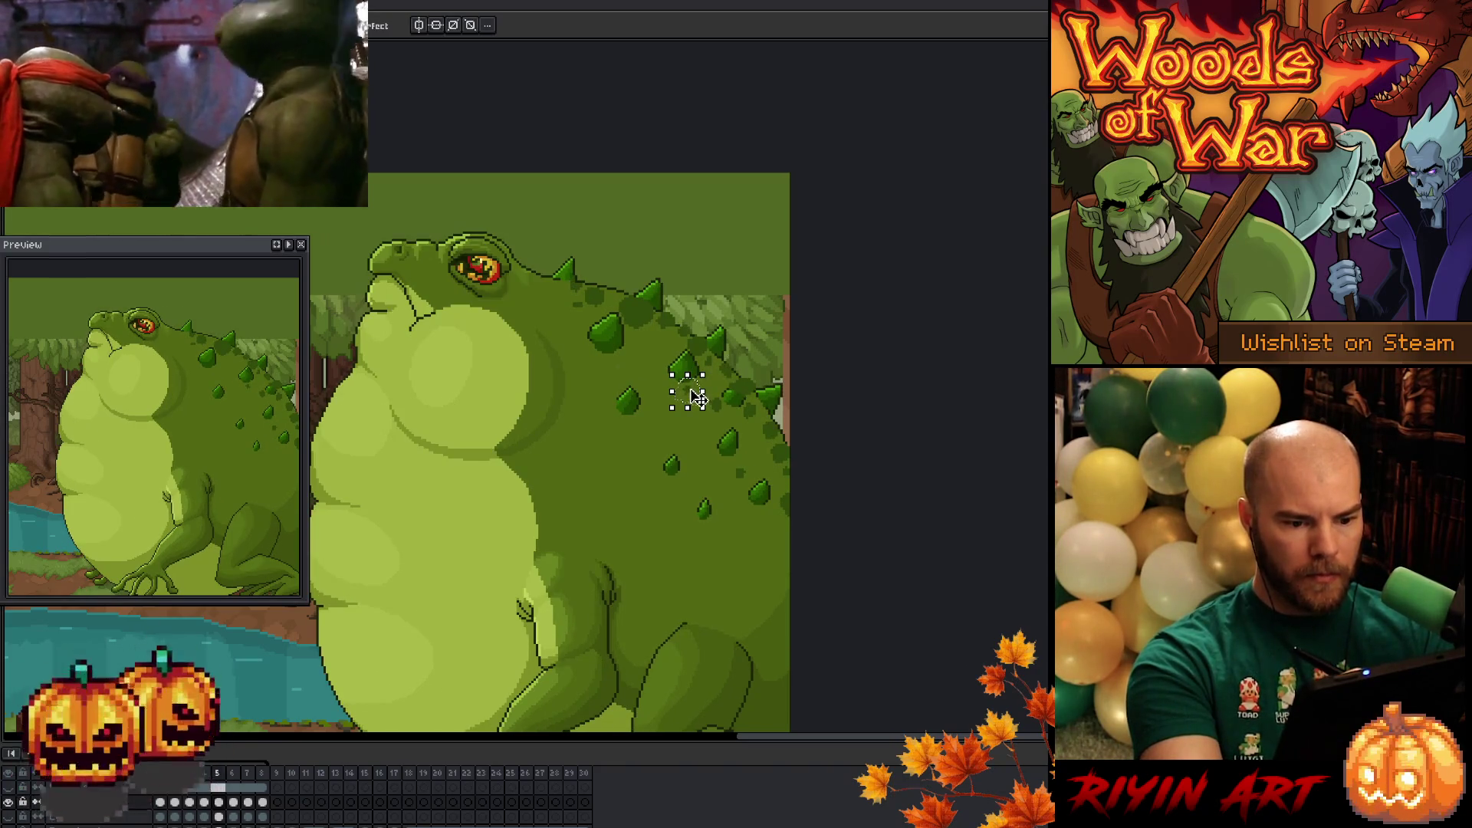
key(Left)
key(ctrl+z)
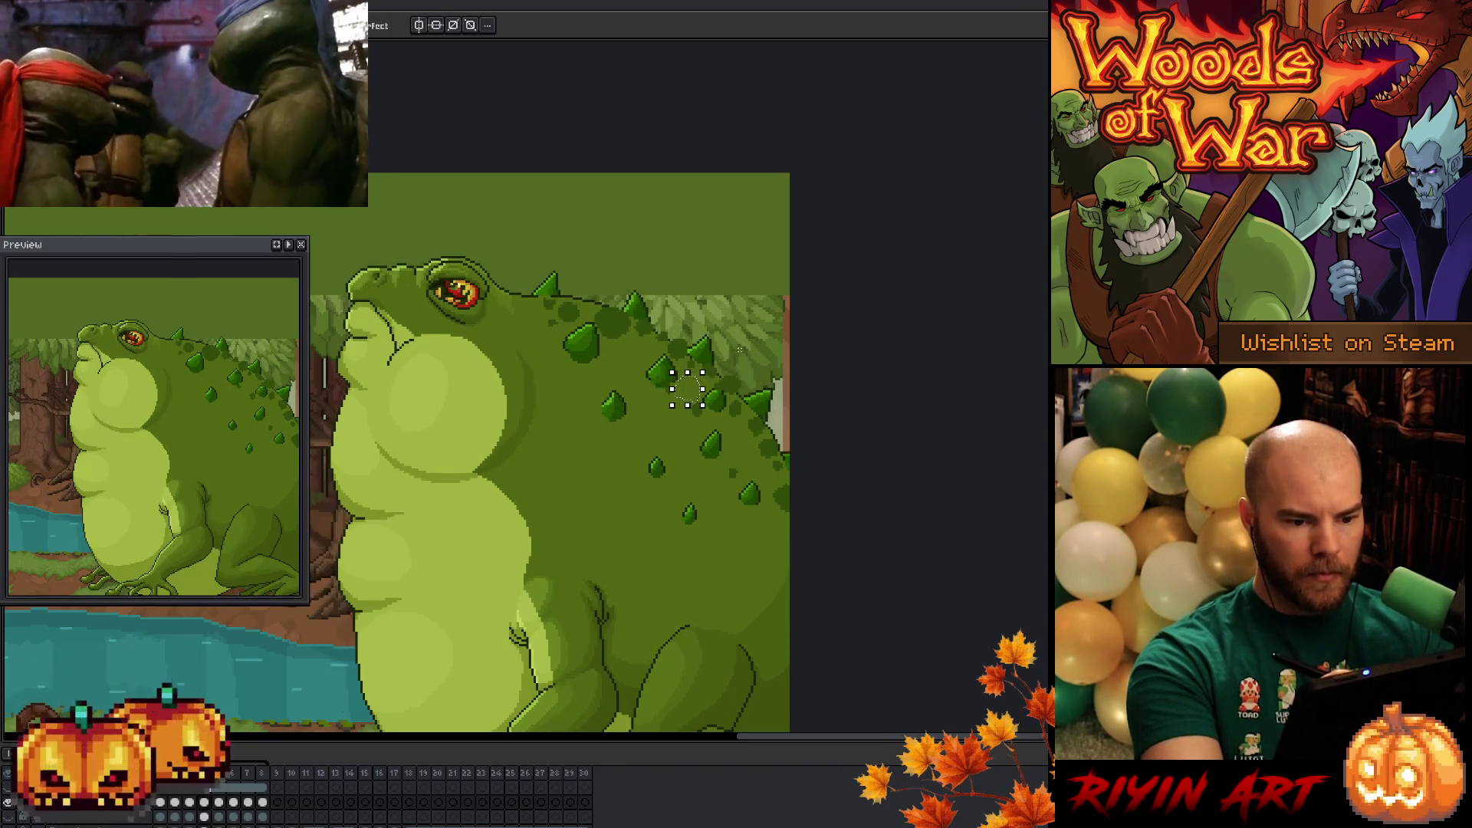
key(ctrl+y)
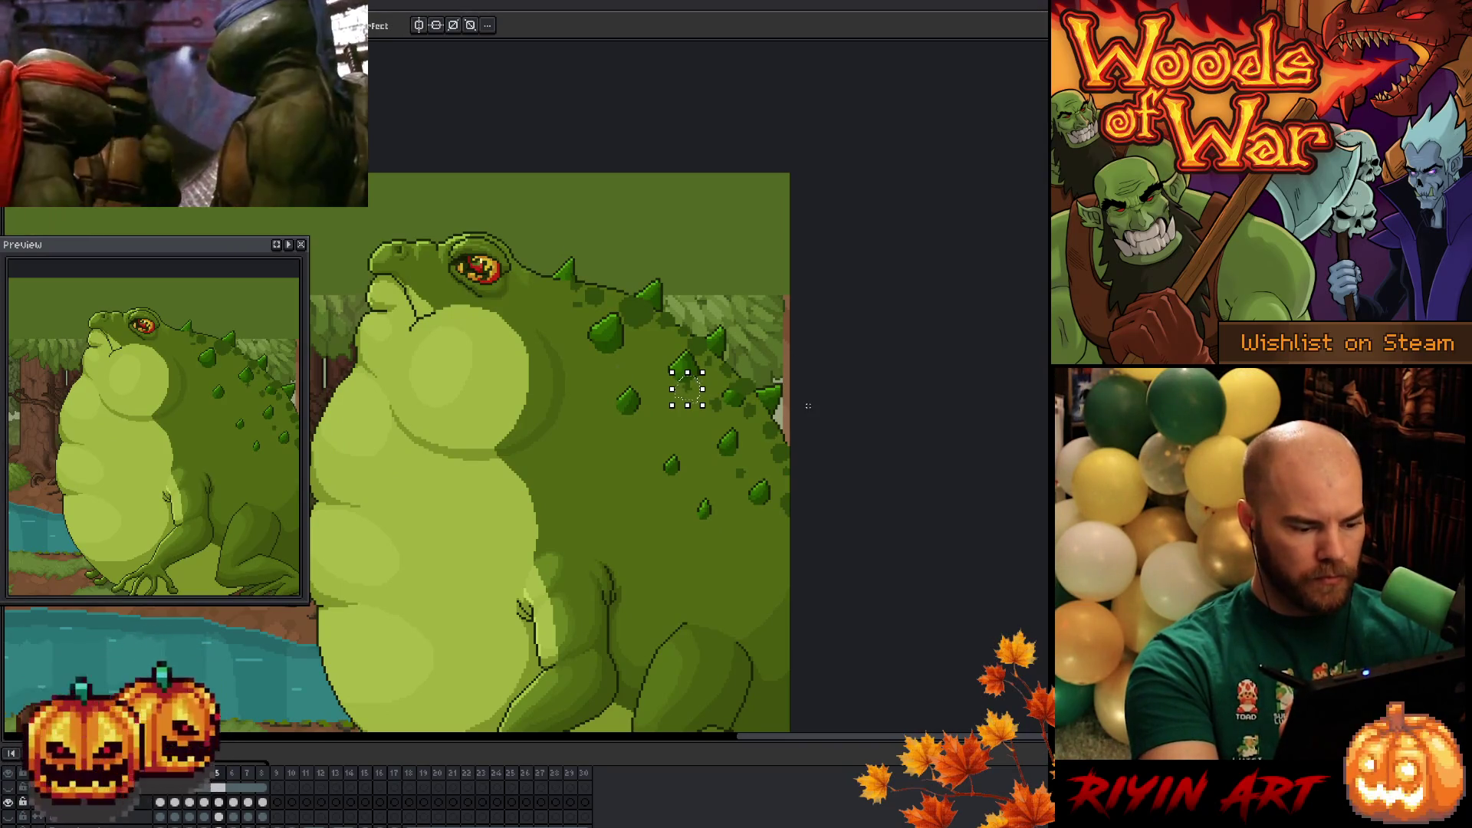
key(ctrl+z)
key(ctrl+z)
mouse_move(766, 362)
mouse_down()
mouse_move(782, 387)
mouse_move(774, 437)
mouse_move(763, 387)
mouse_move(779, 404)
mouse_up()
key(Return)
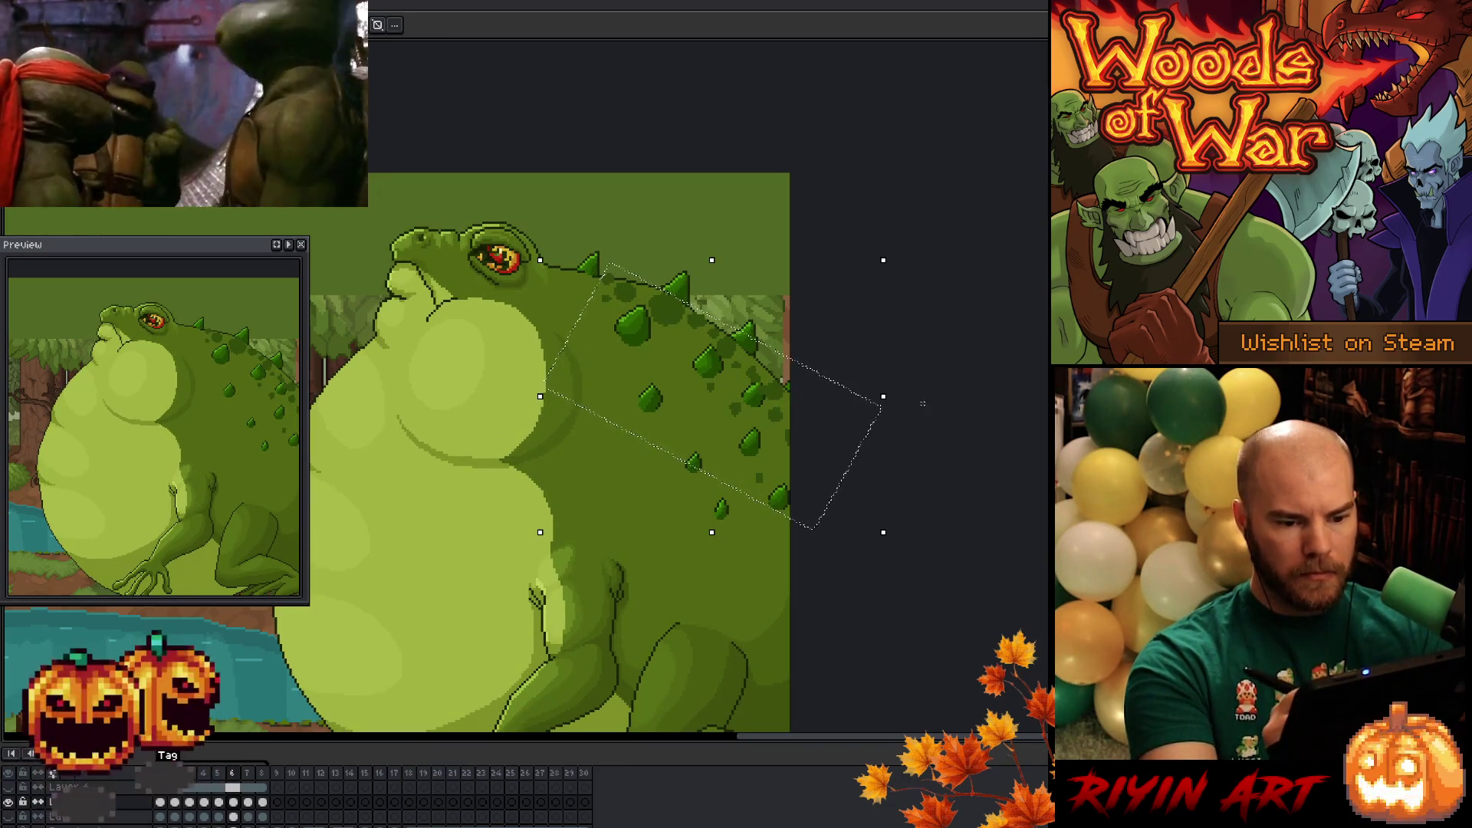
- Clear the selection, undo the stray white stroke, and lasso a patch of the back spots
key(ctrl+d)
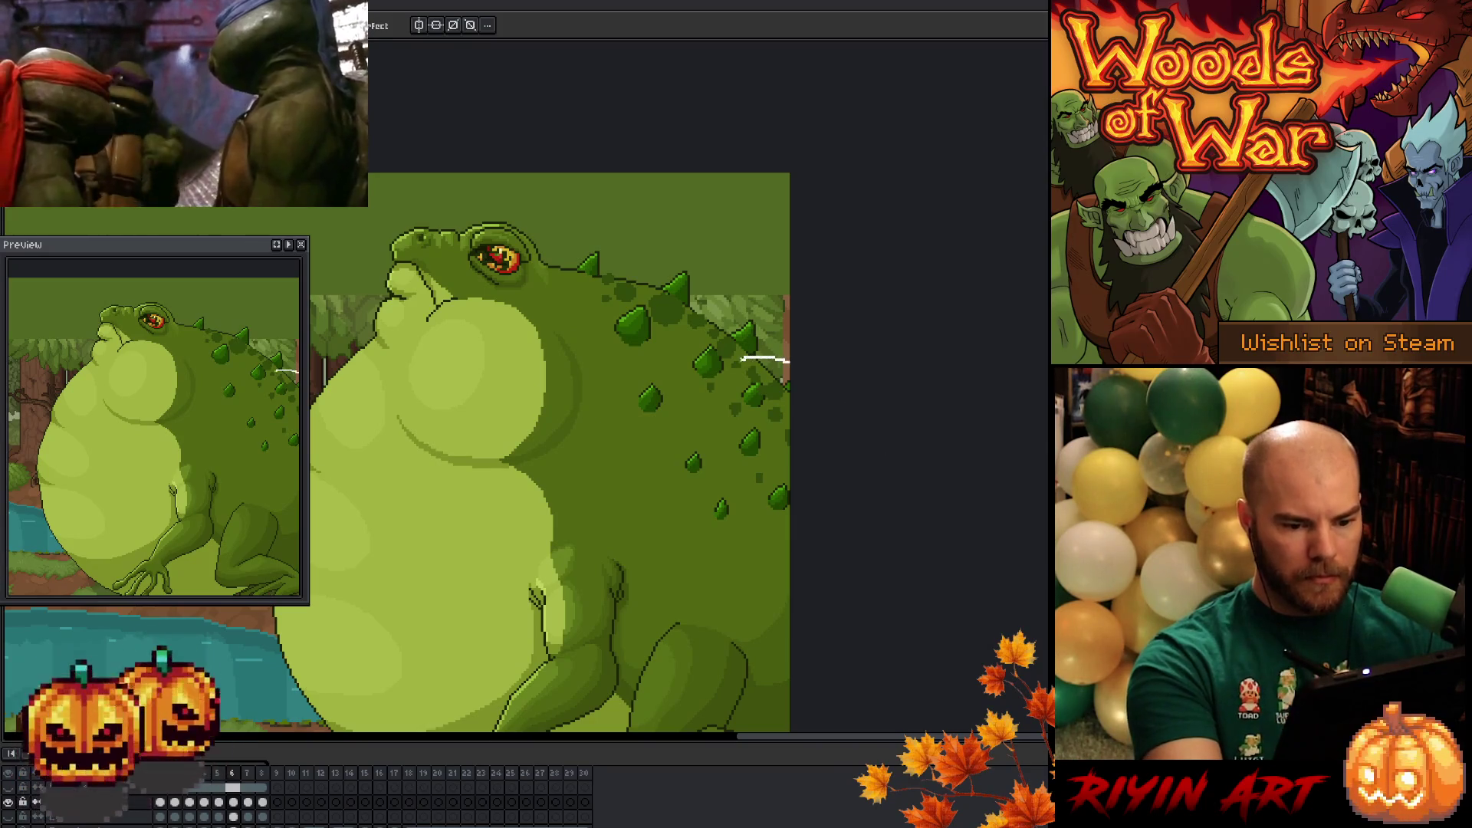
key(ctrl+z)
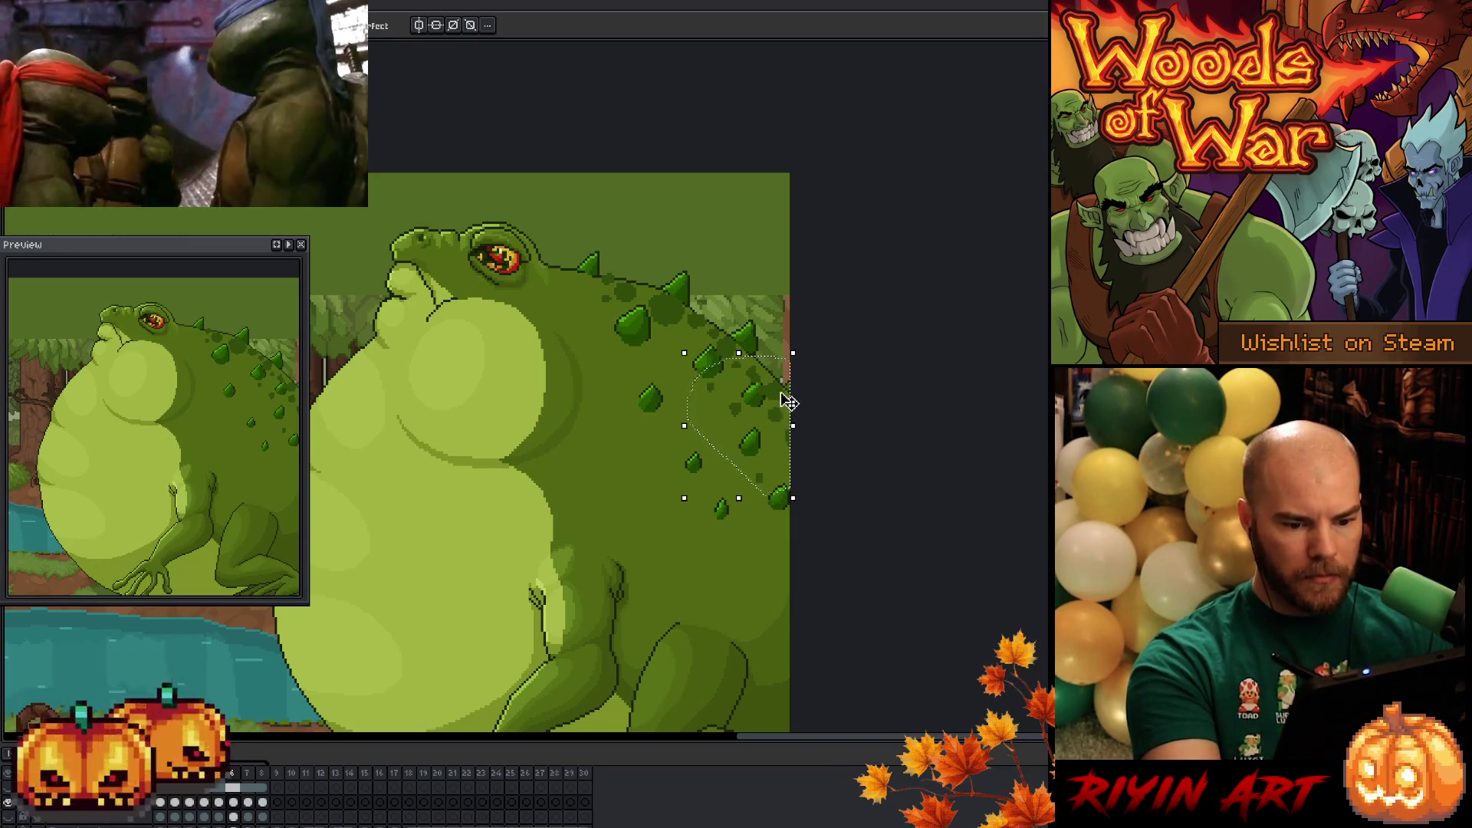
key(m)
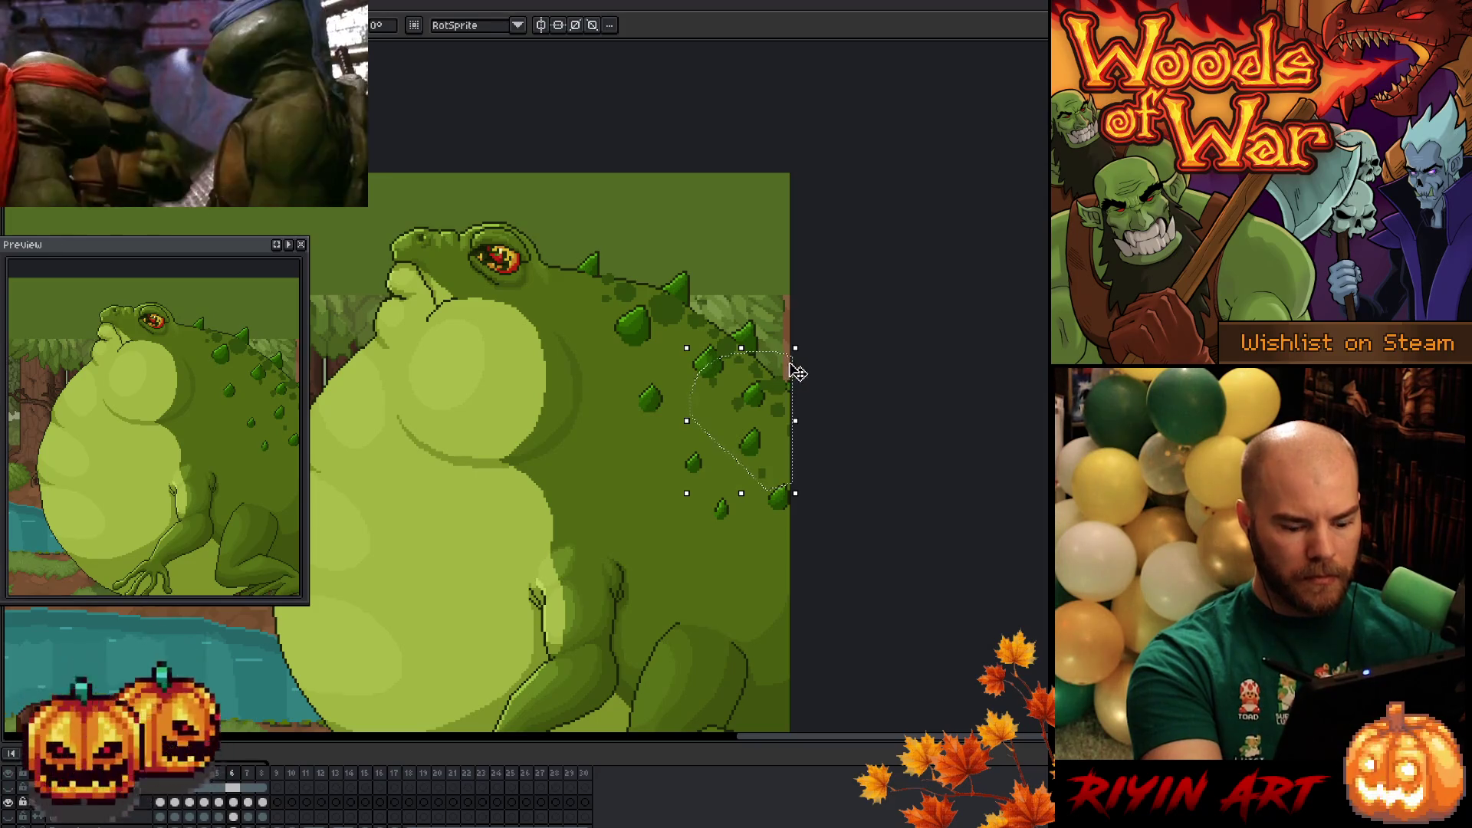
key(b)
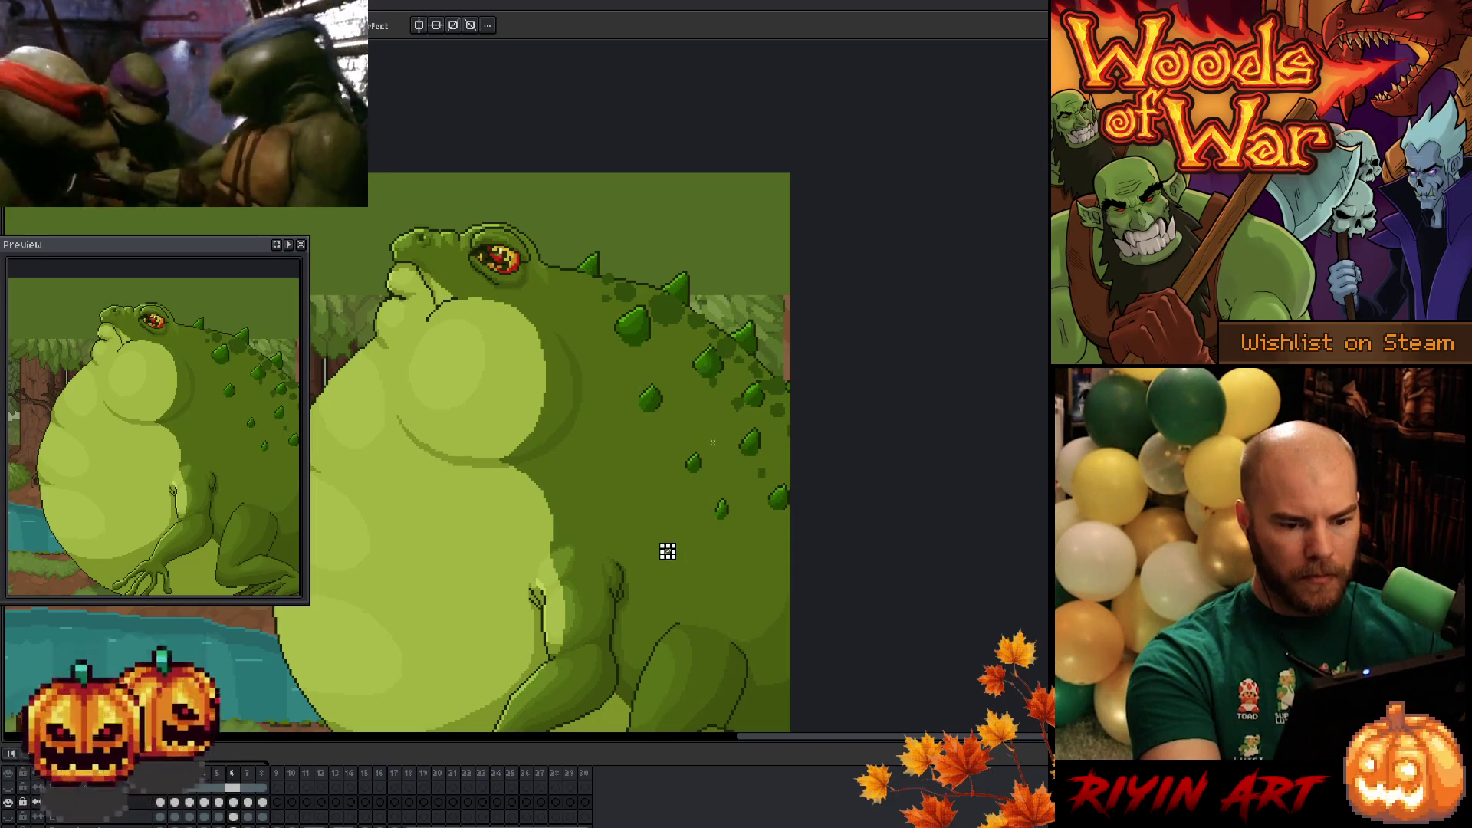
drag(748, 391, 714, 442)
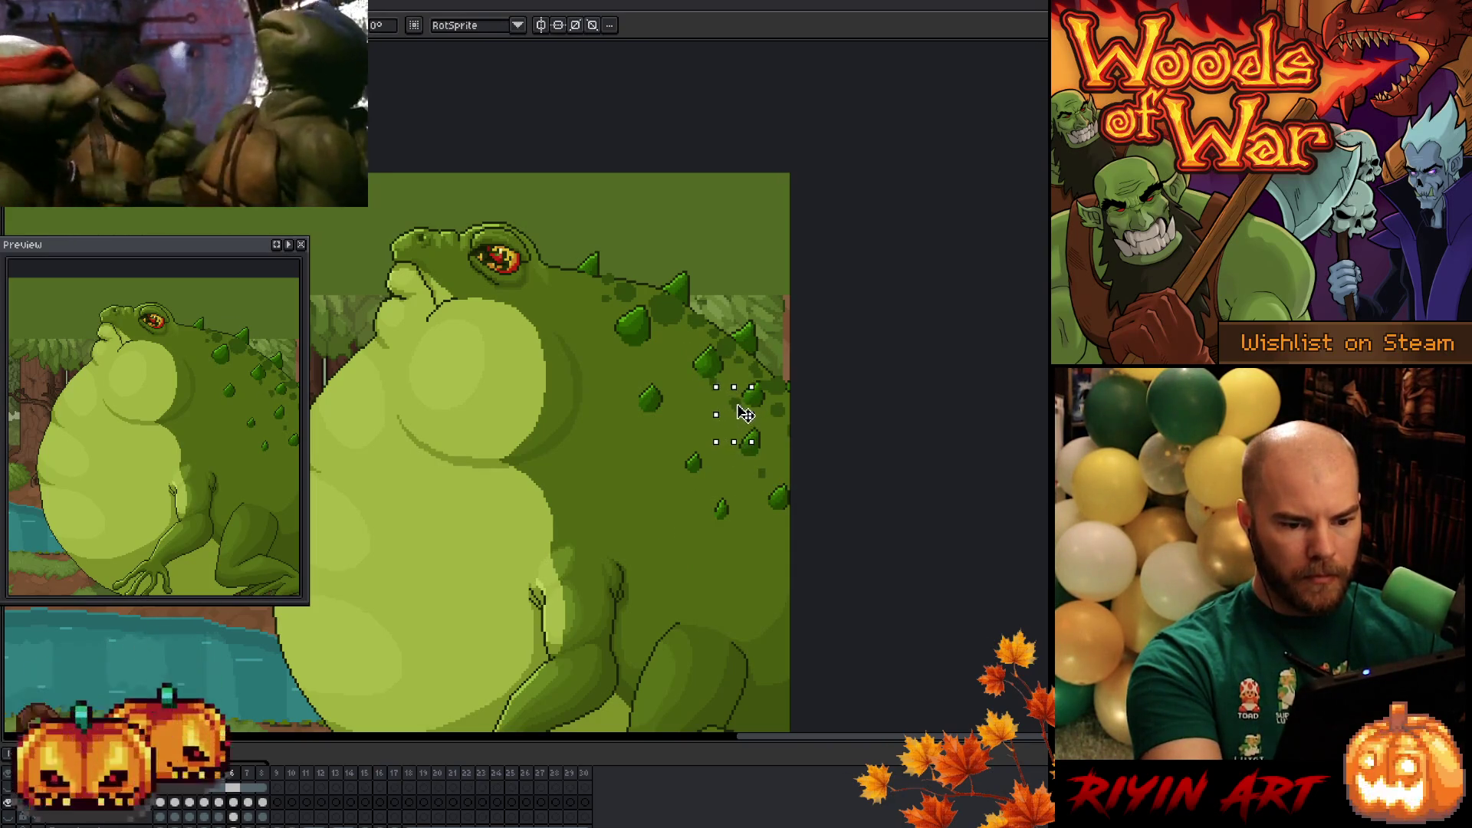
key(b)
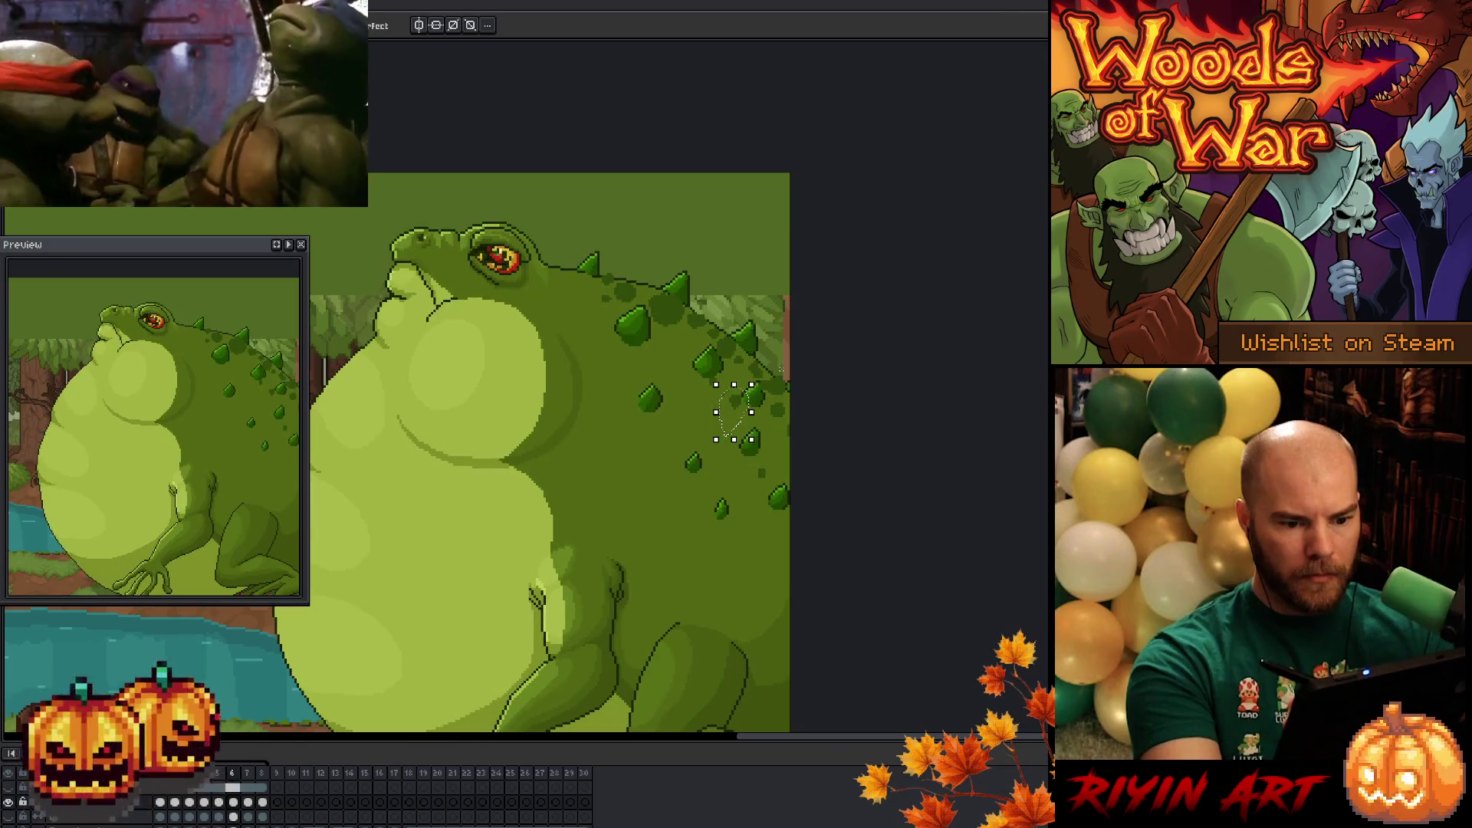
- Advance to frame 7, compare it with frame 6, and paste the back section with a slight rotation
key(period)
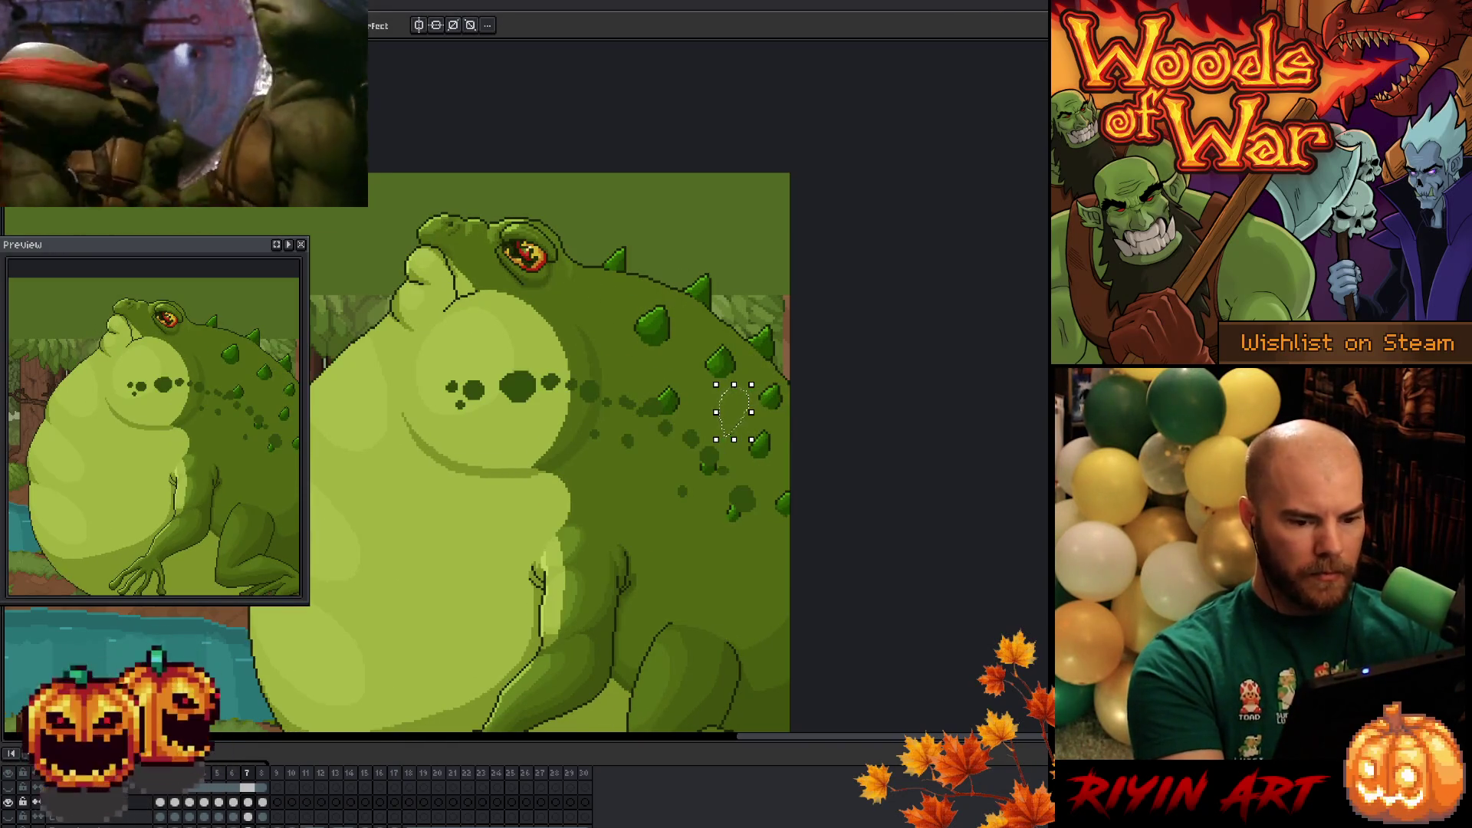
click(234, 801)
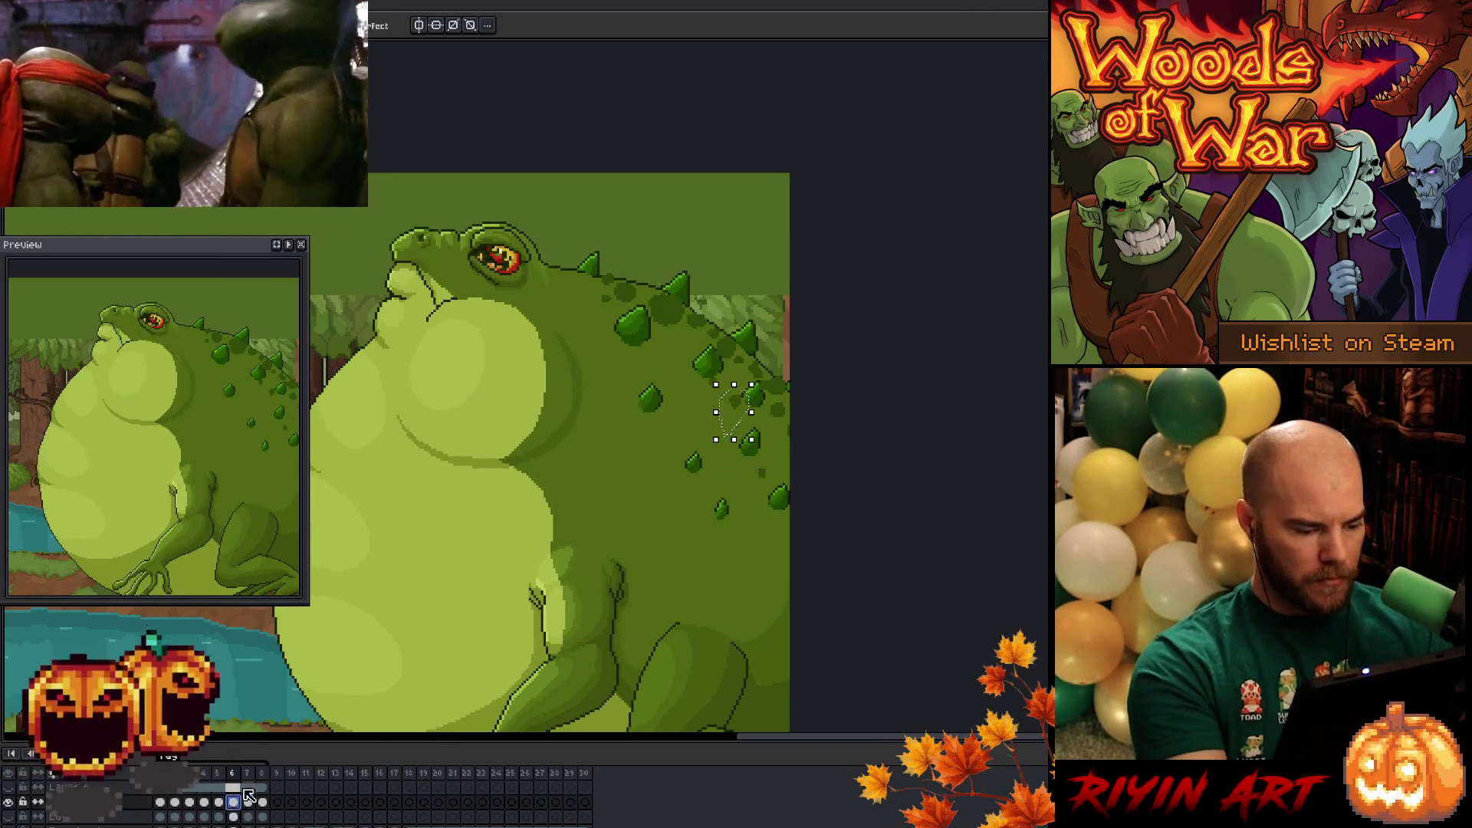
click(248, 801)
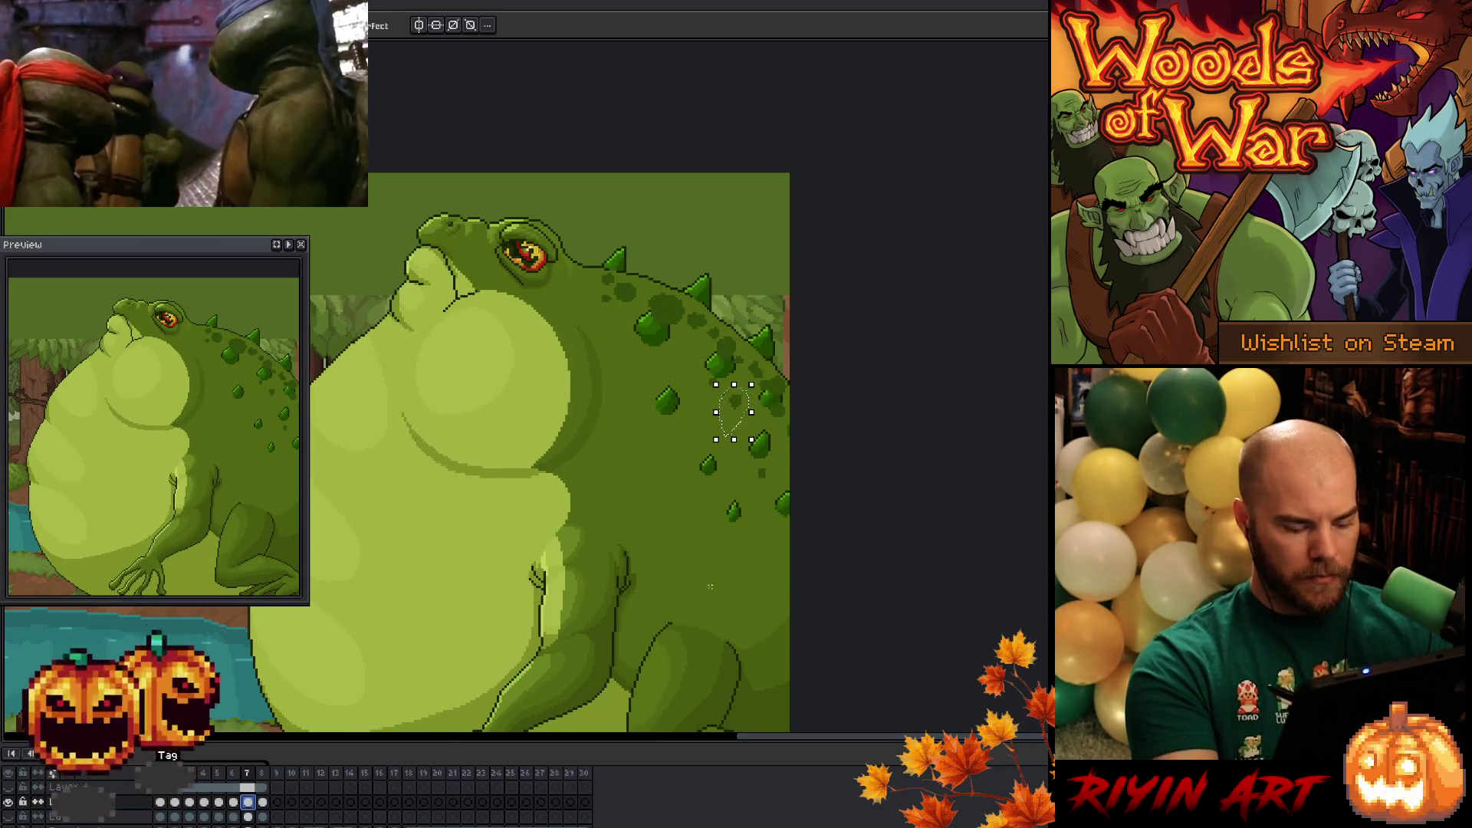
key(ctrl+v)
drag(798, 256, 811, 273)
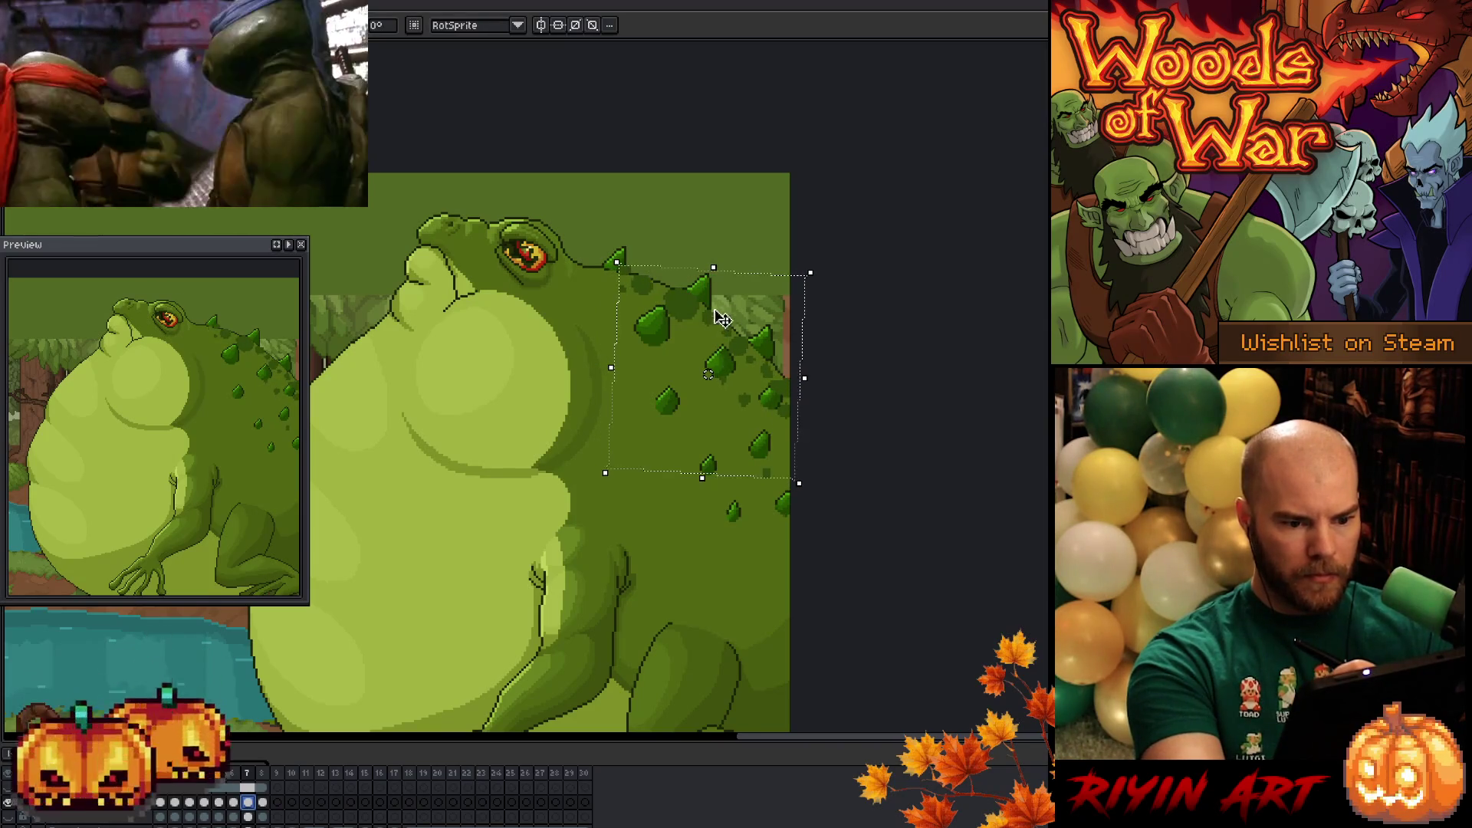
- Flip between frames 6 and 7 repeatedly to check the pasted back's fit
key(comma)
key(period)
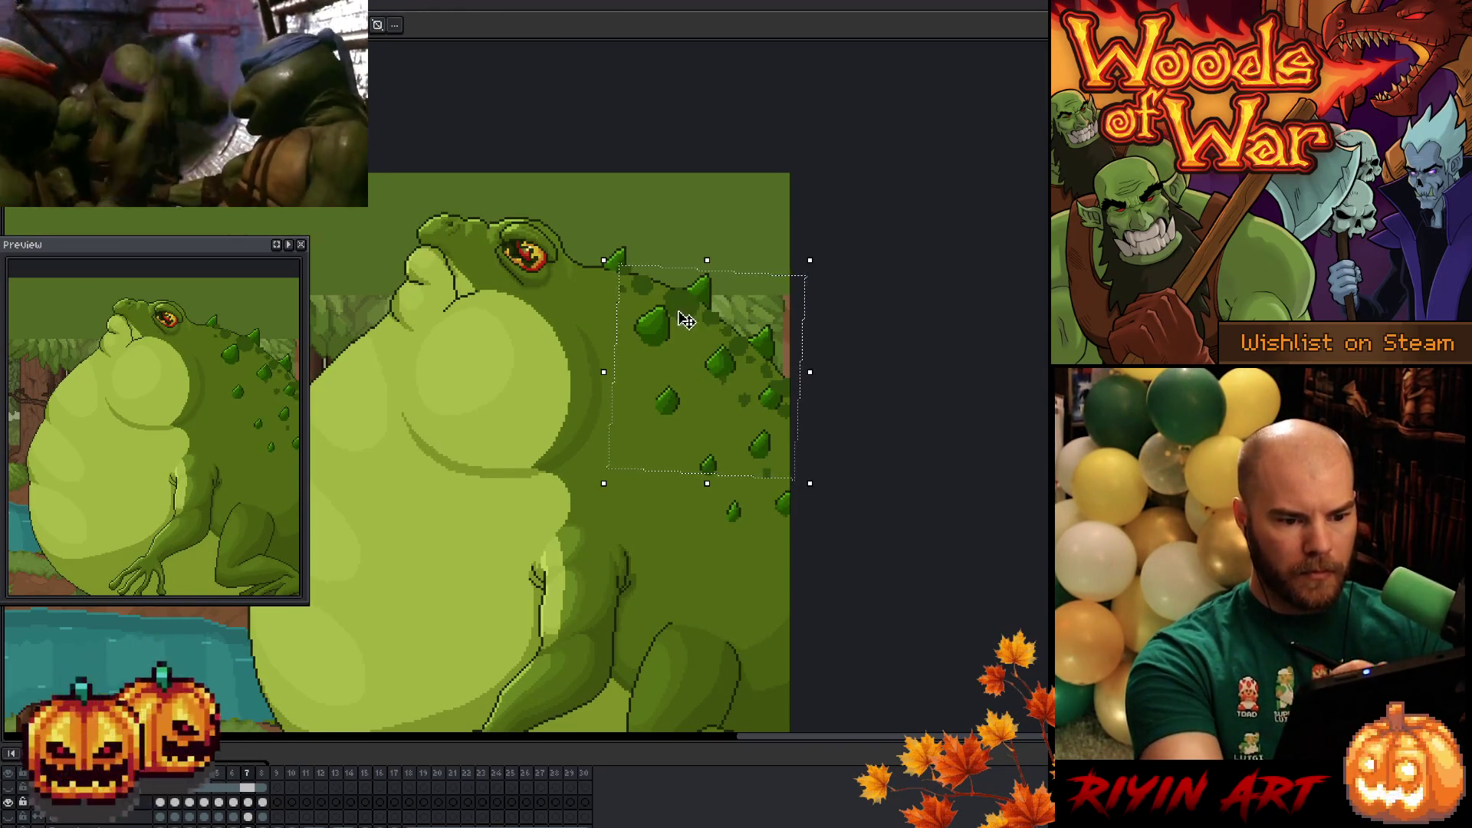
click(680, 319)
key(comma)
key(period)
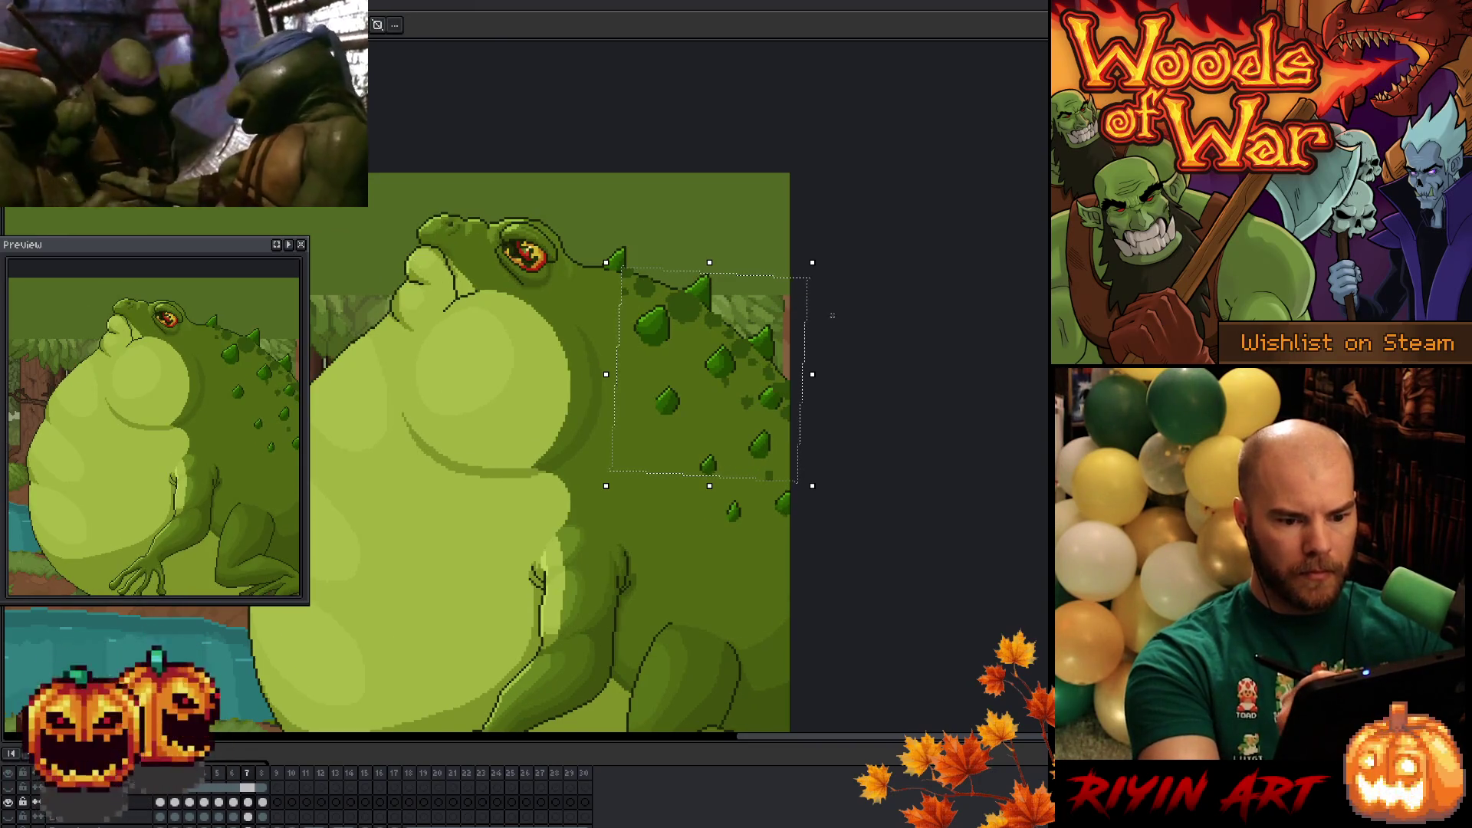
key(comma)
key(period)
key(comma)
key(period)
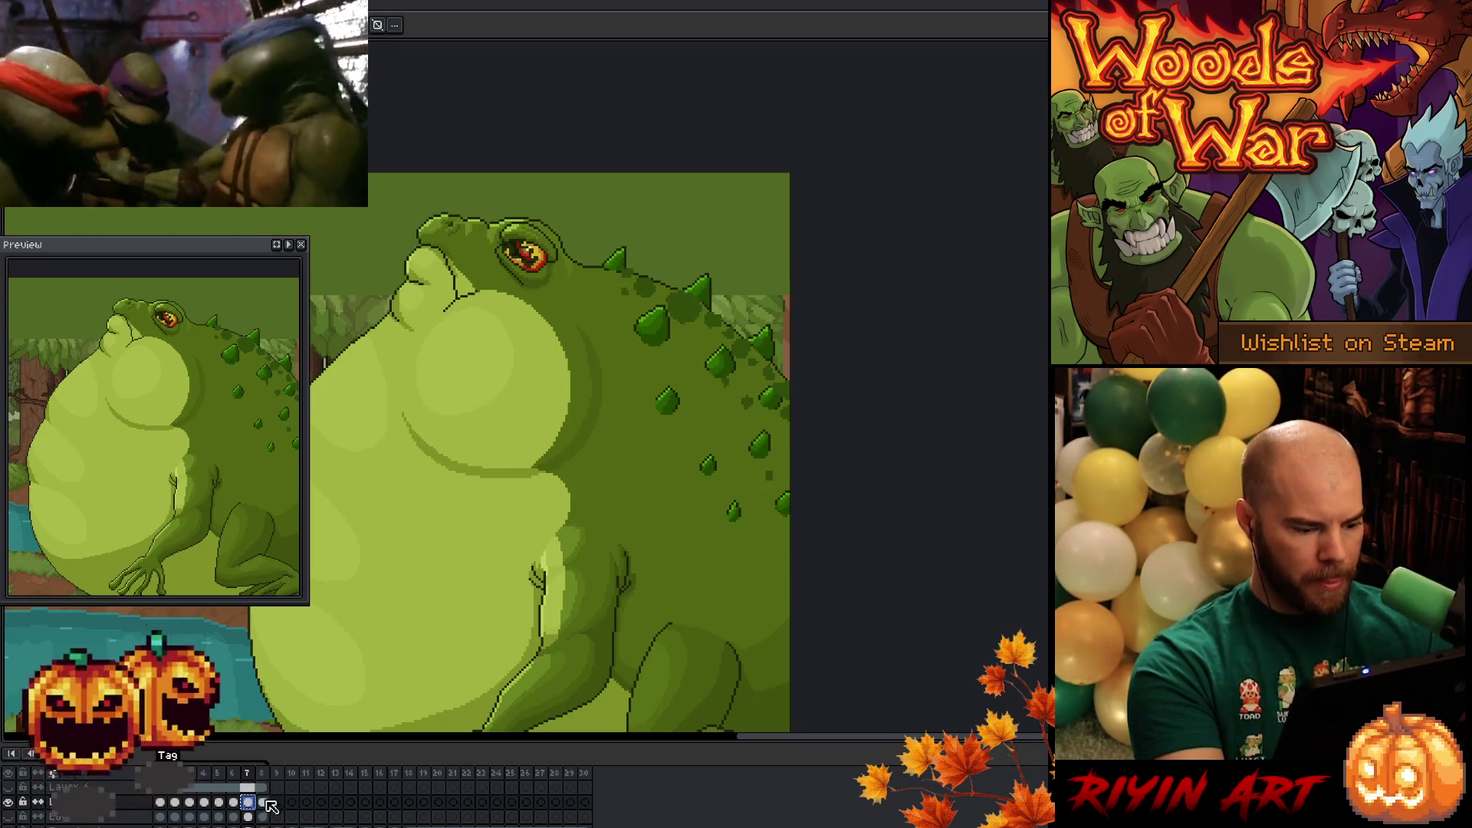
- On frame 8, paste the back section, shift it slightly right and down, and commit
key(ctrl+d)
key(period)
key(ctrl+shift+d)
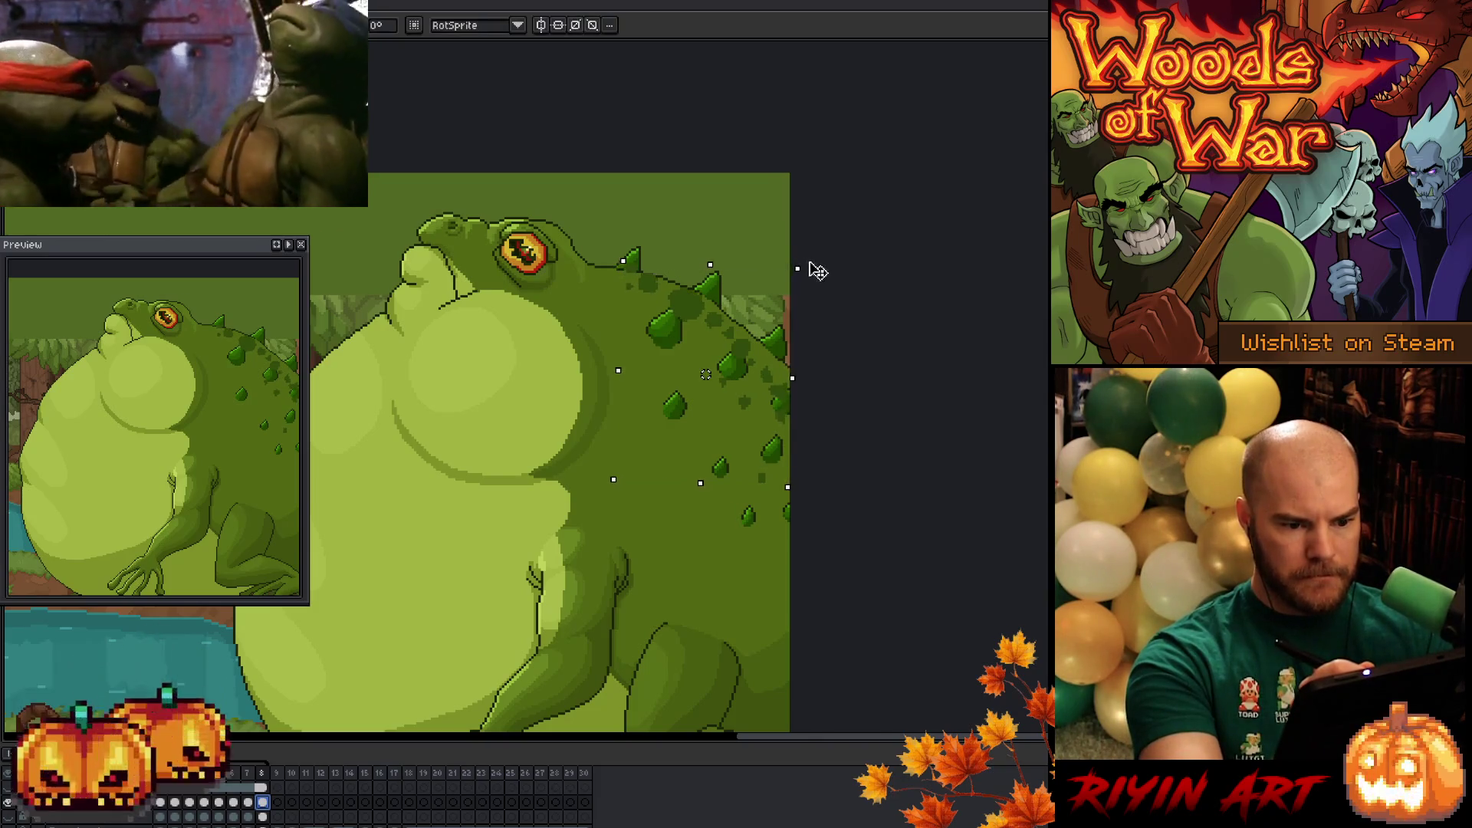
drag(724, 331, 732, 335)
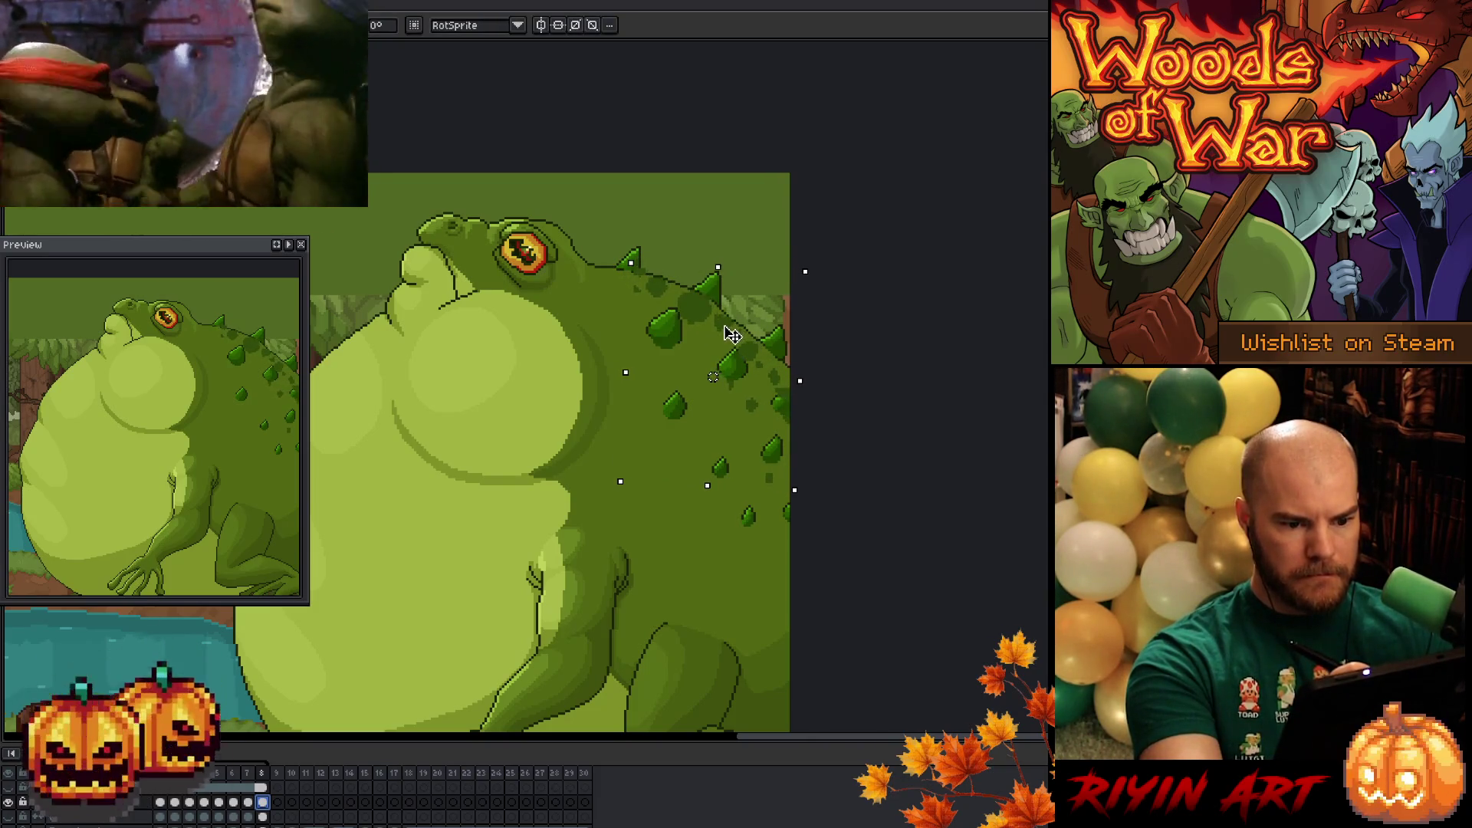
key(Return)
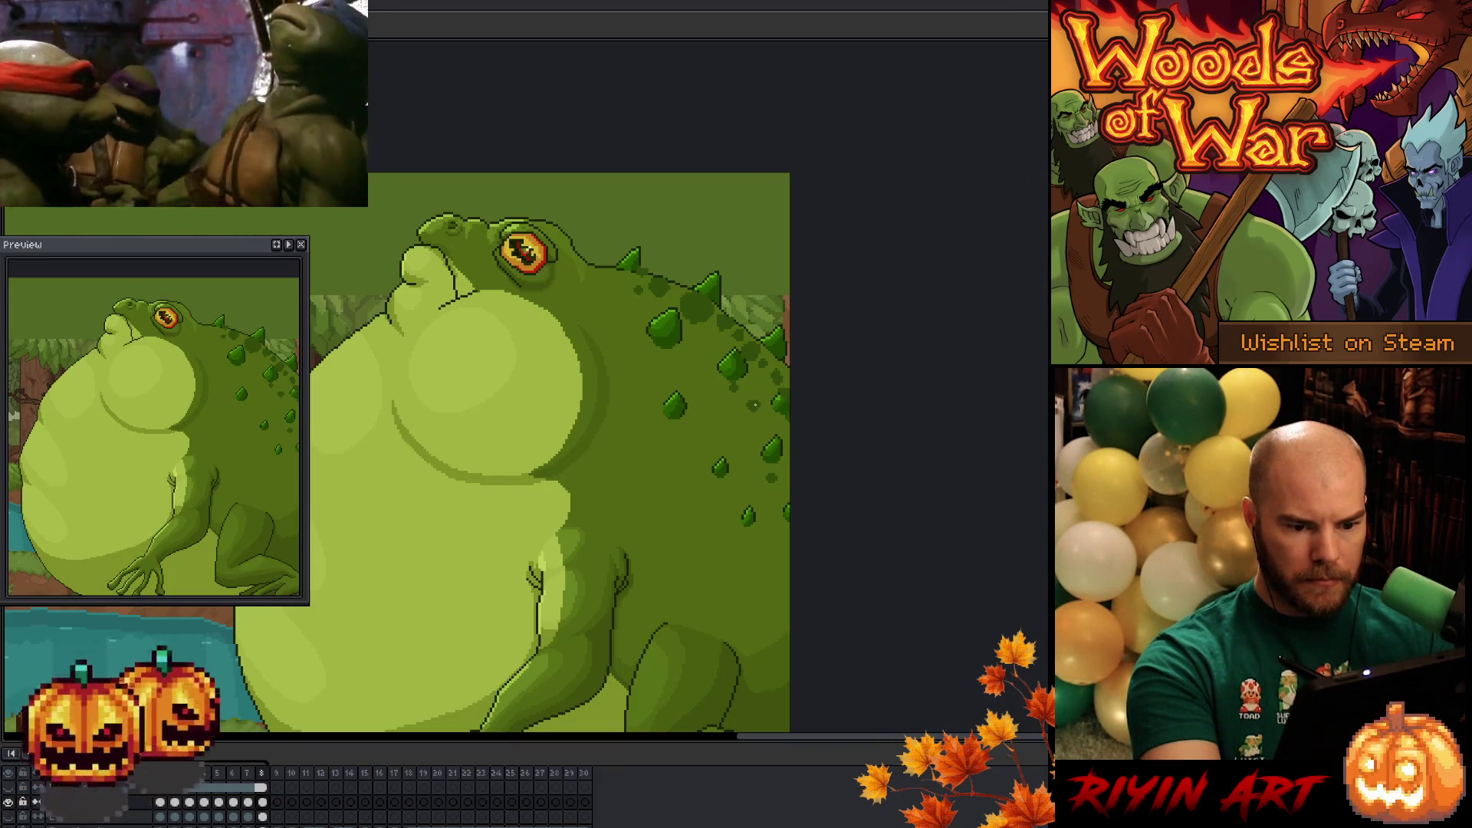
- Step back and forth through frames 3–8, play the breathing animation, then return to frame 1
key(Left)
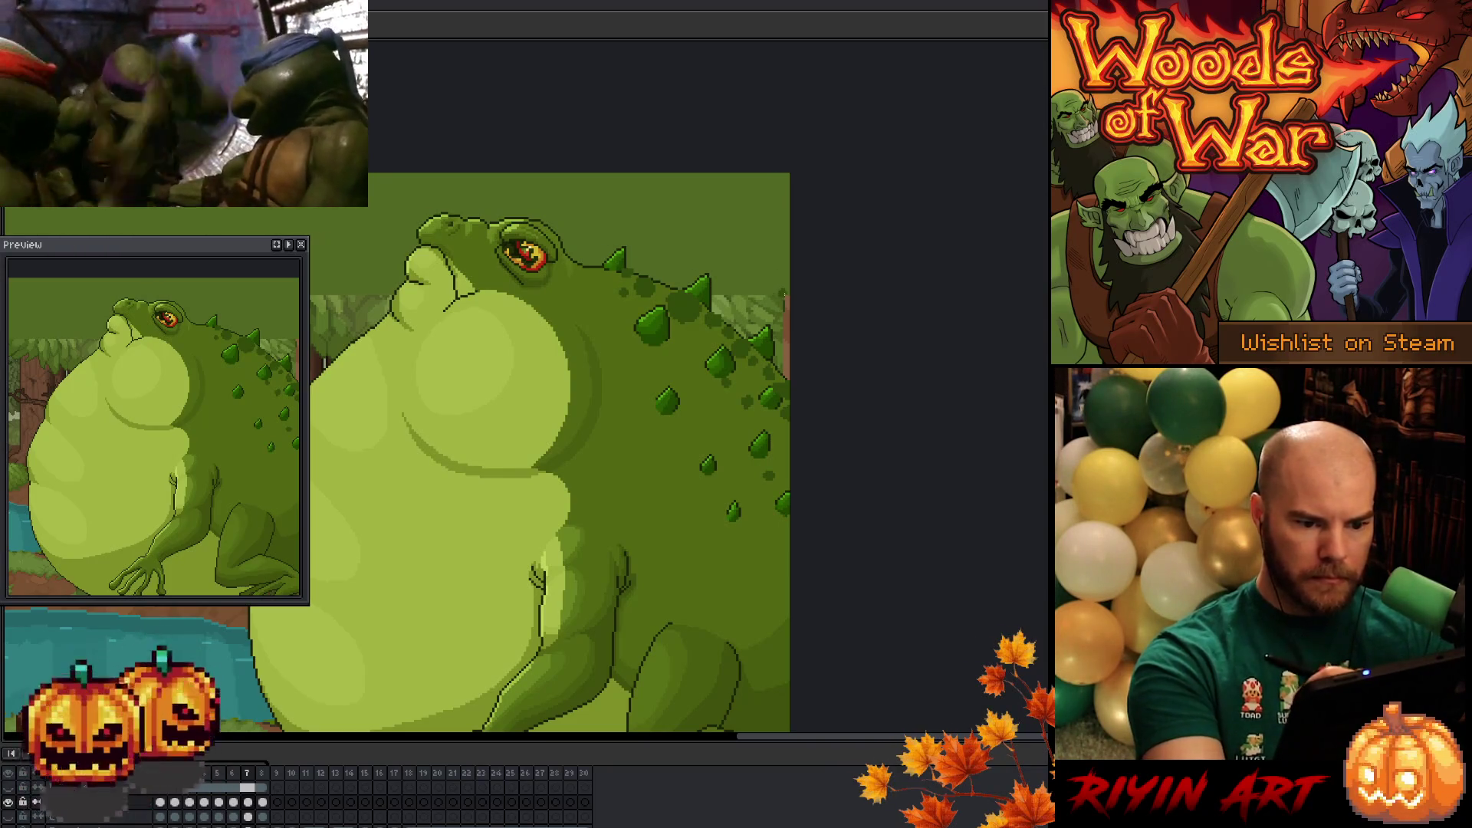
key(Left)
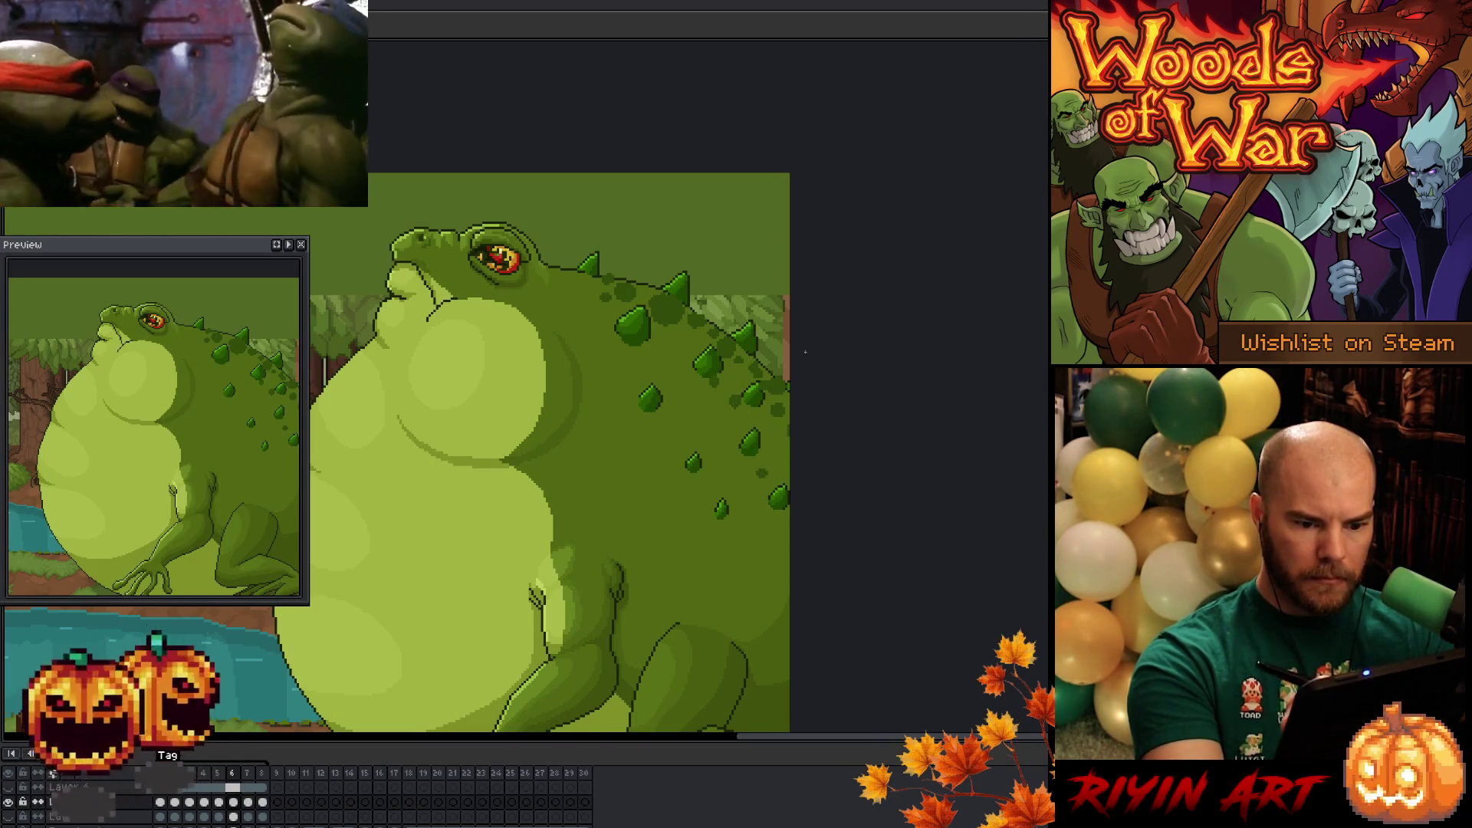
key(comma)
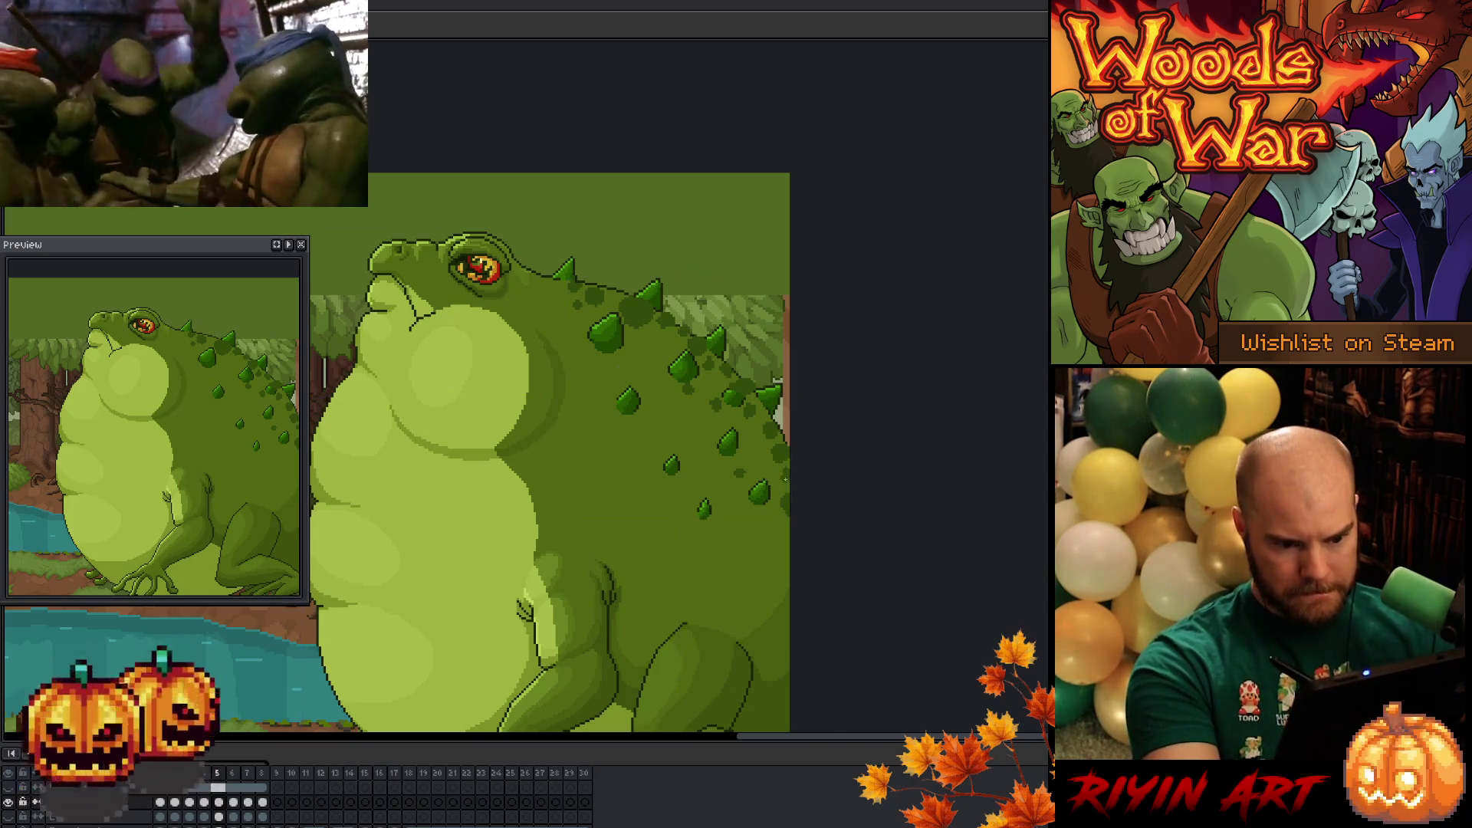
key(Right)
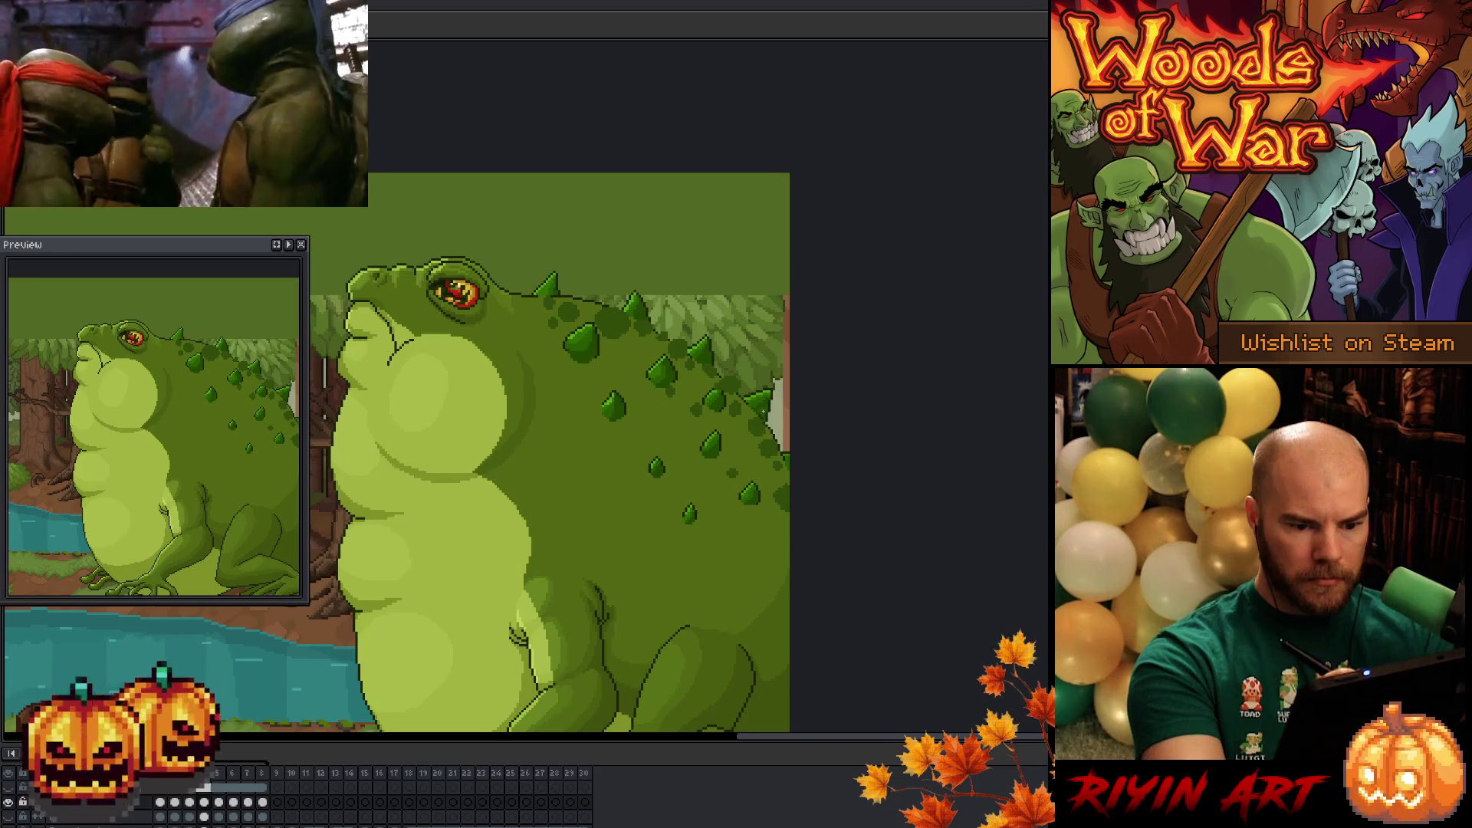
key(Left)
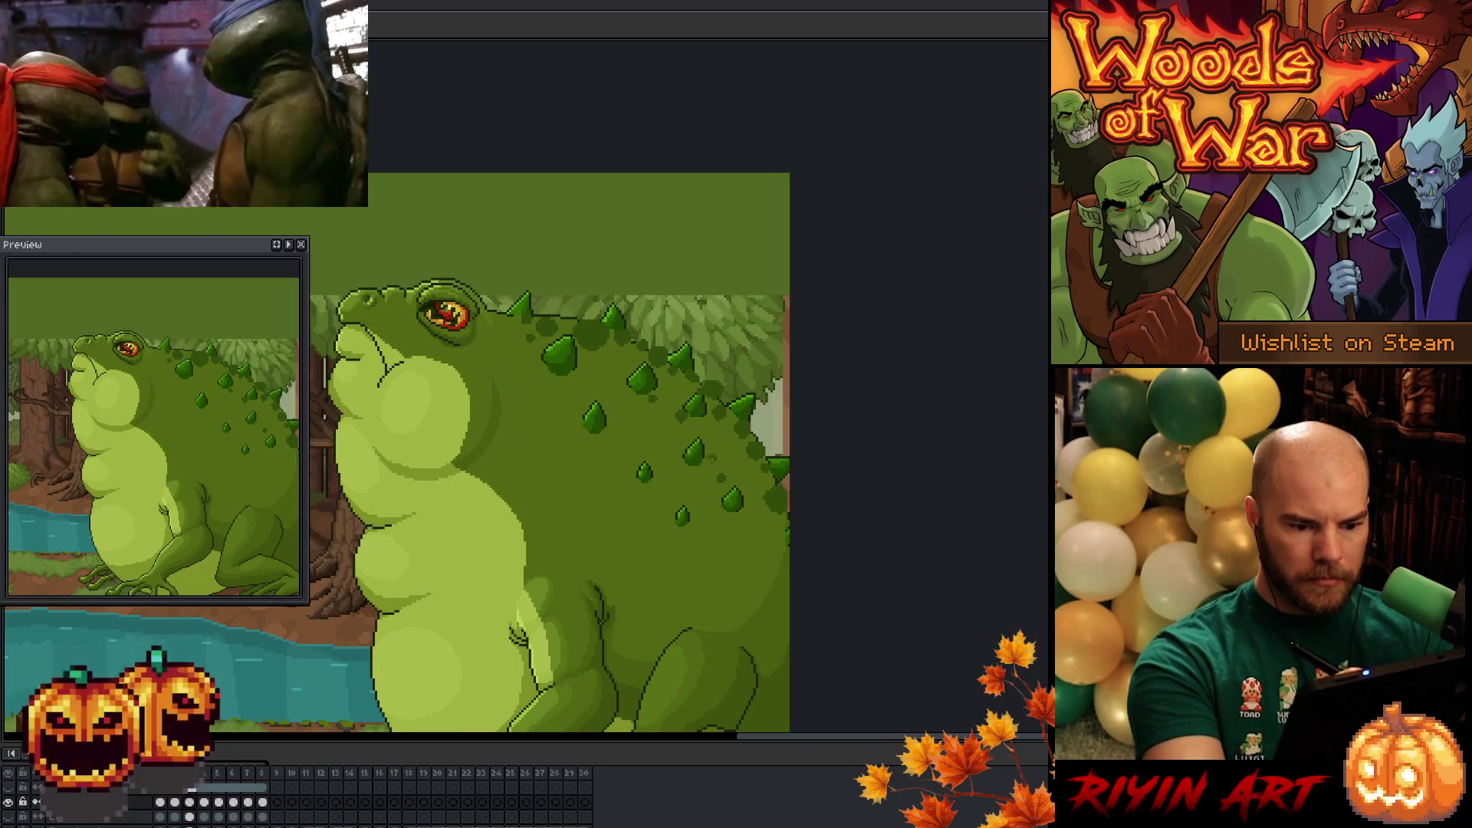
key(Right)
key(Left)
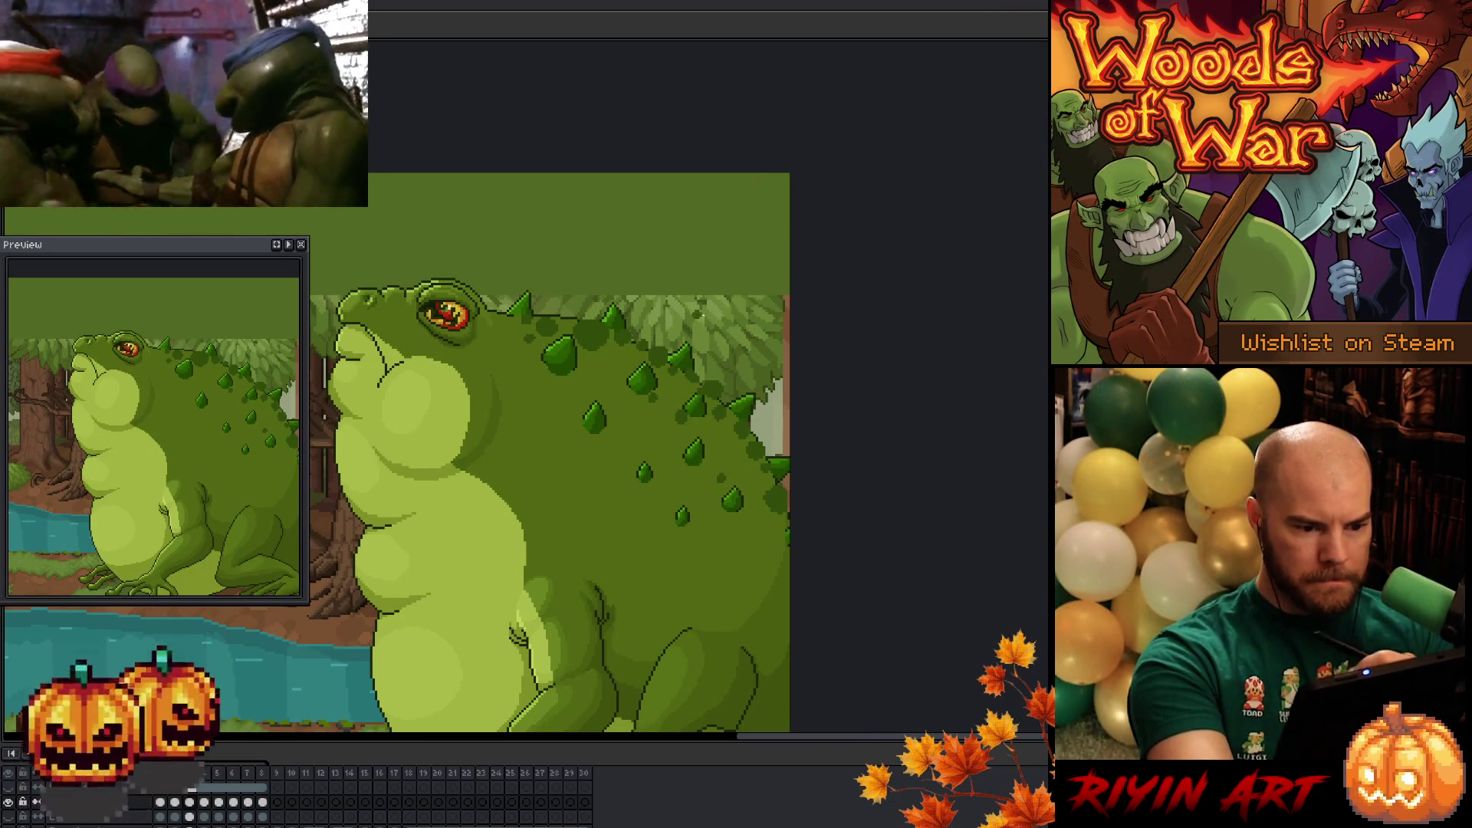
key(Right)
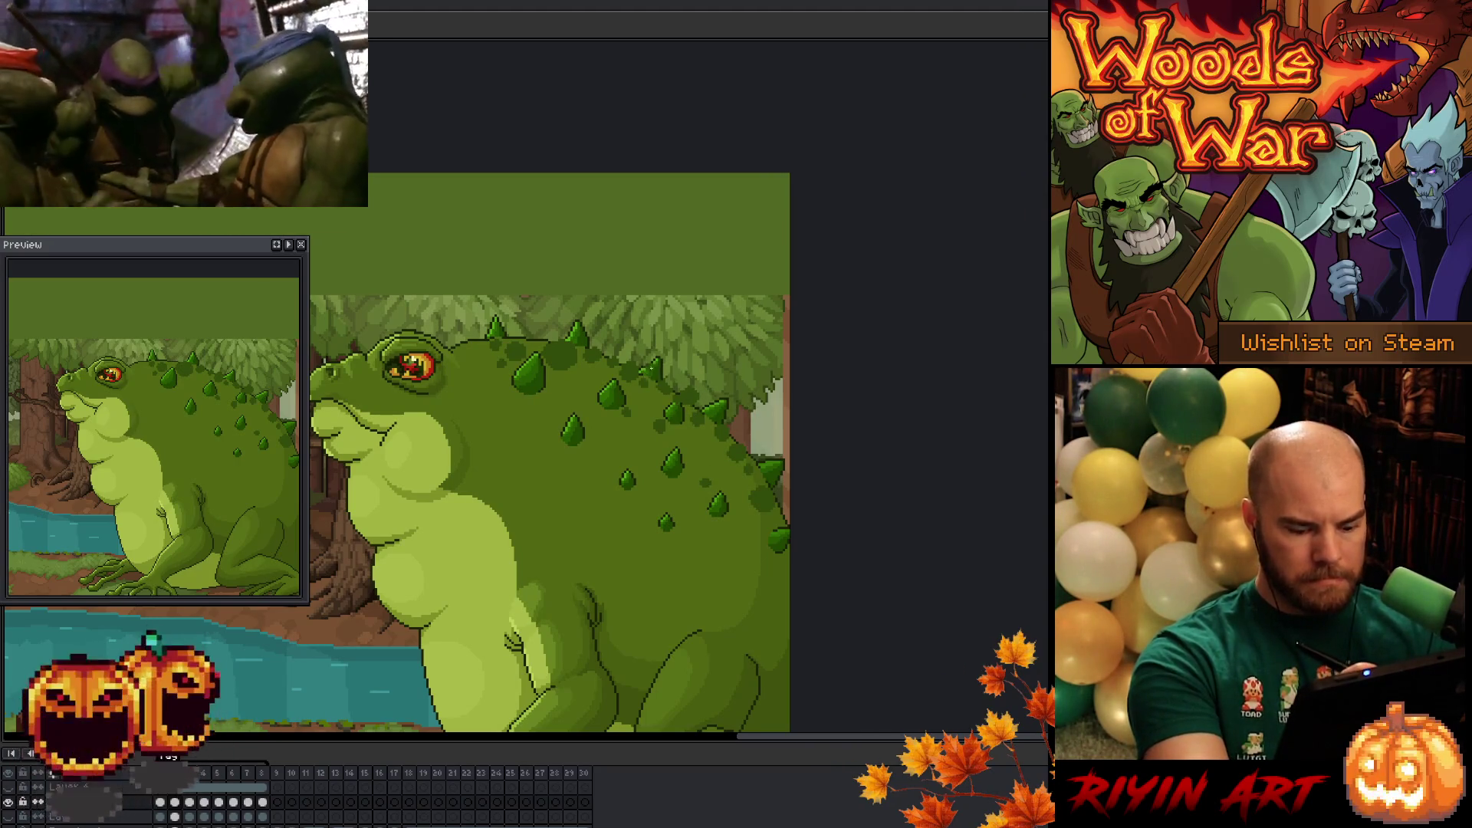
key(Right)
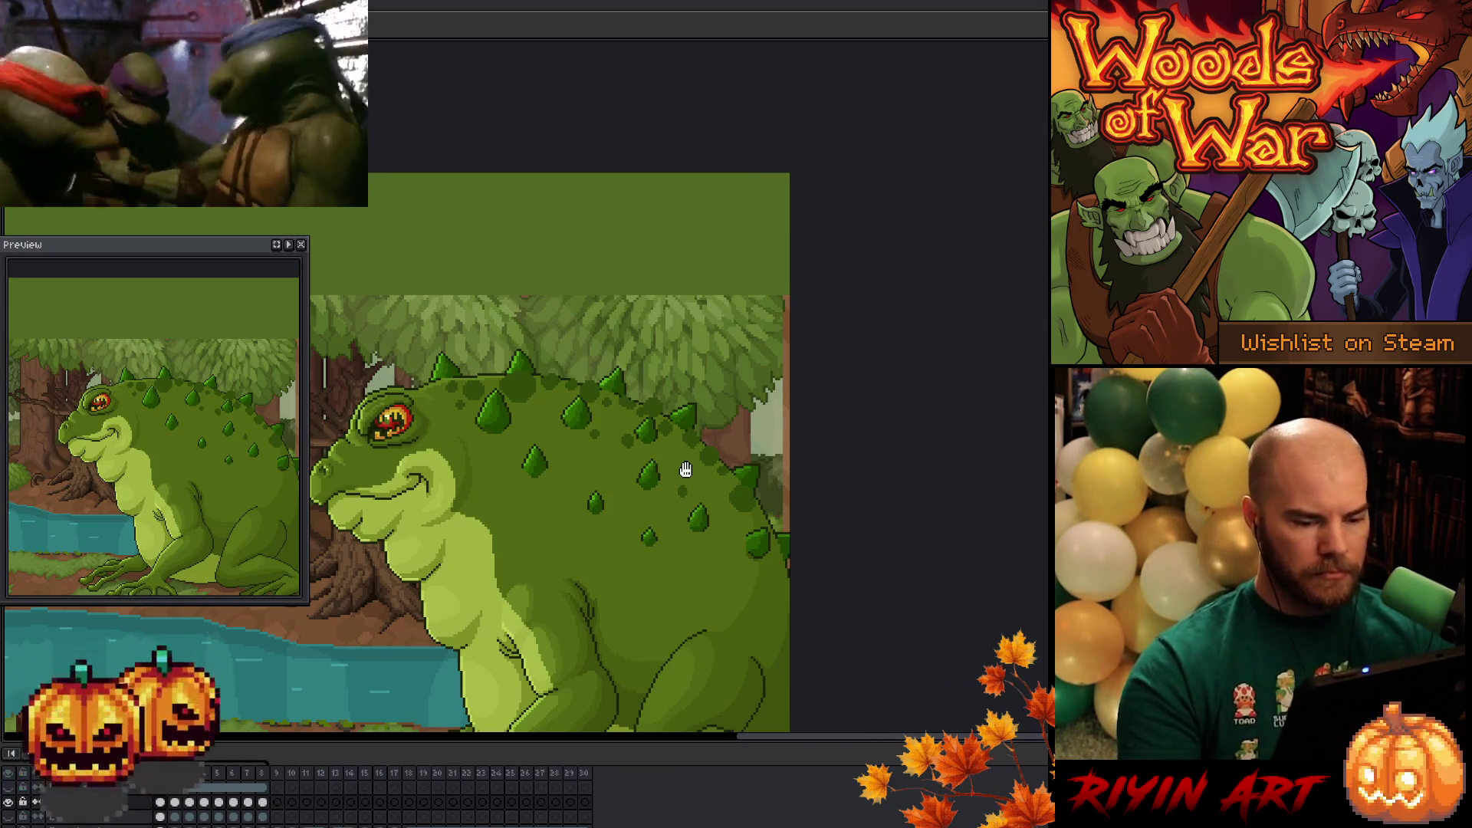
key(Return)
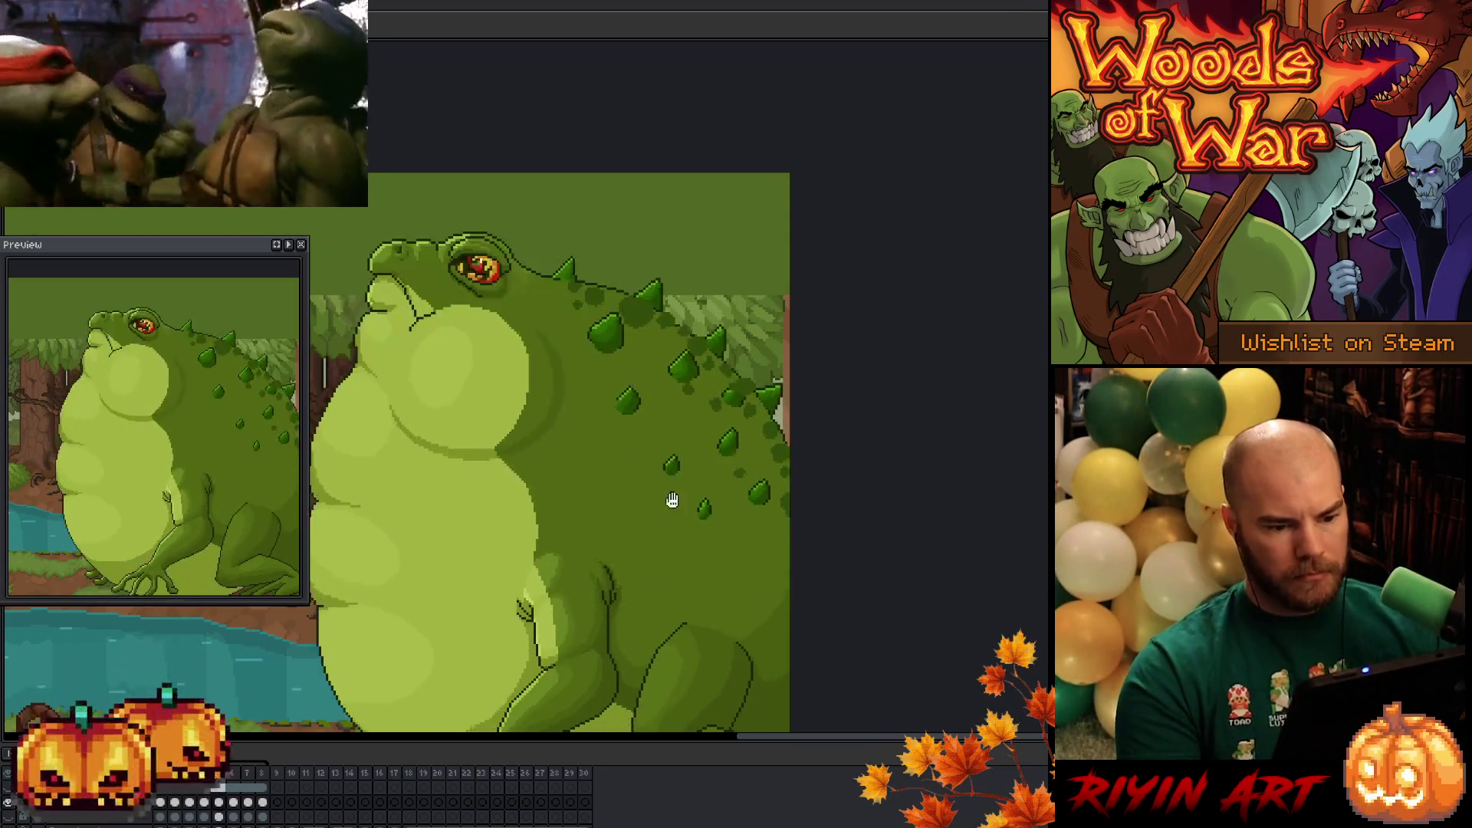
click(161, 818)
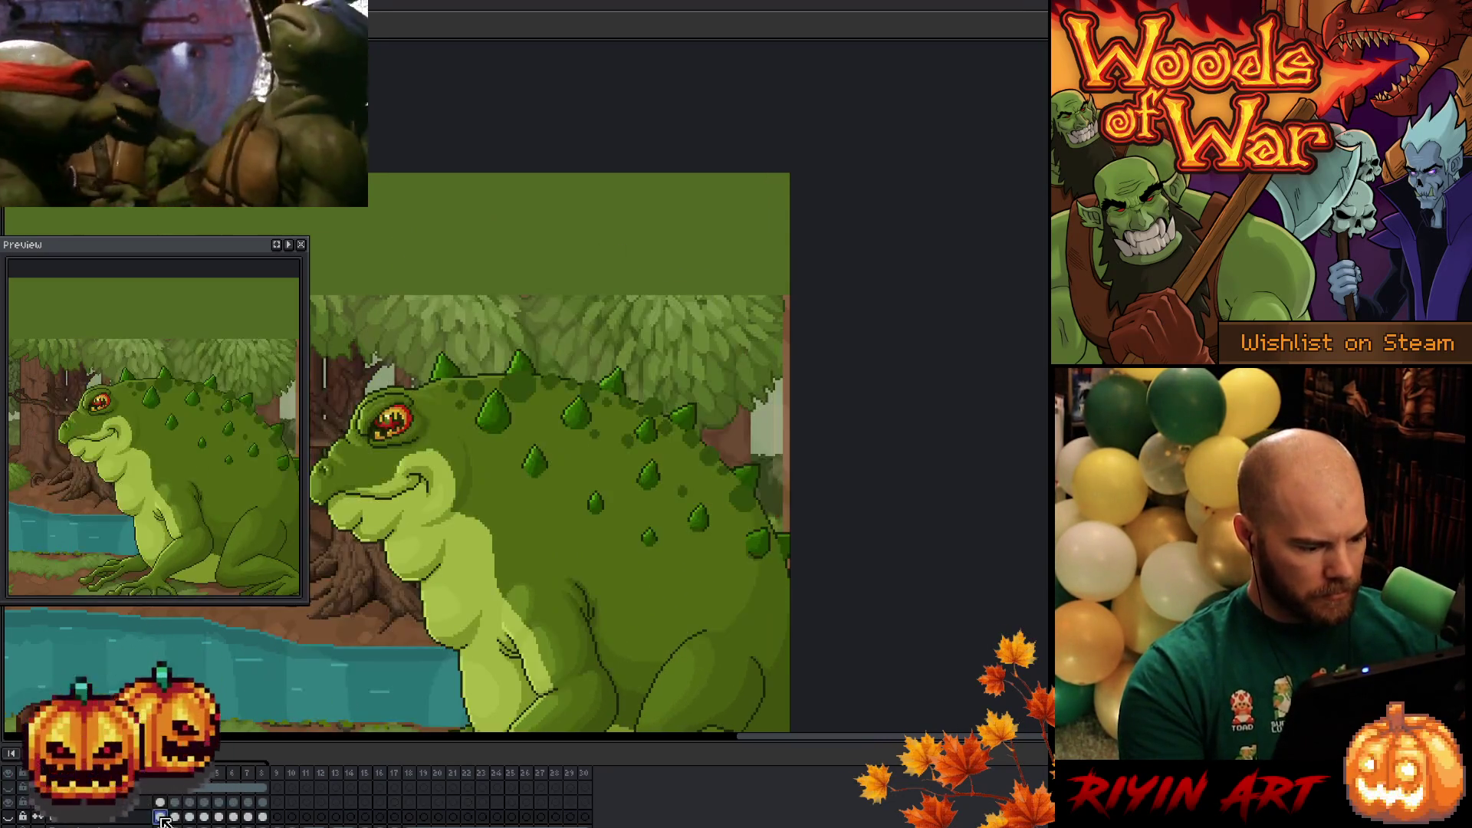
- Make the bottom layer's first cel active and switch to the Magic Wand
scroll(162, 817, down, 2)
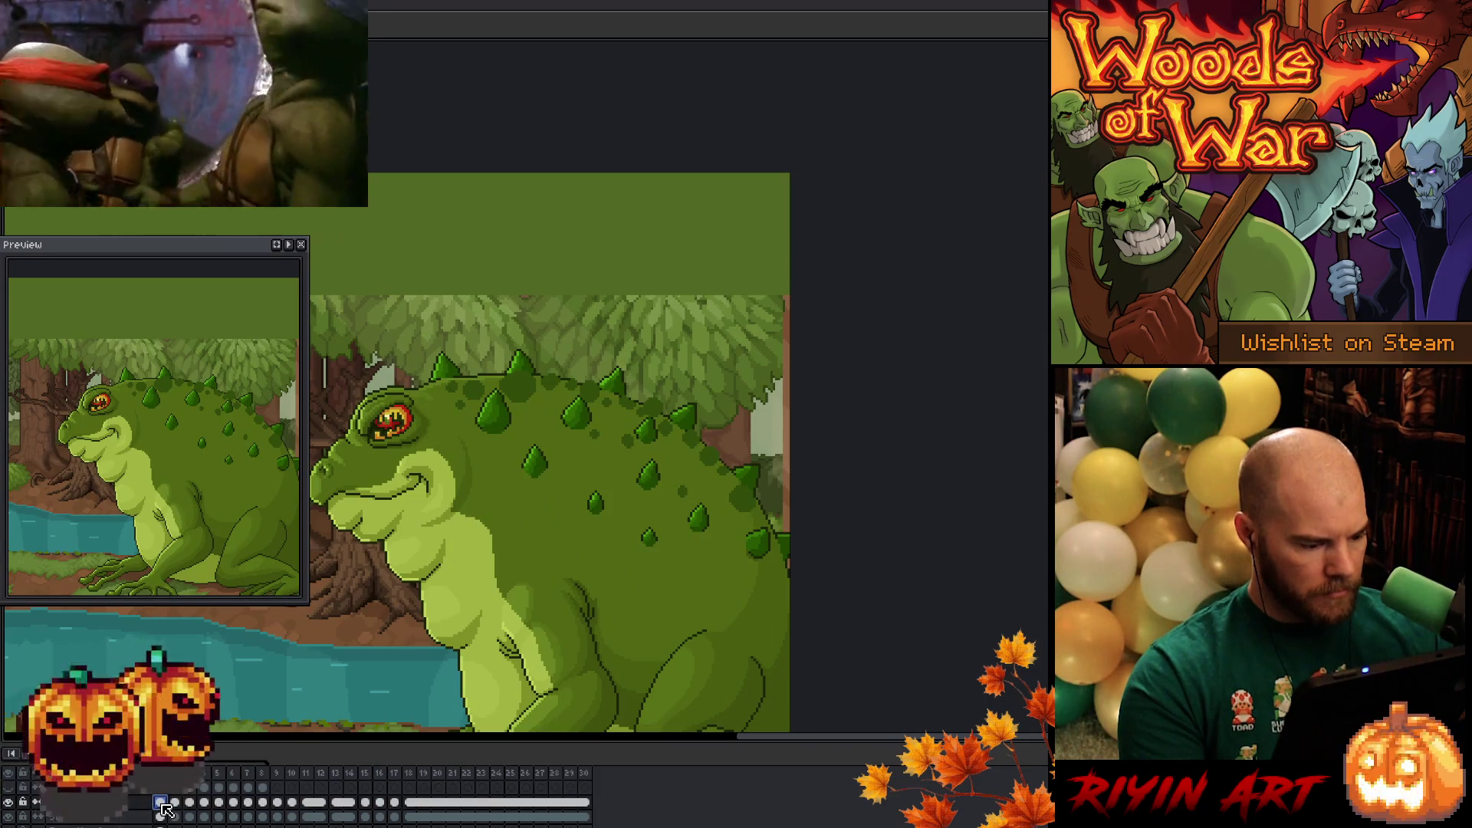
scroll(13, 791, down, 1)
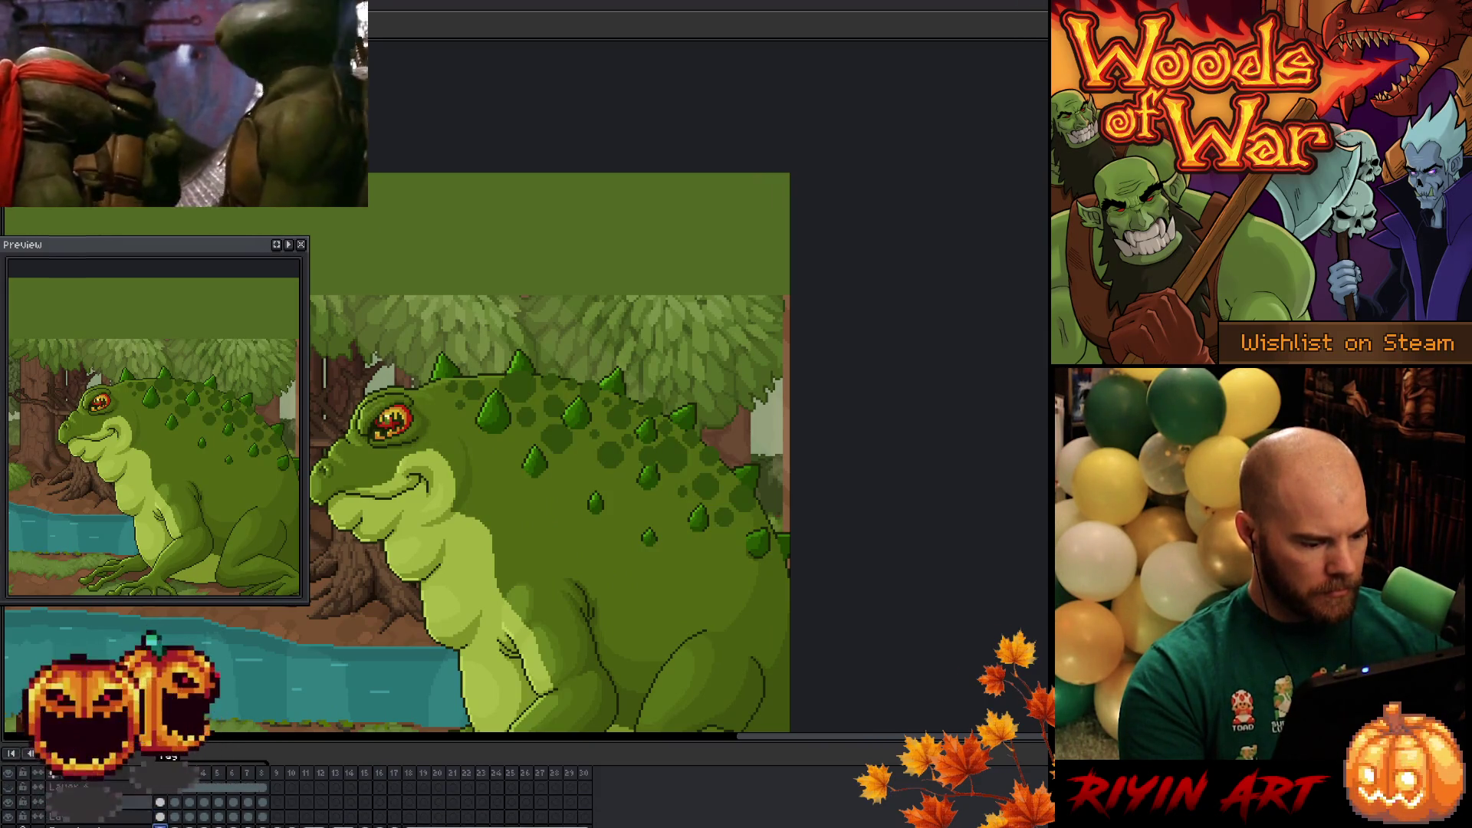
click(50, 802)
click(115, 814)
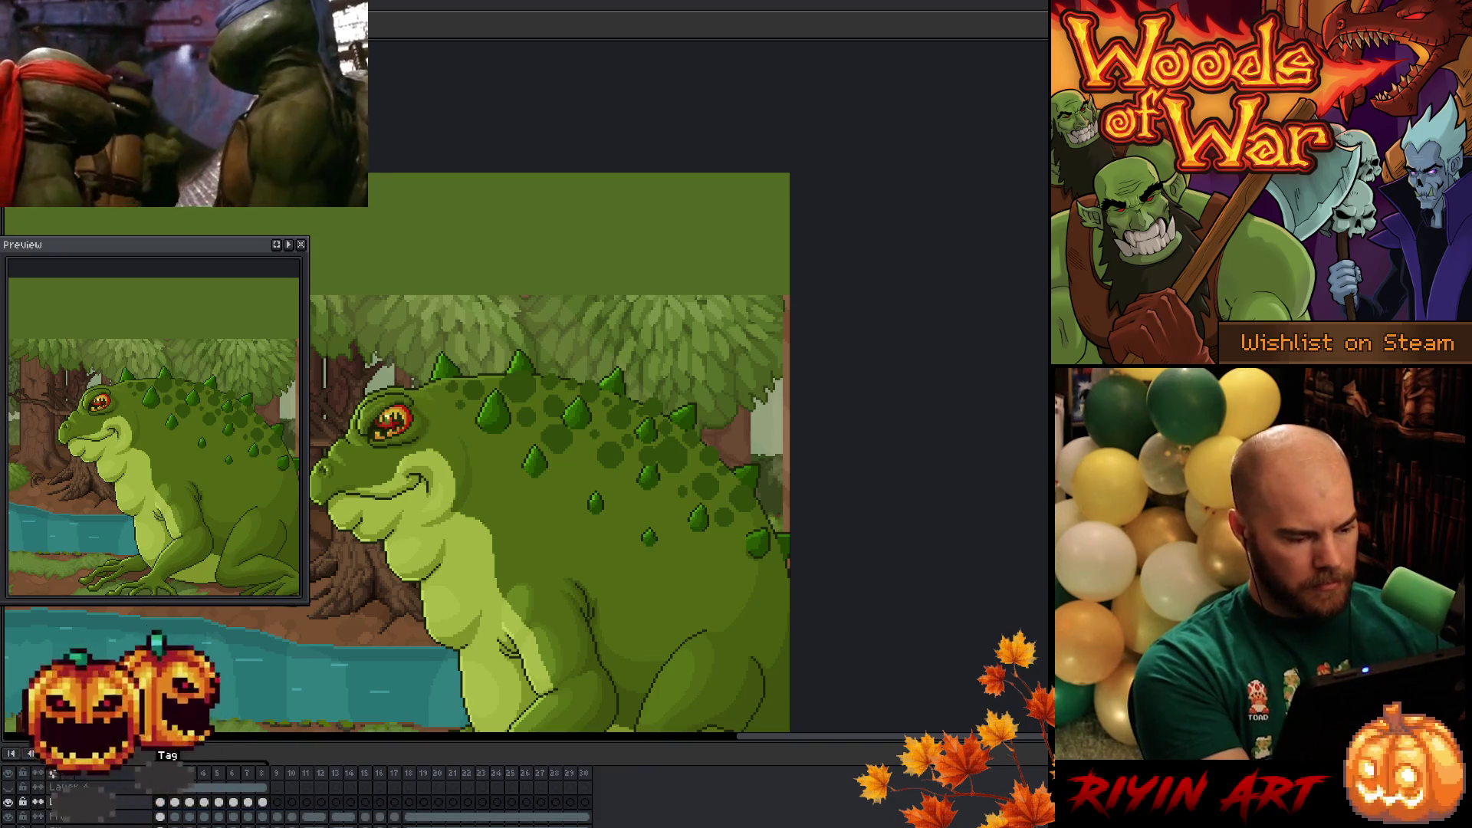
click(160, 818)
key(w)
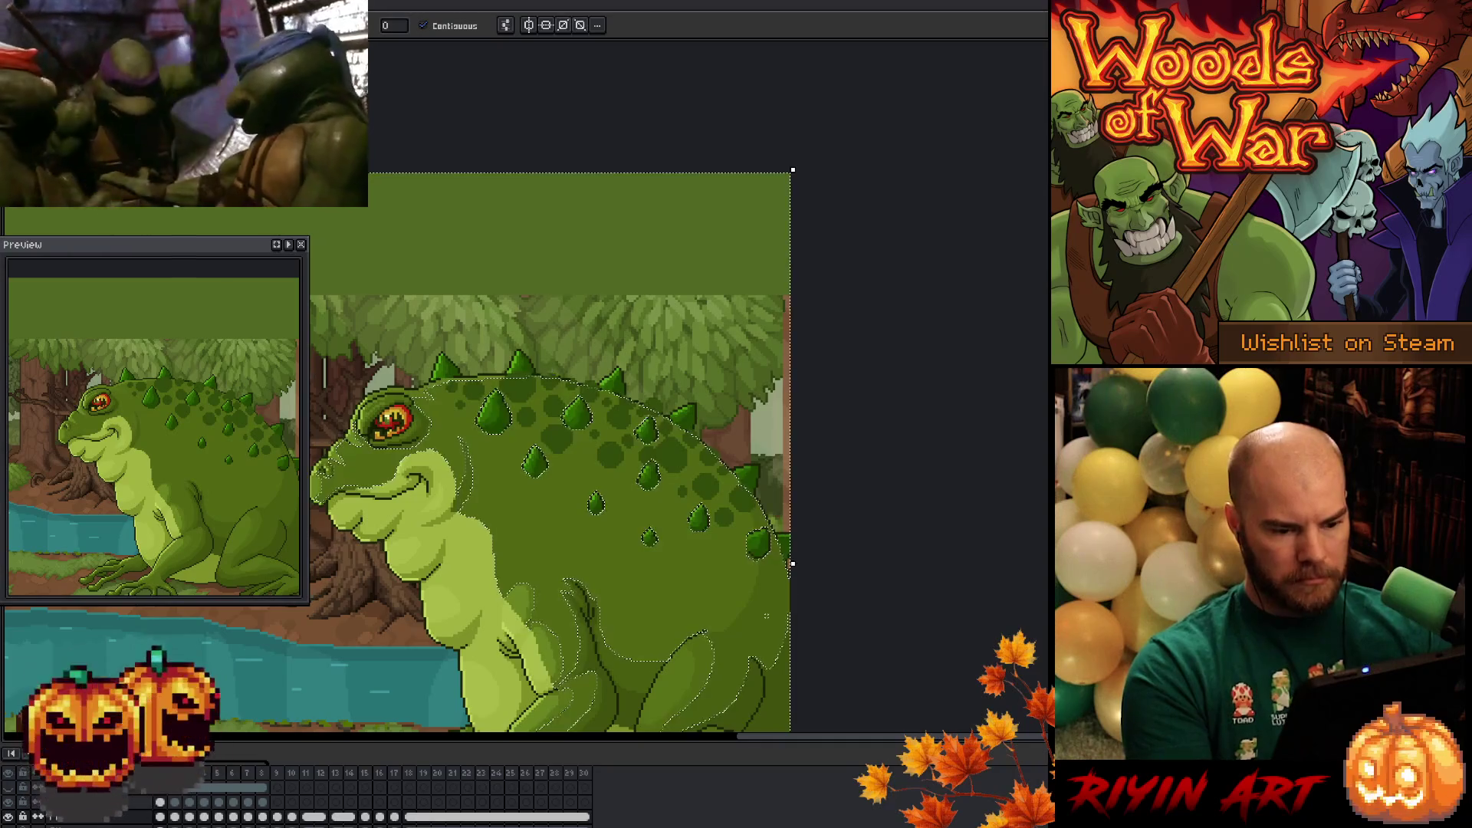
- Try Magic Wand selections across the toad's back, ending on the dark area under the upper spike
click(163, 802)
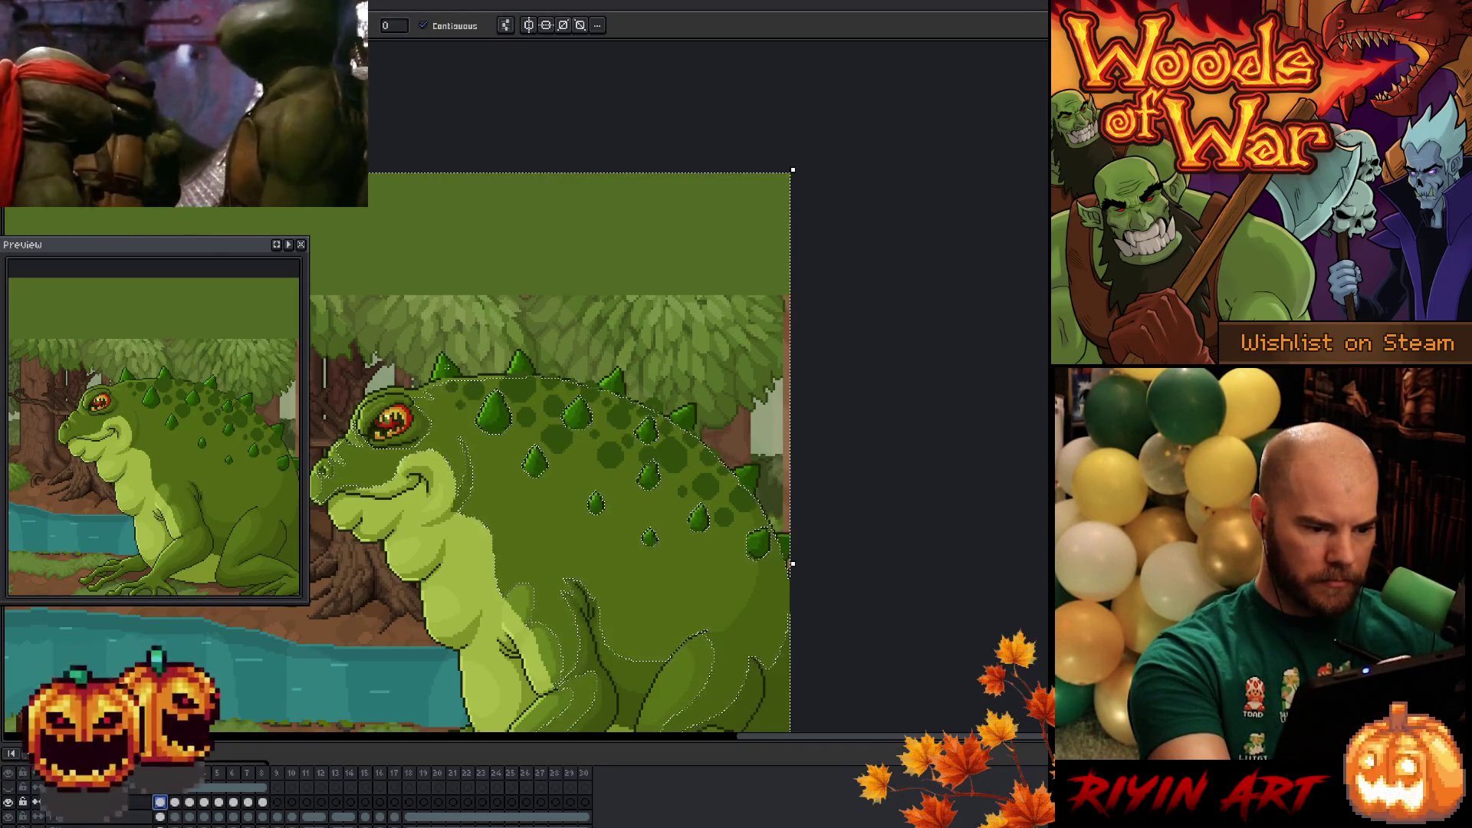
click(421, 391)
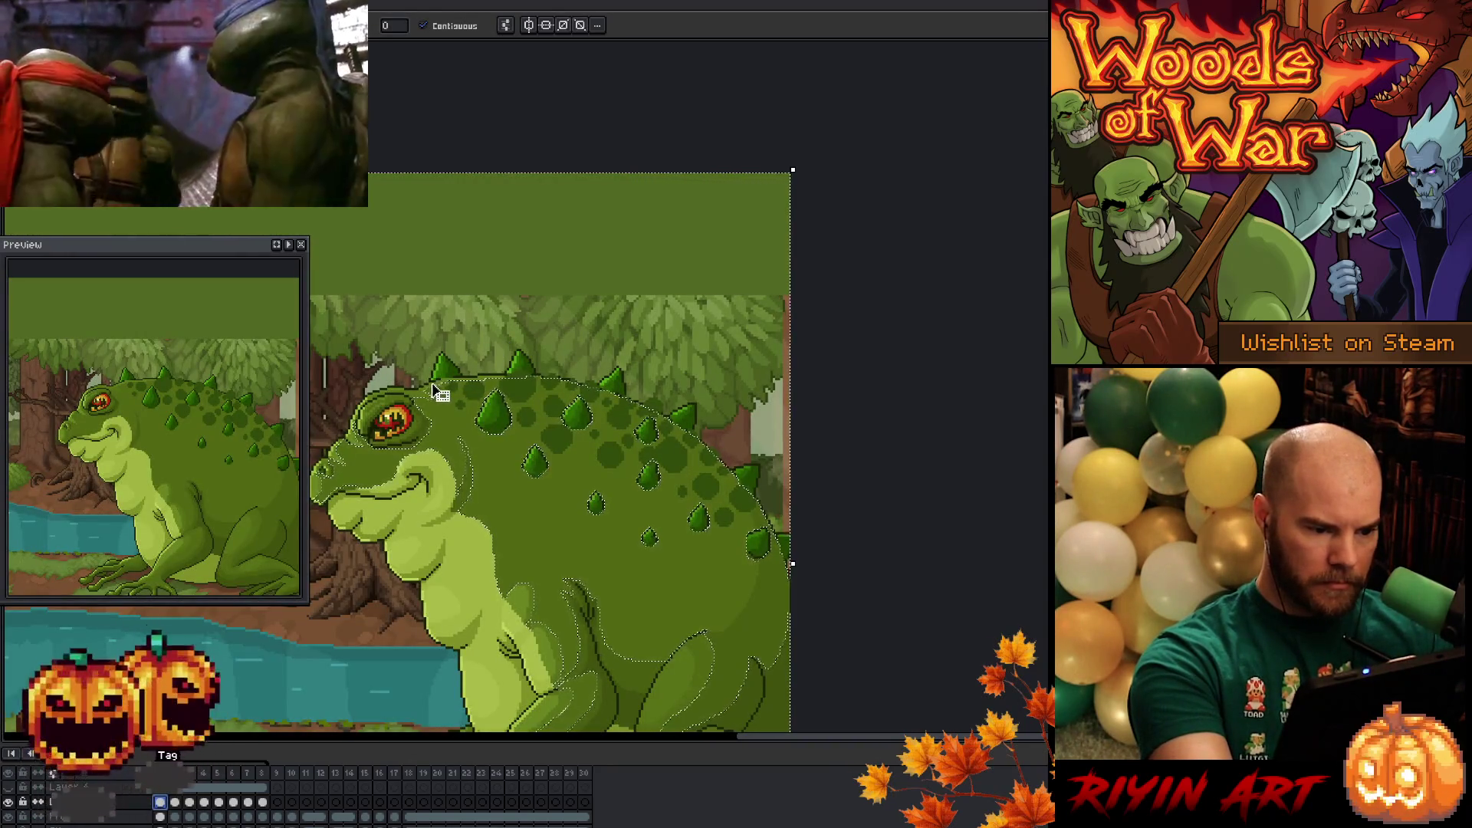
click(583, 381)
click(517, 341)
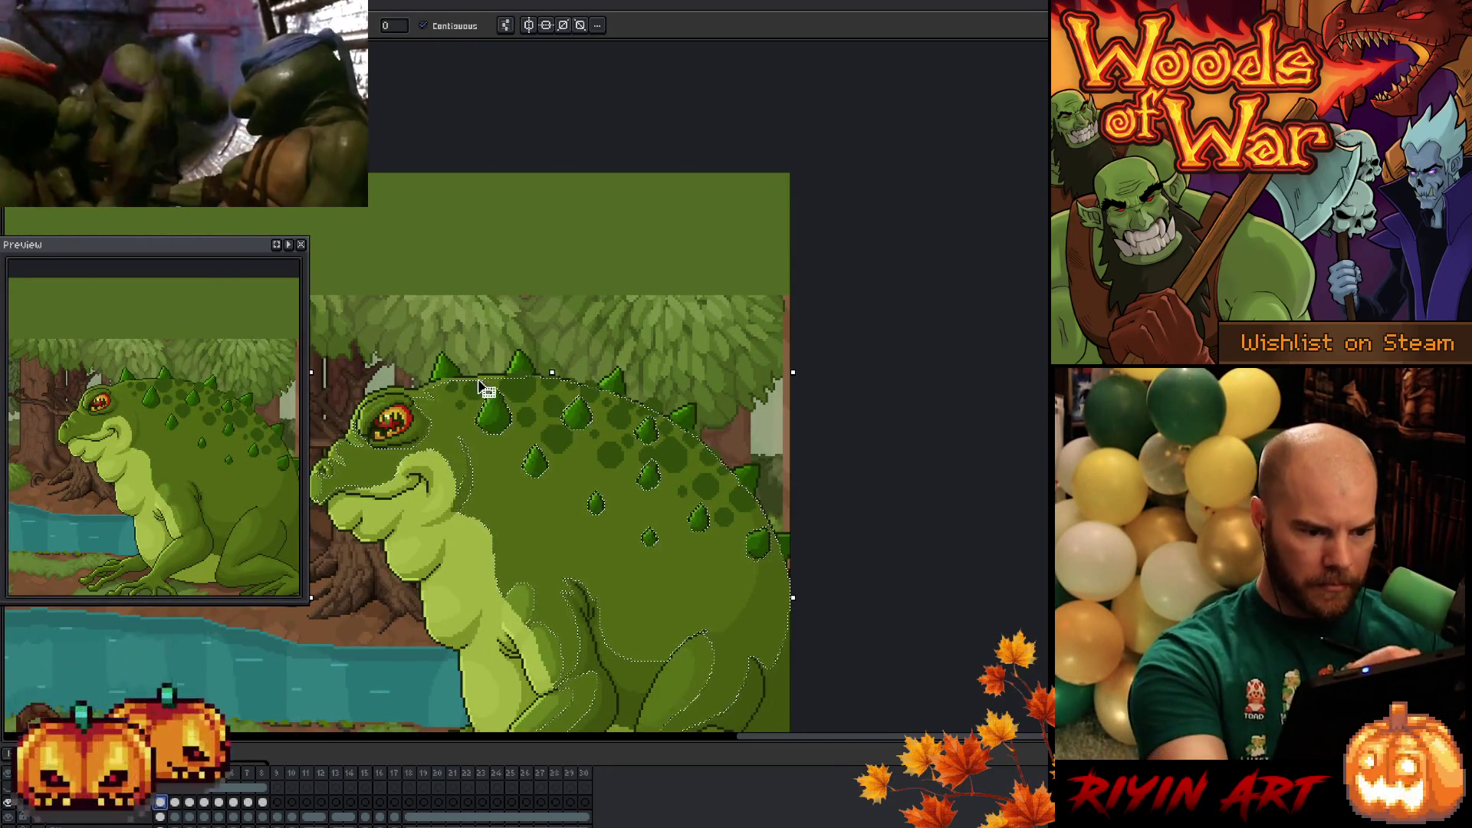
click(485, 359)
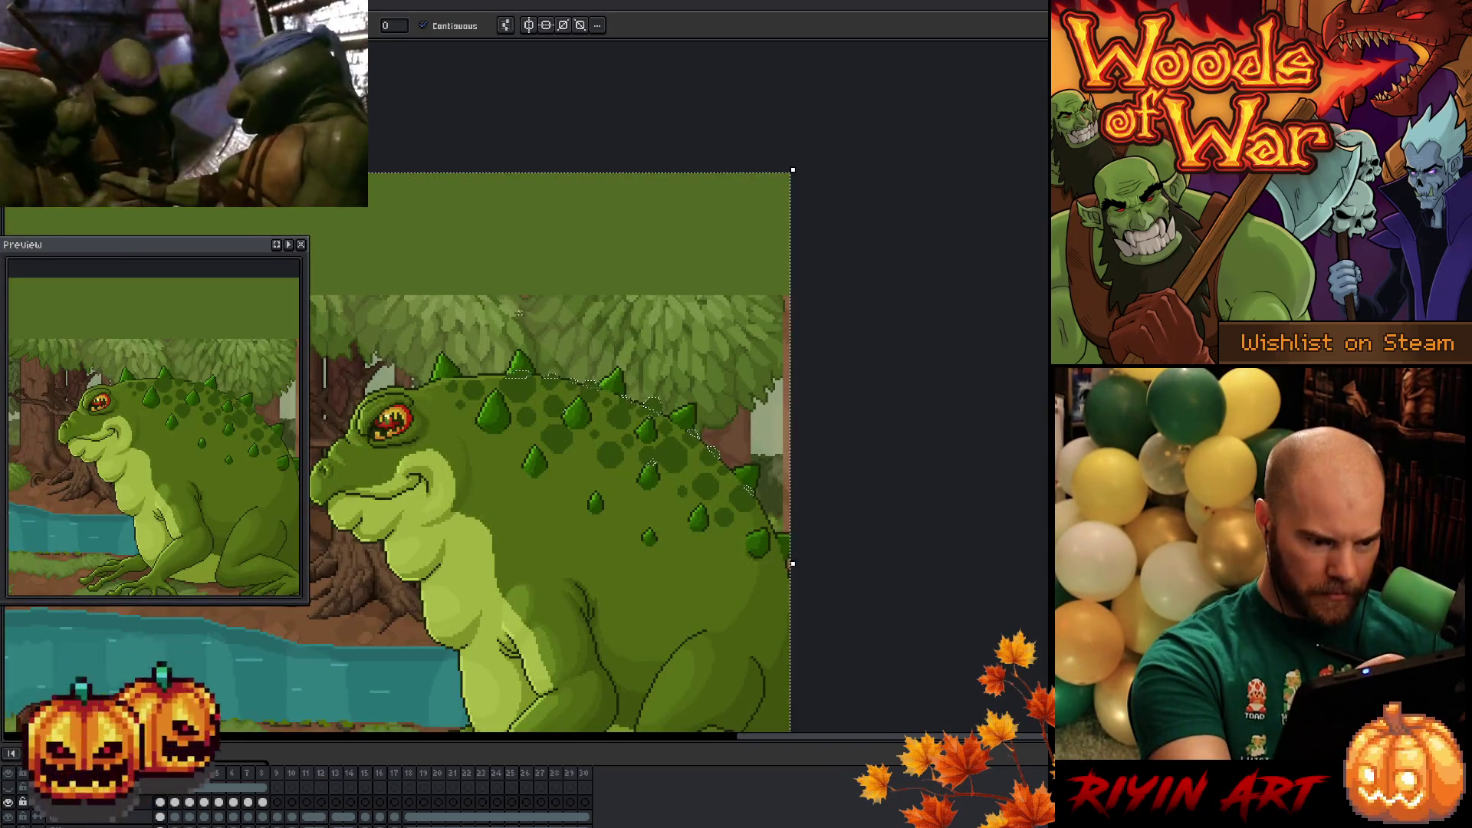
scroll(520, 313, up, 5)
click(532, 346)
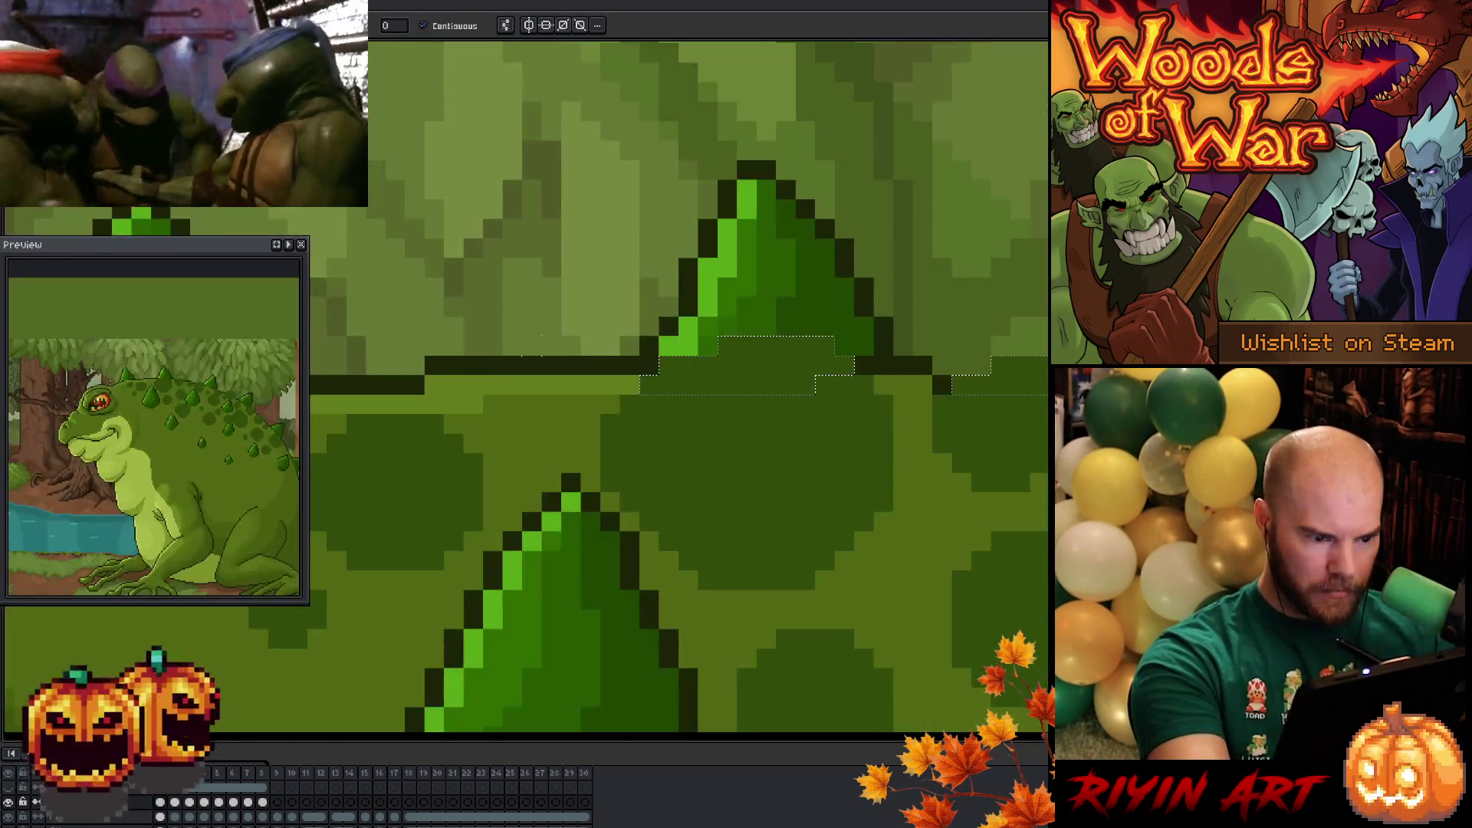
- Select every pixel of the mid-green shade via Color Range at tolerance 0, then go to frame 5
click(561, 460)
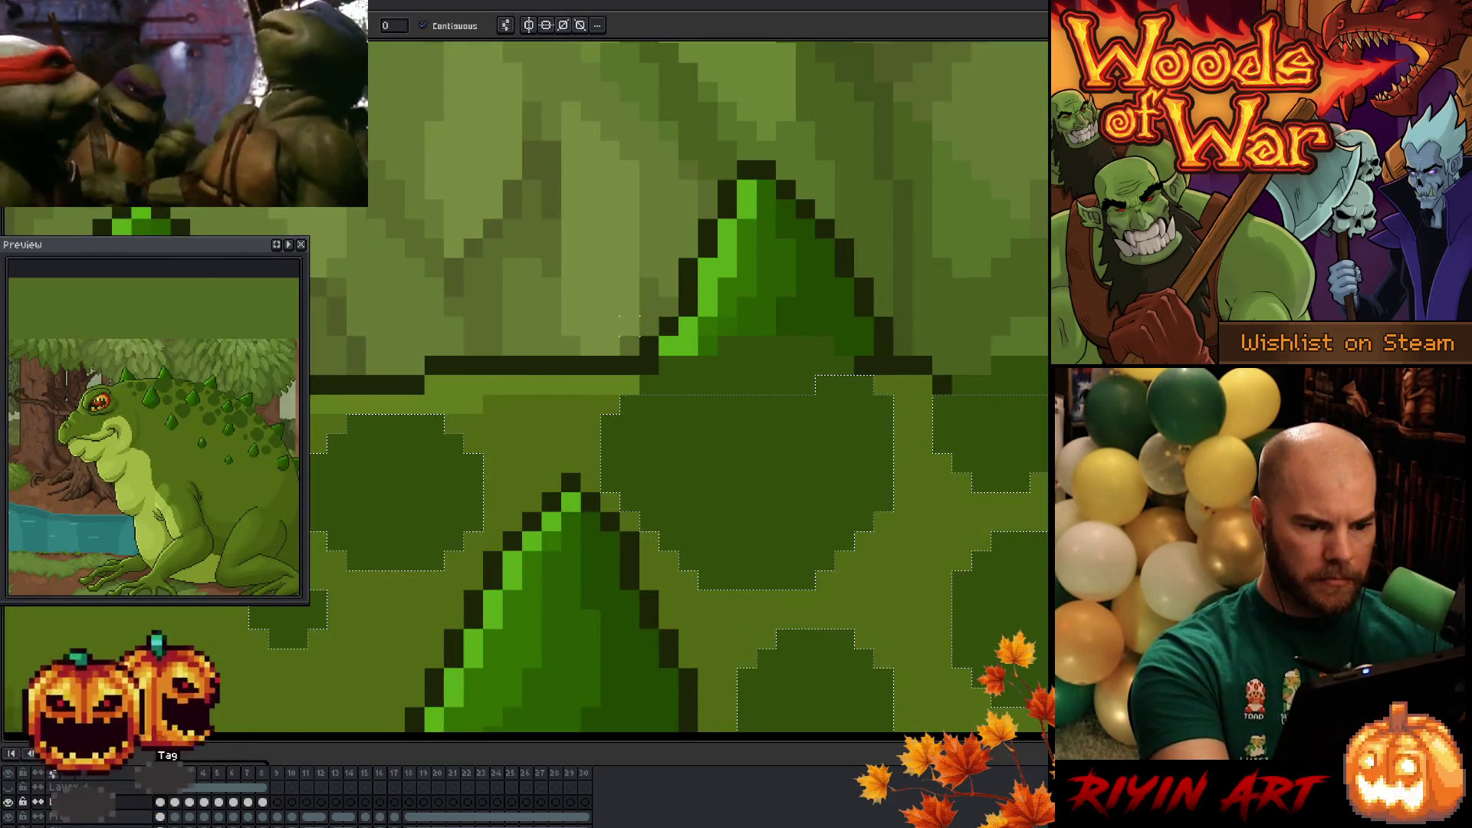
key(ctrl+shift+c)
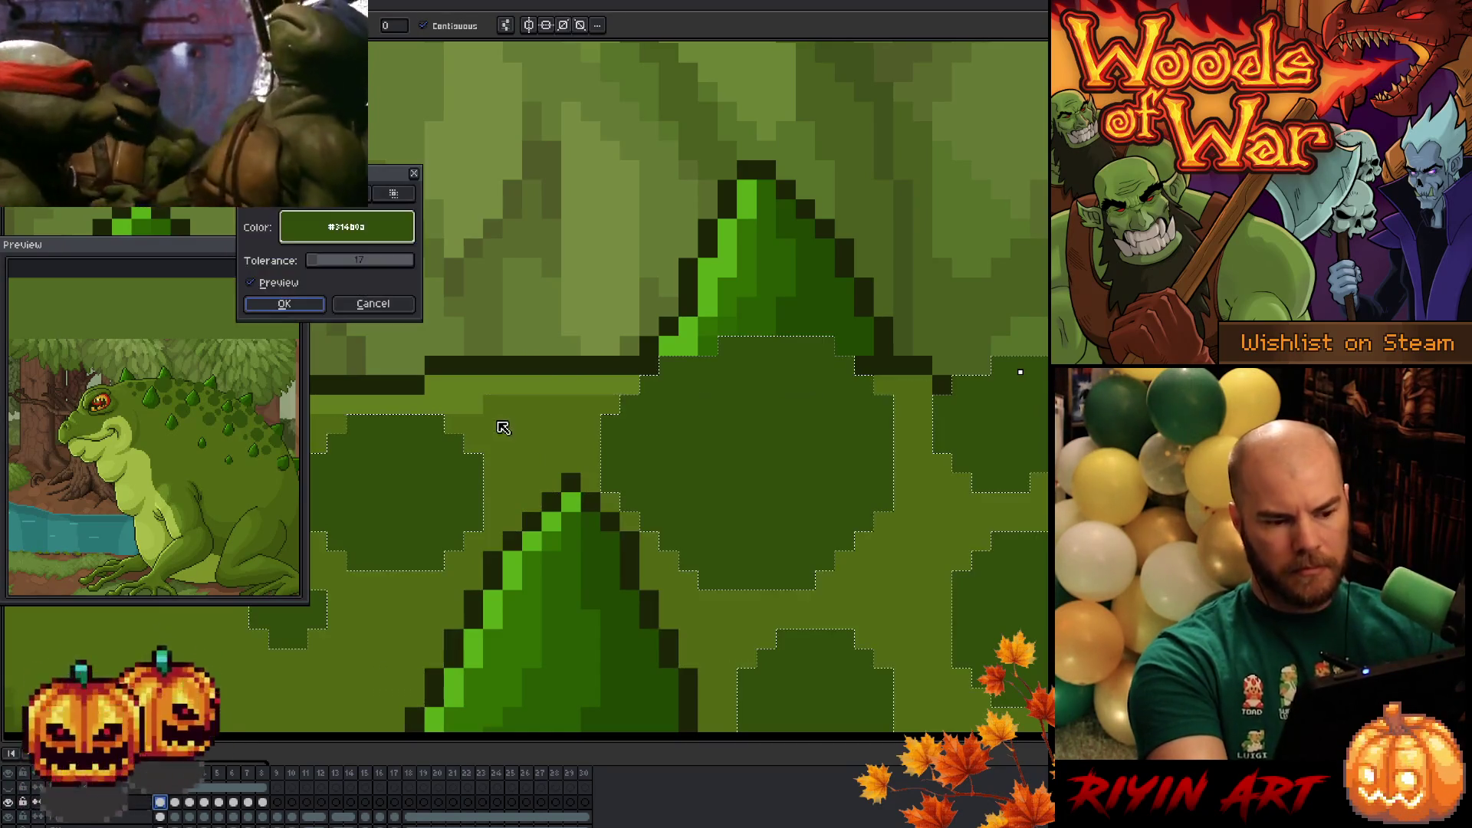
click(454, 395)
drag(322, 261, 291, 260)
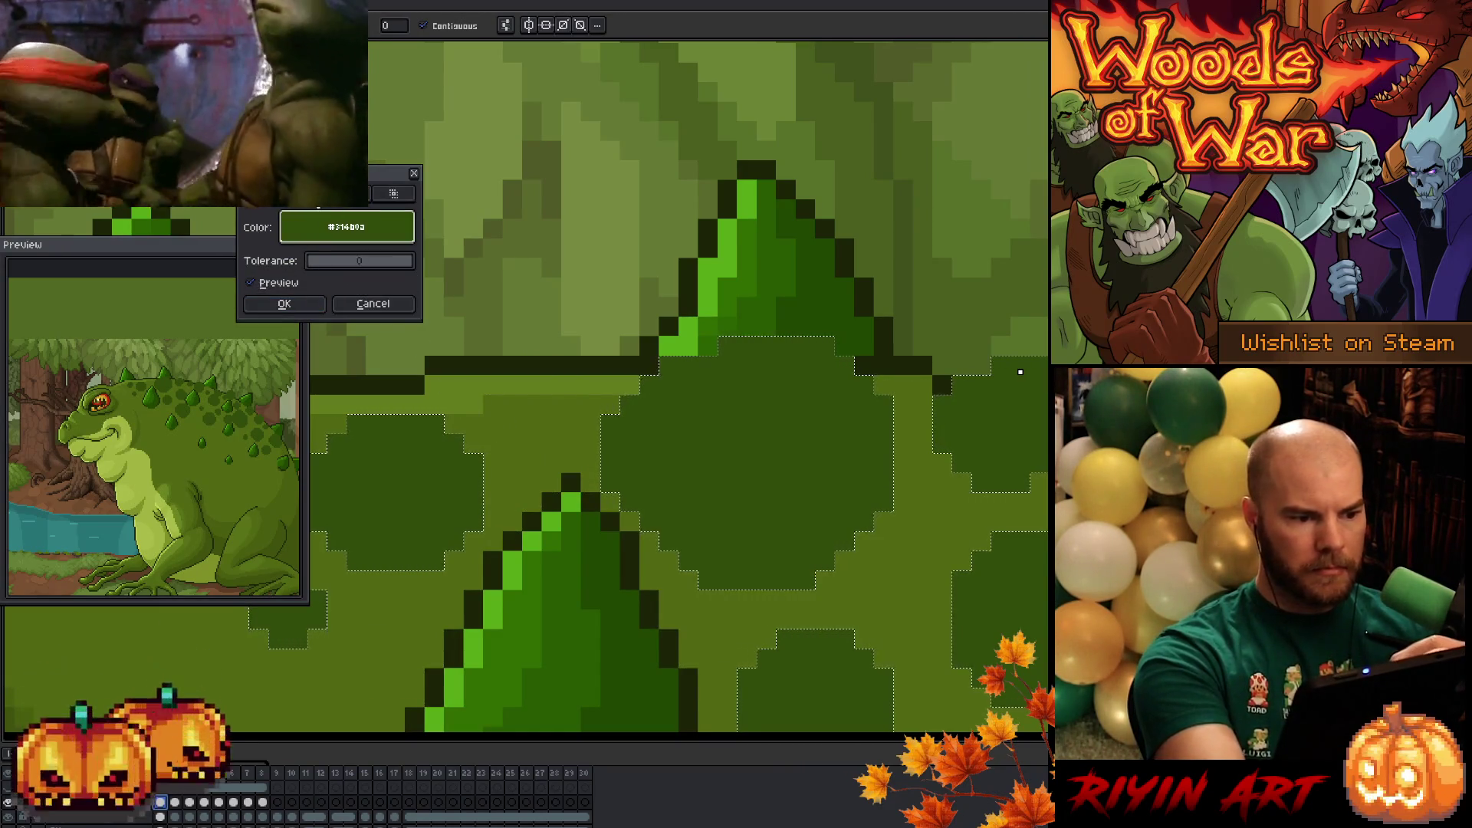
key(Return)
click(218, 802)
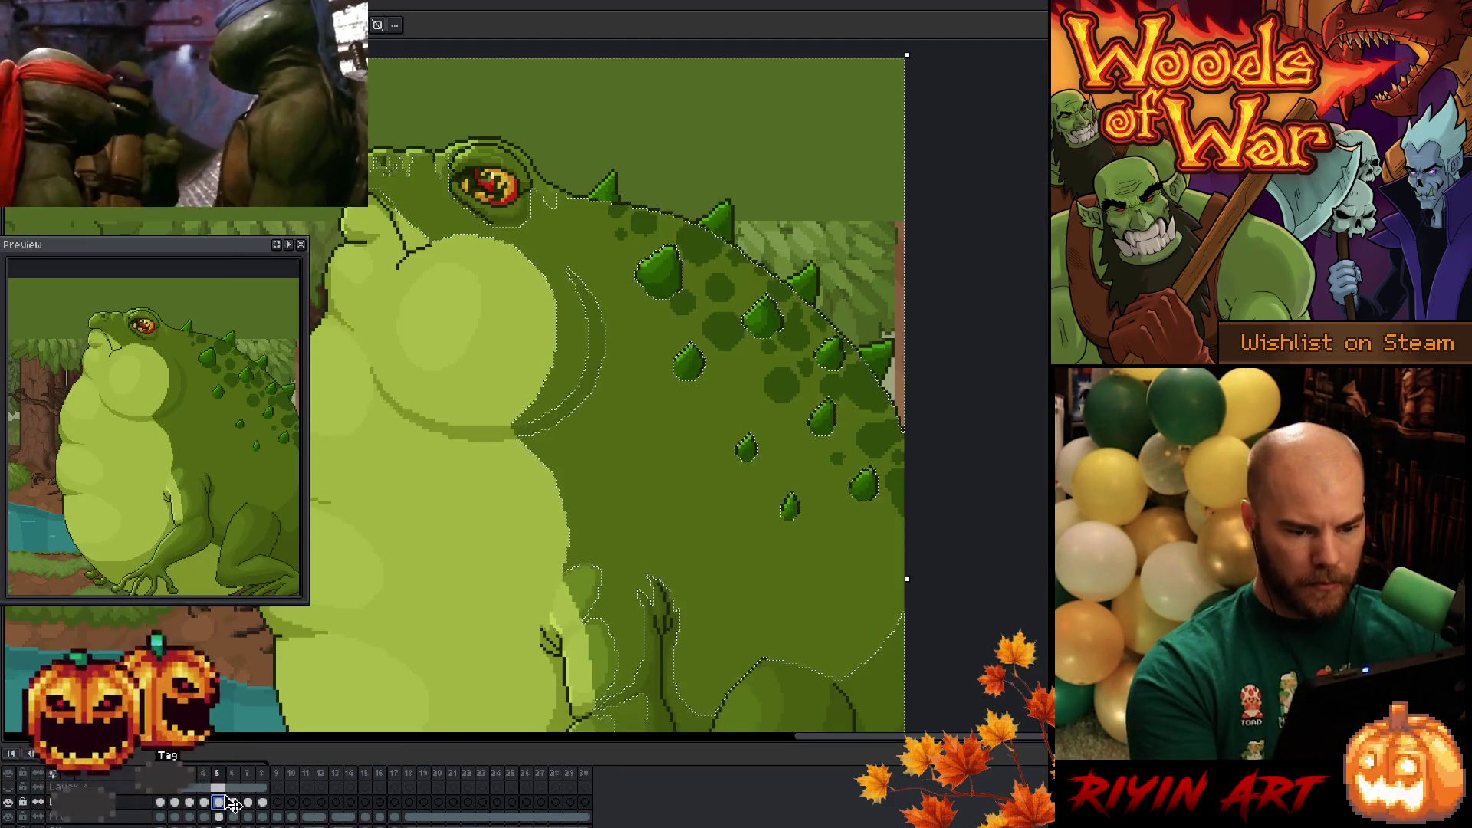
- On frame 6, Magic Wand the toad's body green and extend it over its back
click(233, 816)
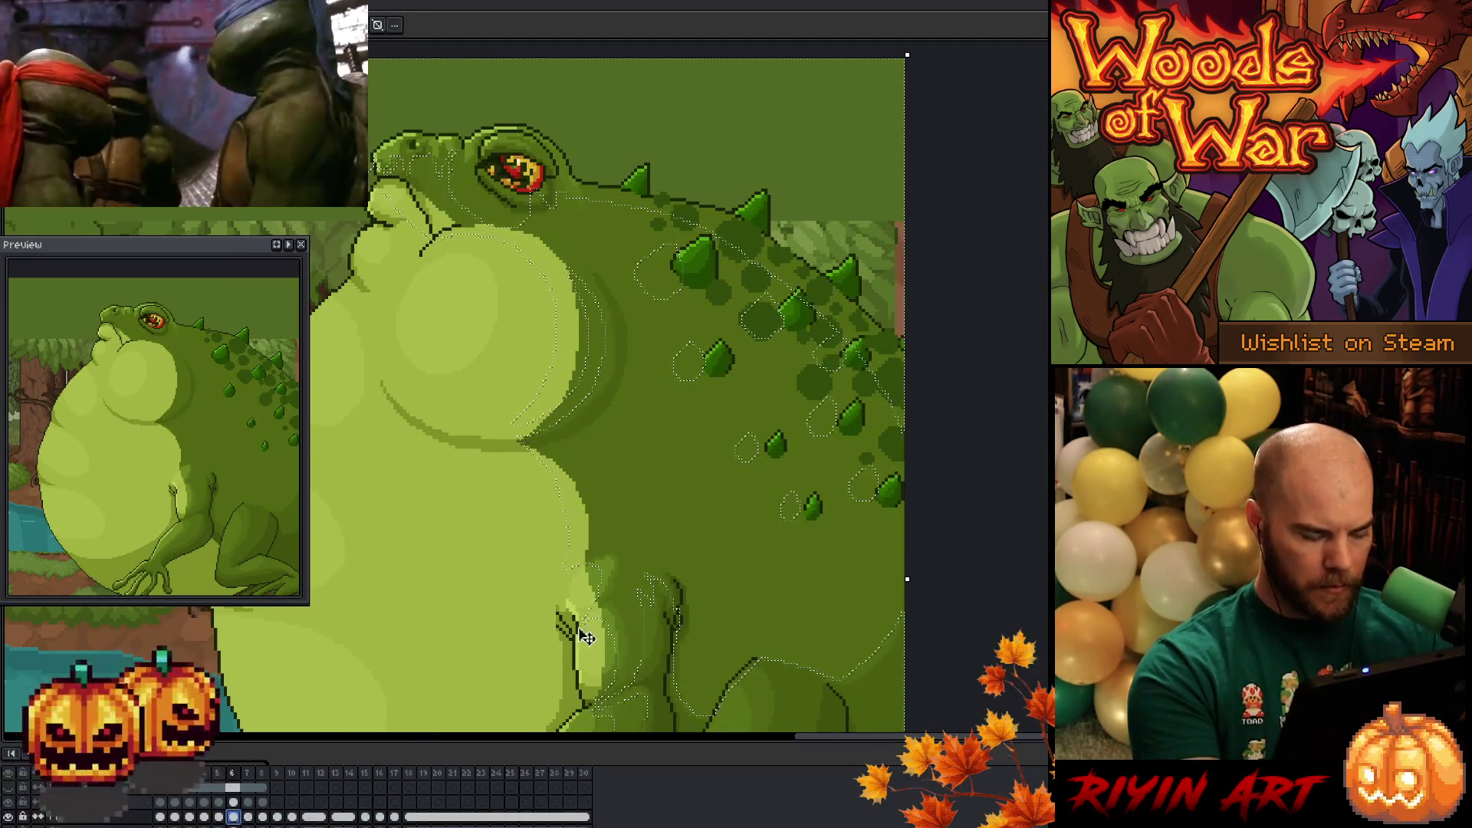
key(w)
click(721, 582)
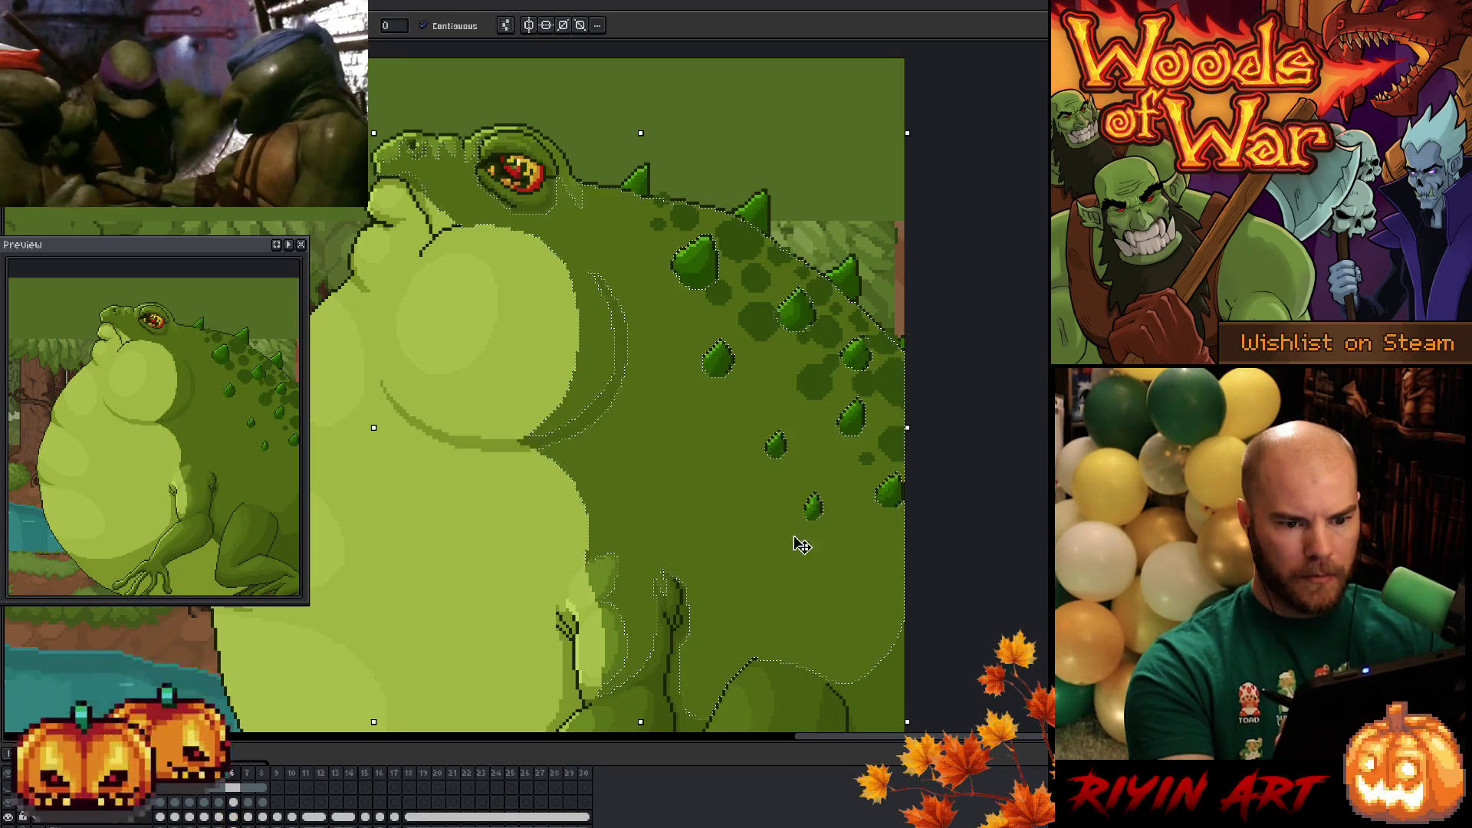
click(749, 574)
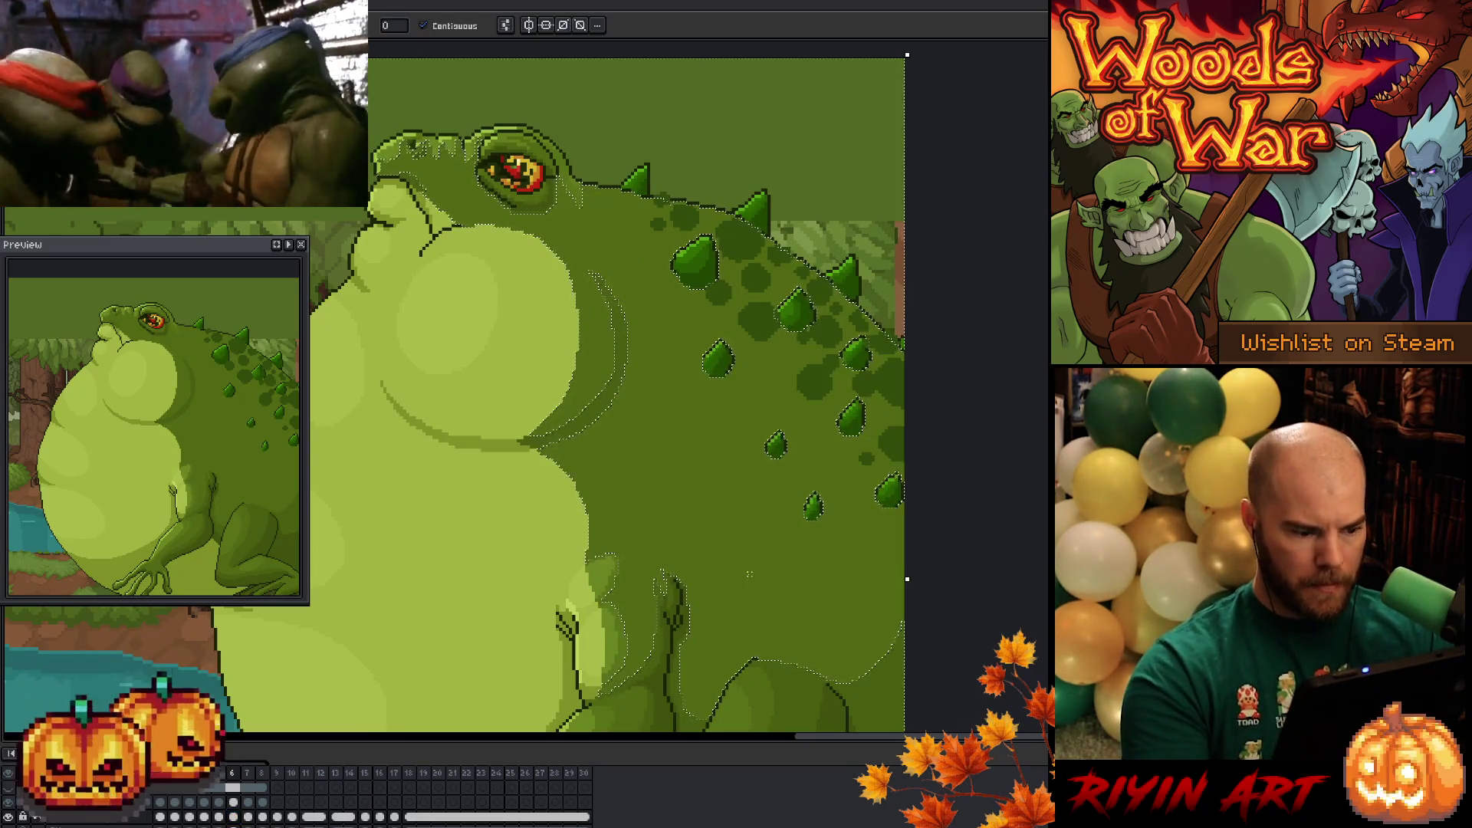
click(232, 802)
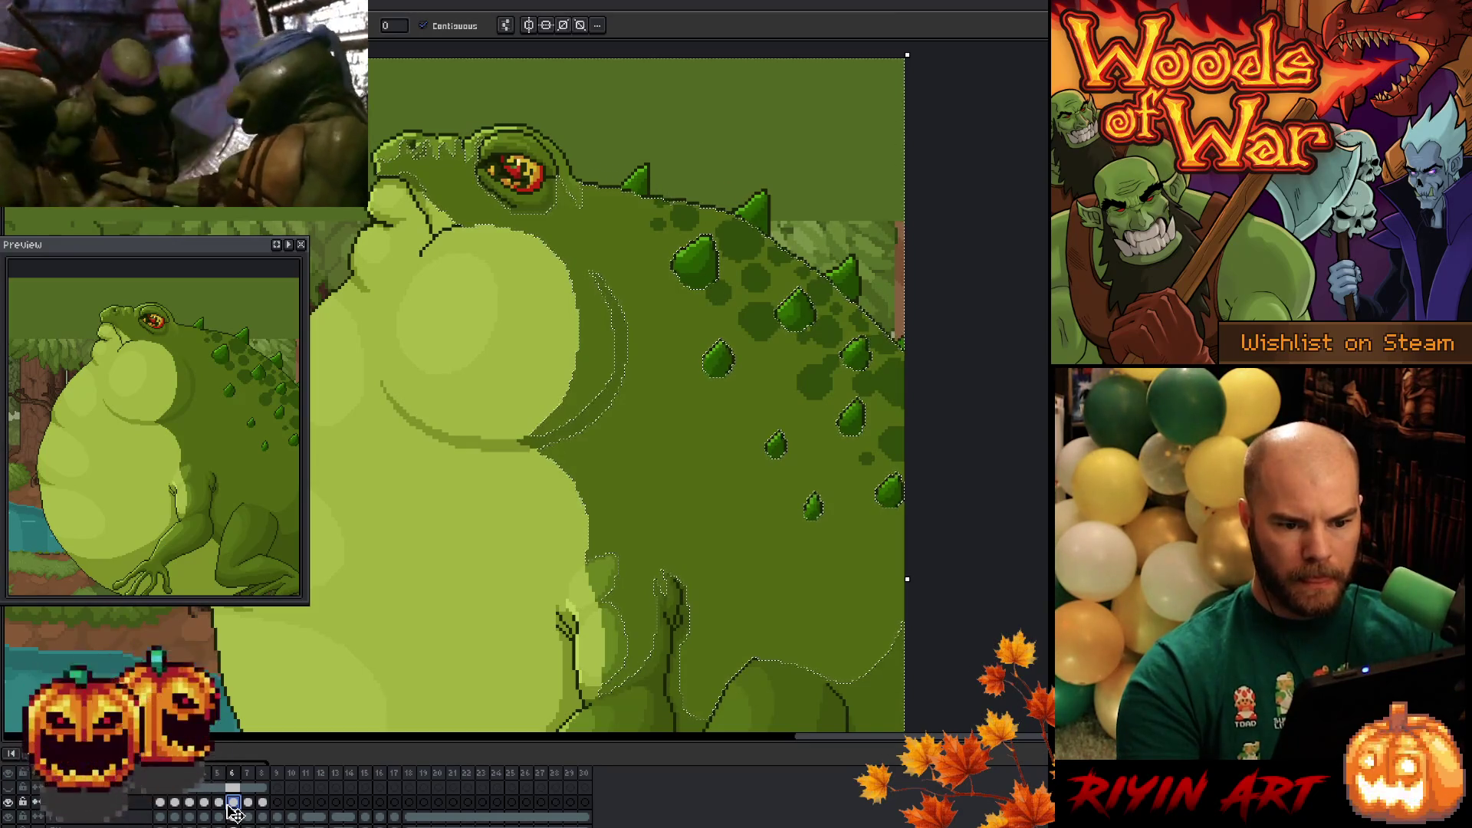
- Select the toad's dark green body on frame 7, then clear and restore the back-spot selection on frame 8
click(248, 817)
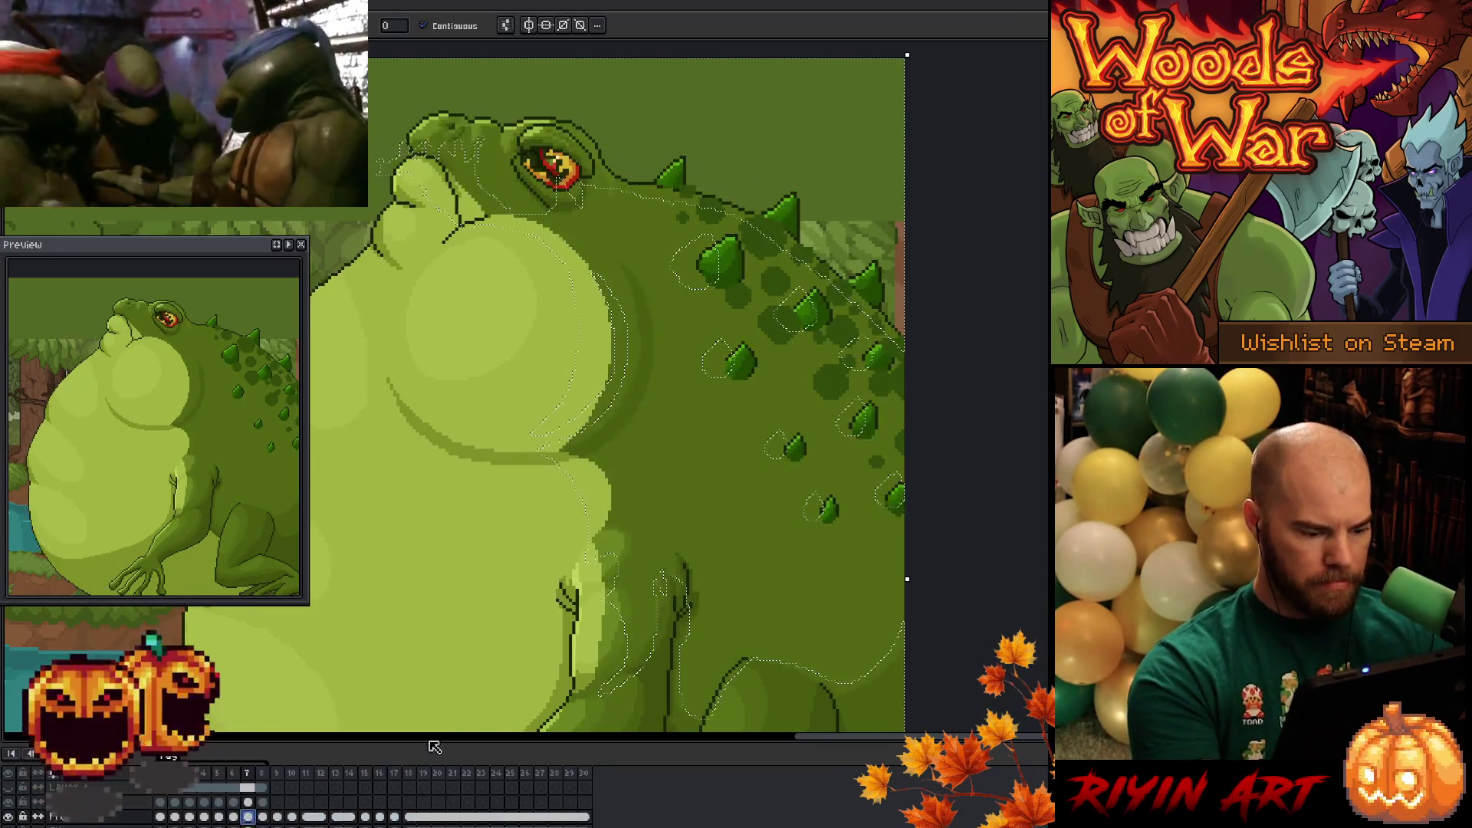
click(756, 521)
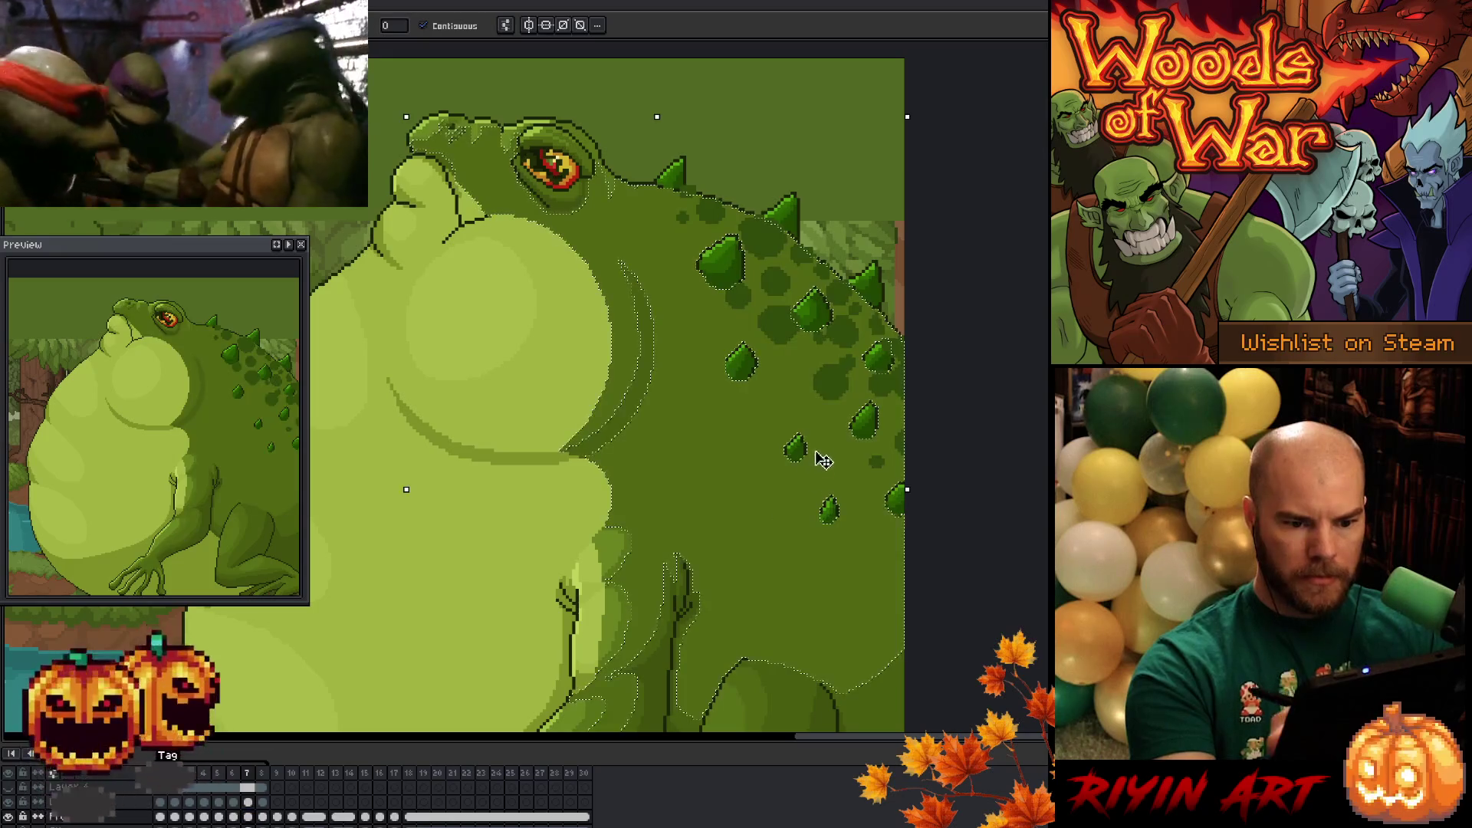
click(249, 802)
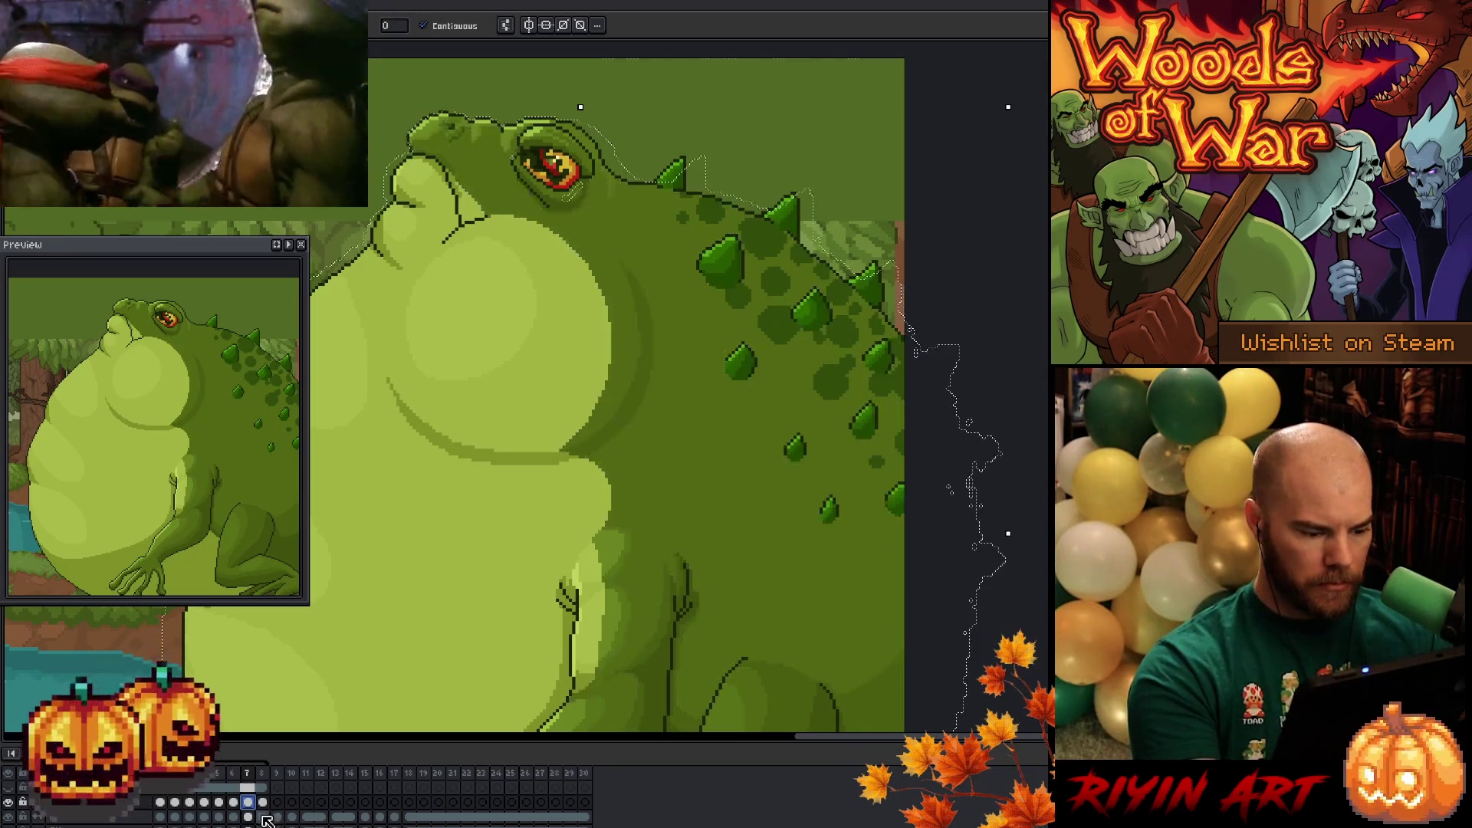
click(262, 802)
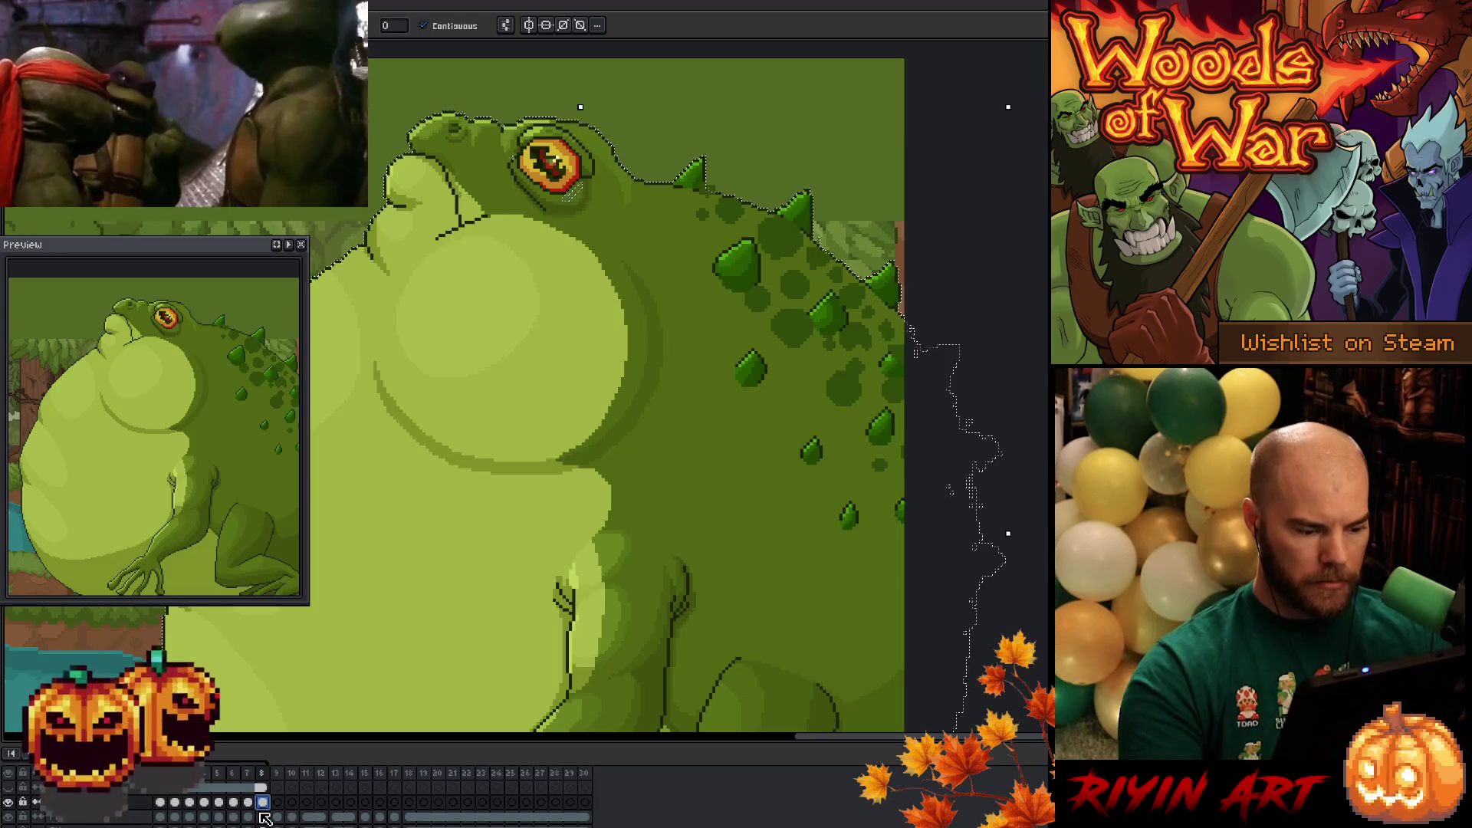
key(ctrl+d)
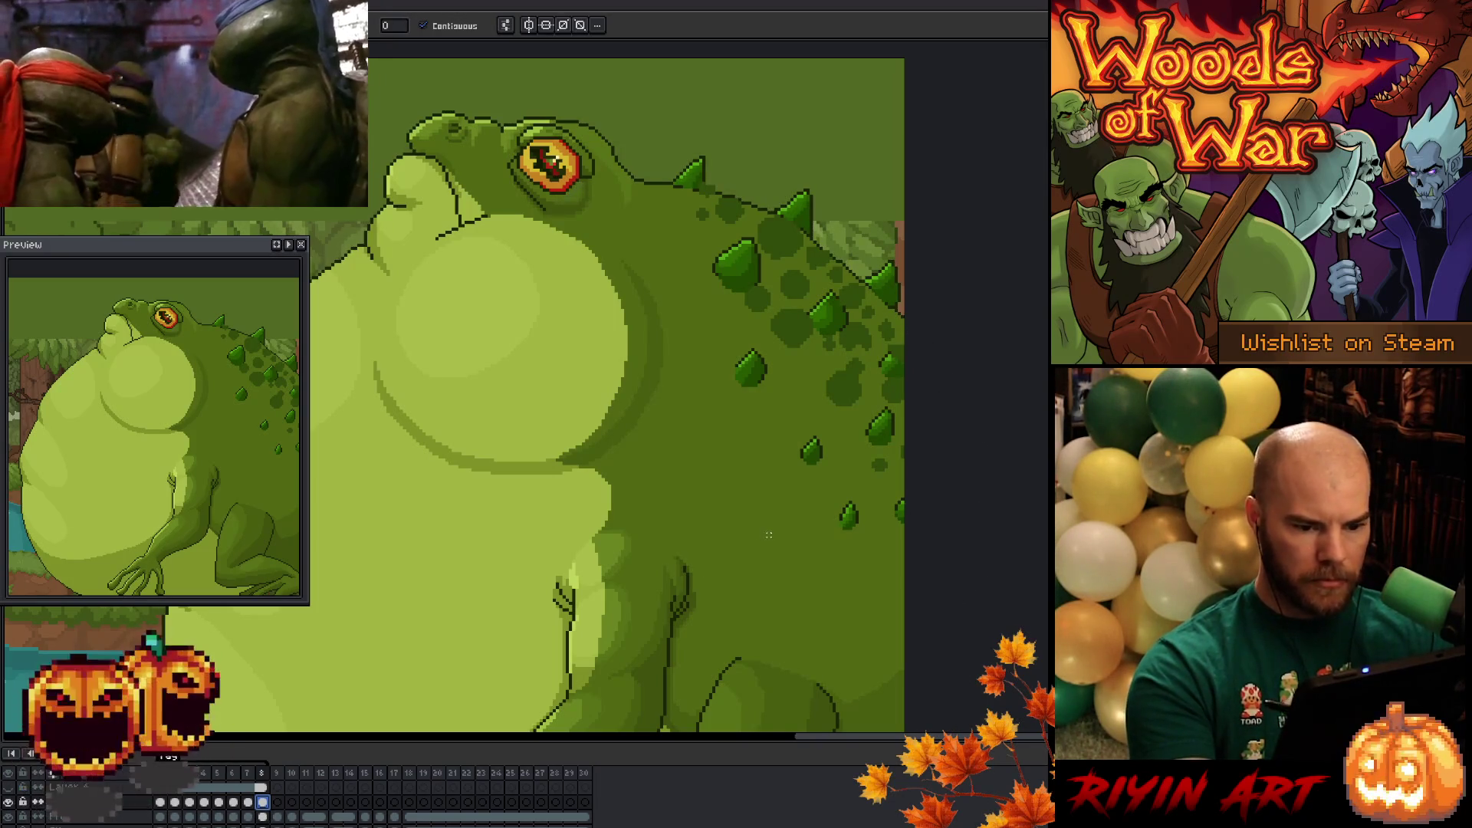
key(ctrl+z)
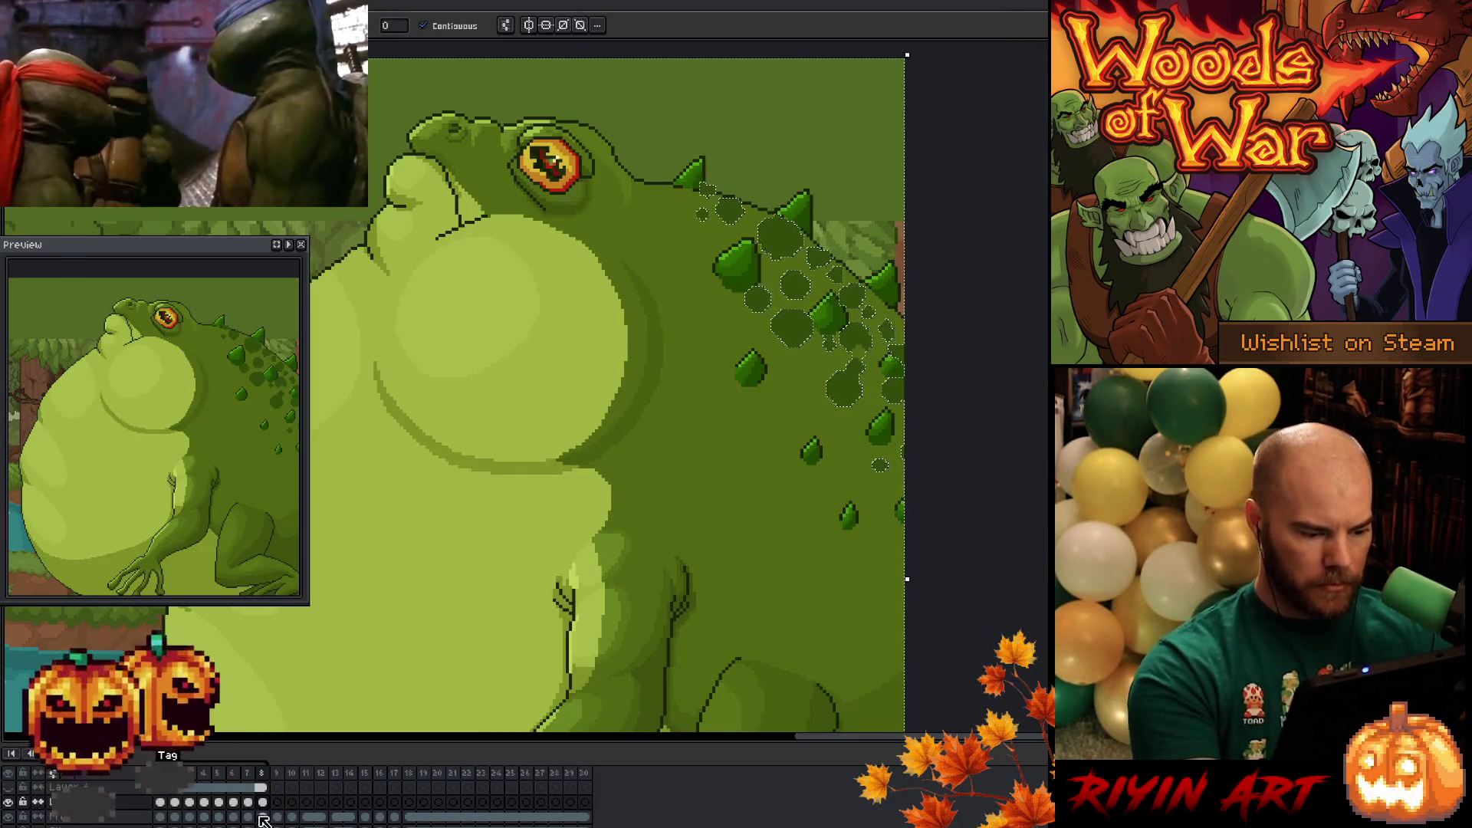
- Check both layers on frame 8 and play the breathing animation
click(262, 818)
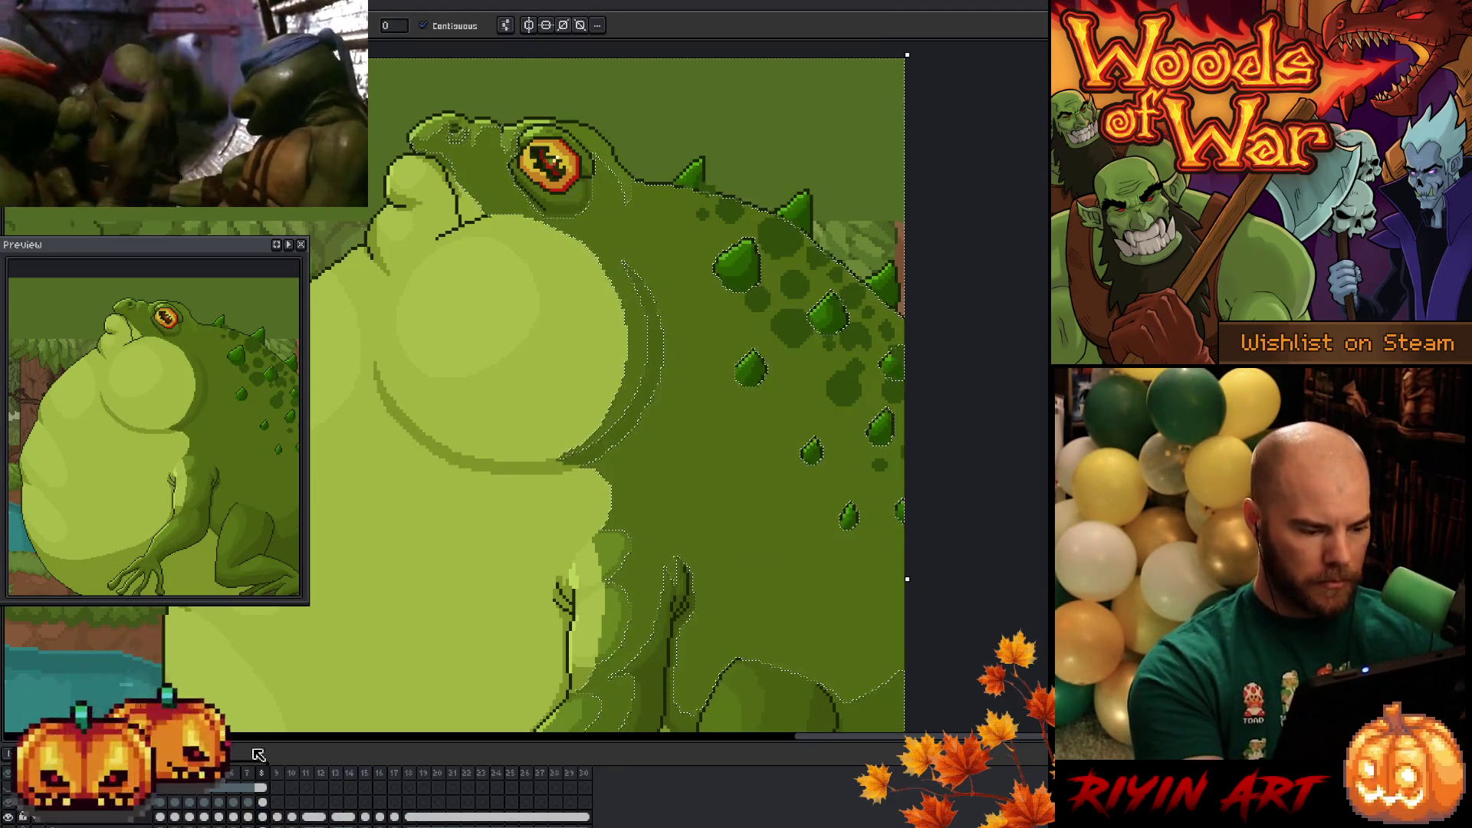
click(262, 802)
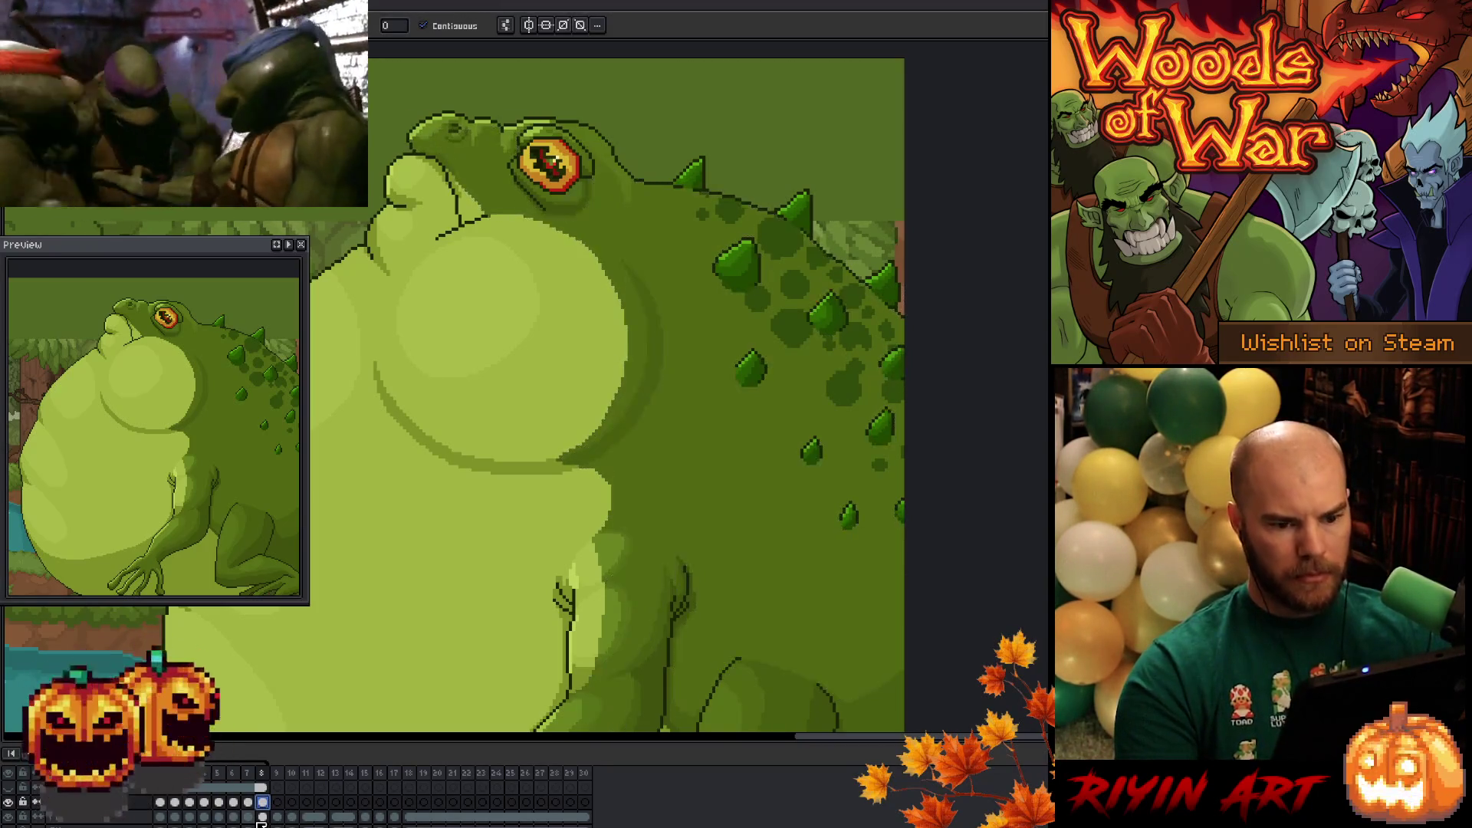
key(Return)
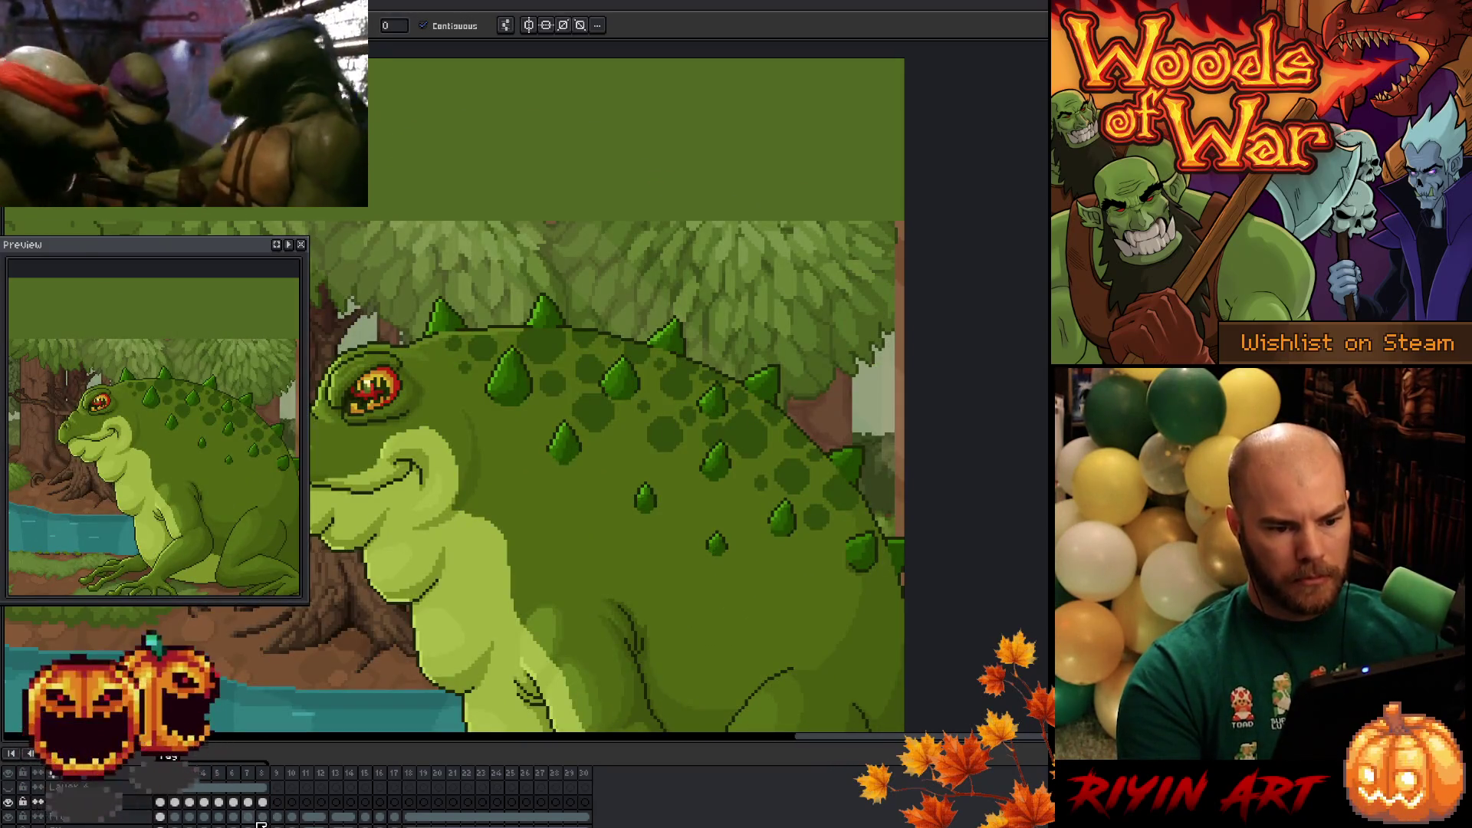
scroll(568, 424, down, 2)
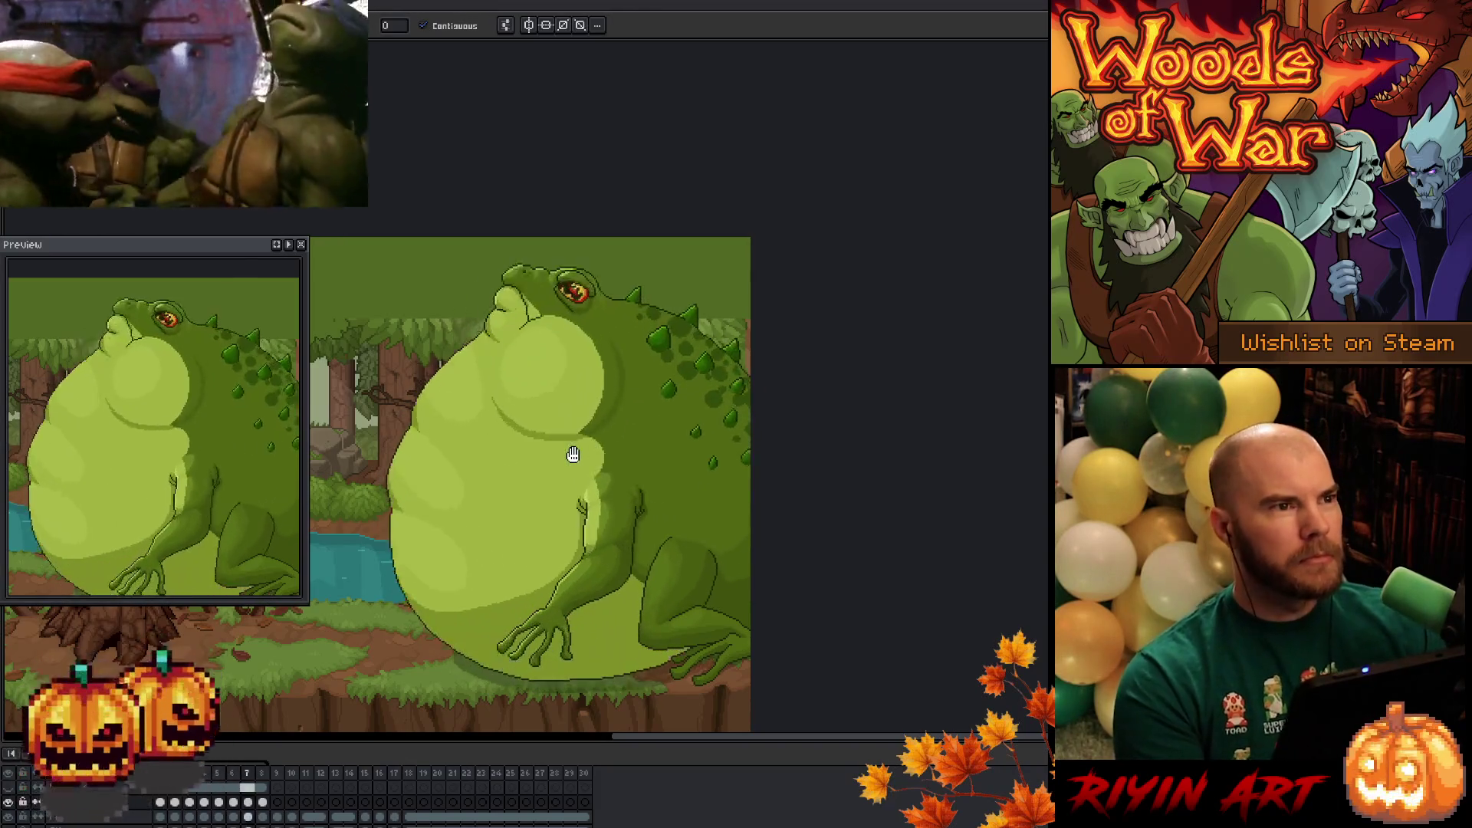
scroll(727, 383, up, 1)
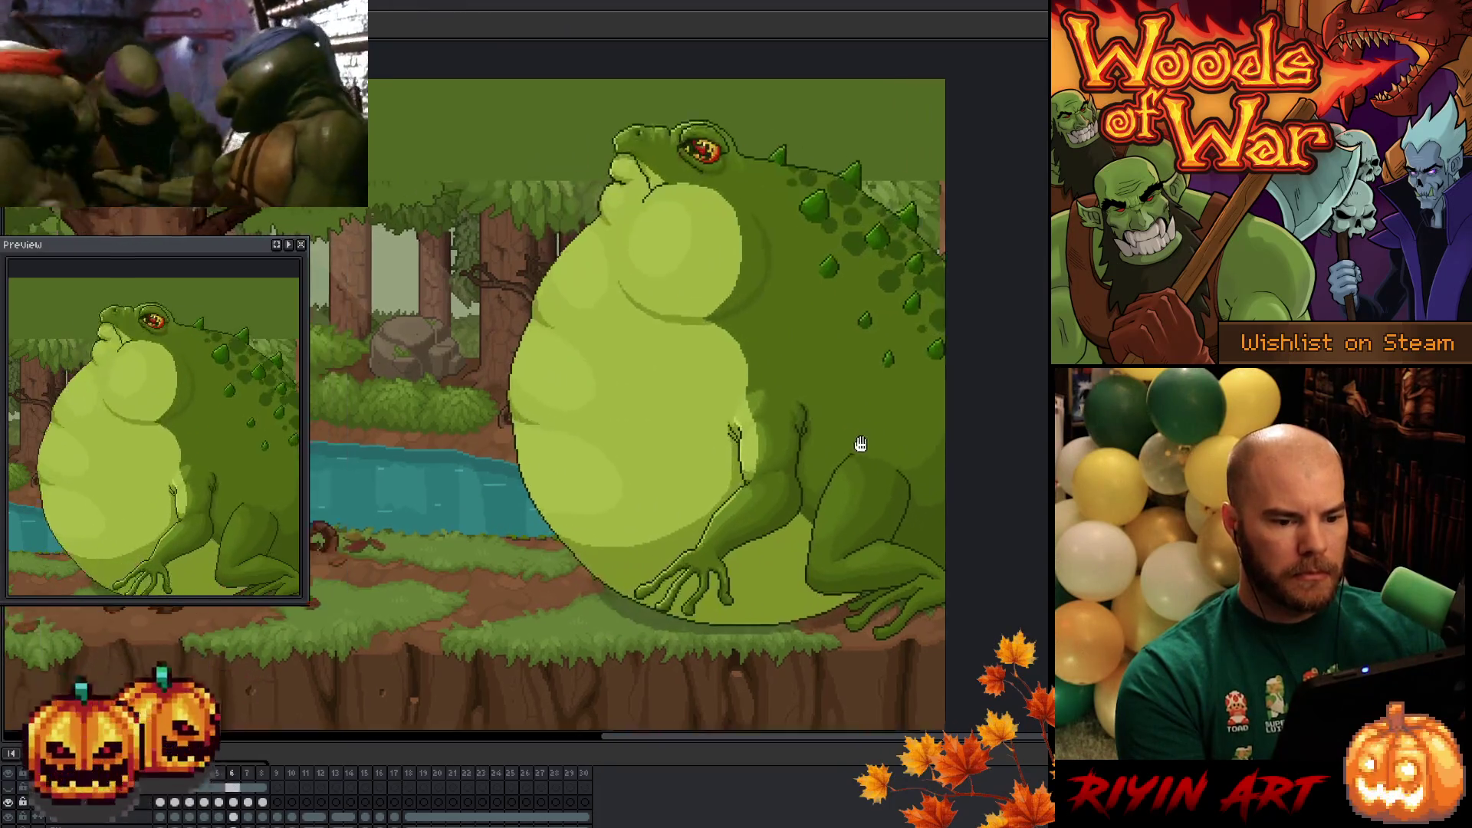
drag(805, 423, 881, 443)
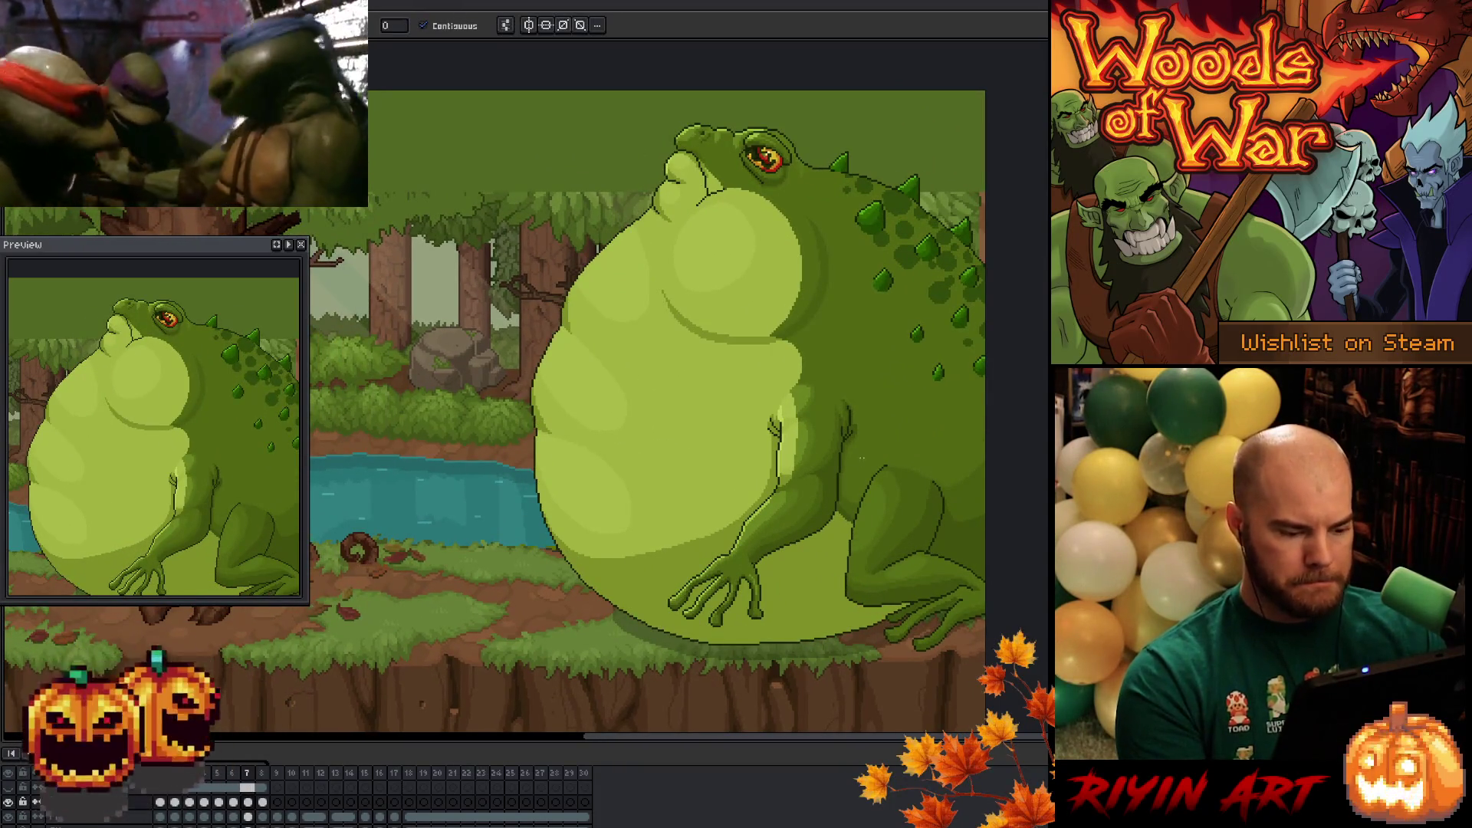